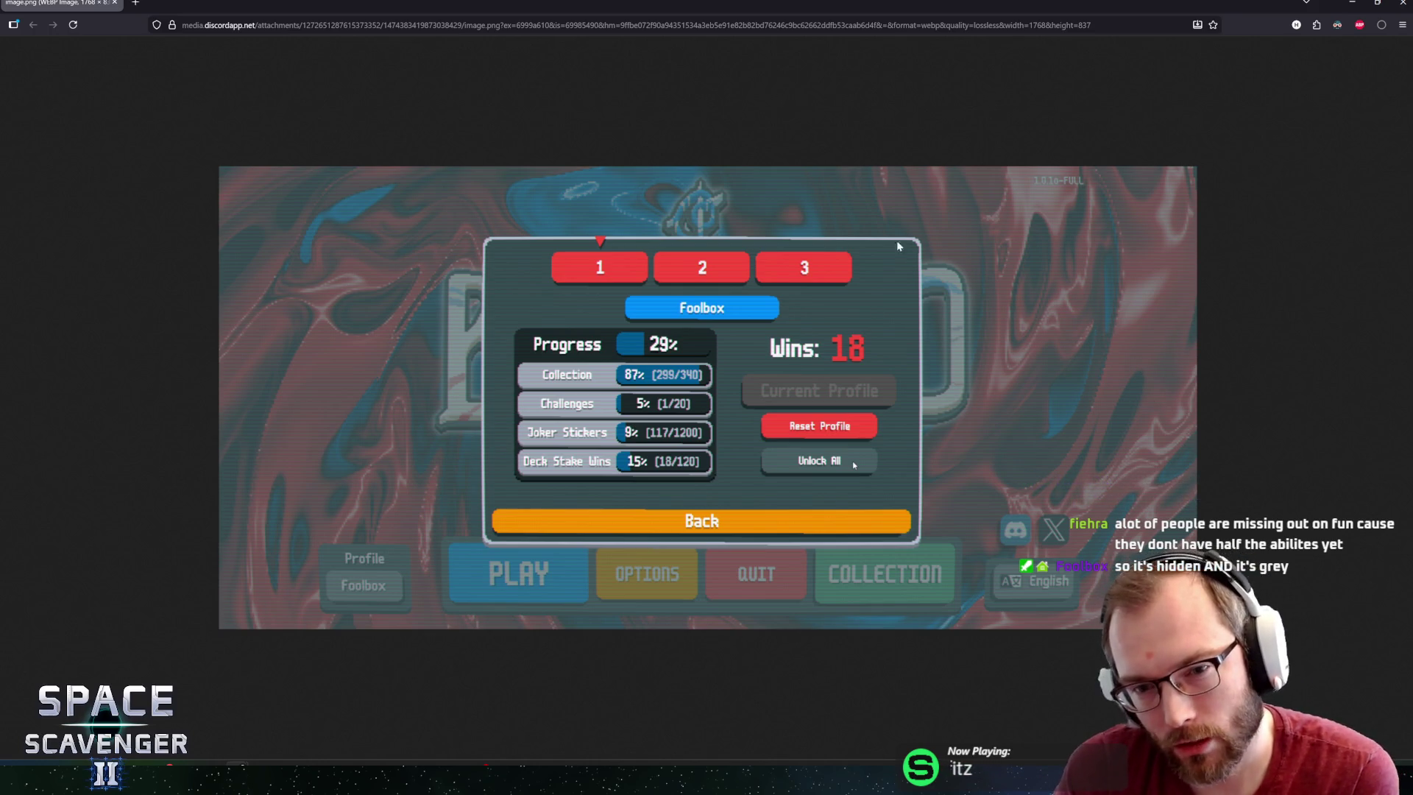
In Unity, leave the StatsDroneChargeSpeed prefab for the Core scene and start Play mode.
{"action": "key", "text": "alt+Tab"}
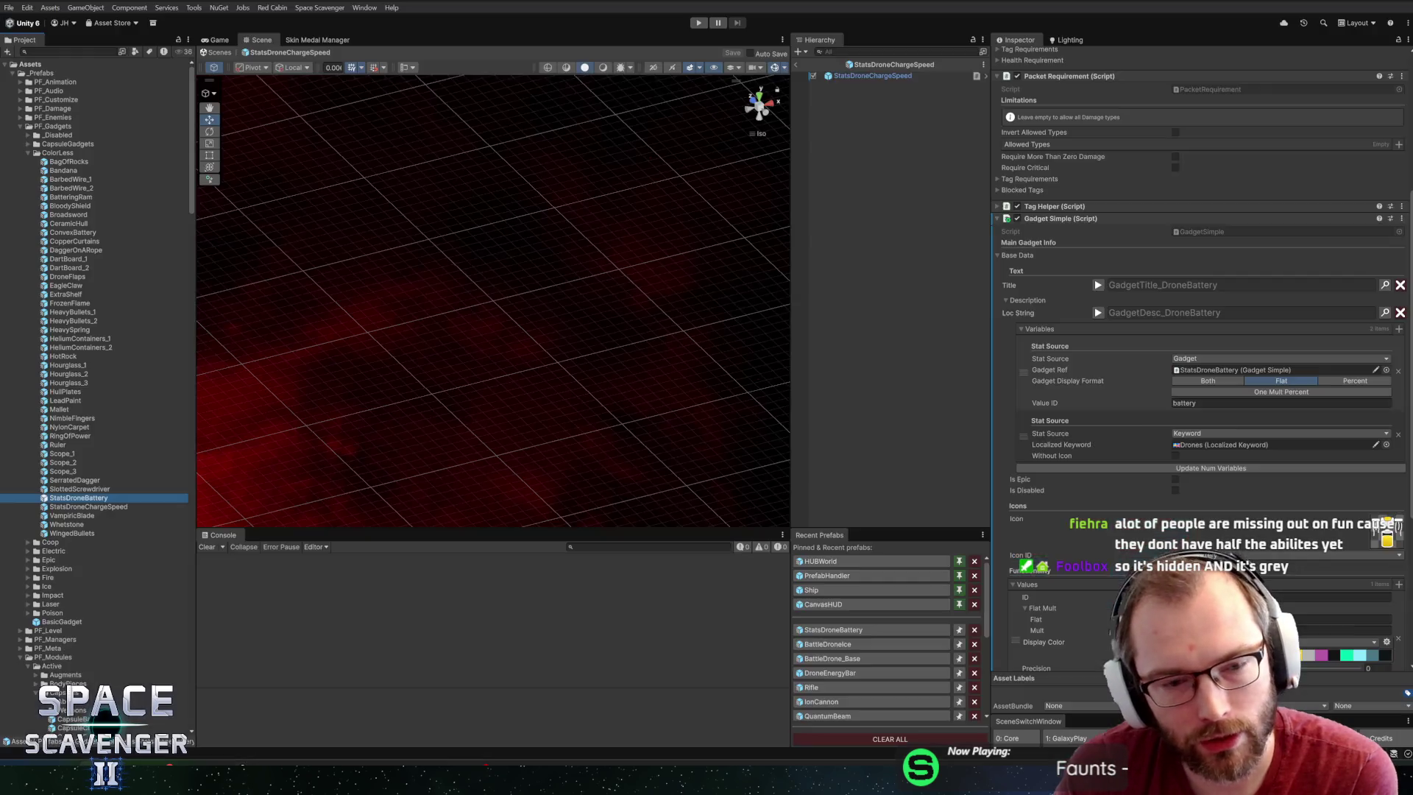
{"action": "left_click", "coordinate": [798, 65]}
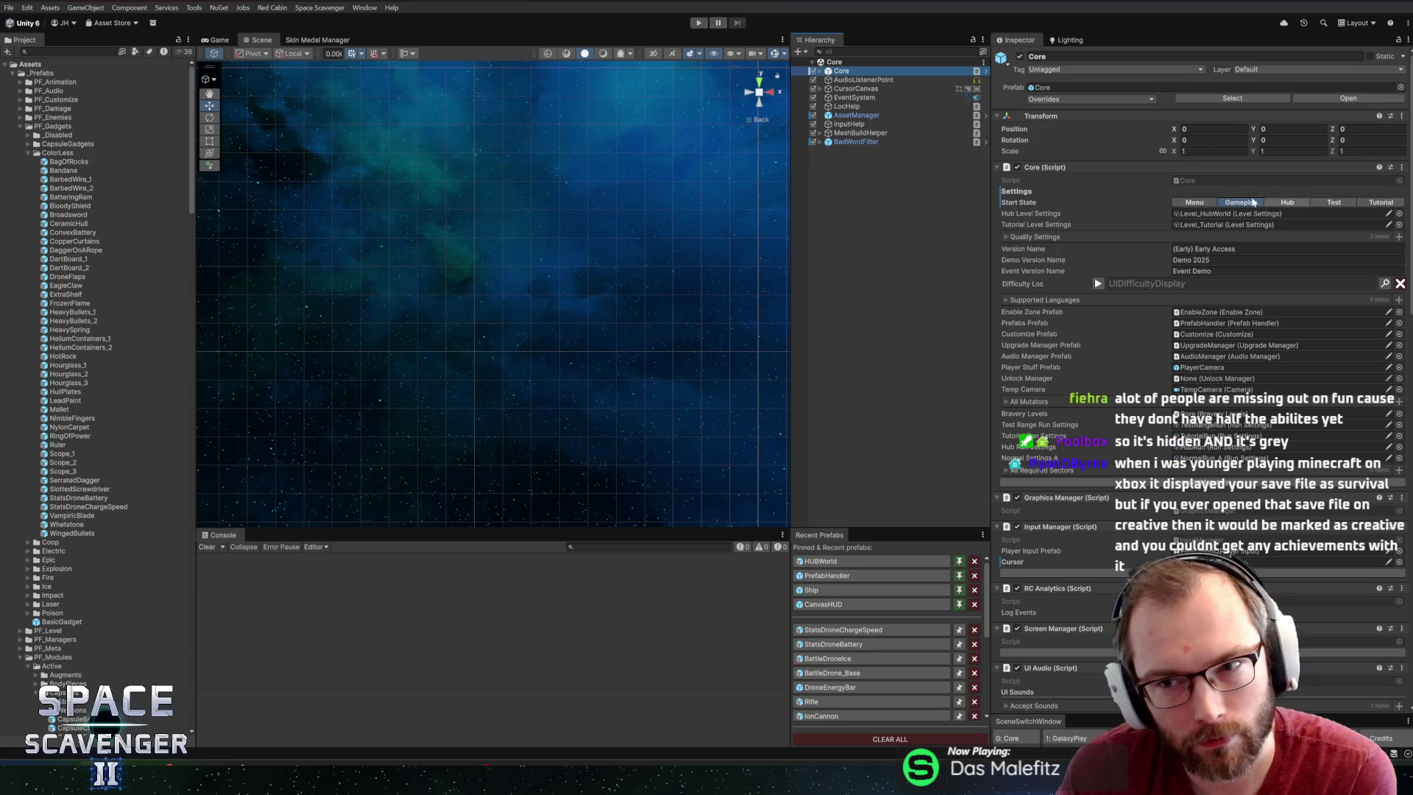
{"action": "left_click", "coordinate": [699, 22]}
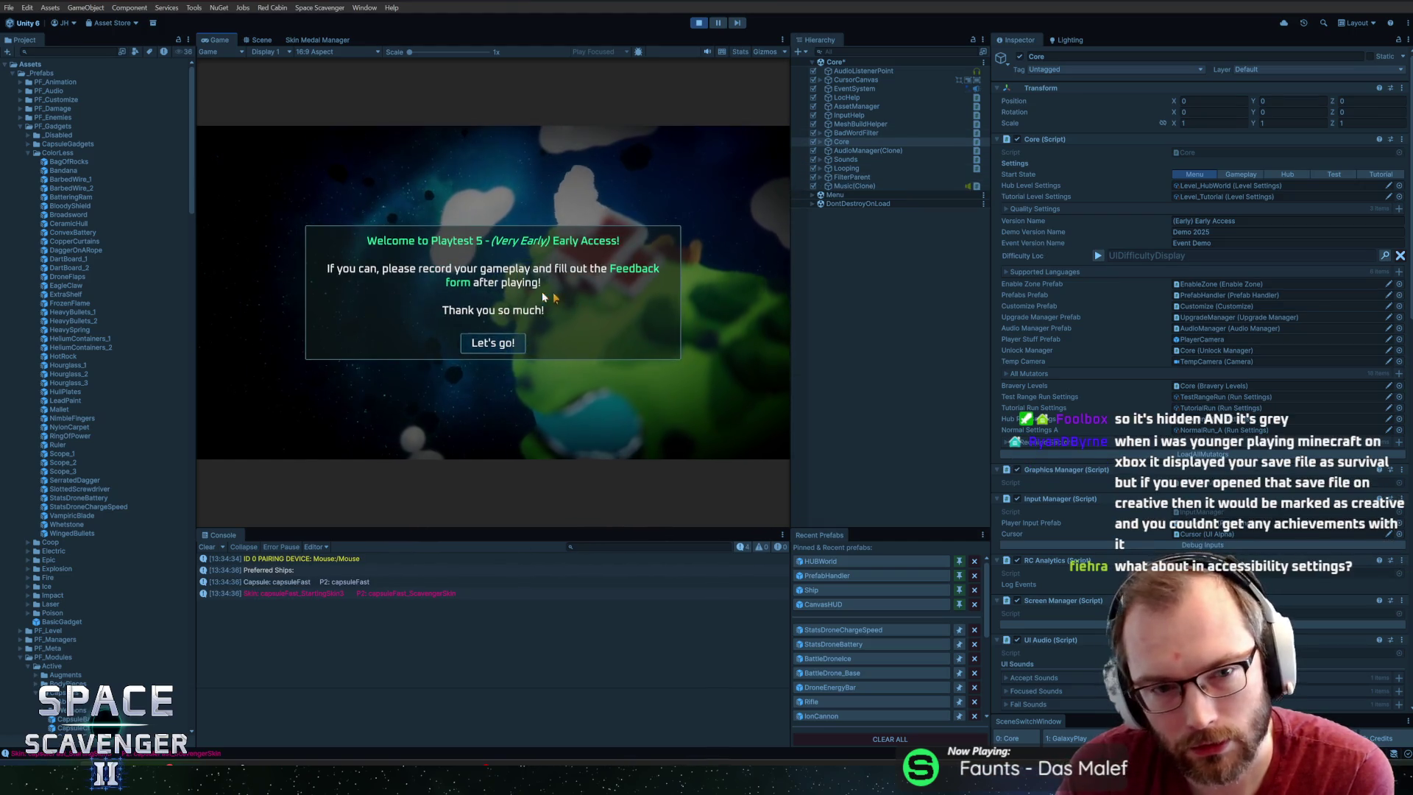
Dismiss the welcome popup, review the game's Settings screen, then start a new game.
{"action": "left_click", "coordinate": [486, 350]}
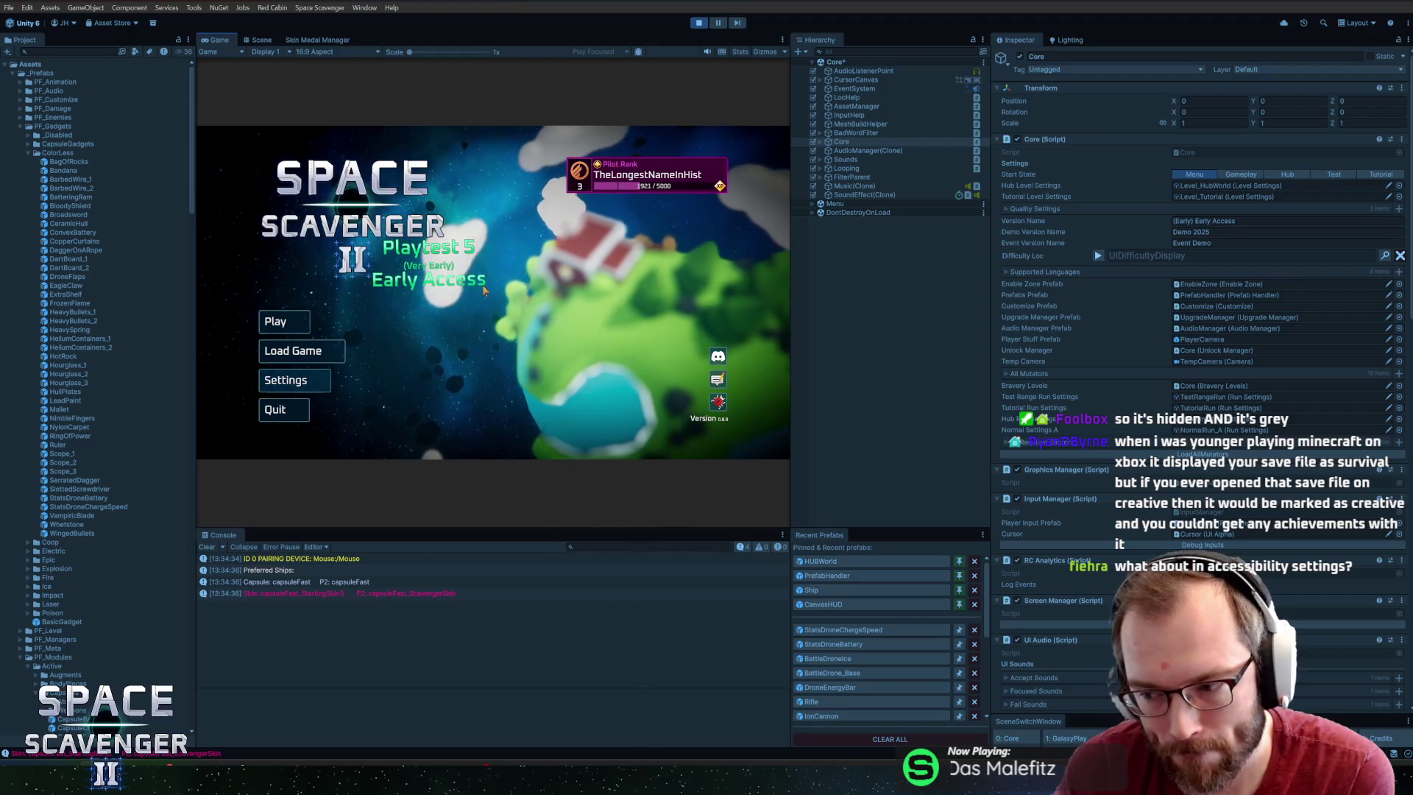
{"action": "left_click", "coordinate": [285, 380]}
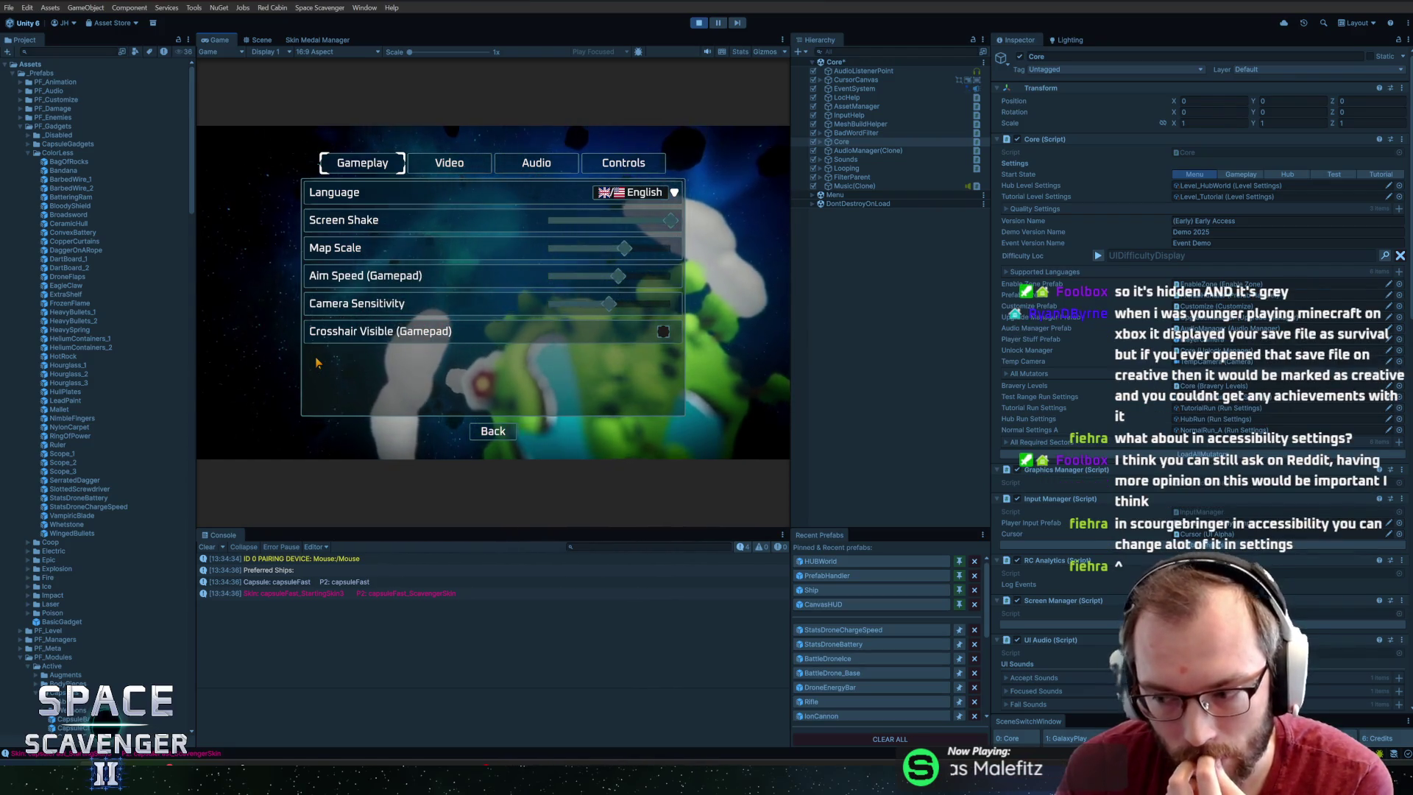
{"action": "key", "text": "Escape"}
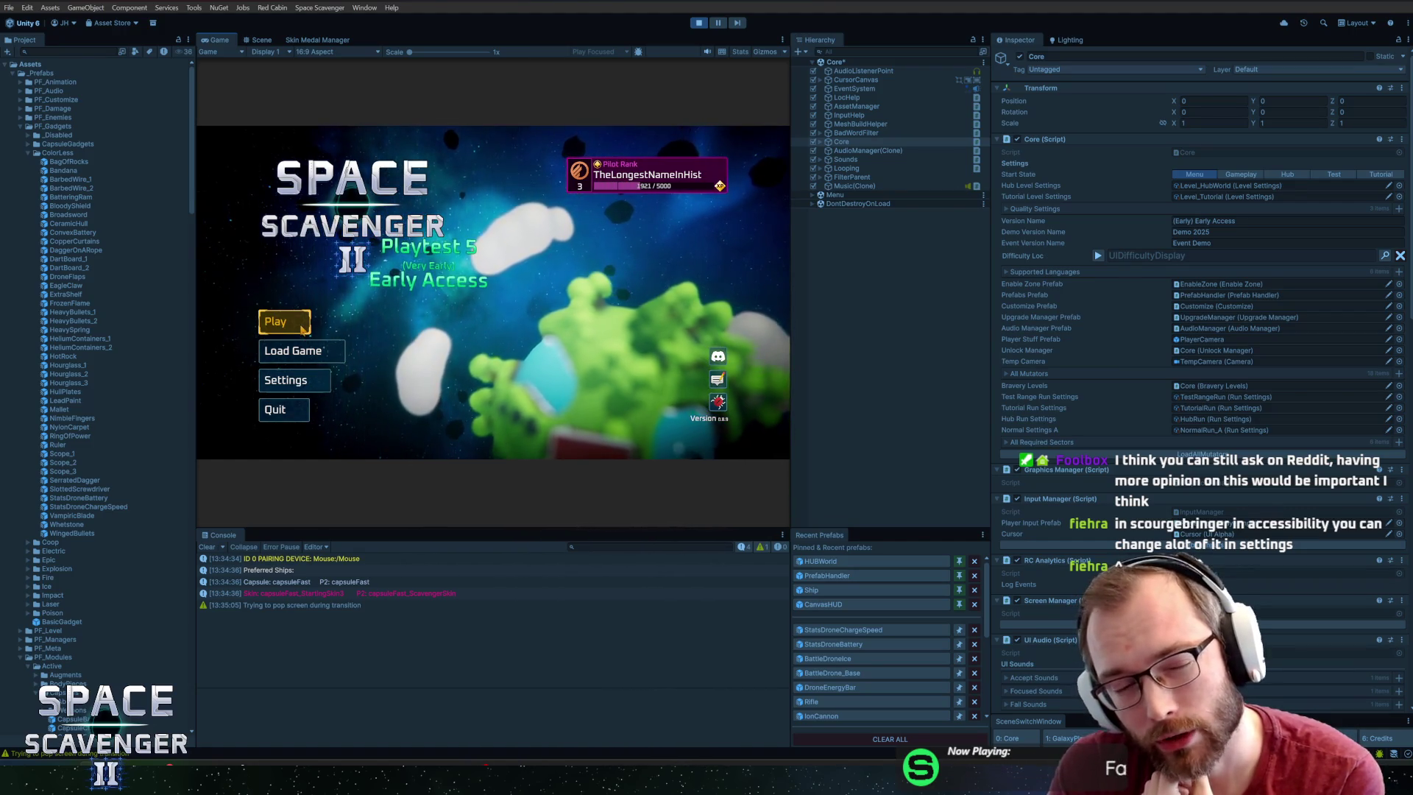
{"action": "left_click", "coordinate": [284, 321]}
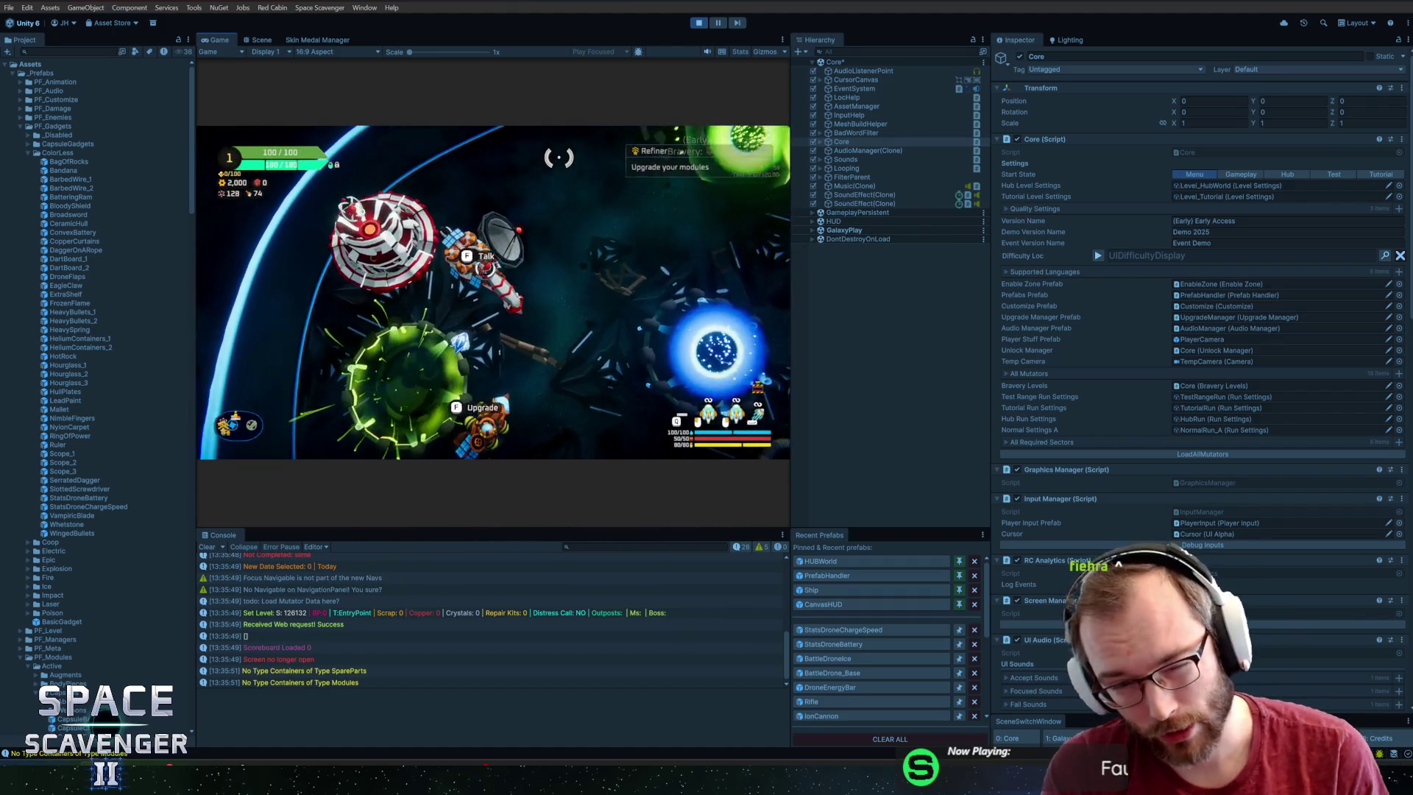
Test the Science Research blueprint list and the pause-menu settings in the hub.
{"action": "key", "text": "f"}
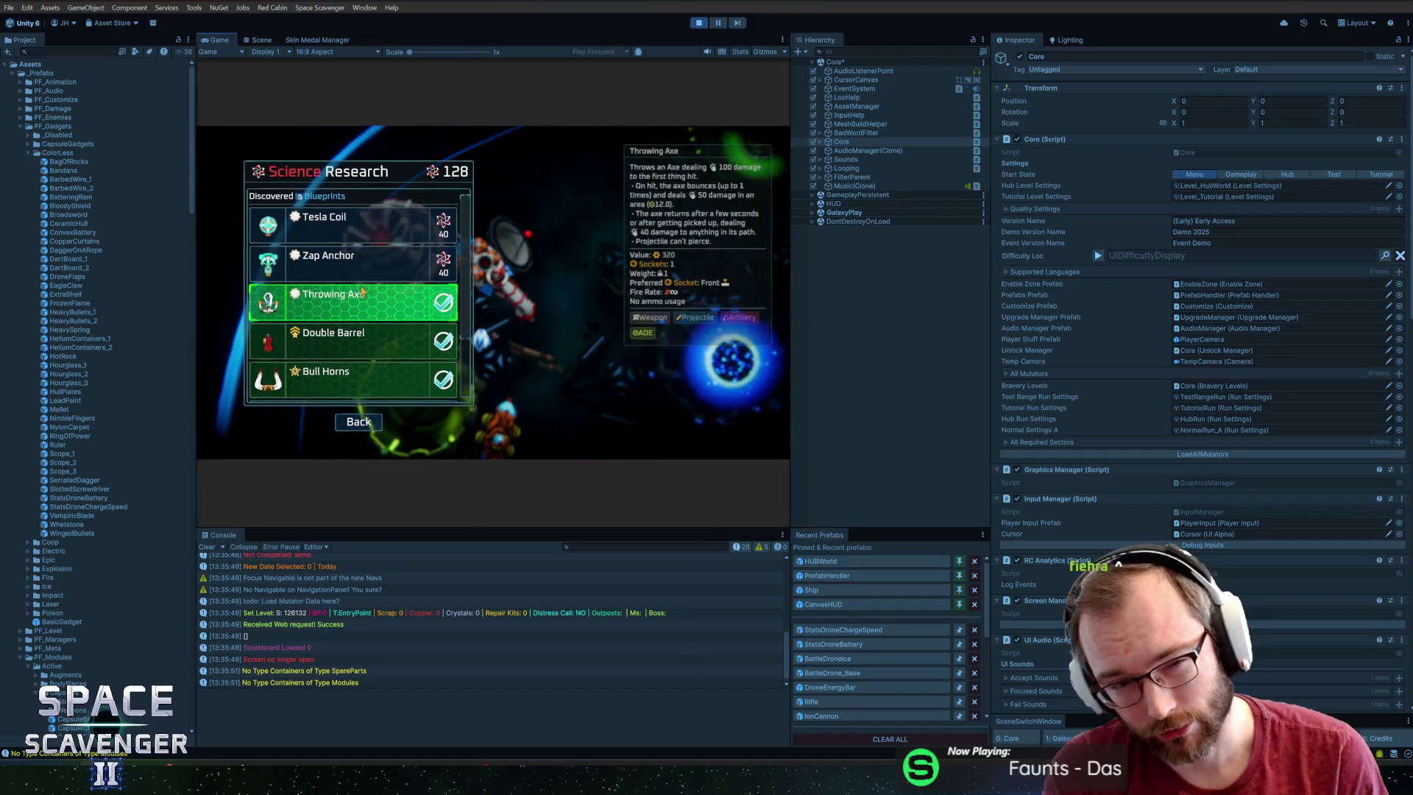
{"action": "scroll", "coordinate": [394, 309], "scroll_direction": "down", "scroll_amount": 2}
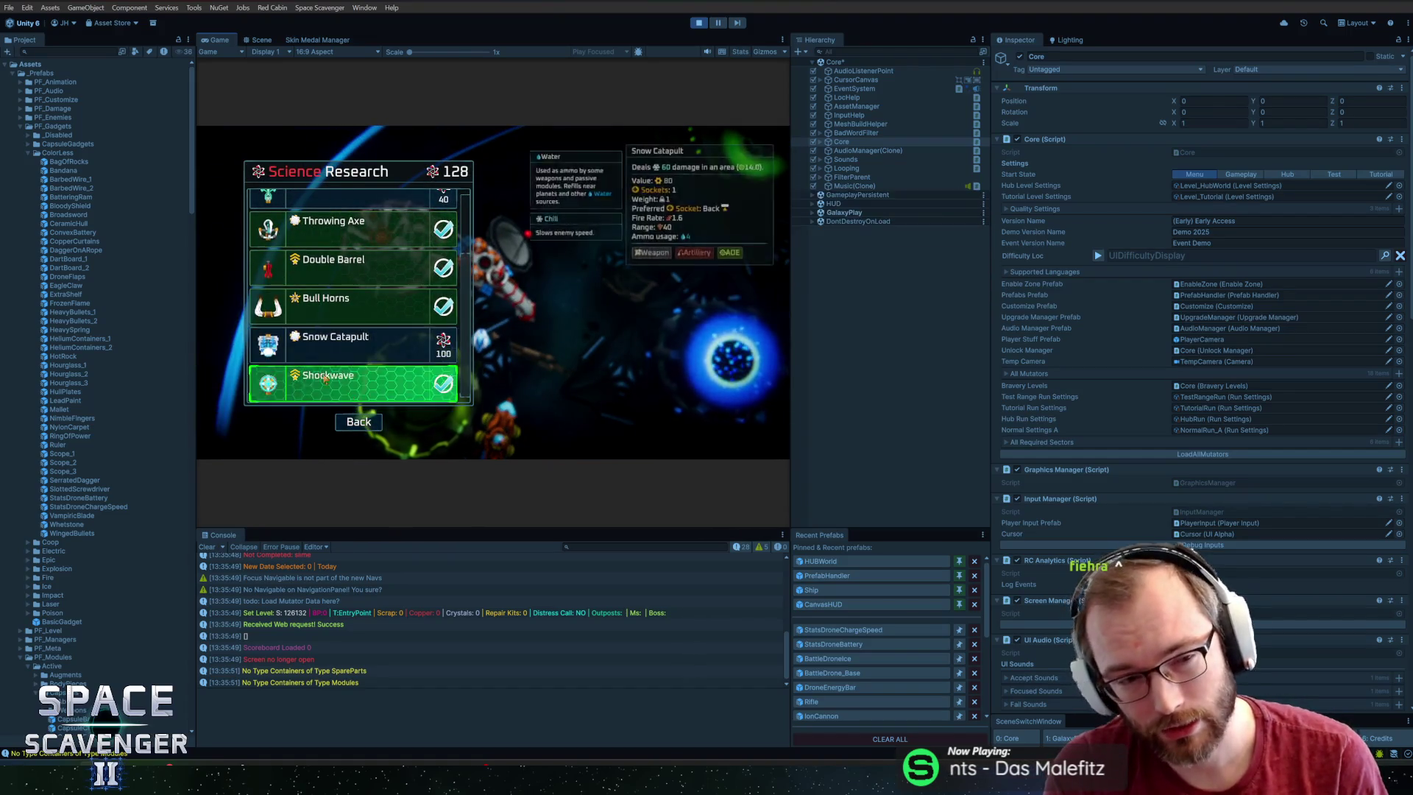
{"action": "scroll", "coordinate": [404, 355], "scroll_direction": "up", "scroll_amount": 2}
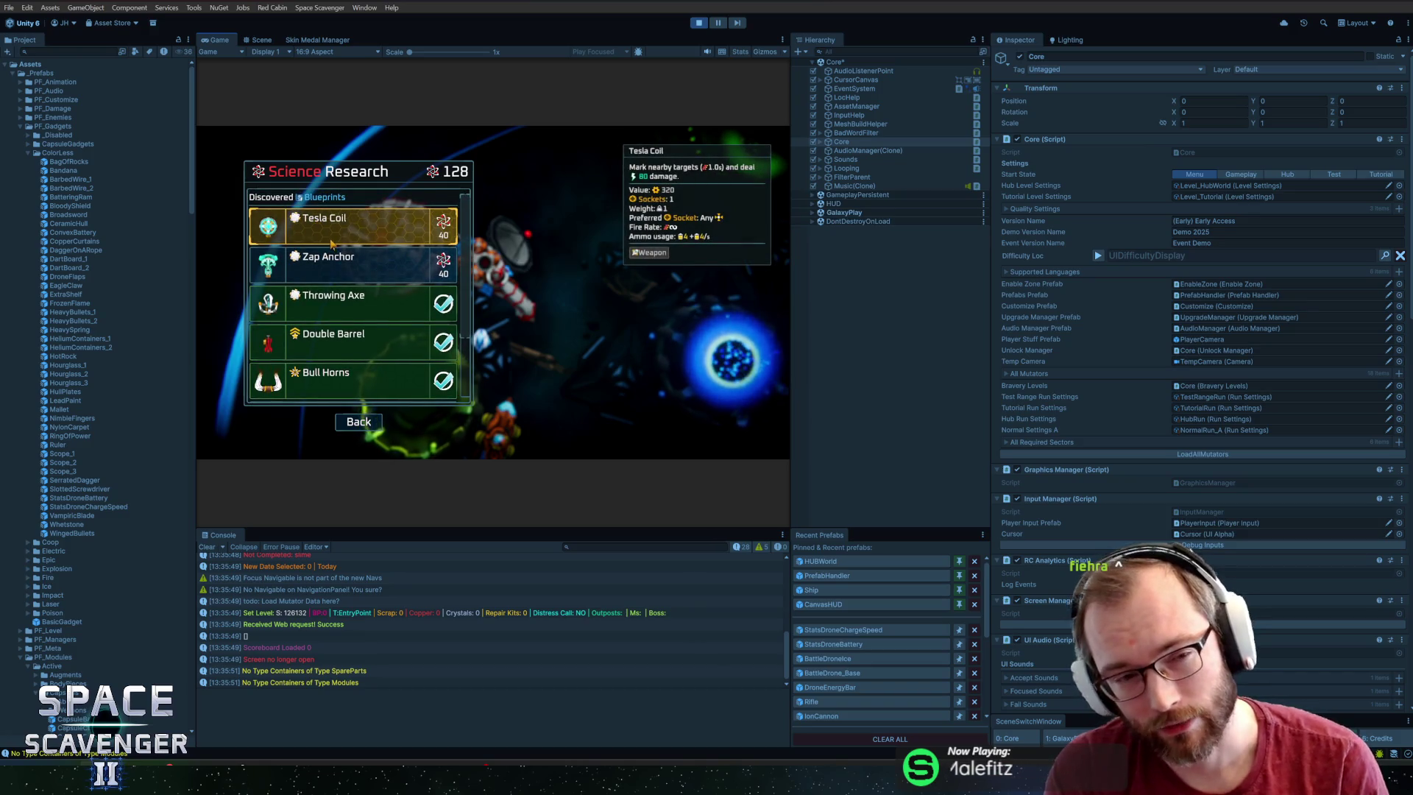
{"action": "key", "text": "Escape"}
{"action": "key", "text": "Escape"}
{"action": "key", "text": "Down"}
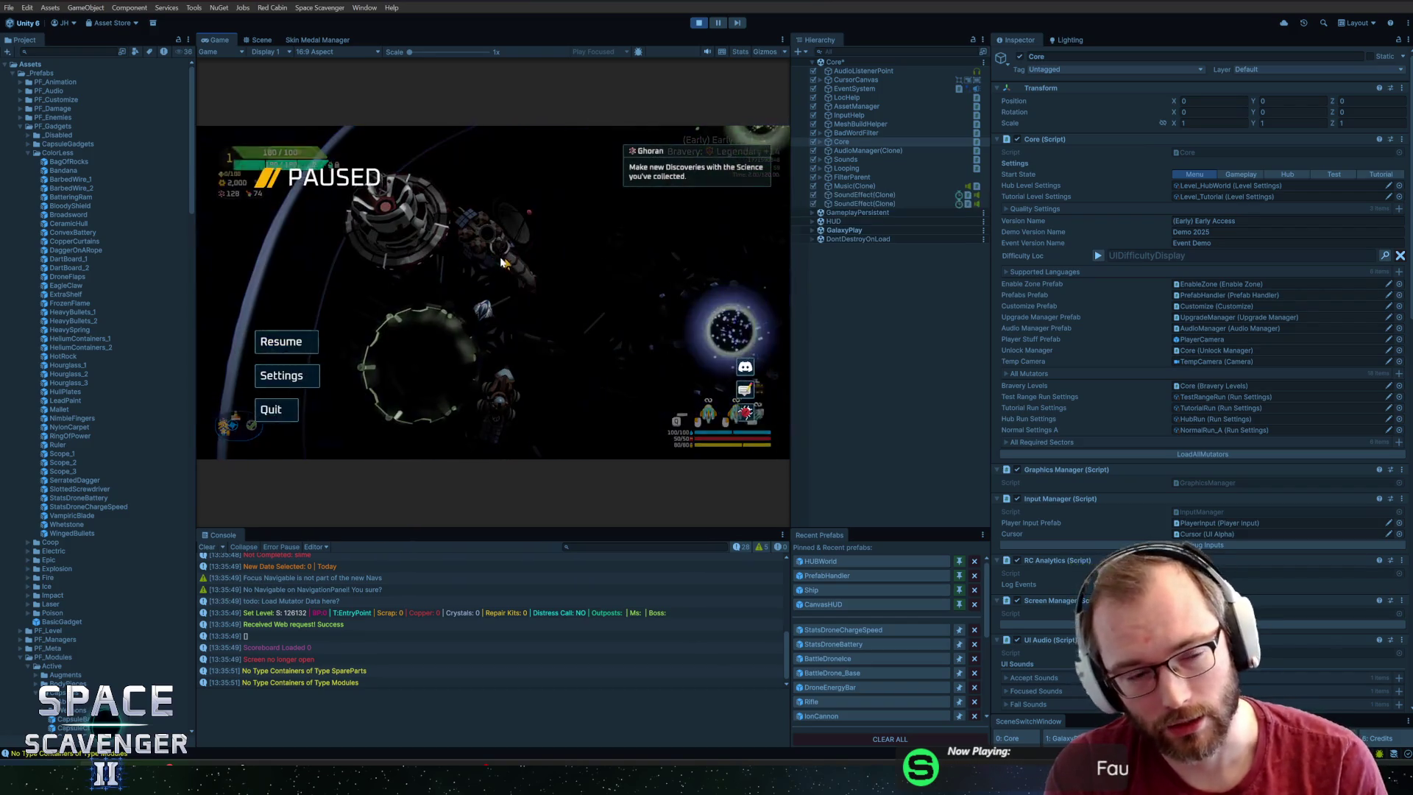
{"action": "key", "text": "Return"}
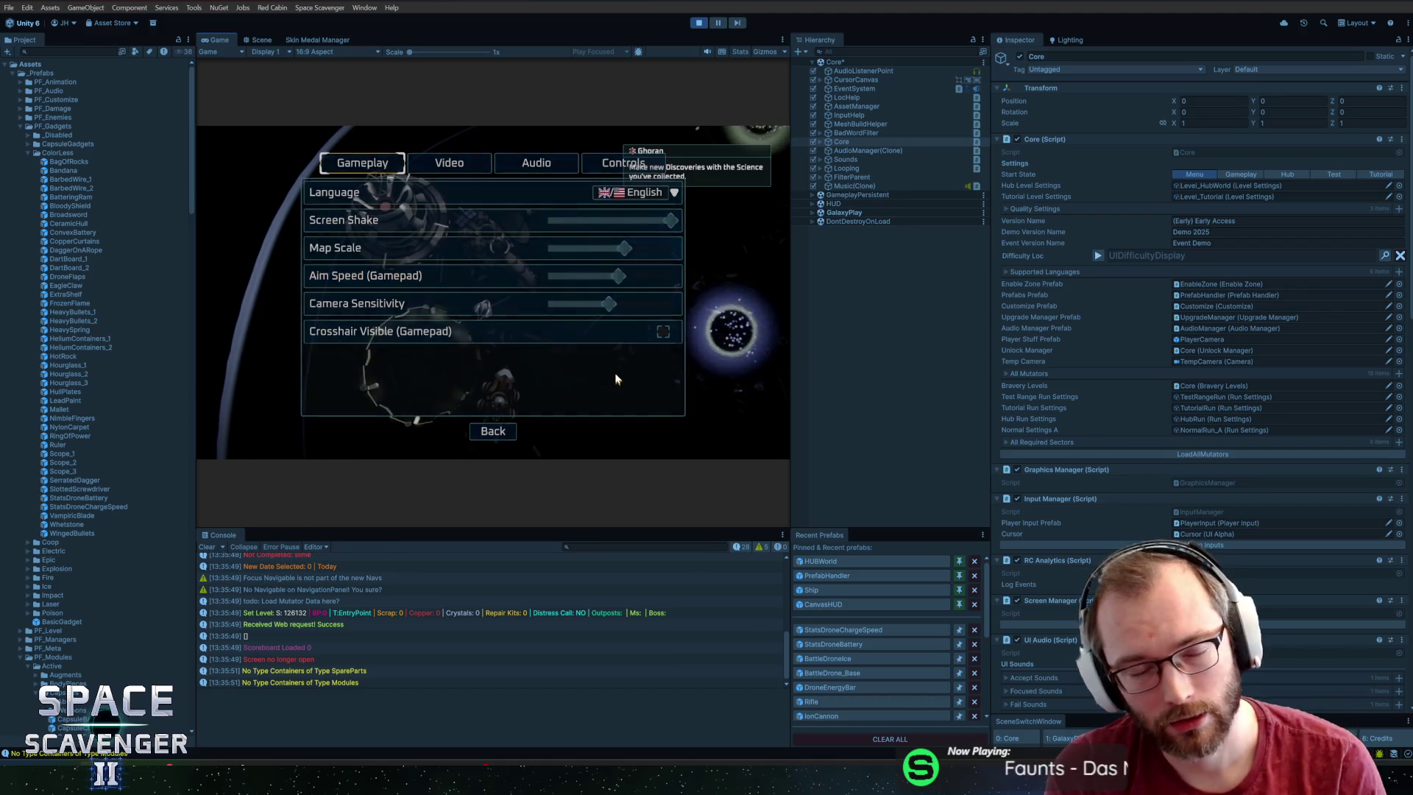
{"action": "key", "text": "Escape"}
{"action": "key", "text": "Escape"}
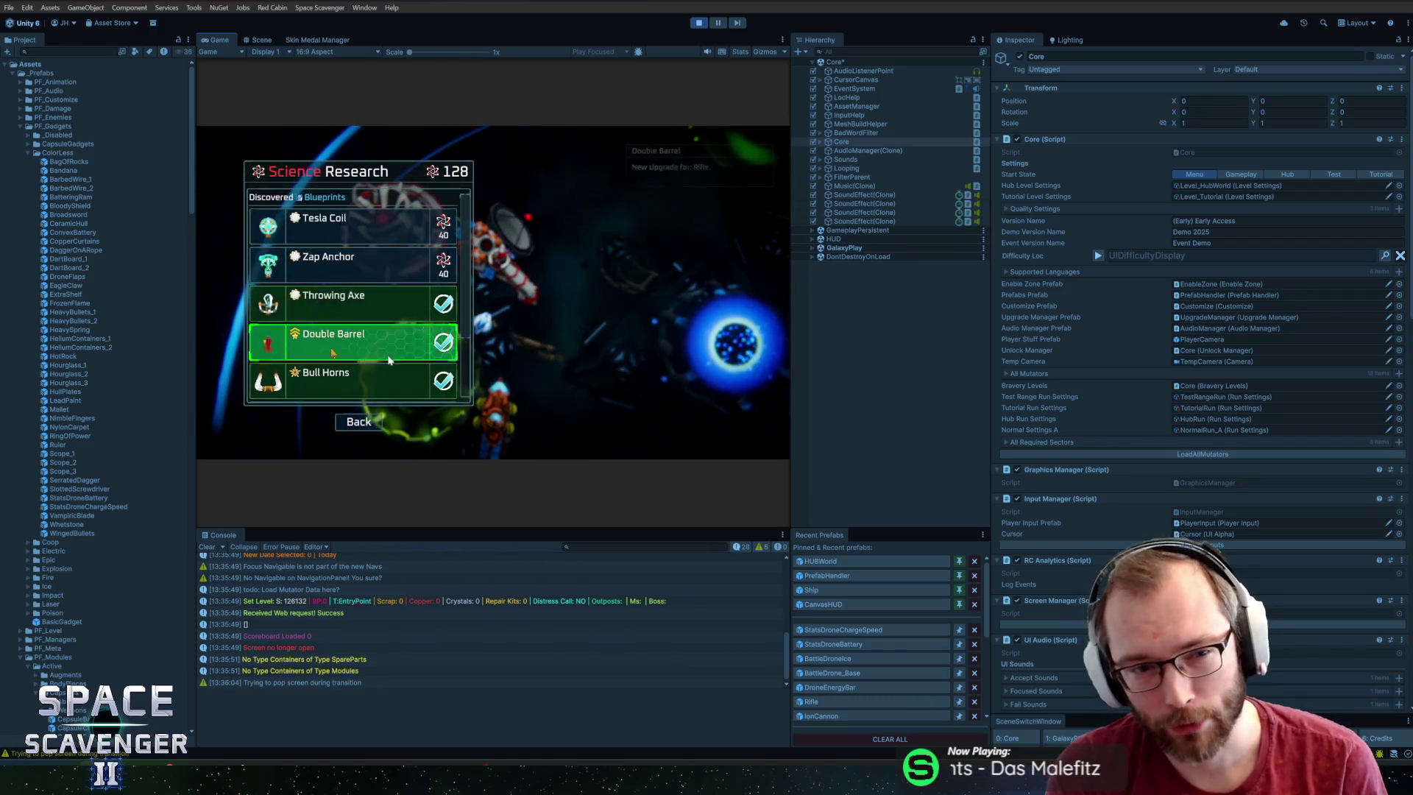
{"action": "scroll", "coordinate": [368, 316], "scroll_direction": "down", "scroll_amount": 2}
{"action": "key", "text": "Escape"}
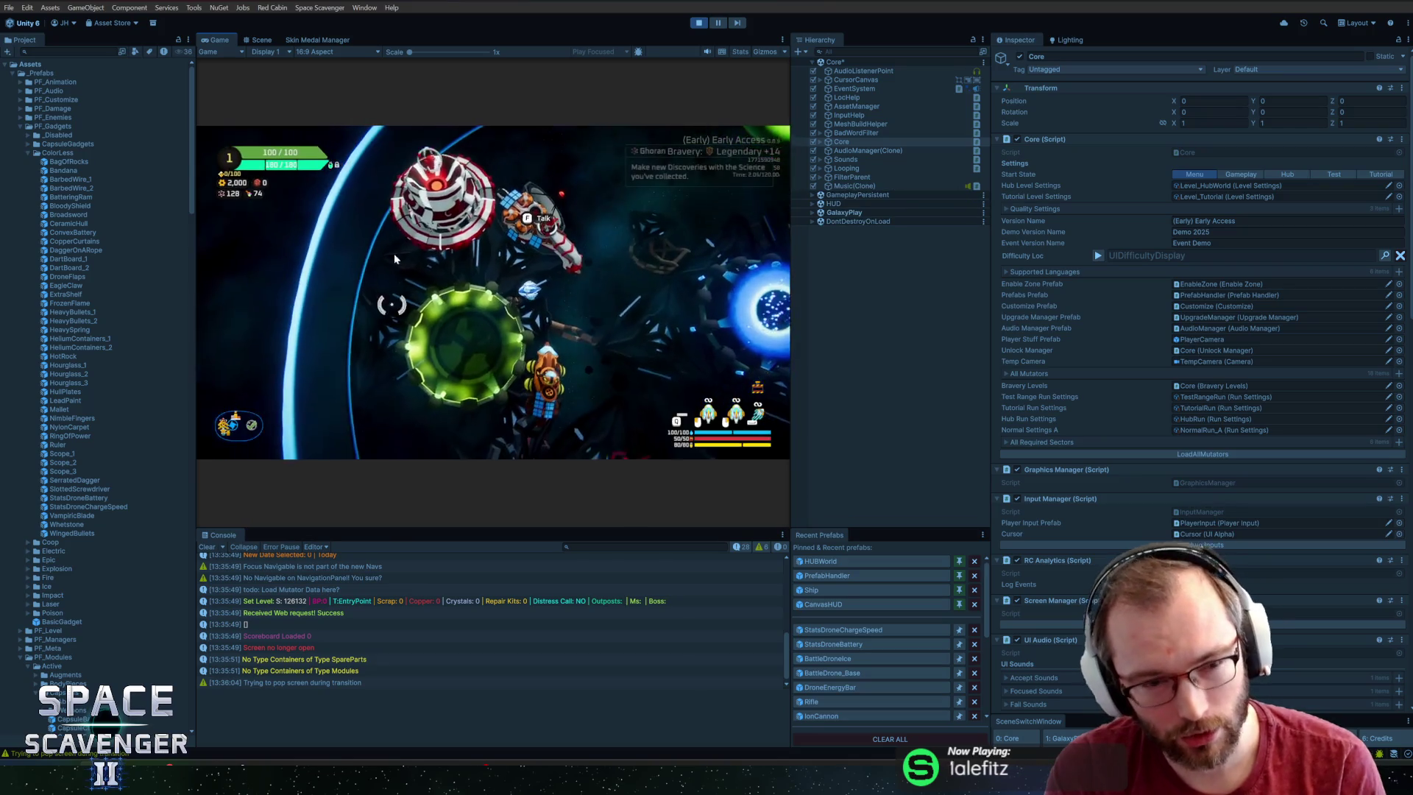
{"action": "key", "text": "f"}
{"action": "scroll", "coordinate": [344, 266], "scroll_direction": "down", "scroll_amount": 3}
{"action": "key", "text": "Escape"}
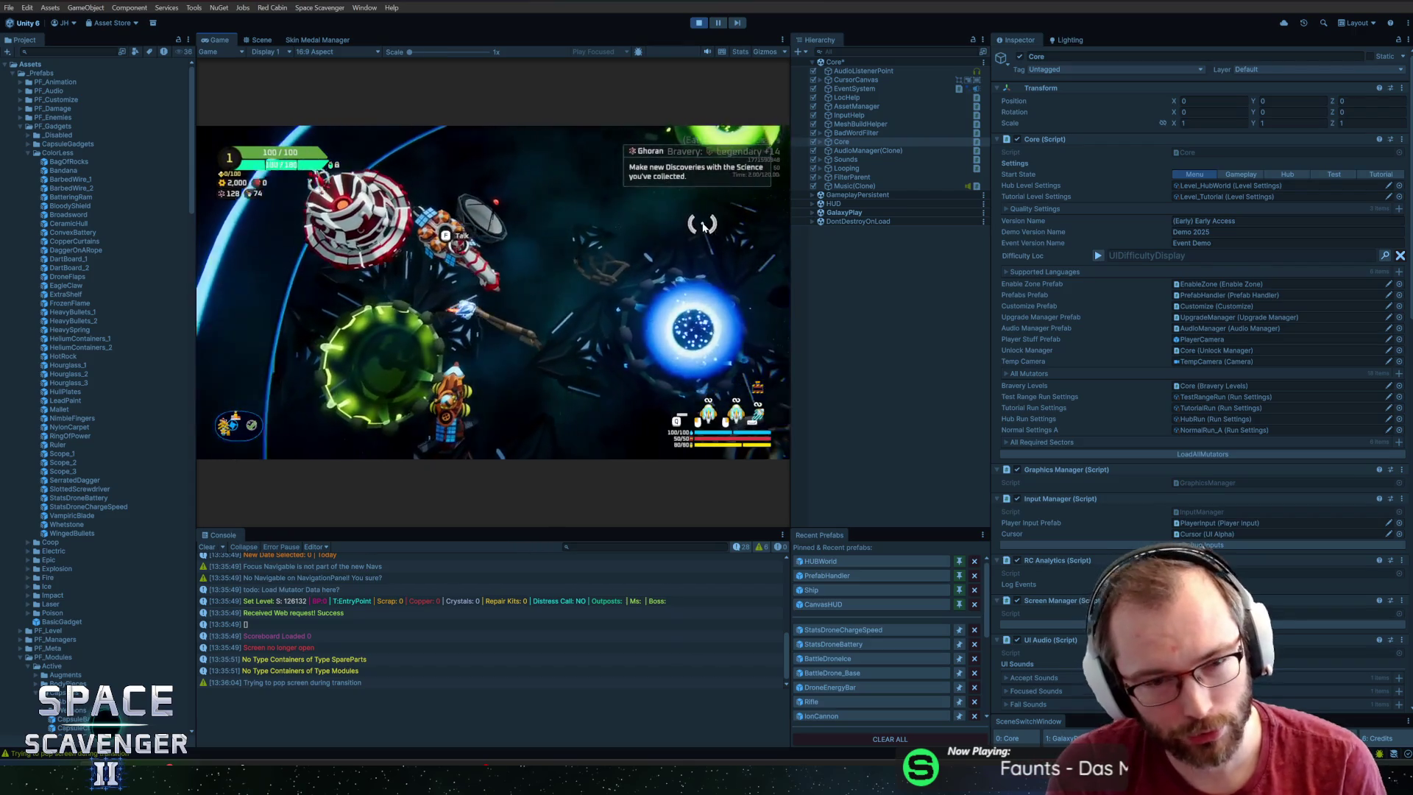
Check the Daily Challenge panel and the bravery and anomalies run setup at the green station.
{"action": "key", "text": "w"}
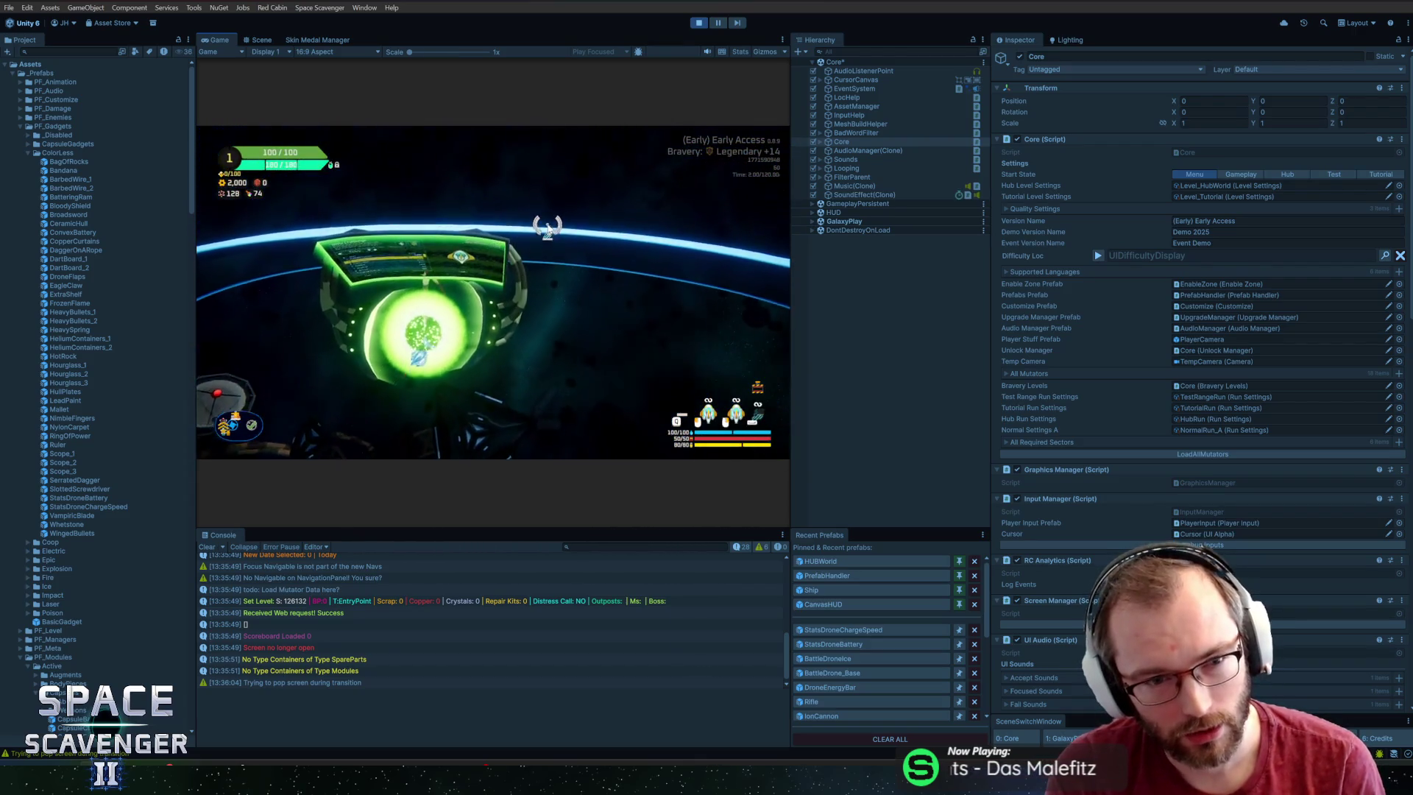
{"action": "key", "text": "e"}
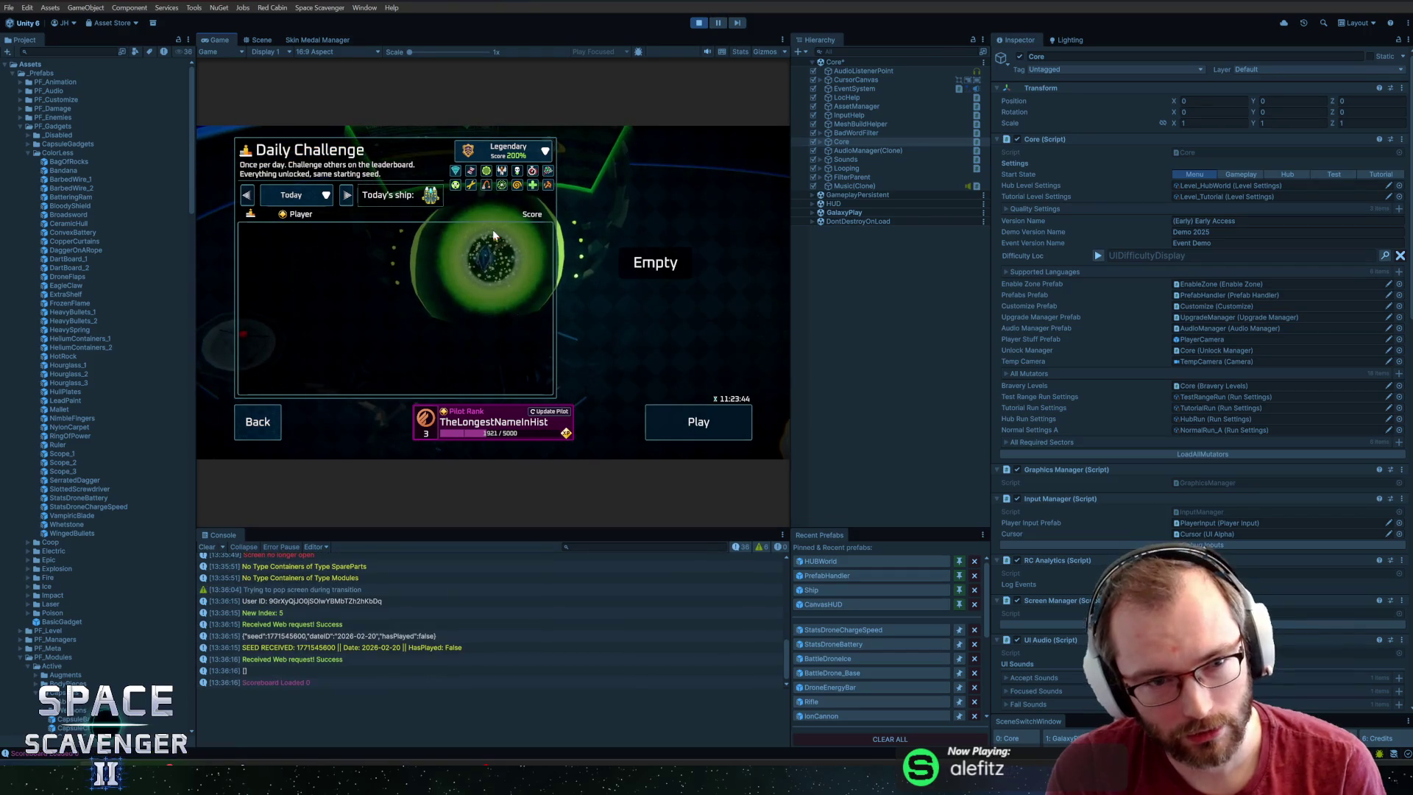
{"action": "key", "text": "Escape"}
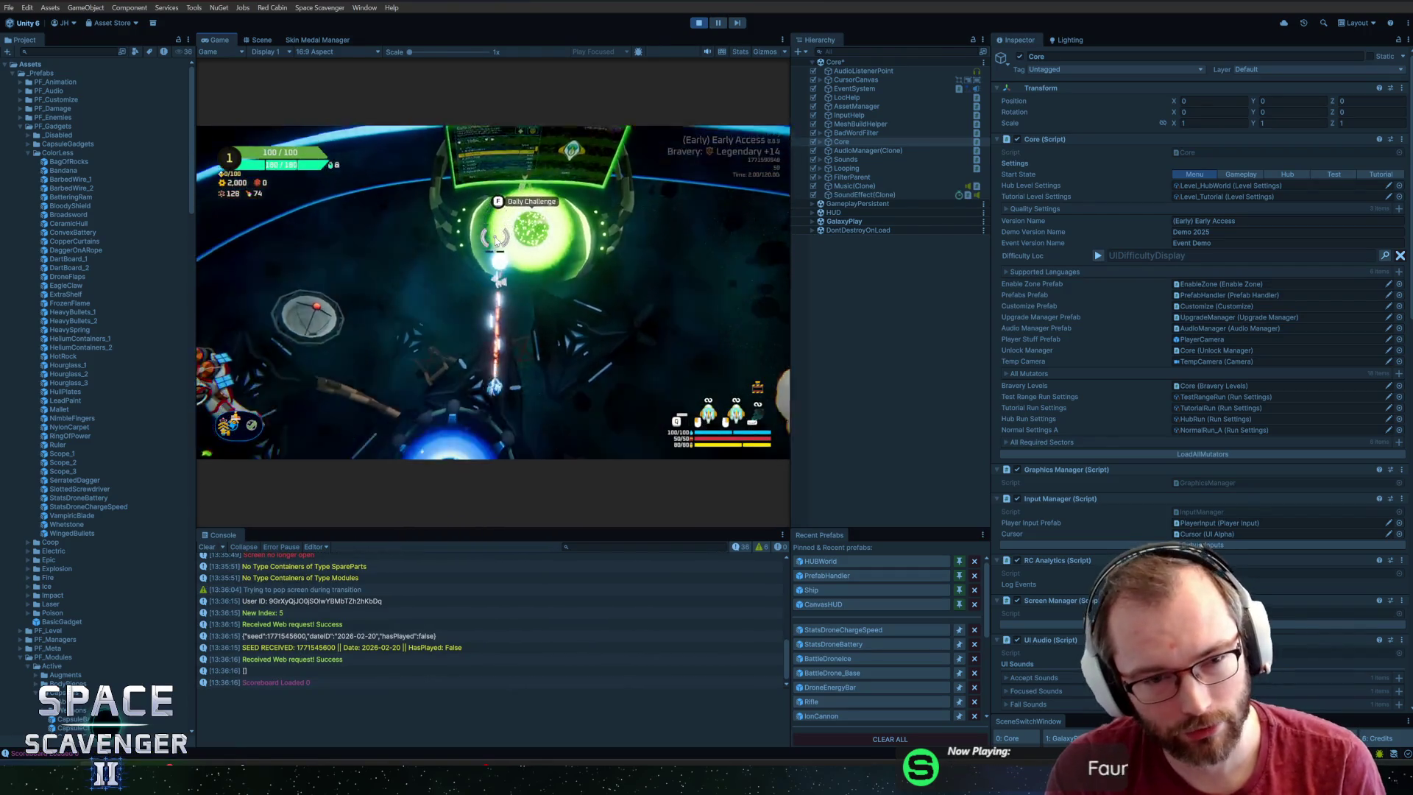
{"action": "key", "text": "e"}
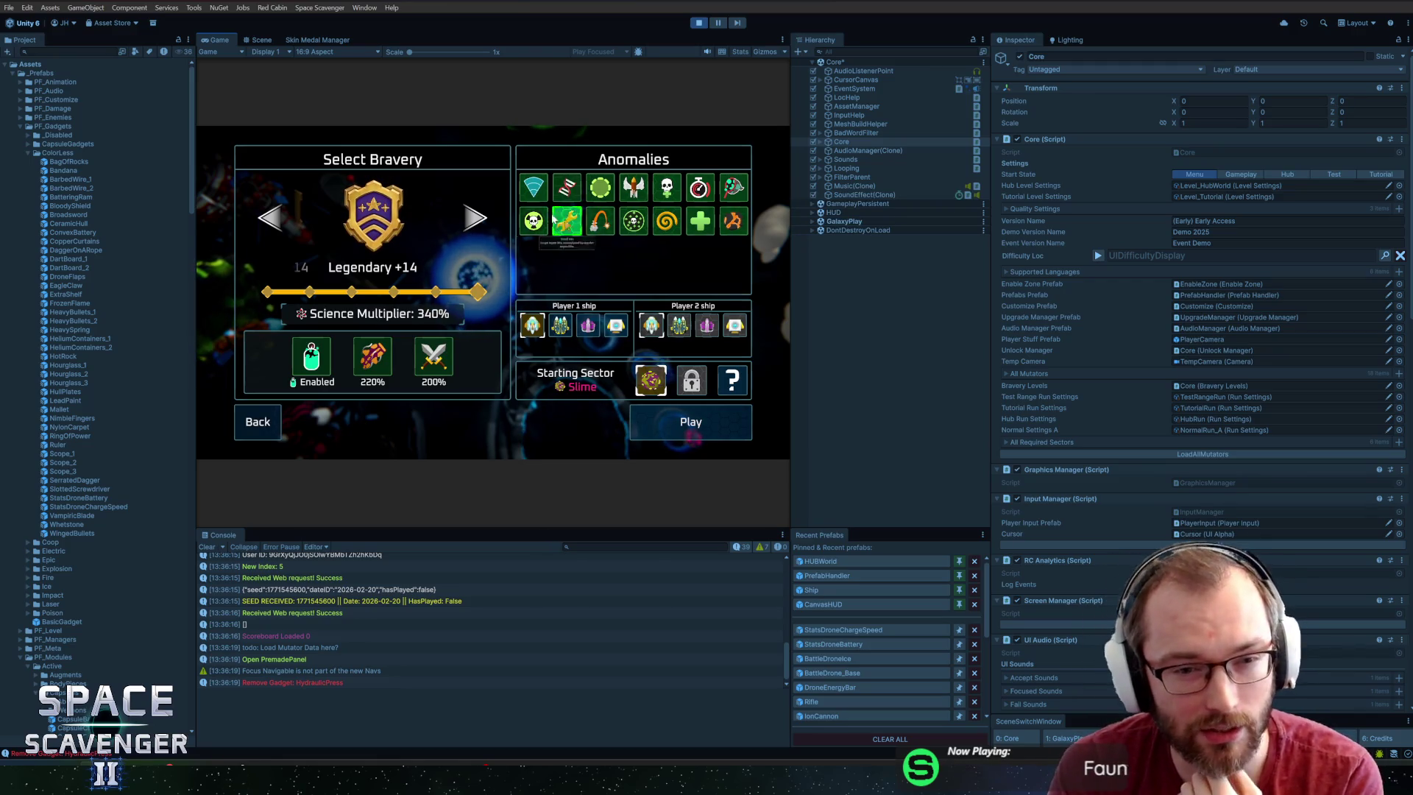
{"action": "mouse_move", "coordinate": [555, 214]}
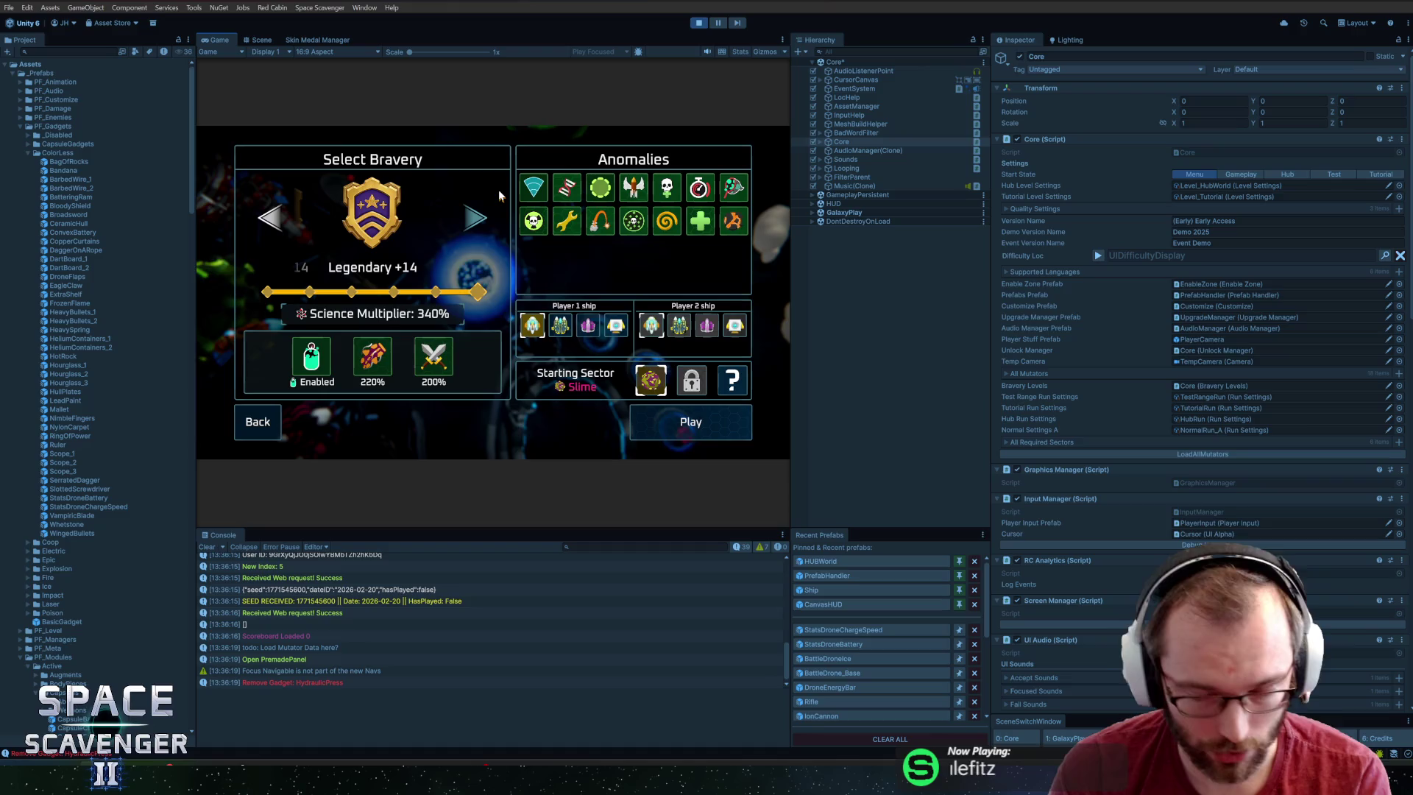
{"action": "key", "text": "Return"}
Check the ship skin selection and blue orb, then stop Play mode.
{"action": "key", "text": "d"}
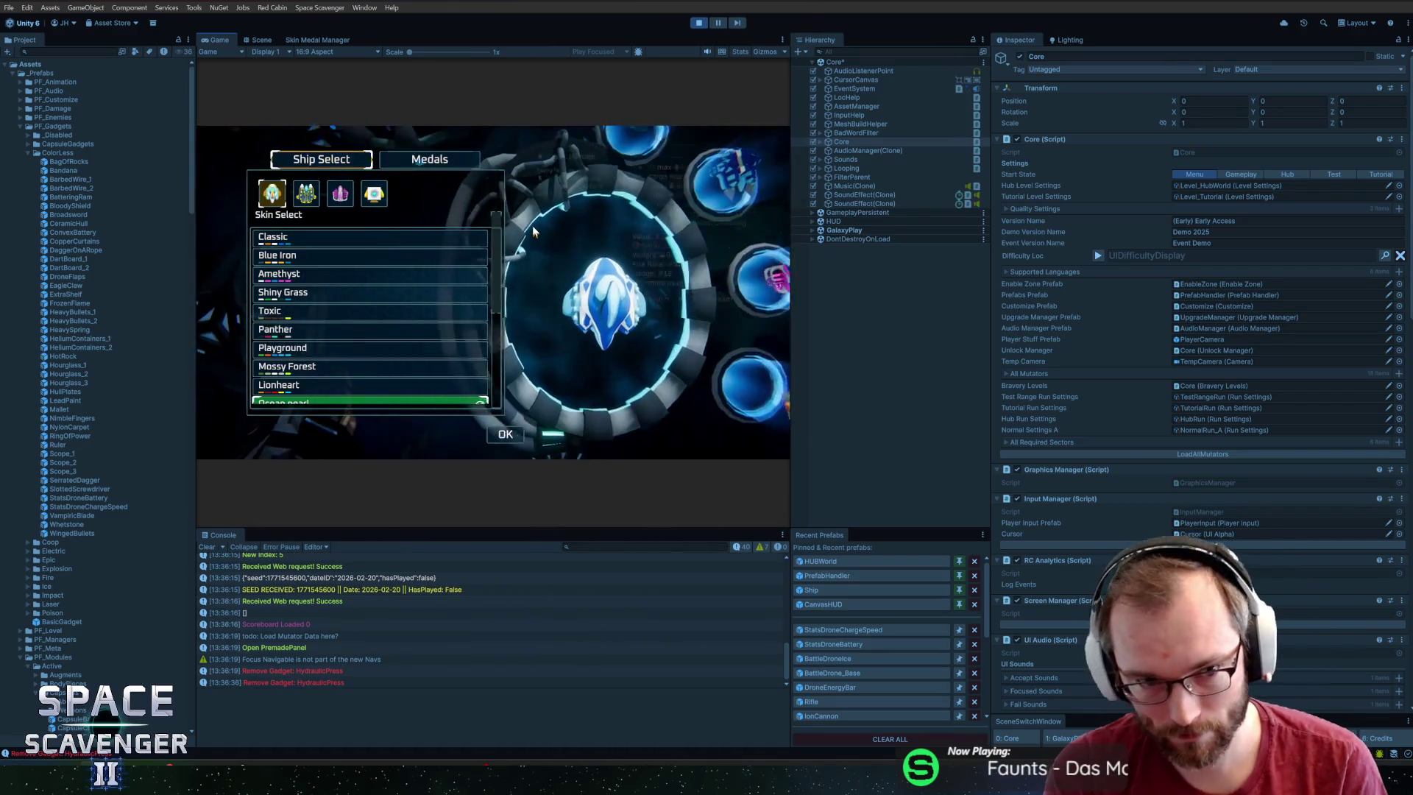
{"action": "key", "text": "Escape"}
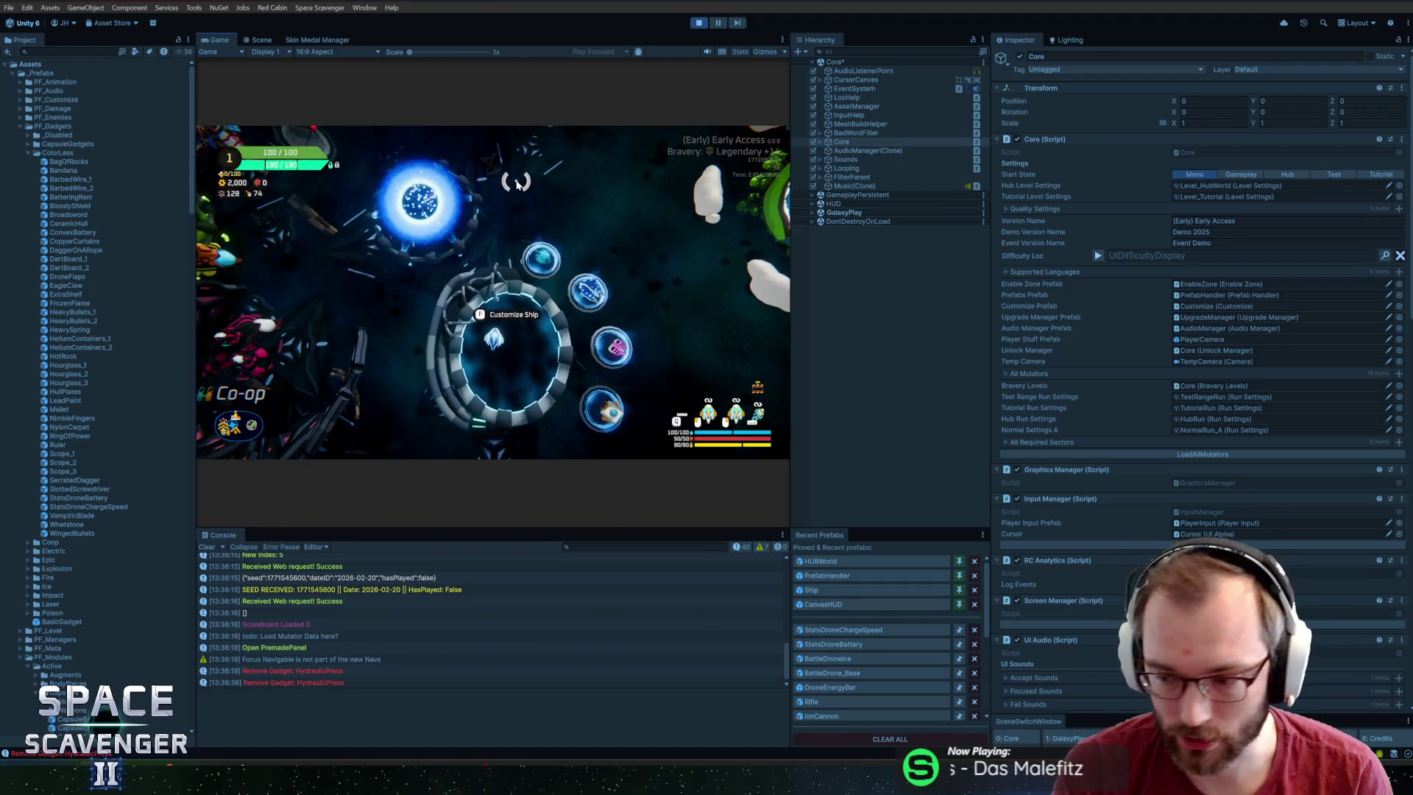
{"action": "key", "text": "w"}
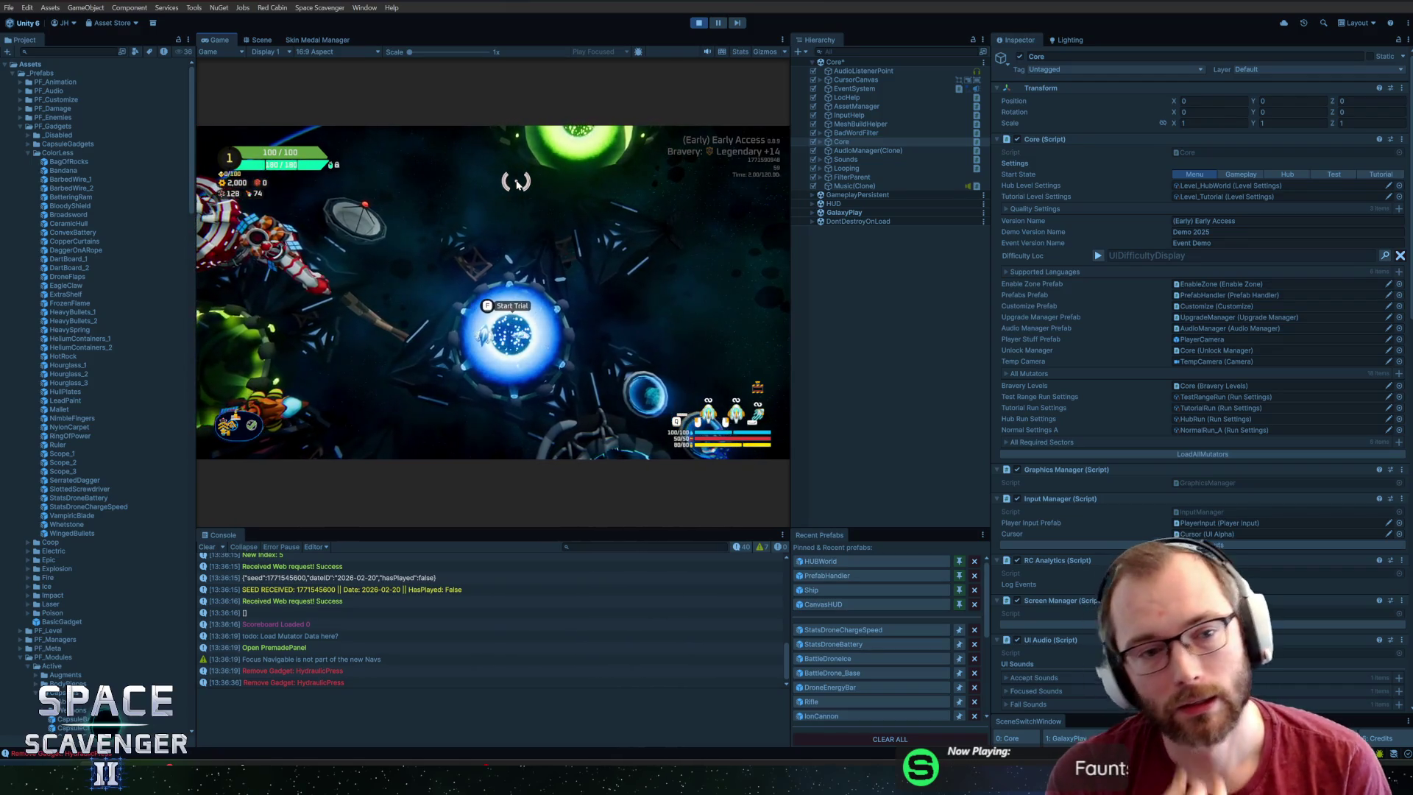
{"action": "key", "text": "a"}
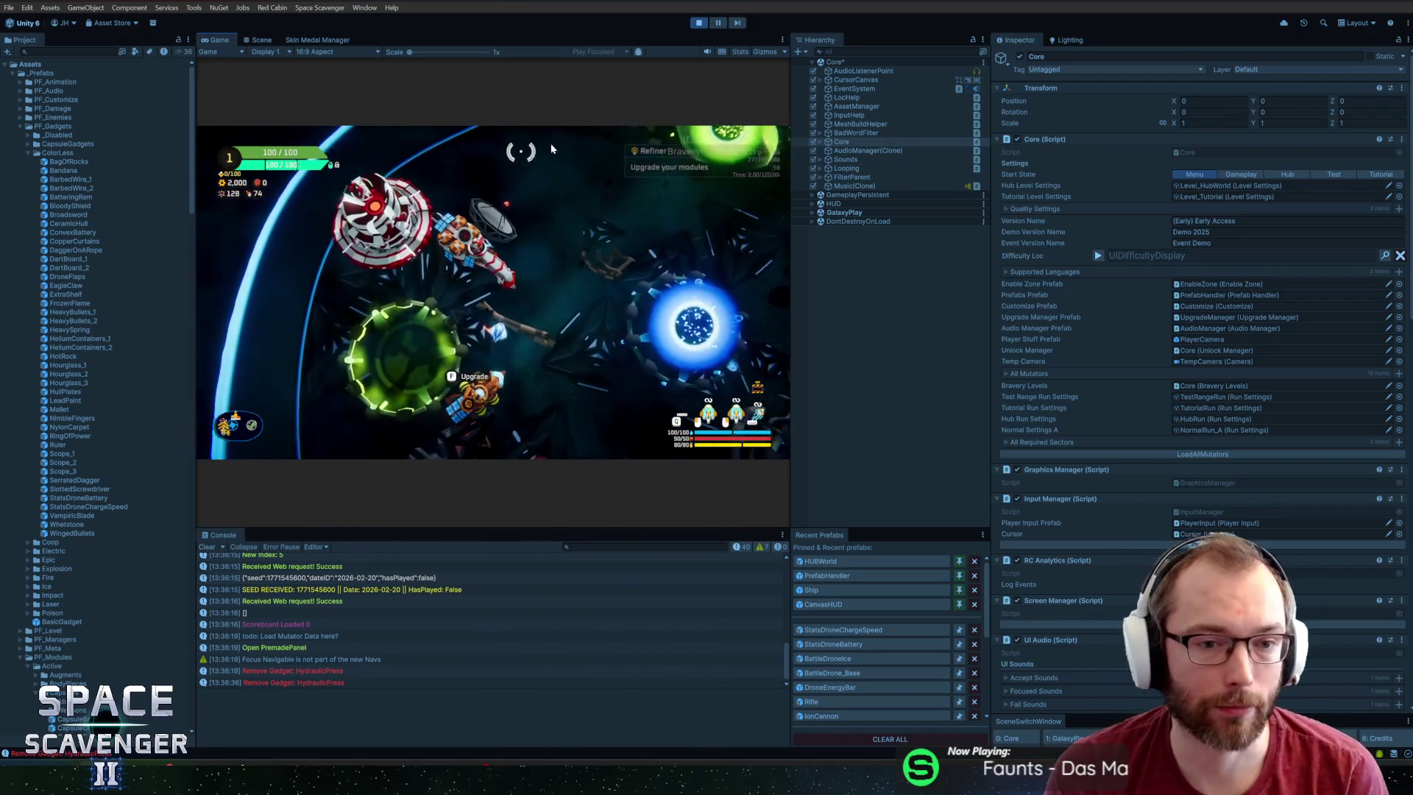
{"action": "key", "text": "ctrl+p"}
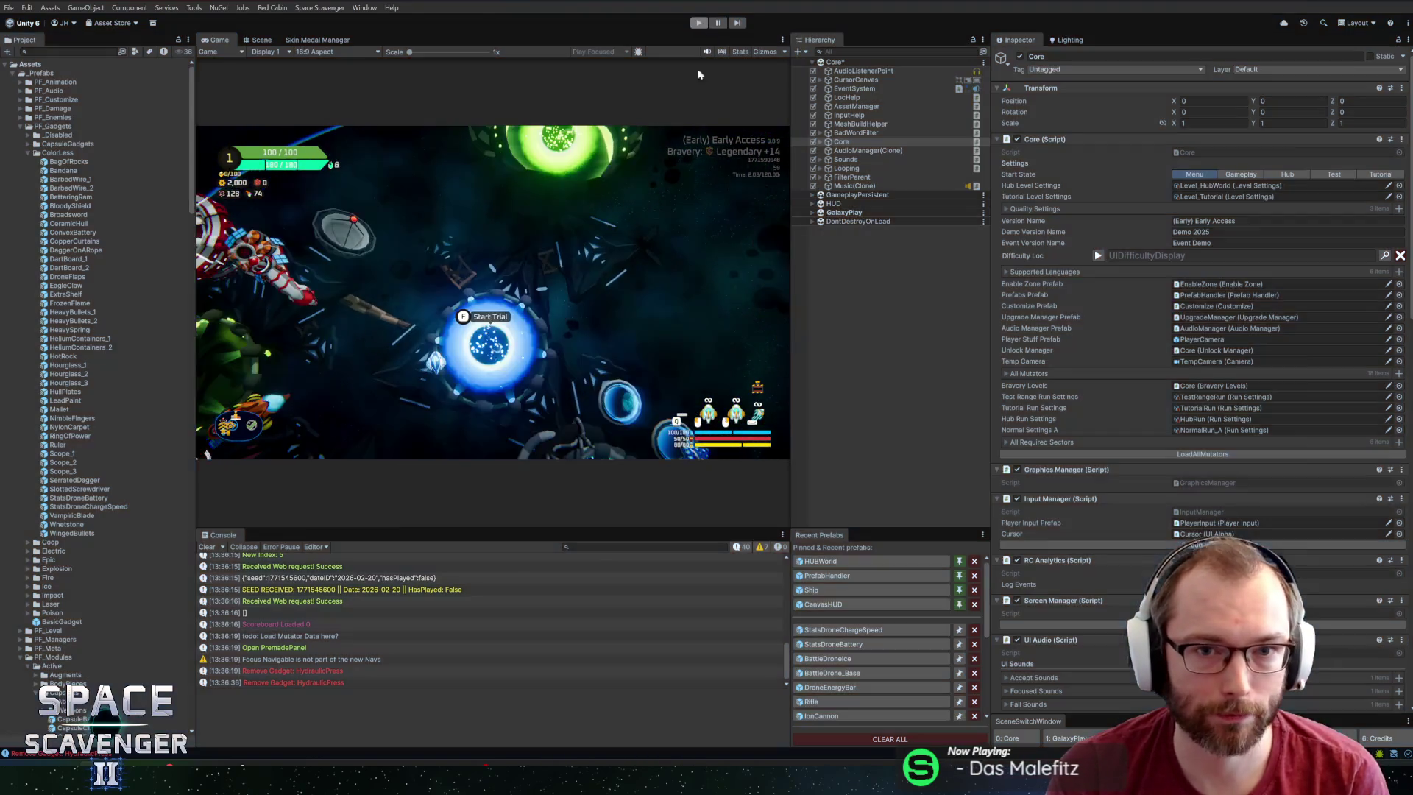
{"action": "key", "text": "alt+Tab"}
Bring the Firefox DuckDuckGo 'battery pack icon' image results to the front for reference.
{"action": "left_click", "coordinate": [246, 357]}
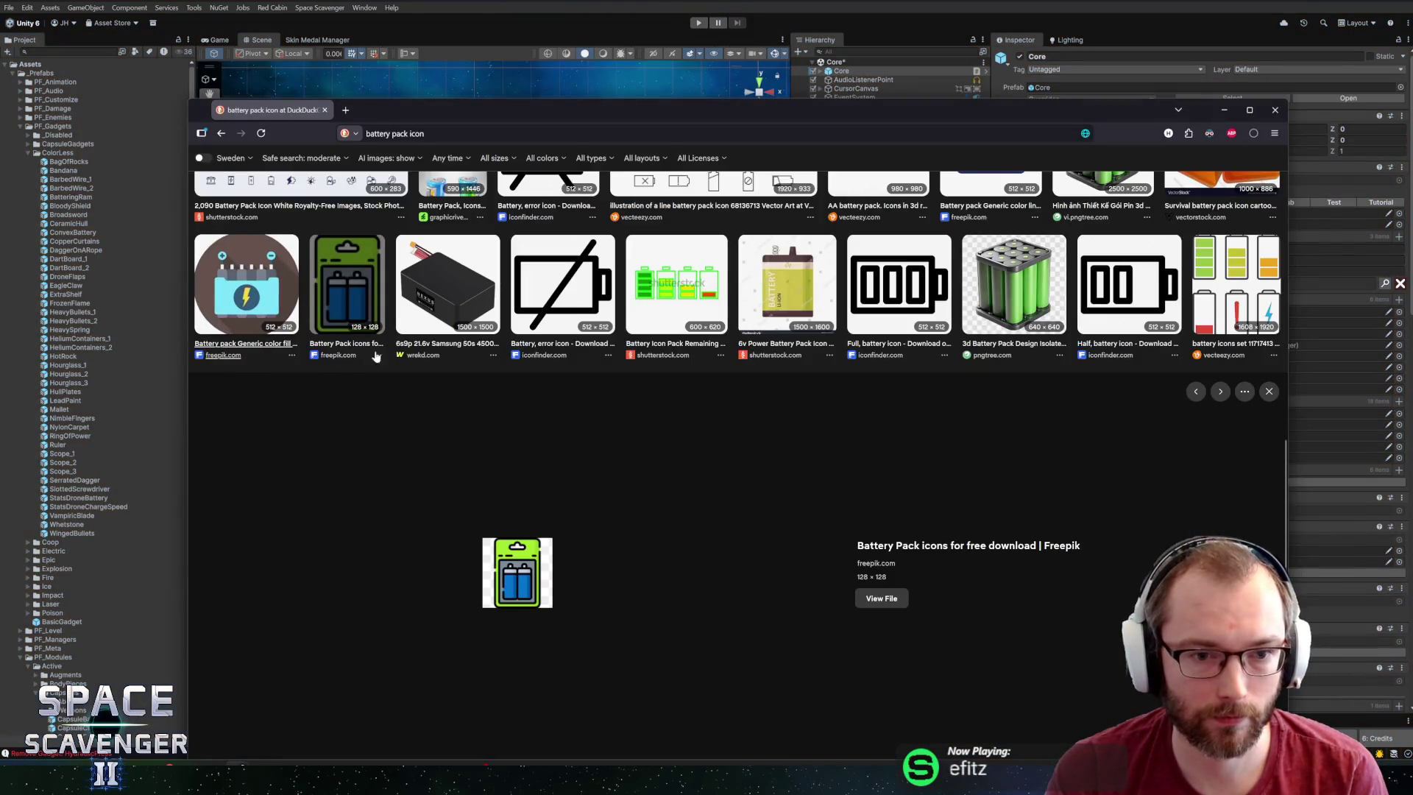
{"action": "key", "text": "alt+Tab"}
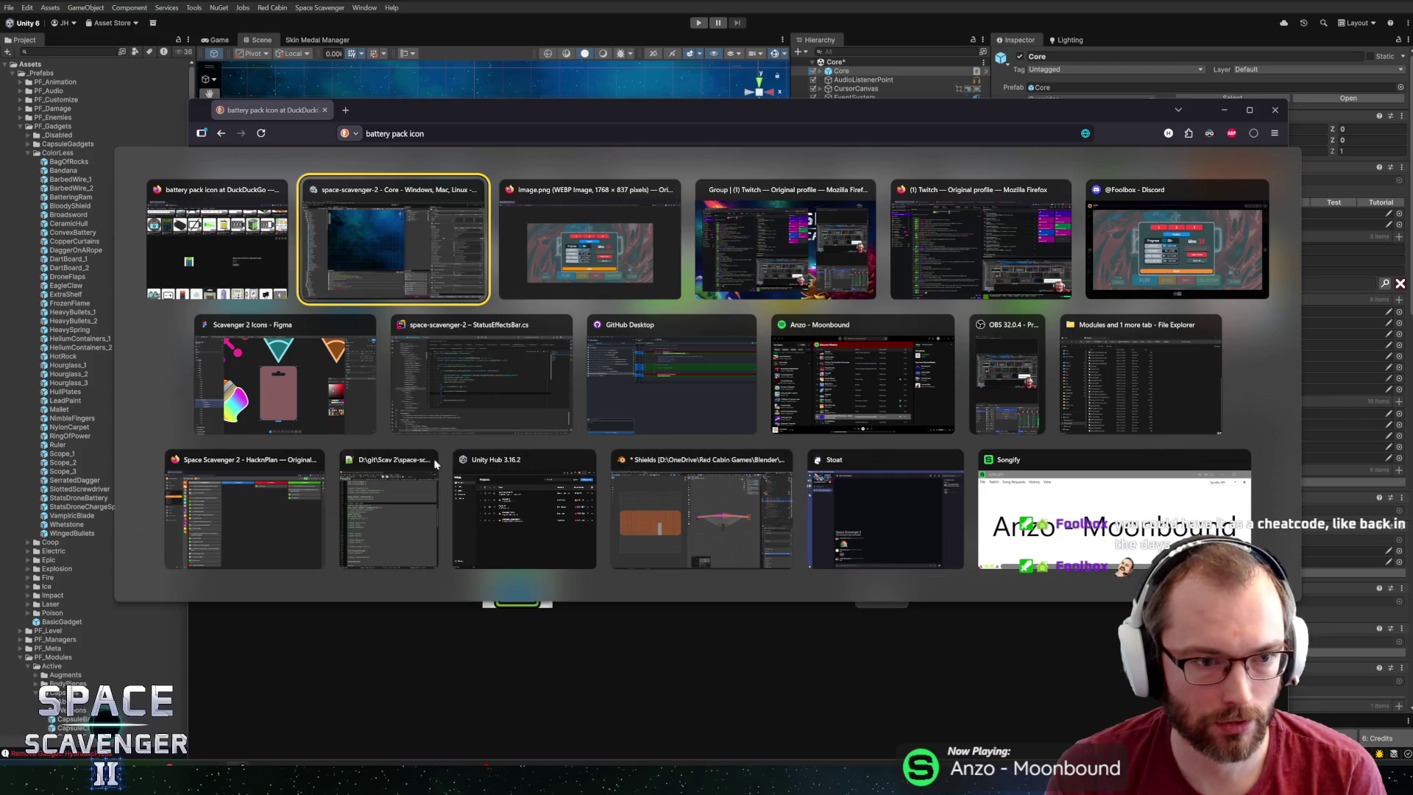
In Scavenger 2 Icons, scale the hanger card to 86.1 × 126.69 and select the icon frame.
{"action": "left_click", "coordinate": [288, 377]}
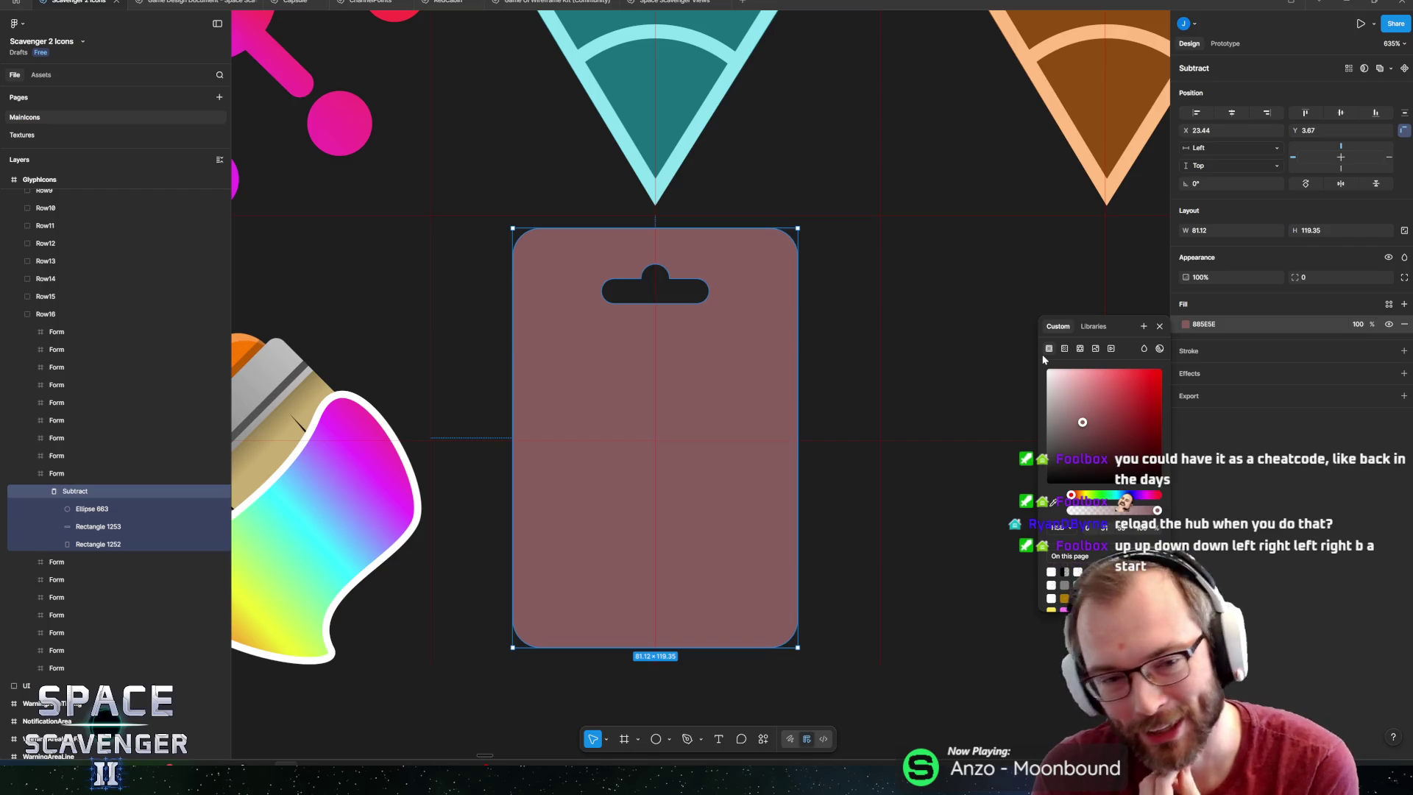
{"action": "key", "text": "Escape"}
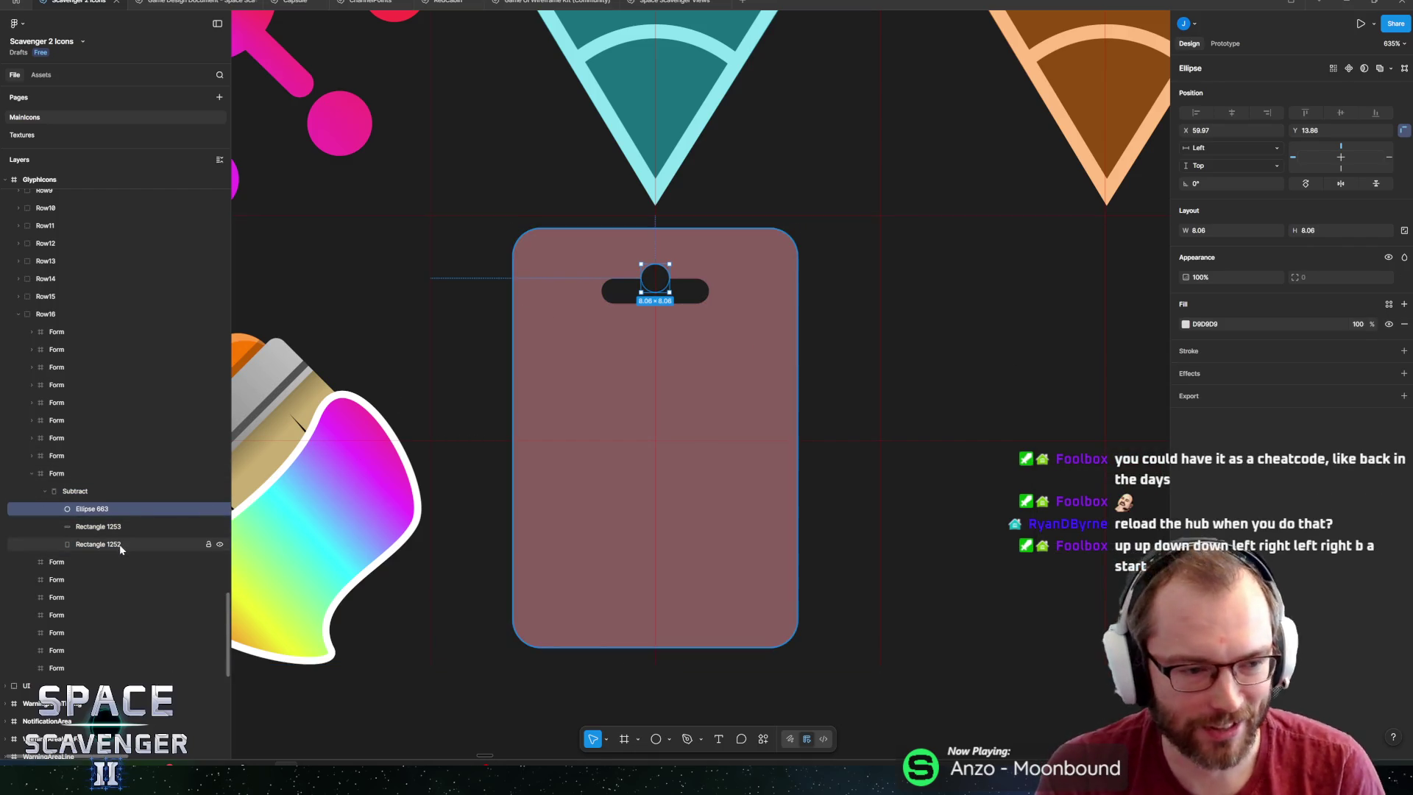
{"action": "key", "text": "k"}
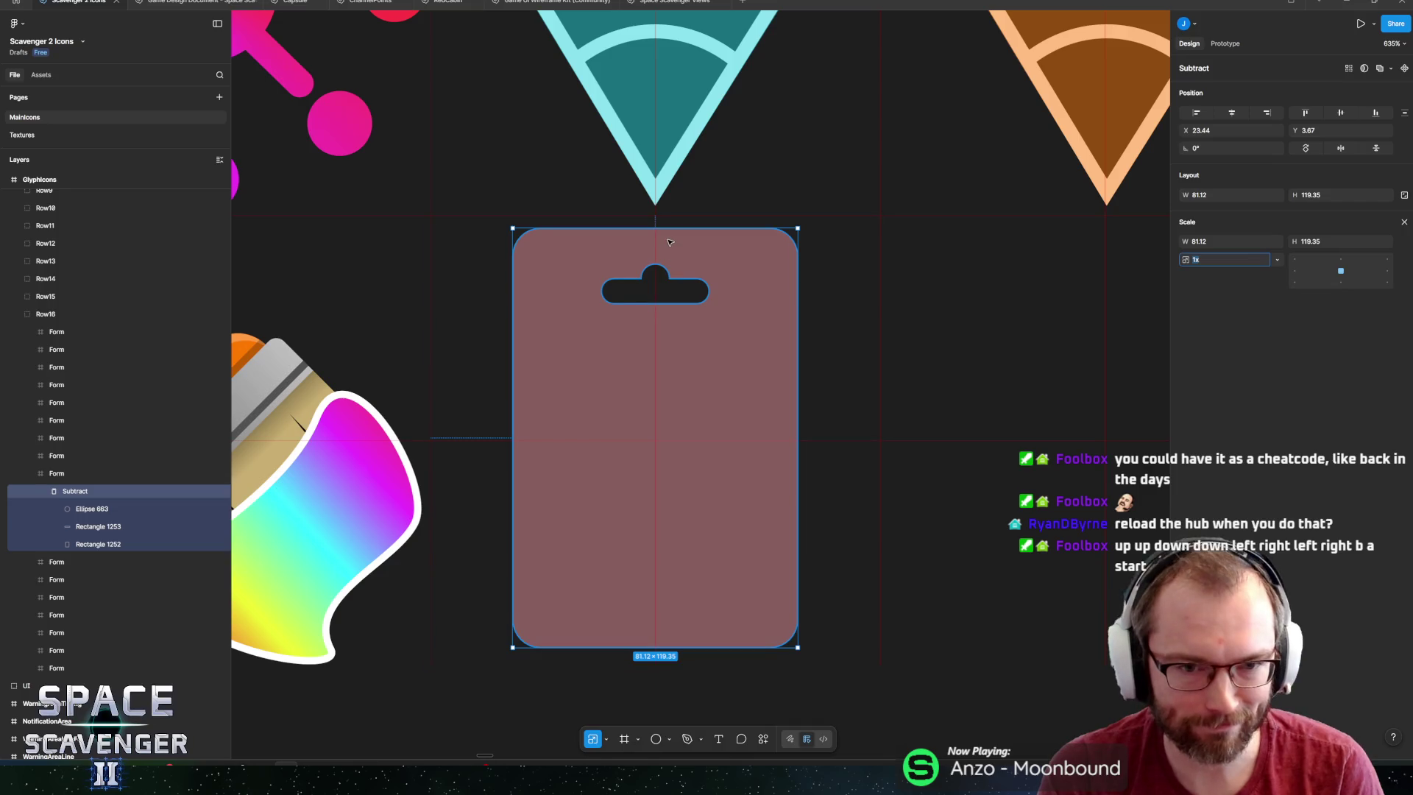
{"action": "left_click_drag", "start_coordinate": [655, 228], "coordinate": [657, 216]}
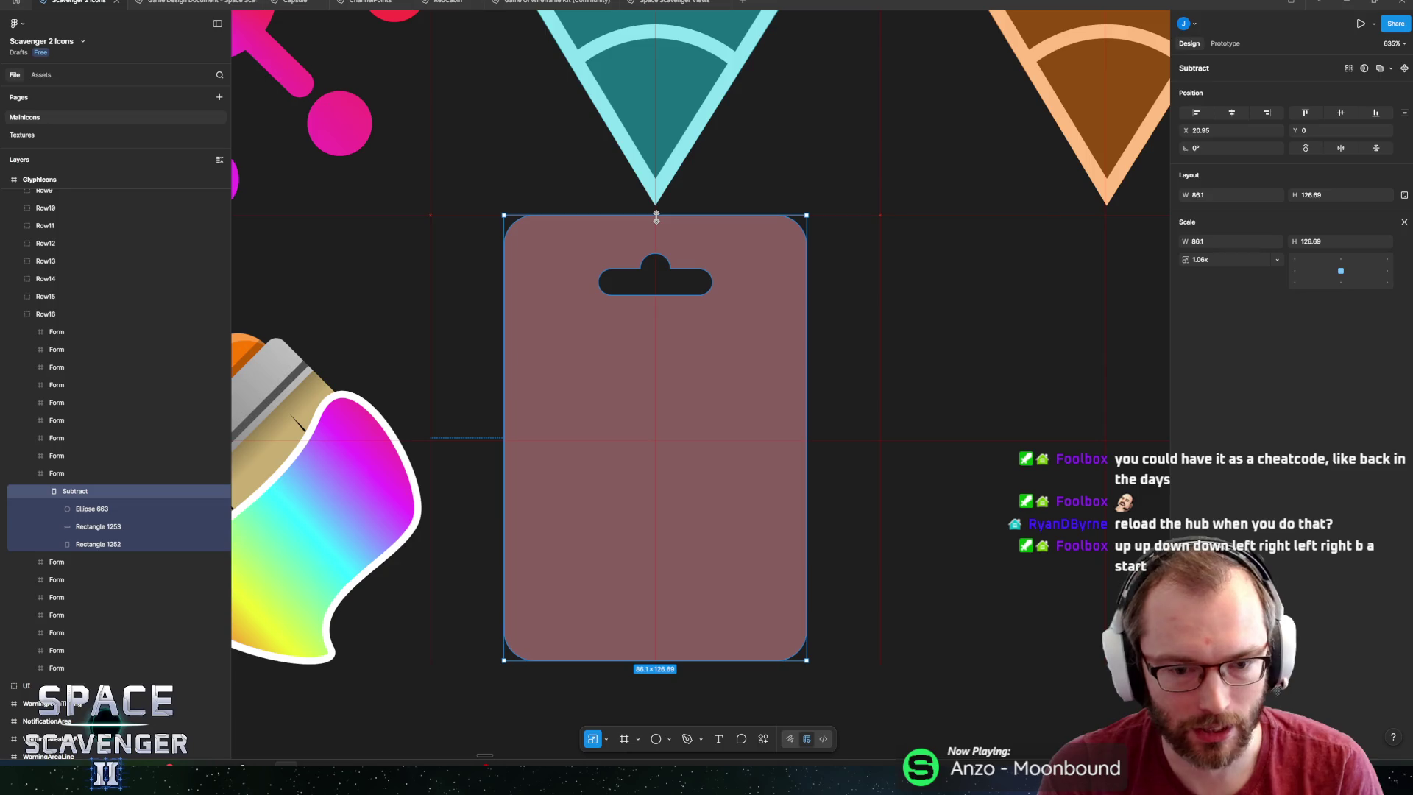
{"action": "left_click_drag", "start_coordinate": [717, 532], "coordinate": [716, 532]}
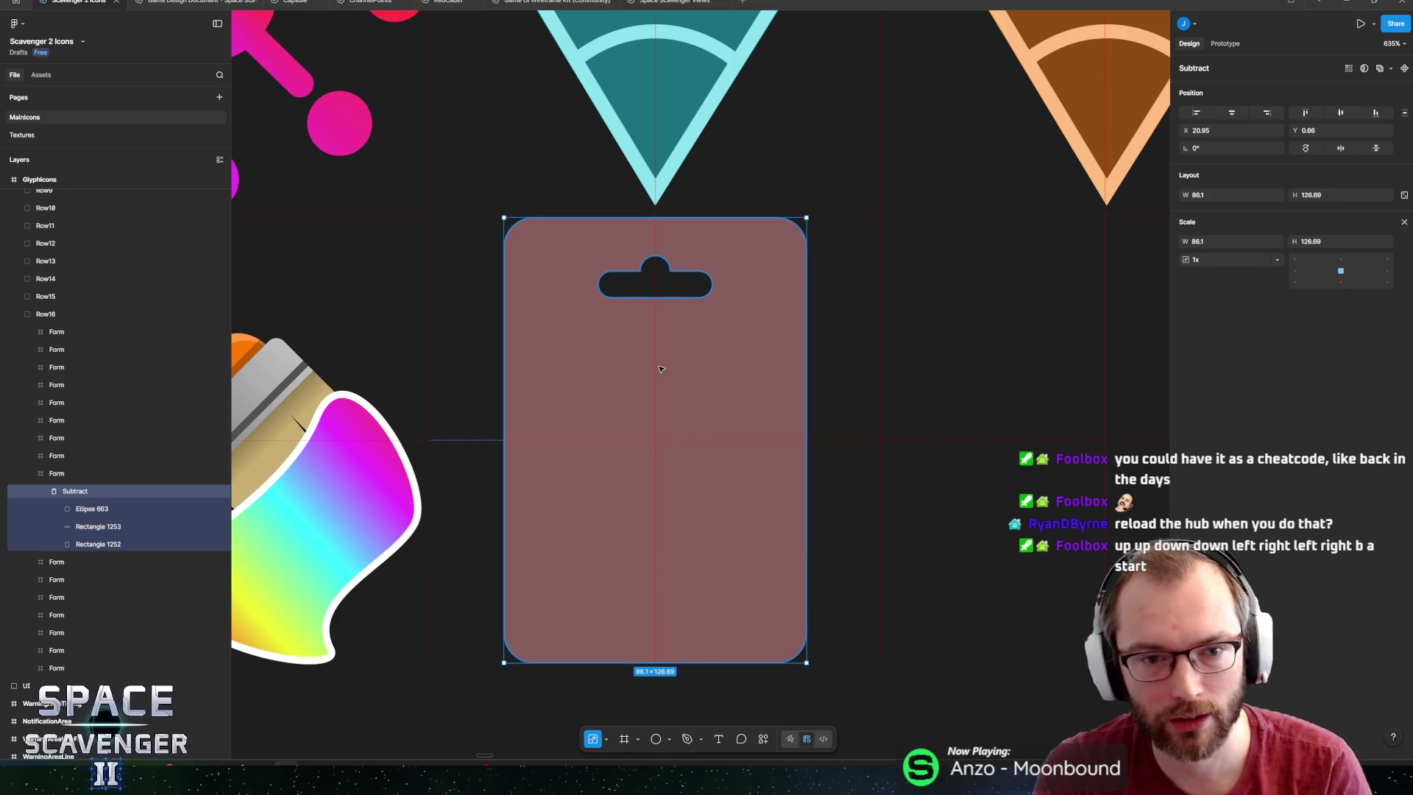
{"action": "left_click", "coordinate": [660, 286]}
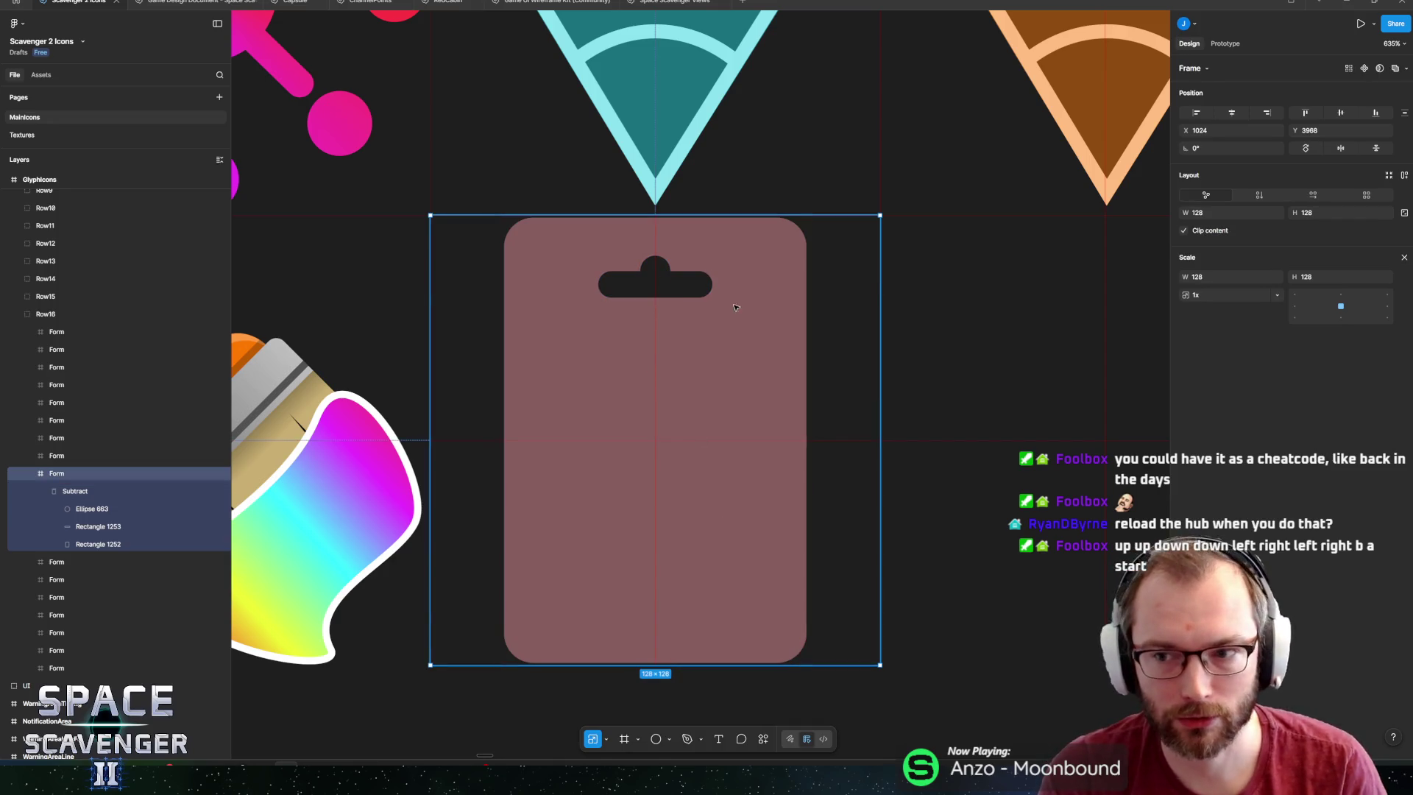
Return to the Move tool and bring the 'sonic 1 cheat code' search window forward.
{"action": "key", "text": "v"}
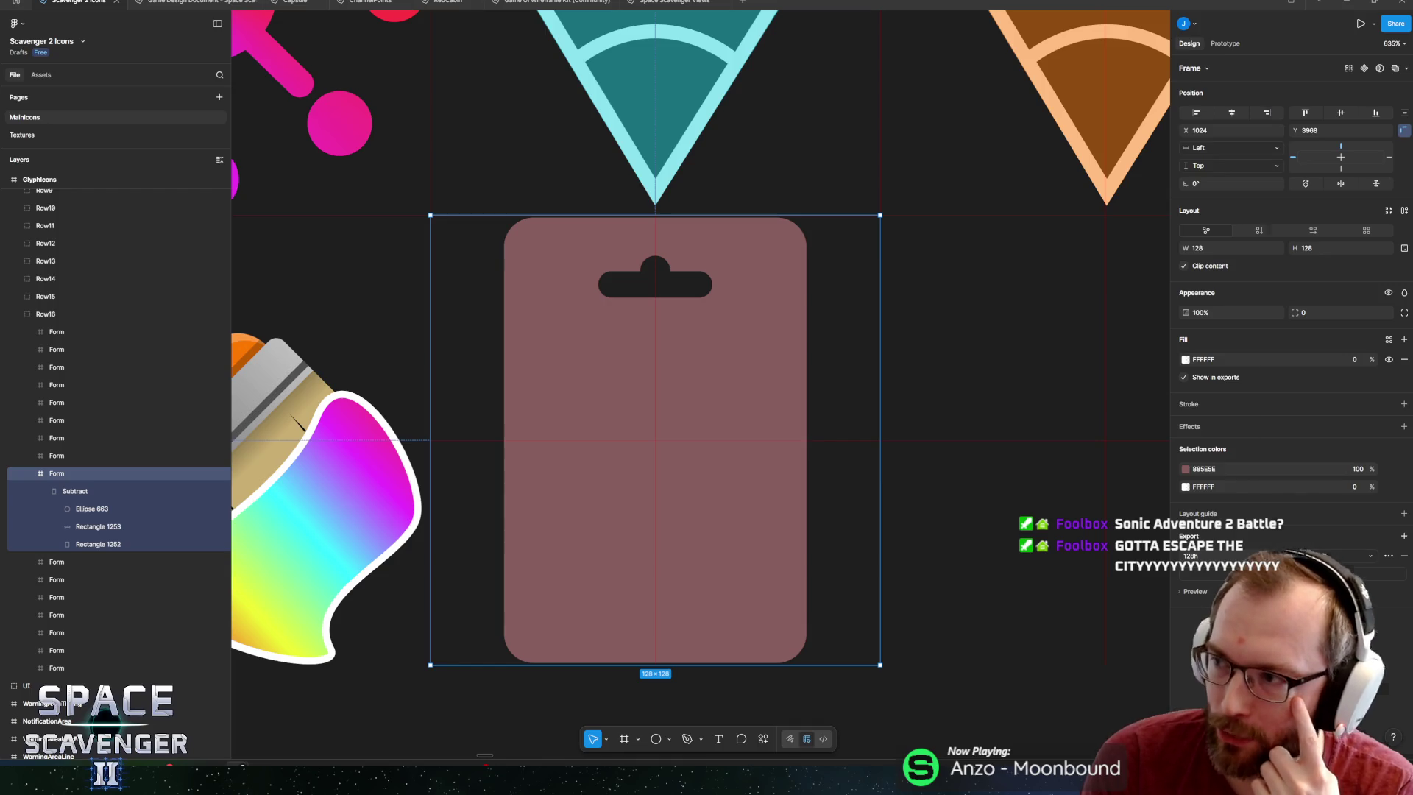
{"action": "key", "text": "alt+Tab"}
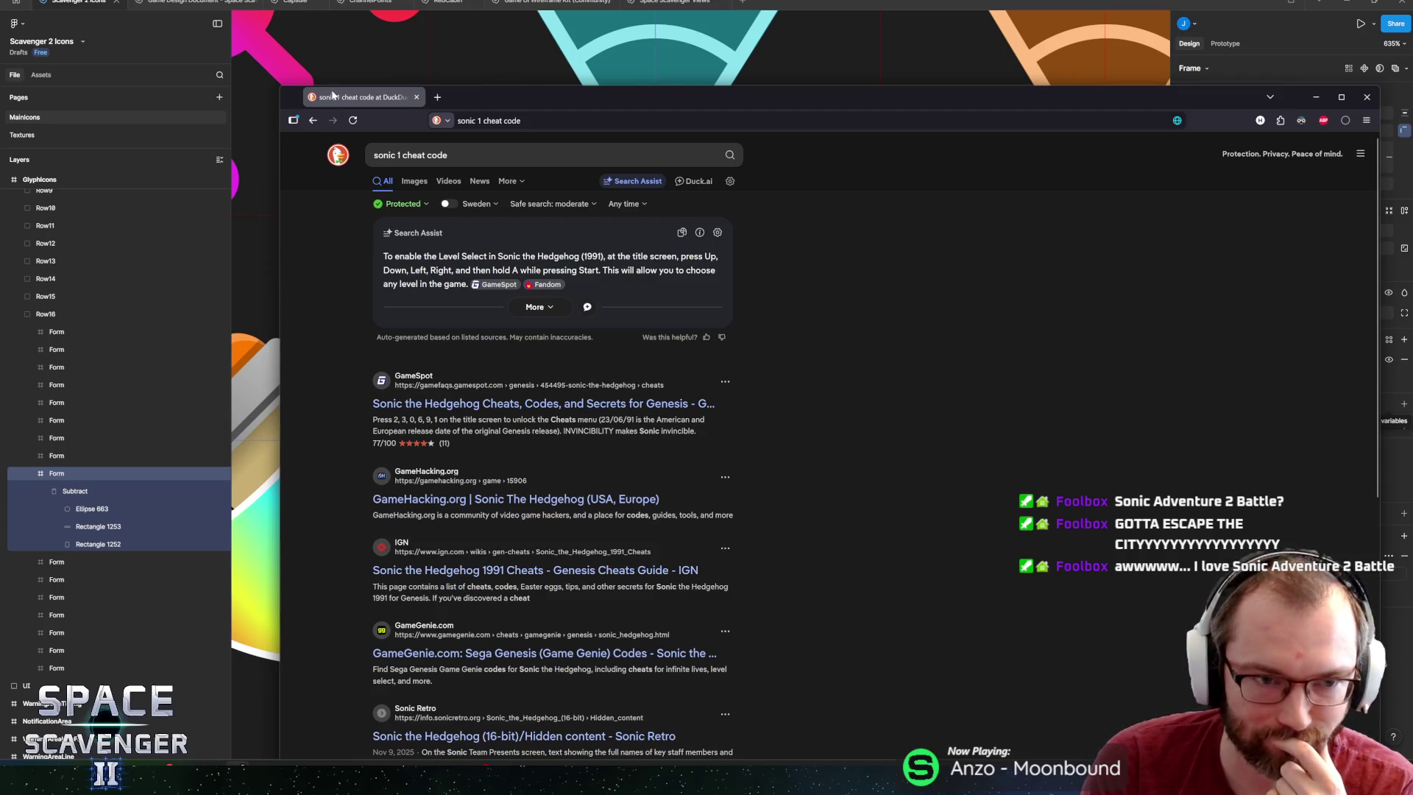
Dismiss the Firefox window to show the Figma hanger card again.
{"action": "key", "text": "alt+Tab"}
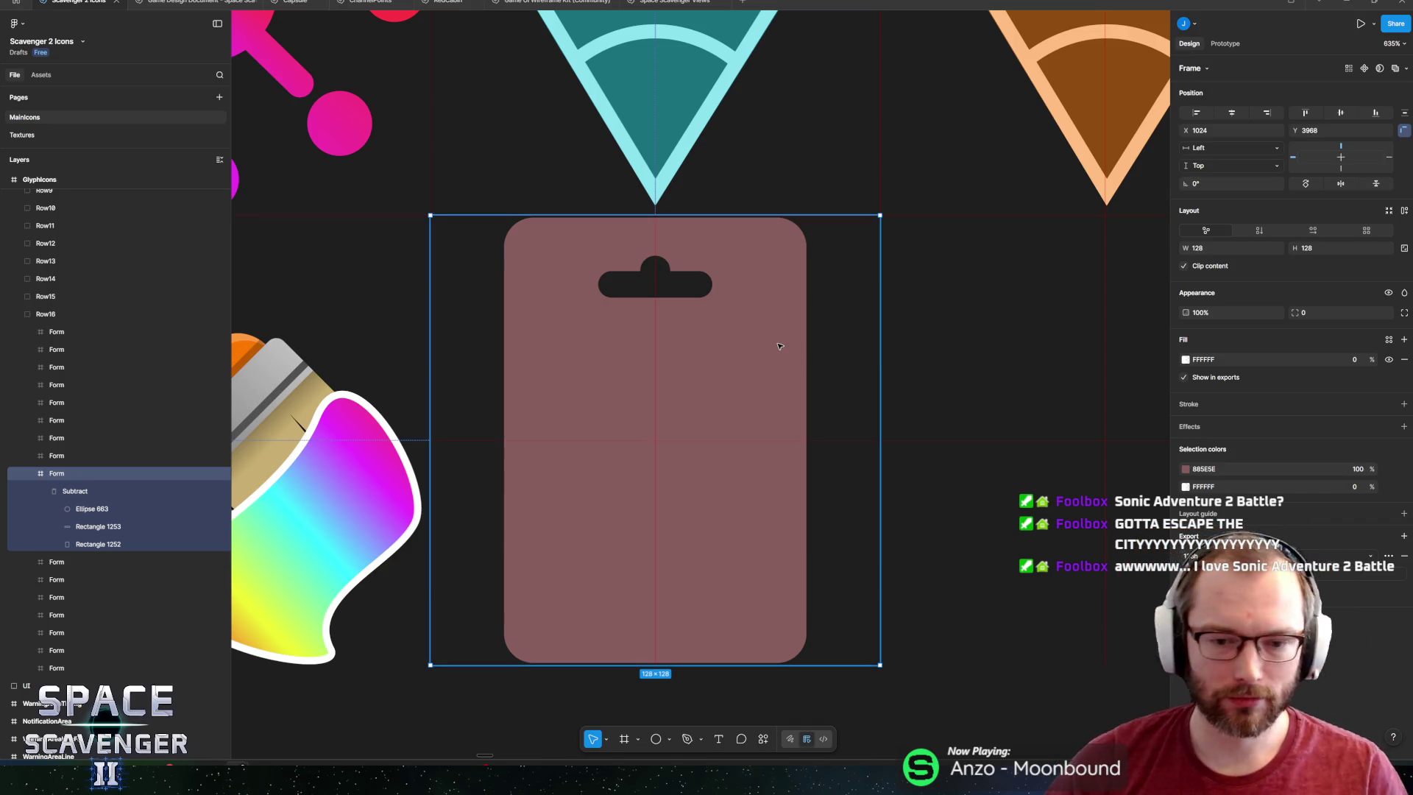
Change the Subtract hanger card's fill to muted green 5D8847 at 100% opacity.
{"action": "left_click", "coordinate": [739, 331], "text": "ctrl"}
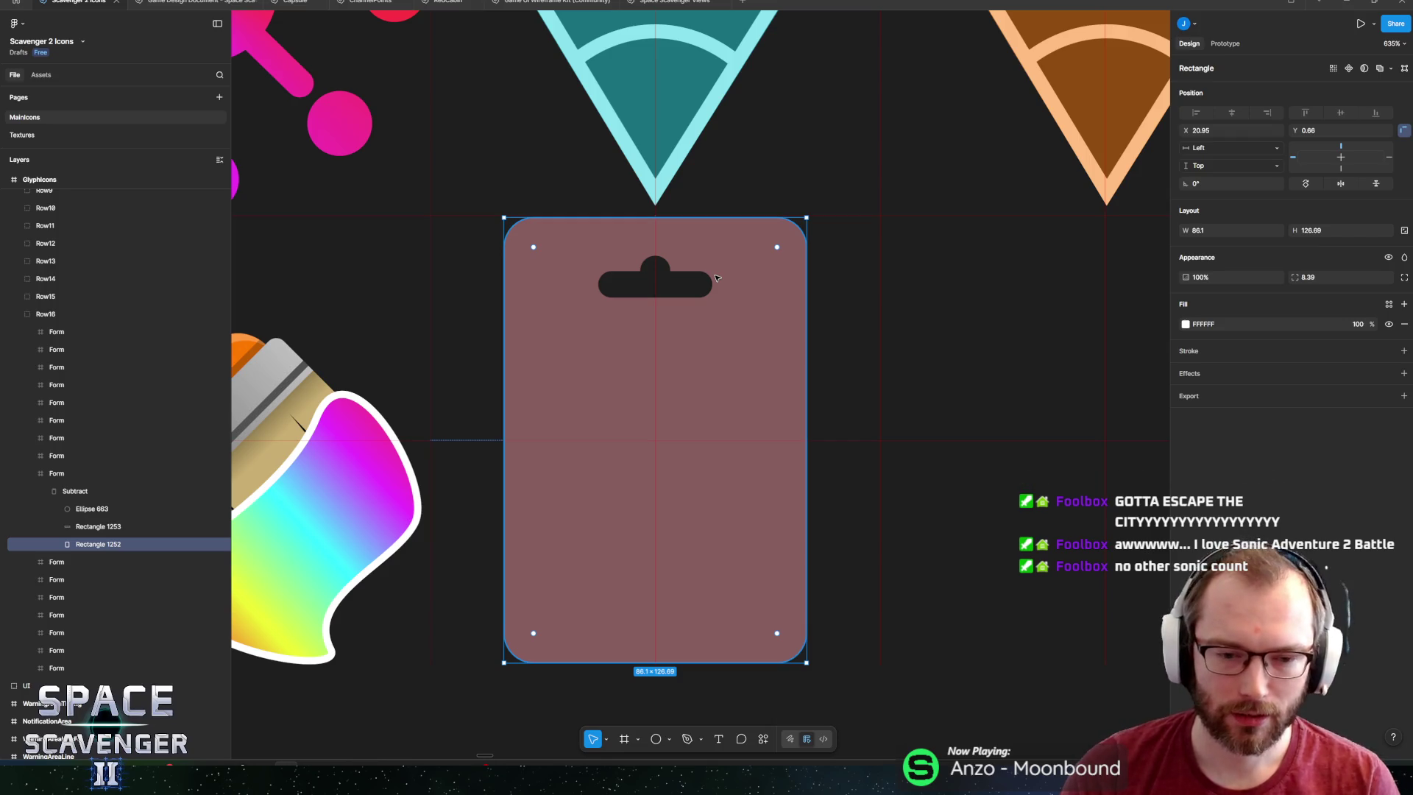
{"action": "left_click", "coordinate": [102, 488]}
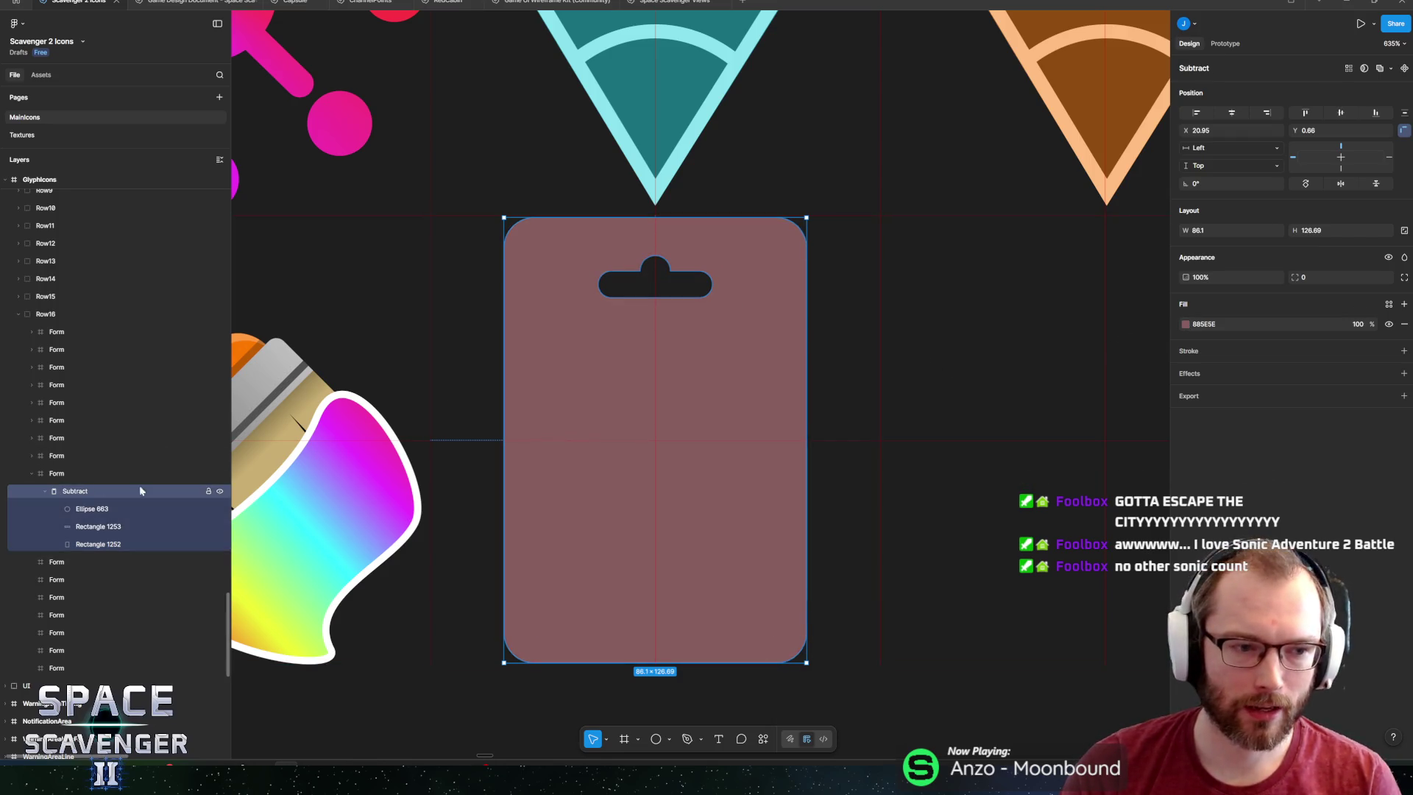
{"action": "left_click", "coordinate": [1185, 324]}
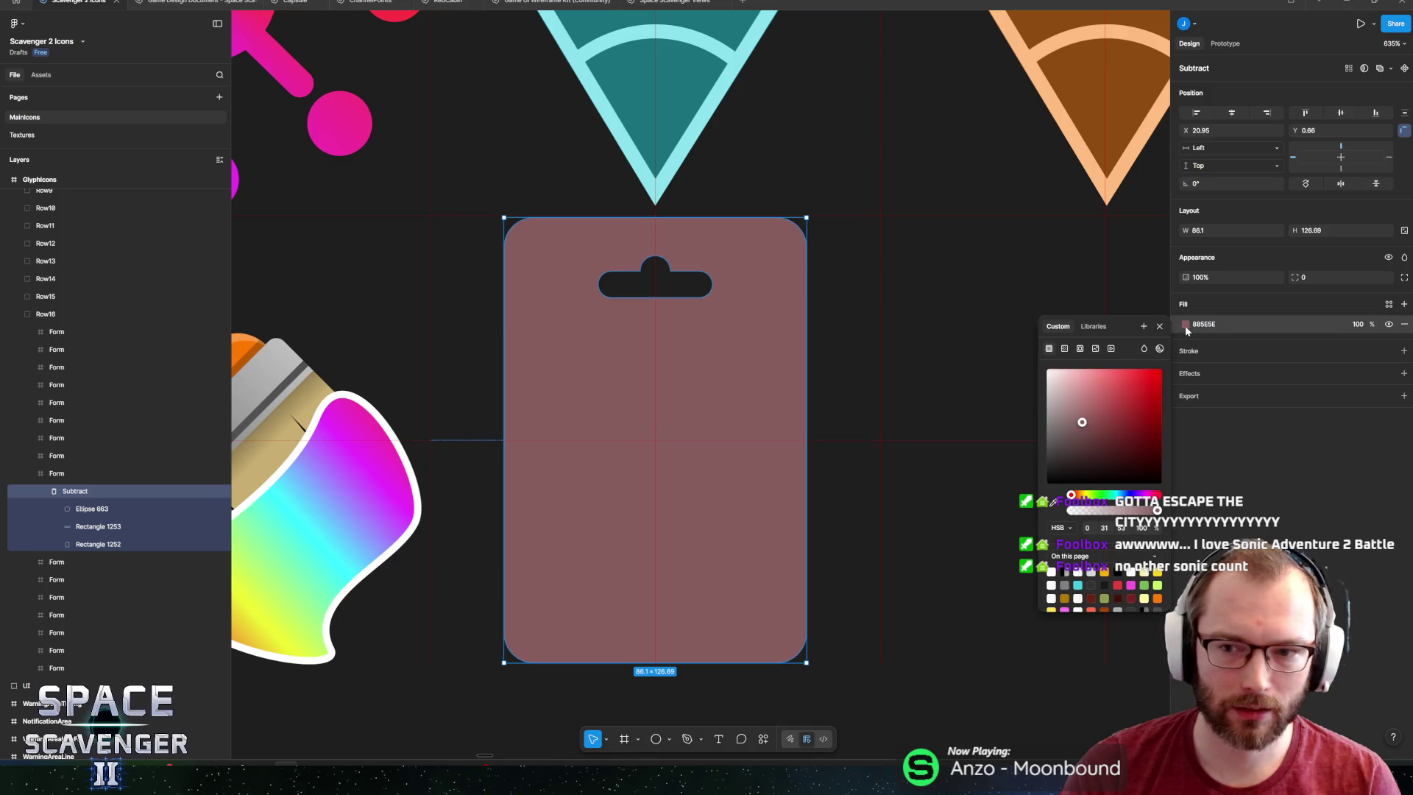
{"action": "mouse_move", "coordinate": [1148, 409]}
{"action": "left_mouse_down"}
{"action": "mouse_move", "coordinate": [1161, 444]}
{"action": "mouse_move", "coordinate": [1071, 416]}
{"action": "mouse_move", "coordinate": [1104, 440]}
{"action": "mouse_move", "coordinate": [1103, 423]}
{"action": "left_mouse_up"}
{"action": "left_click", "coordinate": [1095, 497]}
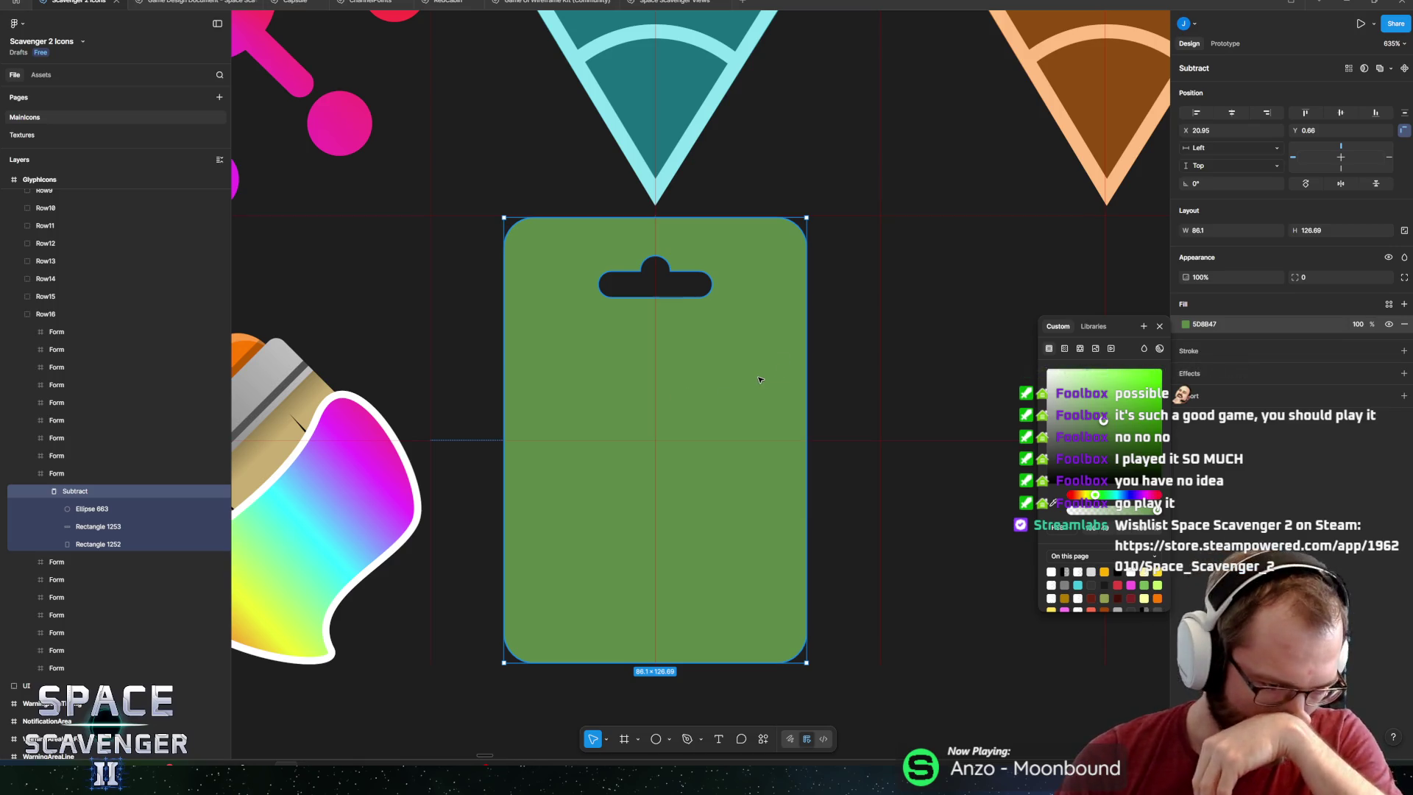
Draw a 68.46 × 68.46 square in the lower card with 4.5 corner radius.
{"action": "left_click", "coordinate": [83, 544]}
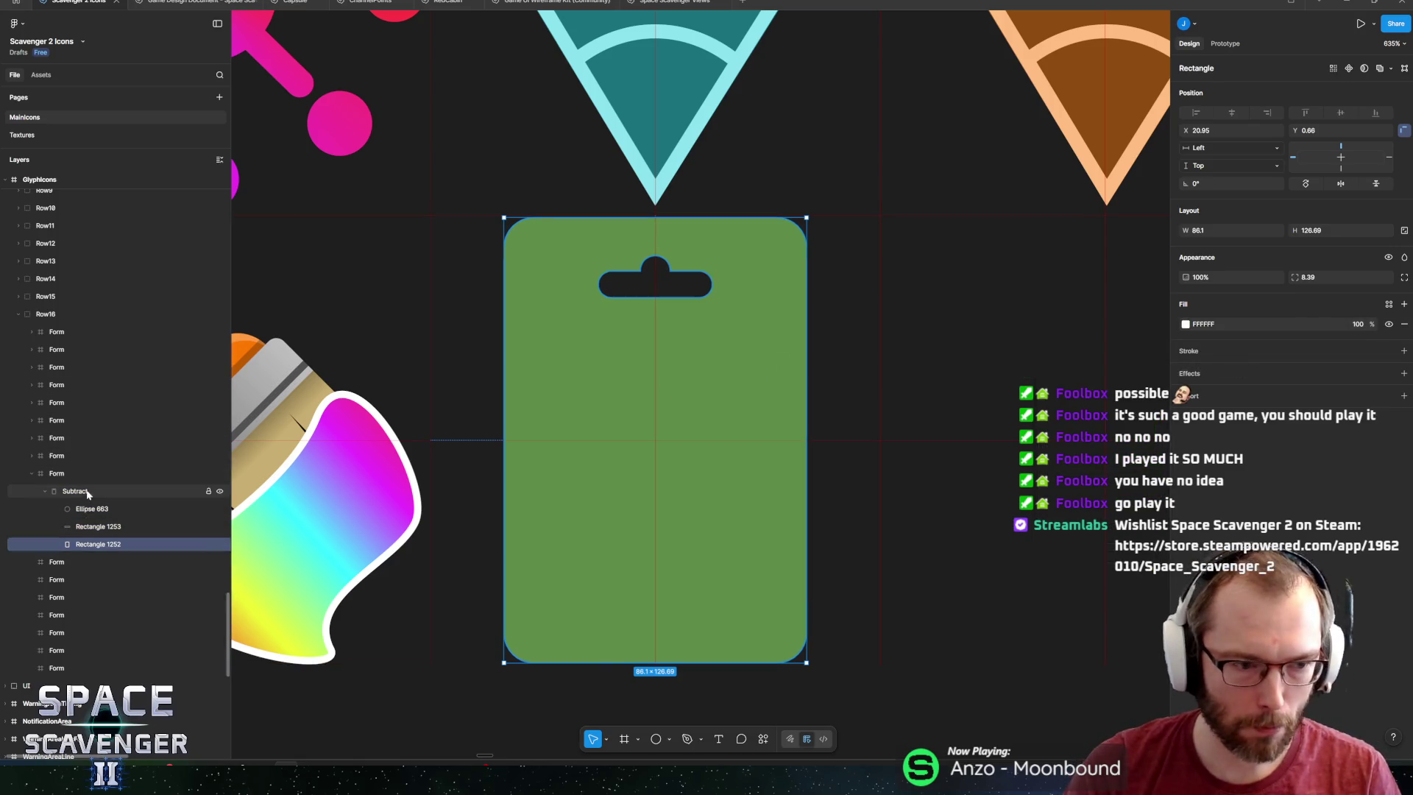
{"action": "left_click", "coordinate": [43, 492]}
{"action": "left_click", "coordinate": [640, 520]}
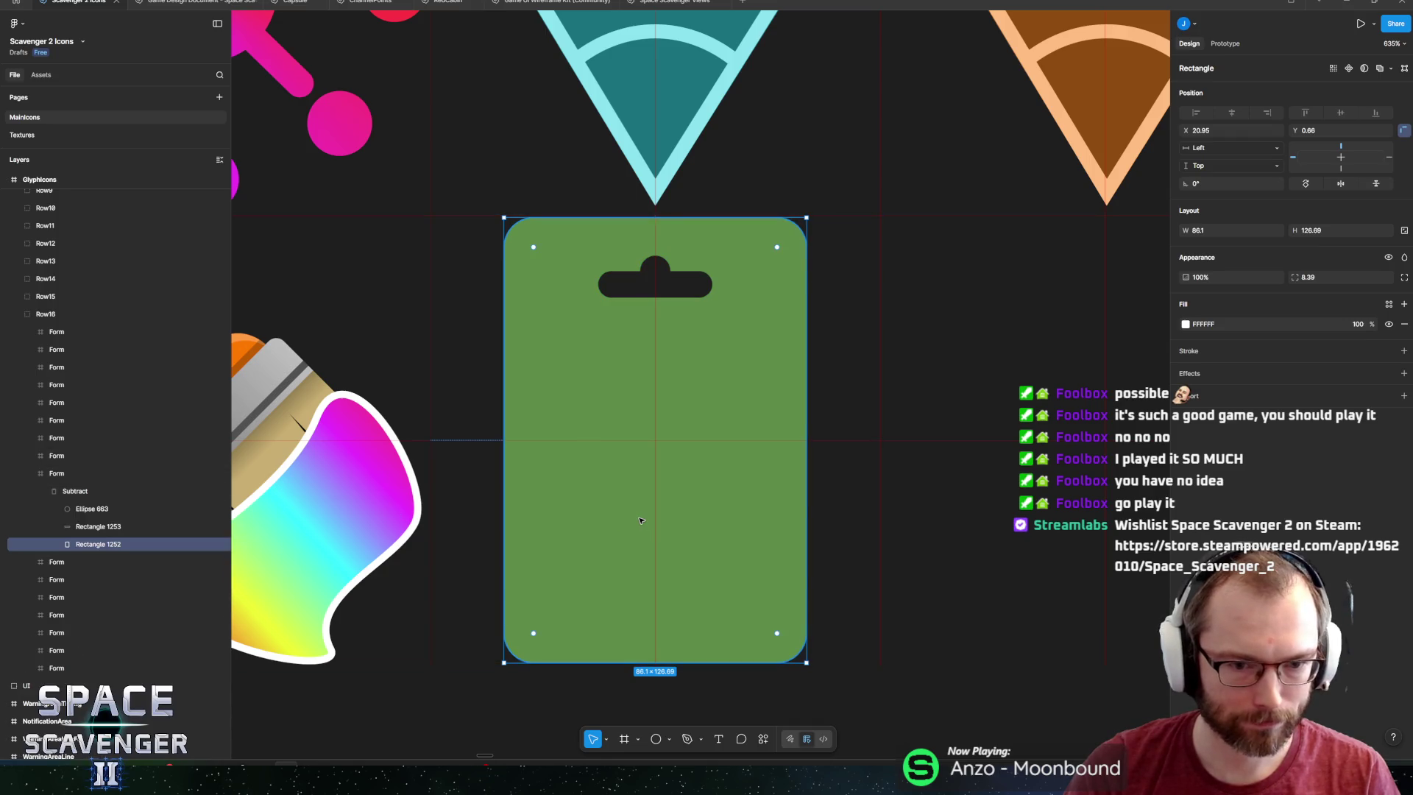
{"action": "key", "text": "r"}
{"action": "mouse_move", "coordinate": [573, 468]}
{"action": "left_mouse_down"}
{"action": "mouse_move", "coordinate": [700, 568]}
{"action": "mouse_move", "coordinate": [742, 636]}
{"action": "left_mouse_up"}
{"action": "left_click_drag", "start_coordinate": [682, 571], "coordinate": [642, 483]}
{"action": "left_click_drag", "start_coordinate": [701, 549], "coordinate": [774, 622]}
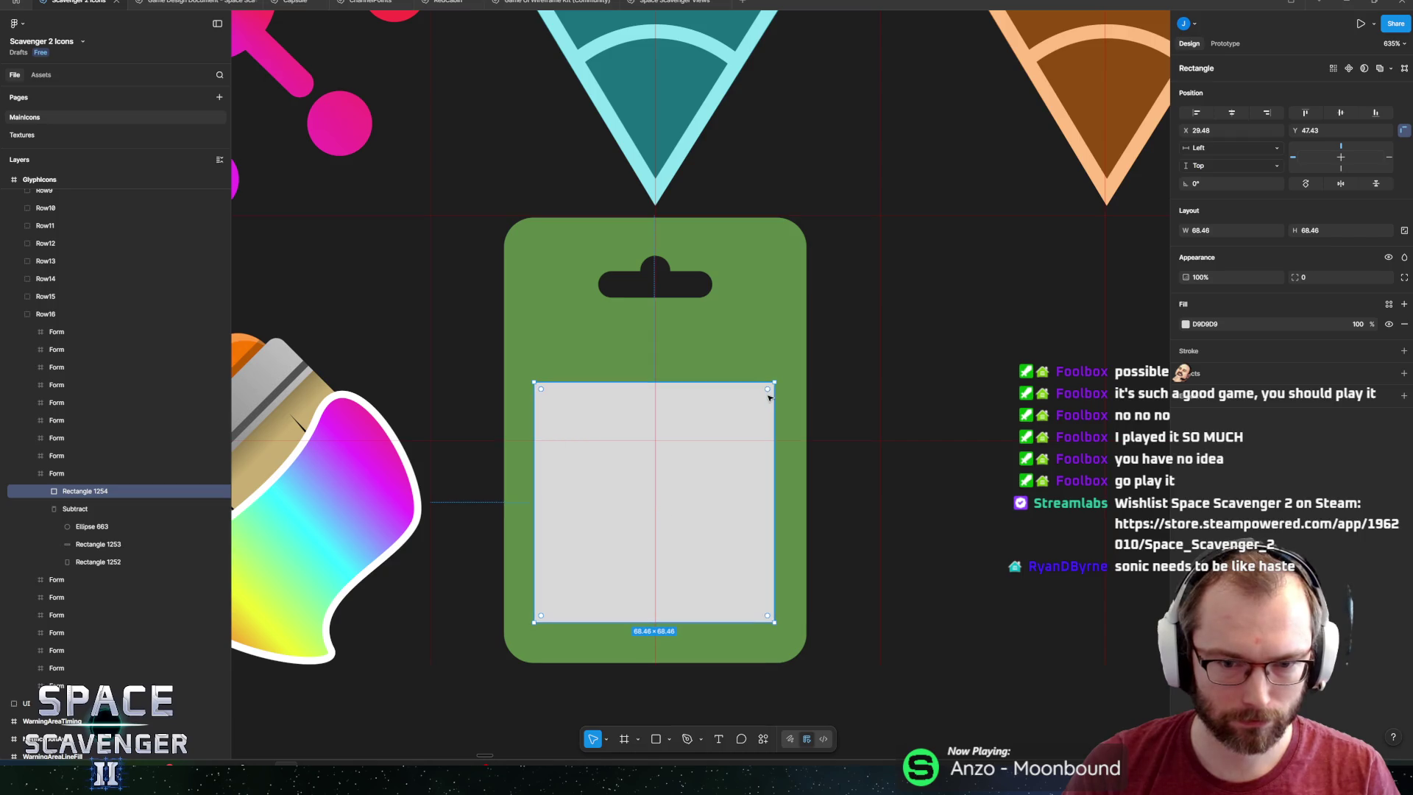
{"action": "left_click_drag", "start_coordinate": [766, 390], "coordinate": [760, 399]}
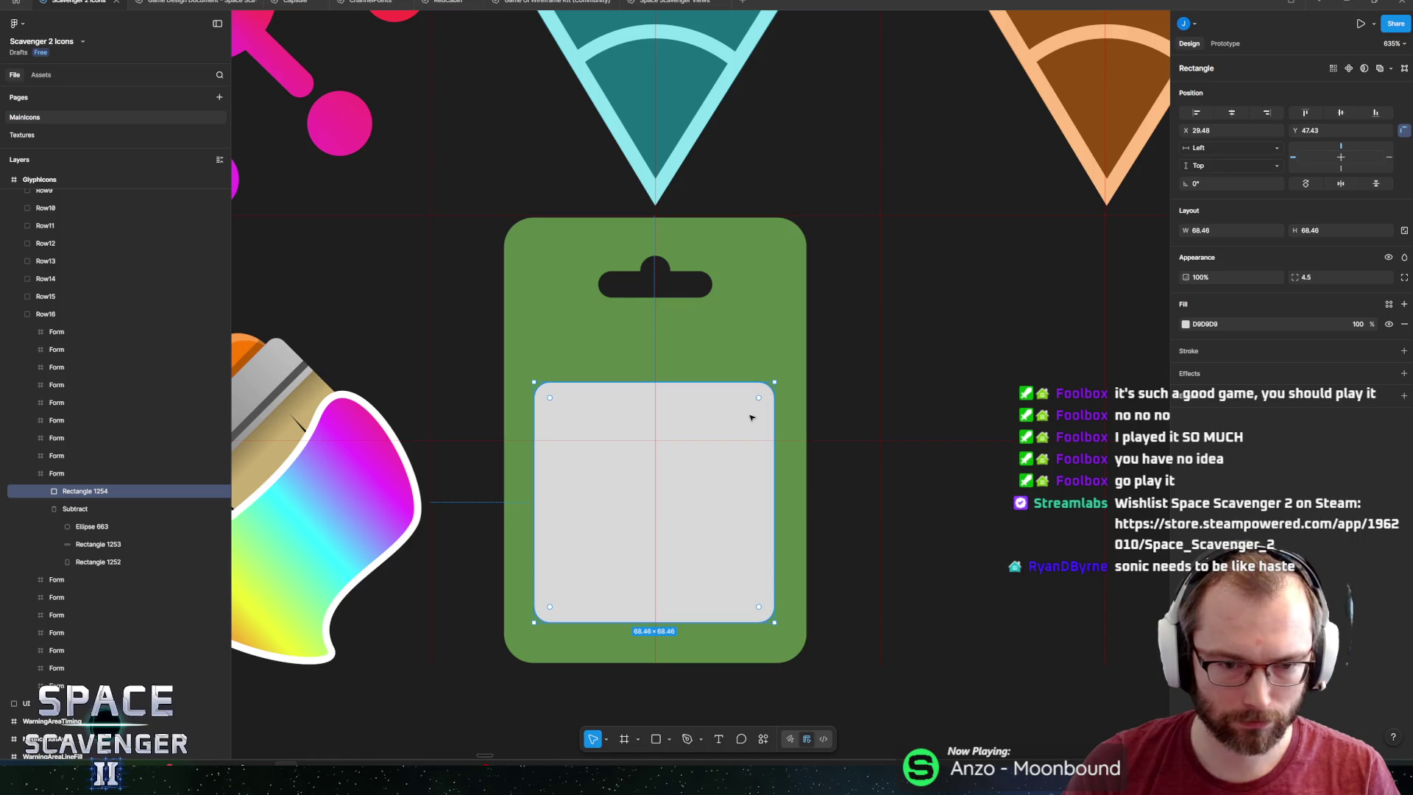
Fill the square lighter green 72A957, sampled from the card and lightened.
{"action": "left_click", "coordinate": [1184, 326]}
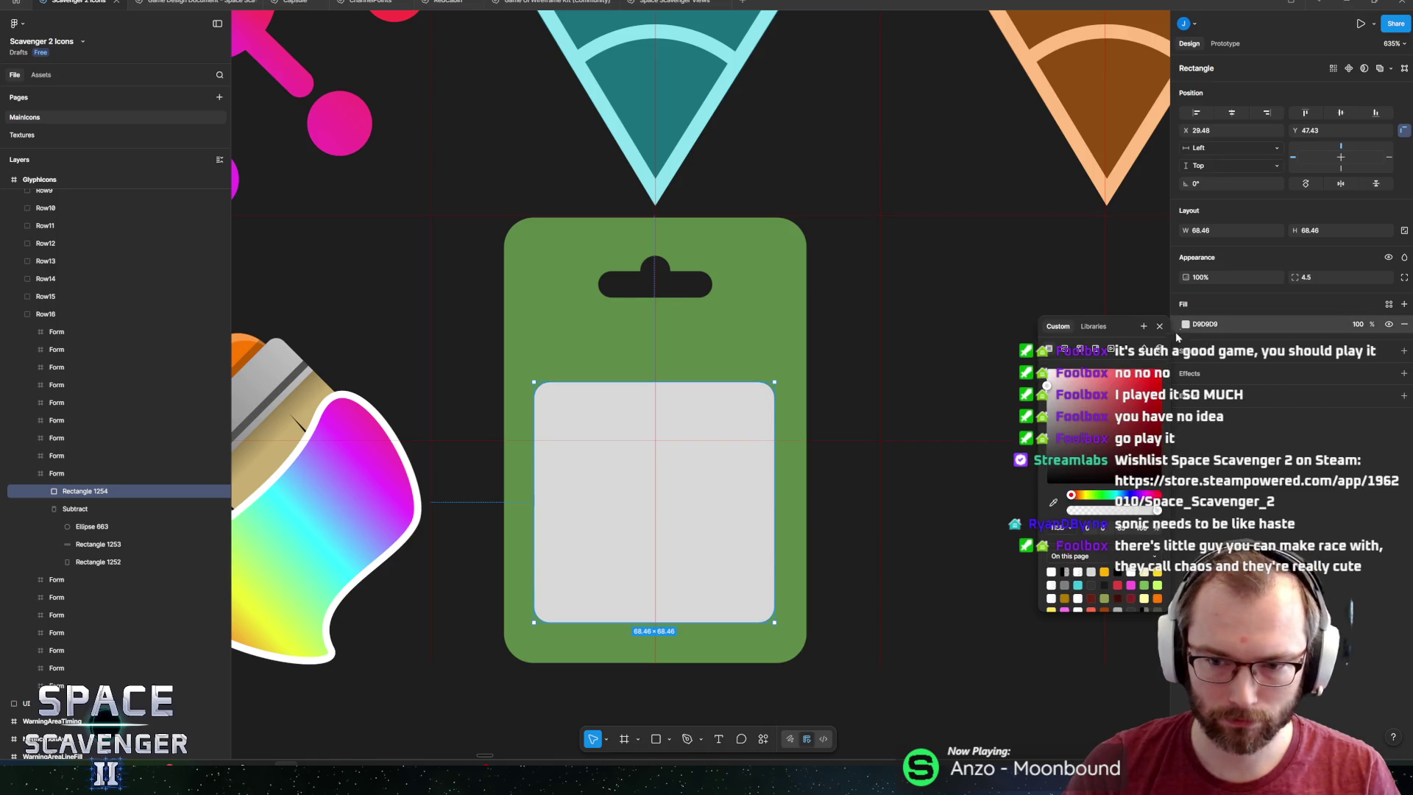
{"action": "left_click", "coordinate": [1053, 503]}
{"action": "left_click", "coordinate": [754, 343]}
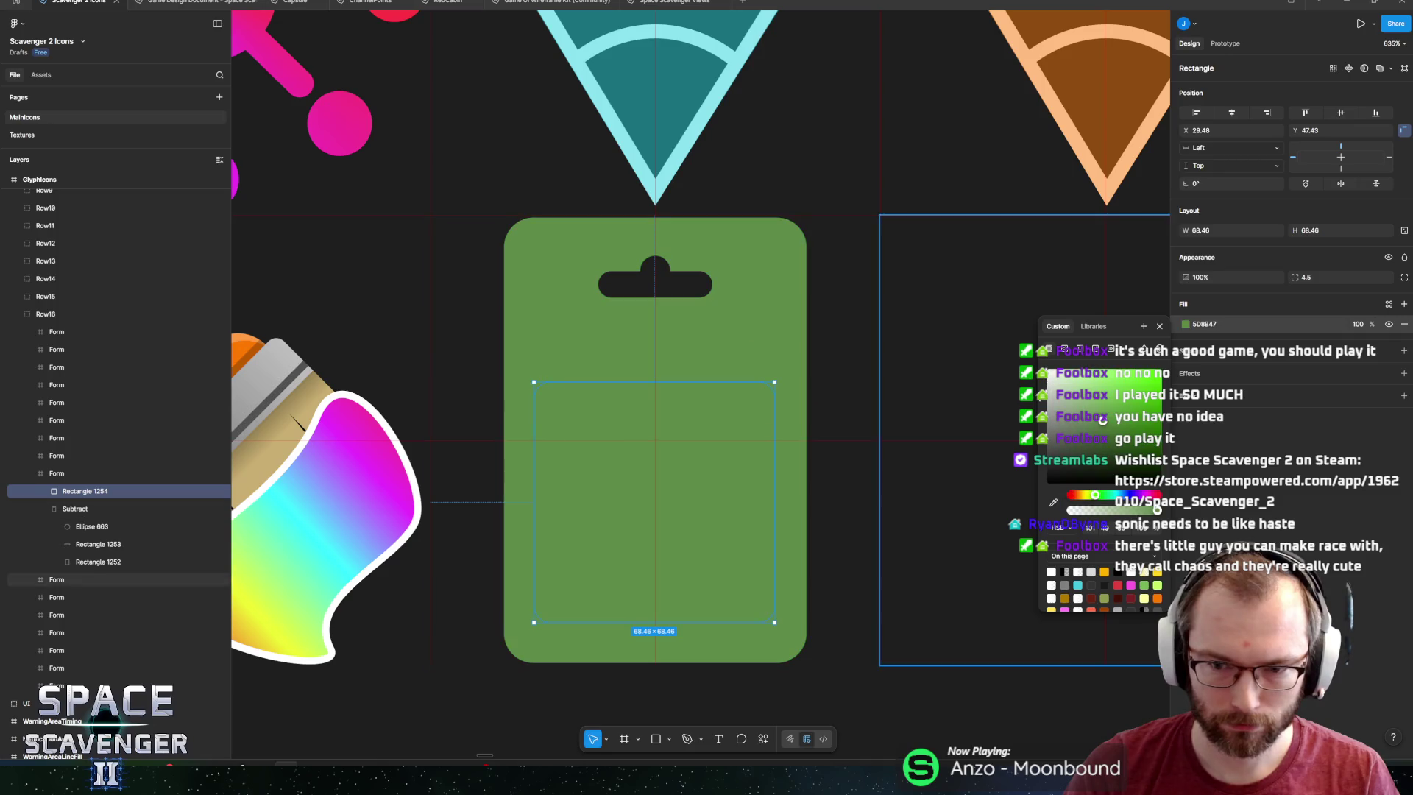
{"action": "left_click", "coordinate": [1100, 409]}
{"action": "left_click_drag", "start_coordinate": [1100, 409], "coordinate": [1101, 407]}
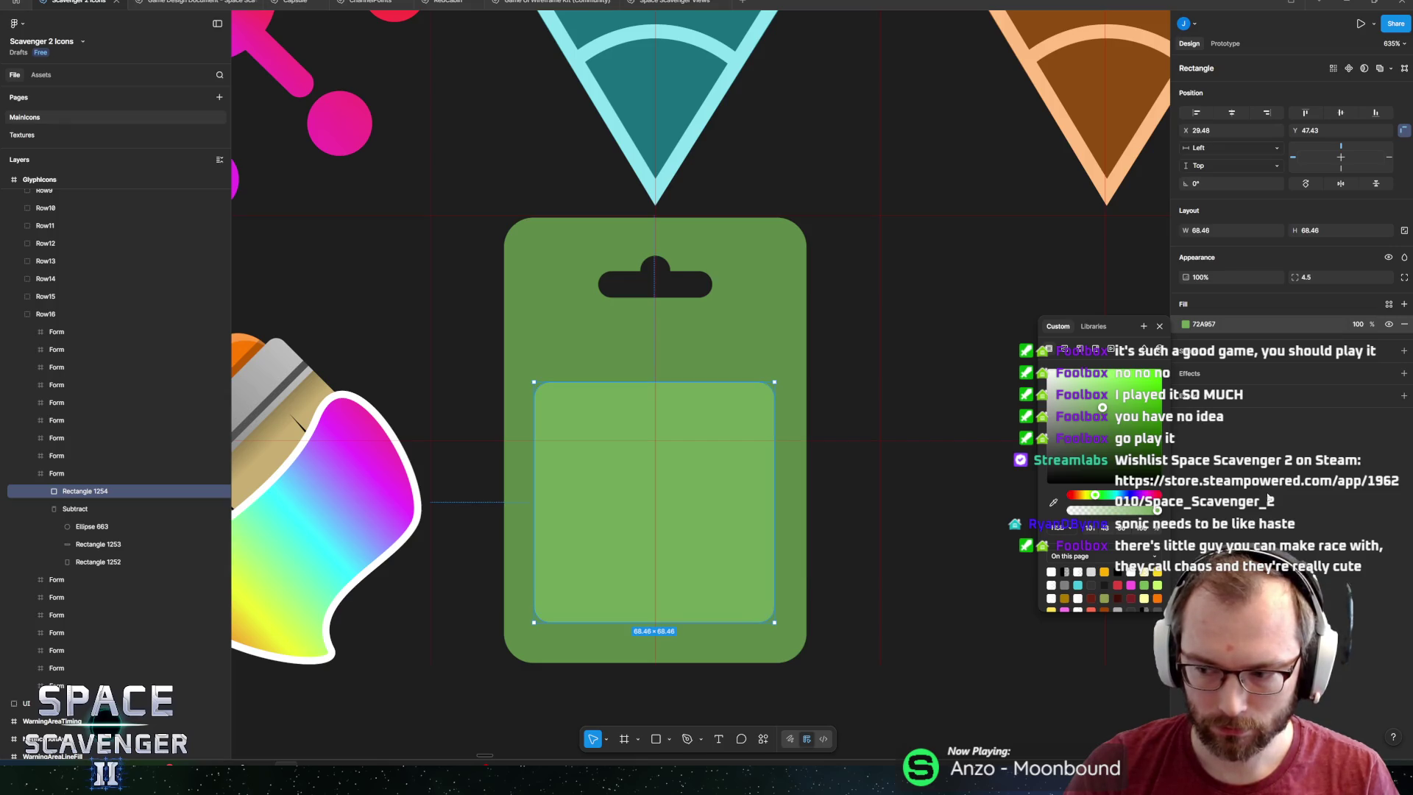
{"action": "key", "text": "Escape"}
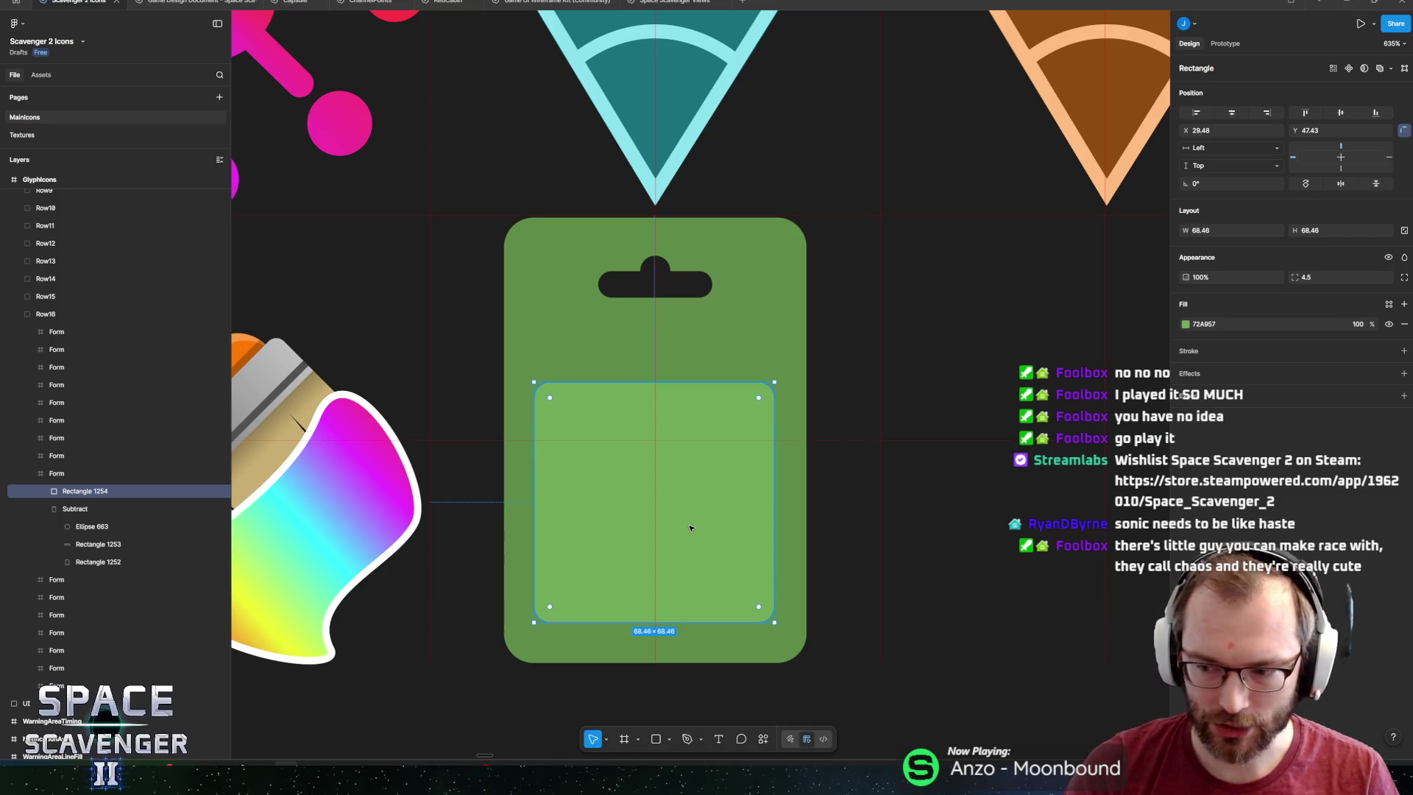
Duplicate the tray as a 61.22 × 52.5 inset, stretch both taller, and position the 'haste game' search window.
{"action": "key", "text": "ctrl+d"}
{"action": "left_click_drag", "start_coordinate": [774, 382], "coordinate": [761, 395]}
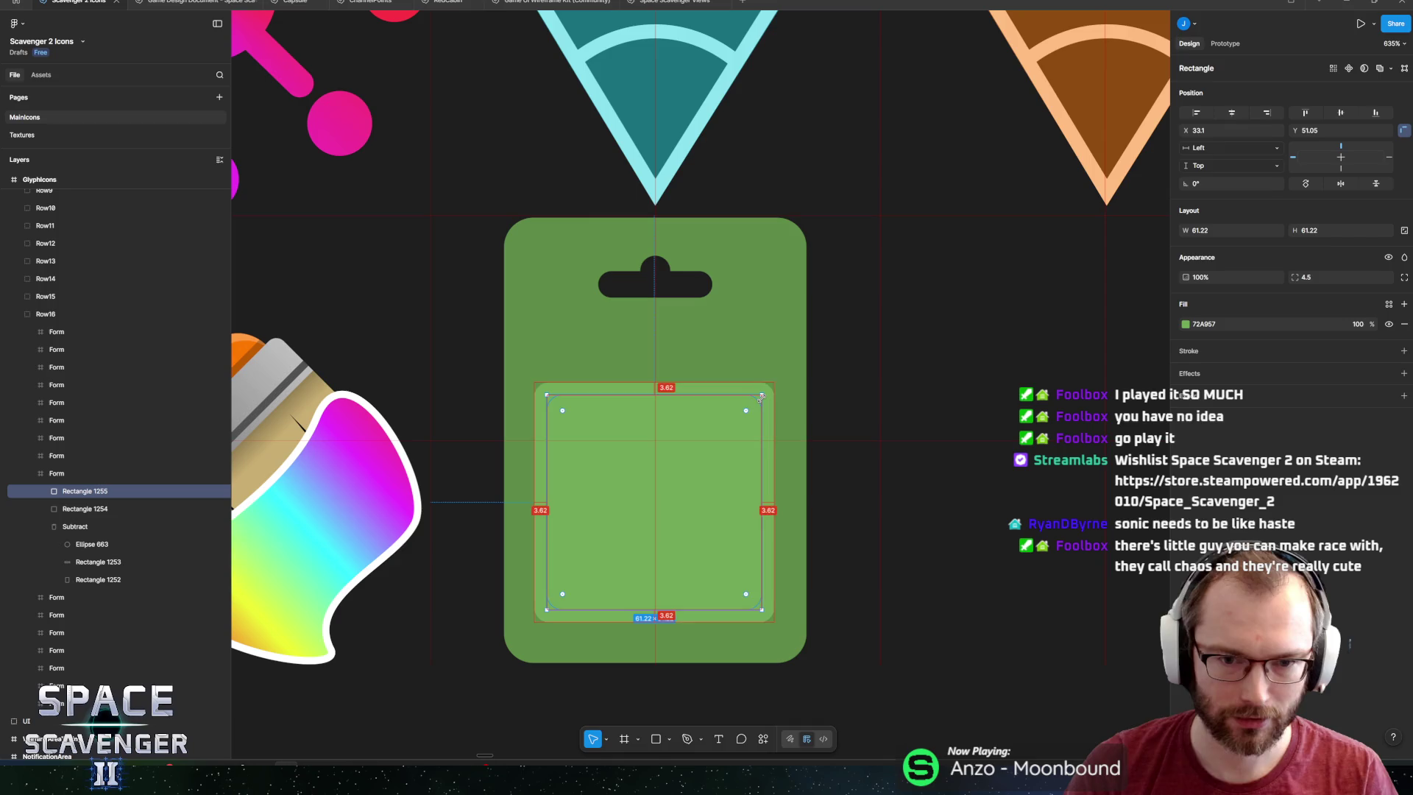
{"action": "left_click_drag", "start_coordinate": [663, 395], "coordinate": [663, 438]}
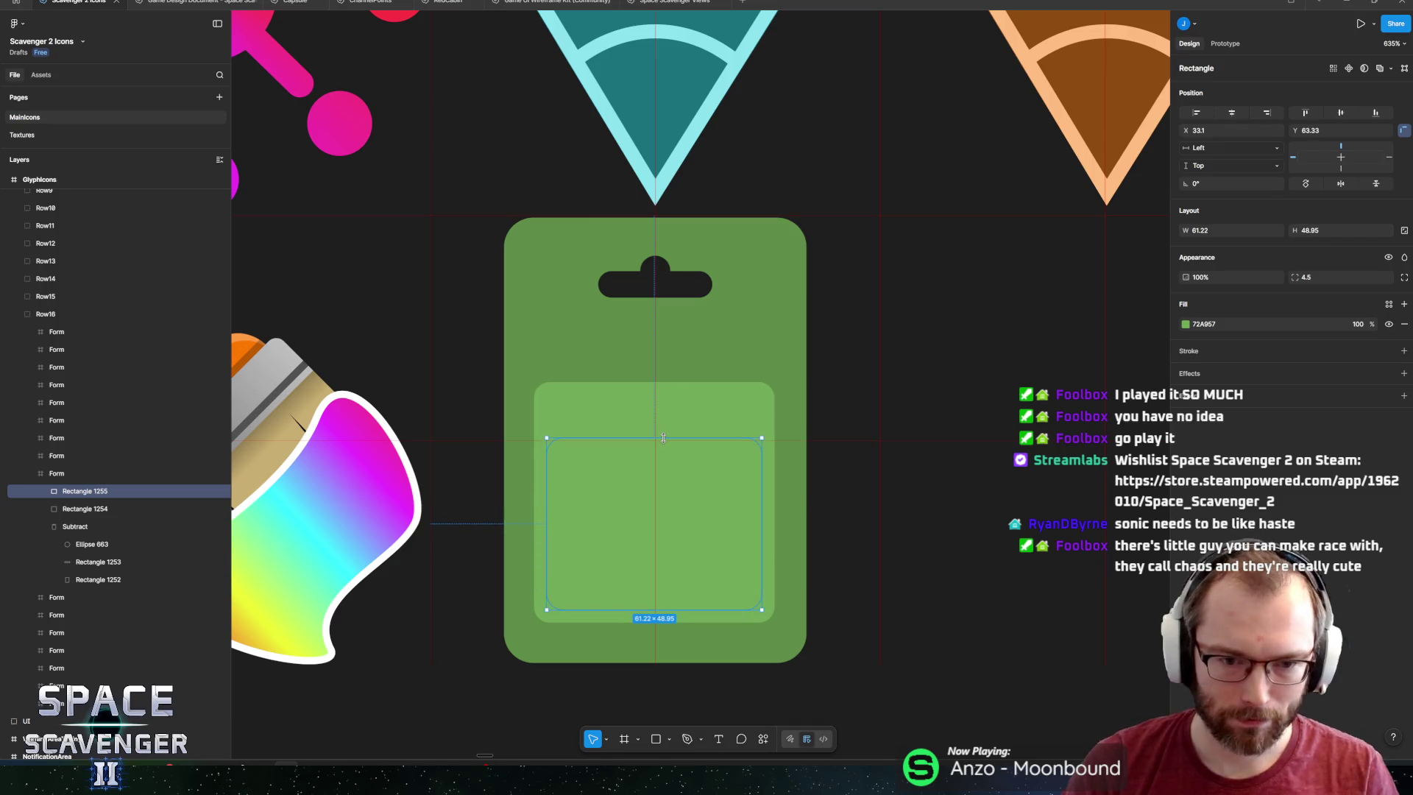
{"action": "left_click", "coordinate": [663, 408]}
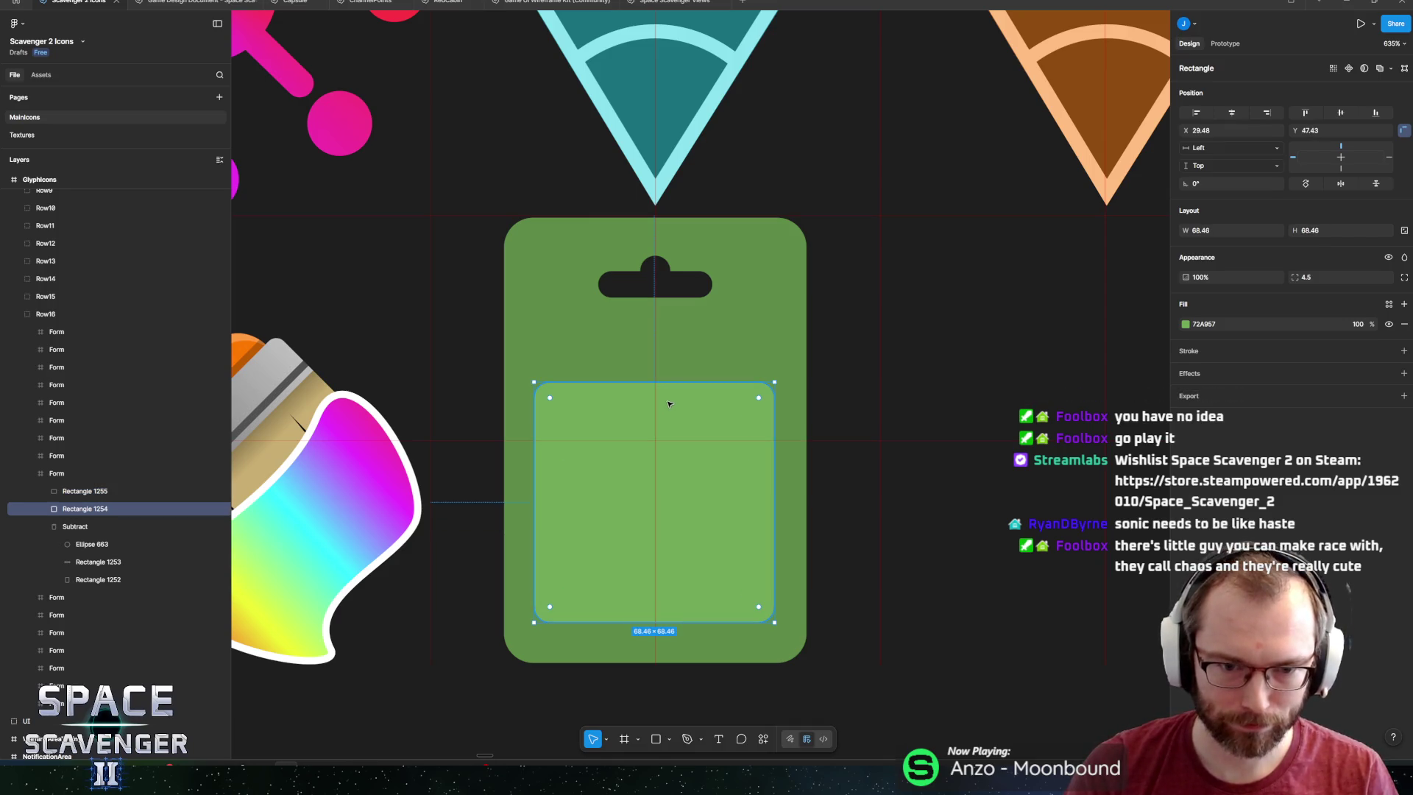
{"action": "left_click", "coordinate": [662, 466], "text": "shift"}
{"action": "left_click_drag", "start_coordinate": [650, 380], "coordinate": [655, 336]}
{"action": "left_click", "coordinate": [646, 451]}
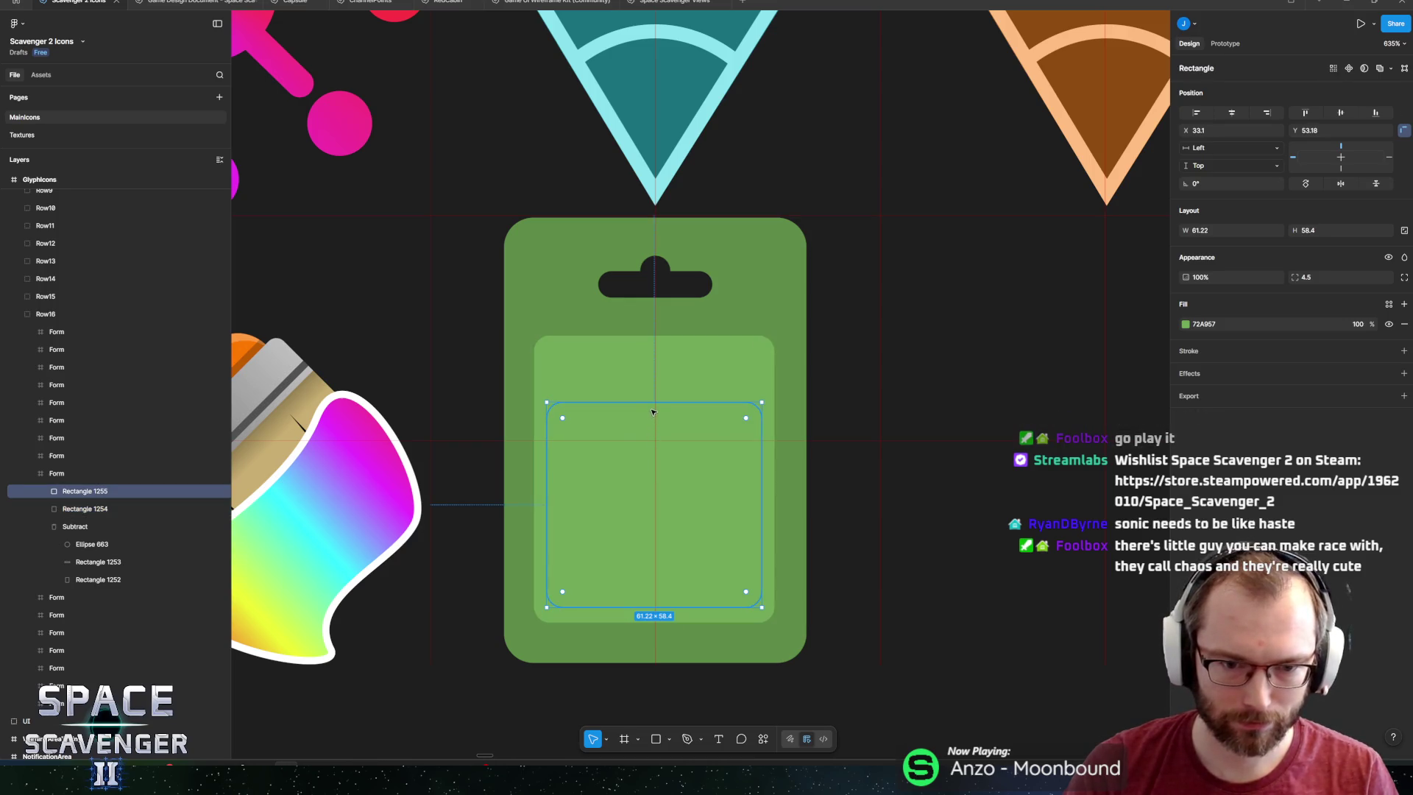
{"action": "left_click_drag", "start_coordinate": [649, 407], "coordinate": [644, 422]}
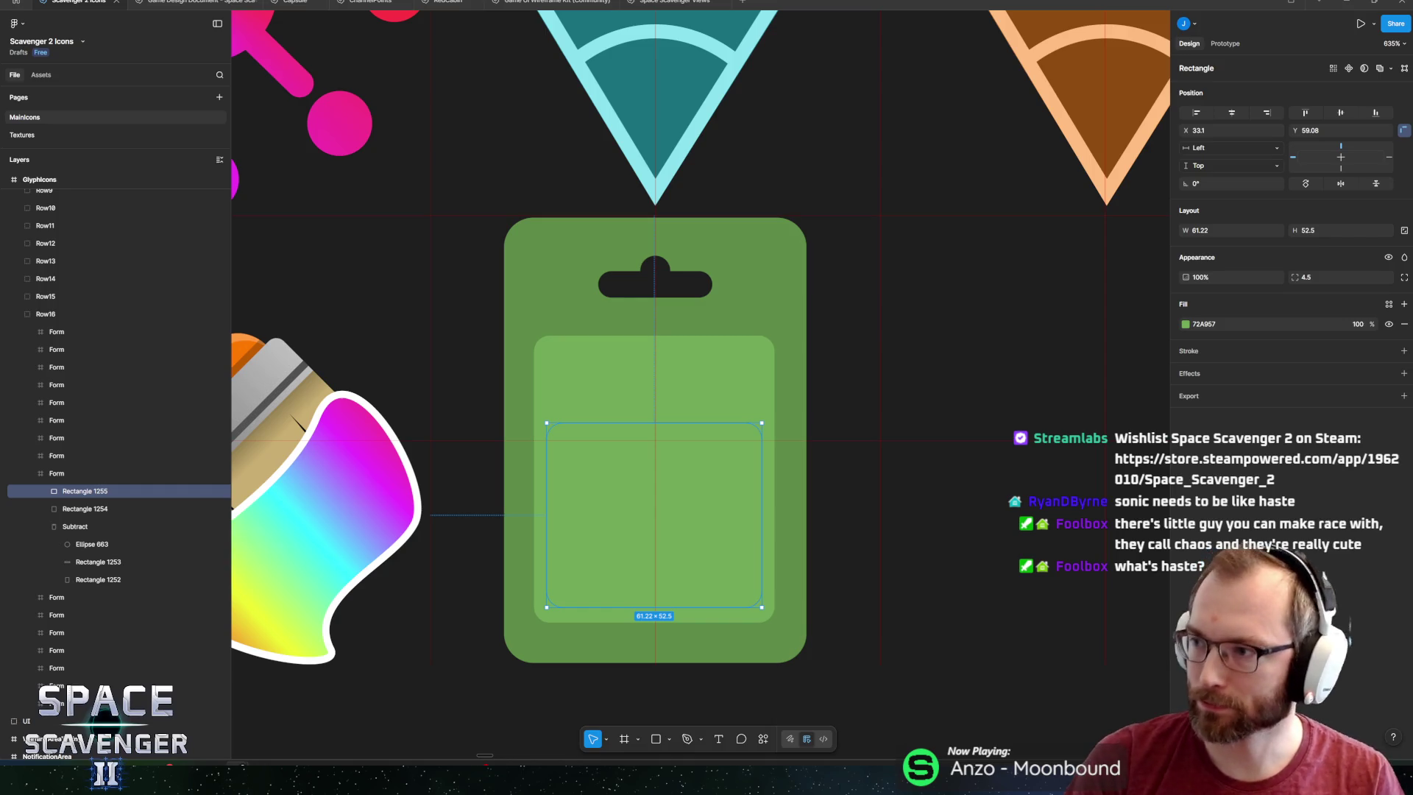
{"action": "left_click_drag", "start_coordinate": [749, 100], "coordinate": [344, 40]}
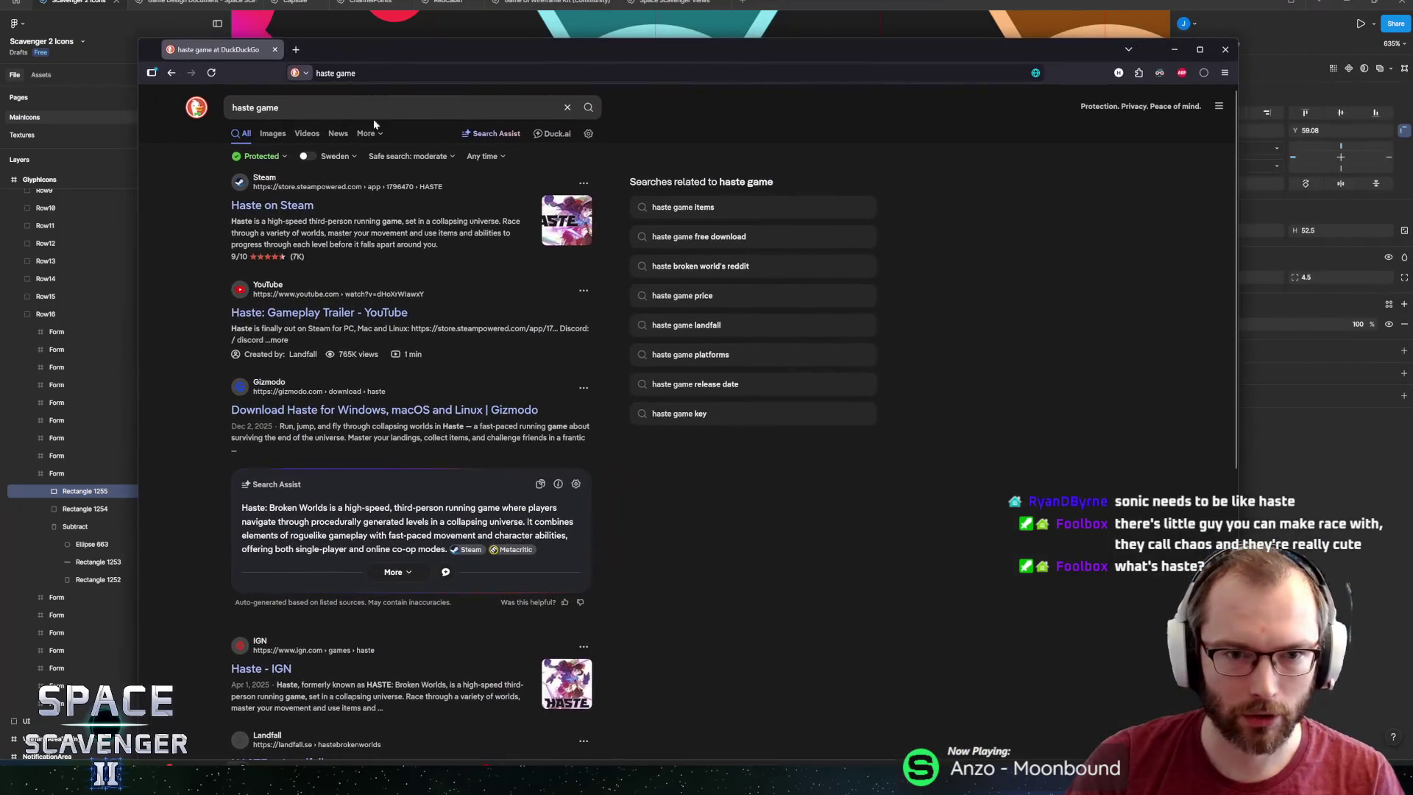
Open the Haste store page on Steam and play its Gameplay Trailer in the viewer.
{"action": "left_click", "coordinate": [294, 209]}
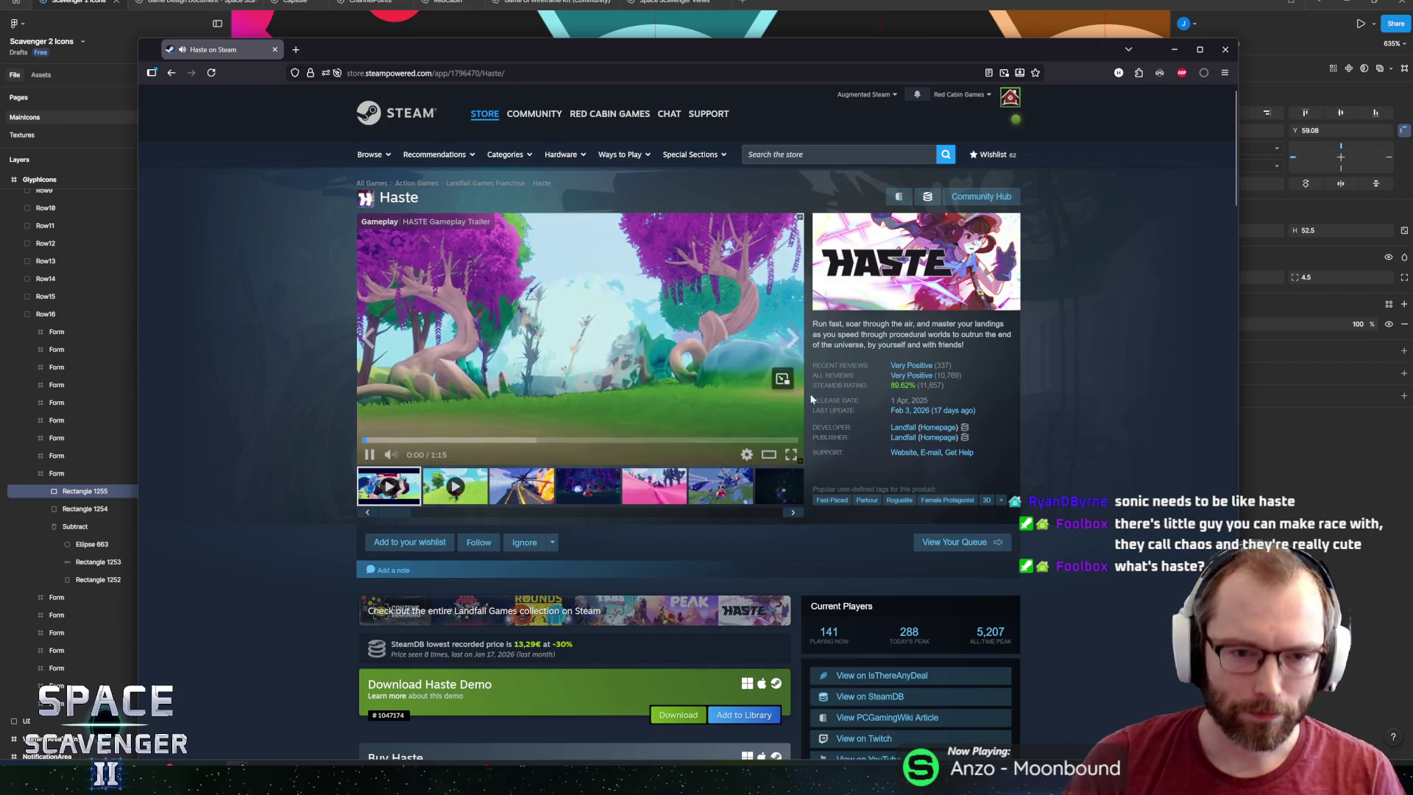
{"action": "left_click", "coordinate": [809, 390]}
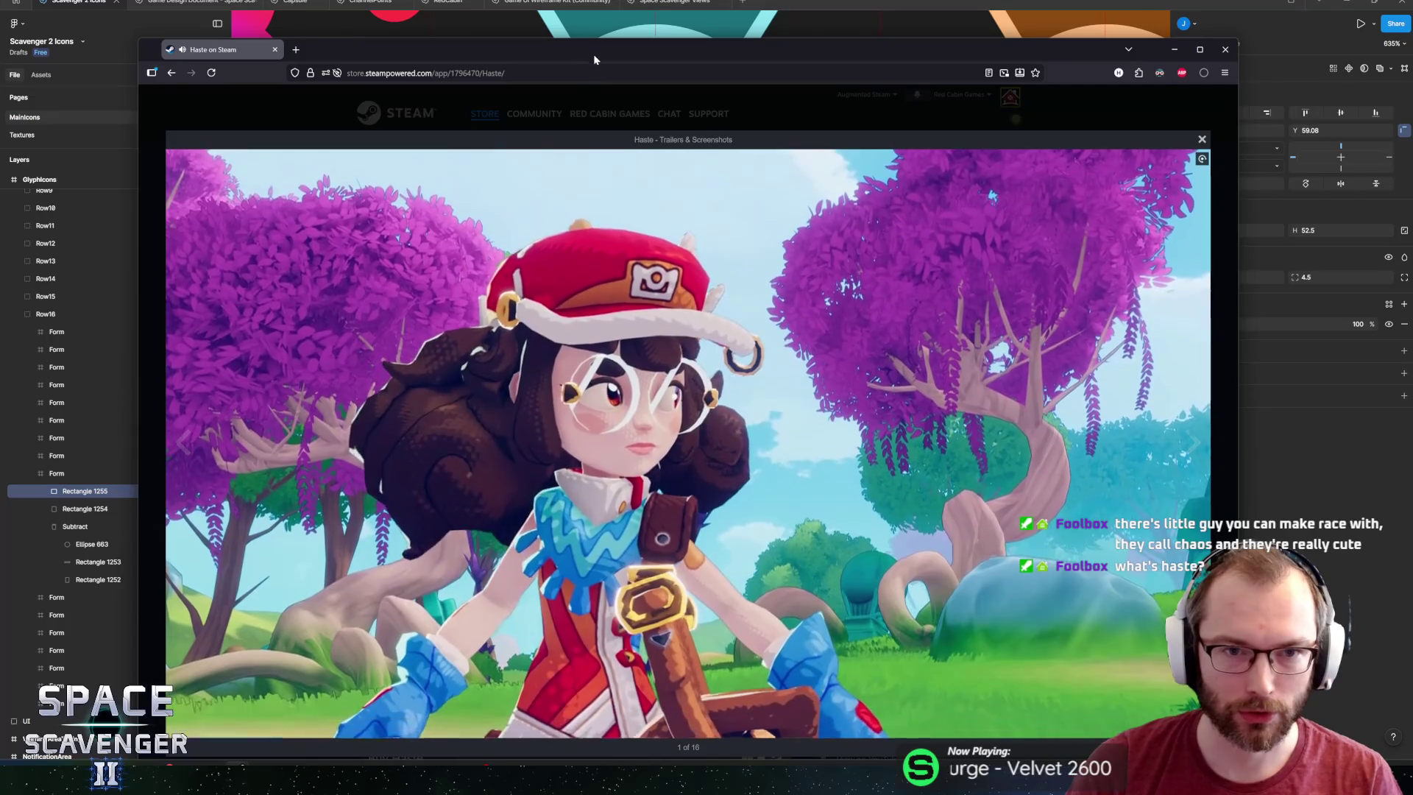
Close the Haste trailer viewer, scroll the store page, and close the browser to return to Figma.
{"action": "left_click_drag", "start_coordinate": [594, 59], "coordinate": [596, 28]}
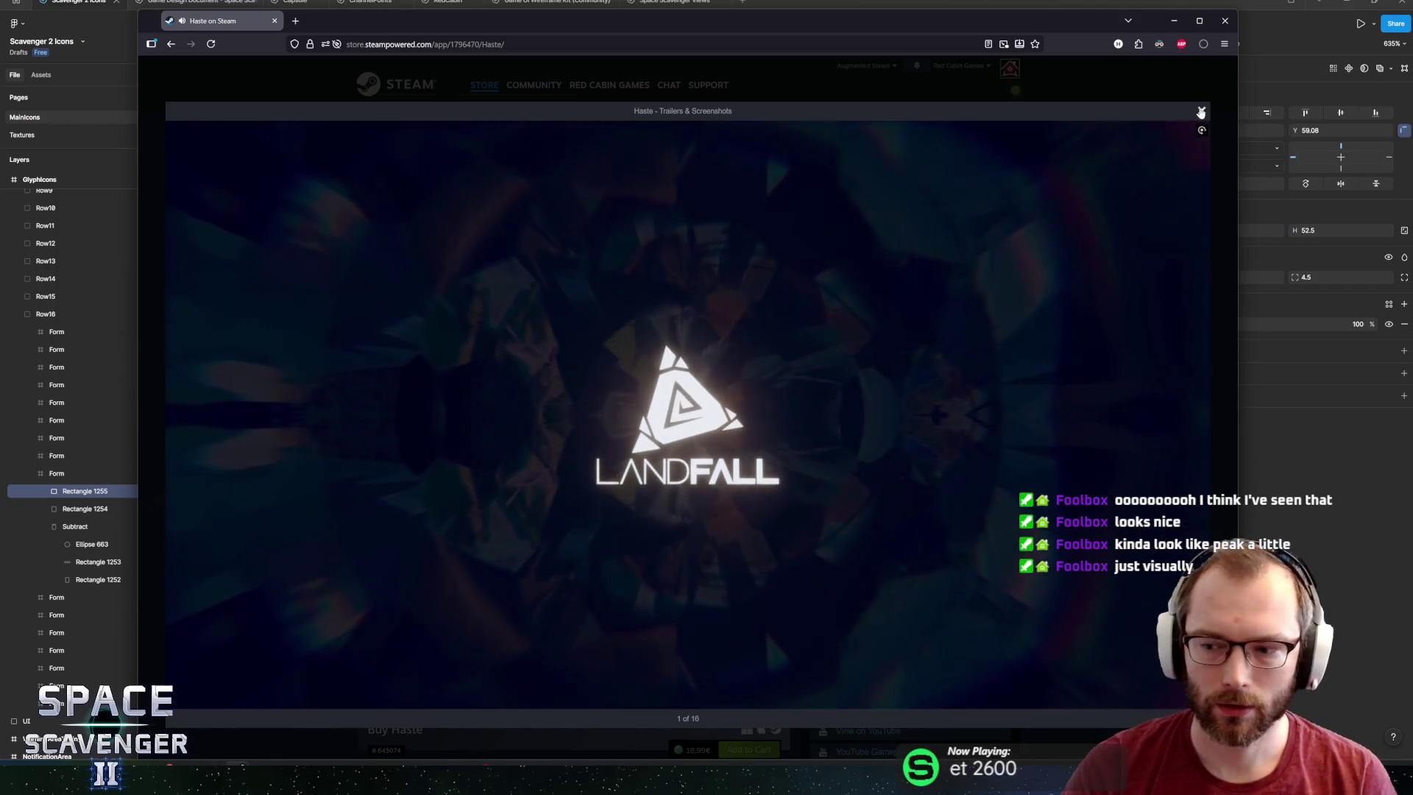
{"action": "left_click", "coordinate": [1201, 112]}
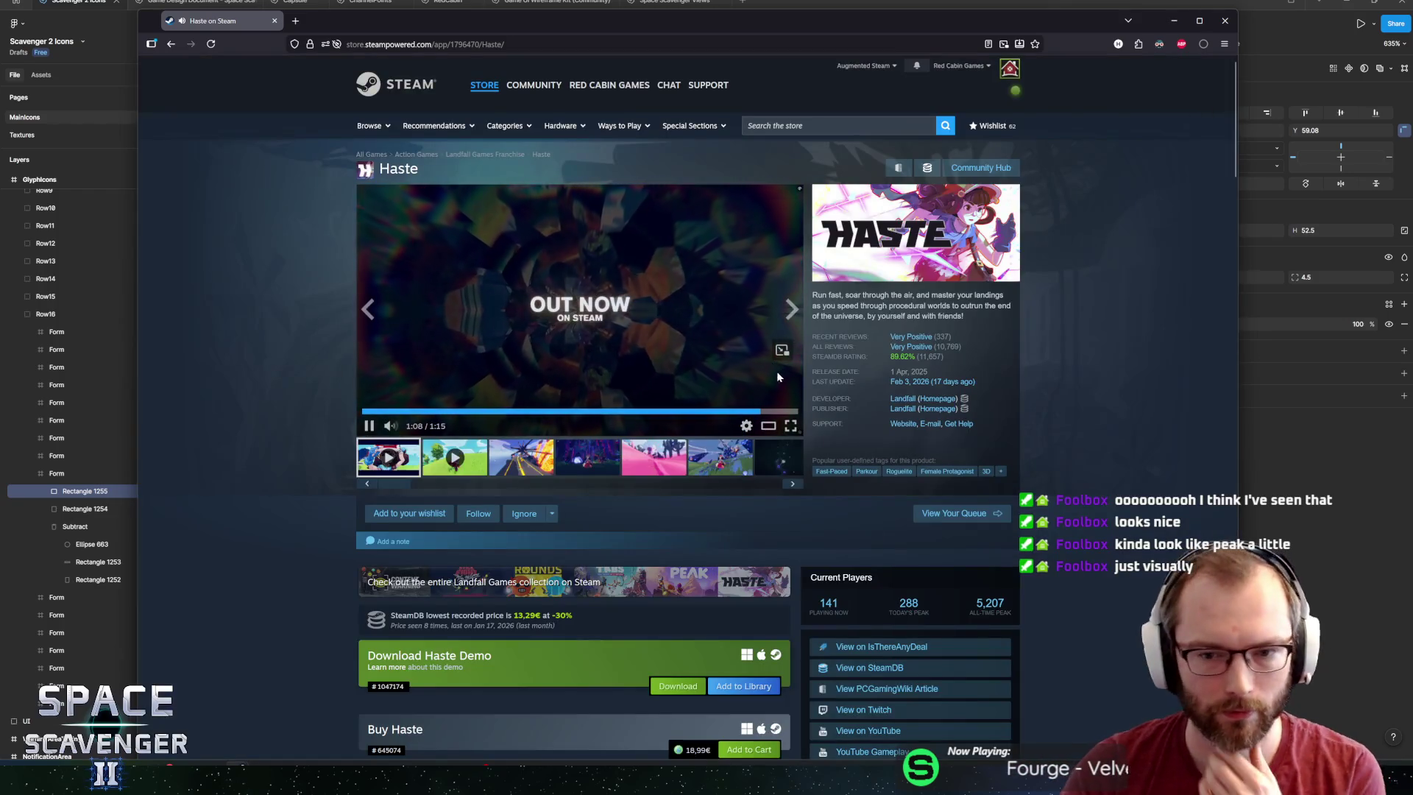
{"action": "scroll", "coordinate": [306, 488], "scroll_direction": "down", "scroll_amount": 8}
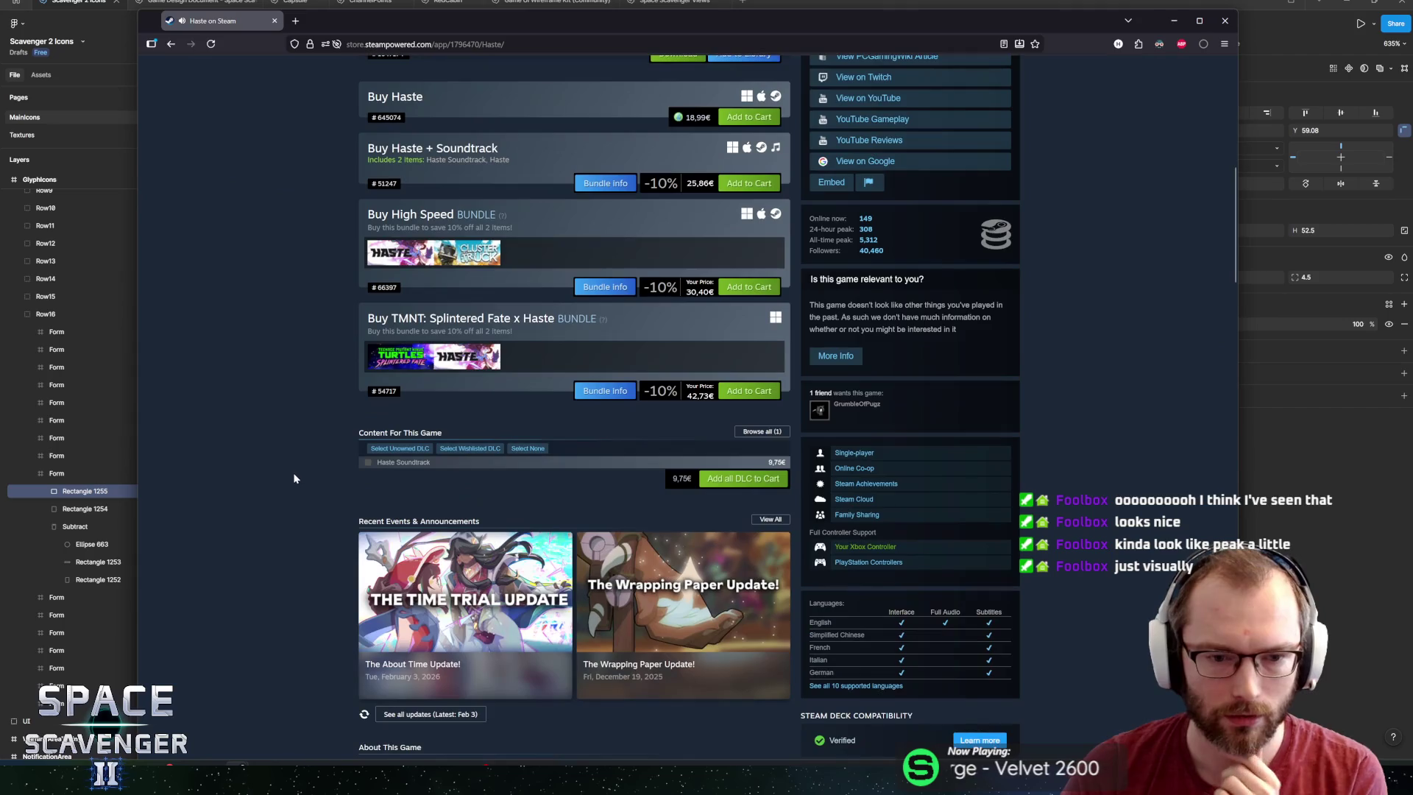
{"action": "scroll", "coordinate": [294, 480], "scroll_direction": "down", "scroll_amount": 5}
{"action": "scroll", "coordinate": [284, 481], "scroll_direction": "up", "scroll_amount": 1}
{"action": "scroll", "coordinate": [285, 481], "scroll_direction": "up", "scroll_amount": 2}
{"action": "key", "text": "ctrl+w"}
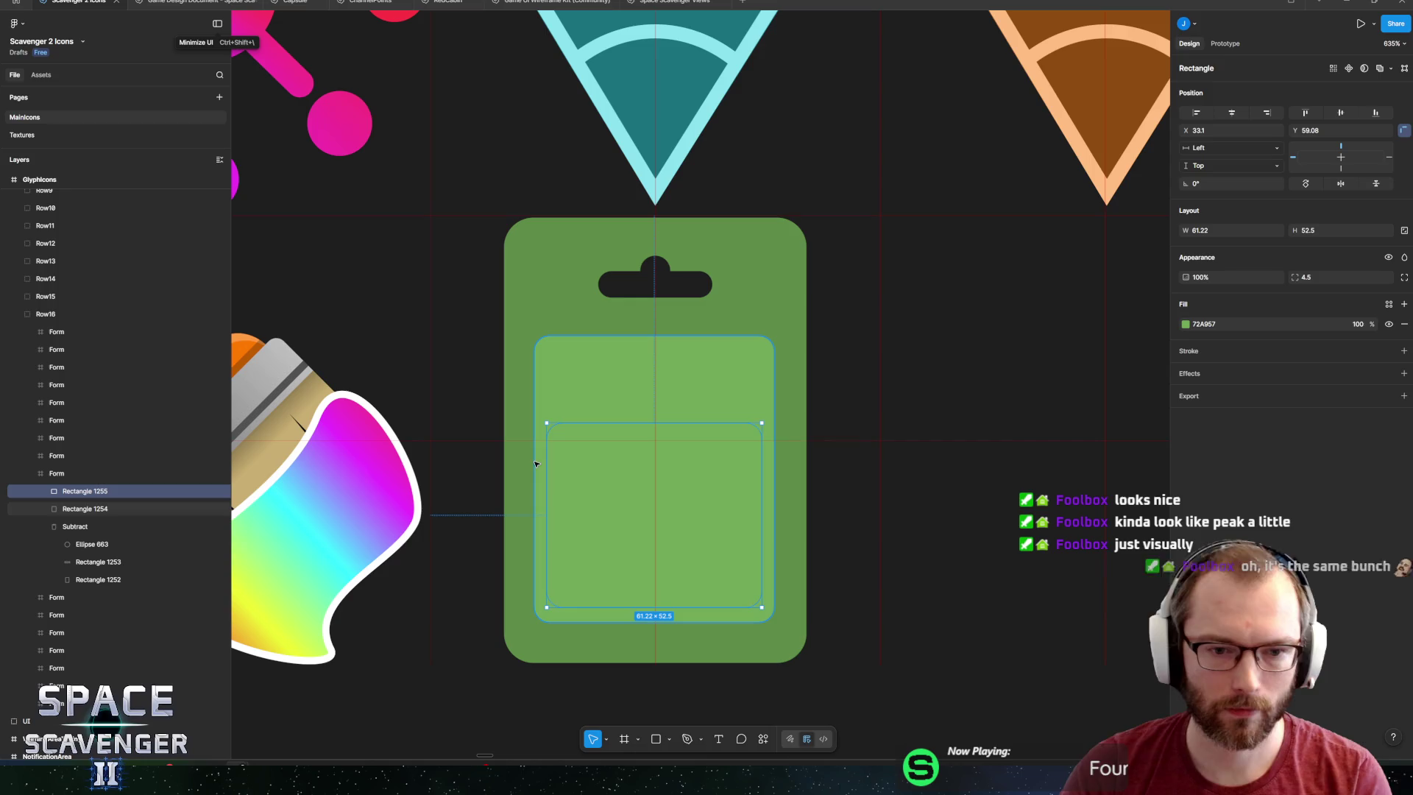
Add a 3-wide white outline to the inner tray rectangle.
{"action": "left_click", "coordinate": [1404, 351]}
{"action": "left_click", "coordinate": [1058, 444]}
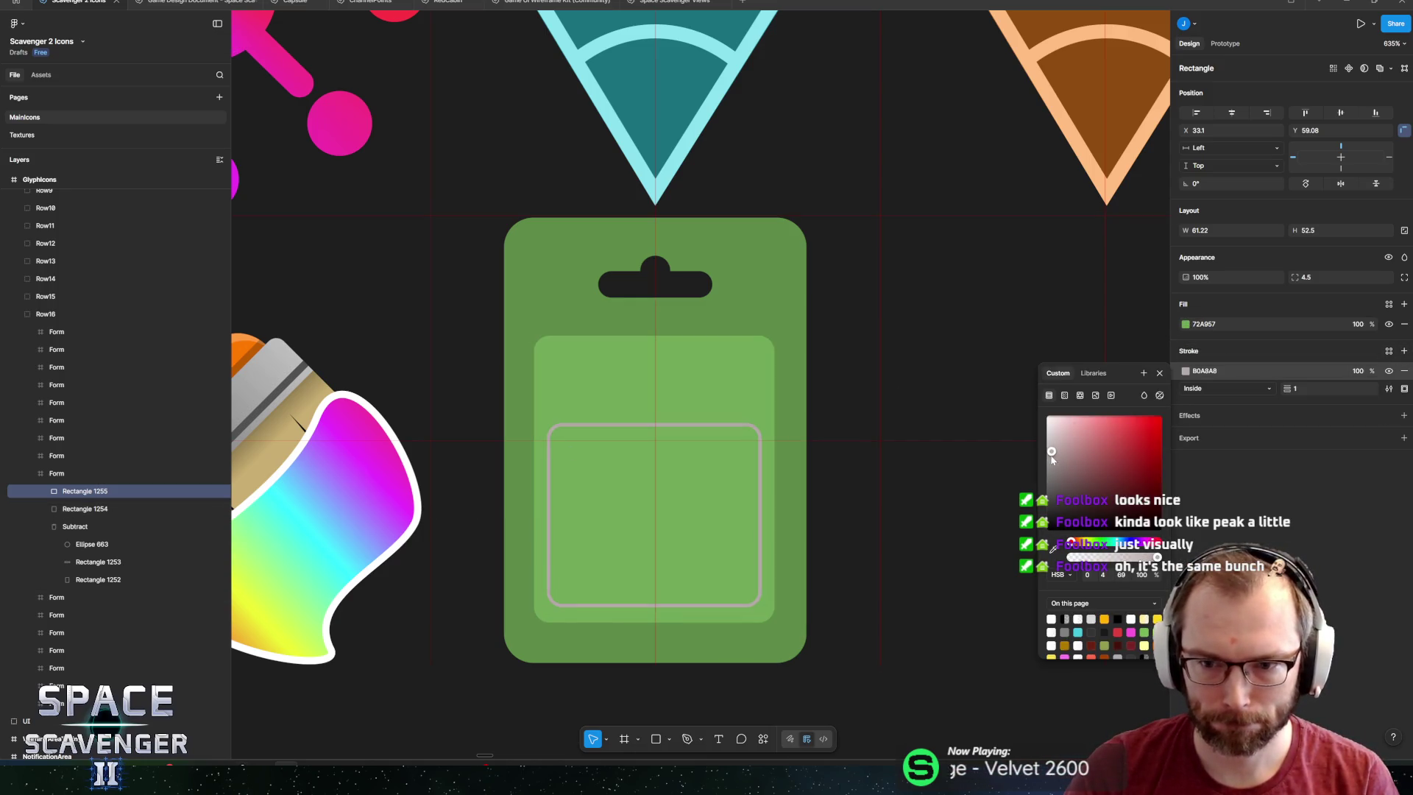
{"action": "left_click_drag", "start_coordinate": [1040, 459], "coordinate": [1014, 394]}
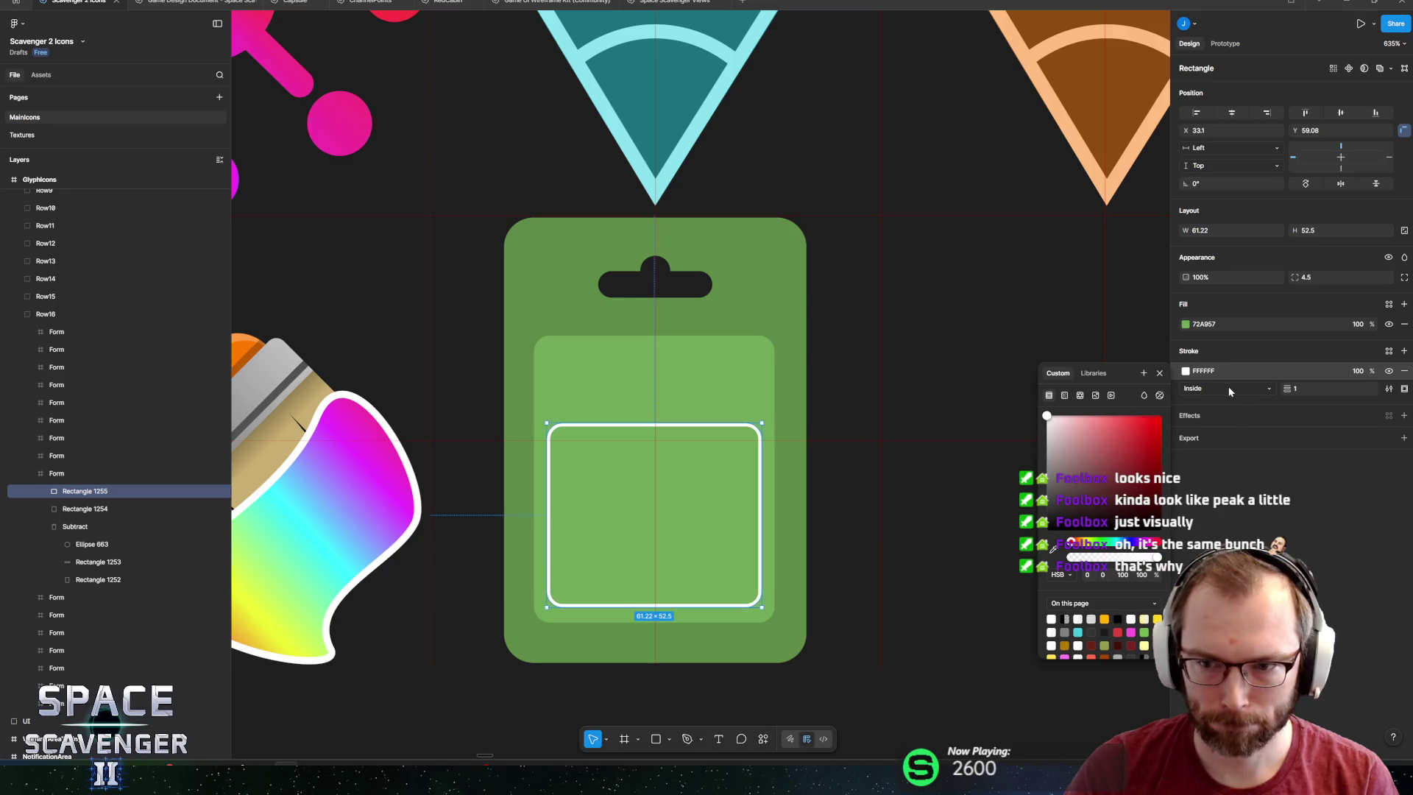
{"action": "left_click", "coordinate": [1317, 390]}
{"action": "type", "text": "3"}
{"action": "key", "text": "Return"}
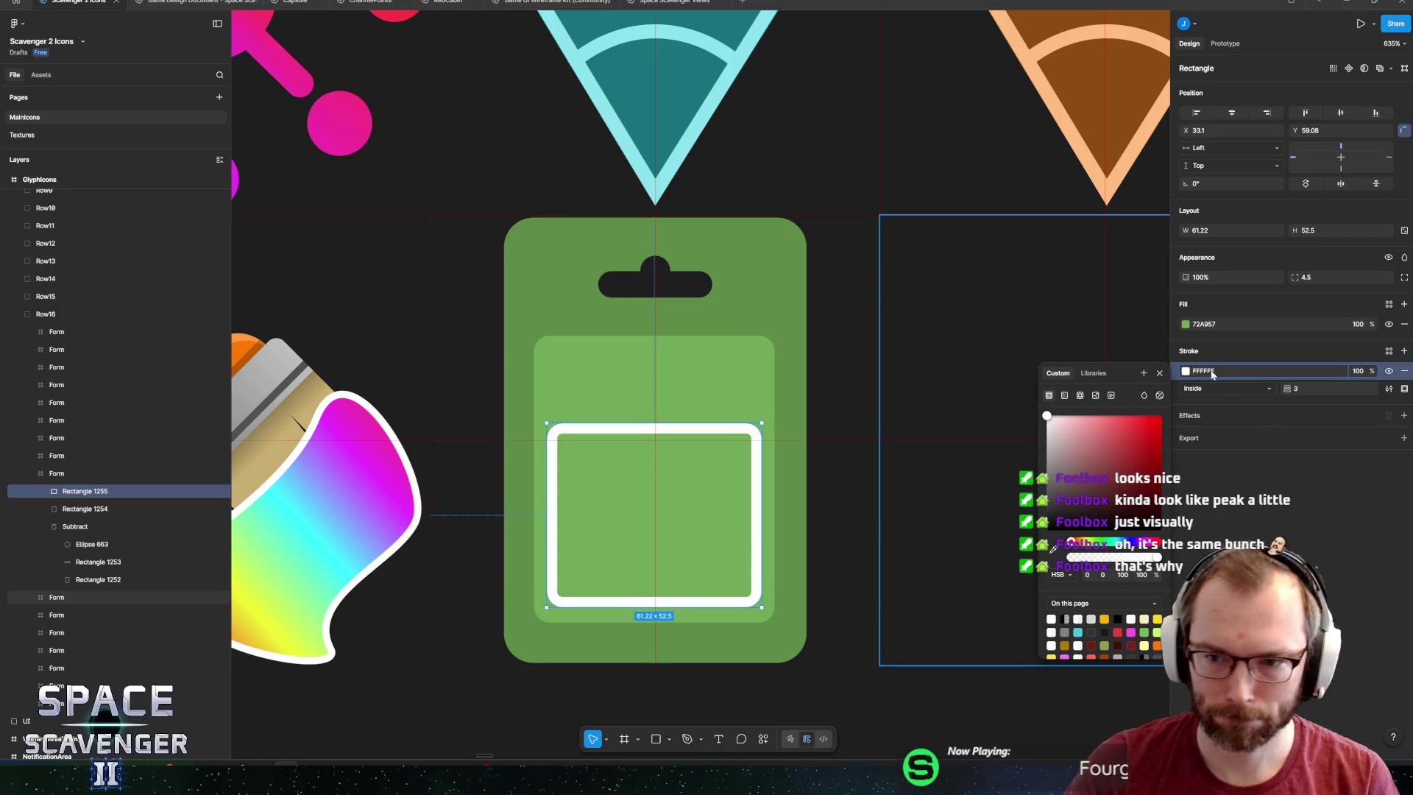
Try linear, angular and radial gradient outlines, swapping and shifting the radial stops.
{"action": "left_click", "coordinate": [1065, 397]}
{"action": "left_click", "coordinate": [1071, 420]}
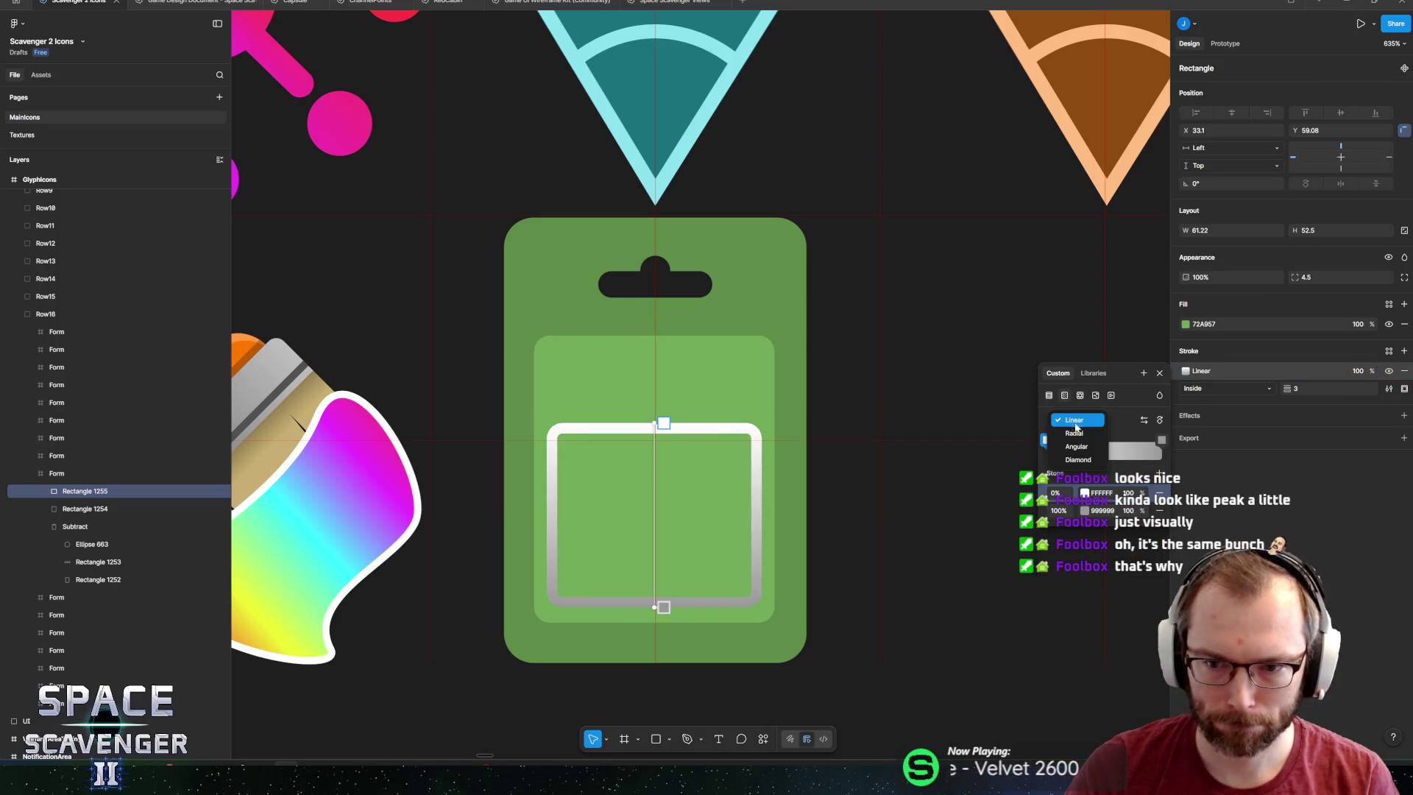
{"action": "left_click", "coordinate": [1077, 447]}
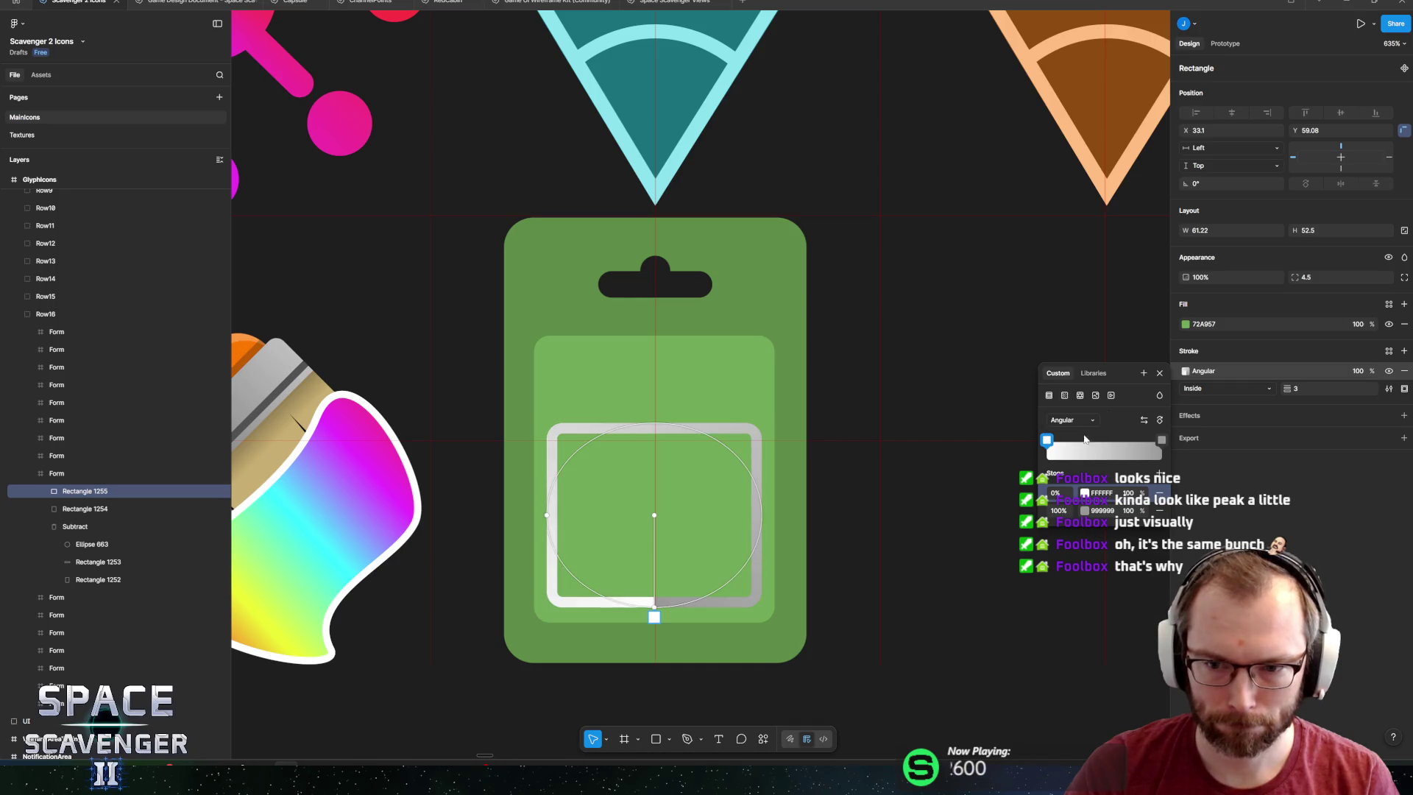
{"action": "left_click", "coordinate": [1085, 423]}
{"action": "left_click", "coordinate": [1080, 408]}
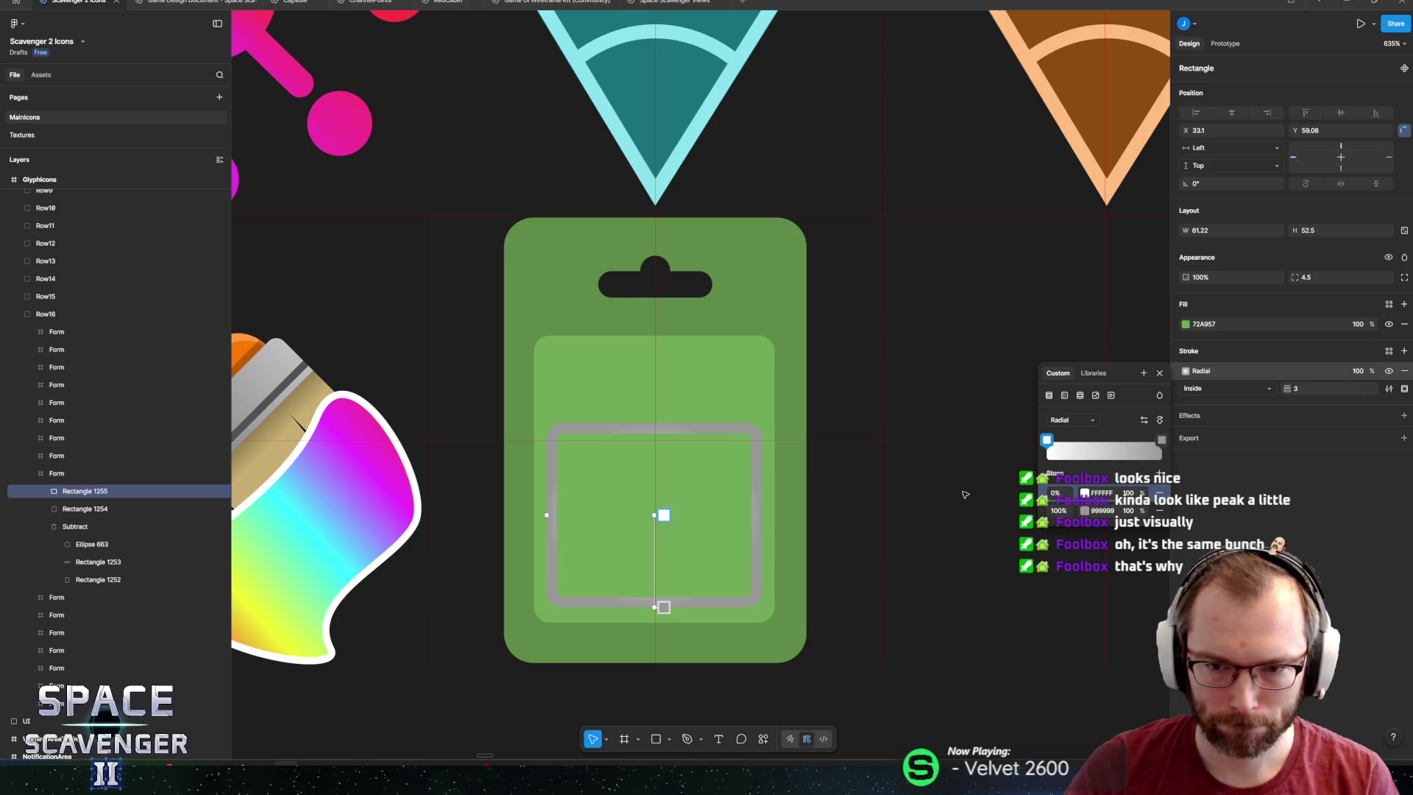
{"action": "left_click", "coordinate": [1145, 422]}
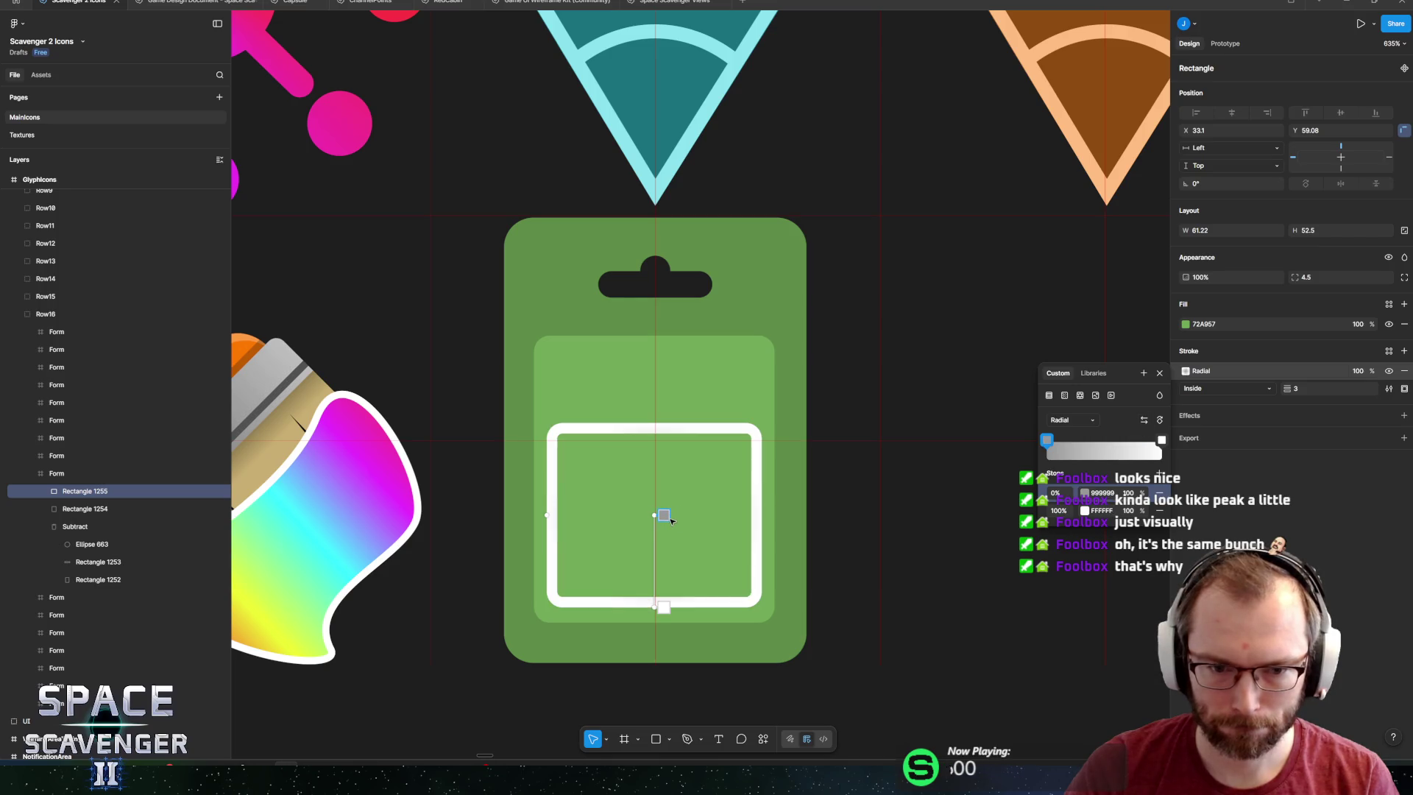
{"action": "left_click_drag", "start_coordinate": [664, 515], "coordinate": [663, 599]}
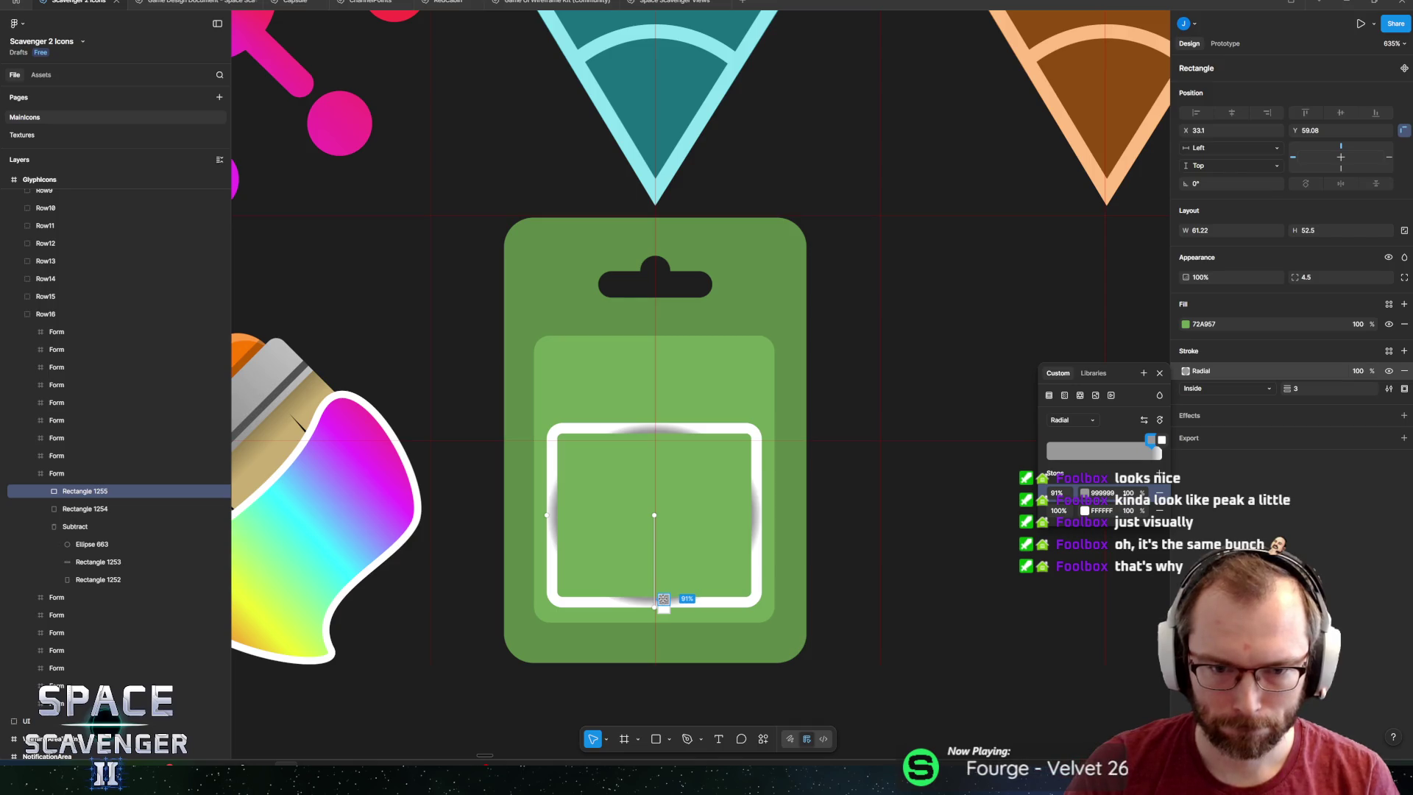
{"action": "key", "text": "Escape"}
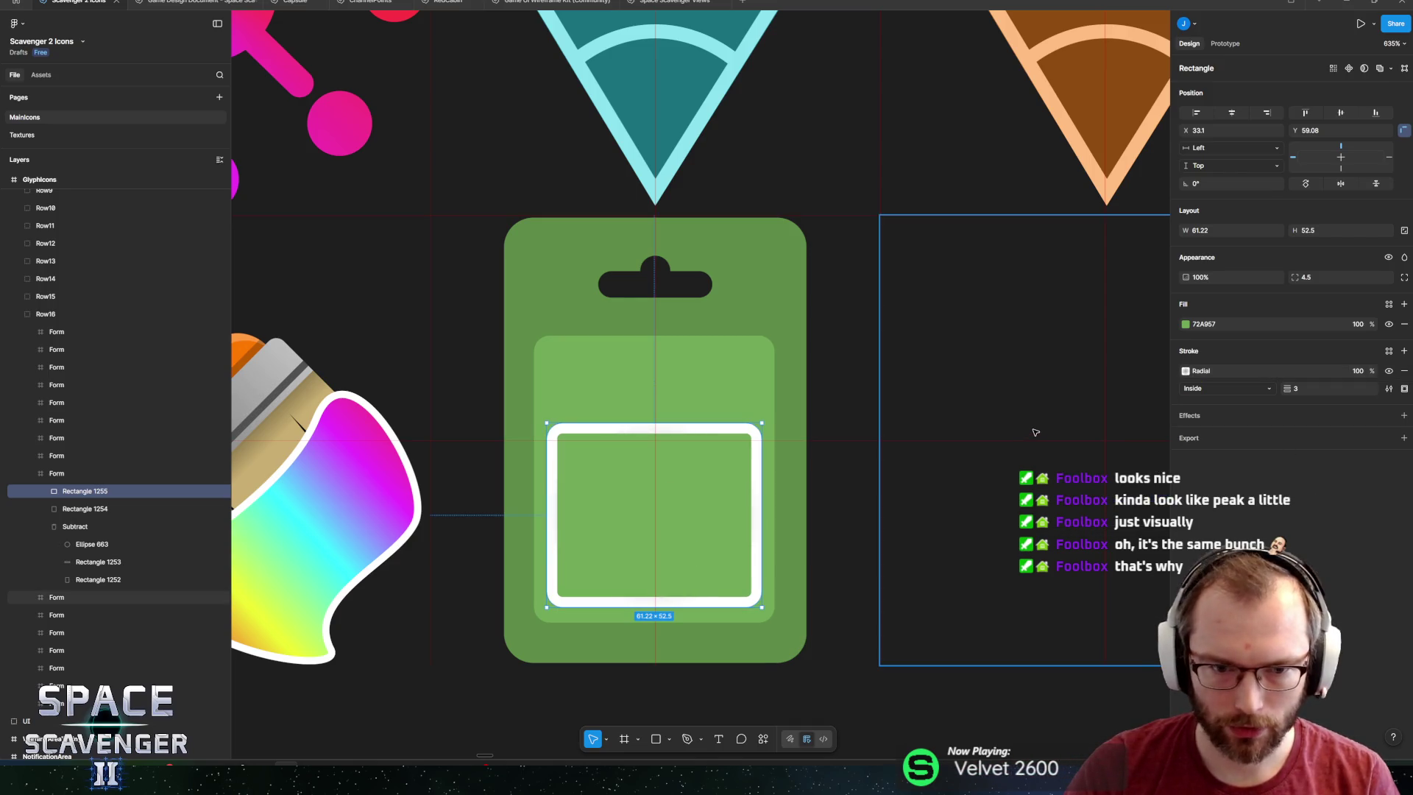
Switch the outline back to solid white FFFFFF at 30% opacity.
{"action": "left_click", "coordinate": [1186, 371]}
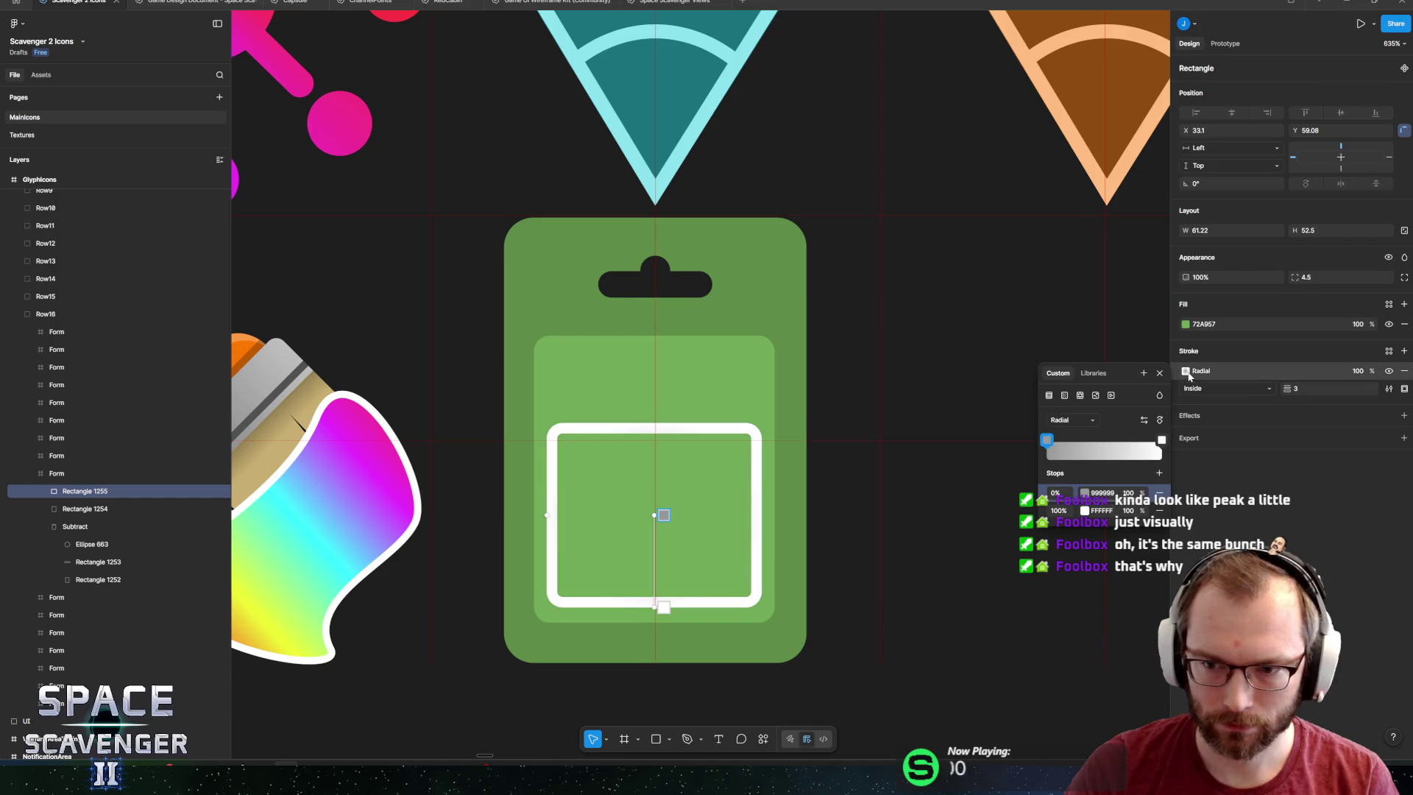
{"action": "left_click", "coordinate": [1050, 396]}
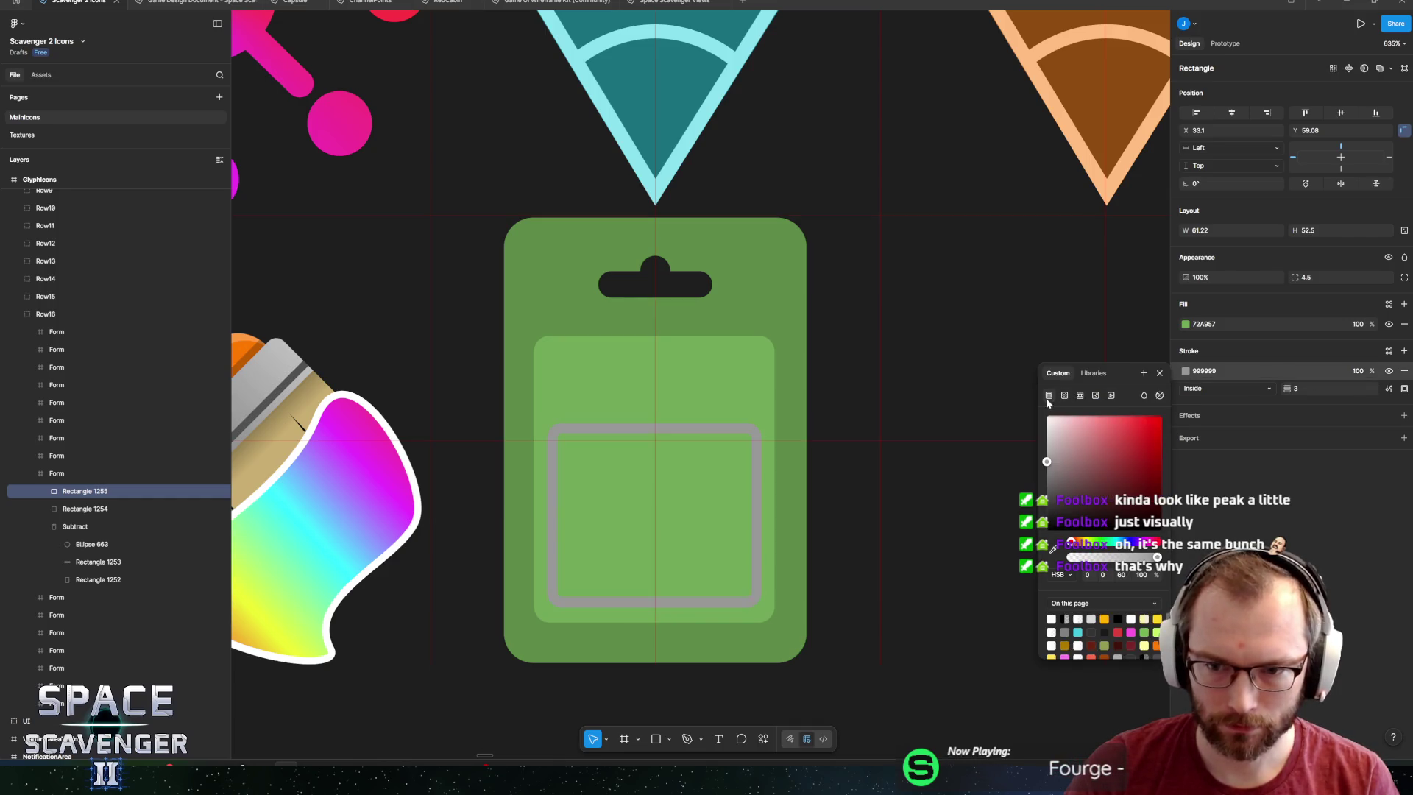
{"action": "left_click_drag", "start_coordinate": [1103, 479], "coordinate": [971, 370]}
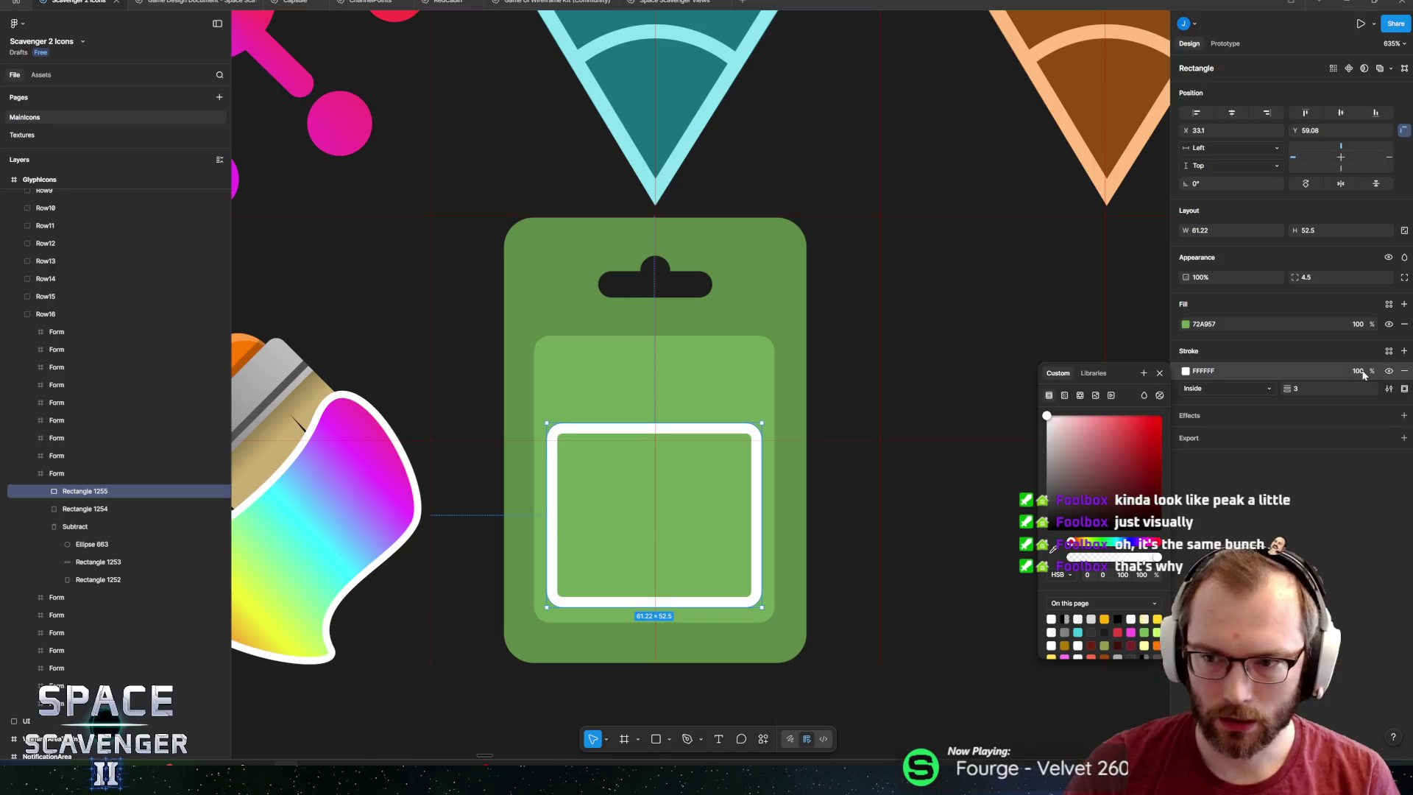
{"action": "key", "text": "Escape"}
{"action": "type", "text": "30"}
{"action": "key", "text": "Return"}
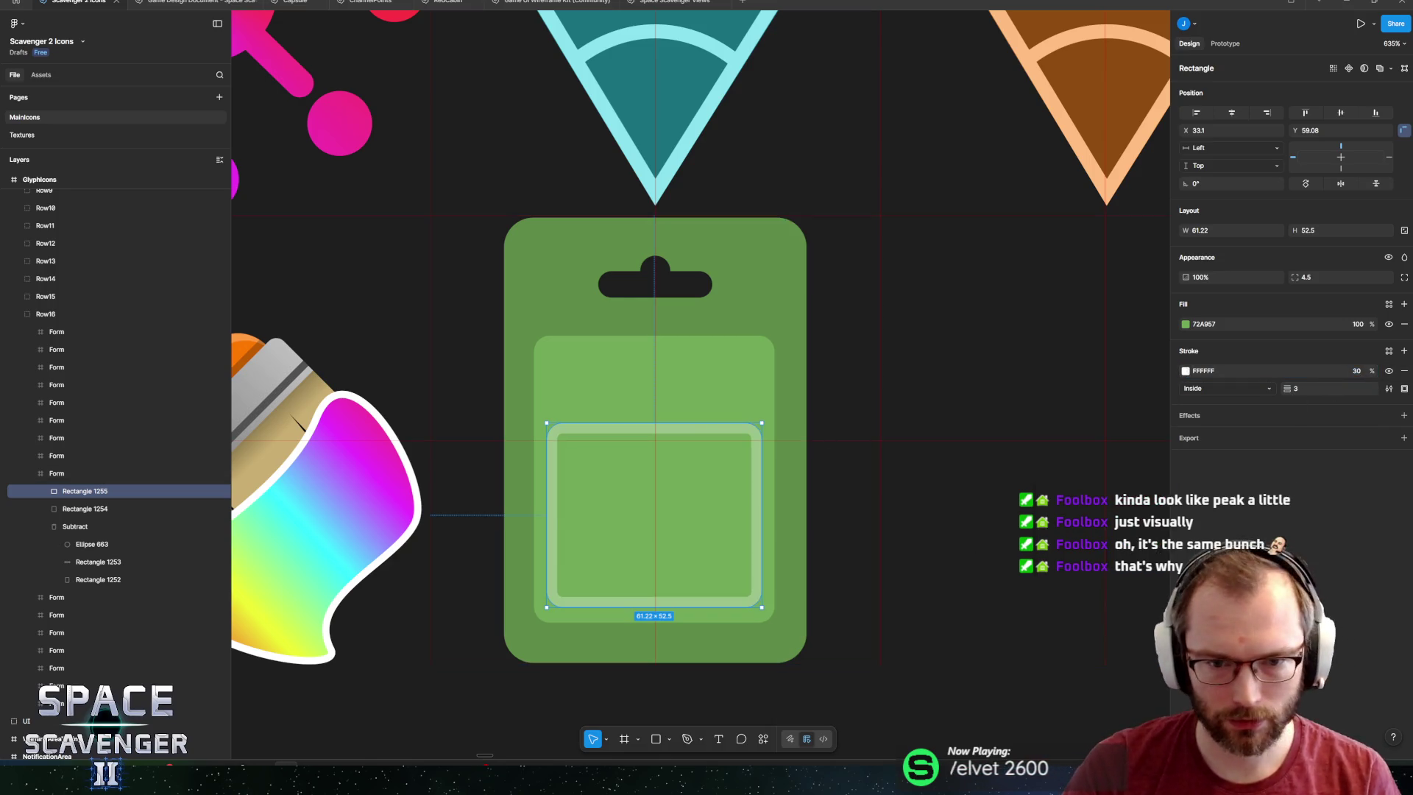
{"action": "scroll", "coordinate": [633, 478], "scroll_direction": "up", "scroll_amount": 5}
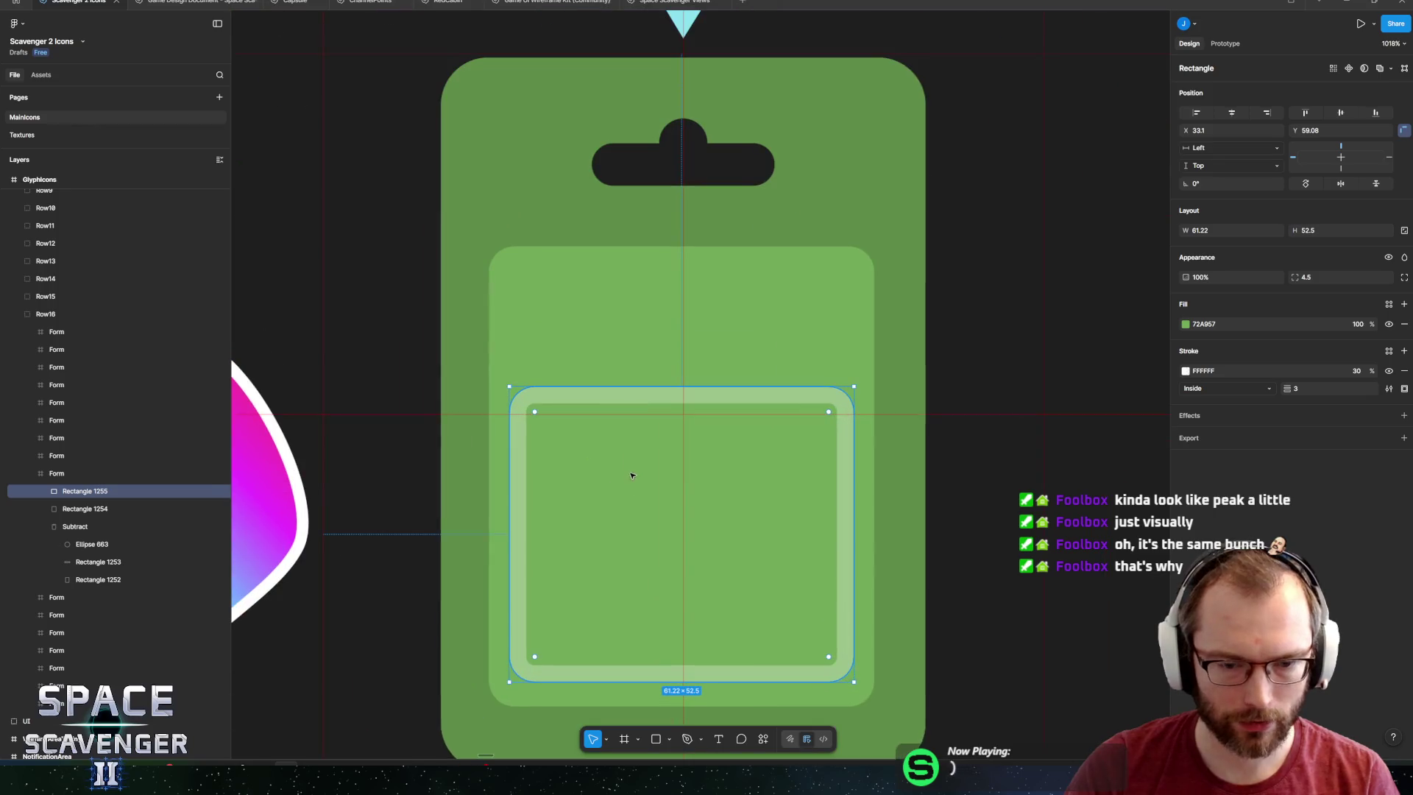
Draw a tall grey rectangle inside the blister tray and nudge it slightly left.
{"action": "key", "text": "Escape"}
{"action": "key", "text": "r"}
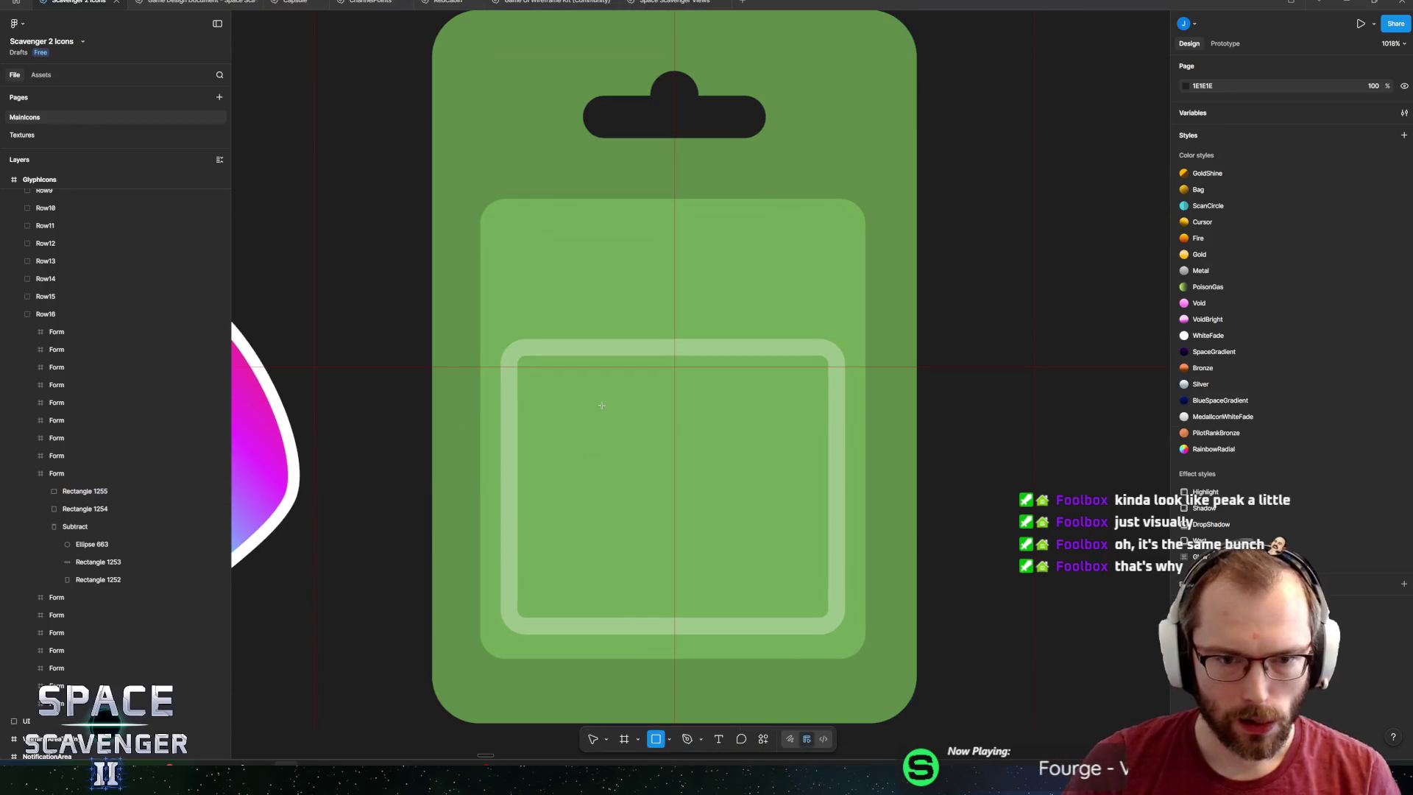
{"action": "mouse_move", "coordinate": [598, 366]}
{"action": "left_mouse_down"}
{"action": "mouse_move", "coordinate": [647, 620]}
{"action": "mouse_move", "coordinate": [843, 611]}
{"action": "mouse_move", "coordinate": [676, 611]}
{"action": "left_mouse_up"}
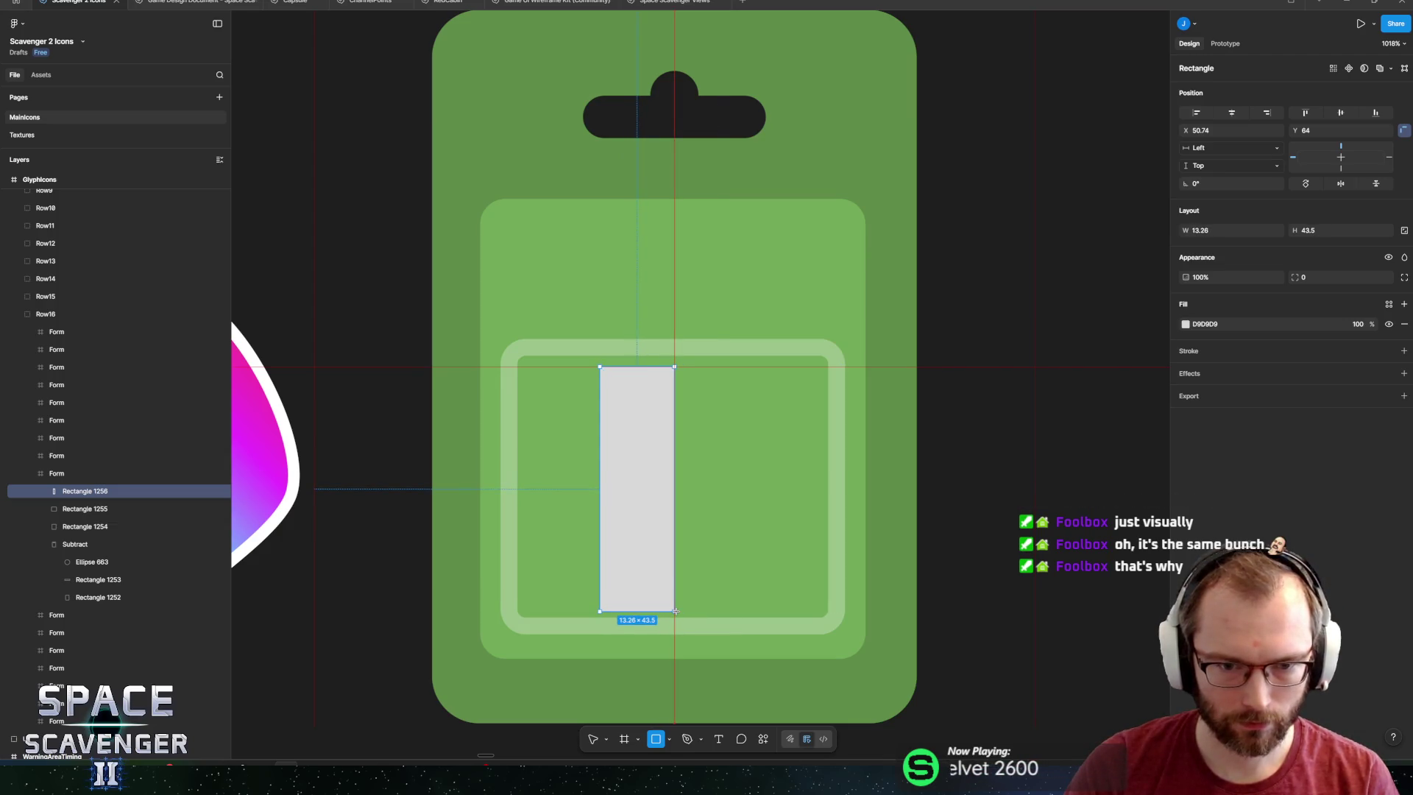
{"action": "left_click_drag", "start_coordinate": [639, 502], "coordinate": [634, 502]}
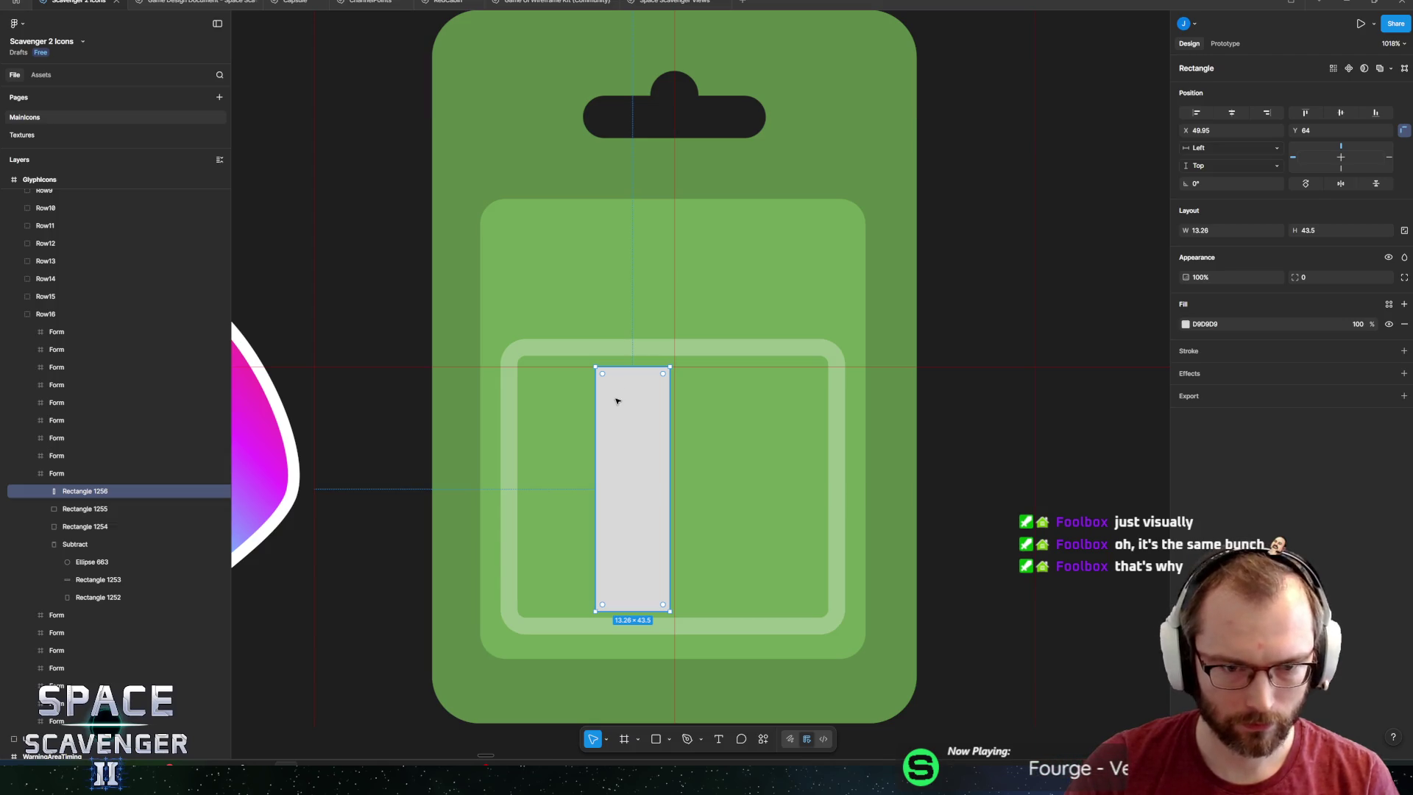
Make the rectangle a component named Battery and resize it to 13 × 42.
{"action": "right_click", "coordinate": [123, 491]}
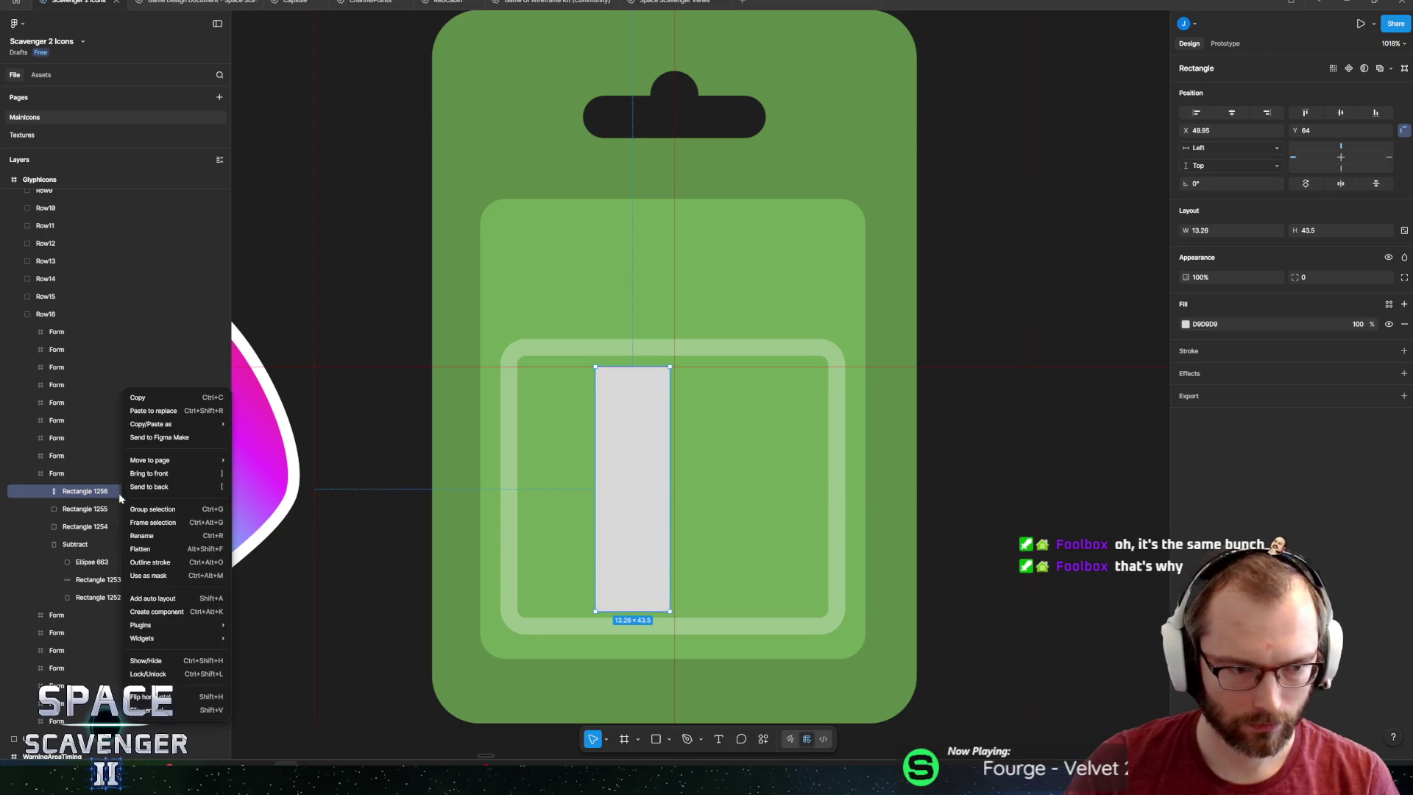
{"action": "left_click", "coordinate": [157, 611]}
{"action": "double_click", "coordinate": [76, 491]}
{"action": "type", "text": "Batt"}
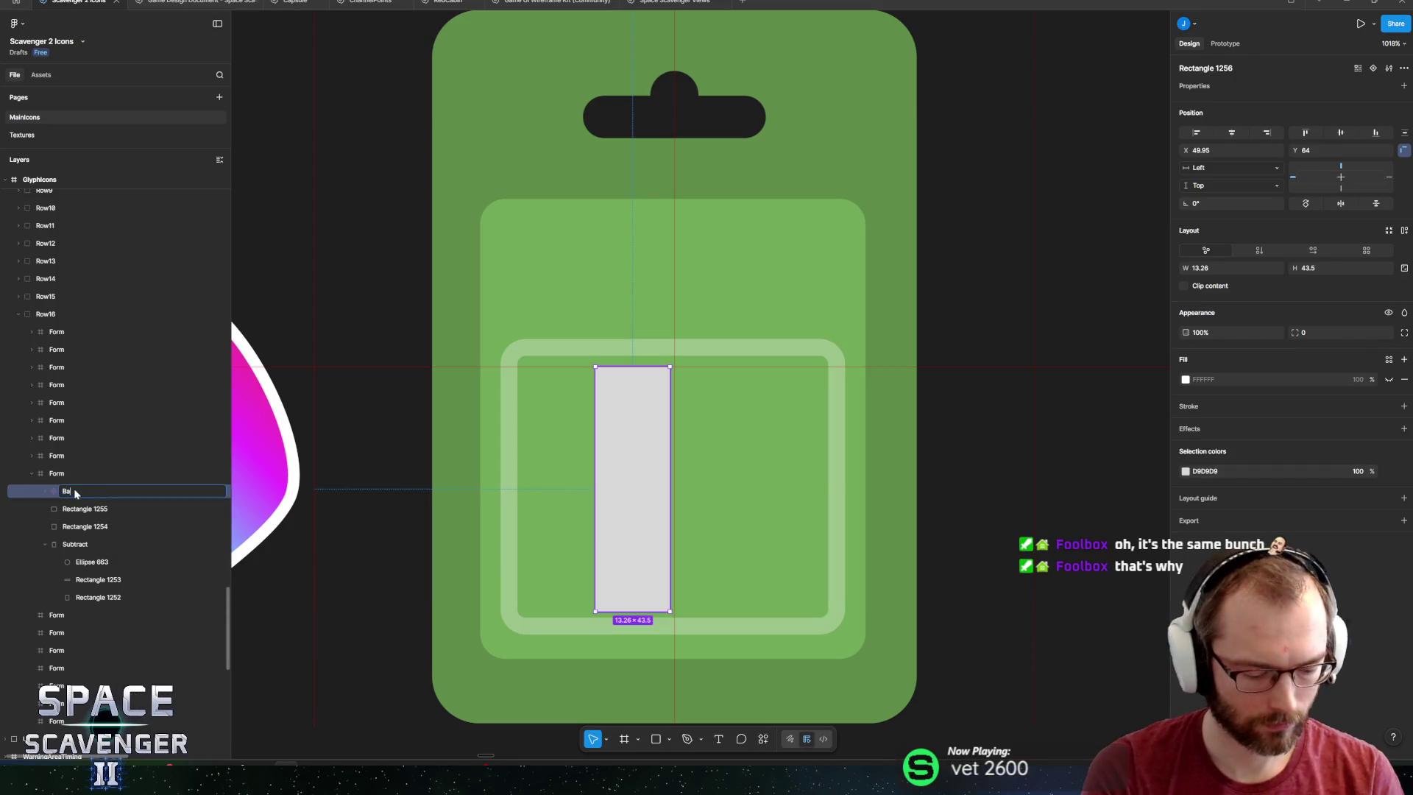
{"action": "type", "text": "ery"}
{"action": "key", "text": "Return"}
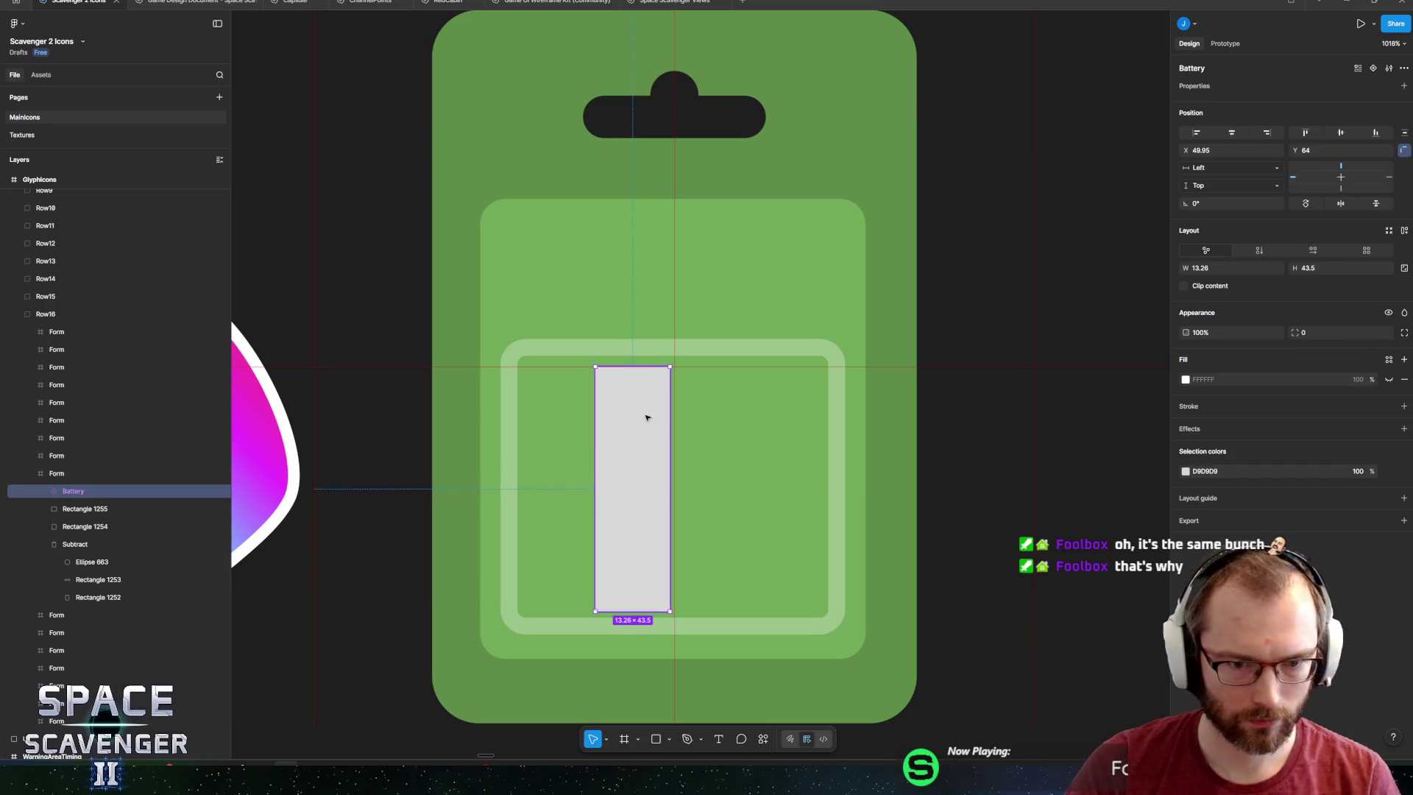
{"action": "left_click_drag", "start_coordinate": [628, 370], "coordinate": [628, 377]}
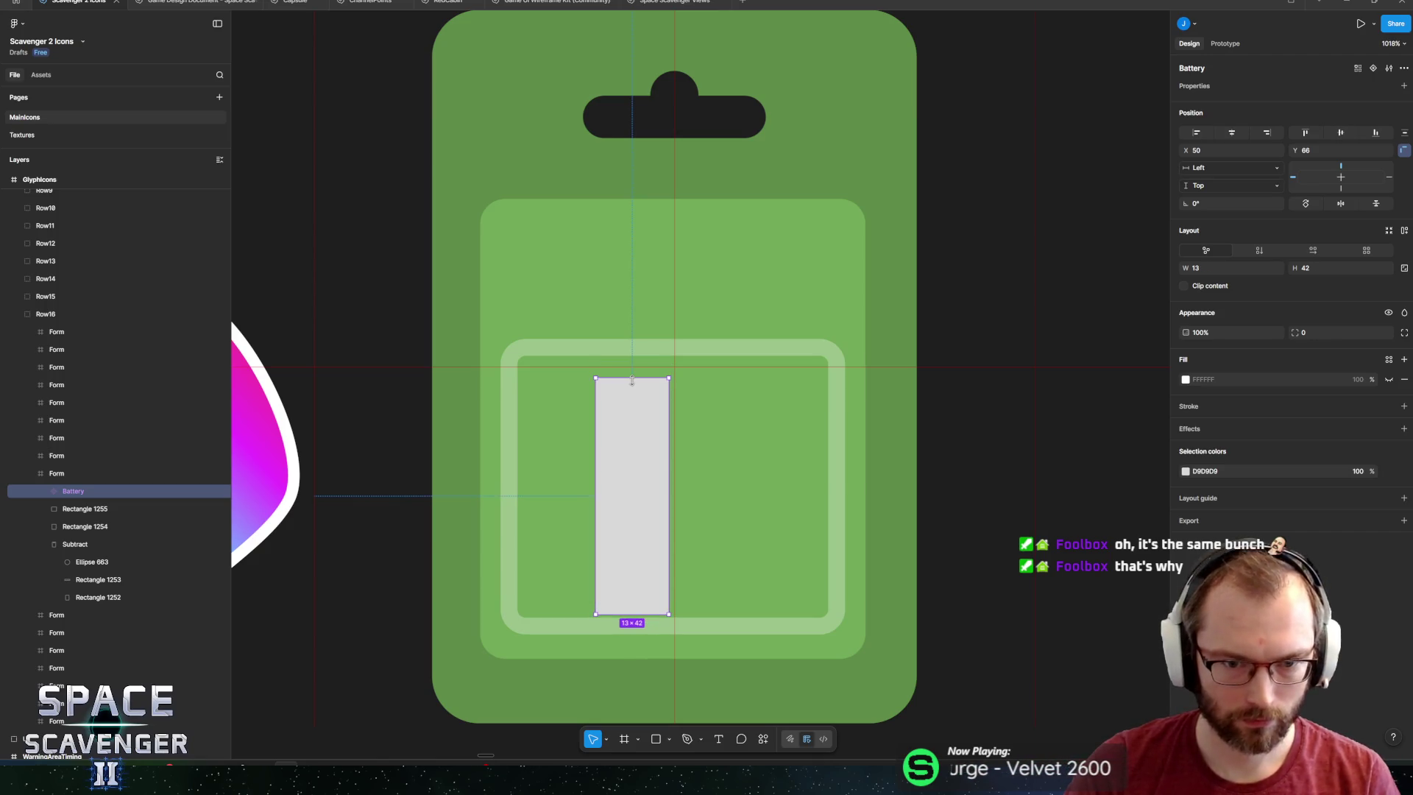
{"action": "scroll", "coordinate": [687, 382], "scroll_direction": "up", "scroll_amount": 3}
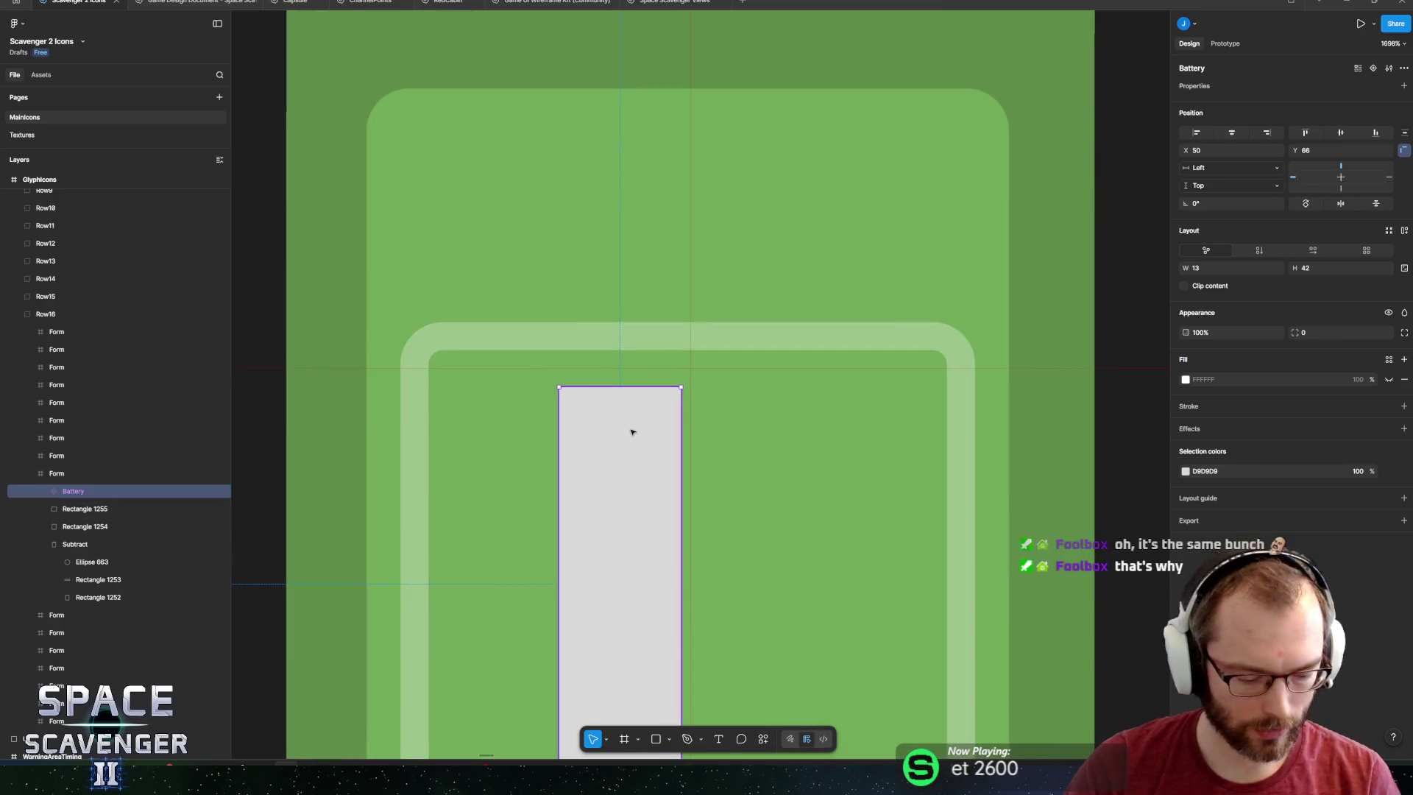
Draw a small terminal cap rectangle on top of the battery body.
{"action": "key", "text": "r"}
{"action": "mouse_move", "coordinate": [592, 407]}
{"action": "left_mouse_down"}
{"action": "mouse_move", "coordinate": [643, 460]}
{"action": "mouse_move", "coordinate": [630, 388]}
{"action": "left_mouse_up"}
{"action": "left_click", "coordinate": [629, 390]}
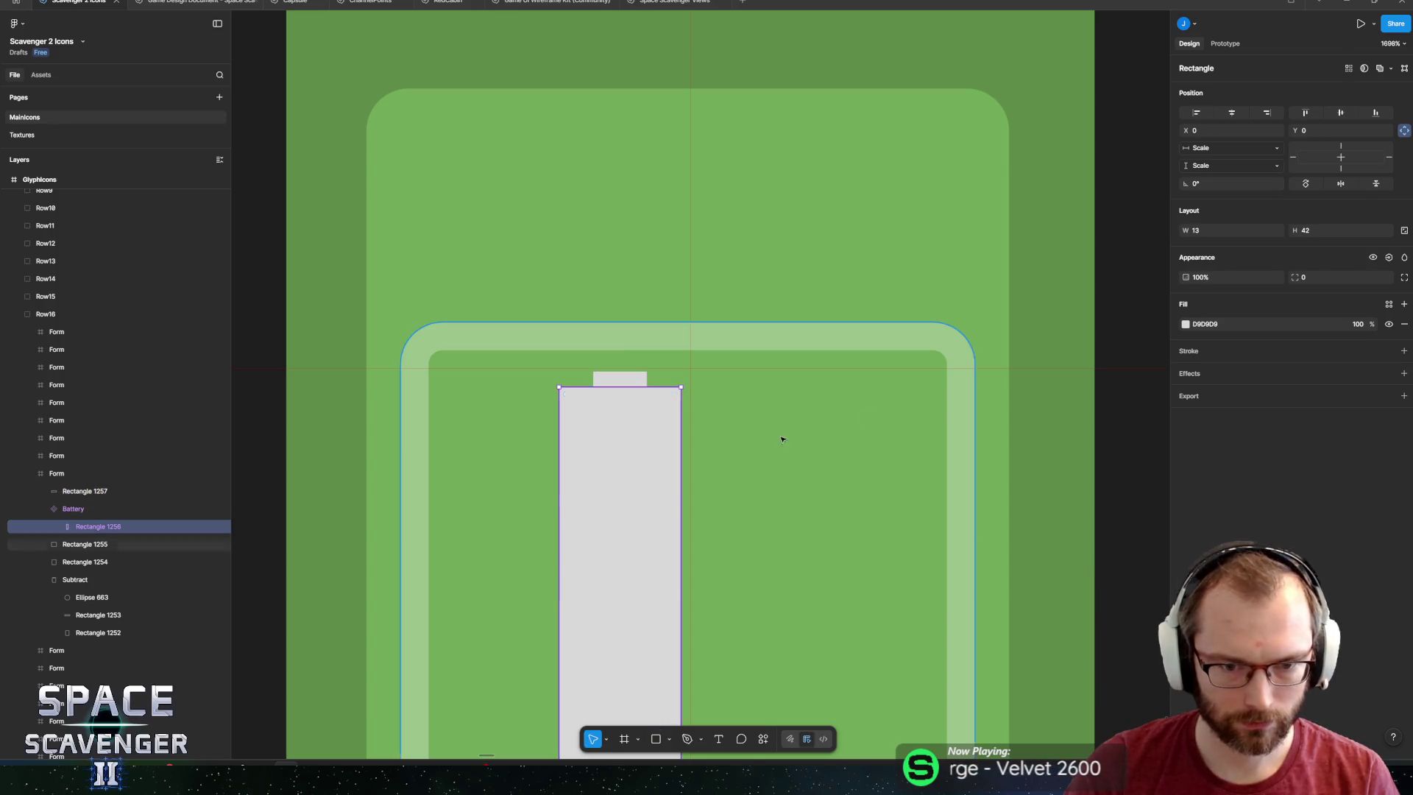
Fill the battery body with a yellow linear gradient running across its width.
{"action": "left_click", "coordinate": [1185, 325]}
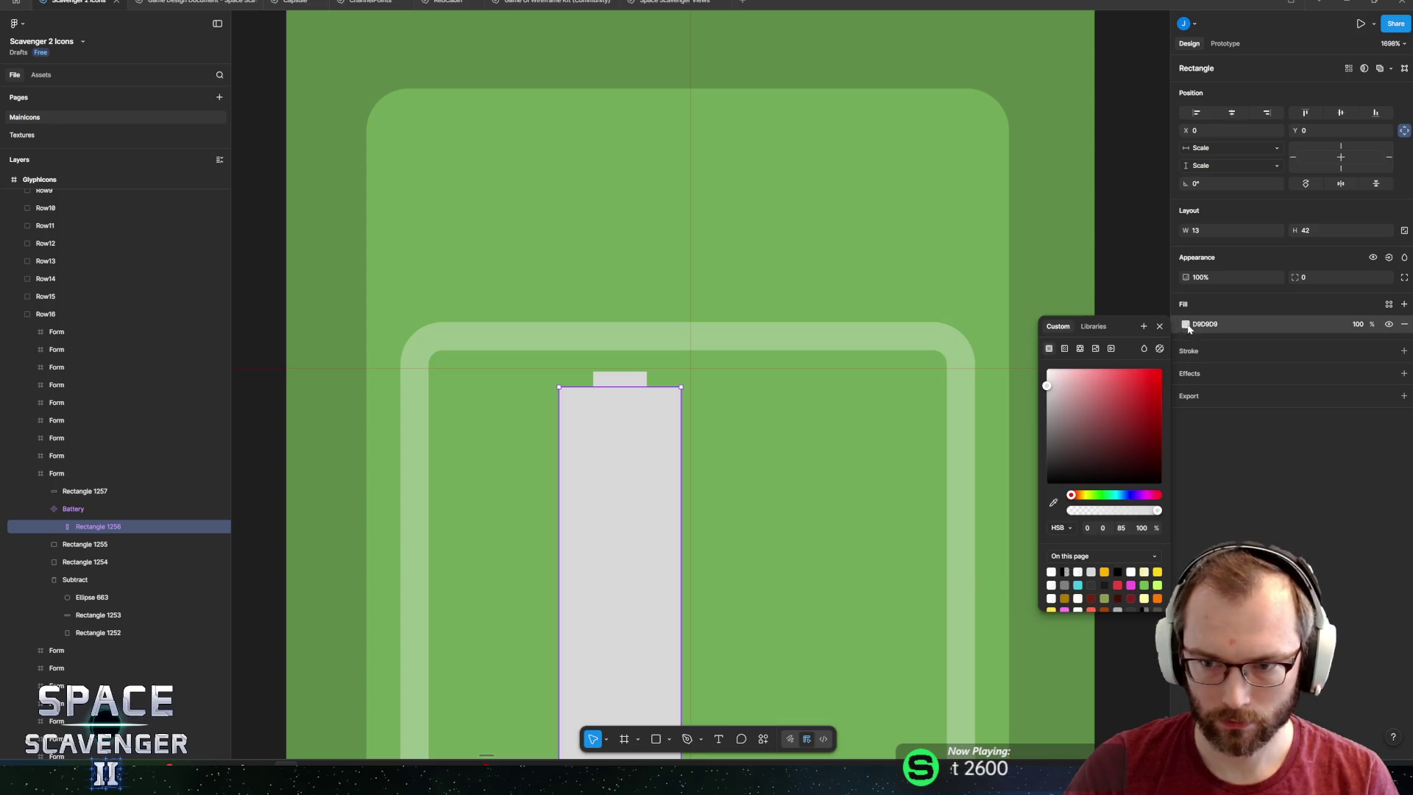
{"action": "left_click", "coordinate": [1158, 572]}
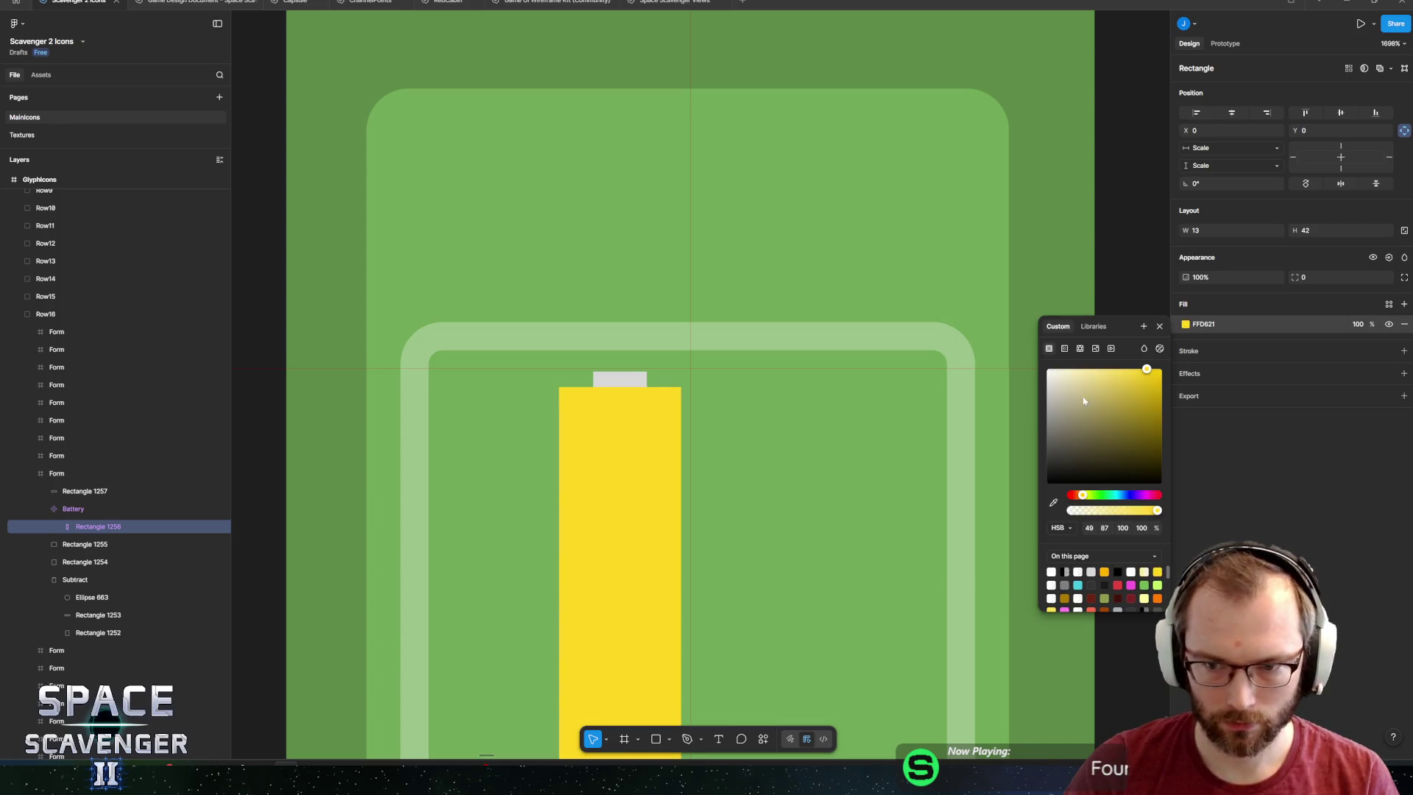
{"action": "left_click", "coordinate": [1065, 350]}
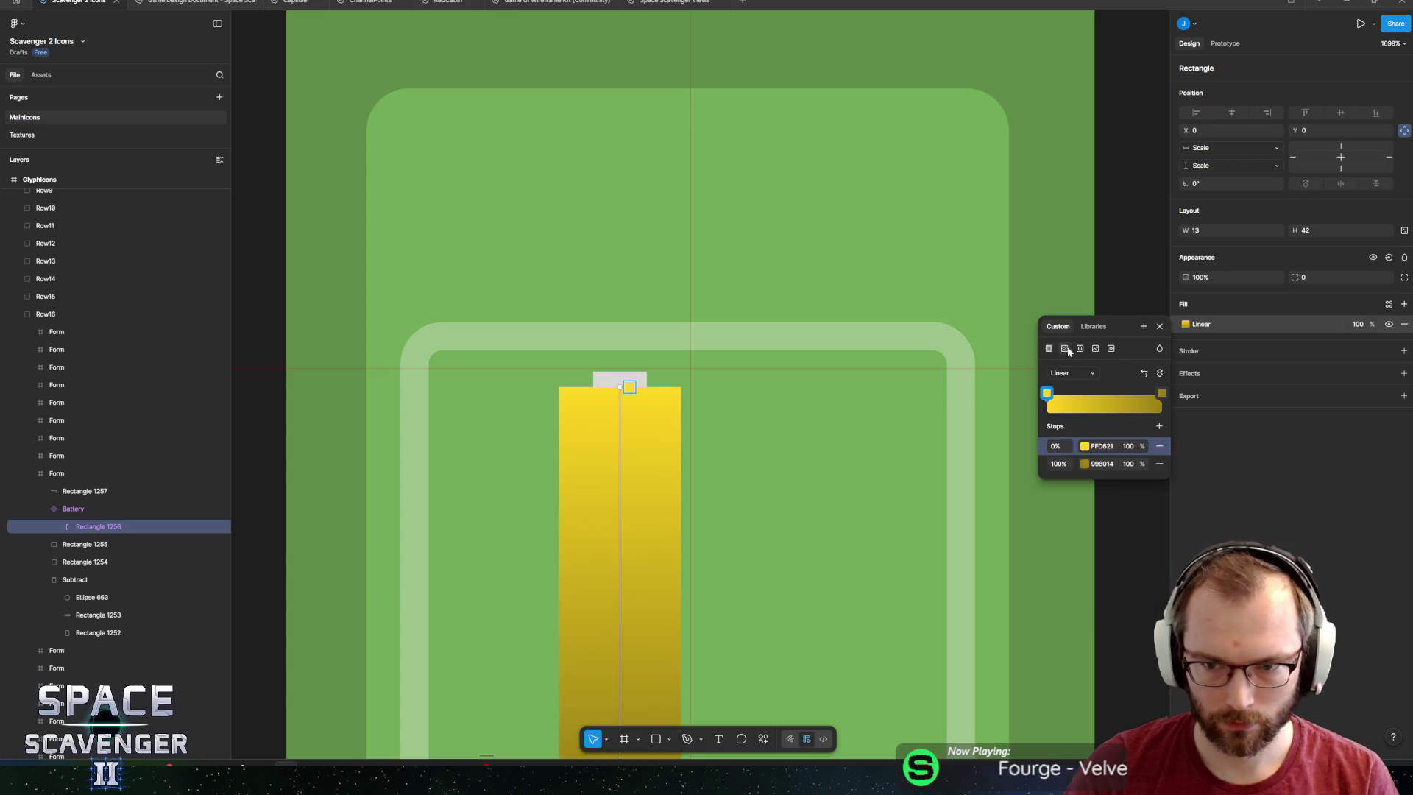
{"action": "left_click", "coordinate": [1143, 373]}
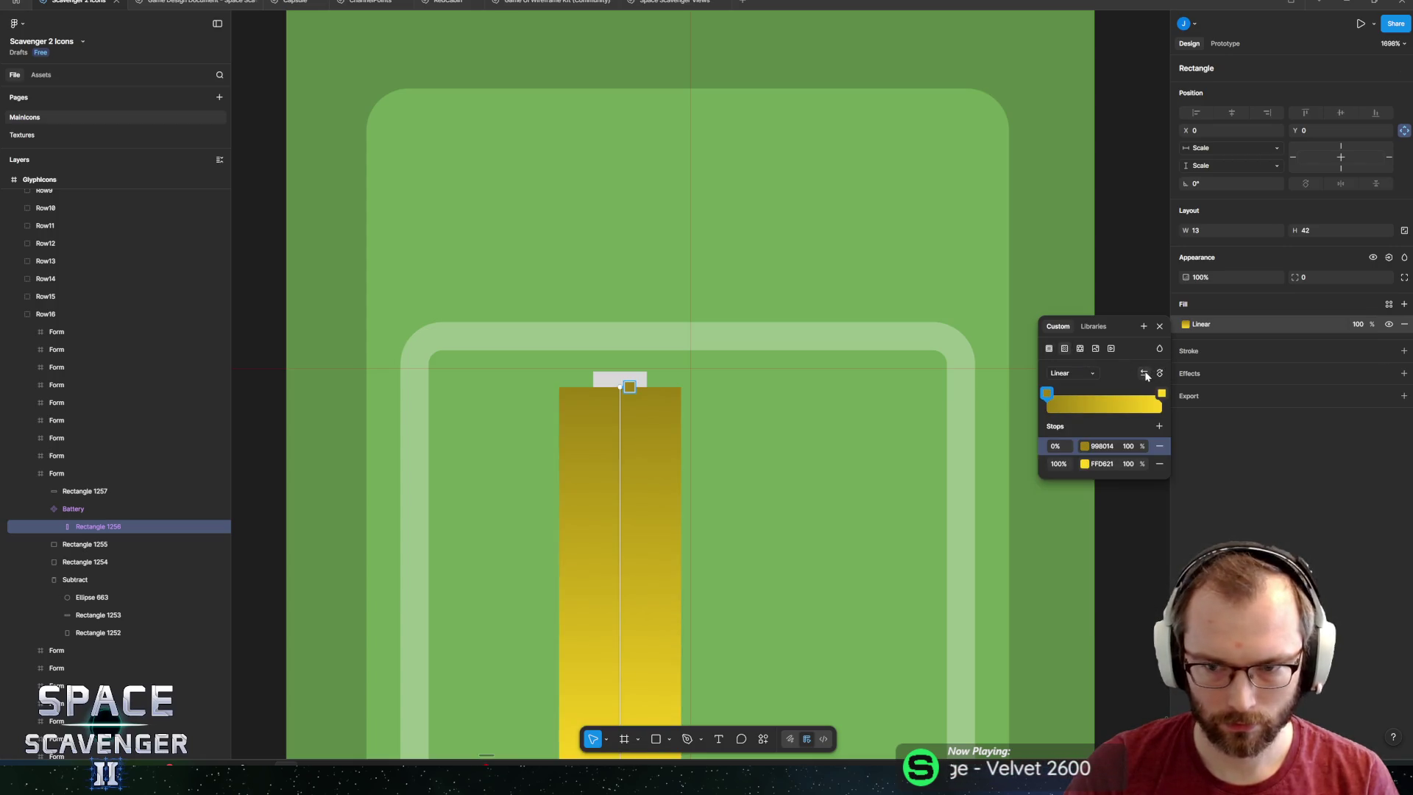
{"action": "left_click", "coordinate": [1143, 373]}
{"action": "left_click", "coordinate": [1159, 373]}
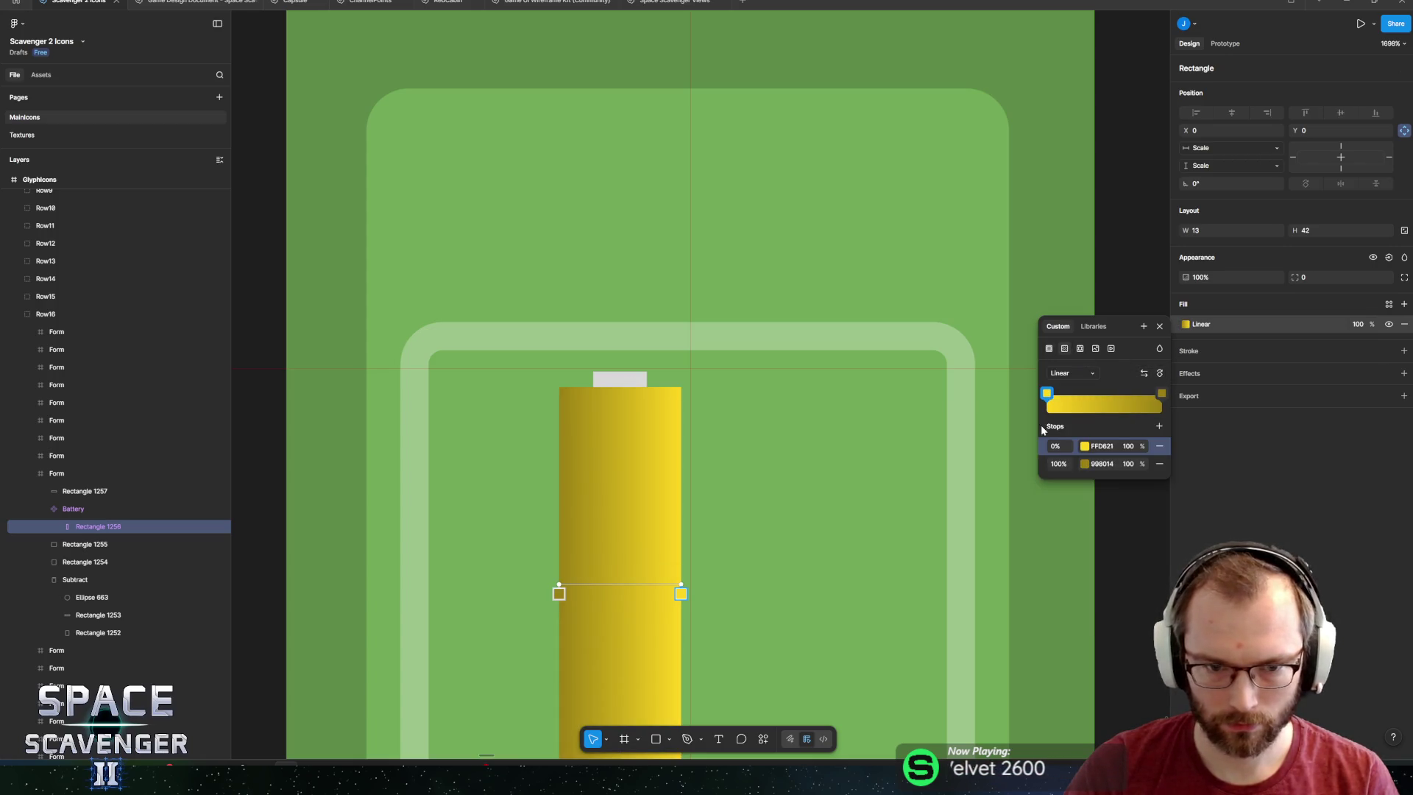
Add a 50% bright yellow FFD621 stop and set the 0% stop to dark yellow 998014.
{"action": "left_click", "coordinate": [1159, 426]}
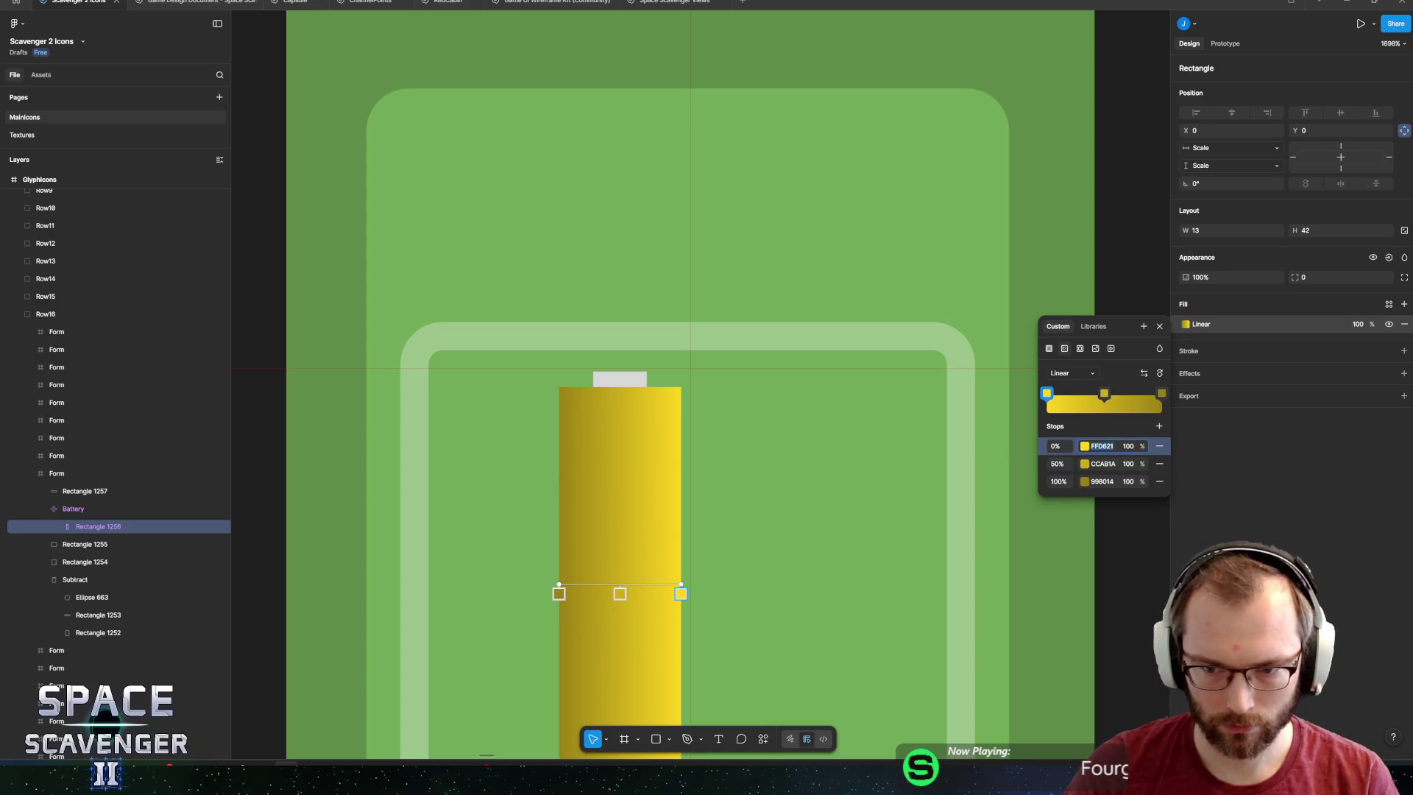
{"action": "left_click", "coordinate": [1101, 463]}
{"action": "key", "text": "ctrl+v"}
{"action": "key", "text": "Return"}
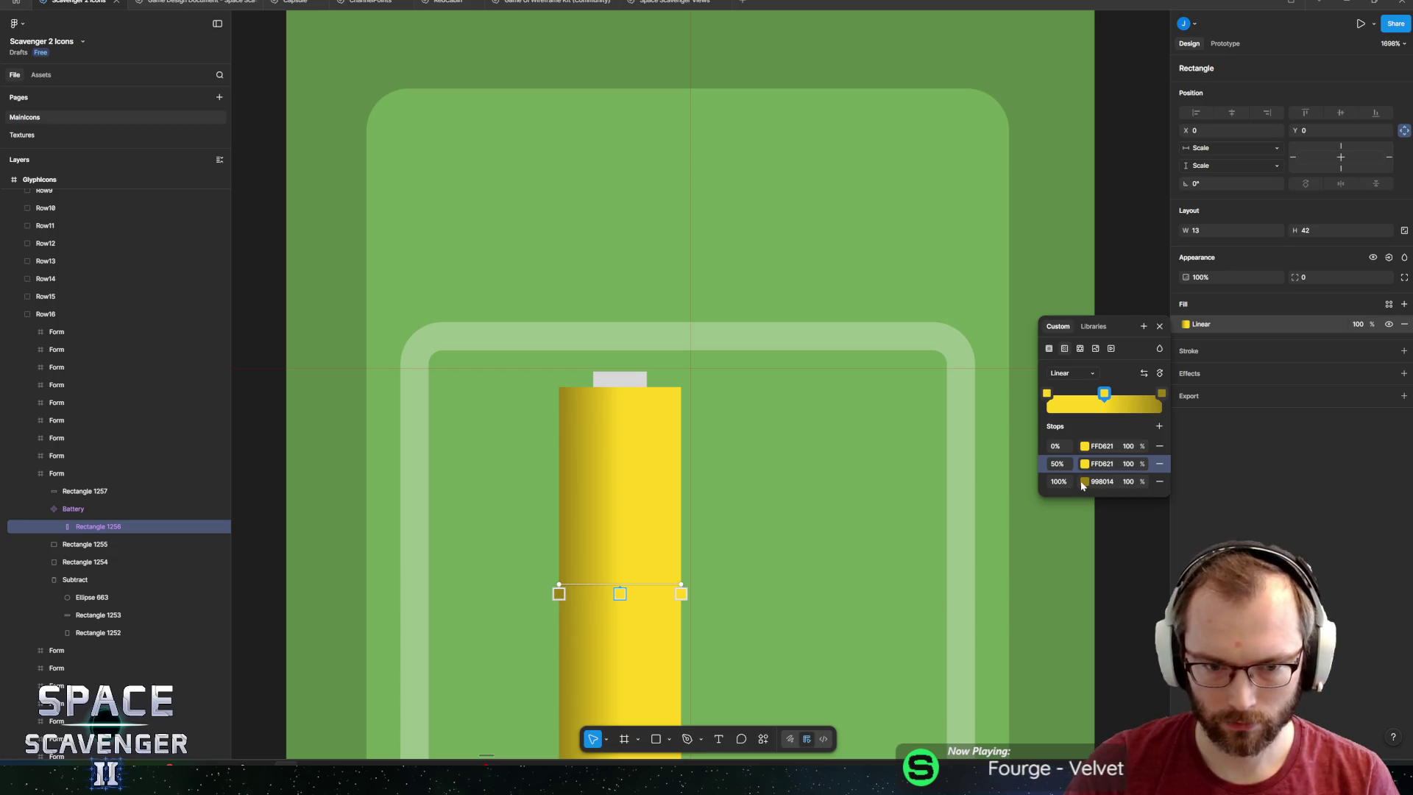
{"action": "left_click", "coordinate": [1102, 481]}
{"action": "key", "text": "ctrl+c"}
{"action": "left_click", "coordinate": [1102, 445]}
{"action": "key", "text": "ctrl+v"}
{"action": "key", "text": "Return"}
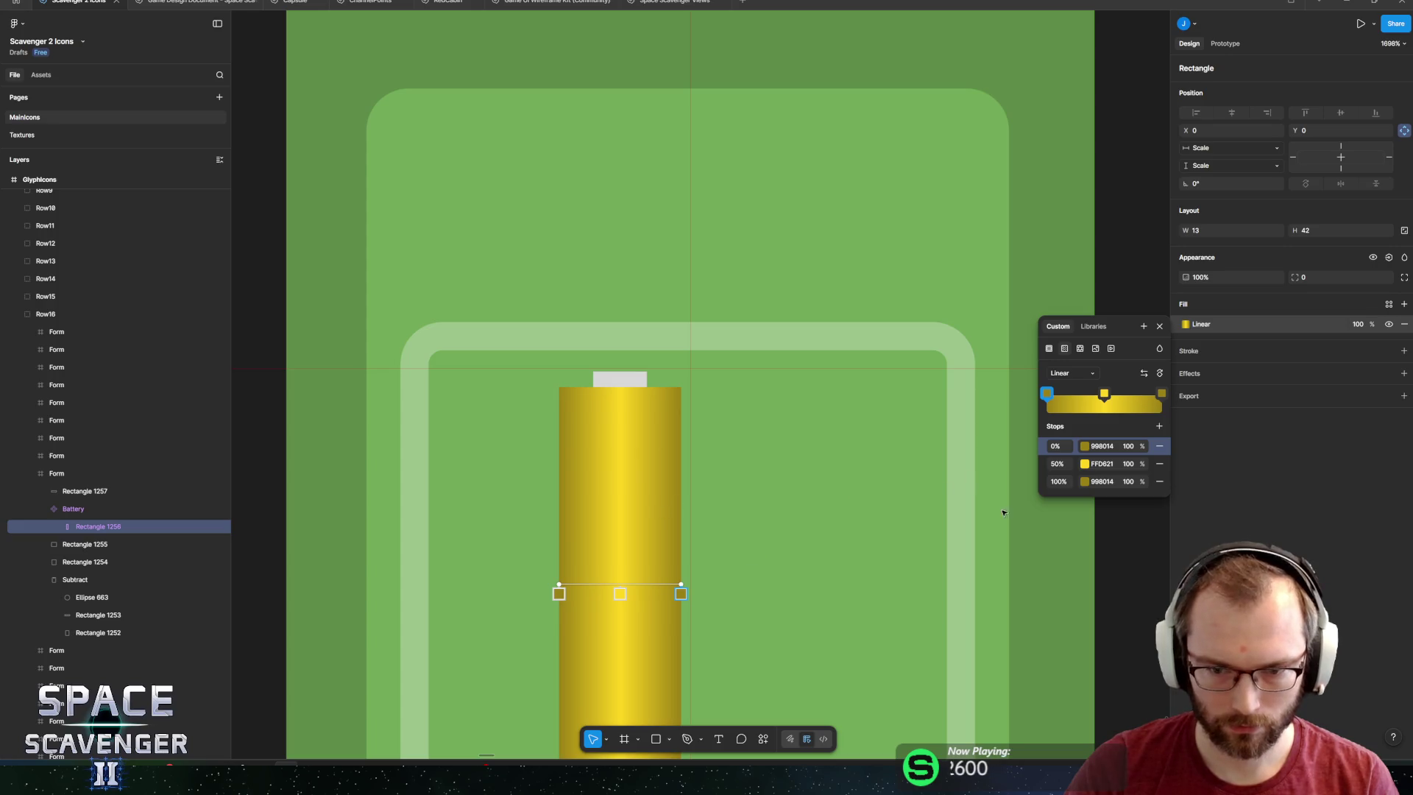
Add another gradient stop and place the inner stops at 40% and 60%.
{"action": "left_click", "coordinate": [1159, 426]}
{"action": "left_click", "coordinate": [1102, 463]}
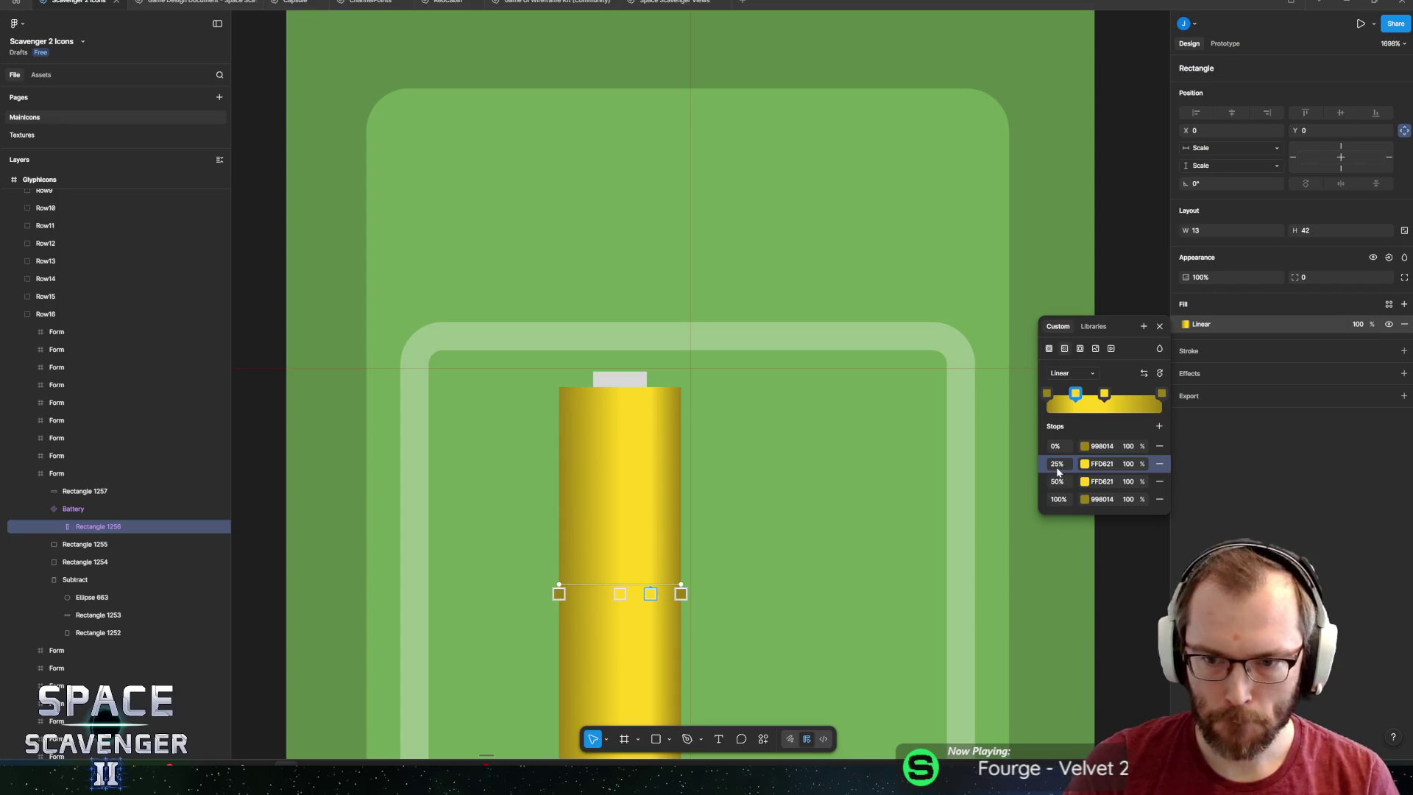
{"action": "type", "text": "40"}
{"action": "key", "text": "Return"}
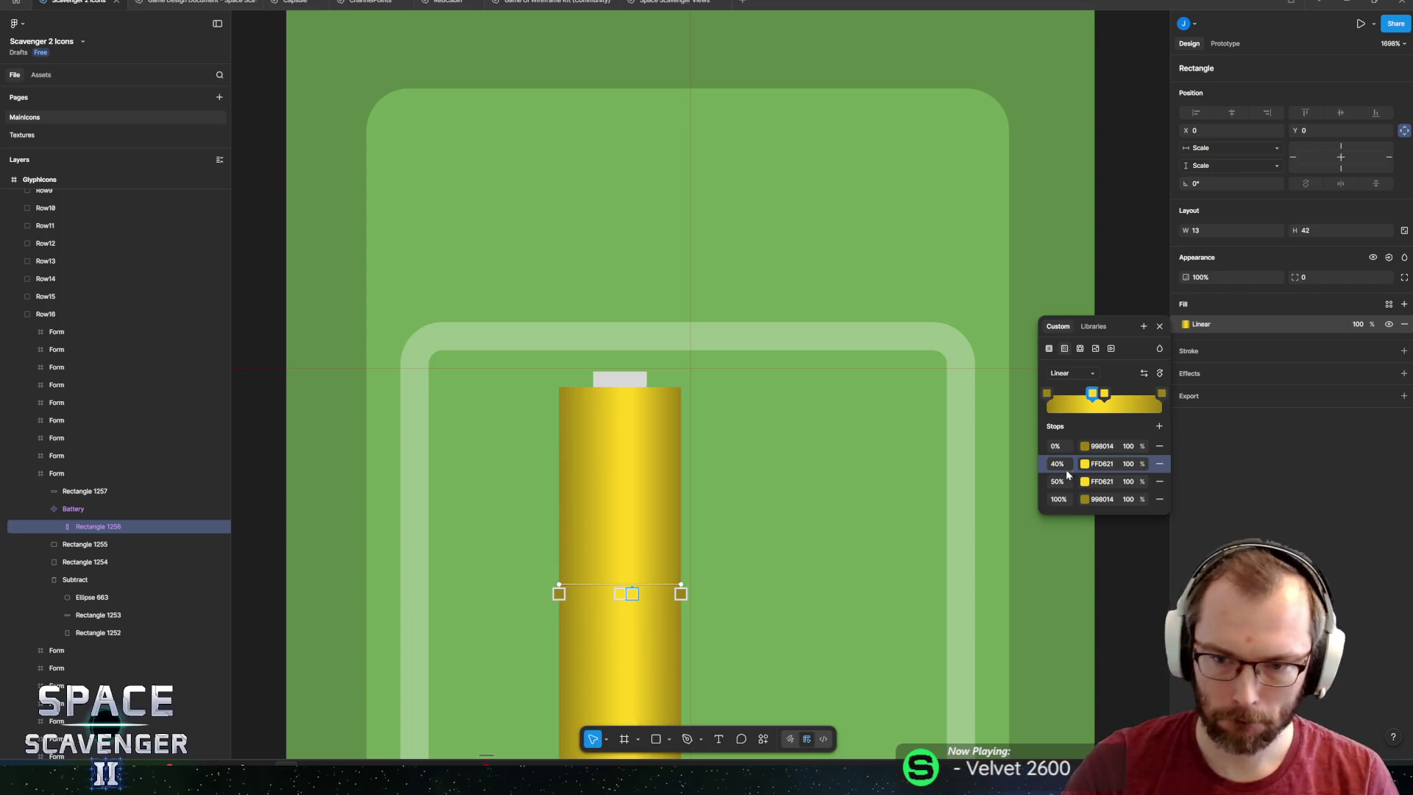
{"action": "left_click", "coordinate": [1070, 485]}
{"action": "type", "text": "60"}
{"action": "key", "text": "Return"}
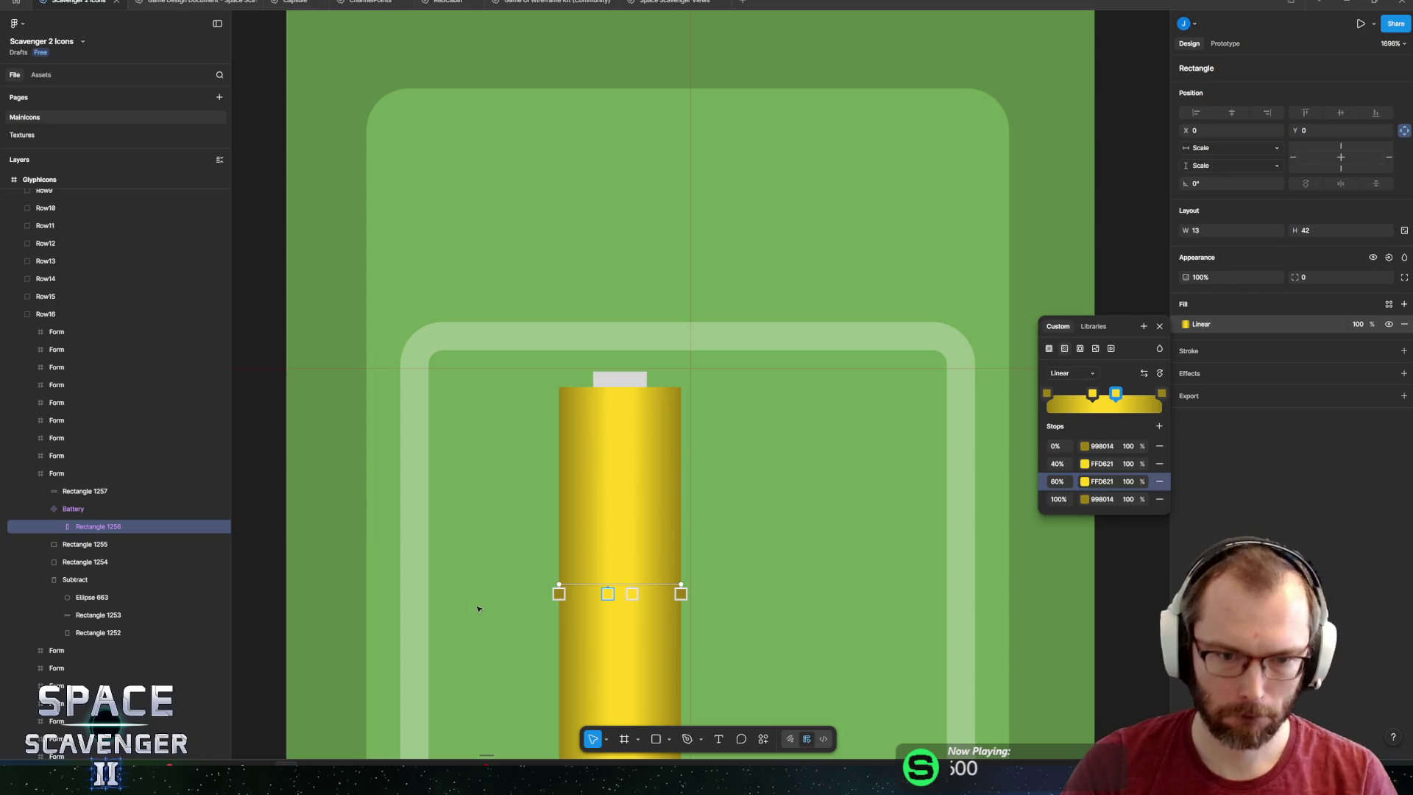
{"action": "scroll", "coordinate": [474, 593], "scroll_direction": "down", "scroll_amount": 5}
{"action": "scroll", "coordinate": [581, 484], "scroll_direction": "up", "scroll_amount": 3}
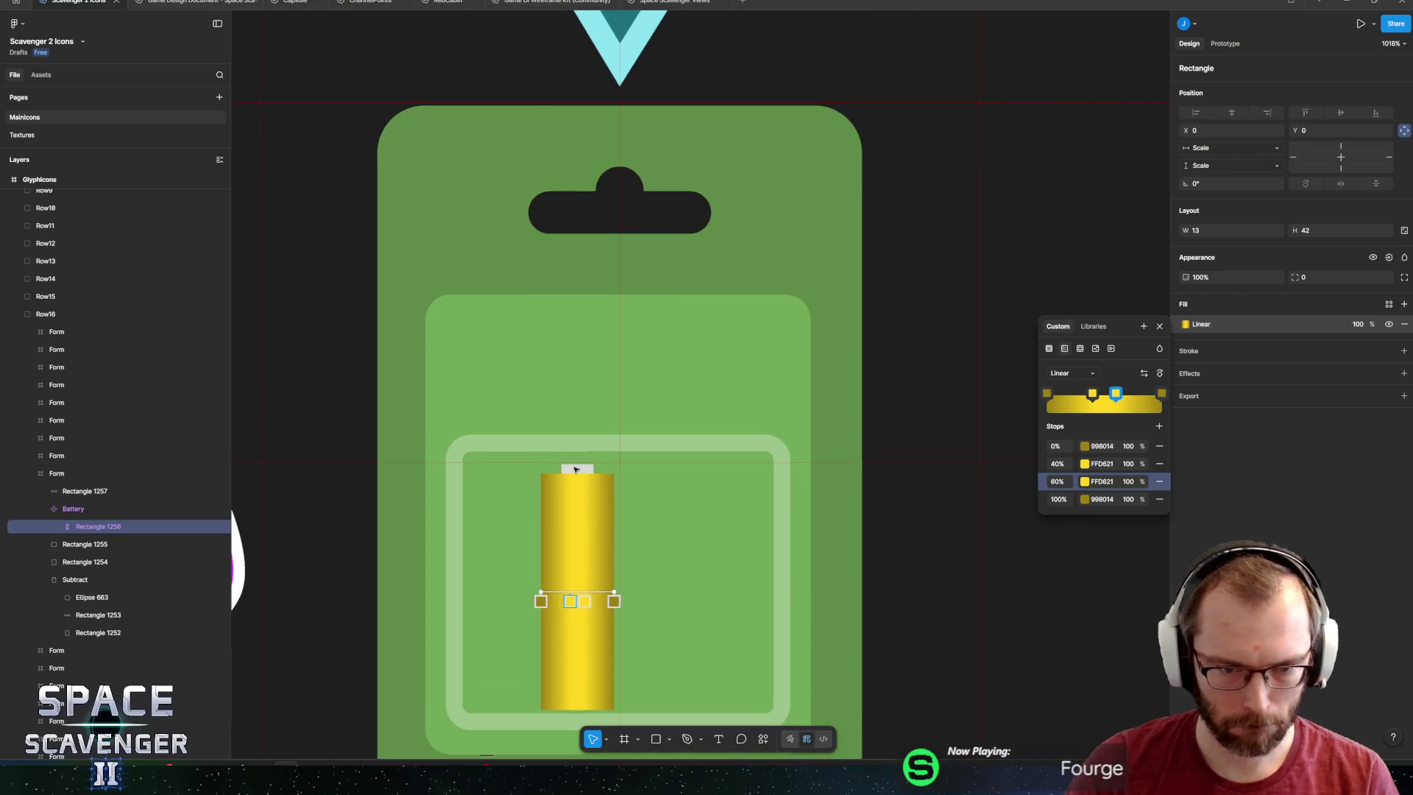
Move the cap inside the Battery component and colour it light grey BCBCBC.
{"action": "left_click", "coordinate": [575, 470]}
{"action": "left_click", "coordinate": [575, 469]}
{"action": "left_click_drag", "start_coordinate": [69, 513], "coordinate": [95, 514]}
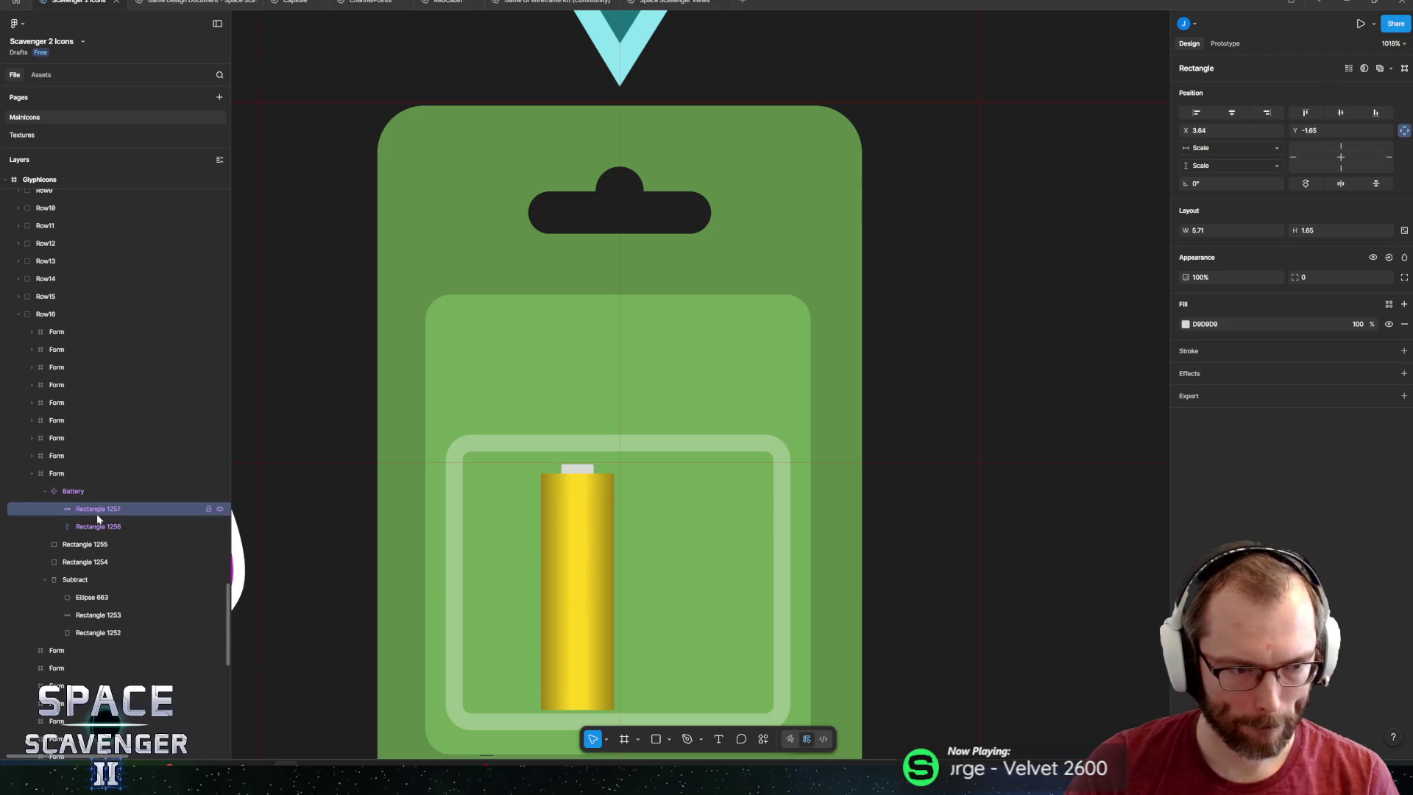
{"action": "left_click", "coordinate": [1186, 325]}
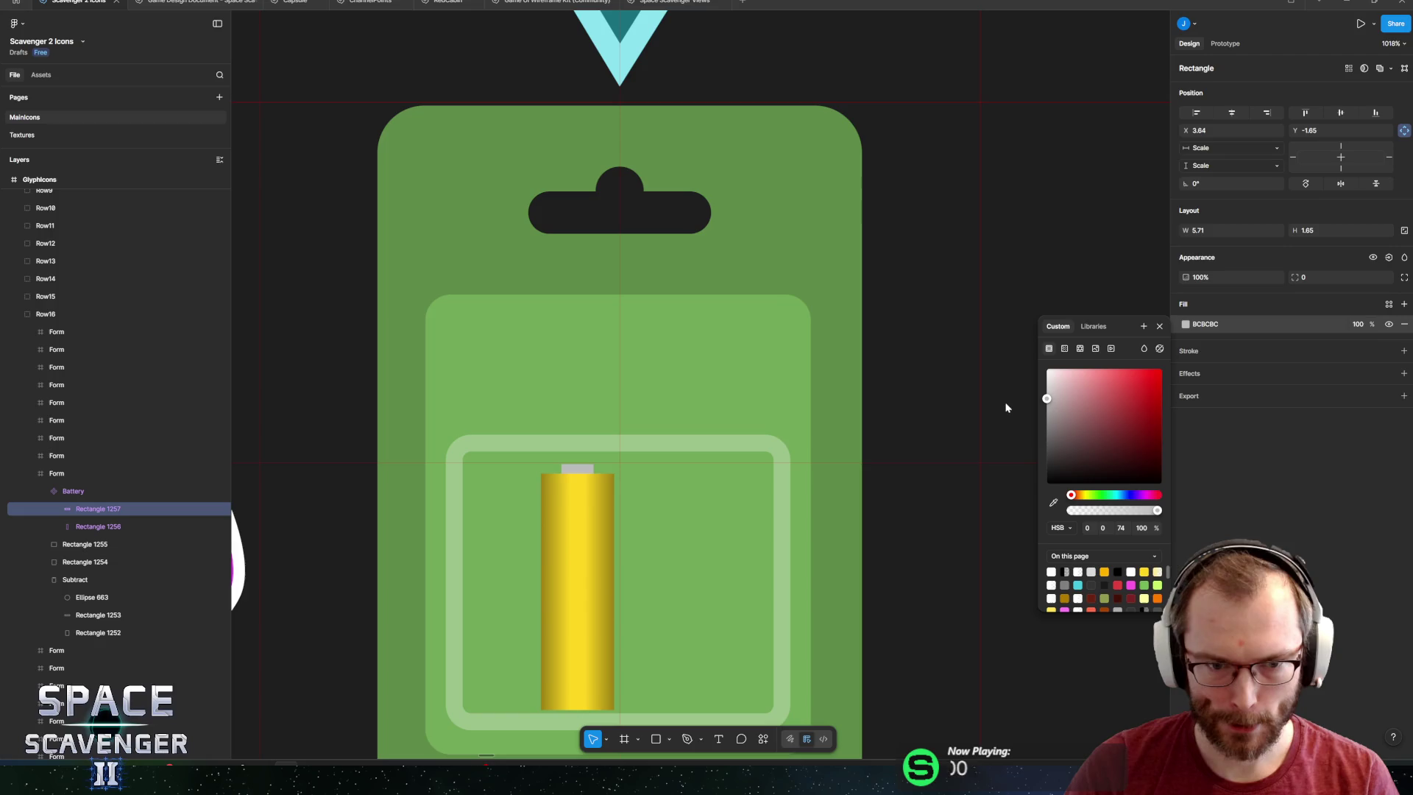
{"action": "key", "text": "Escape"}
Duplicate the whole Battery component.
{"action": "left_click", "coordinate": [593, 574]}
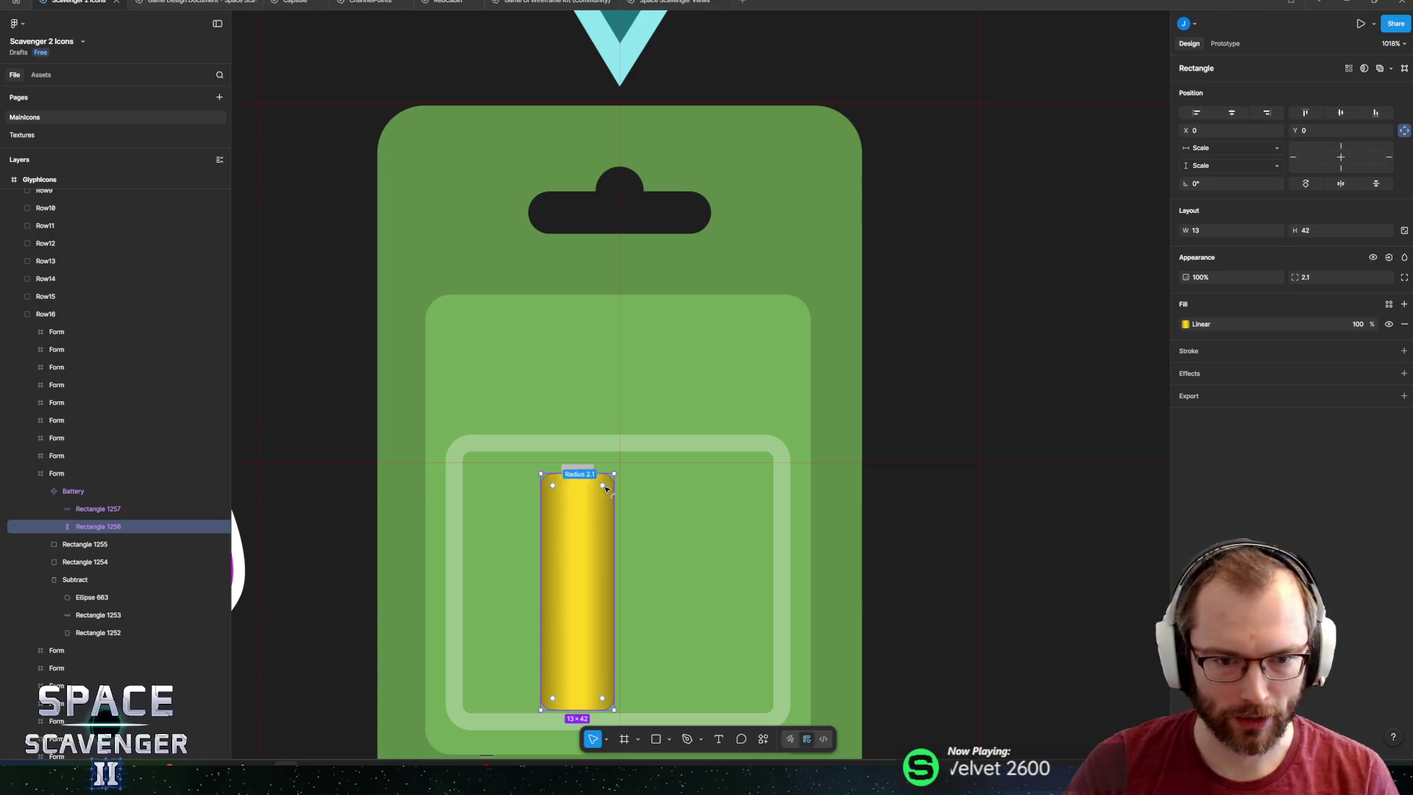
{"action": "scroll", "coordinate": [643, 488], "scroll_direction": "up", "scroll_amount": 5}
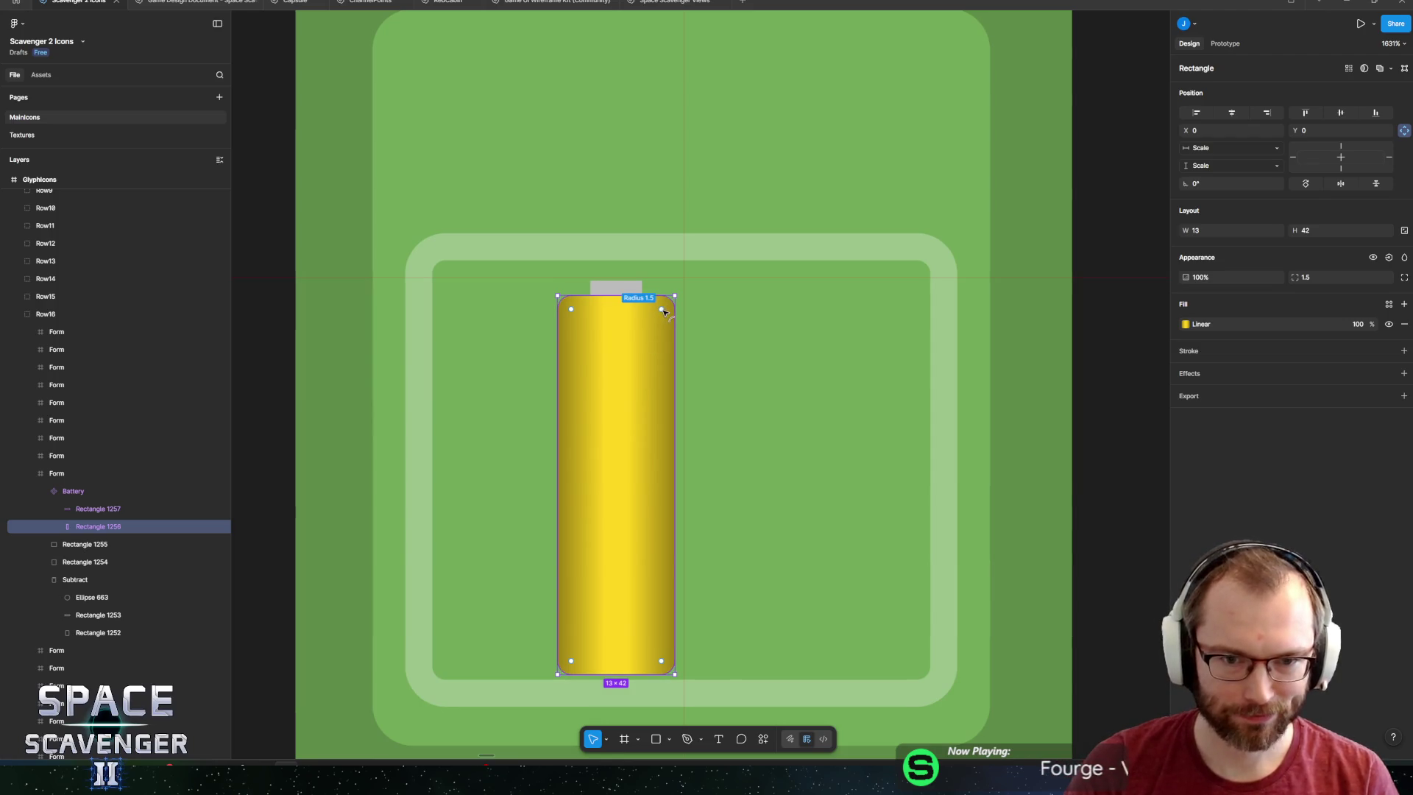
{"action": "left_click", "coordinate": [110, 491]}
{"action": "key", "text": "ctrl+d"}
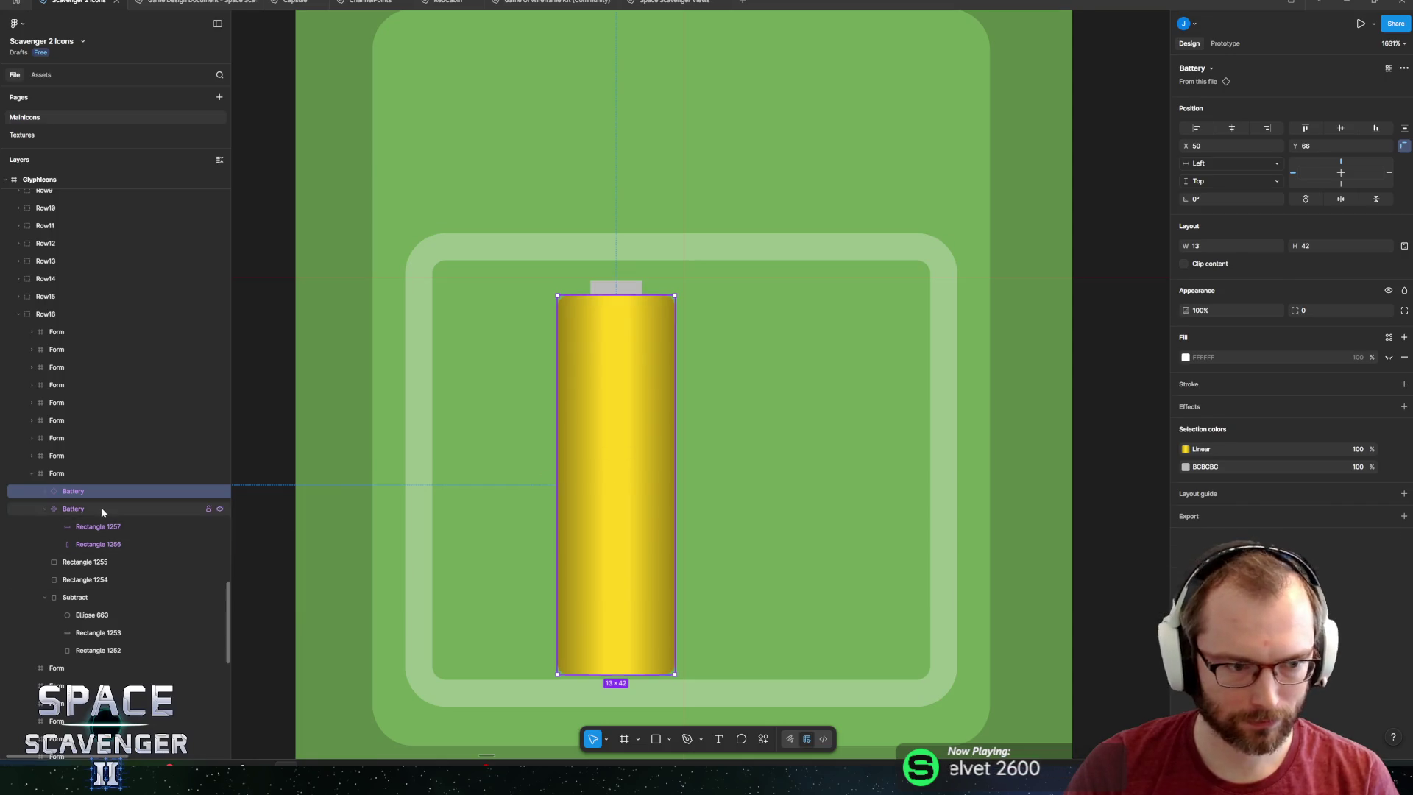
Set the two batteries side by side and copy both to the right, making four.
{"action": "left_click", "coordinate": [111, 509]}
{"action": "left_click_drag", "start_coordinate": [577, 483], "coordinate": [479, 495]}
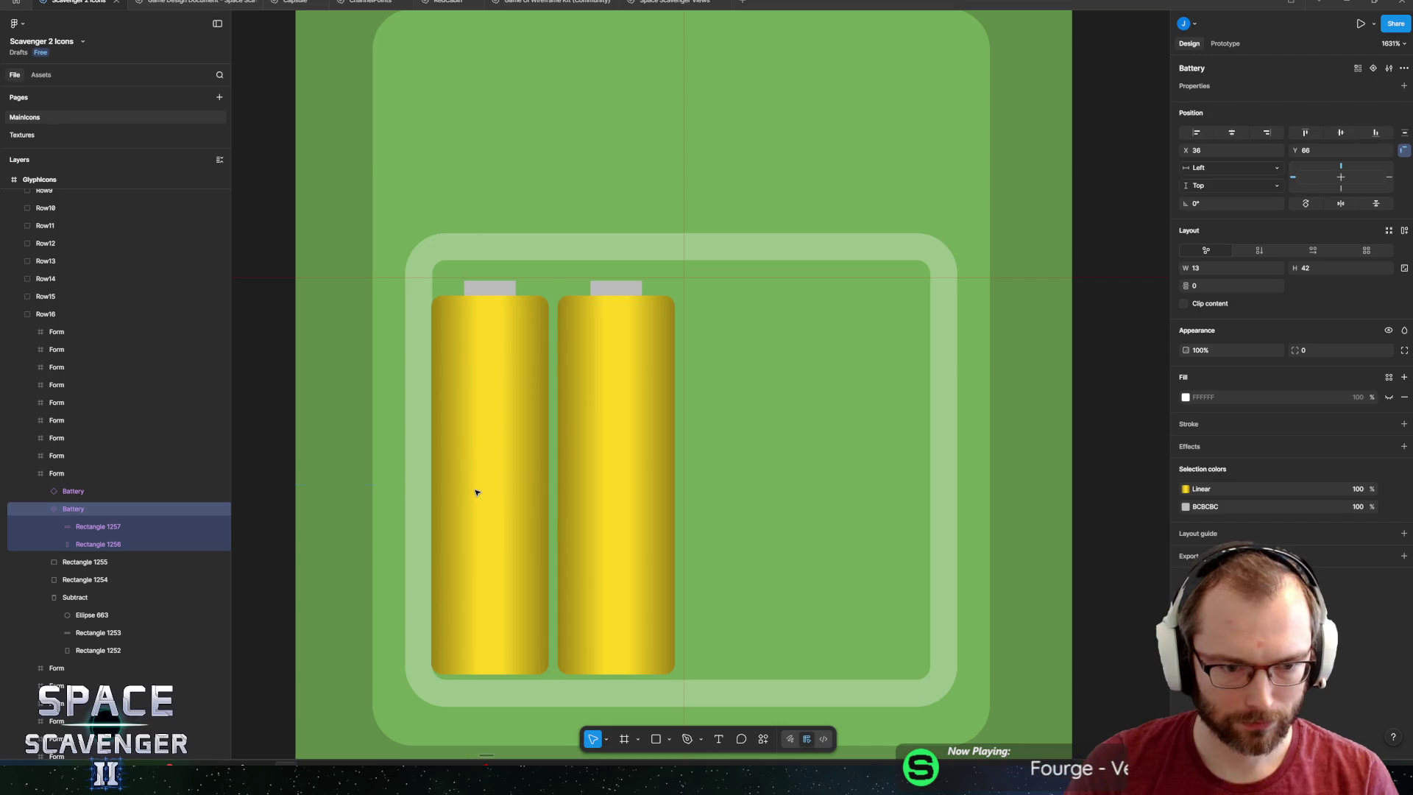
{"action": "left_click", "coordinate": [599, 486]}
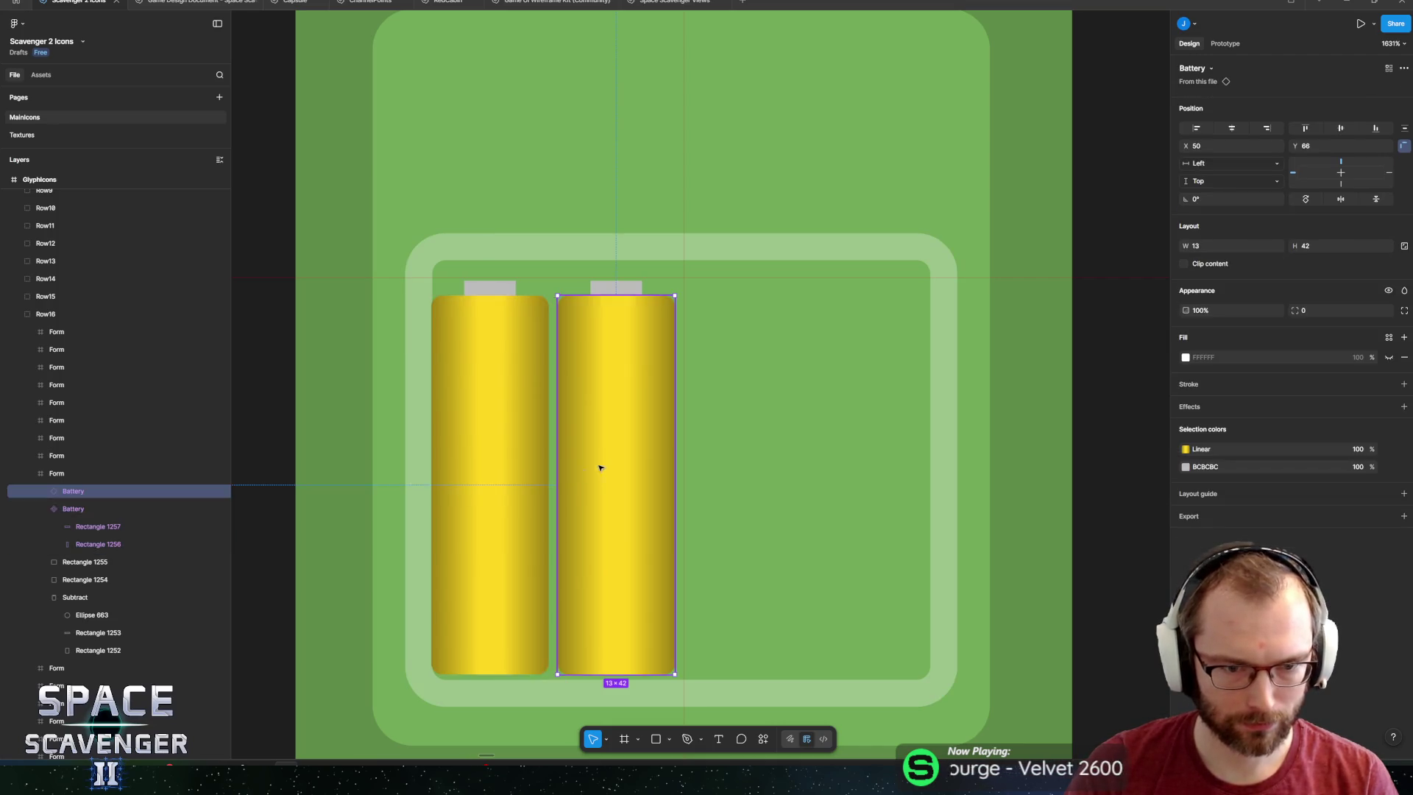
{"action": "left_click", "coordinate": [446, 504], "text": "shift"}
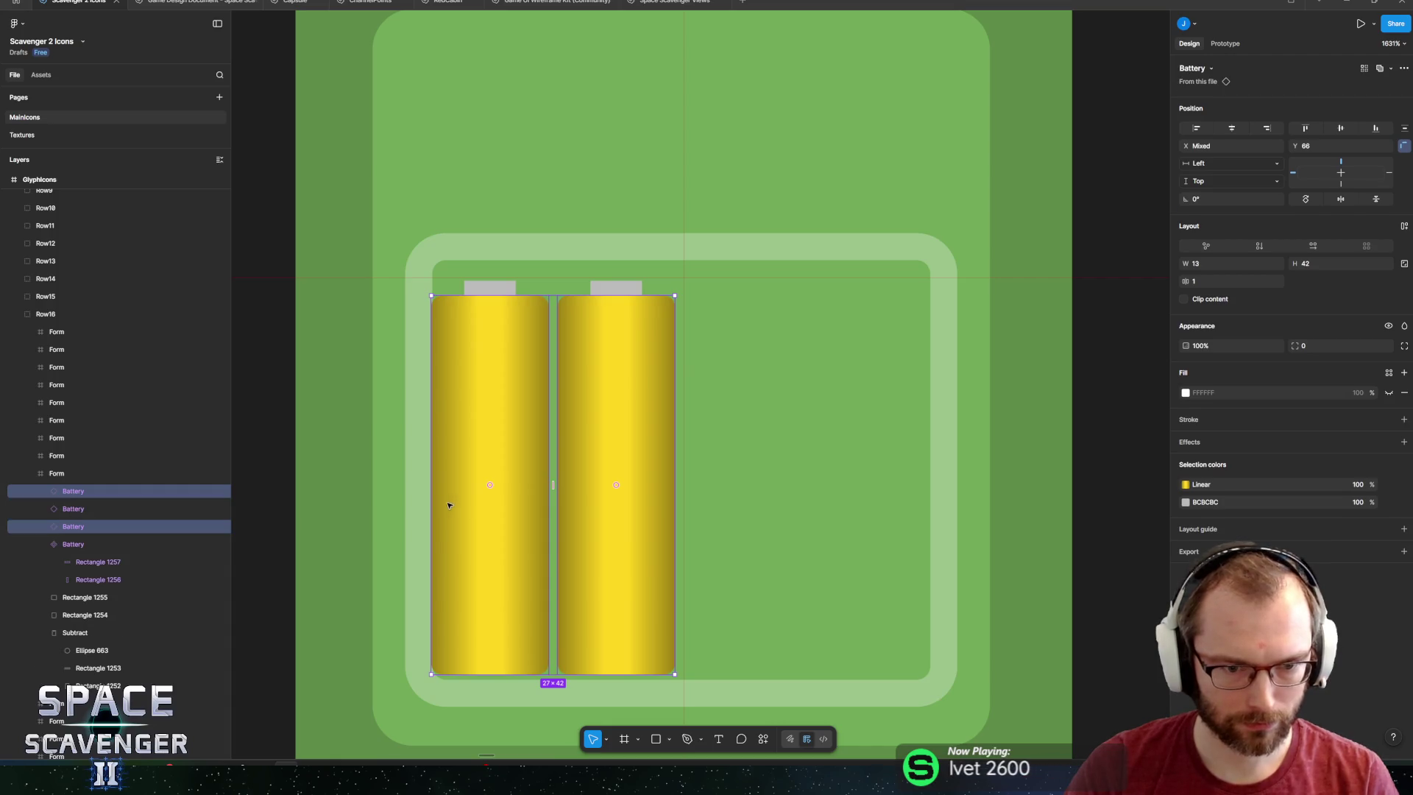
{"action": "left_click_drag", "start_coordinate": [502, 448], "coordinate": [753, 451], "text": "alt"}
Reorder the Battery layers within the Form to match their positions.
{"action": "left_click", "coordinate": [498, 520]}
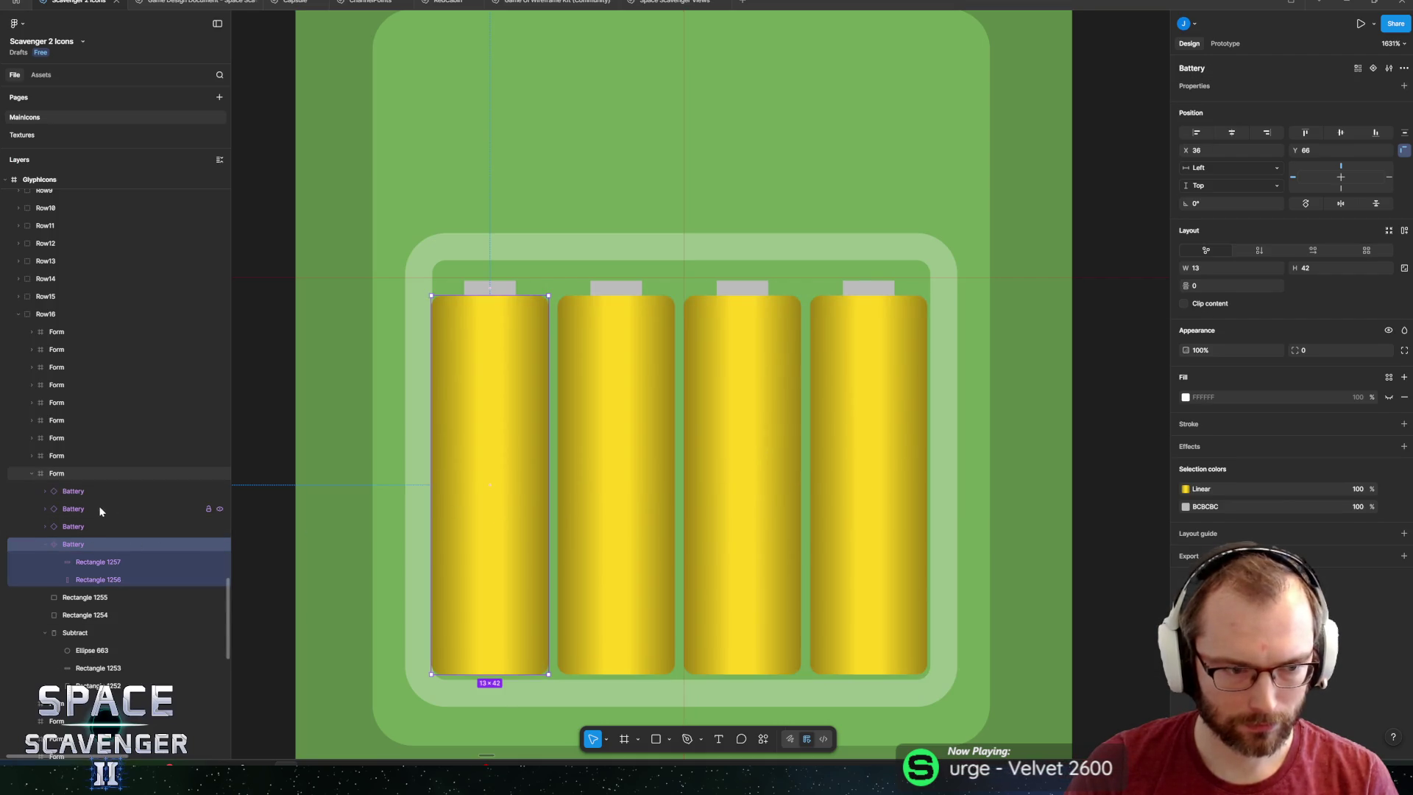
{"action": "left_click_drag", "start_coordinate": [73, 544], "coordinate": [81, 485]}
{"action": "left_click", "coordinate": [74, 548]}
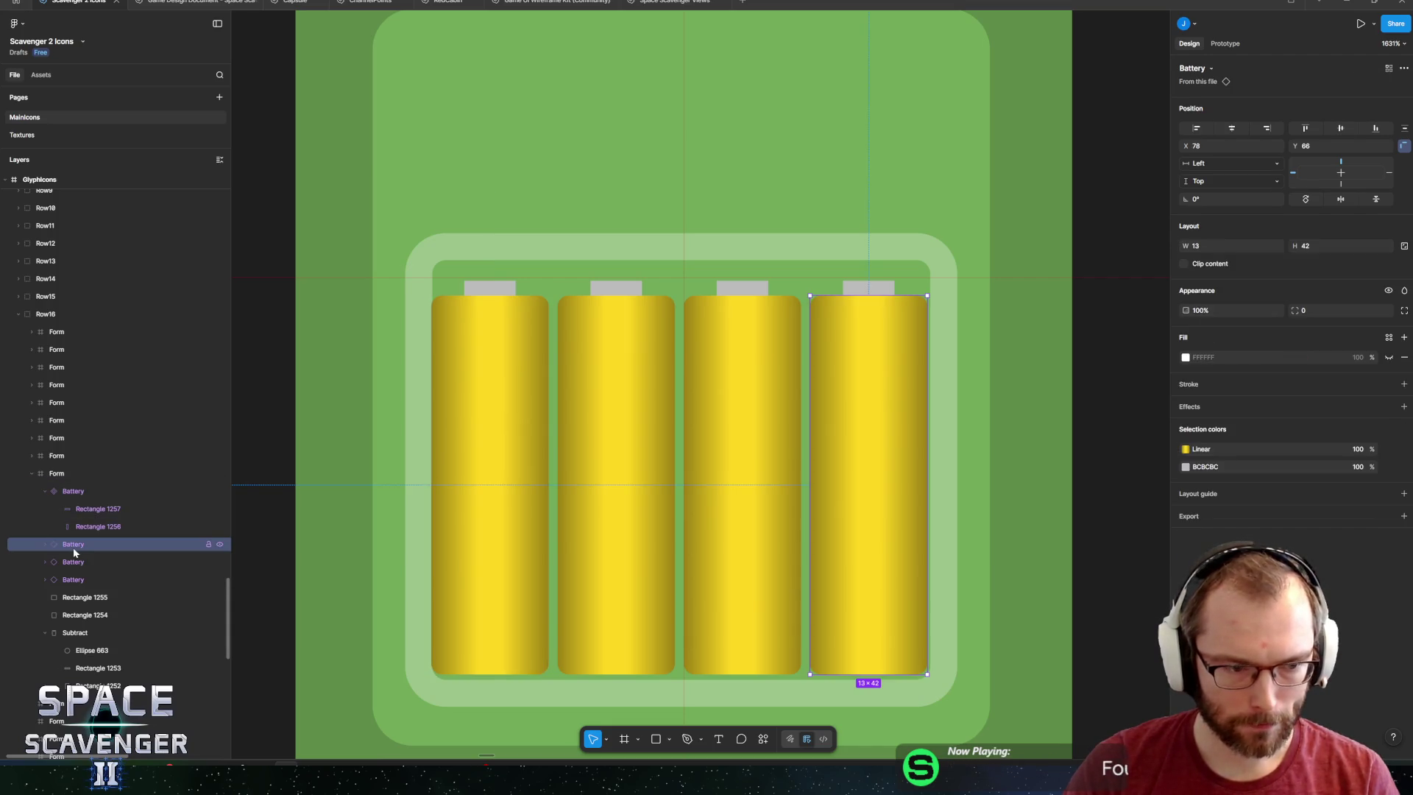
{"action": "left_click_drag", "start_coordinate": [75, 588], "coordinate": [87, 537]}
{"action": "left_click", "coordinate": [78, 563]}
Wrap all four Battery layers in a hugging auto-layout frame.
{"action": "left_click", "coordinate": [45, 490]}
{"action": "left_click", "coordinate": [70, 490]}
{"action": "left_click", "coordinate": [73, 544], "text": "shift"}
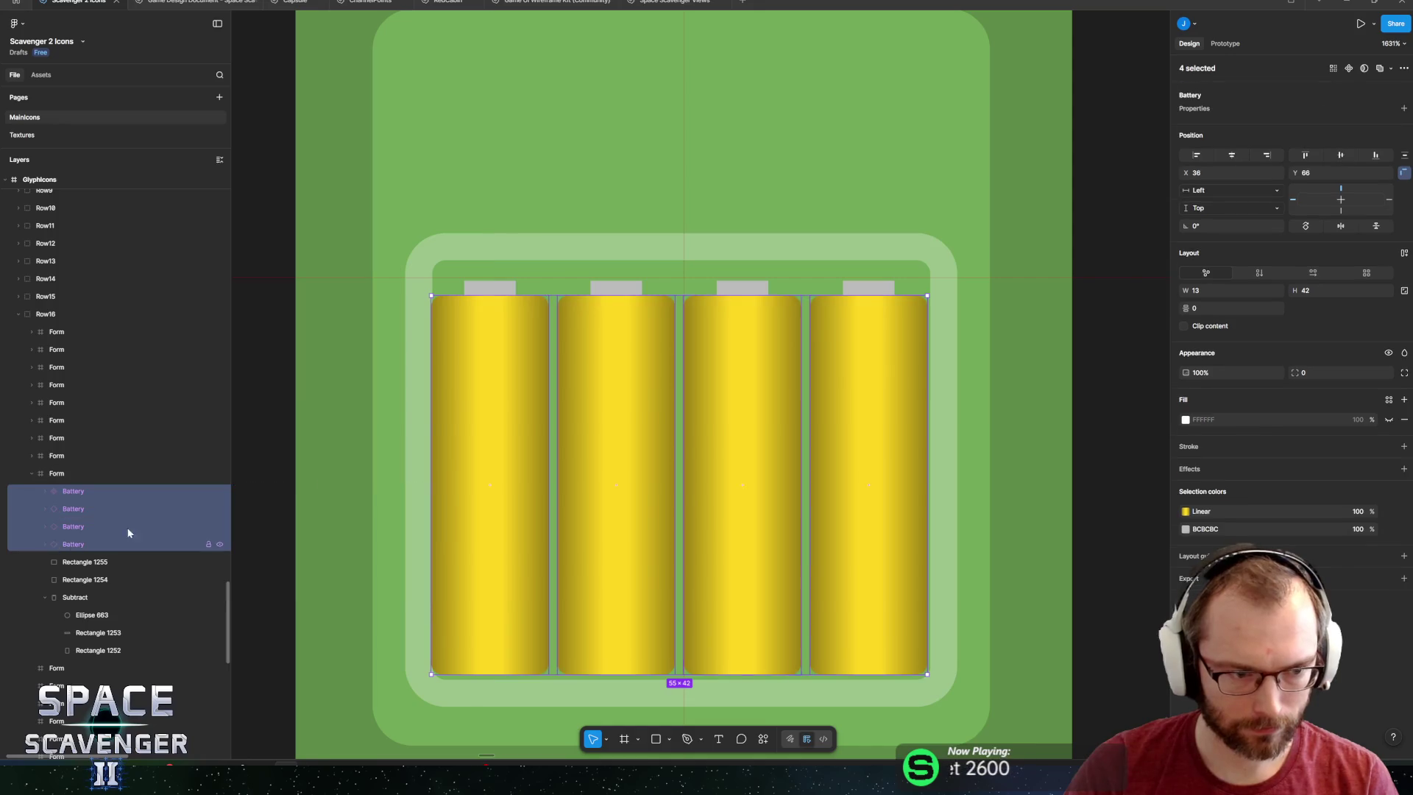
{"action": "left_click", "coordinate": [1401, 216]}
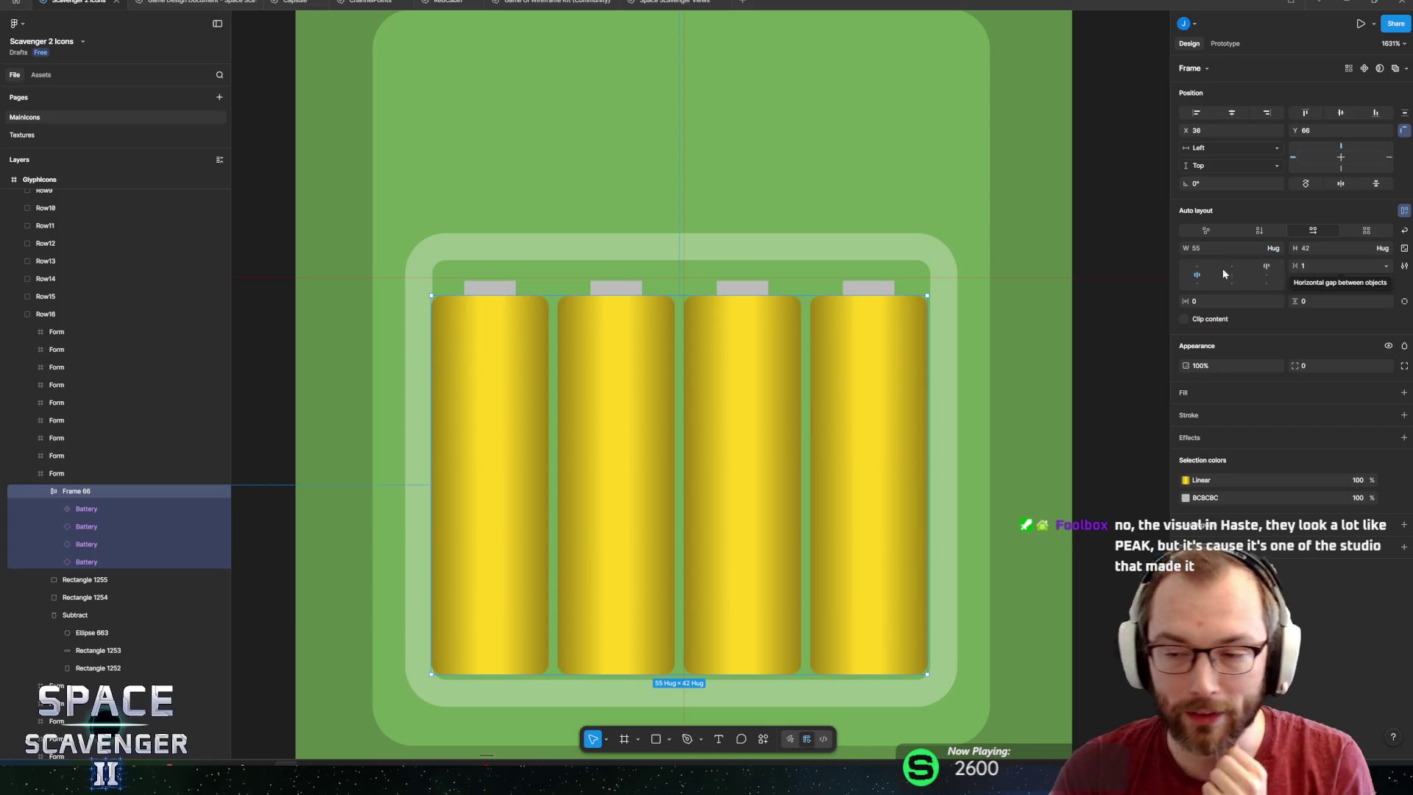
{"action": "scroll", "coordinate": [822, 453], "scroll_direction": "down", "scroll_amount": 3, "text": "ctrl"}
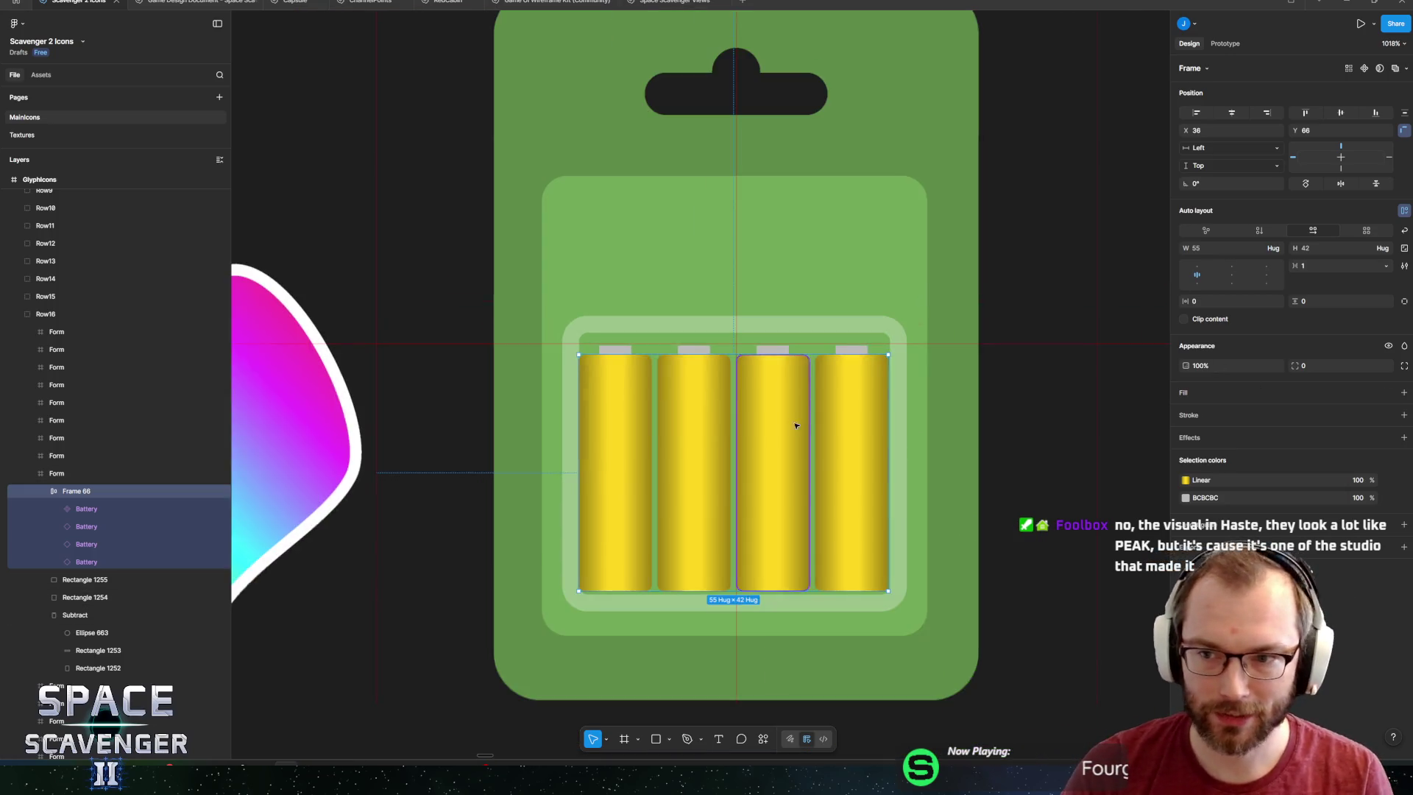
Resize the batteries to 11 × 38.
{"action": "scroll", "coordinate": [799, 430], "scroll_direction": "down", "scroll_amount": 2}
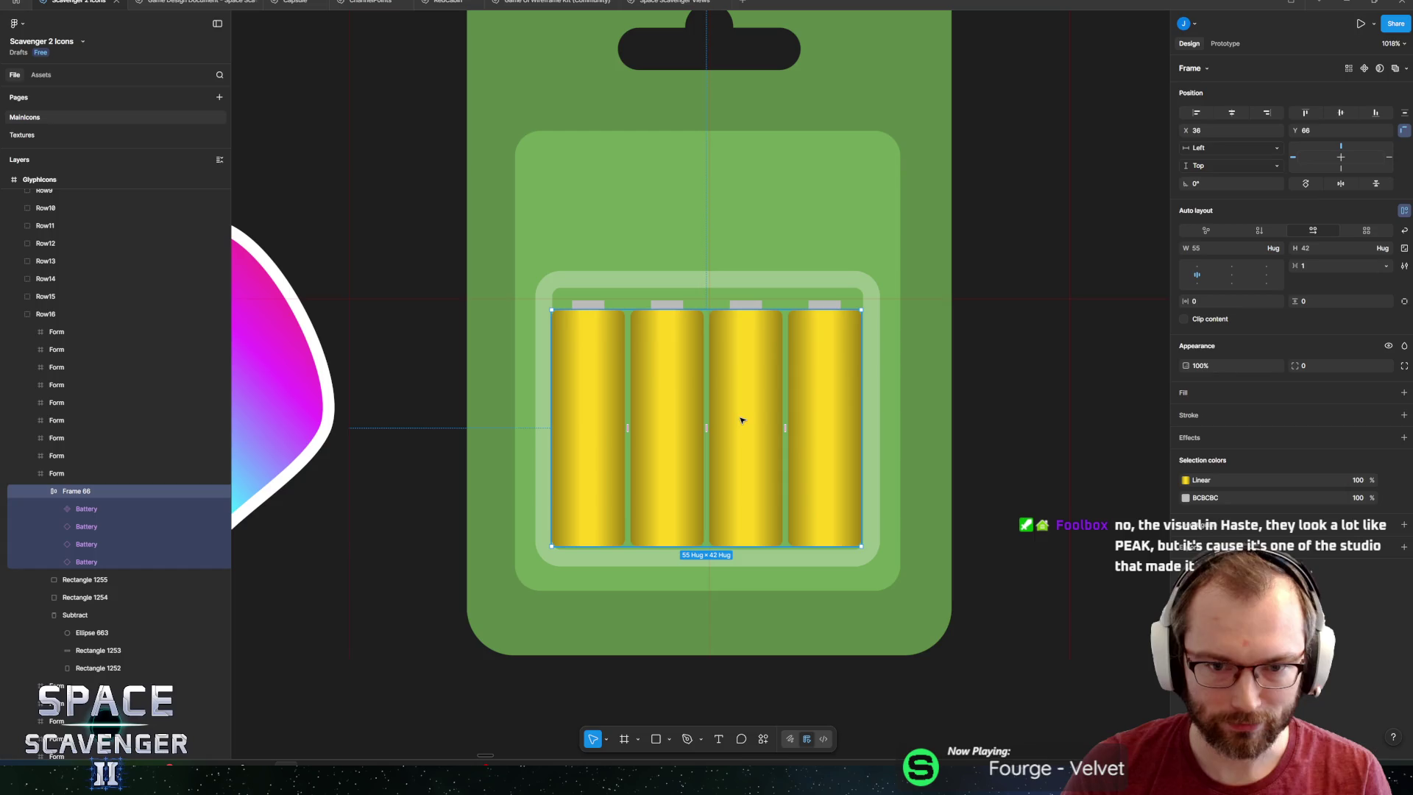
{"action": "left_click", "coordinate": [117, 509]}
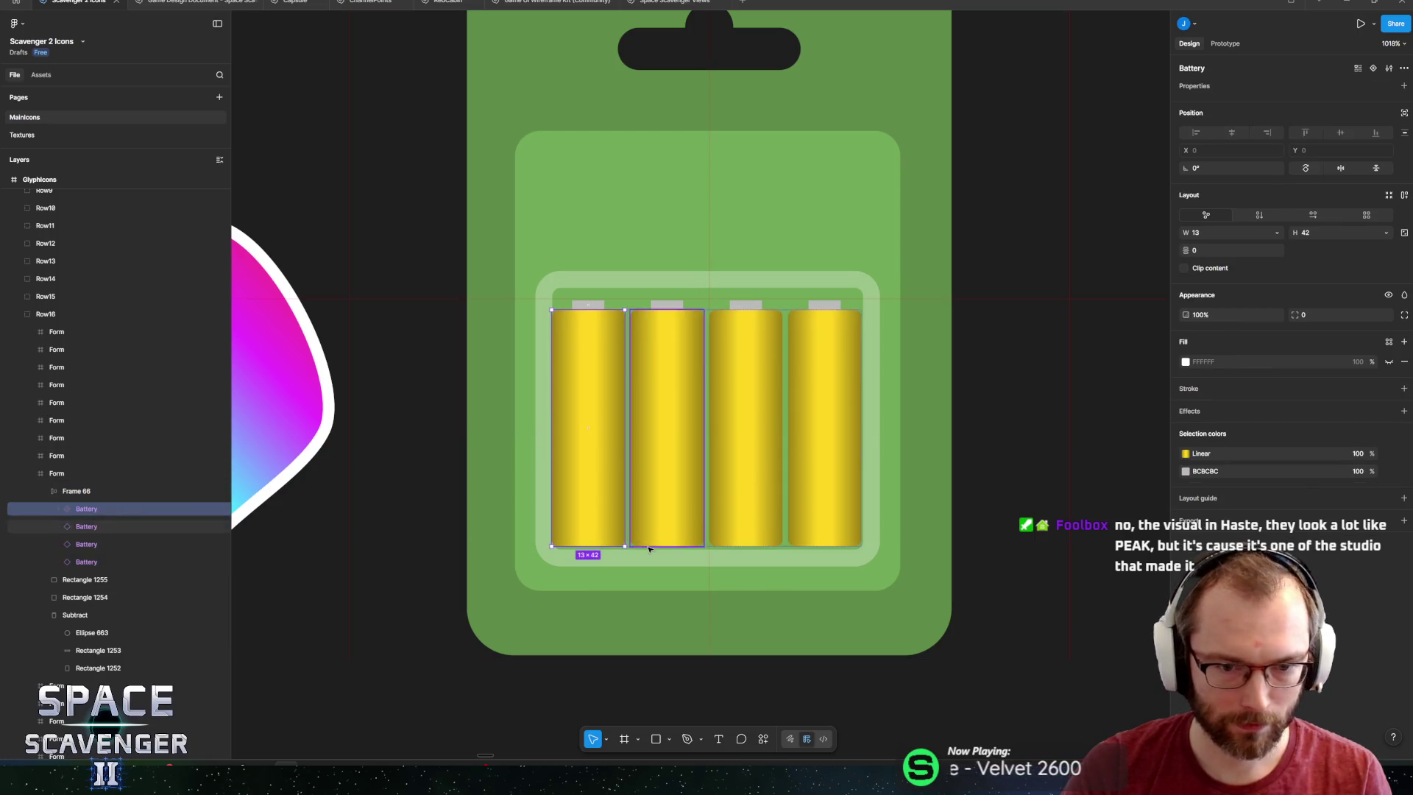
{"action": "left_click_drag", "start_coordinate": [600, 546], "coordinate": [603, 534]}
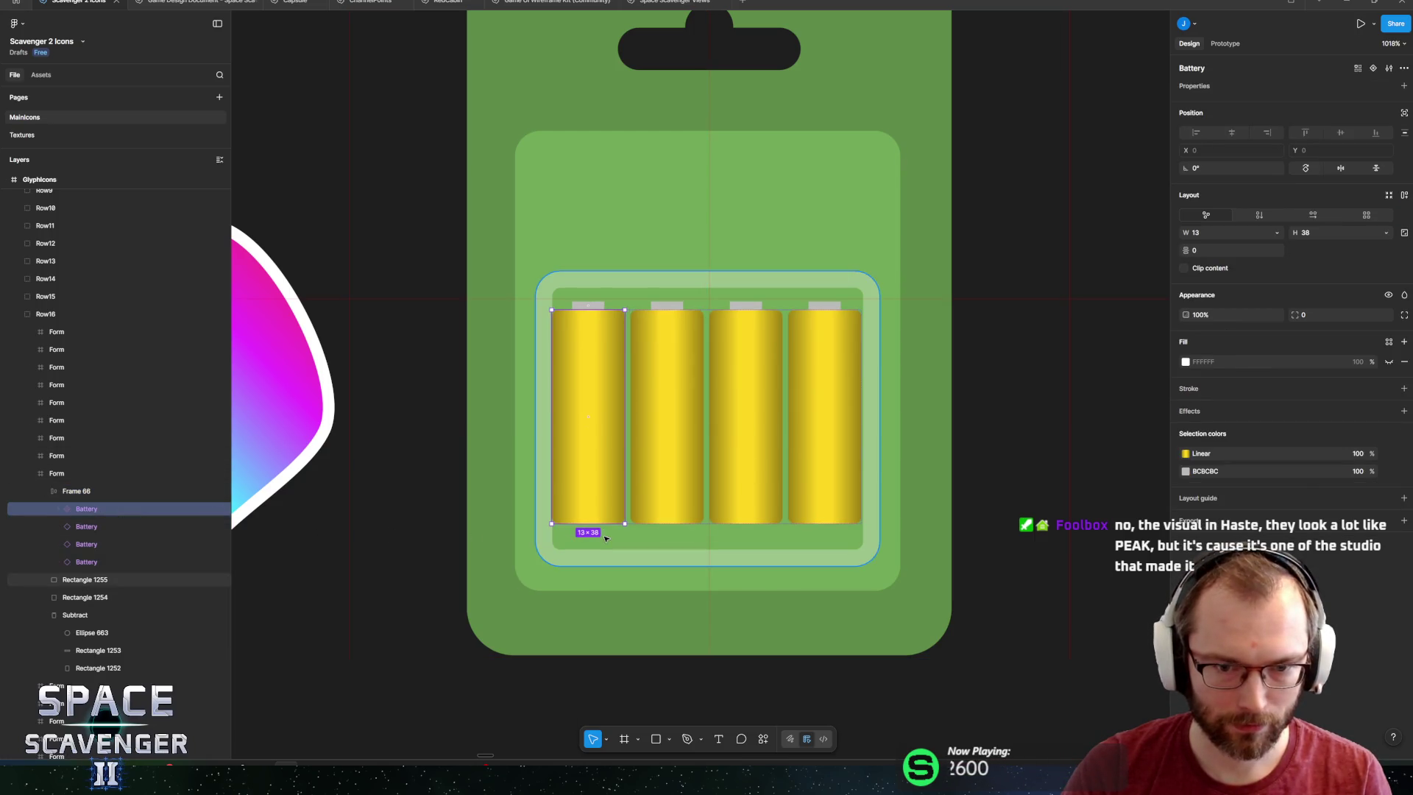
{"action": "key", "text": "ctrl+Left"}
{"action": "key", "text": "ctrl+Left"}
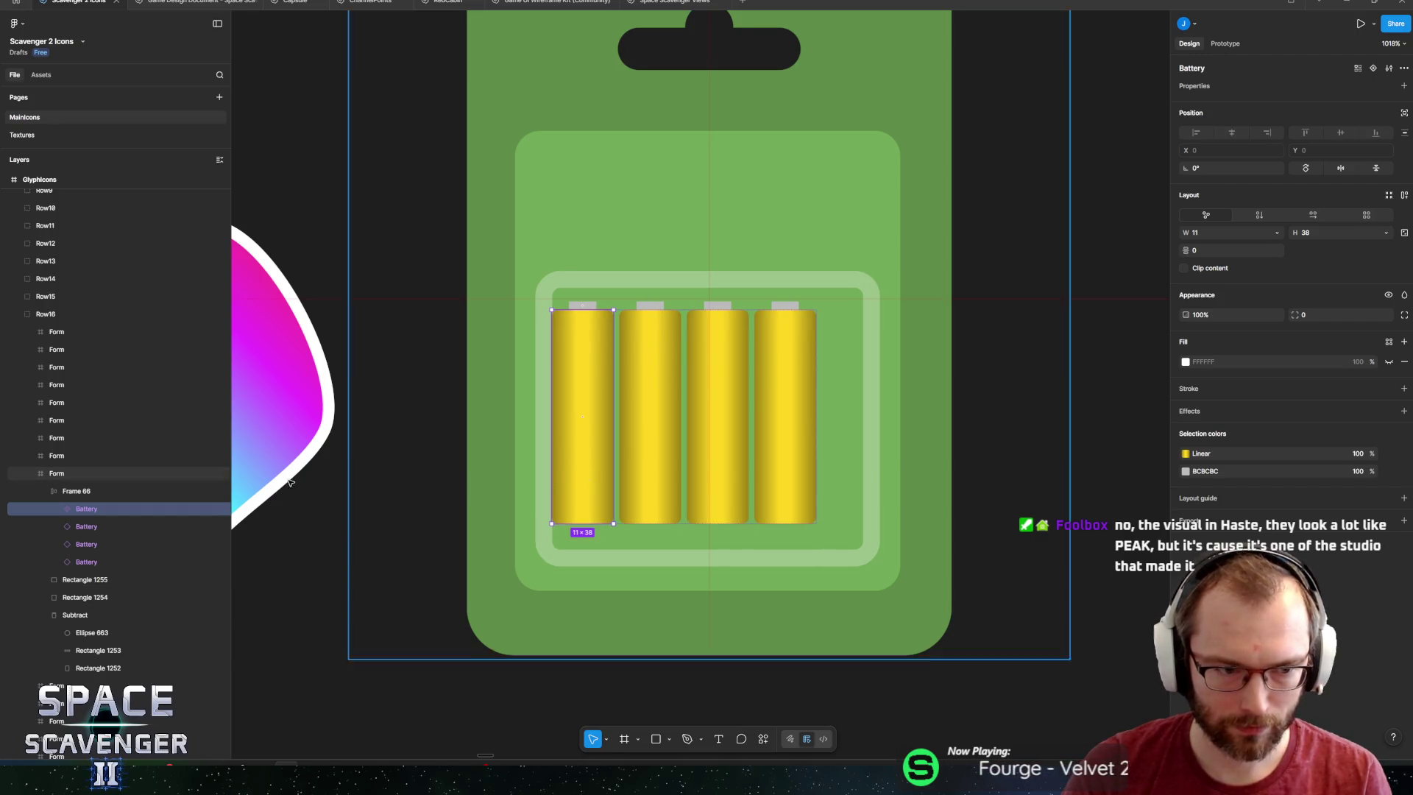
Centre the 47 × 38 battery row in the blister tray.
{"action": "key", "text": "Escape"}
{"action": "key", "text": "Right"}
{"action": "key", "text": "Right"}
{"action": "left_click_drag", "start_coordinate": [683, 460], "coordinate": [686, 462]}
{"action": "scroll", "coordinate": [685, 463], "scroll_direction": "down", "scroll_amount": 10}
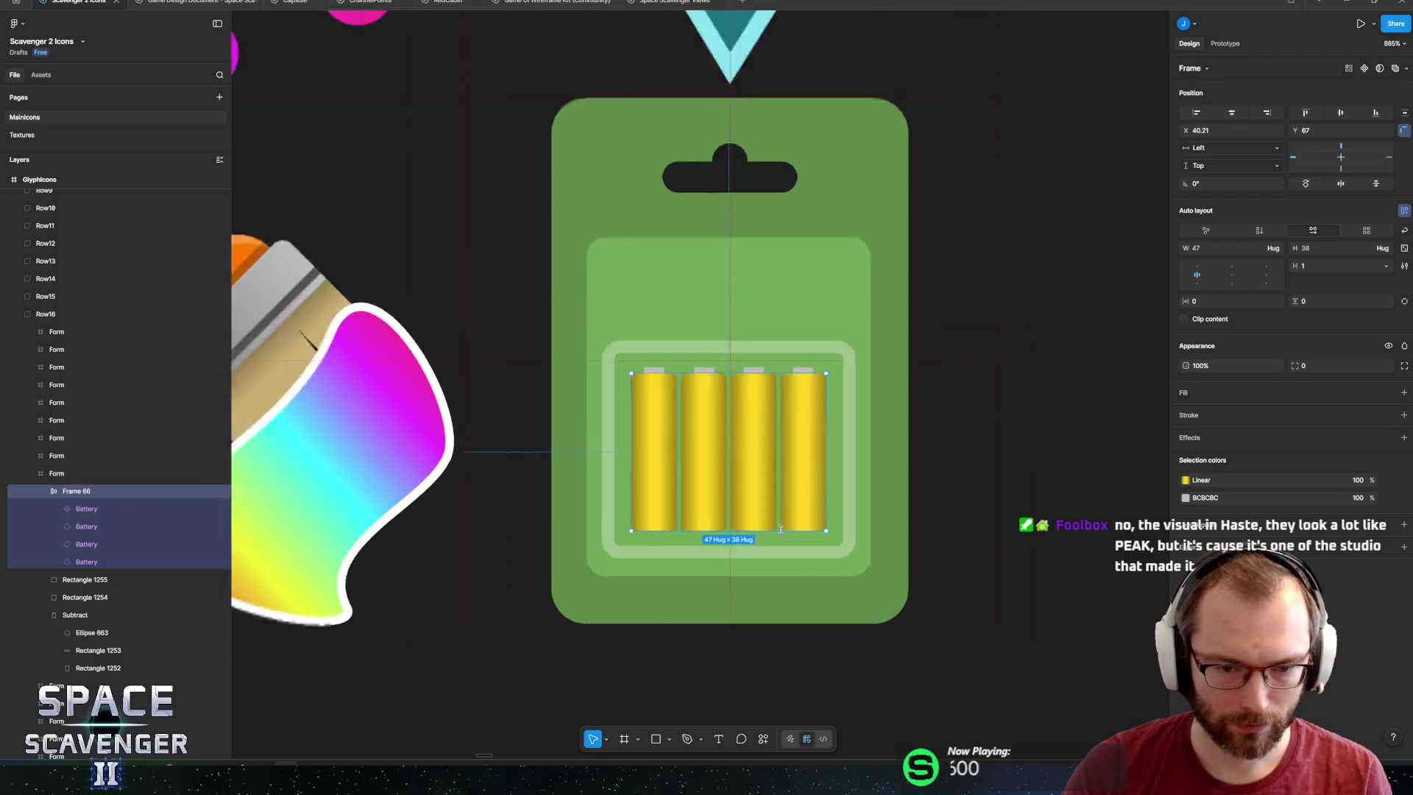
{"action": "left_click", "coordinate": [832, 609]}
{"action": "scroll", "coordinate": [832, 610], "scroll_direction": "down", "scroll_amount": 5}
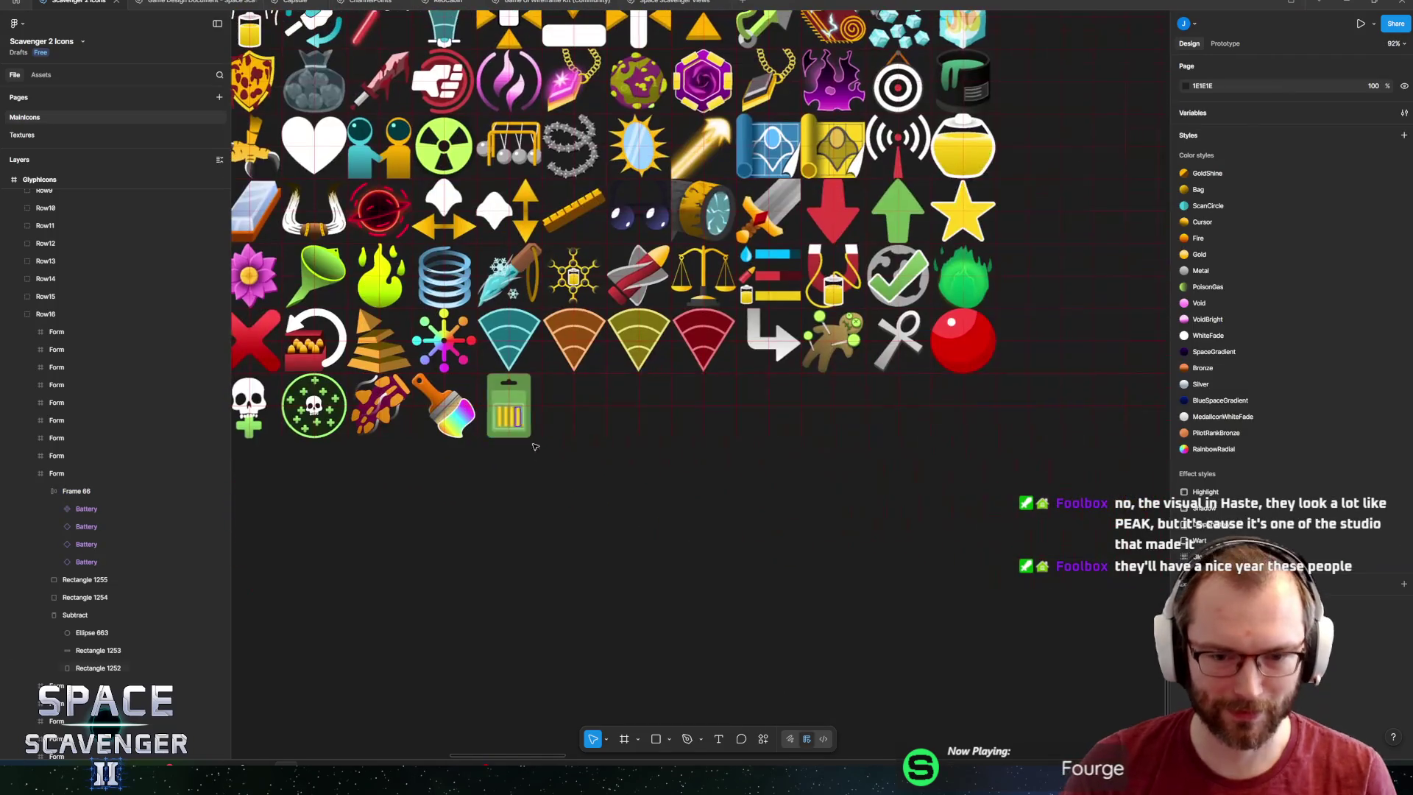
{"action": "scroll", "coordinate": [554, 484], "scroll_direction": "up", "scroll_amount": 8}
{"action": "scroll", "coordinate": [589, 456], "scroll_direction": "down", "scroll_amount": 3}
{"action": "scroll", "coordinate": [634, 419], "scroll_direction": "up", "scroll_amount": 5}
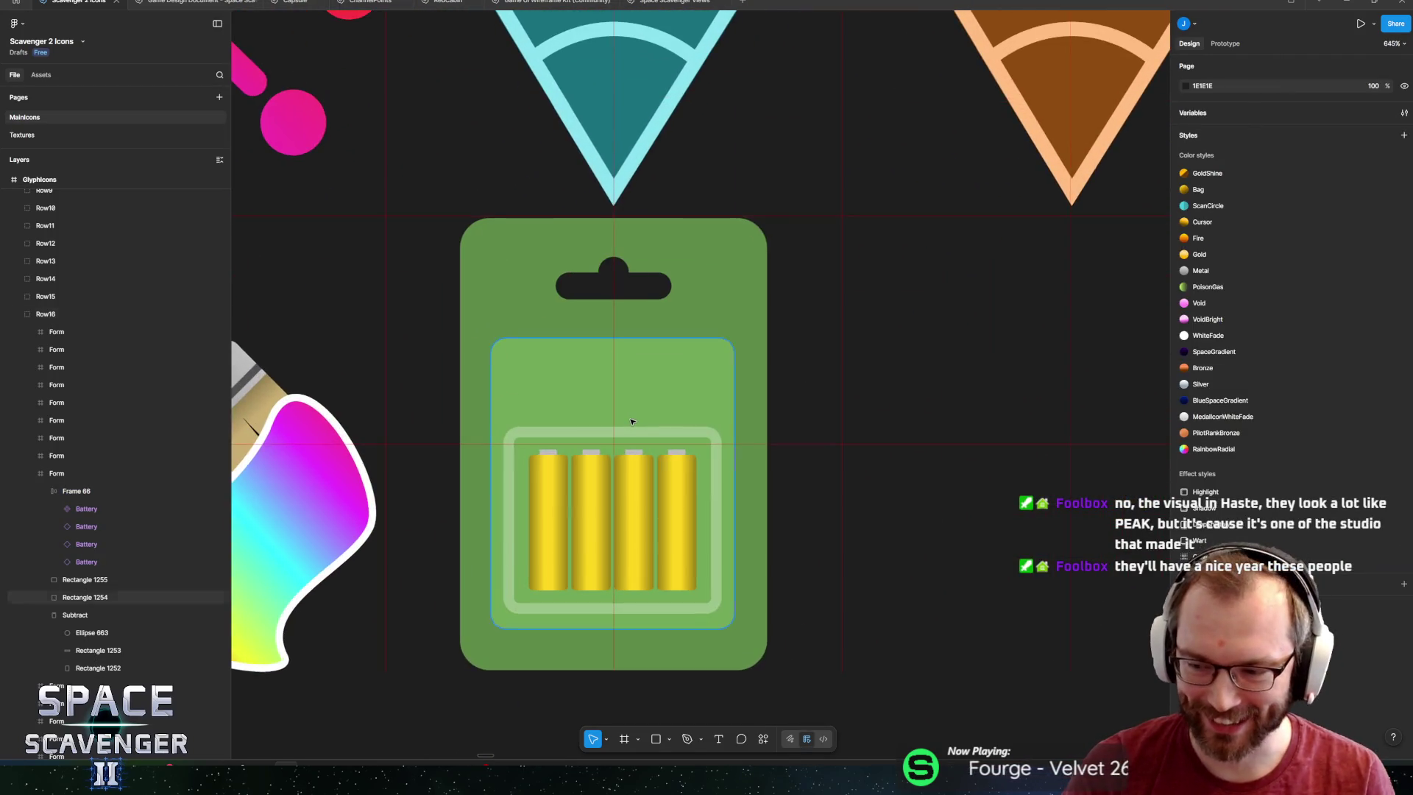
{"action": "scroll", "coordinate": [637, 423], "scroll_direction": "down", "scroll_amount": 5}
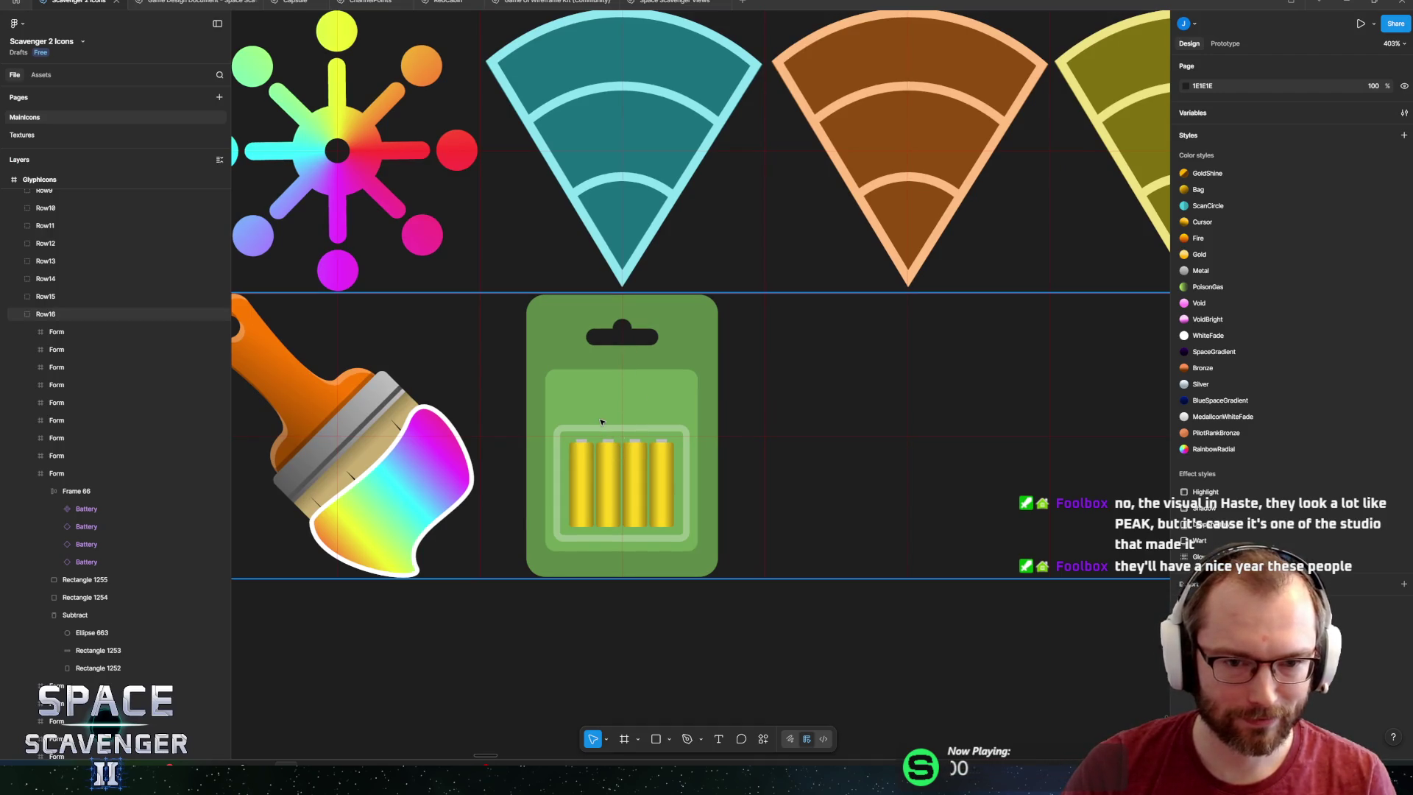
{"action": "scroll", "coordinate": [601, 421], "scroll_direction": "down", "scroll_amount": 8}
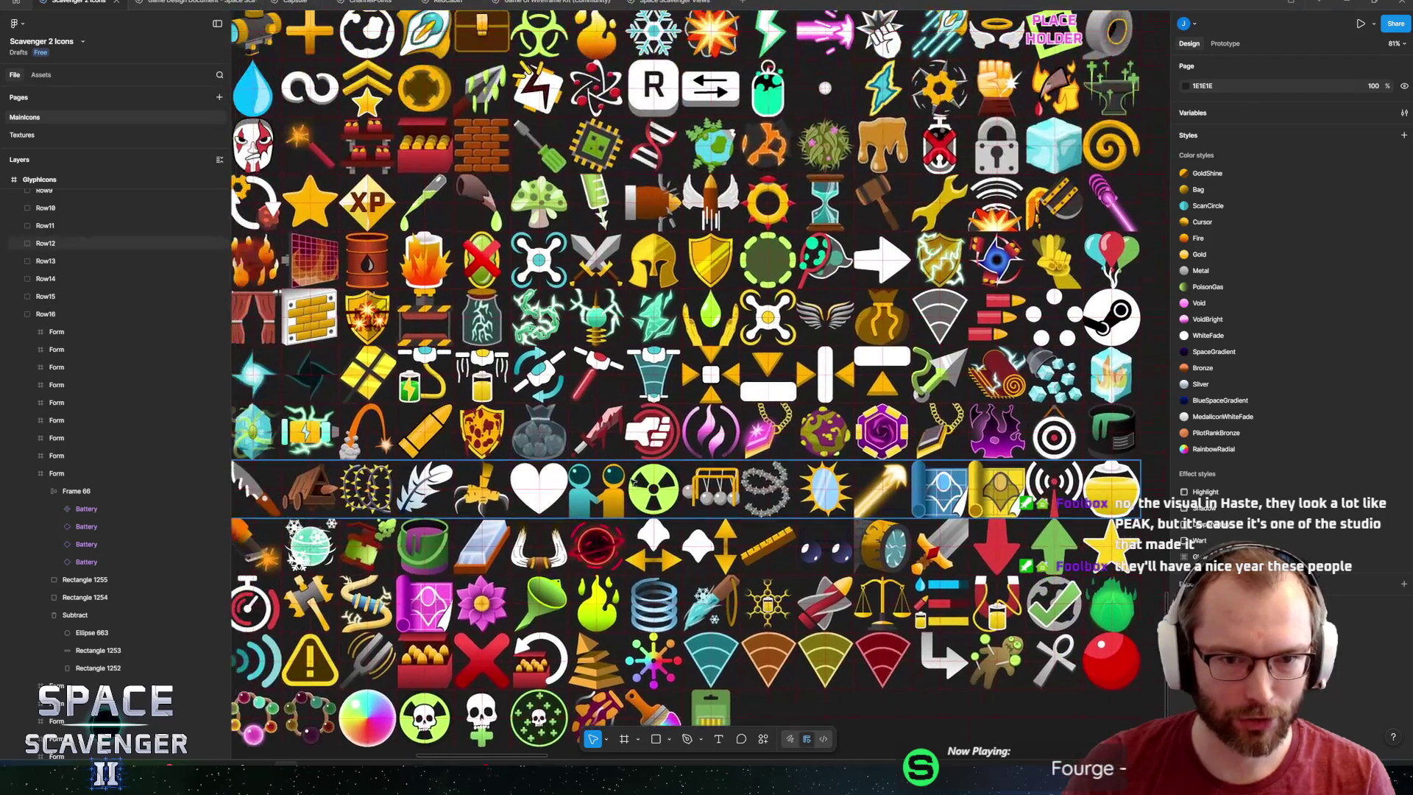
{"action": "scroll", "coordinate": [521, 374], "scroll_direction": "left", "scroll_amount": 3}
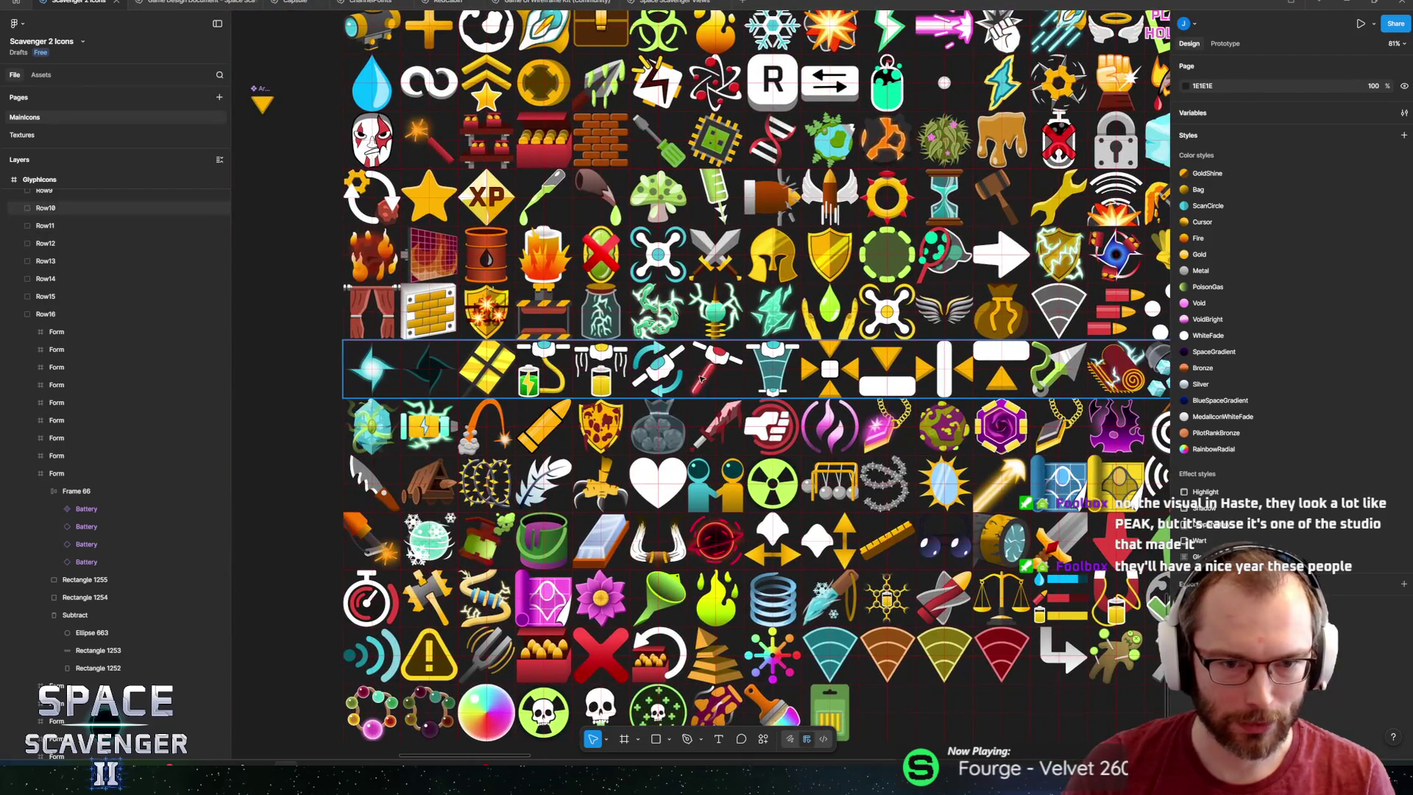
{"action": "scroll", "coordinate": [521, 374], "scroll_direction": "right", "scroll_amount": 5}
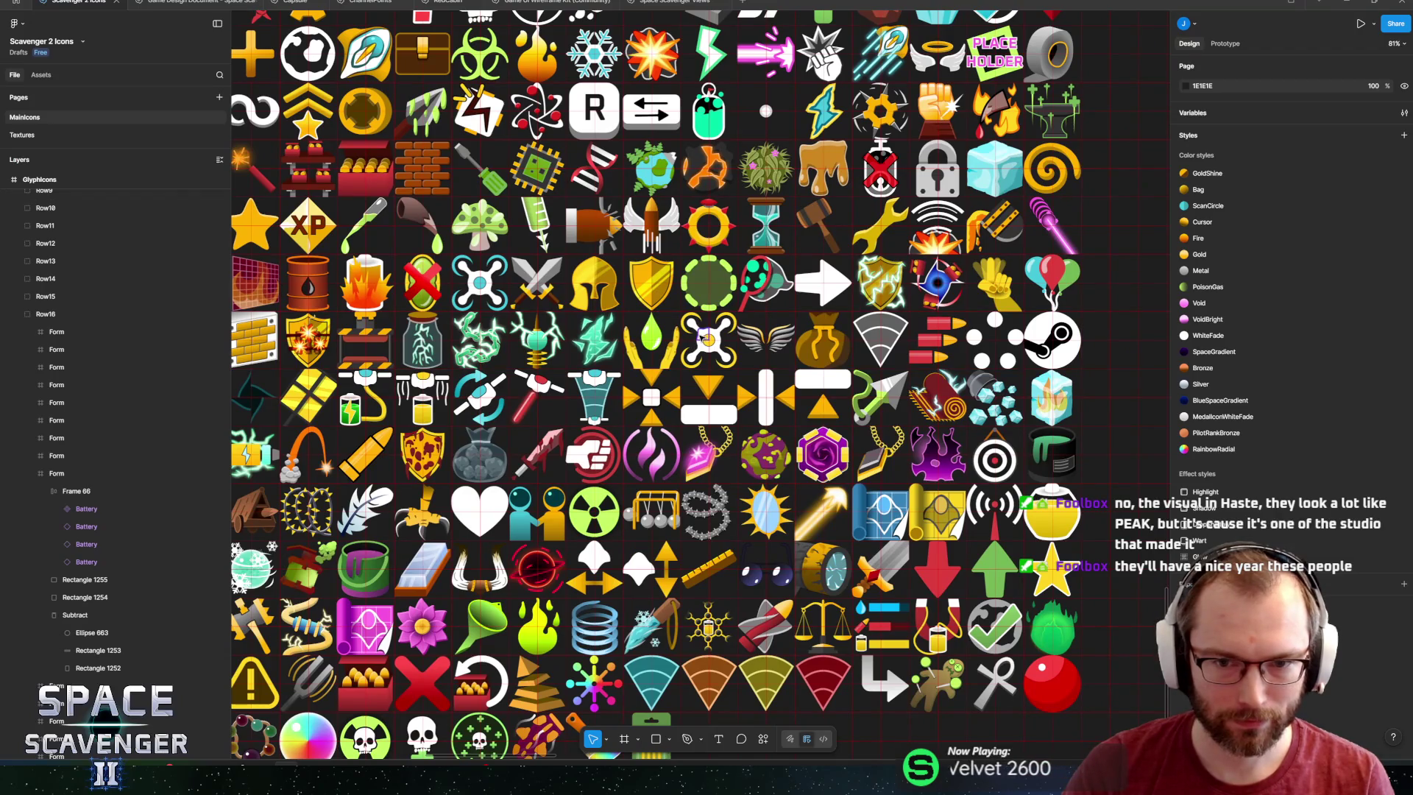
{"action": "left_click", "coordinate": [710, 344]}
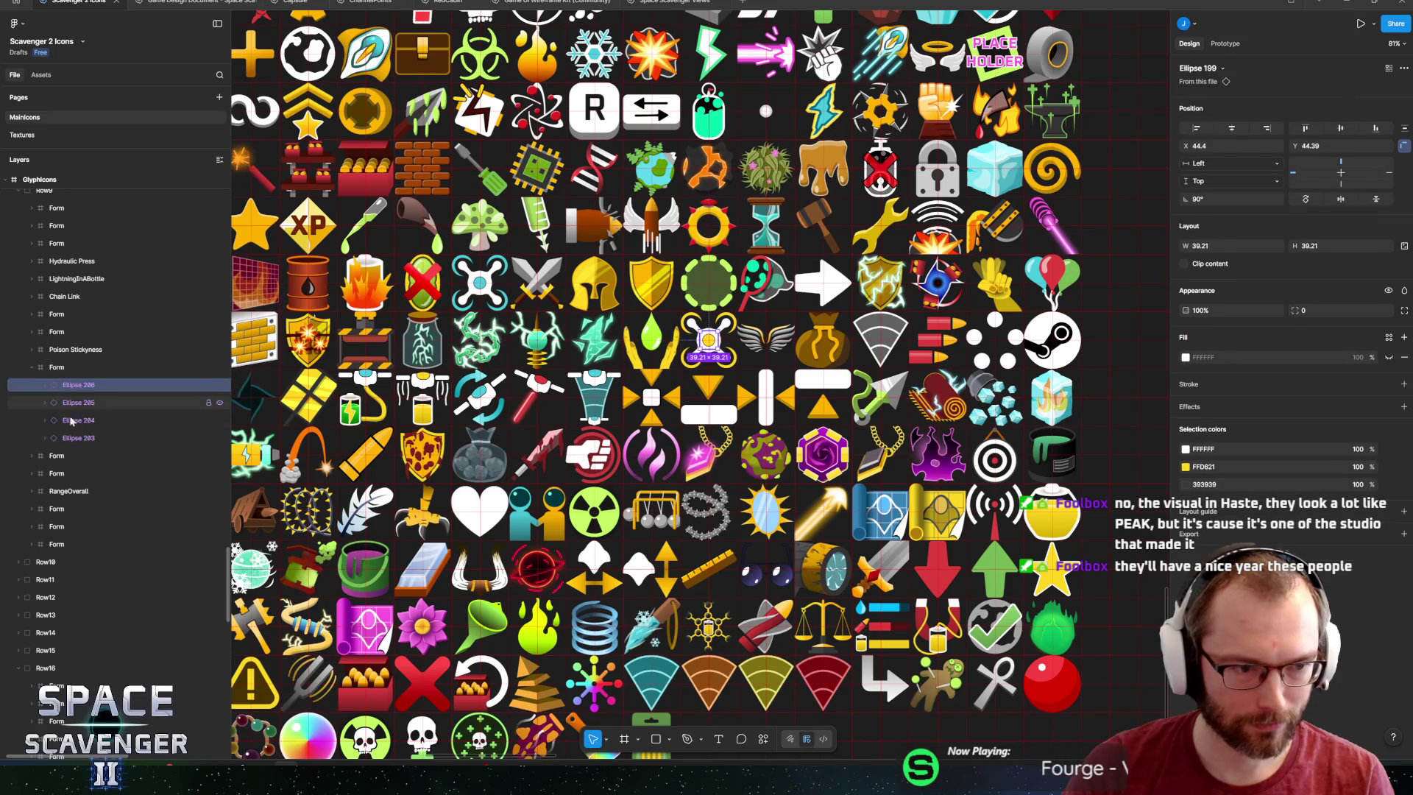
{"action": "scroll", "coordinate": [627, 401], "scroll_direction": "up", "scroll_amount": 2}
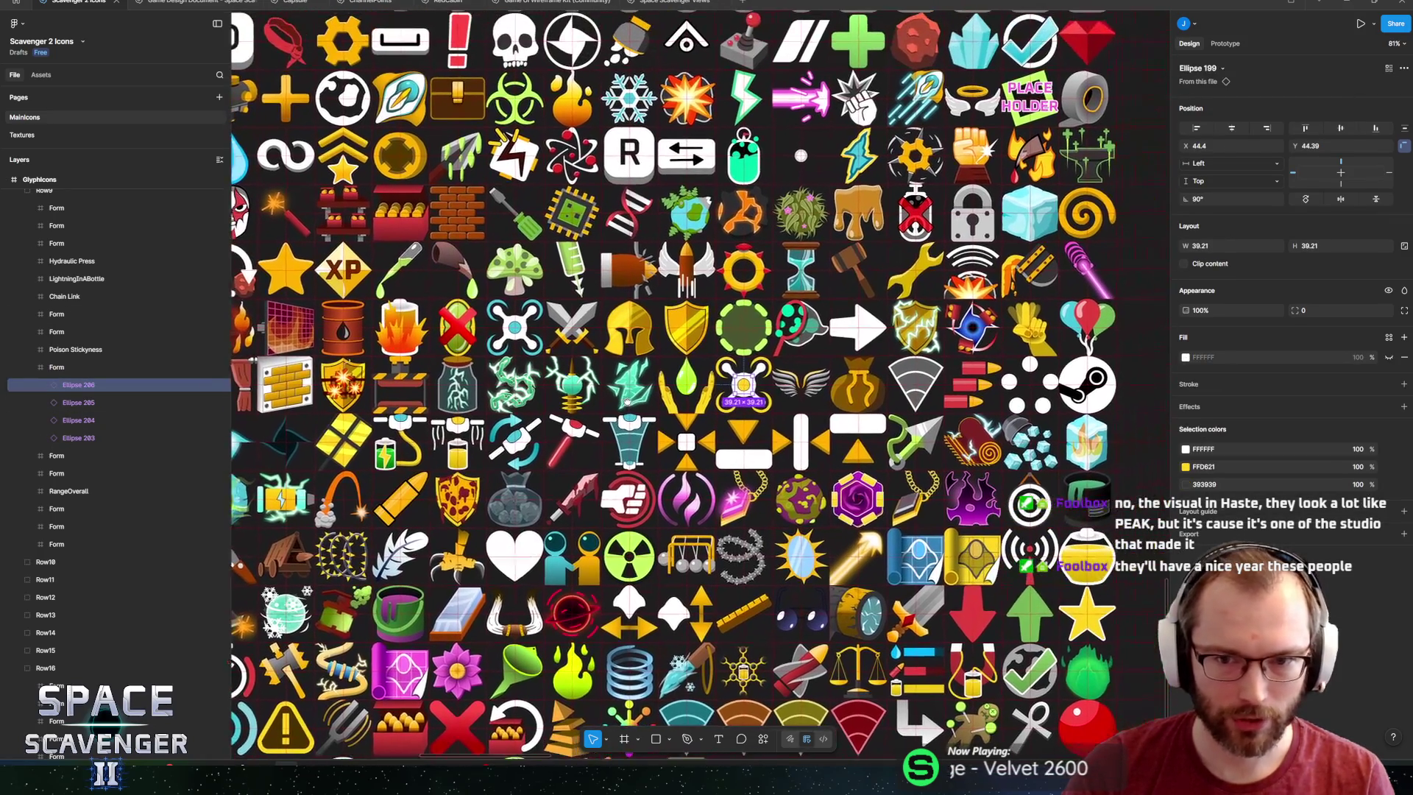
{"action": "mouse_move", "coordinate": [627, 402]}
{"action": "left_mouse_down"}
{"action": "mouse_move", "coordinate": [725, 416]}
{"action": "mouse_move", "coordinate": [666, 417]}
{"action": "mouse_move", "coordinate": [713, 433]}
{"action": "mouse_move", "coordinate": [718, 417]}
{"action": "left_mouse_up"}
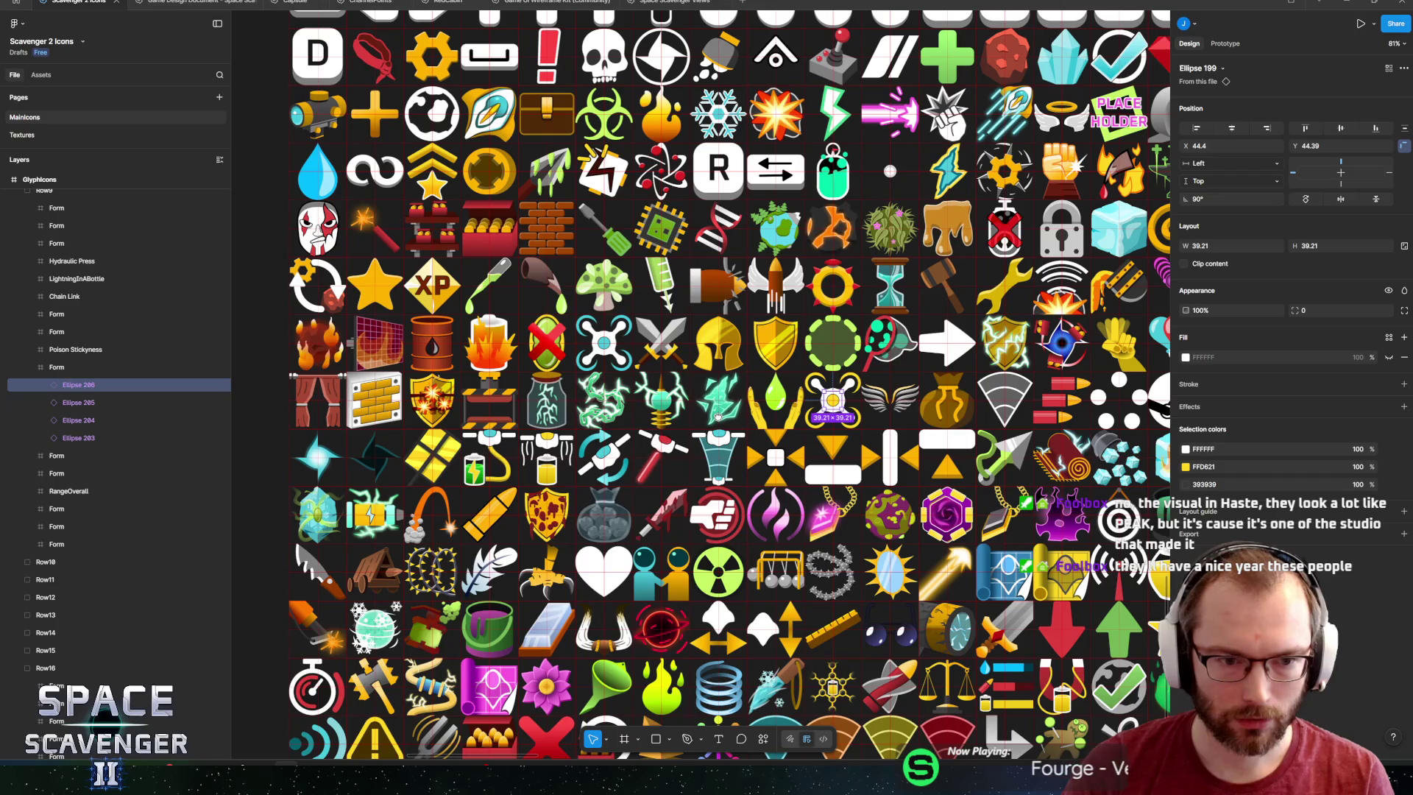
{"action": "scroll", "coordinate": [718, 417], "scroll_direction": "right", "scroll_amount": 1}
{"action": "scroll", "coordinate": [710, 423], "scroll_direction": "right", "scroll_amount": 4}
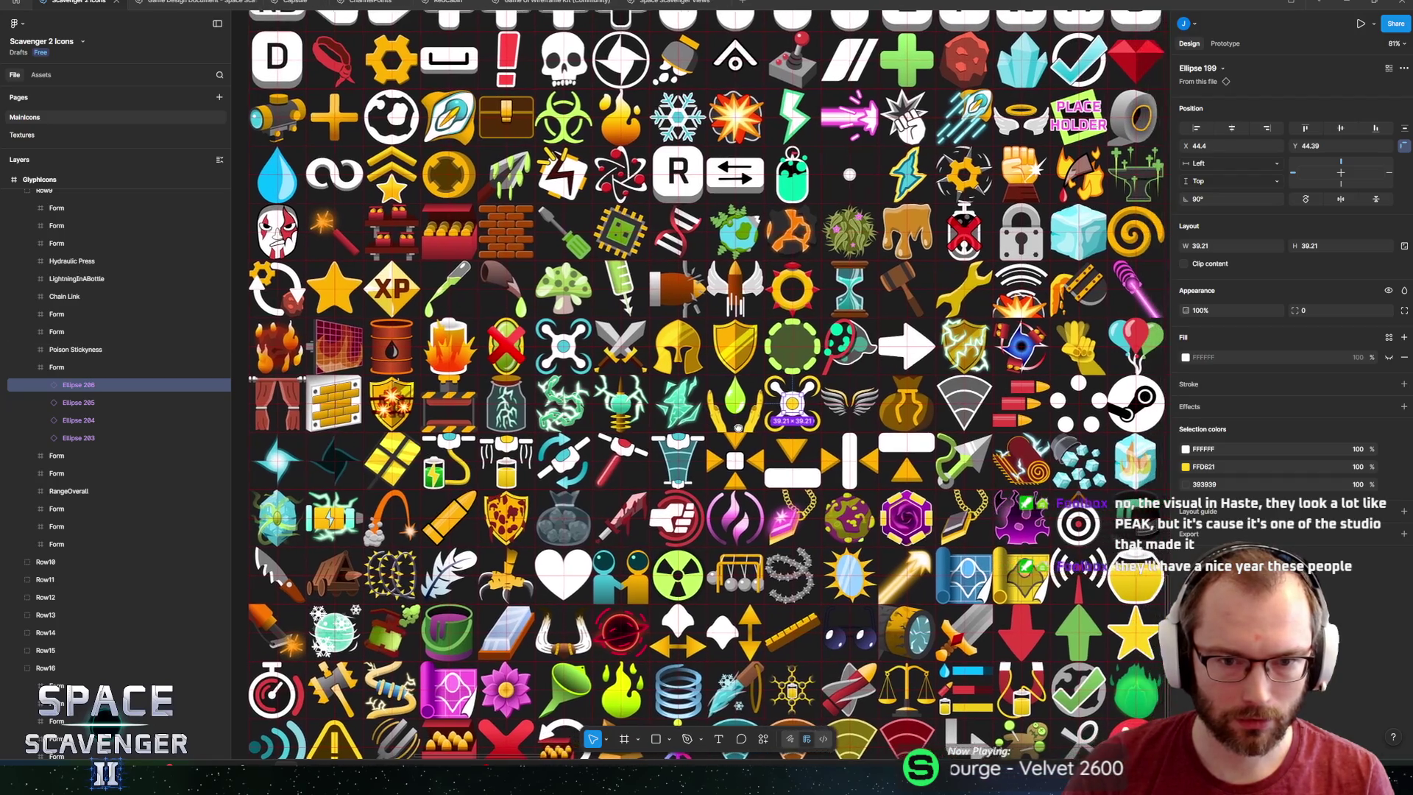
{"action": "mouse_move", "coordinate": [706, 425]}
{"action": "left_mouse_down"}
{"action": "mouse_move", "coordinate": [724, 424]}
{"action": "mouse_move", "coordinate": [736, 482]}
{"action": "mouse_move", "coordinate": [727, 576]}
{"action": "mouse_move", "coordinate": [706, 342]}
{"action": "mouse_move", "coordinate": [740, 322]}
{"action": "left_mouse_up"}
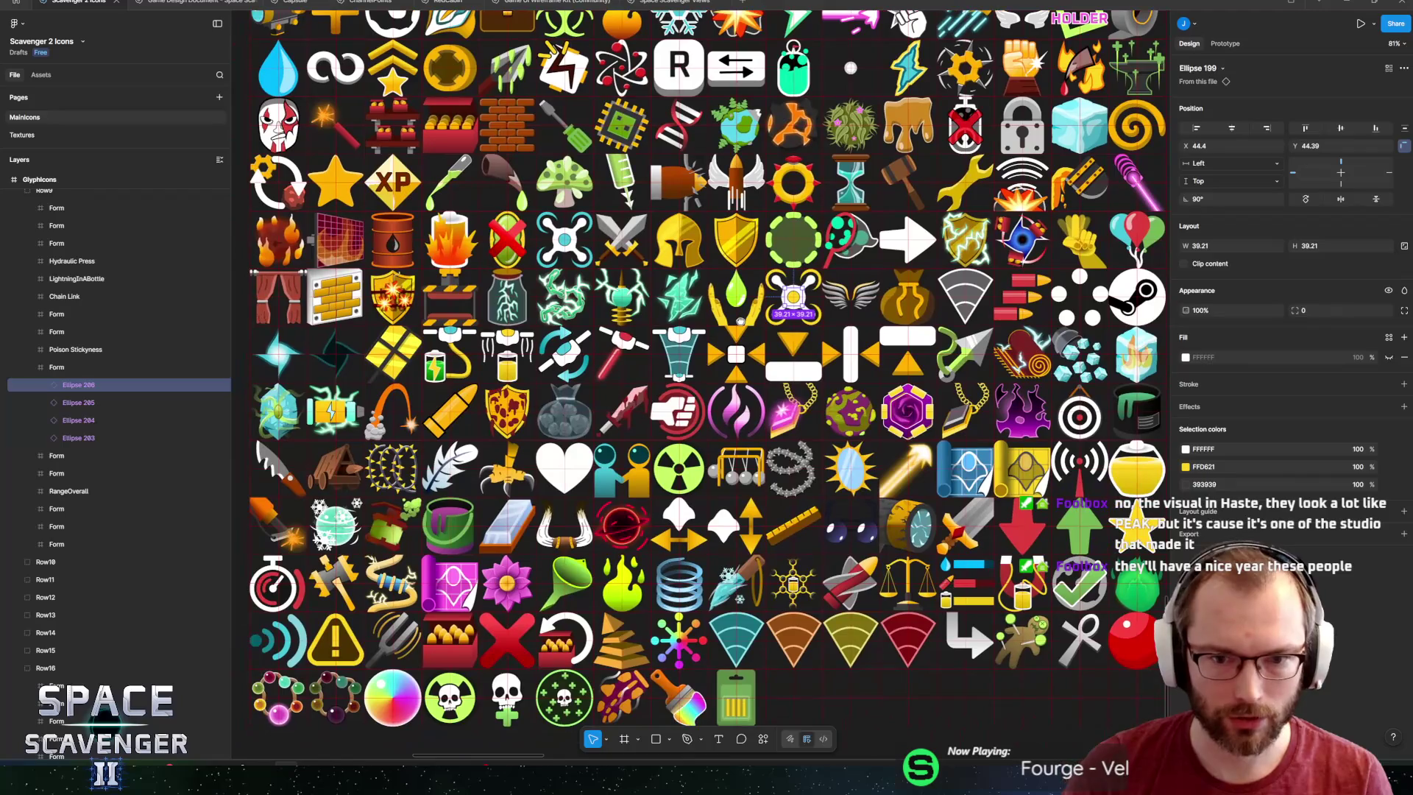
{"action": "left_click", "coordinate": [79, 437], "text": "shift"}
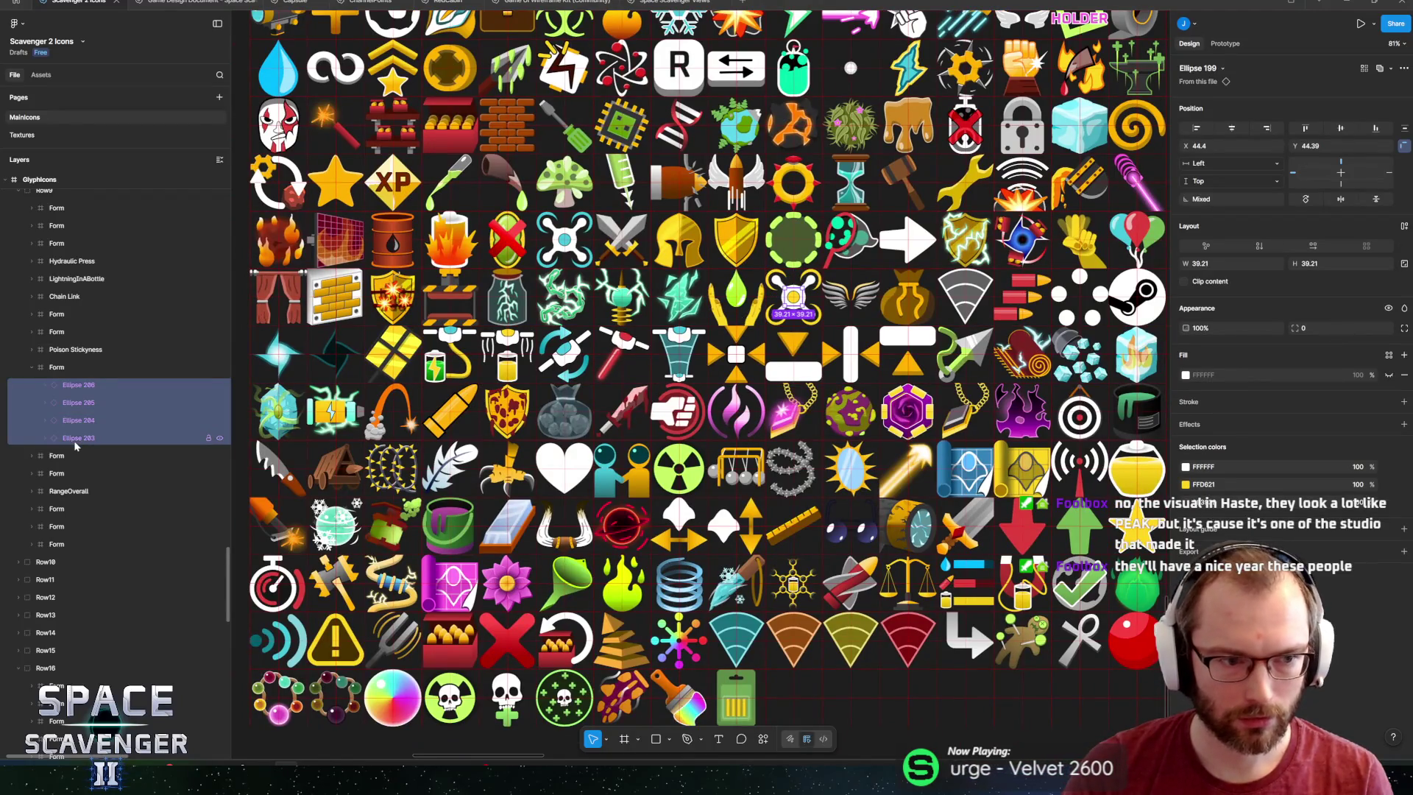
{"action": "scroll", "coordinate": [525, 527], "scroll_direction": "down", "scroll_amount": 5}
{"action": "left_click", "coordinate": [806, 417]}
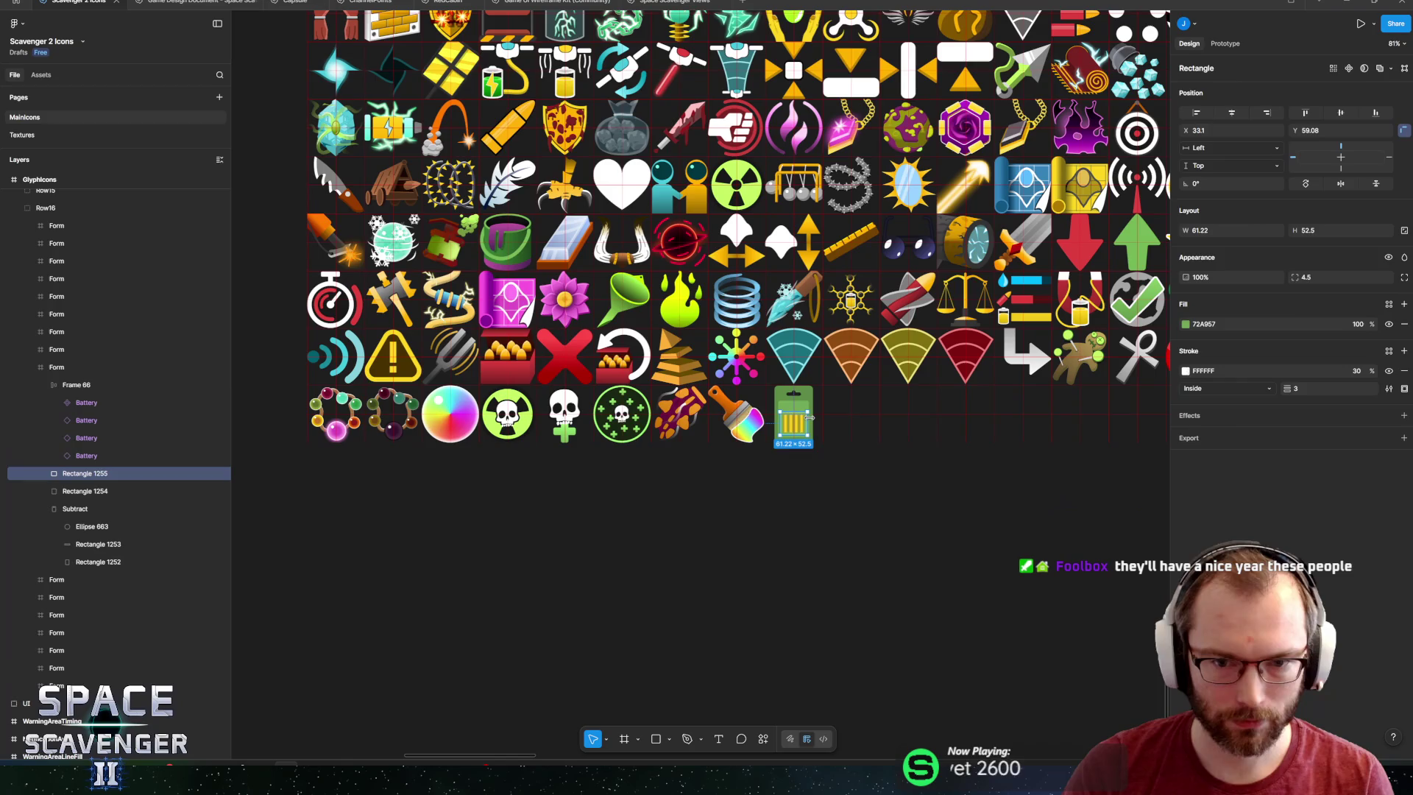
Place the drone logo on the card and scale it down to about 0.82.
{"action": "key", "text": "ctrl+z"}
{"action": "key", "text": "shift+2"}
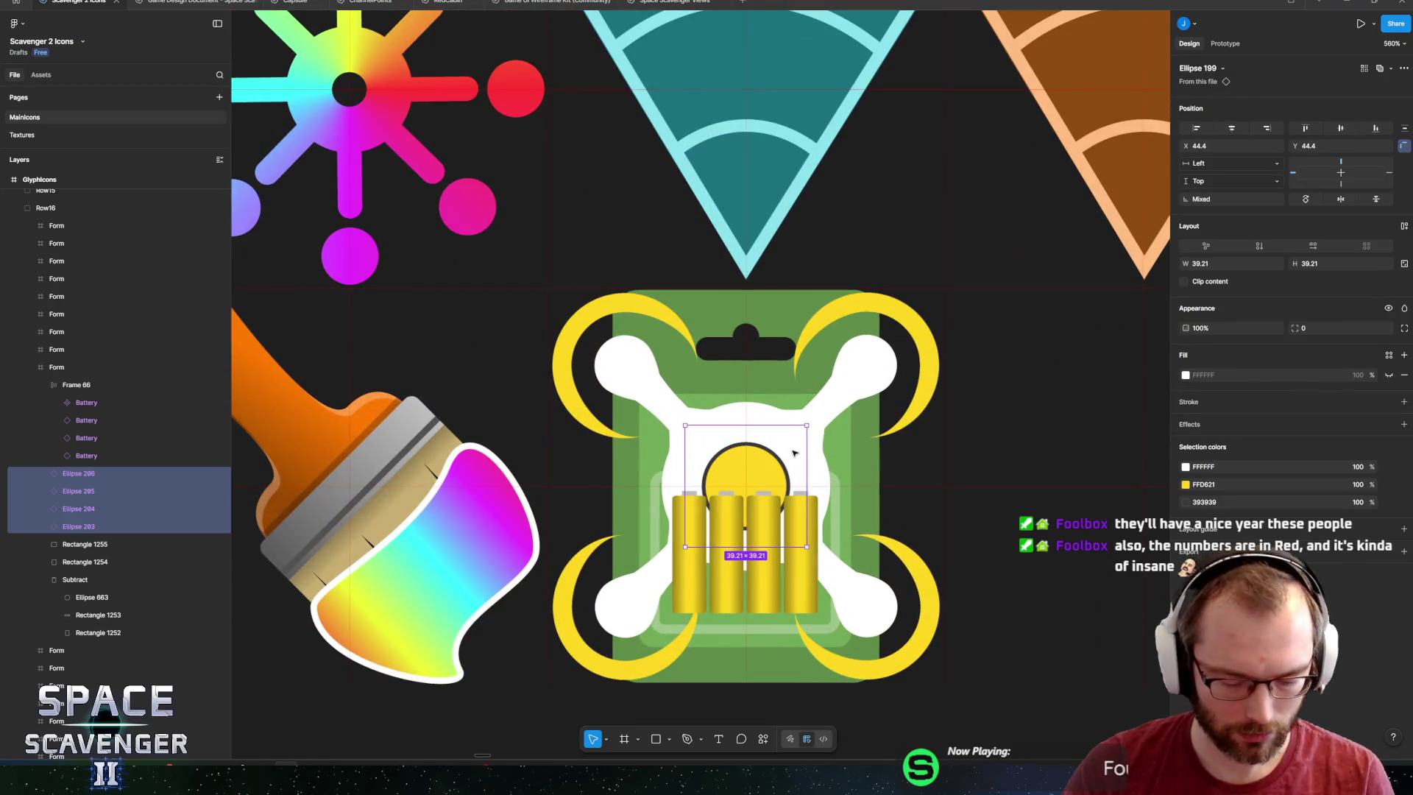
{"action": "key", "text": "k"}
{"action": "mouse_move", "coordinate": [808, 423]}
{"action": "left_mouse_down"}
{"action": "mouse_move", "coordinate": [755, 477]}
{"action": "mouse_move", "coordinate": [729, 443]}
{"action": "mouse_move", "coordinate": [691, 433]}
{"action": "mouse_move", "coordinate": [751, 435]}
{"action": "left_mouse_up"}
Extend the inner light-green panel at both its top and bottom edges.
{"action": "left_click", "coordinate": [795, 373]}
{"action": "left_click", "coordinate": [796, 393]}
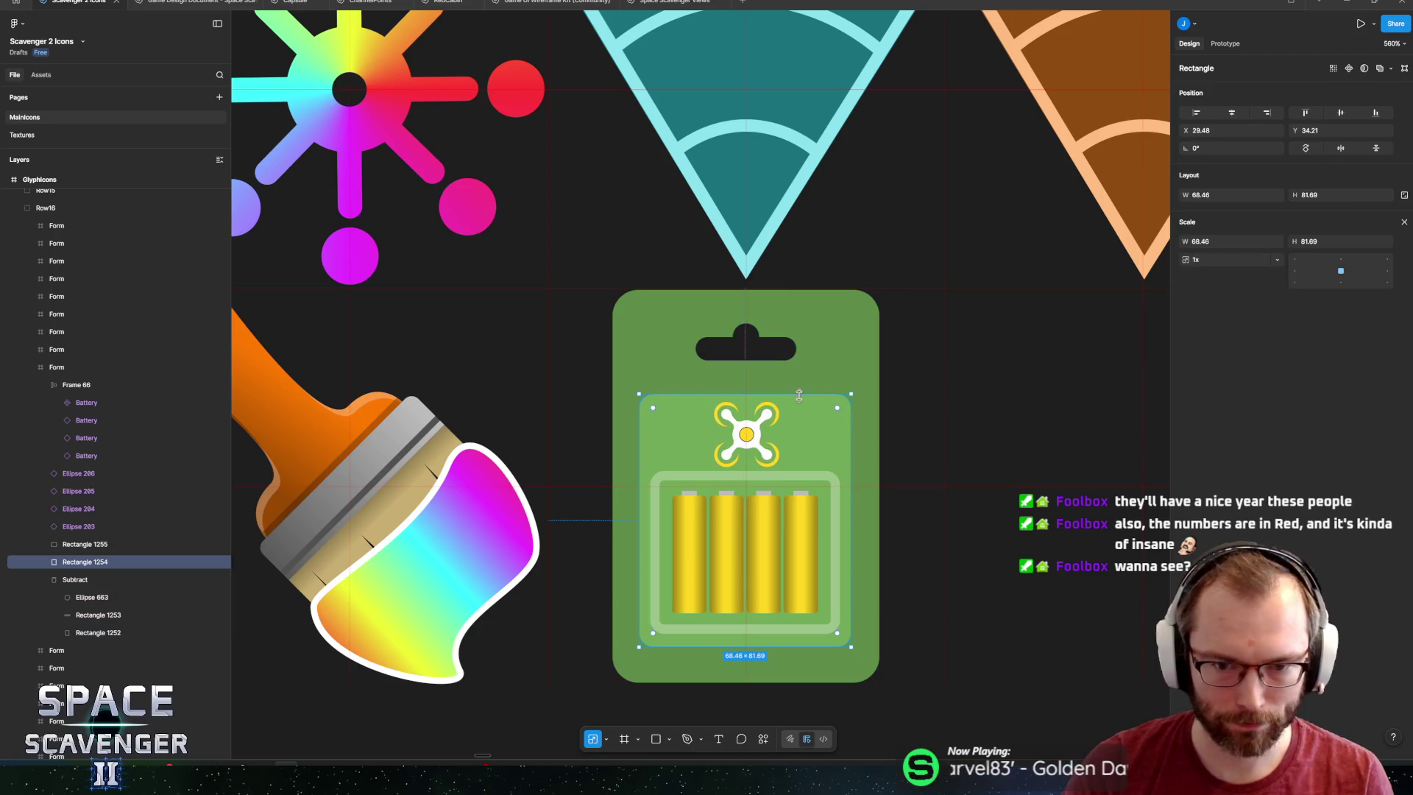
{"action": "left_click_drag", "start_coordinate": [795, 381], "coordinate": [795, 378]}
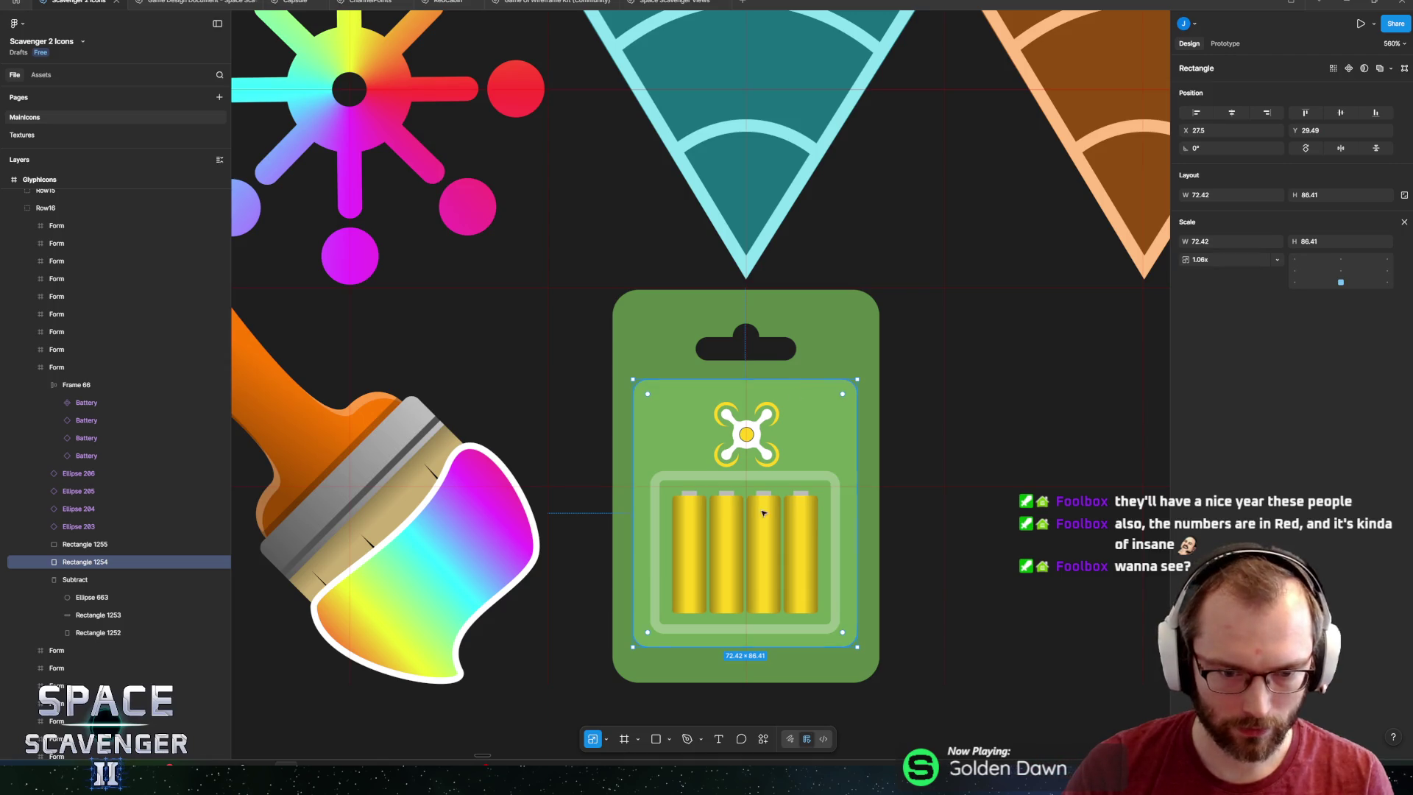
{"action": "key", "text": "v"}
{"action": "left_click_drag", "start_coordinate": [733, 646], "coordinate": [733, 654]}
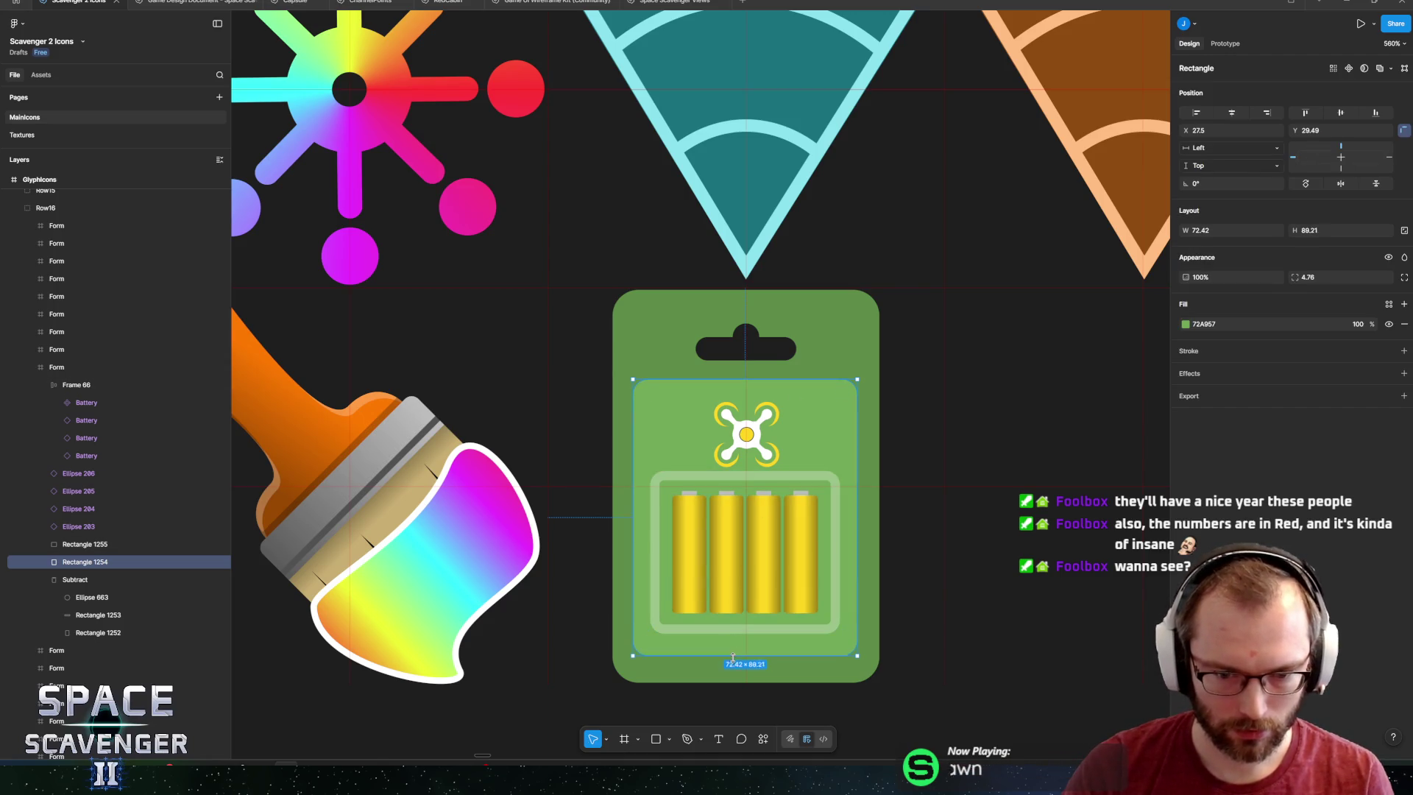
Move the battery row and tray lower on the card.
{"action": "left_click", "coordinate": [659, 610]}
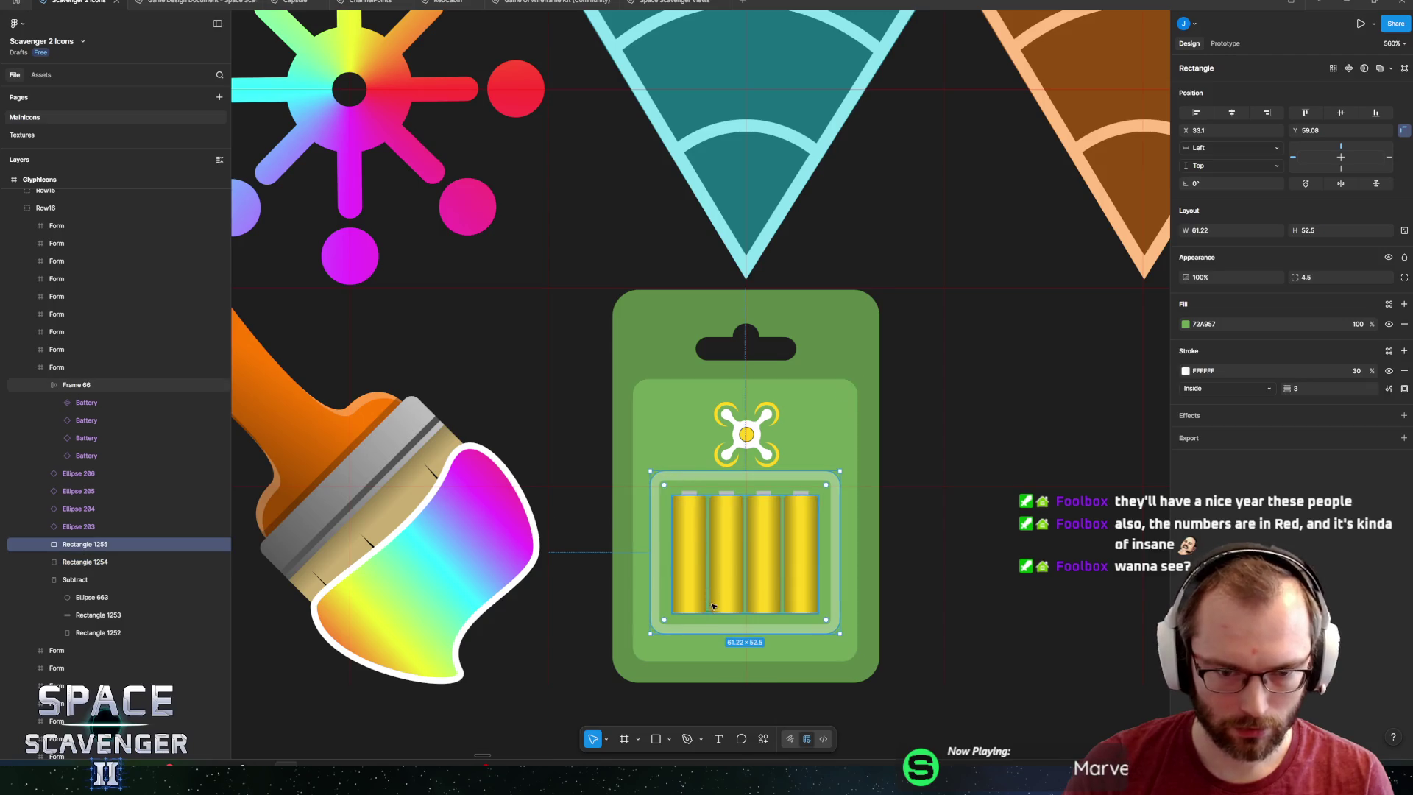
{"action": "left_click_drag", "start_coordinate": [715, 635], "coordinate": [719, 645]}
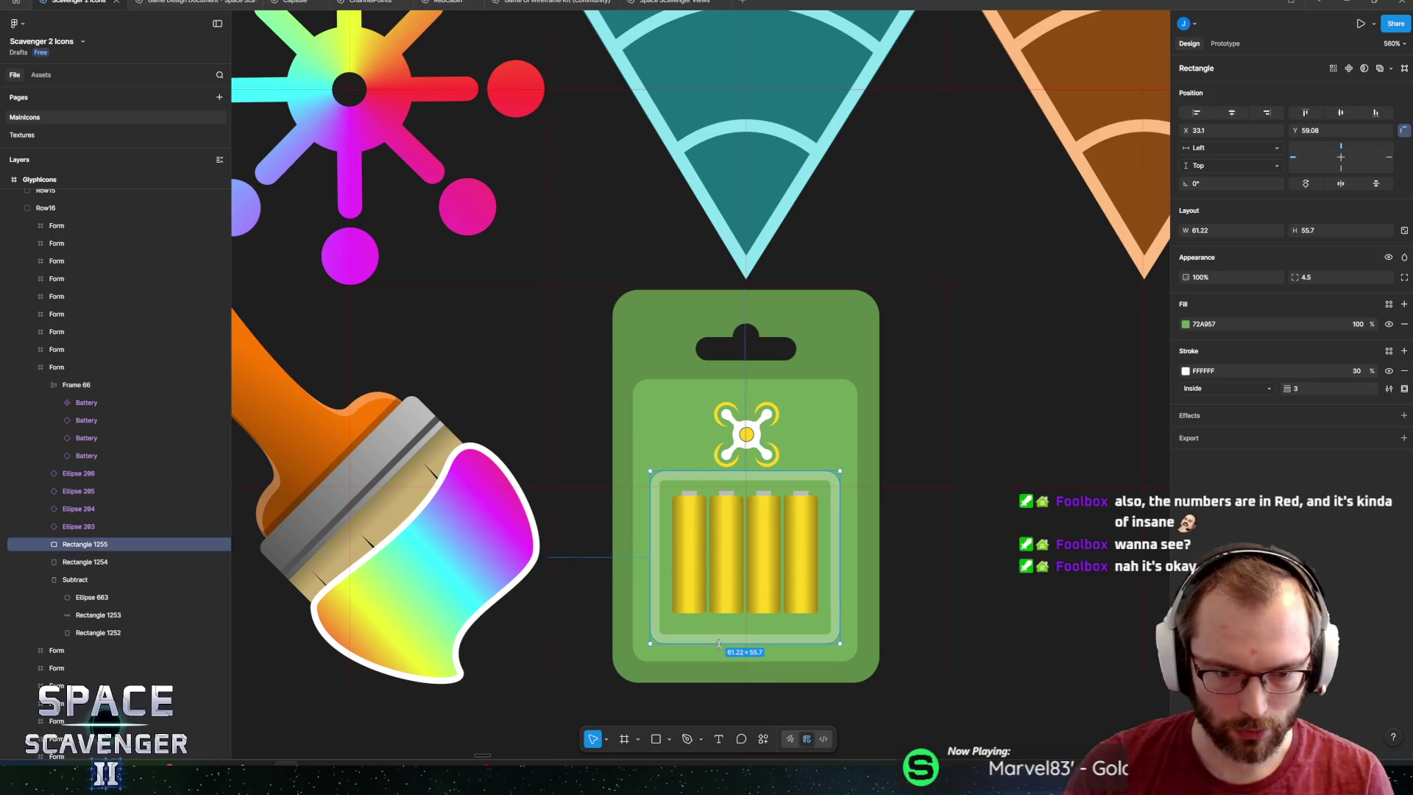
{"action": "key", "text": "ctrl+z"}
{"action": "left_click", "coordinate": [706, 545]}
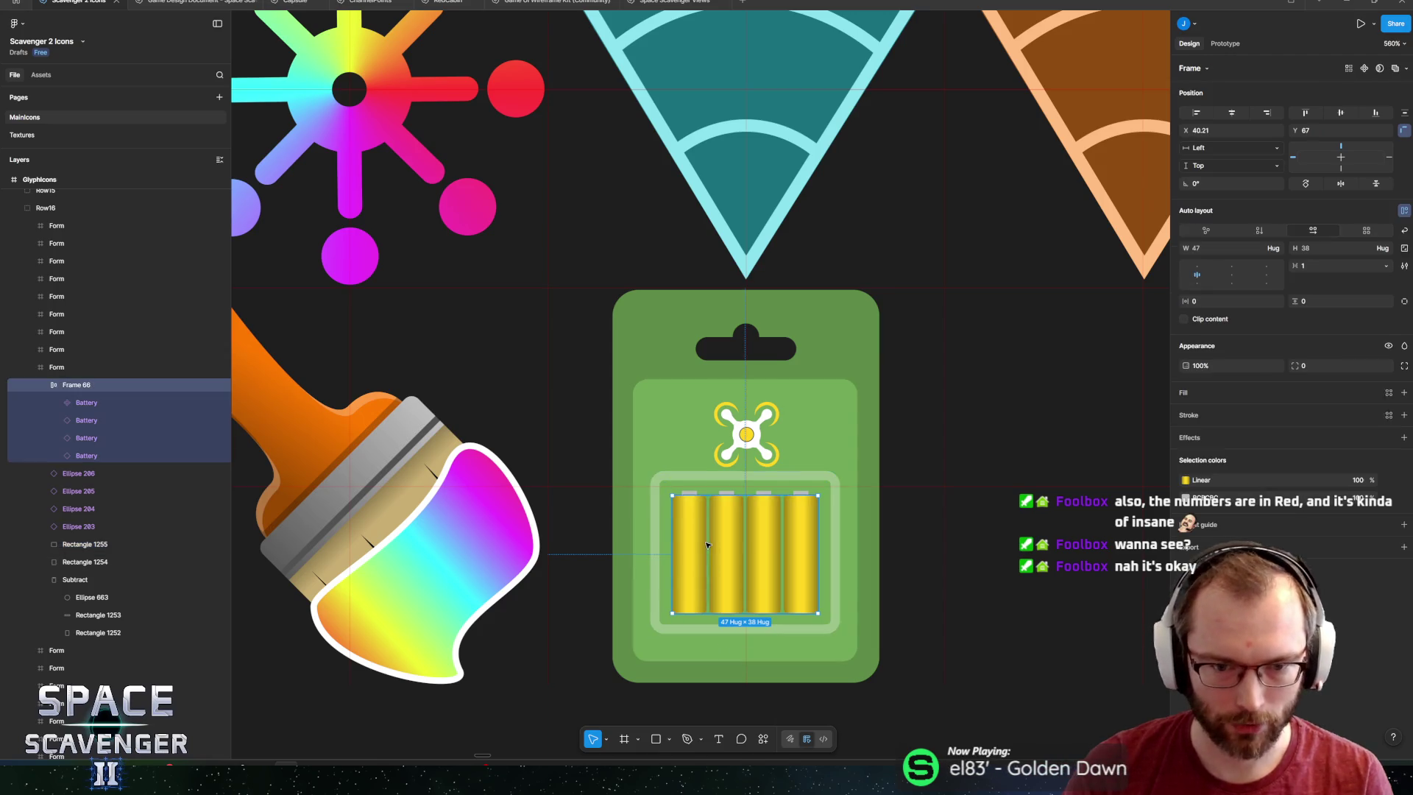
{"action": "left_click", "coordinate": [704, 476], "text": "shift"}
{"action": "left_click_drag", "start_coordinate": [704, 476], "coordinate": [721, 492]}
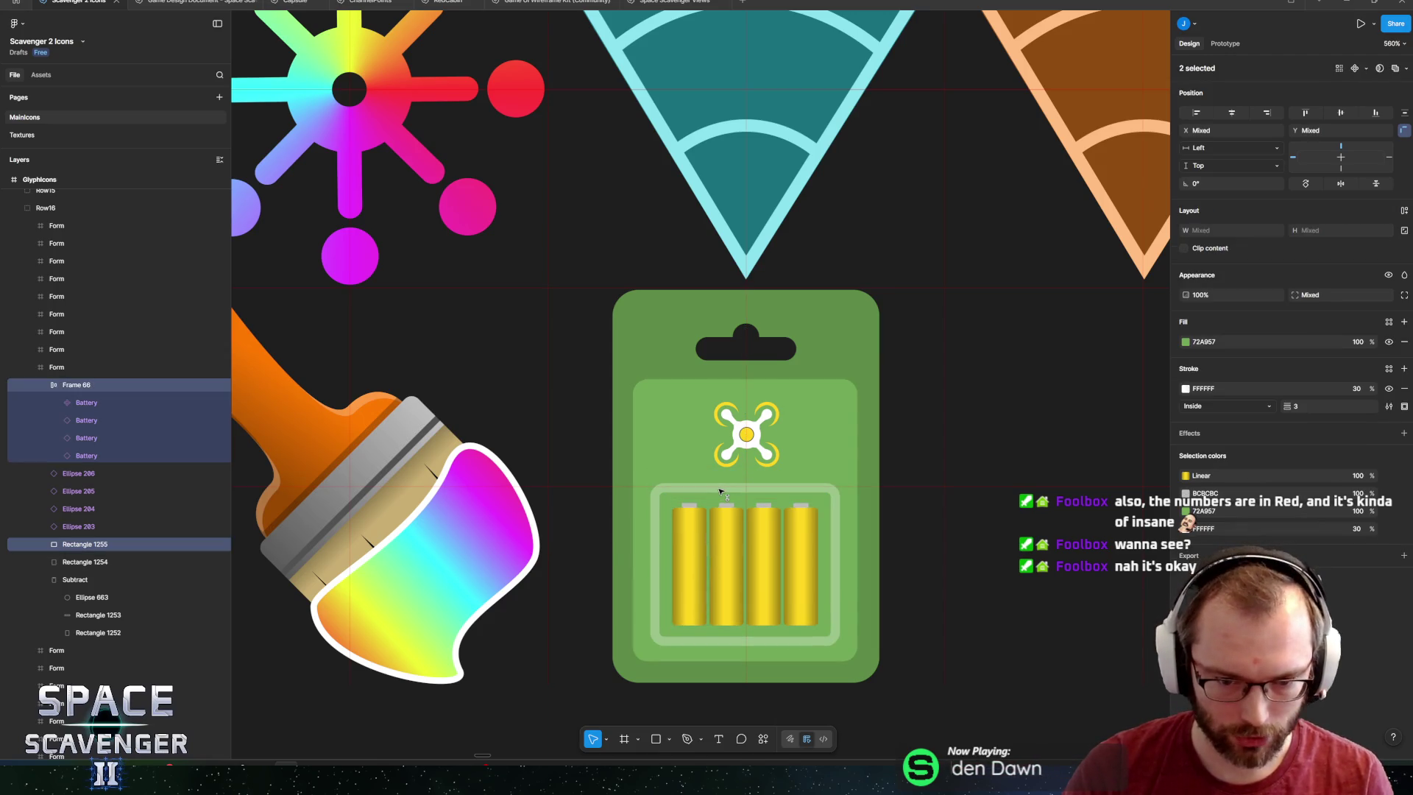
Give the inner panel a dark grey 454545 outline outside its edge.
{"action": "left_click", "coordinate": [681, 465]}
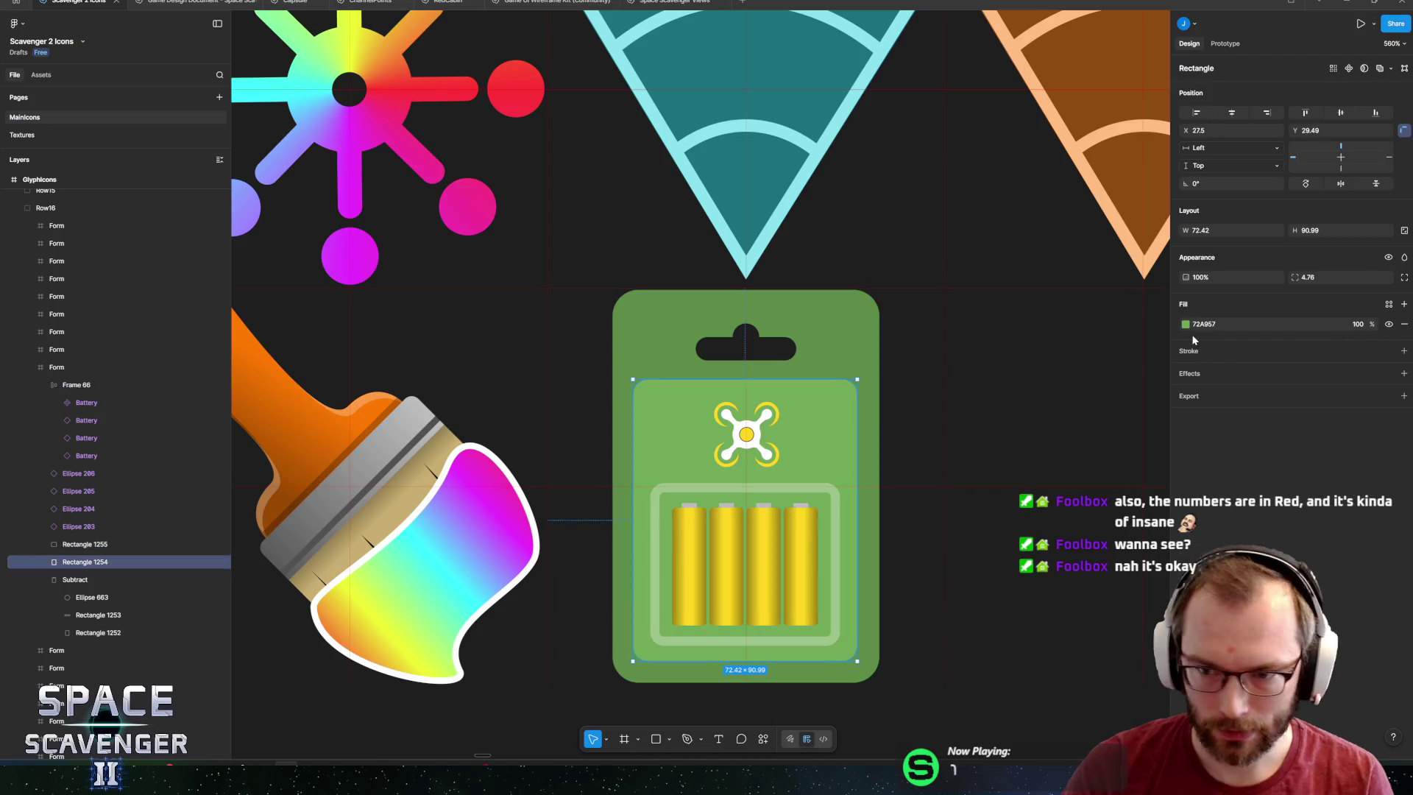
{"action": "left_click", "coordinate": [1404, 351]}
{"action": "left_click", "coordinate": [1185, 371]}
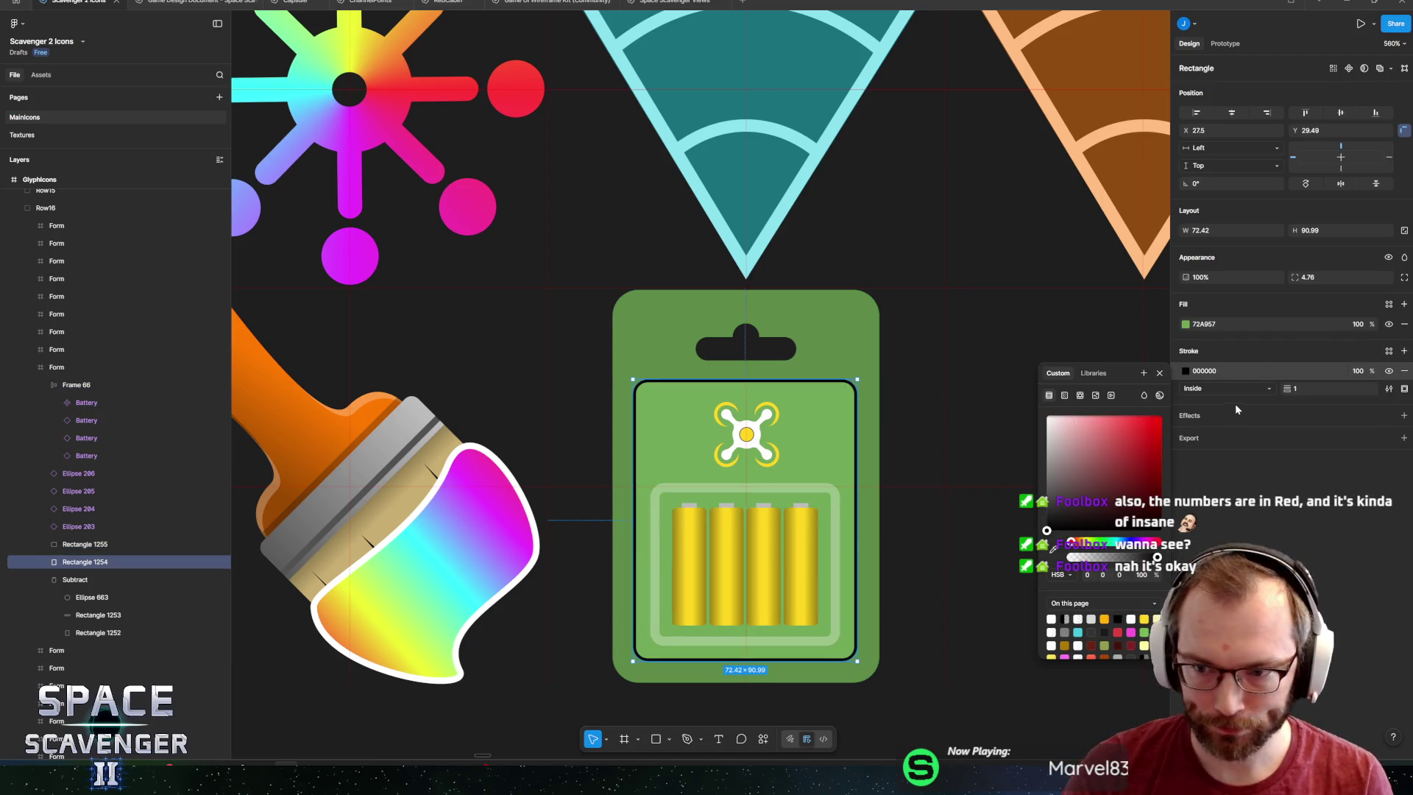
{"action": "left_click", "coordinate": [1214, 402]}
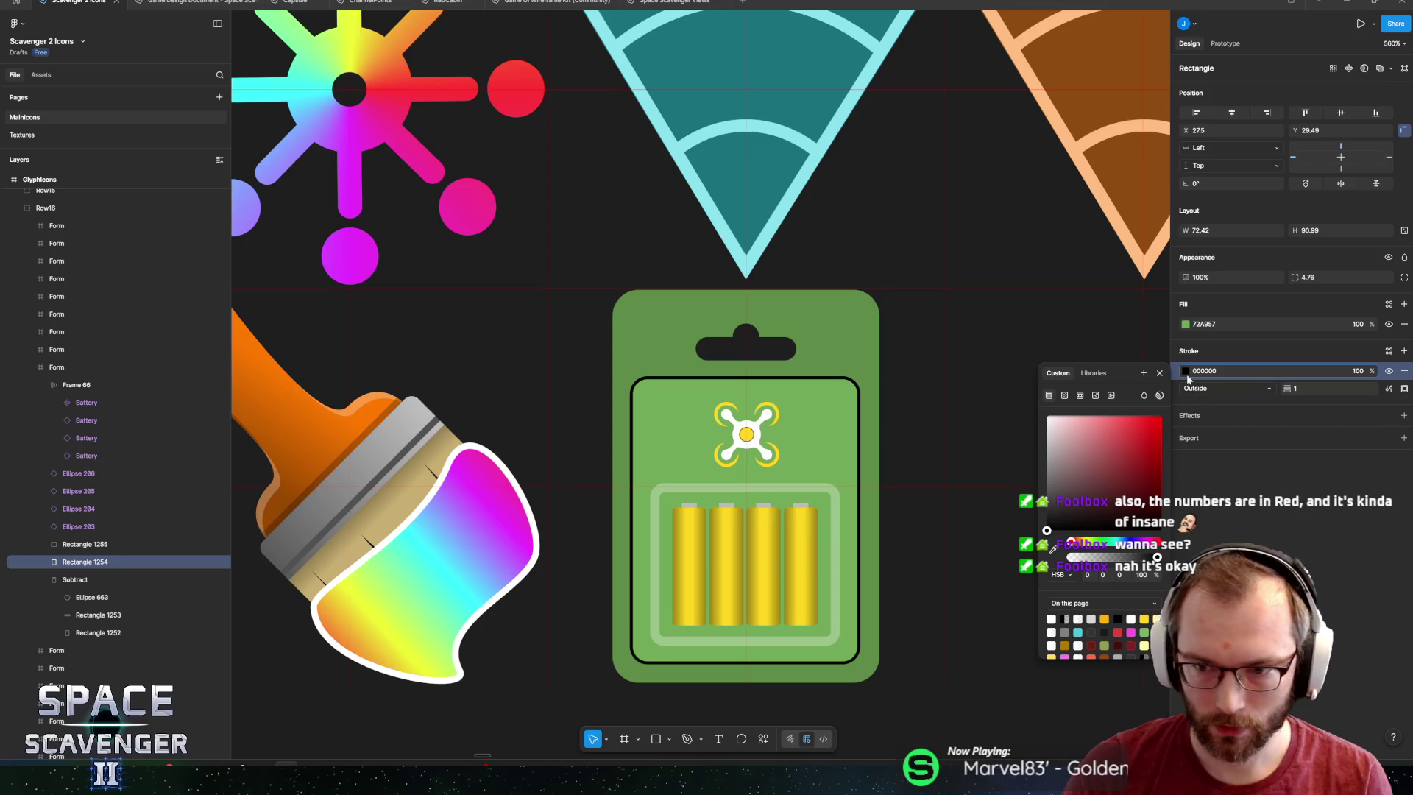
{"action": "key", "text": "Escape"}
{"action": "left_click", "coordinate": [1186, 371]}
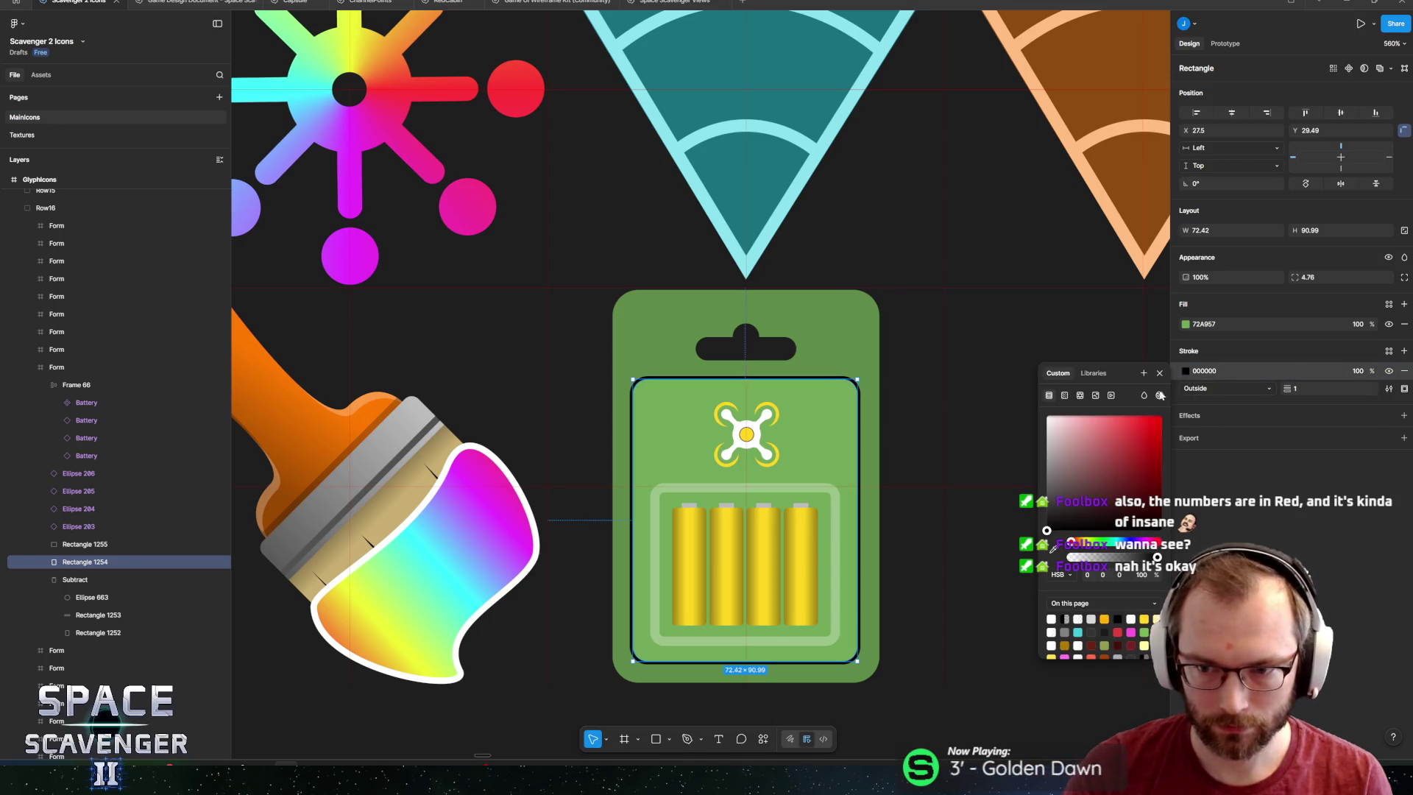
{"action": "left_click", "coordinate": [1072, 485]}
{"action": "left_click_drag", "start_coordinate": [1046, 489], "coordinate": [998, 502]}
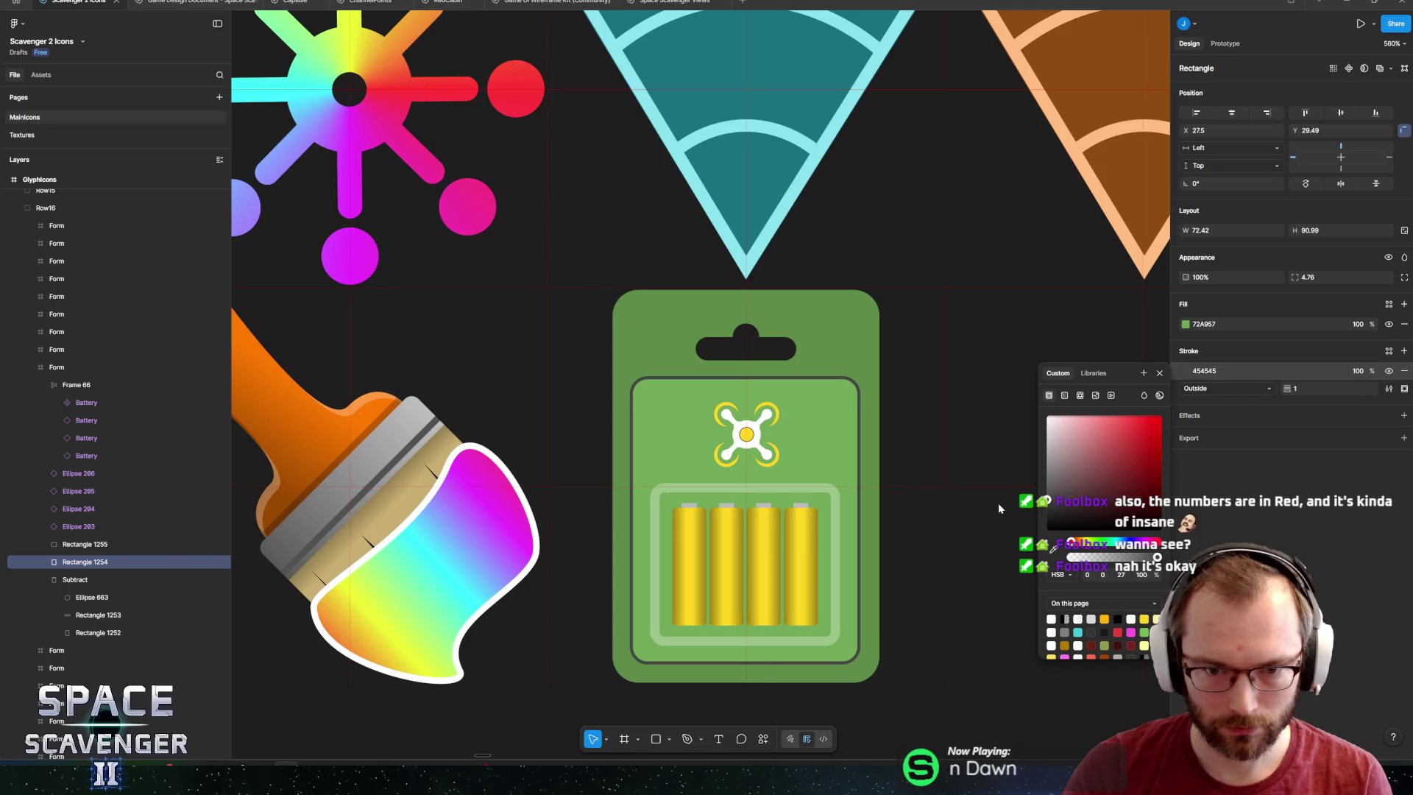
{"action": "key", "text": "Escape"}
Group all battery-pack layers from Frame 66 to Subtract into Group 336.
{"action": "left_click", "coordinate": [819, 333]}
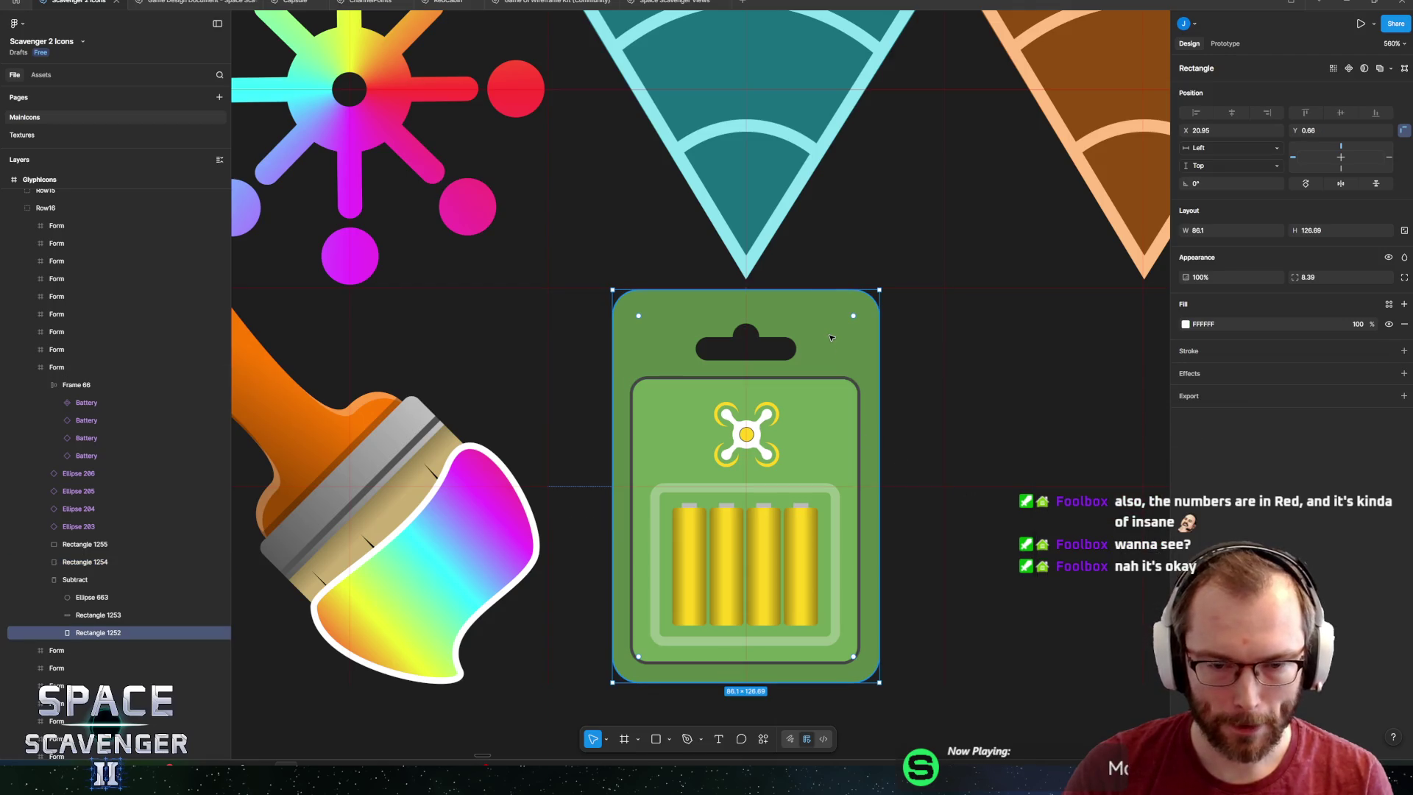
{"action": "left_click", "coordinate": [73, 579]}
{"action": "left_click", "coordinate": [45, 385]}
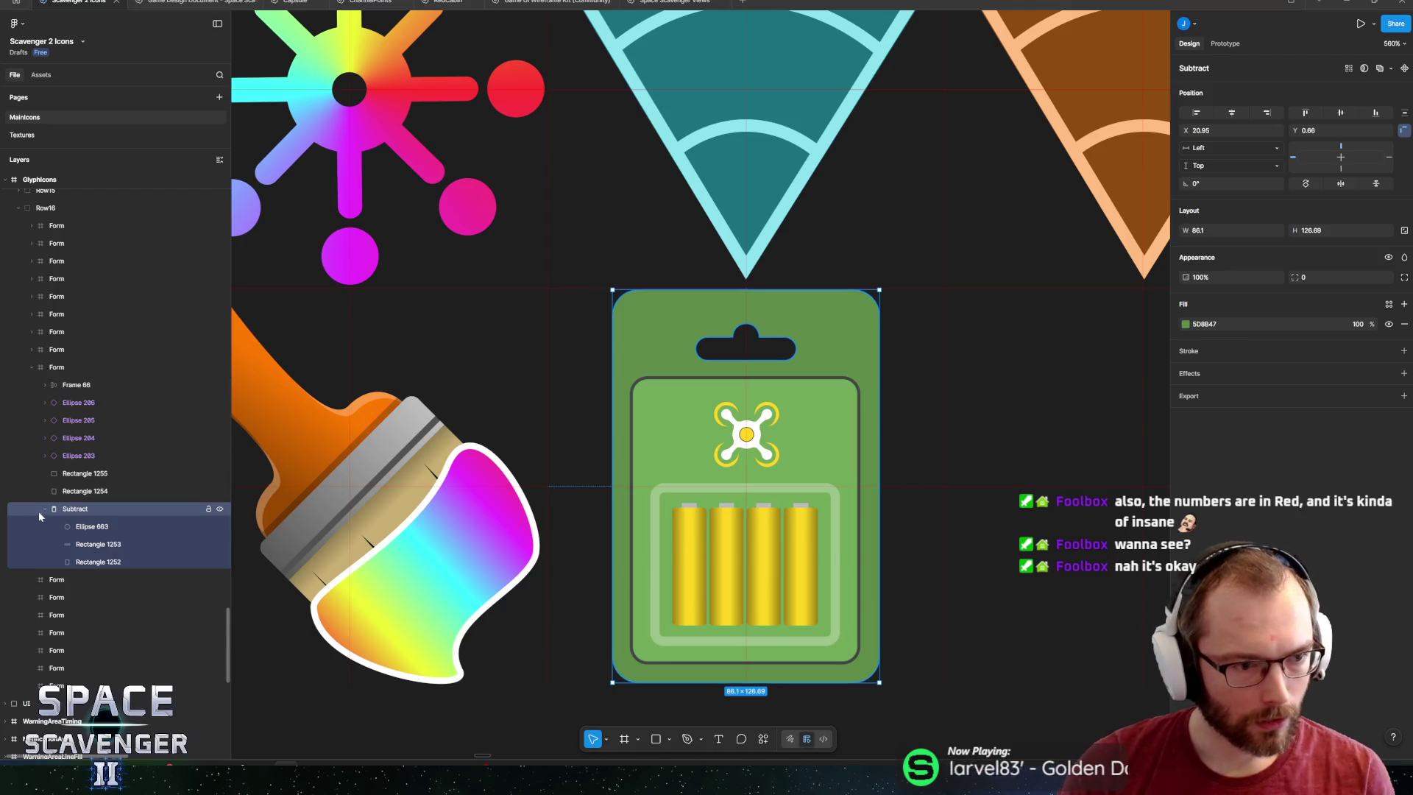
{"action": "left_click", "coordinate": [42, 511]}
{"action": "left_click", "coordinate": [50, 389], "text": "shift"}
{"action": "key", "text": "ctrl+g"}
Test a -26° tilt of the pack, undo it, and select the tray inside the group.
{"action": "mouse_move", "coordinate": [882, 286]}
{"action": "left_mouse_down"}
{"action": "mouse_move", "coordinate": [916, 312]}
{"action": "mouse_move", "coordinate": [934, 360]}
{"action": "mouse_move", "coordinate": [923, 388]}
{"action": "left_mouse_up"}
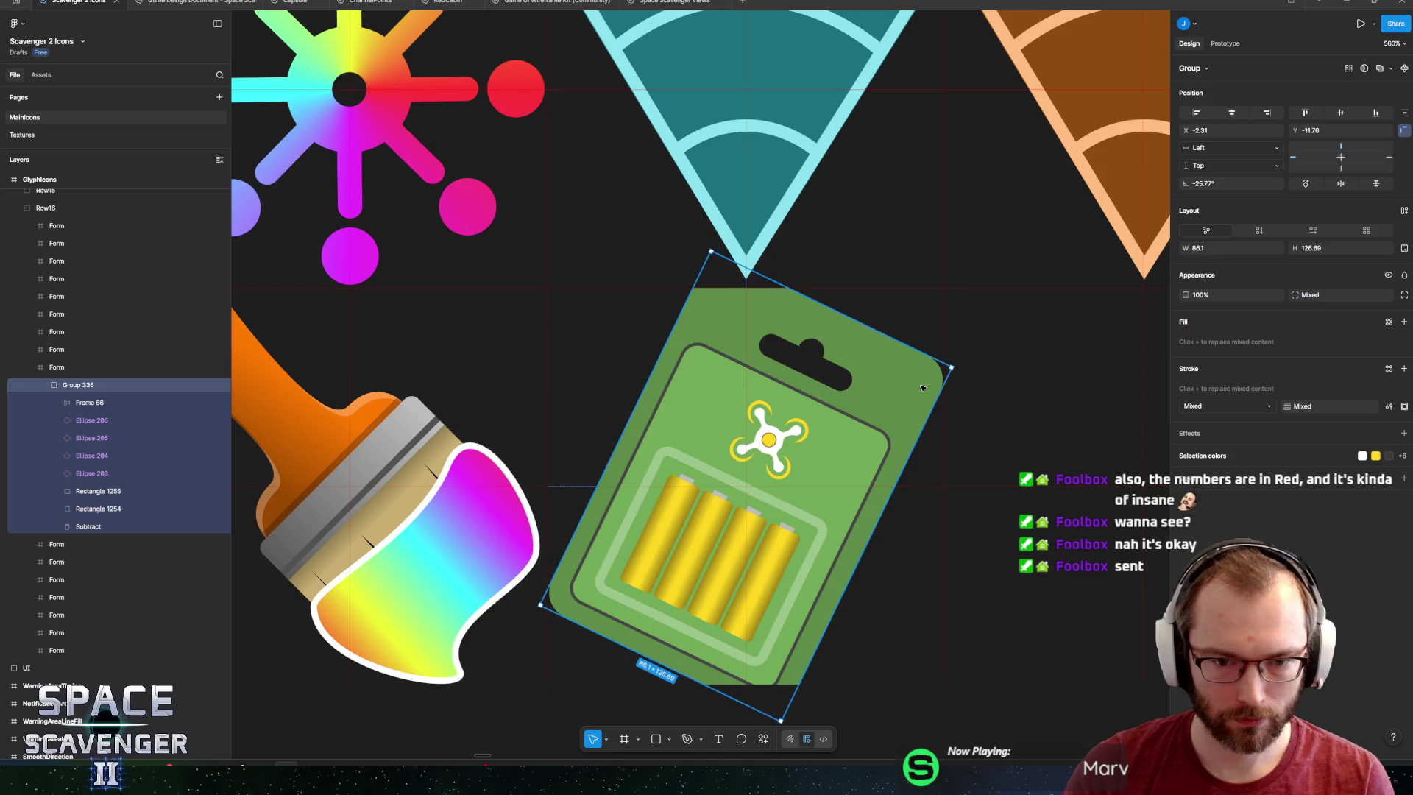
{"action": "key", "text": "ctrl+z"}
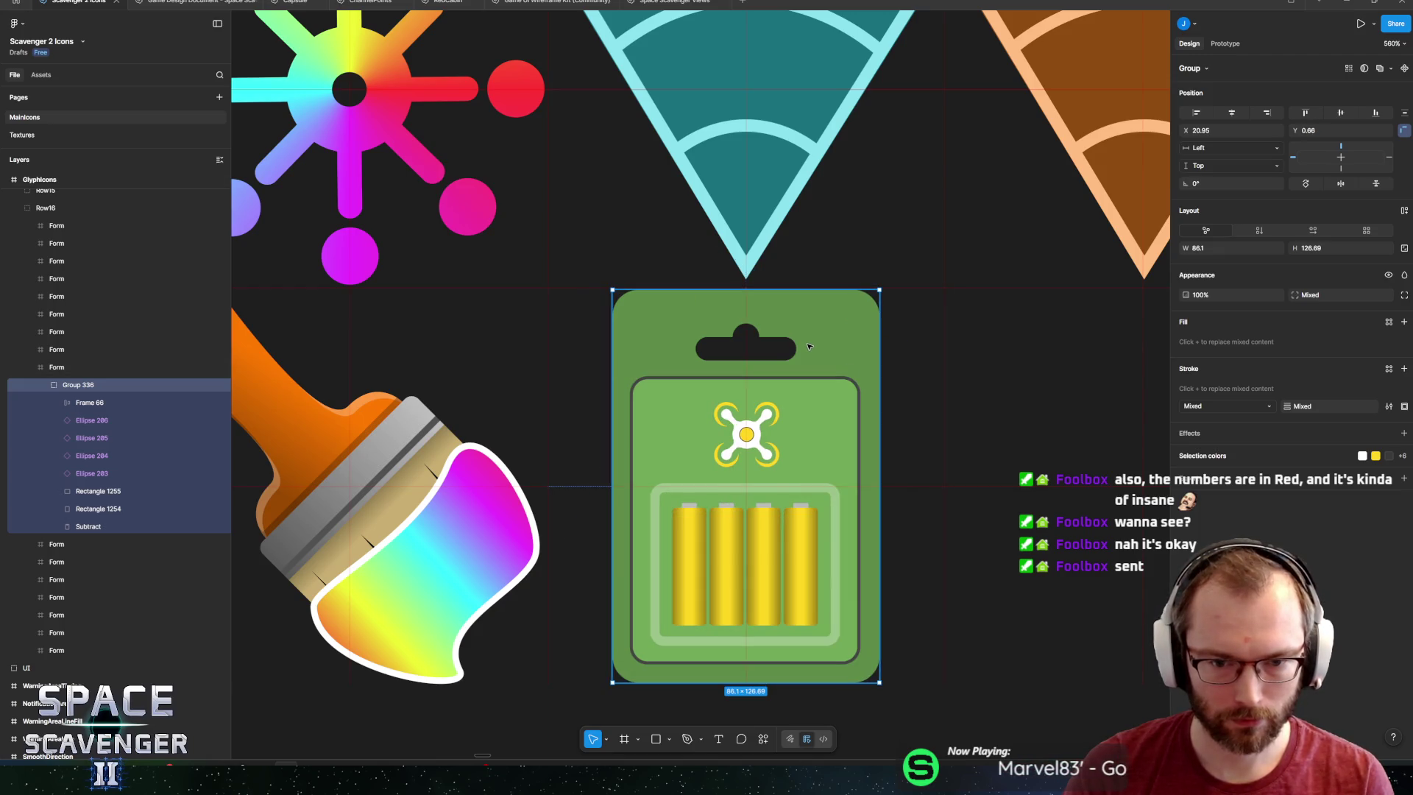
{"action": "double_click", "coordinate": [826, 506]}
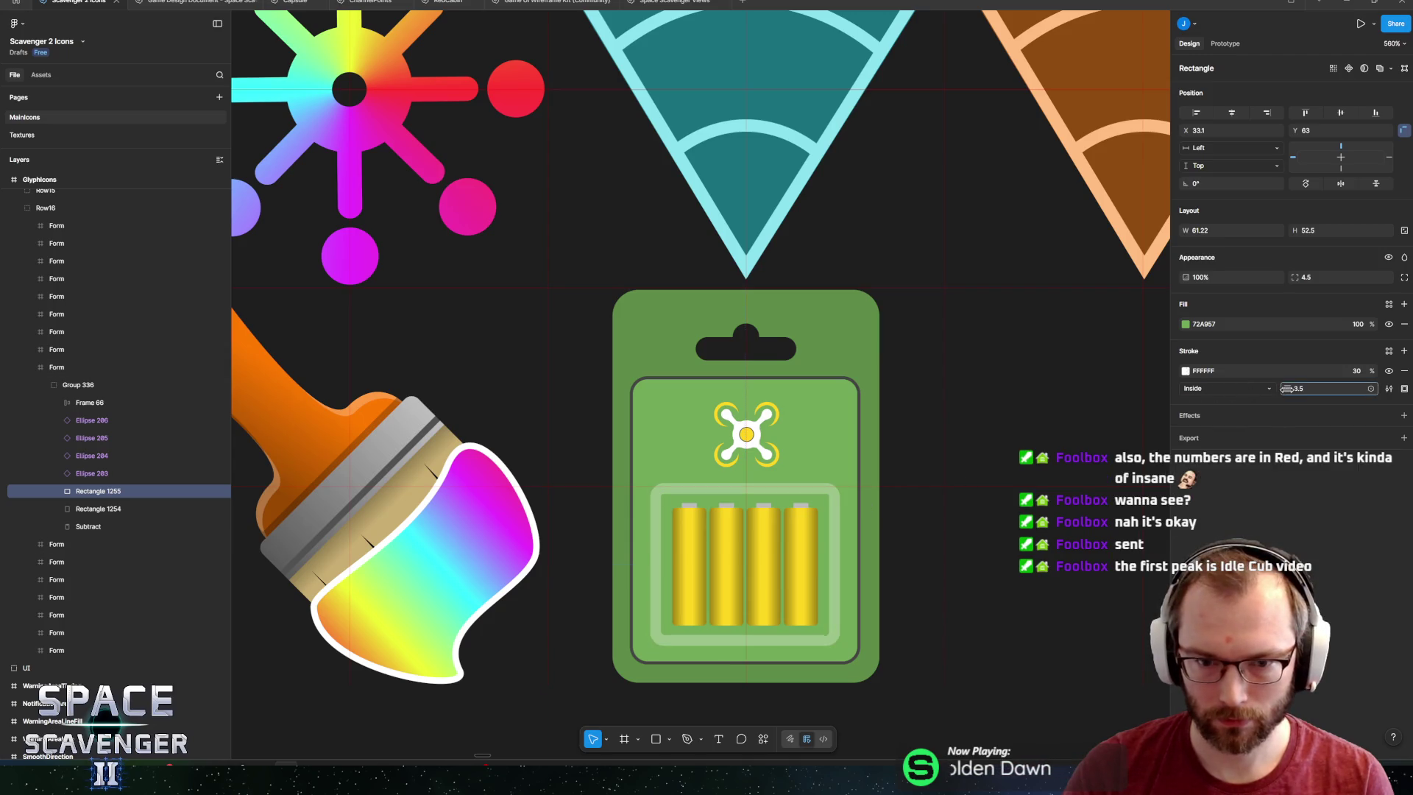
Move the tray above the batteries in Group 336 and give it a FFFFFF fill at 30%.
{"action": "left_click_drag", "start_coordinate": [1287, 389], "coordinate": [1294, 389]}
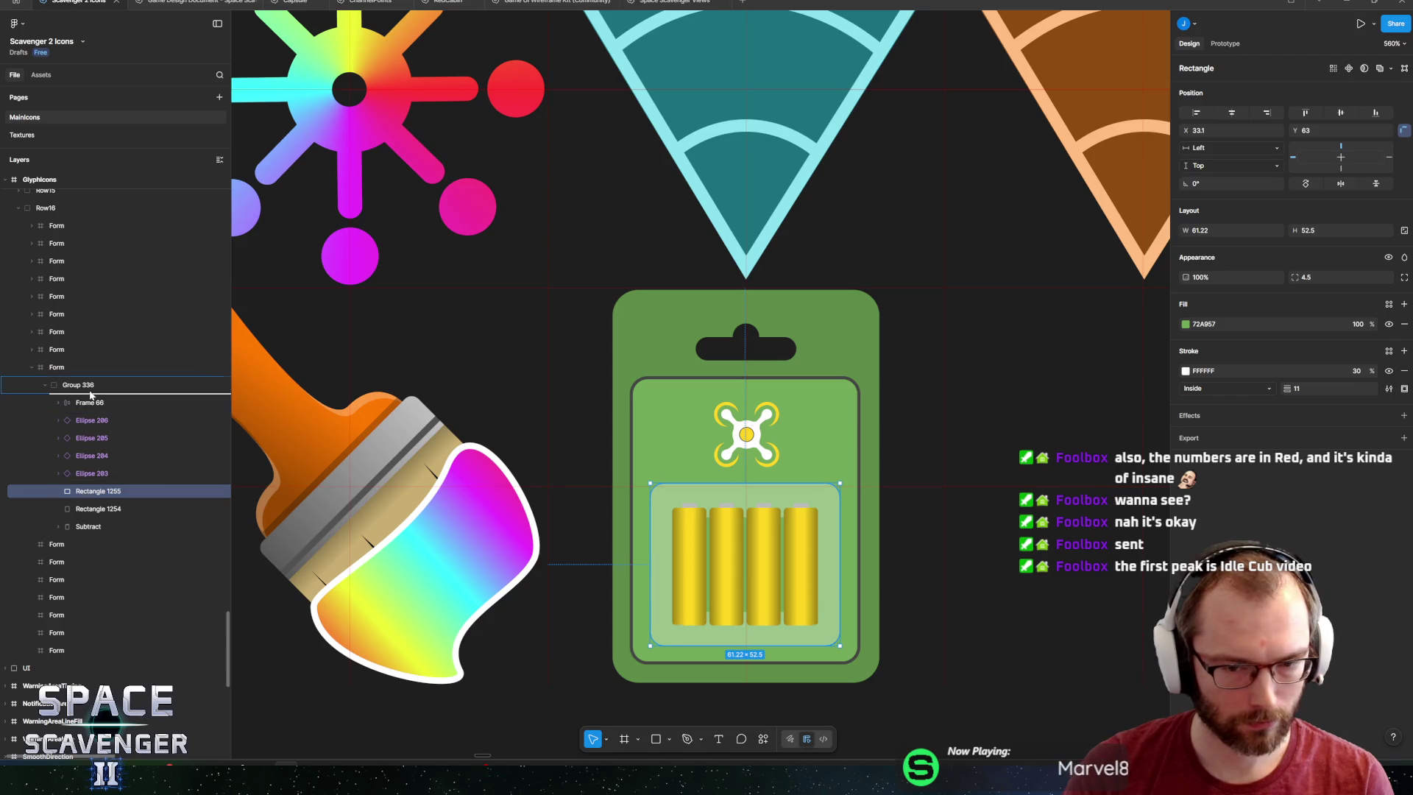
{"action": "left_click_drag", "start_coordinate": [90, 395], "coordinate": [90, 395]}
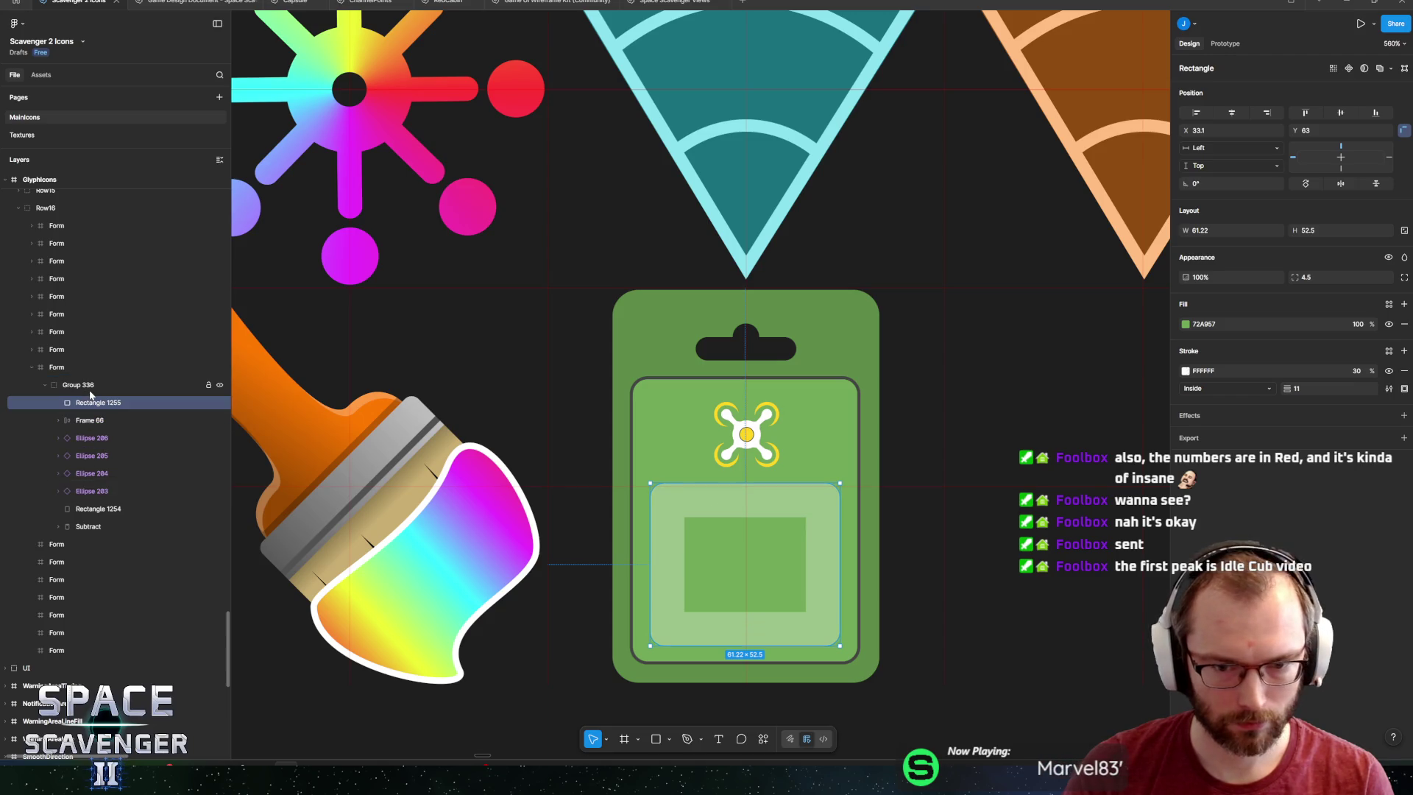
{"action": "left_click", "coordinate": [1389, 323]}
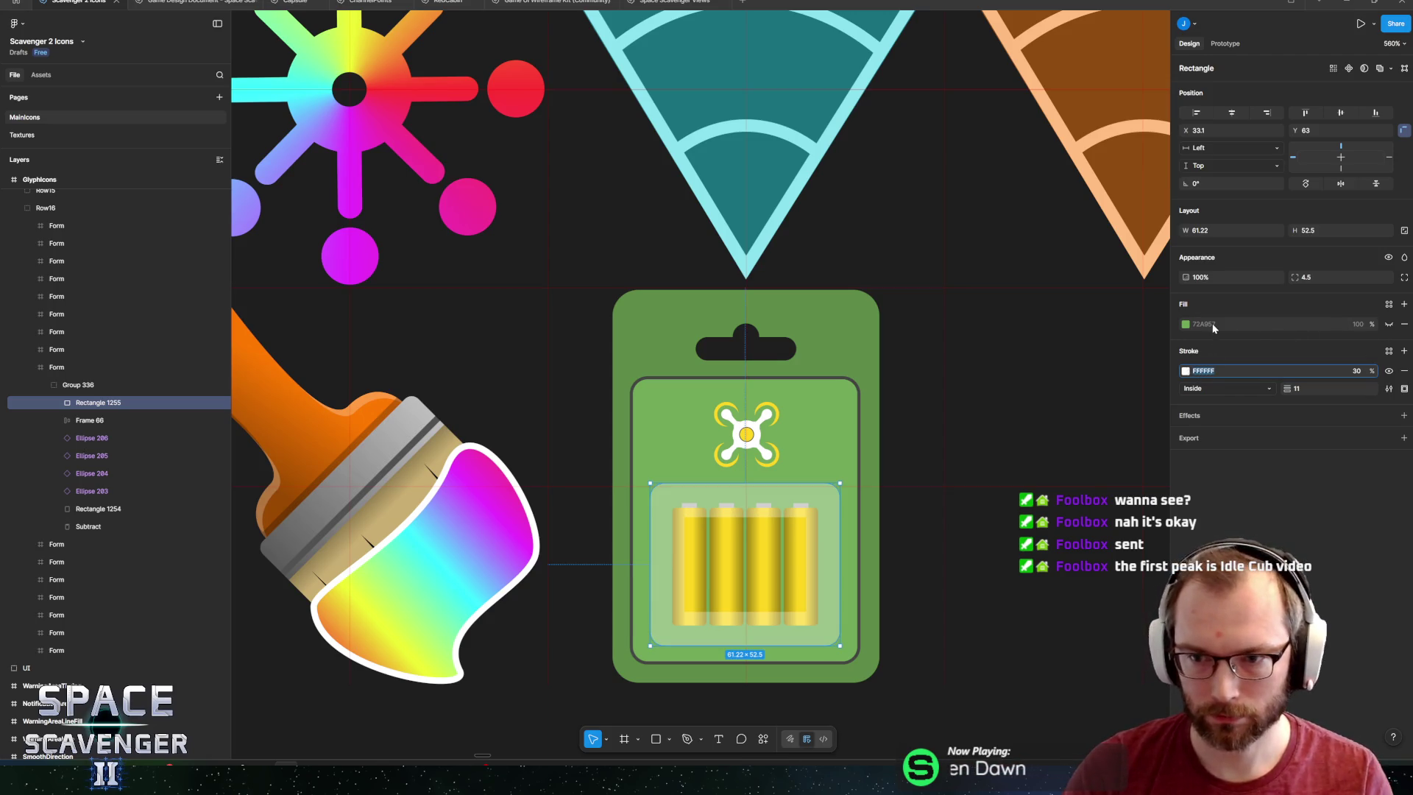
{"action": "left_click", "coordinate": [1234, 331]}
{"action": "type", "text": "FFFFFF"}
{"action": "key", "text": "Return"}
{"action": "left_click", "coordinate": [1358, 324]}
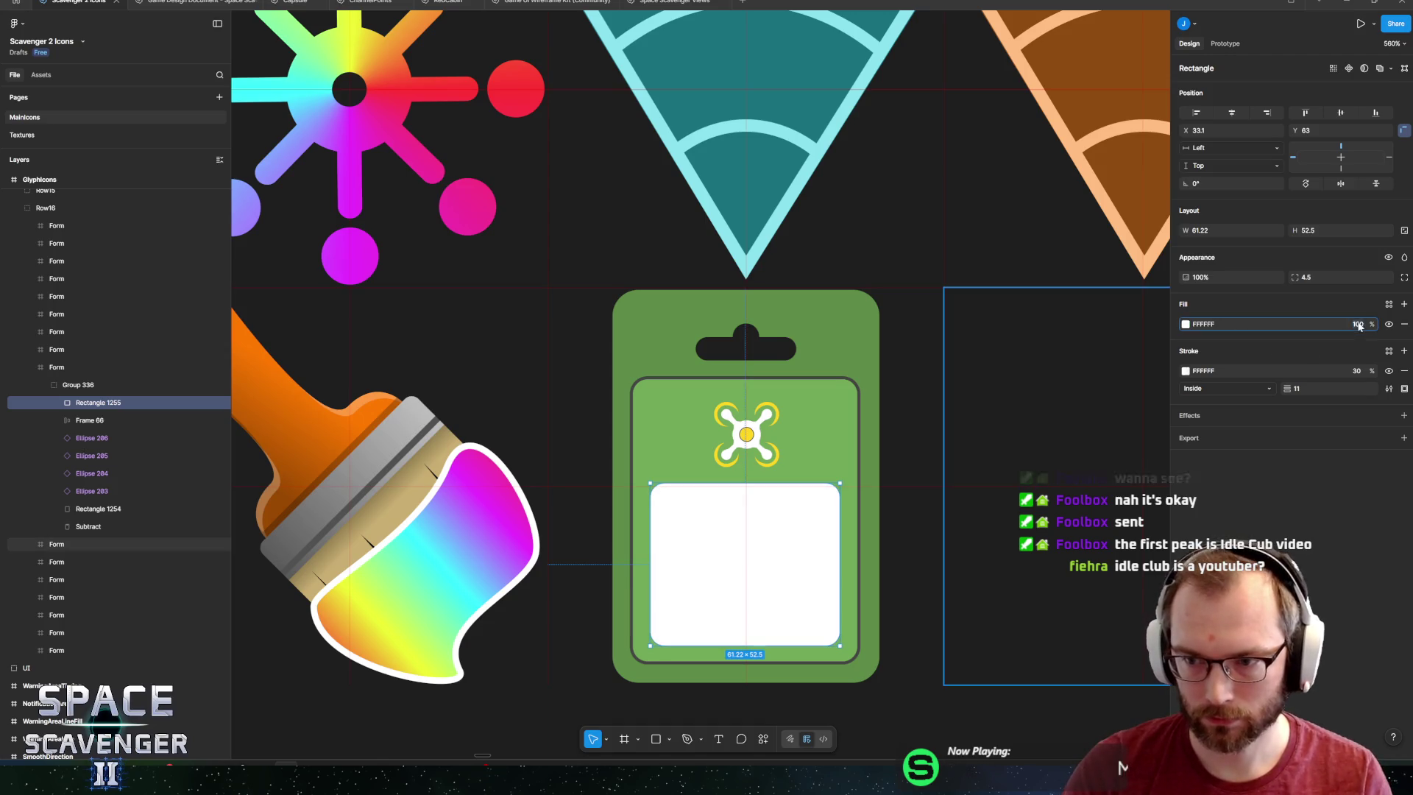
{"action": "type", "text": "30"}
{"action": "key", "text": "Return"}
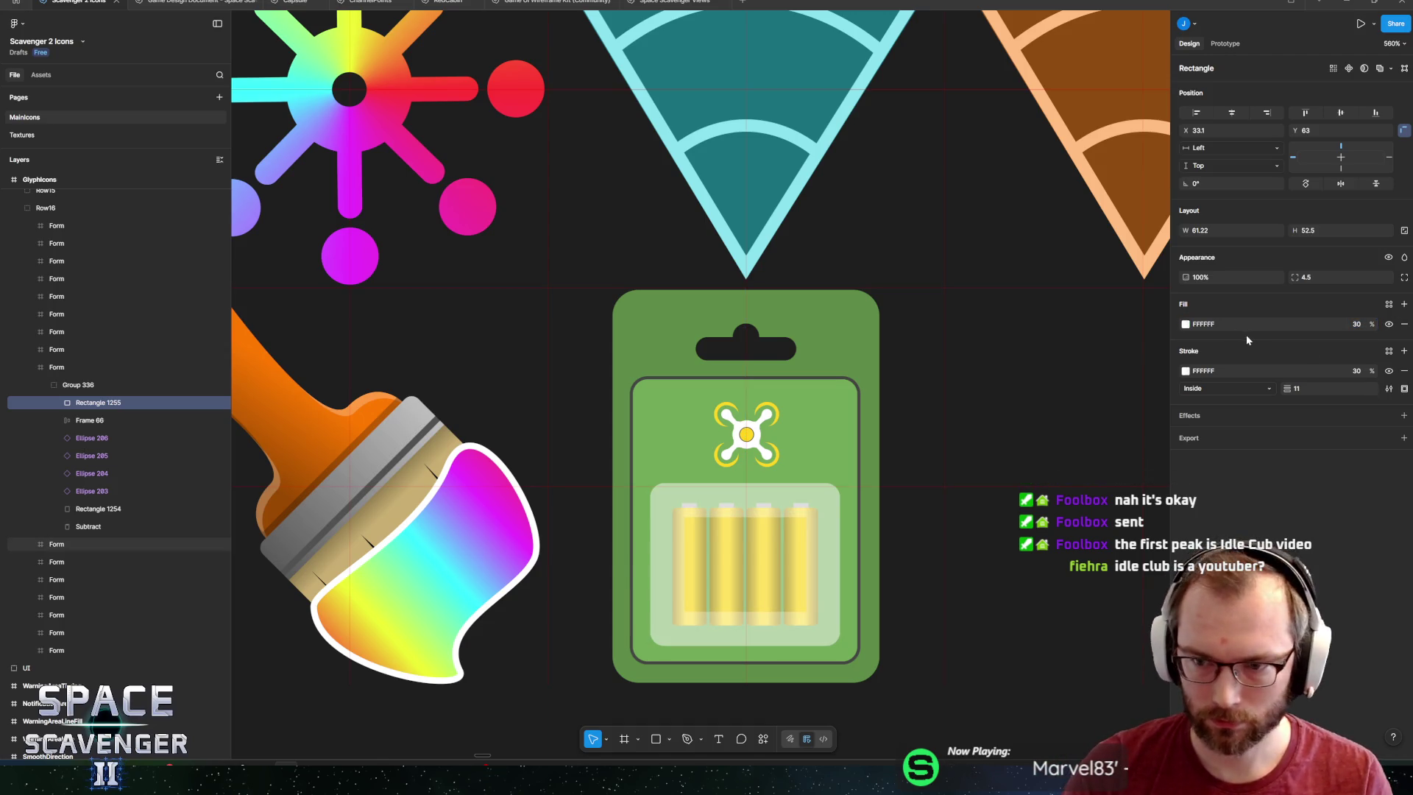
Set the tray's outline stroke weight to 2 and deselect it.
{"action": "left_click", "coordinate": [1326, 388]}
{"action": "type", "text": "43"}
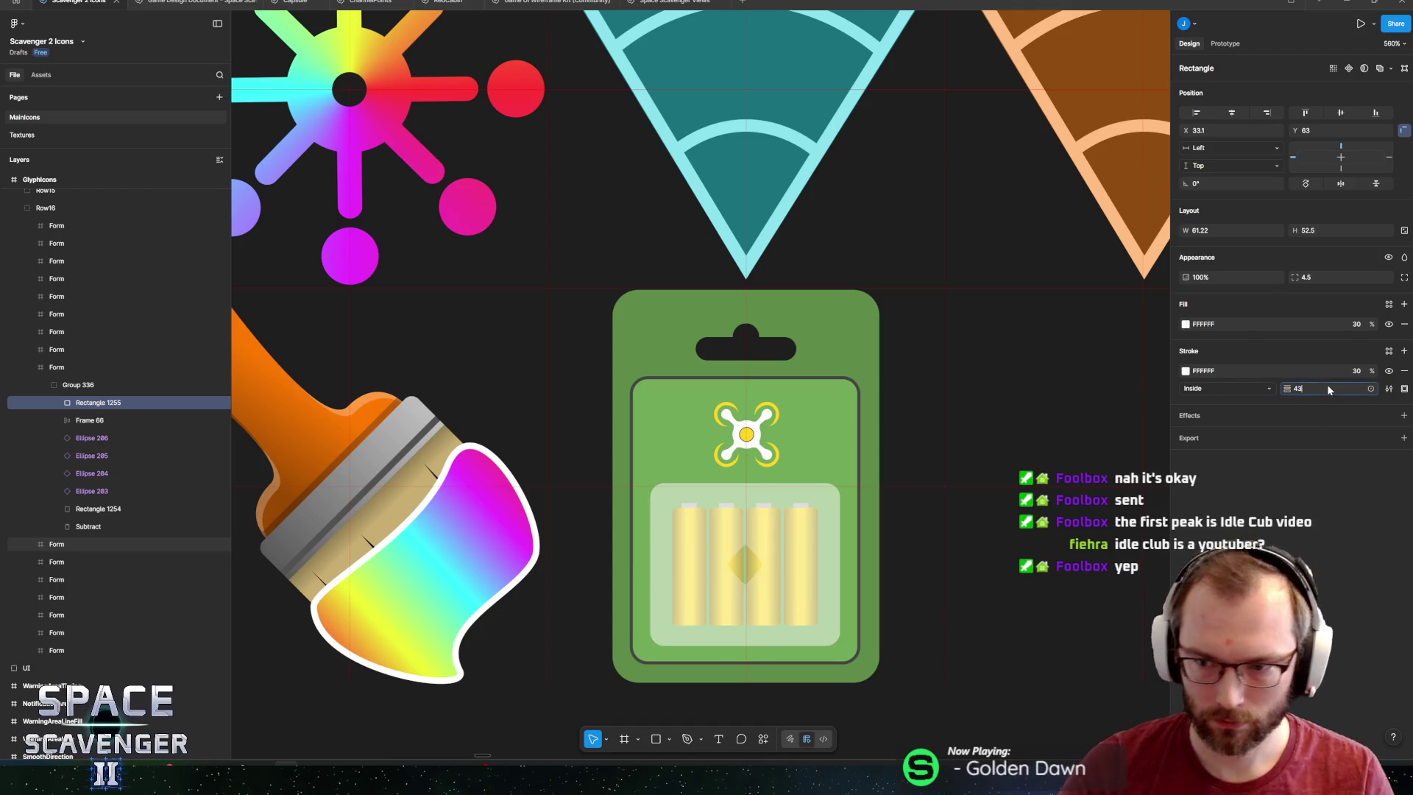
{"action": "key", "text": "BackSpace"}
{"action": "key", "text": "BackSpace"}
{"action": "type", "text": "2"}
{"action": "scroll", "coordinate": [978, 509], "scroll_direction": "down", "scroll_amount": 5}
{"action": "scroll", "coordinate": [964, 510], "scroll_direction": "up", "scroll_amount": 3}
{"action": "scroll", "coordinate": [920, 552], "scroll_direction": "down", "scroll_amount": 6}
{"action": "left_click", "coordinate": [957, 589]}
{"action": "scroll", "coordinate": [798, 533], "scroll_direction": "up", "scroll_amount": 10}
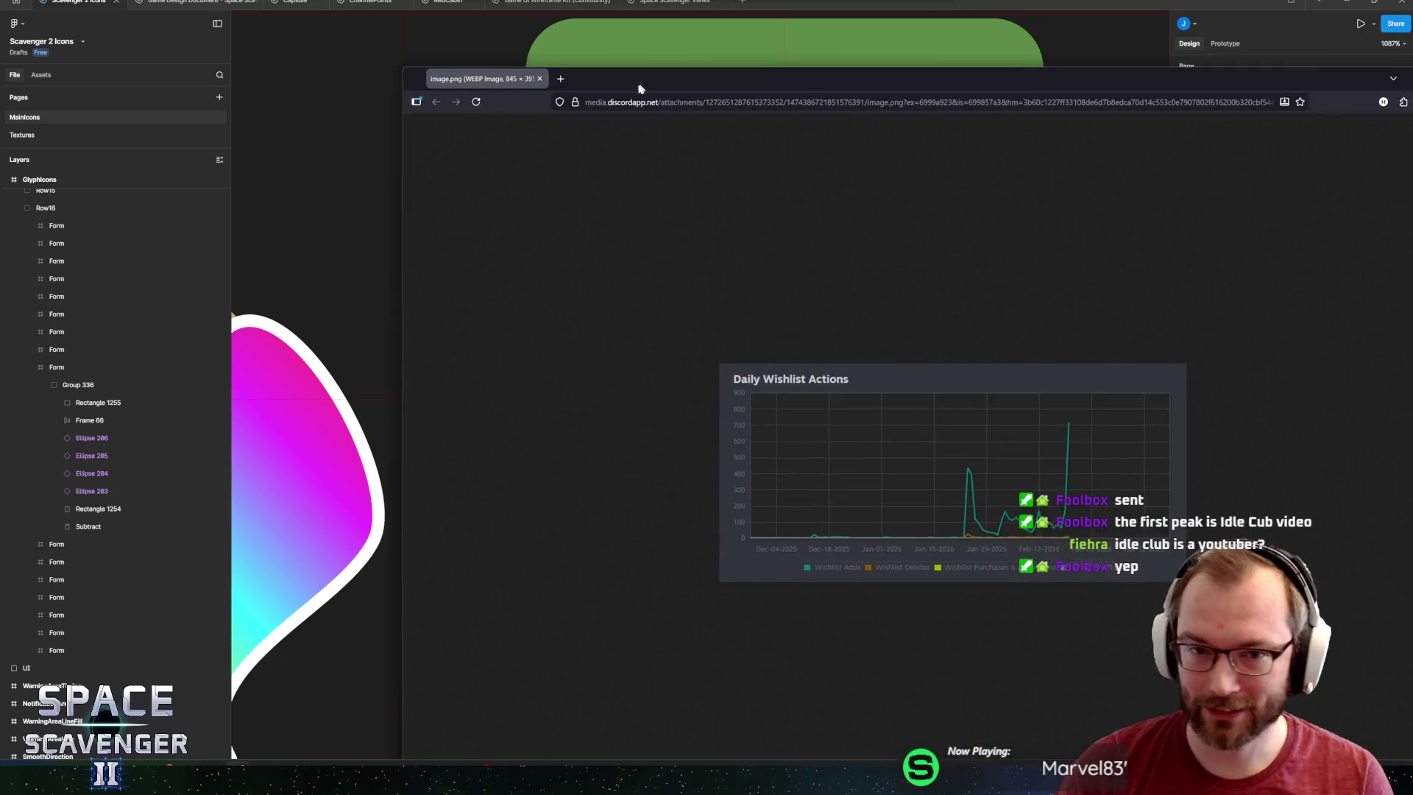
{"action": "double_click", "coordinate": [647, 85]}
{"action": "scroll", "coordinate": [771, 422], "scroll_direction": "up", "scroll_amount": 3, "text": "ctrl"}
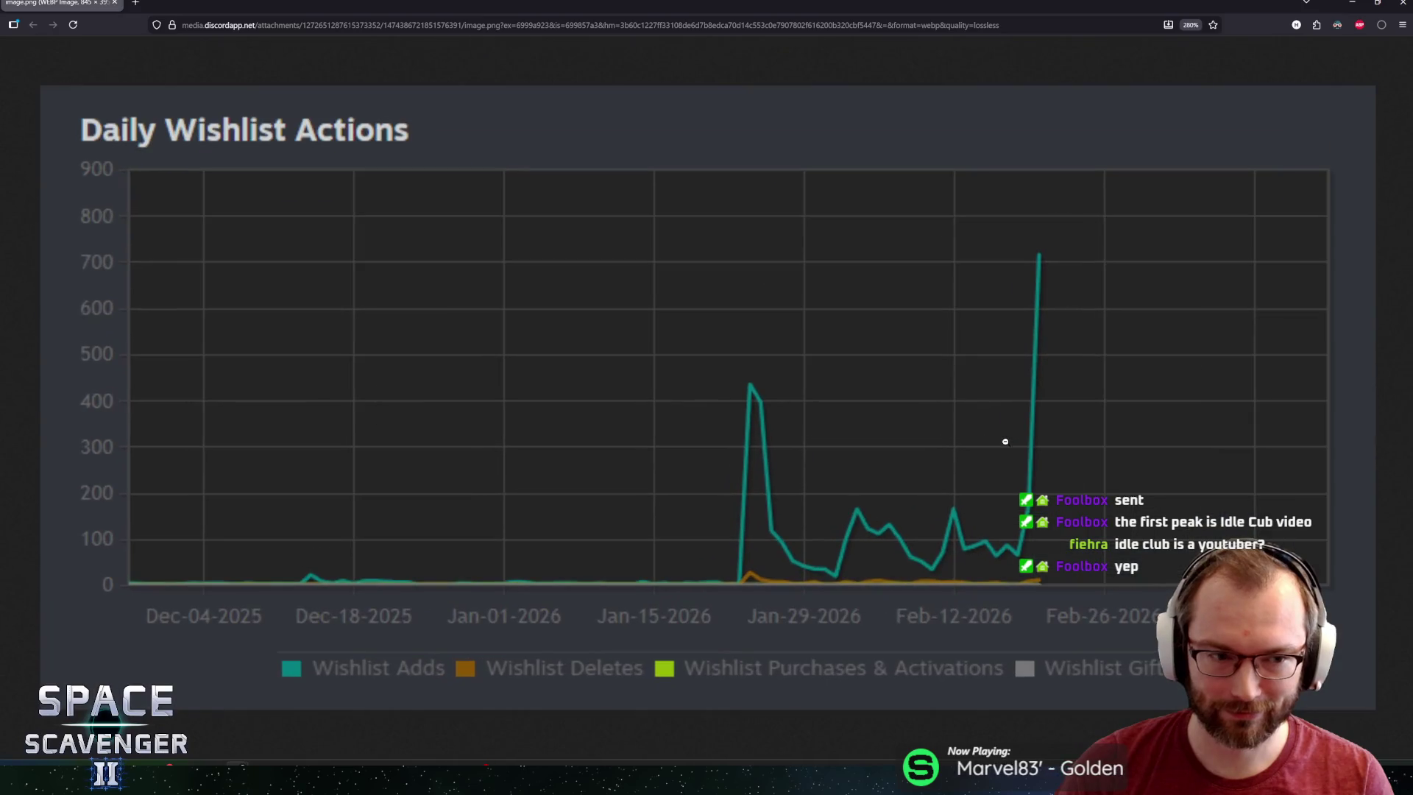
{"action": "scroll", "coordinate": [1005, 441], "scroll_direction": "up", "scroll_amount": 2}
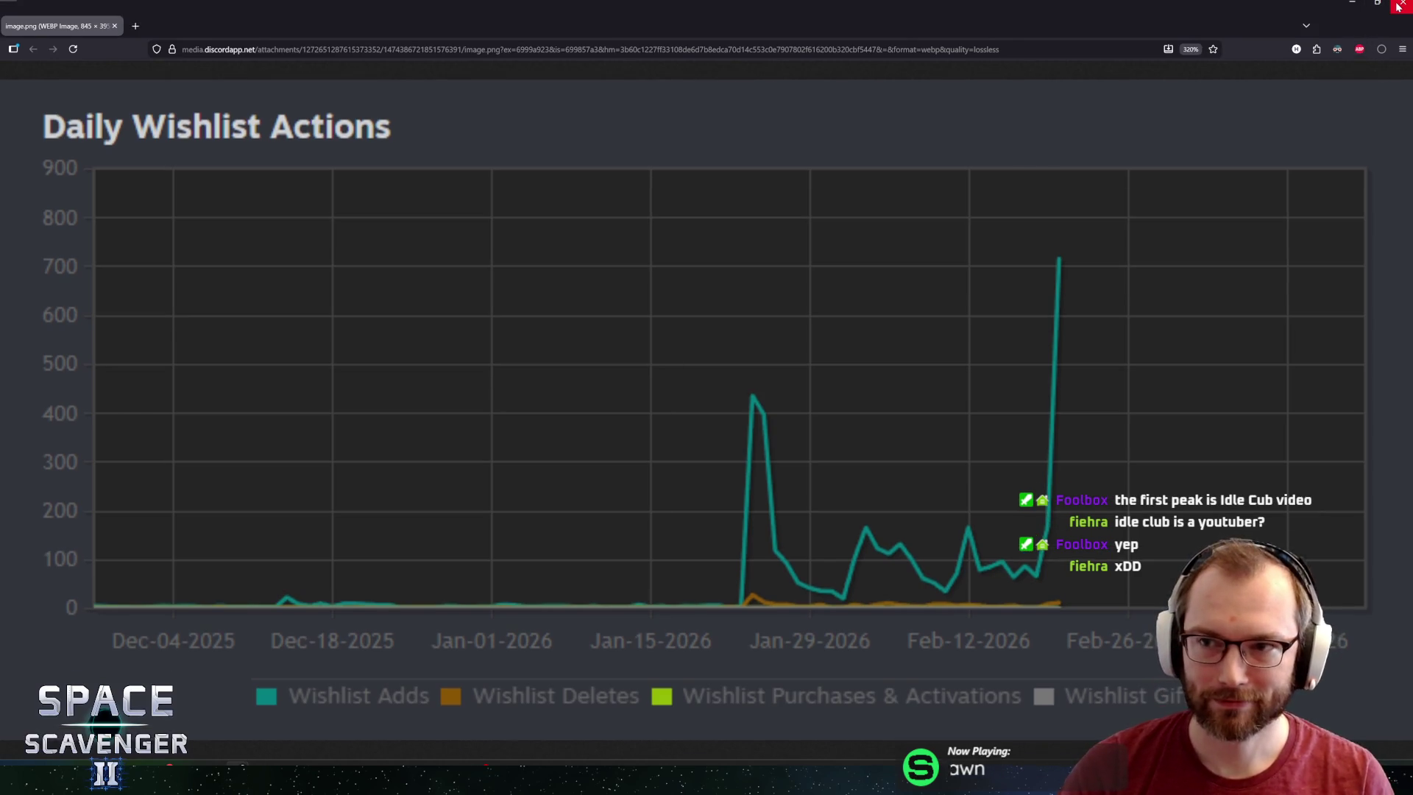
{"action": "key", "text": "F11"}
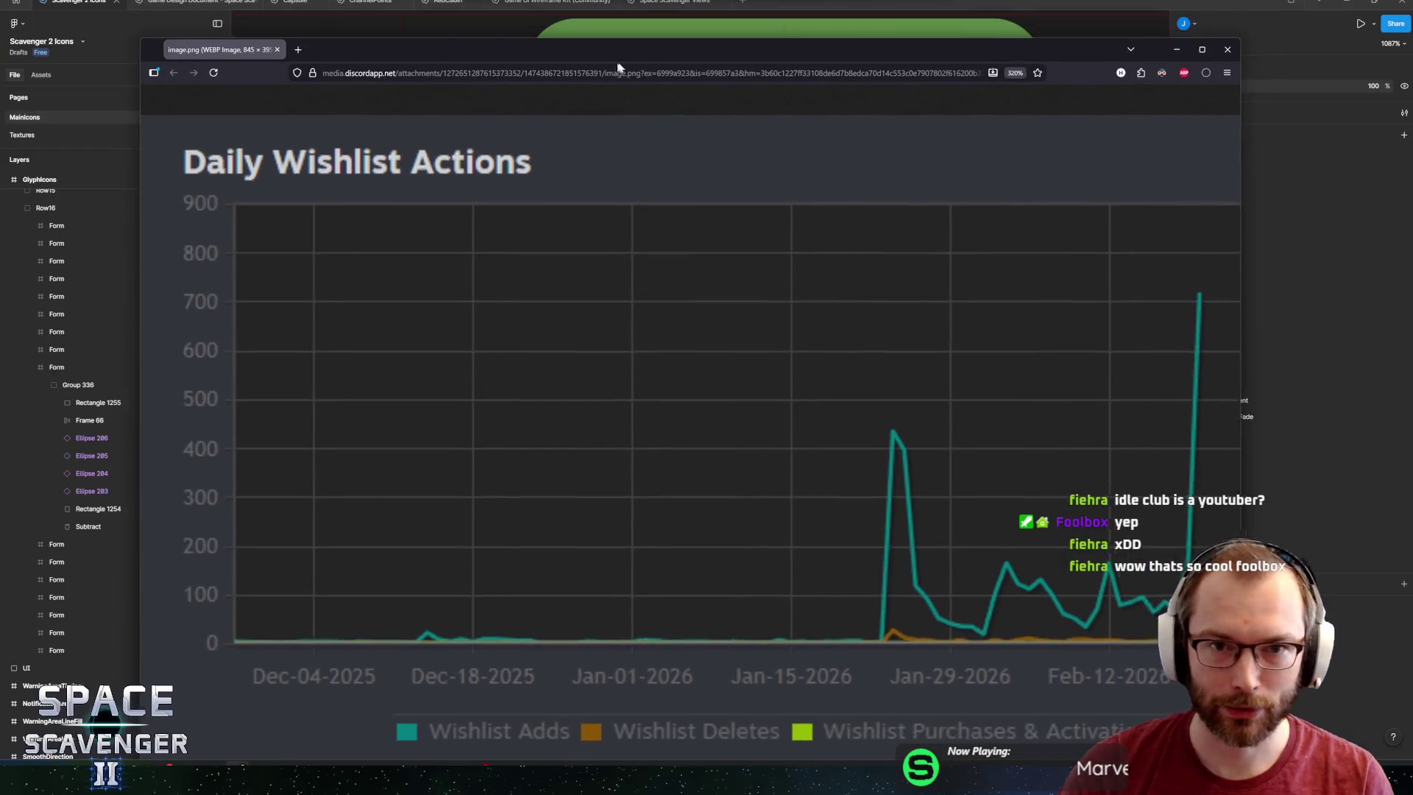
{"action": "left_click", "coordinate": [1243, 46]}
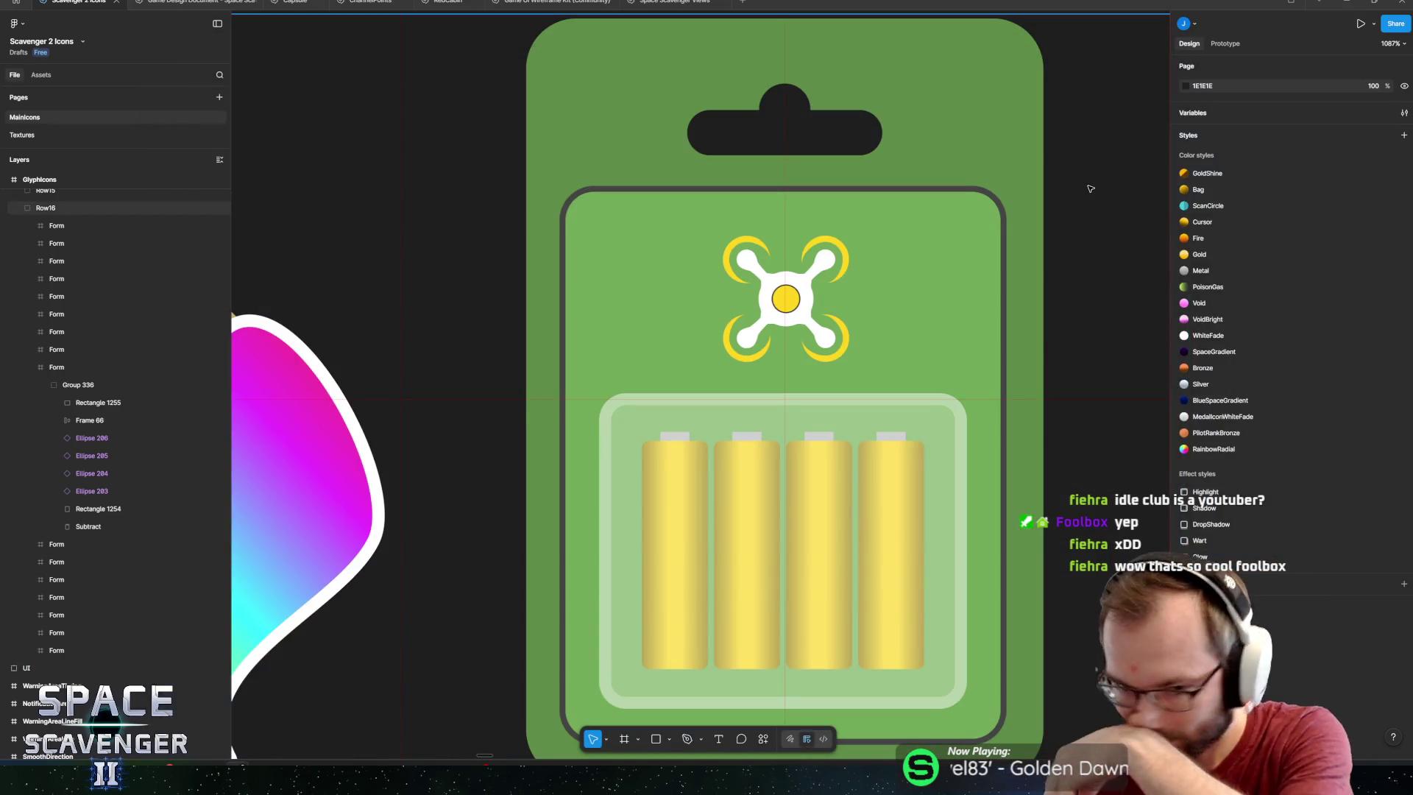
Lower the battery tray's white fill opacity to 20%.
{"action": "scroll", "coordinate": [769, 275], "scroll_direction": "down", "scroll_amount": 5}
{"action": "scroll", "coordinate": [810, 363], "scroll_direction": "up", "scroll_amount": 5}
{"action": "left_click", "coordinate": [805, 344]}
{"action": "left_click", "coordinate": [1356, 324]}
{"action": "type", "text": "20"}
{"action": "key", "text": "Return"}
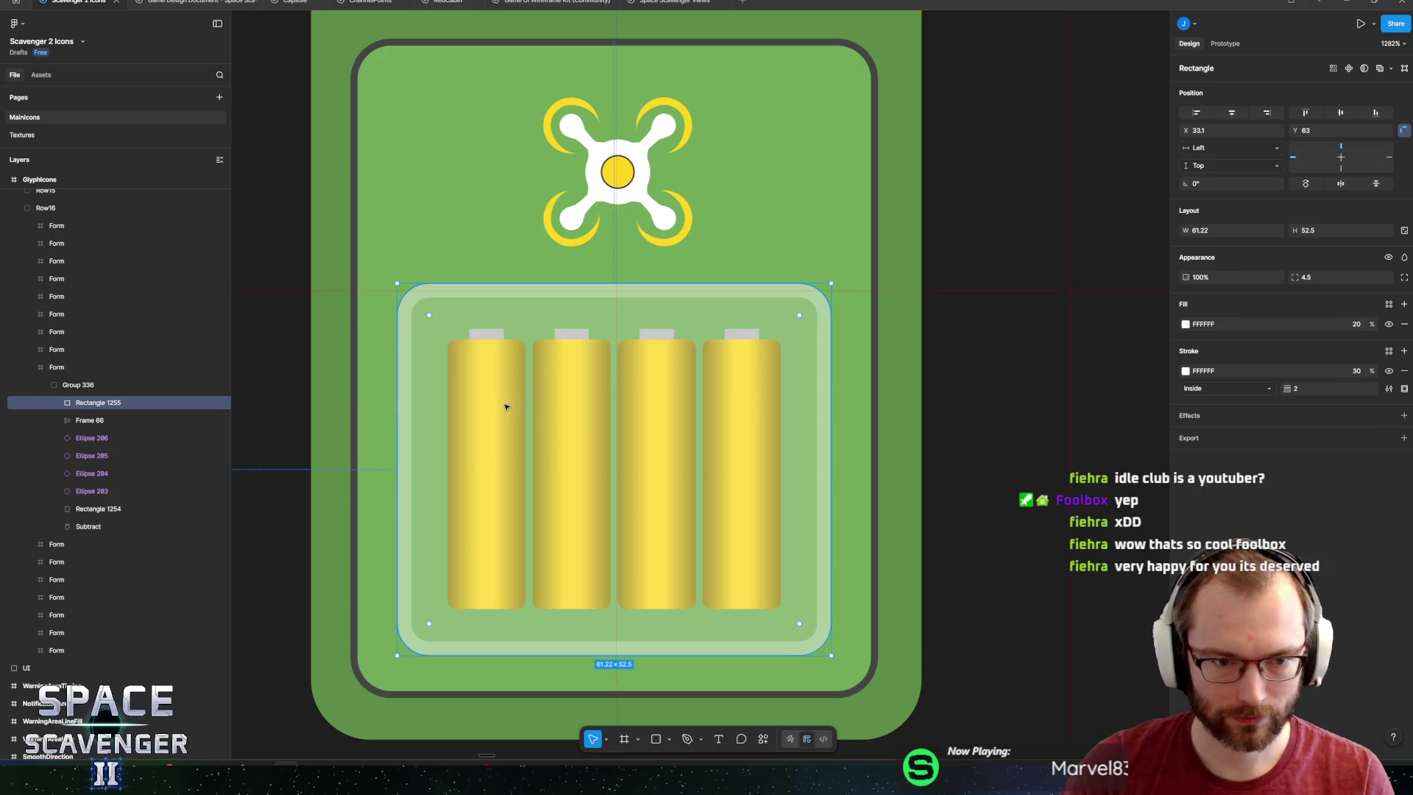
Lock the tray's layer and select the first battery's body.
{"action": "left_click", "coordinate": [208, 403]}
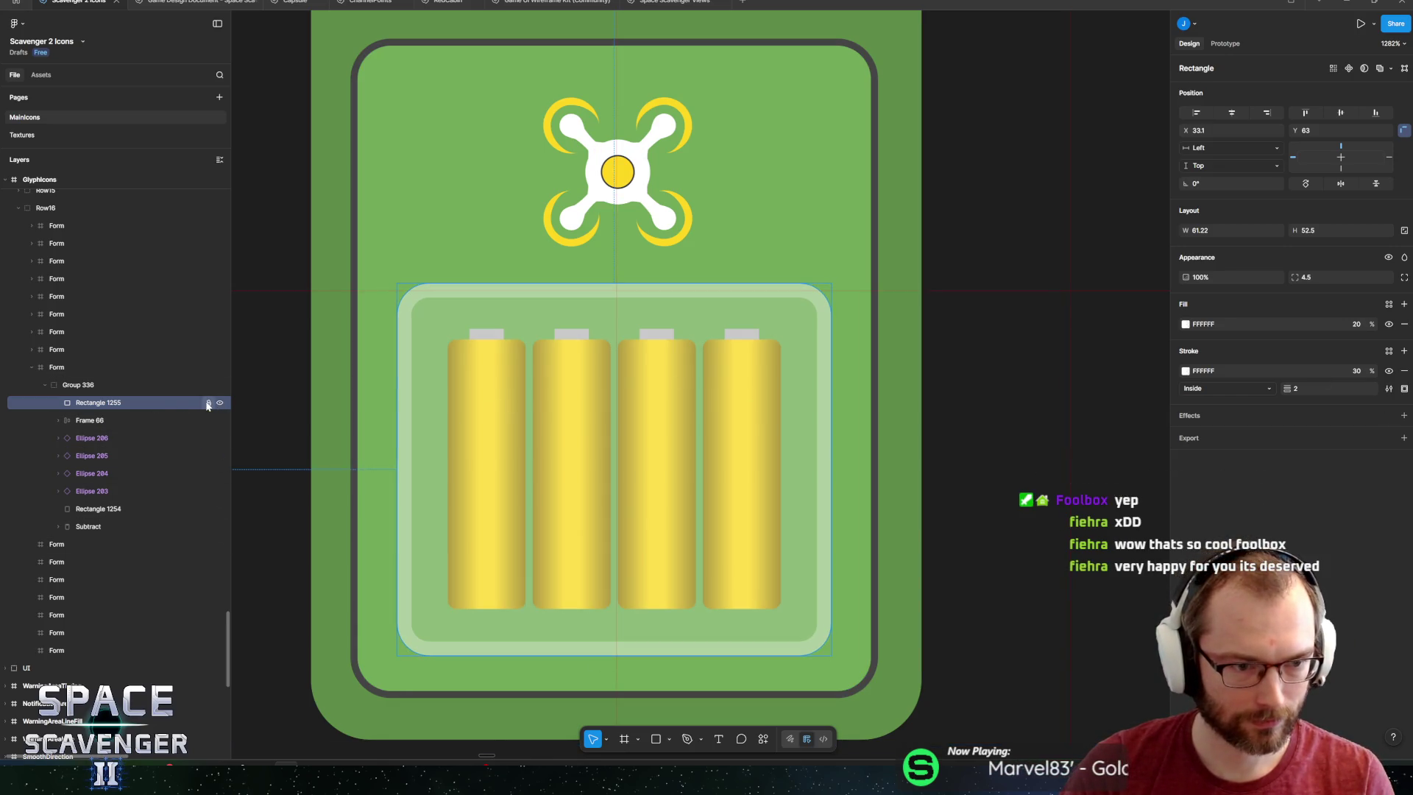
{"action": "left_click", "coordinate": [498, 447], "text": "ctrl"}
{"action": "scroll", "coordinate": [508, 426], "scroll_direction": "up", "scroll_amount": 5, "text": "ctrl"}
{"action": "scroll", "coordinate": [525, 401], "scroll_direction": "down", "scroll_amount": 2}
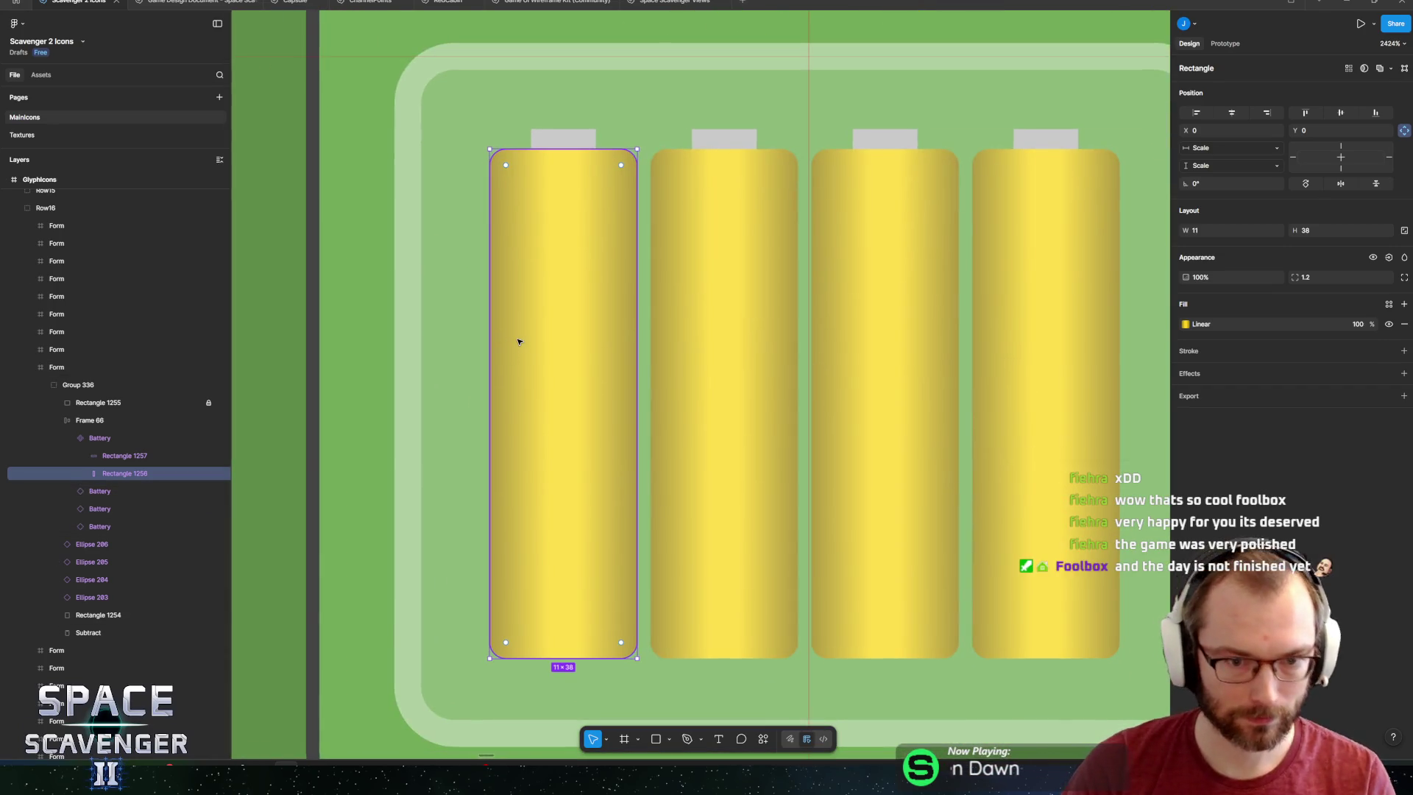
Draw a dark band rectangle across the battery and lighten its gradient's middle stop.
{"action": "key", "text": "r"}
{"action": "left_click_drag", "start_coordinate": [519, 341], "coordinate": [599, 435]}
{"action": "scroll", "coordinate": [599, 435], "scroll_direction": "down", "scroll_amount": 2, "text": "ctrl"}
{"action": "left_click", "coordinate": [1184, 324]}
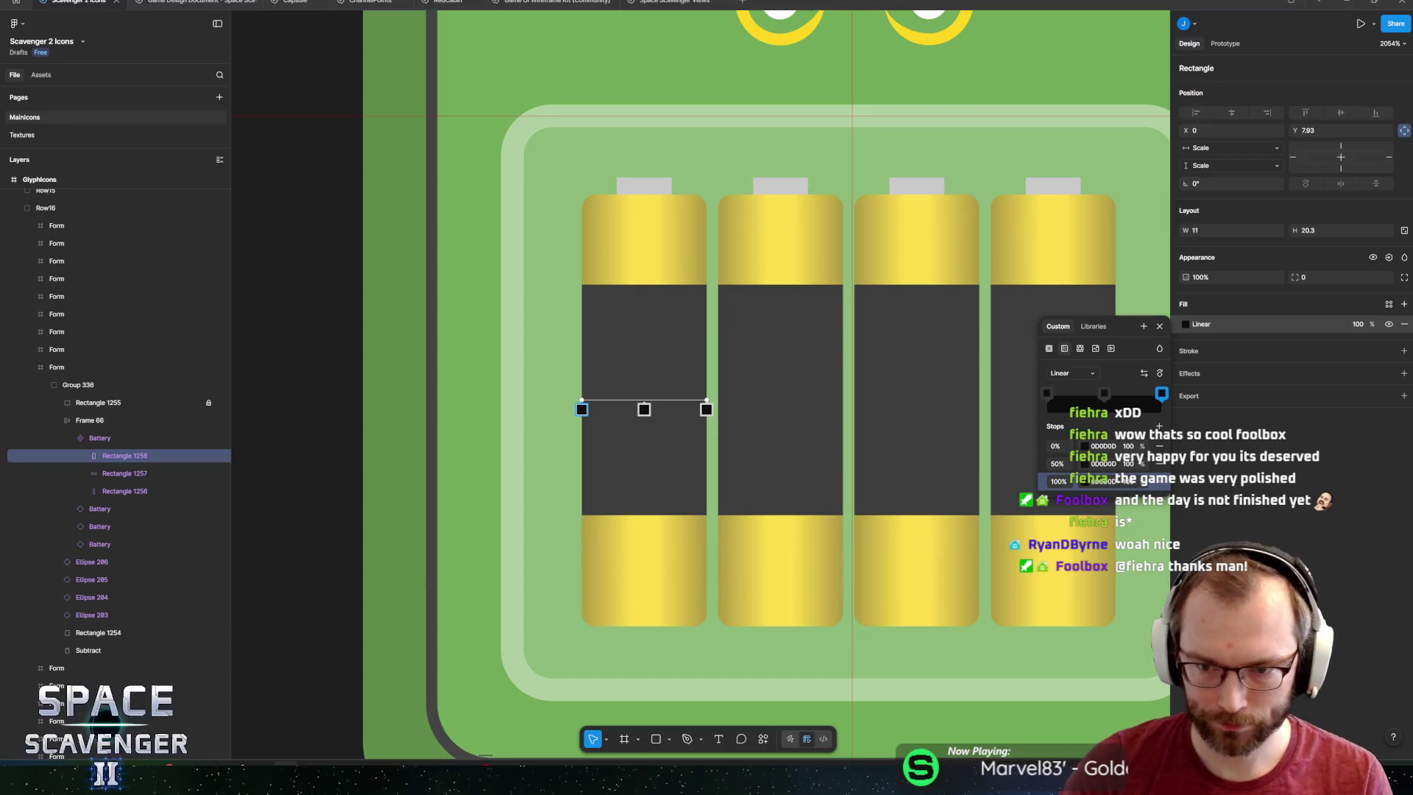
{"action": "left_click", "coordinate": [1081, 464]}
{"action": "left_click_drag", "start_coordinate": [913, 554], "coordinate": [902, 583]}
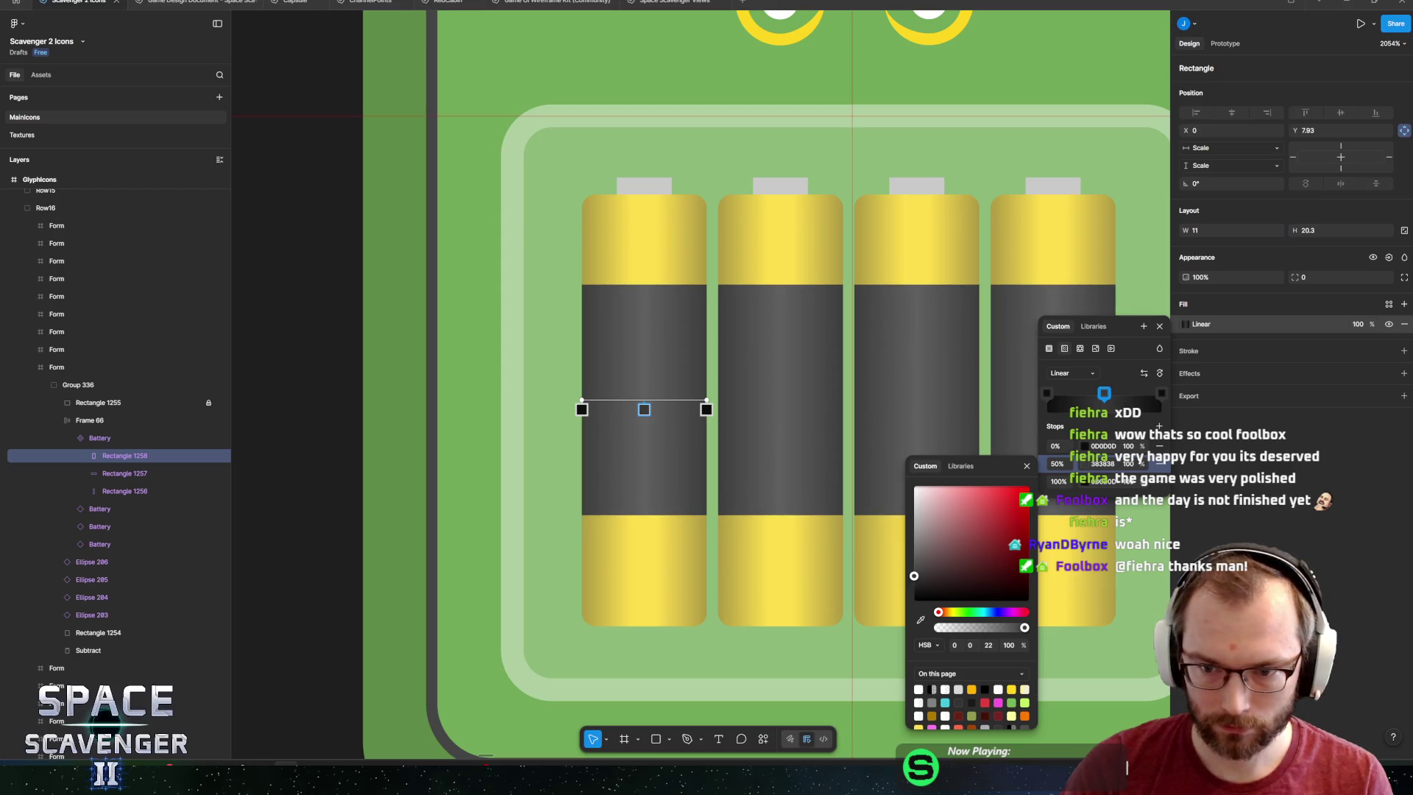
{"action": "left_click", "coordinate": [1157, 348]}
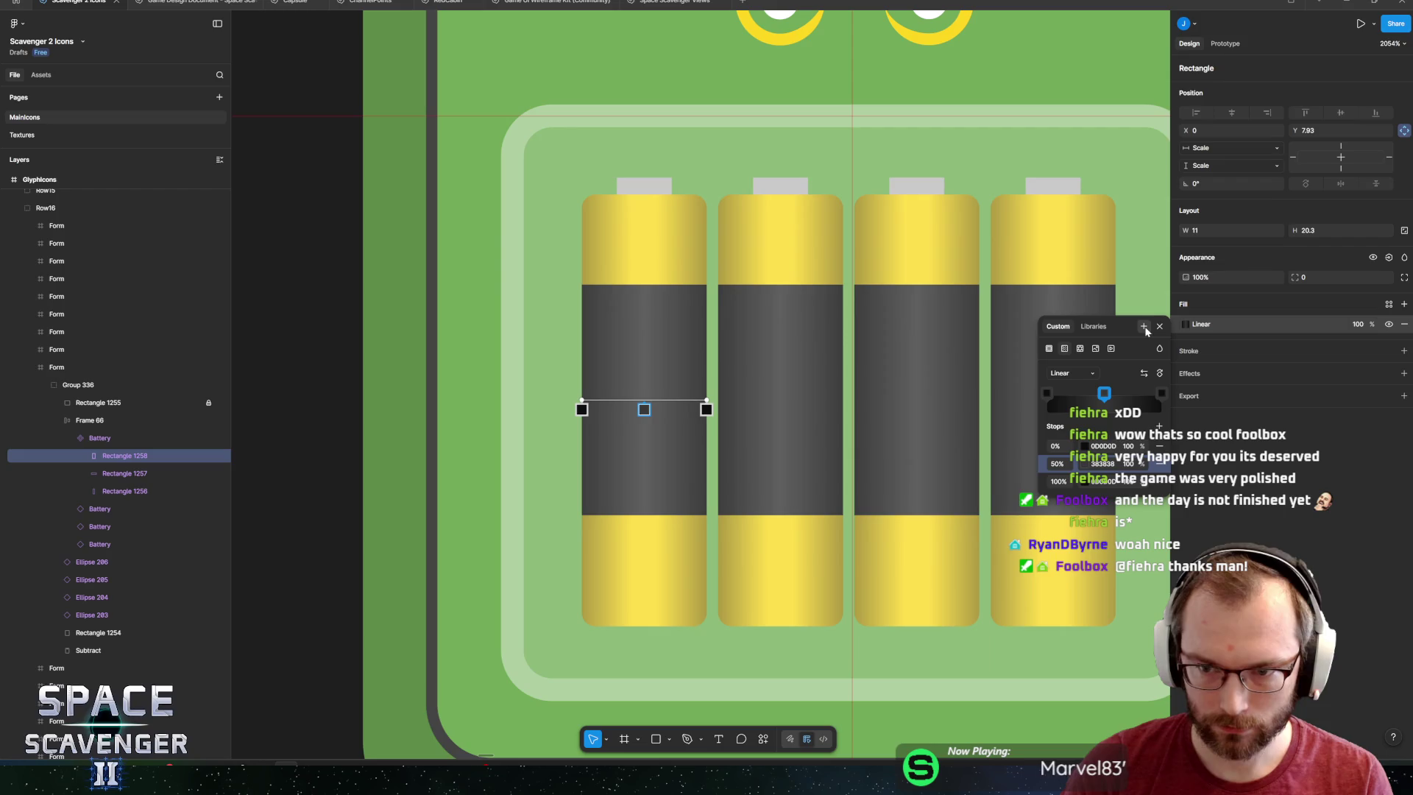
{"action": "key", "text": "Escape"}
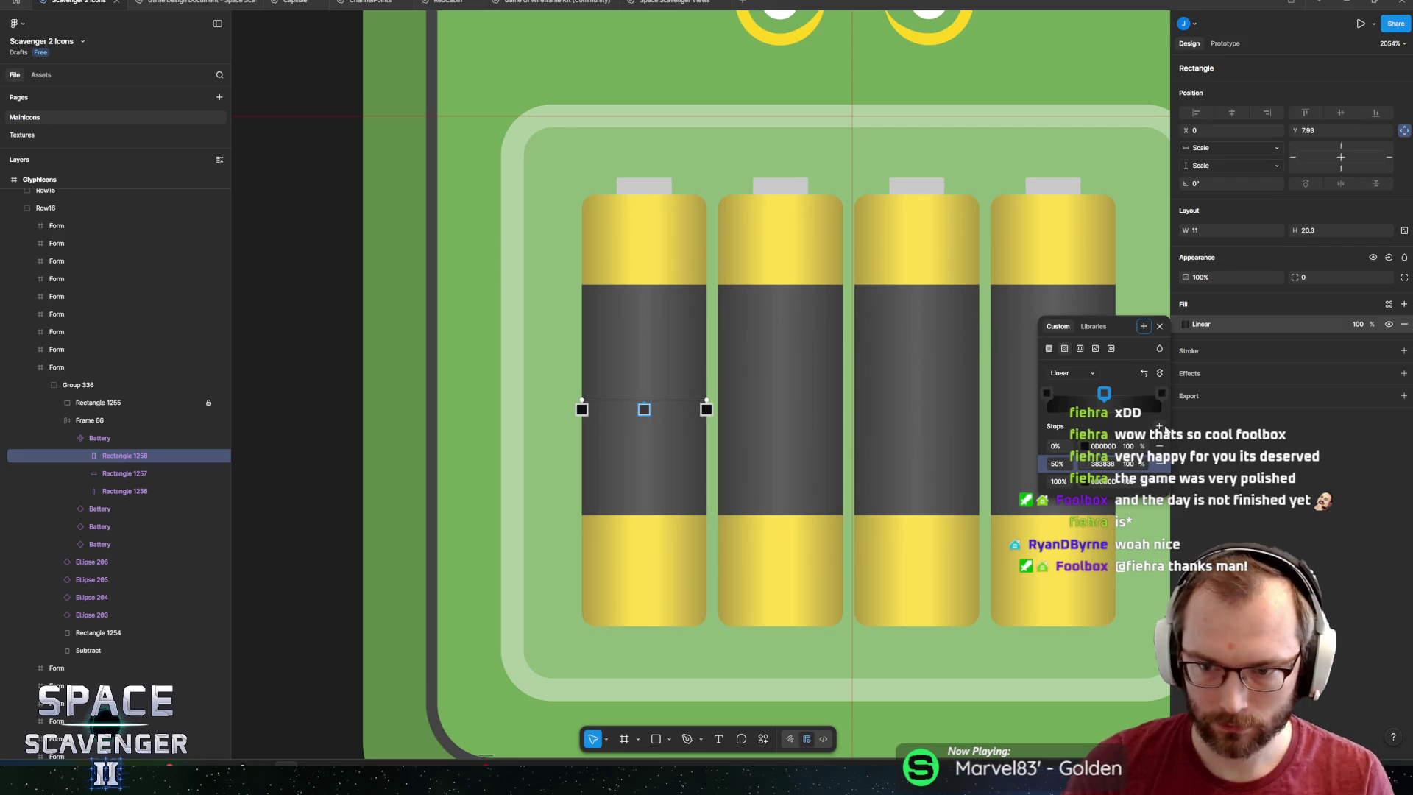
Add another gradient stop to the band and position it at 60%.
{"action": "left_click", "coordinate": [1159, 426]}
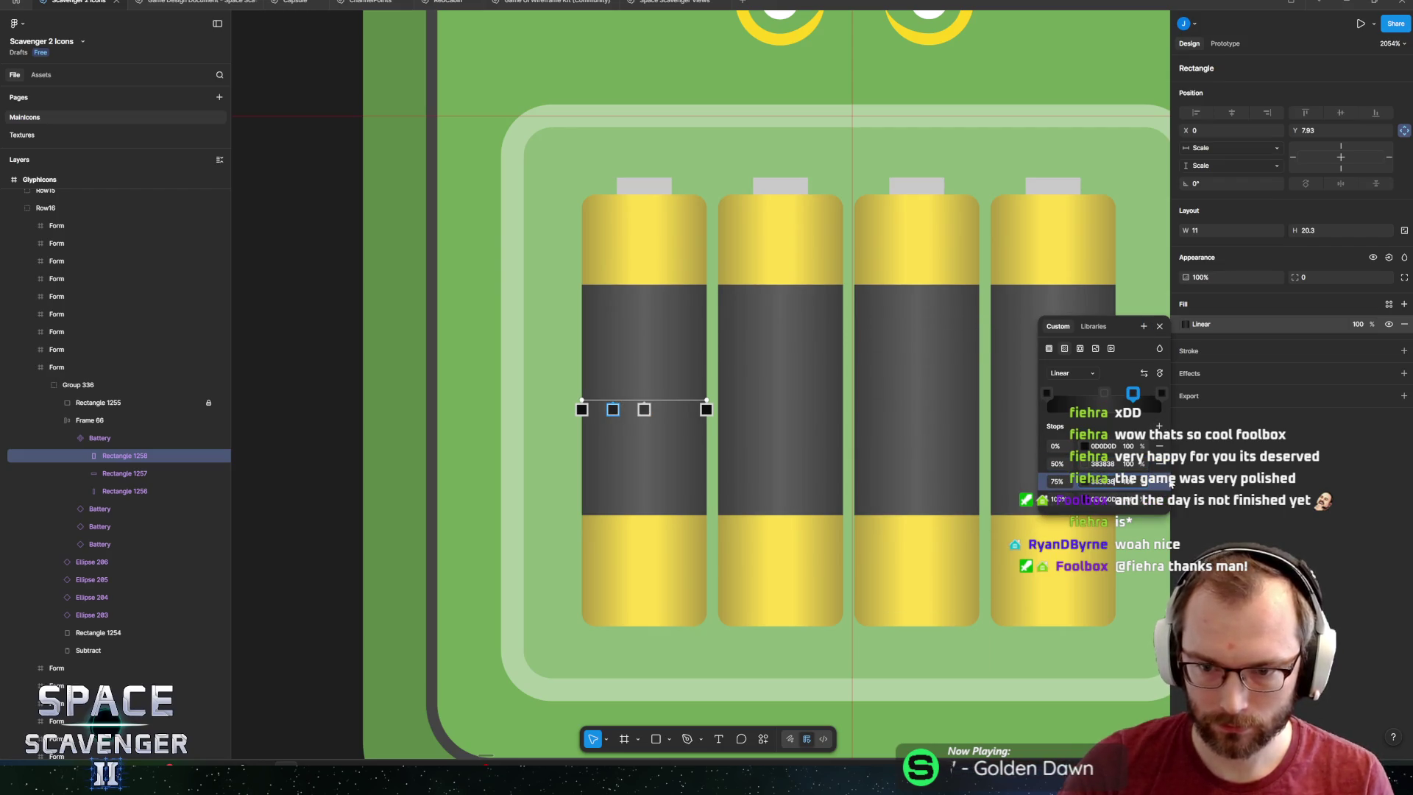
{"action": "left_click", "coordinate": [1055, 481]}
{"action": "type", "text": "60"}
{"action": "key", "text": "Return"}
{"action": "key", "text": "Return"}
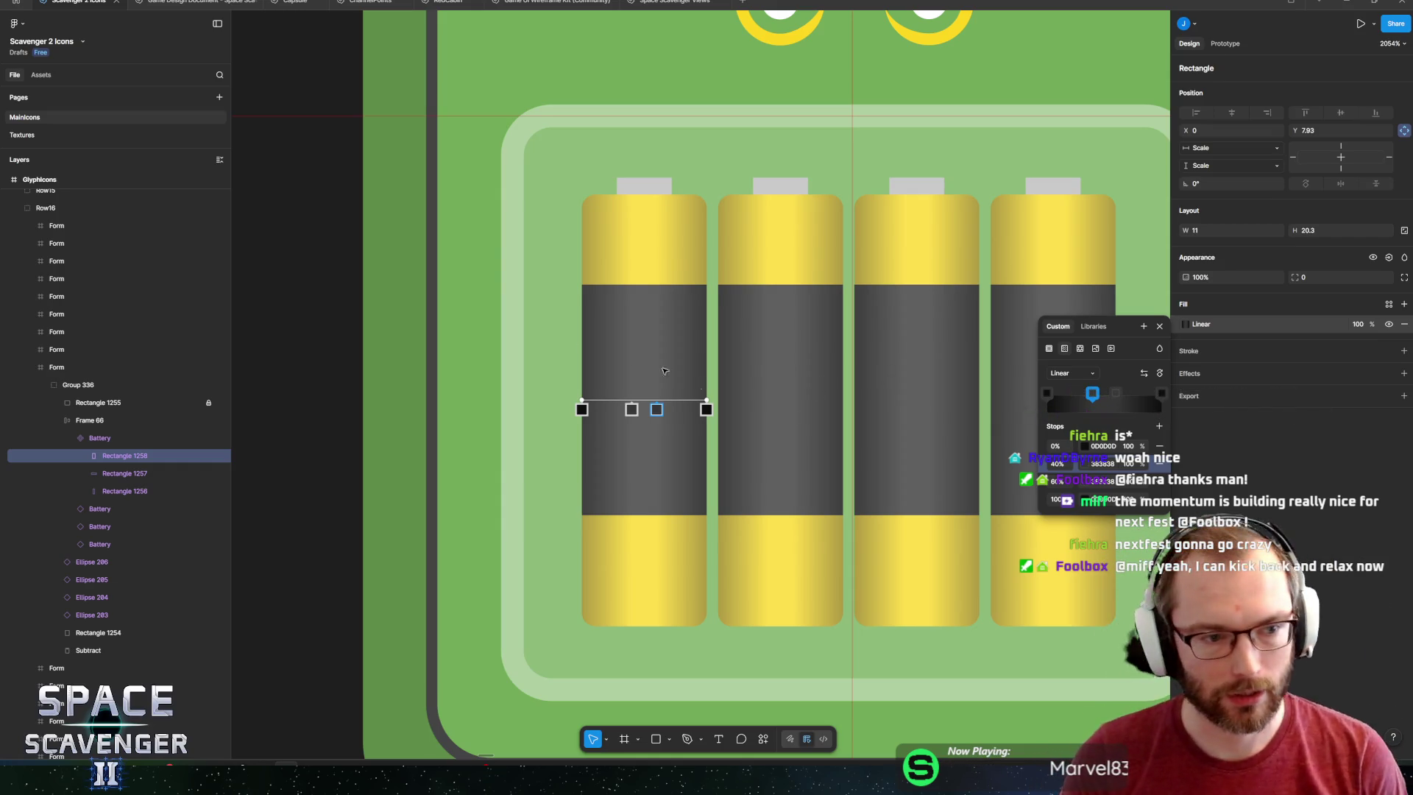
{"action": "key", "text": "Escape"}
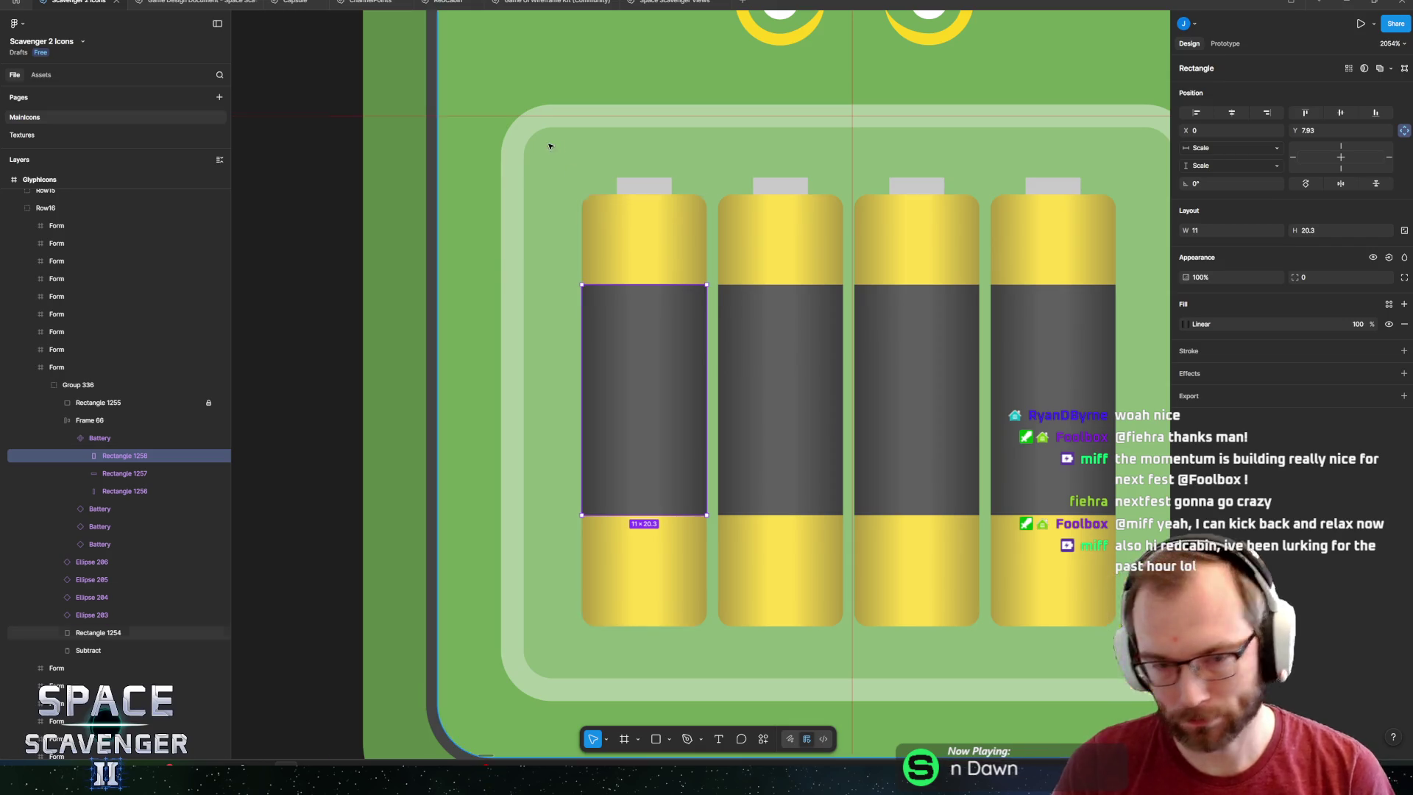
Give the grey cap's top two vertices a corner radius of 1, leaving the bottom square.
{"action": "scroll", "coordinate": [545, 142], "scroll_direction": "up", "scroll_amount": 3}
{"action": "left_click", "coordinate": [732, 207]}
{"action": "scroll", "coordinate": [647, 287], "scroll_direction": "up", "scroll_amount": 5}
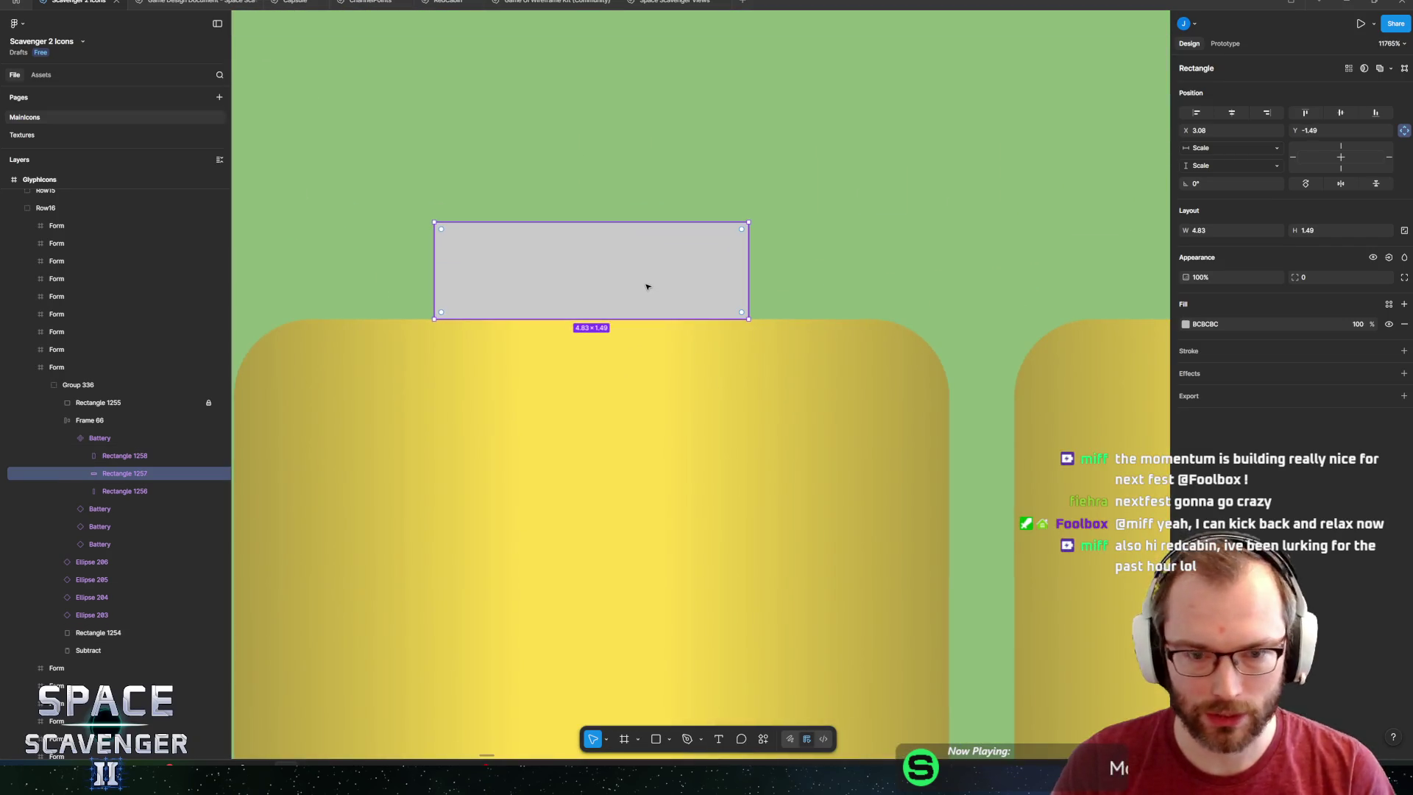
{"action": "double_click", "coordinate": [633, 279]}
{"action": "left_click_drag", "start_coordinate": [350, 184], "coordinate": [788, 248]}
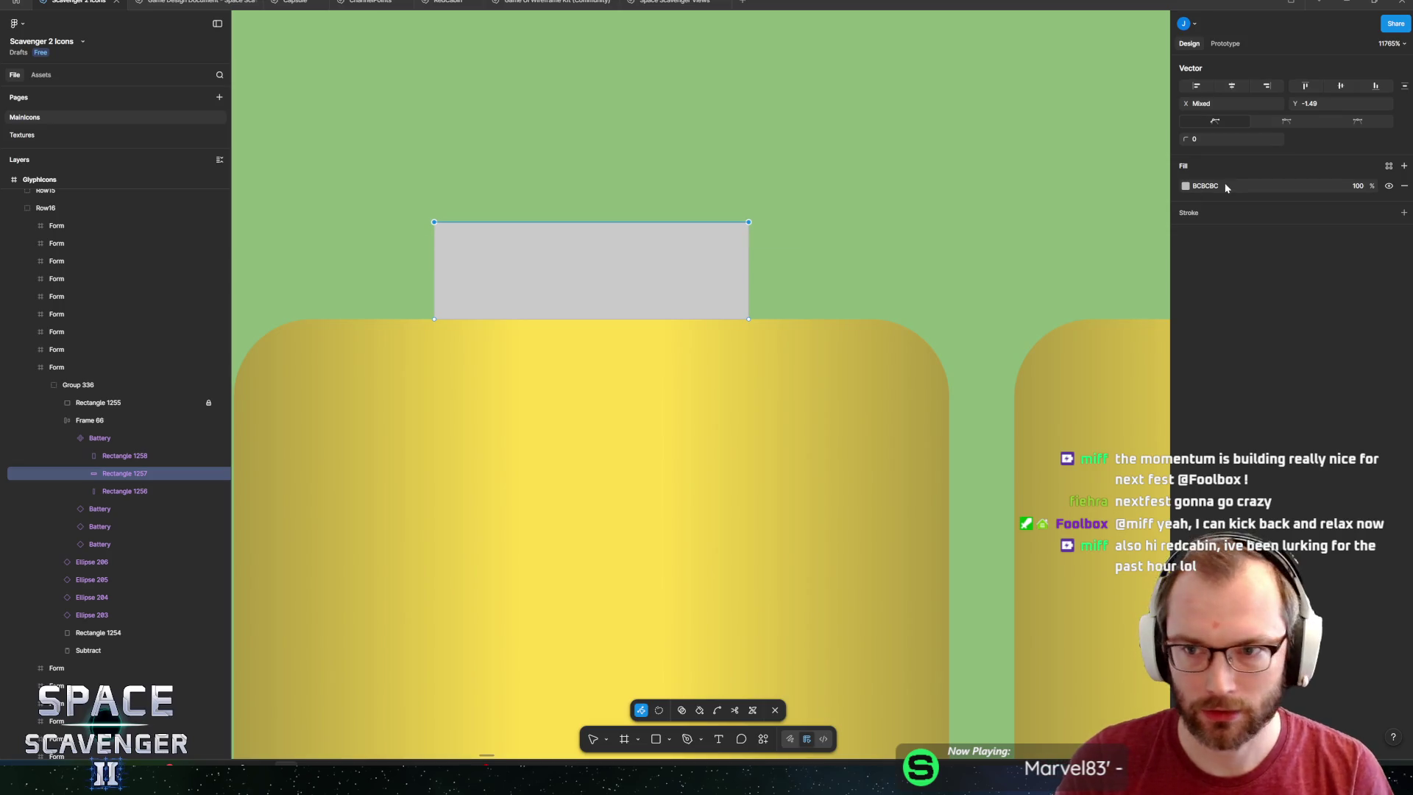
{"action": "type", "text": "1"}
{"action": "key", "text": "Return"}
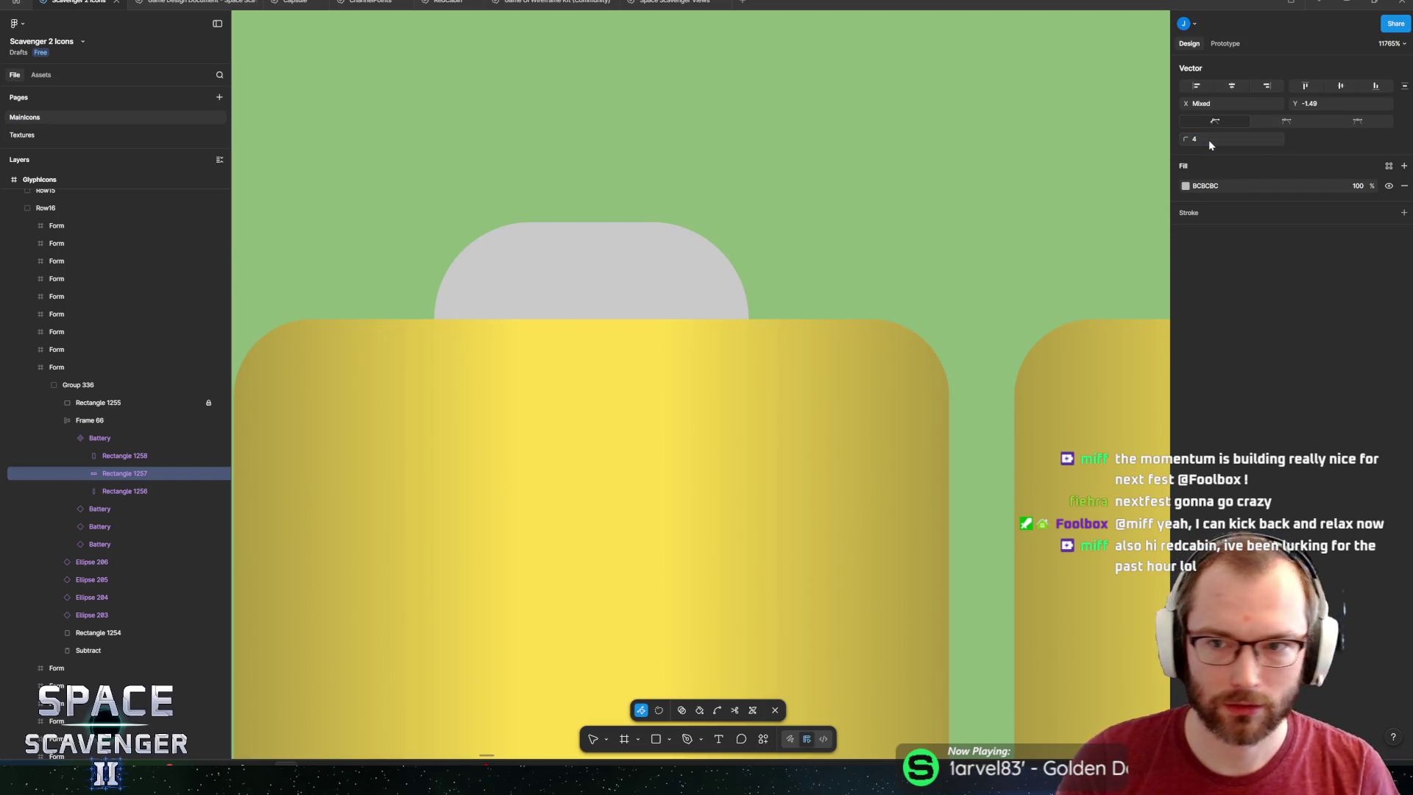
{"action": "left_click", "coordinate": [1103, 125]}
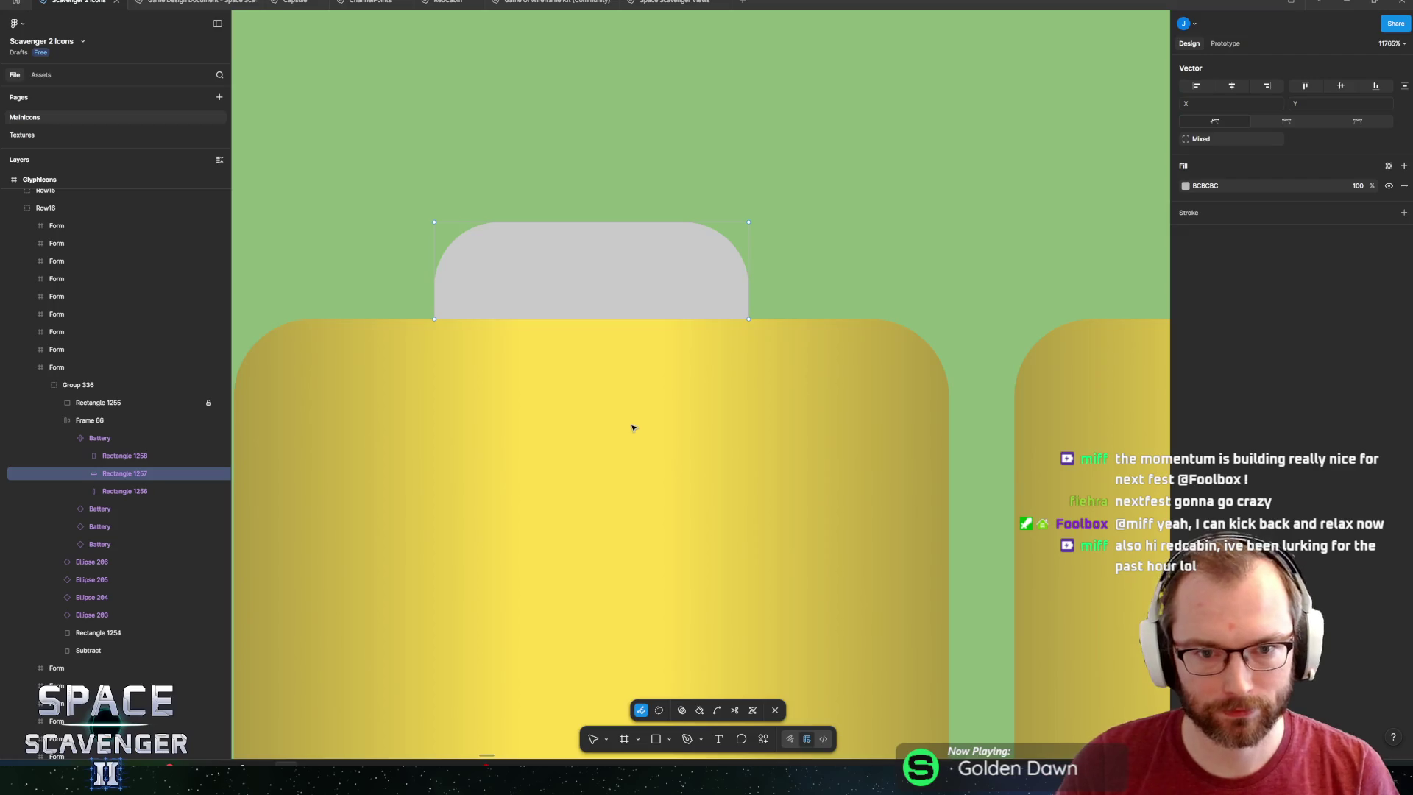
{"action": "key", "text": "Escape"}
{"action": "scroll", "coordinate": [618, 375], "scroll_direction": "down", "scroll_amount": 10}
{"action": "scroll", "coordinate": [607, 362], "scroll_direction": "down", "scroll_amount": 5}
{"action": "scroll", "coordinate": [600, 331], "scroll_direction": "up", "scroll_amount": 5}
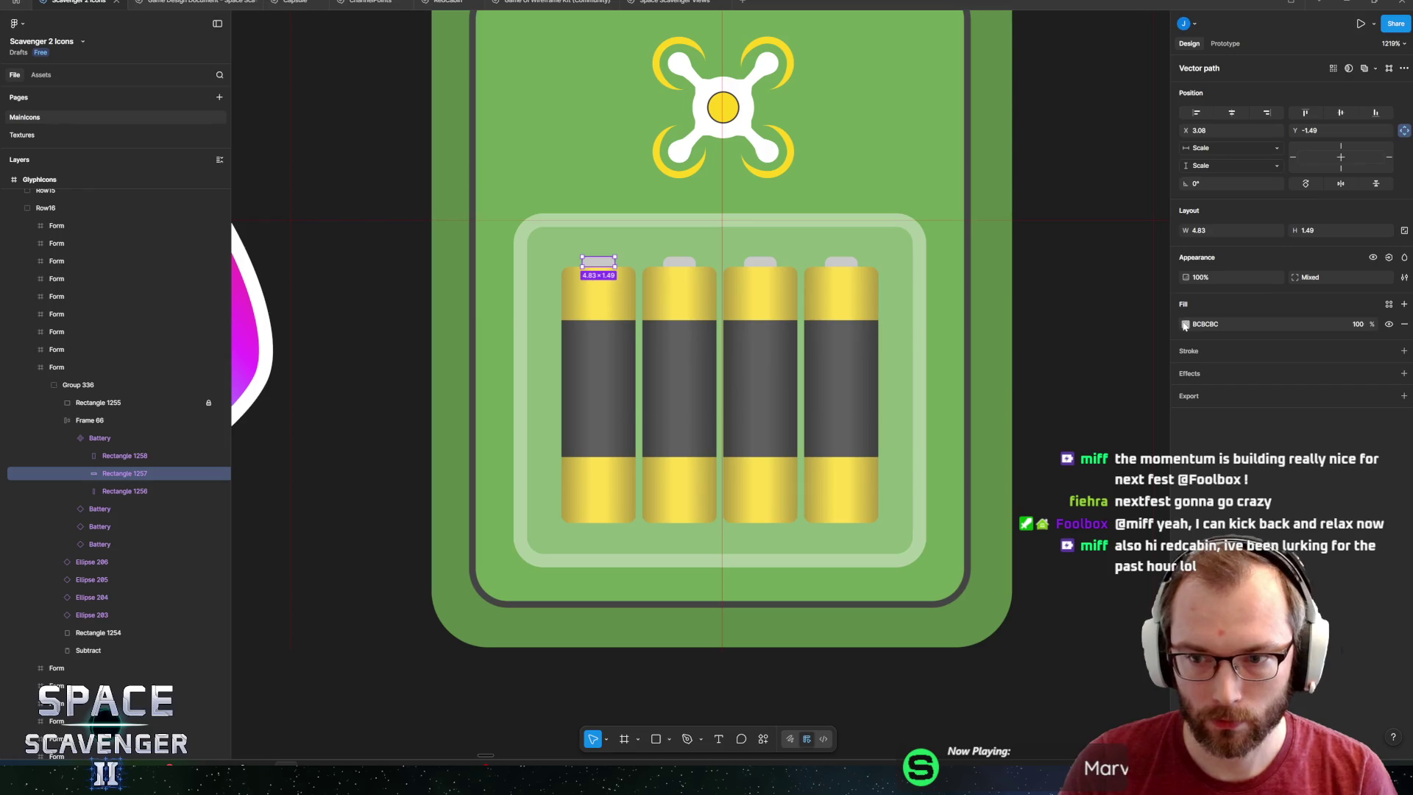
Change the cap fill to 676767 and add an inner shadow effect.
{"action": "left_click", "coordinate": [1185, 325]}
{"action": "mouse_move", "coordinate": [1048, 397]}
{"action": "left_mouse_down"}
{"action": "mouse_move", "coordinate": [925, 318]}
{"action": "mouse_move", "coordinate": [810, 508]}
{"action": "mouse_move", "coordinate": [793, 447]}
{"action": "left_mouse_up"}
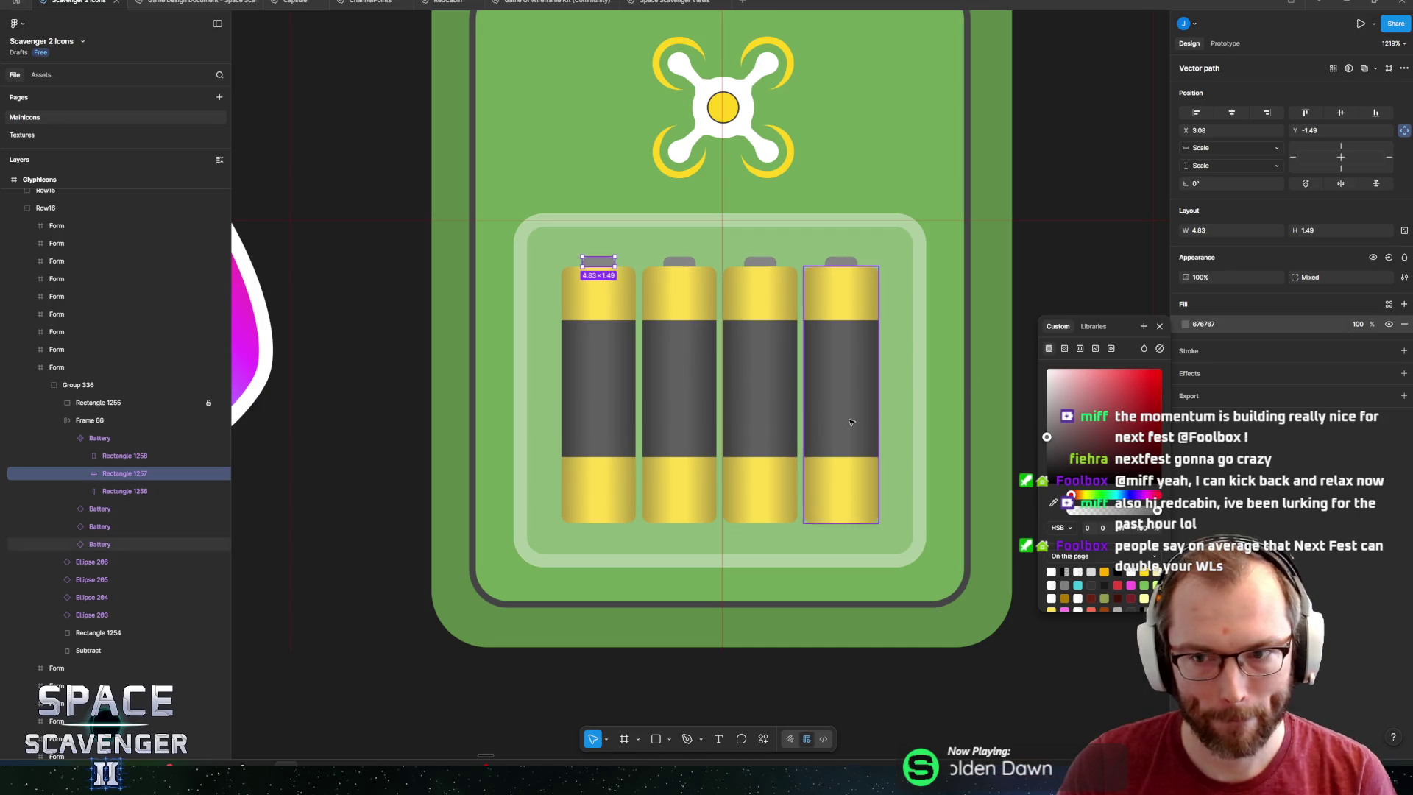
{"action": "left_click", "coordinate": [1185, 325]}
{"action": "left_click", "coordinate": [1186, 328]}
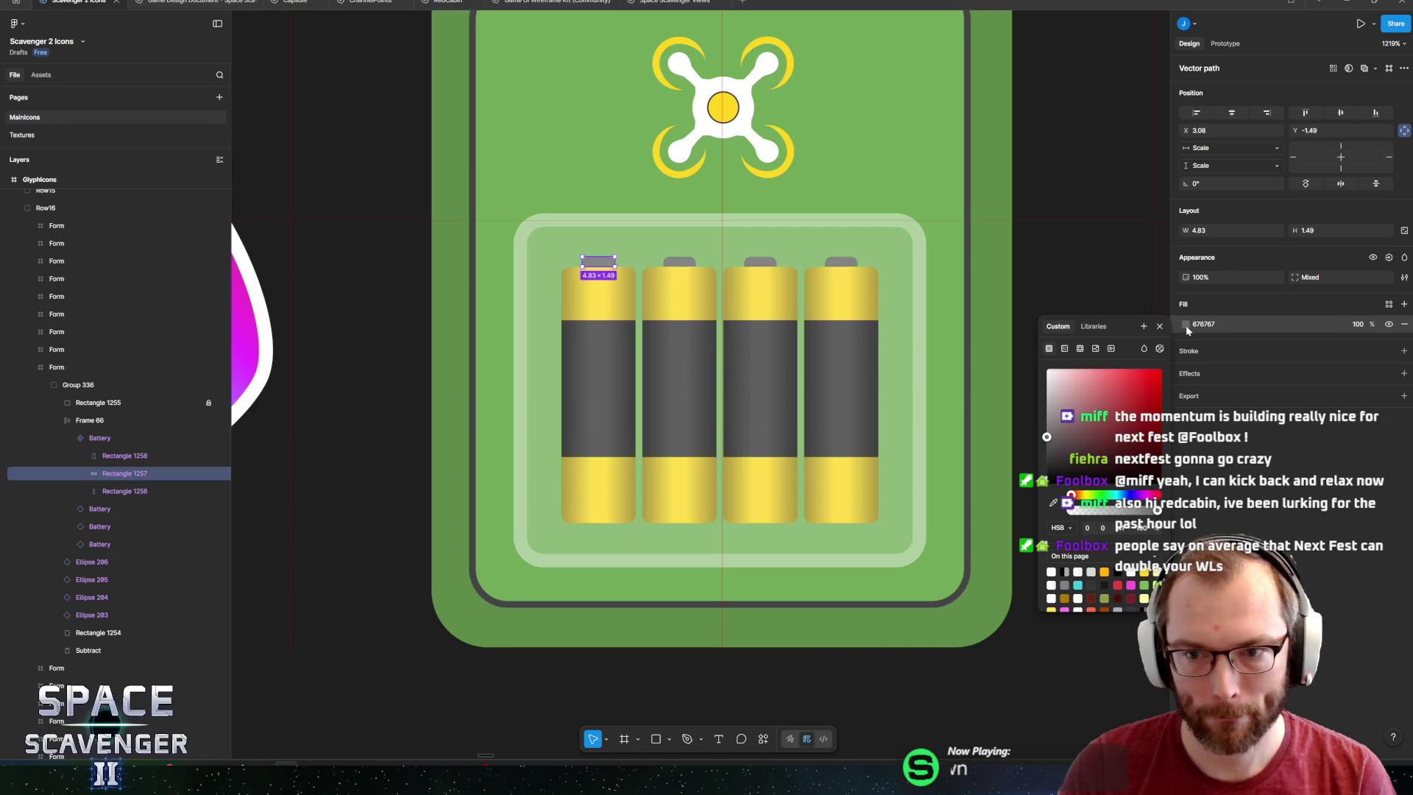
{"action": "left_click", "coordinate": [1404, 373]}
{"action": "left_click", "coordinate": [1213, 398]}
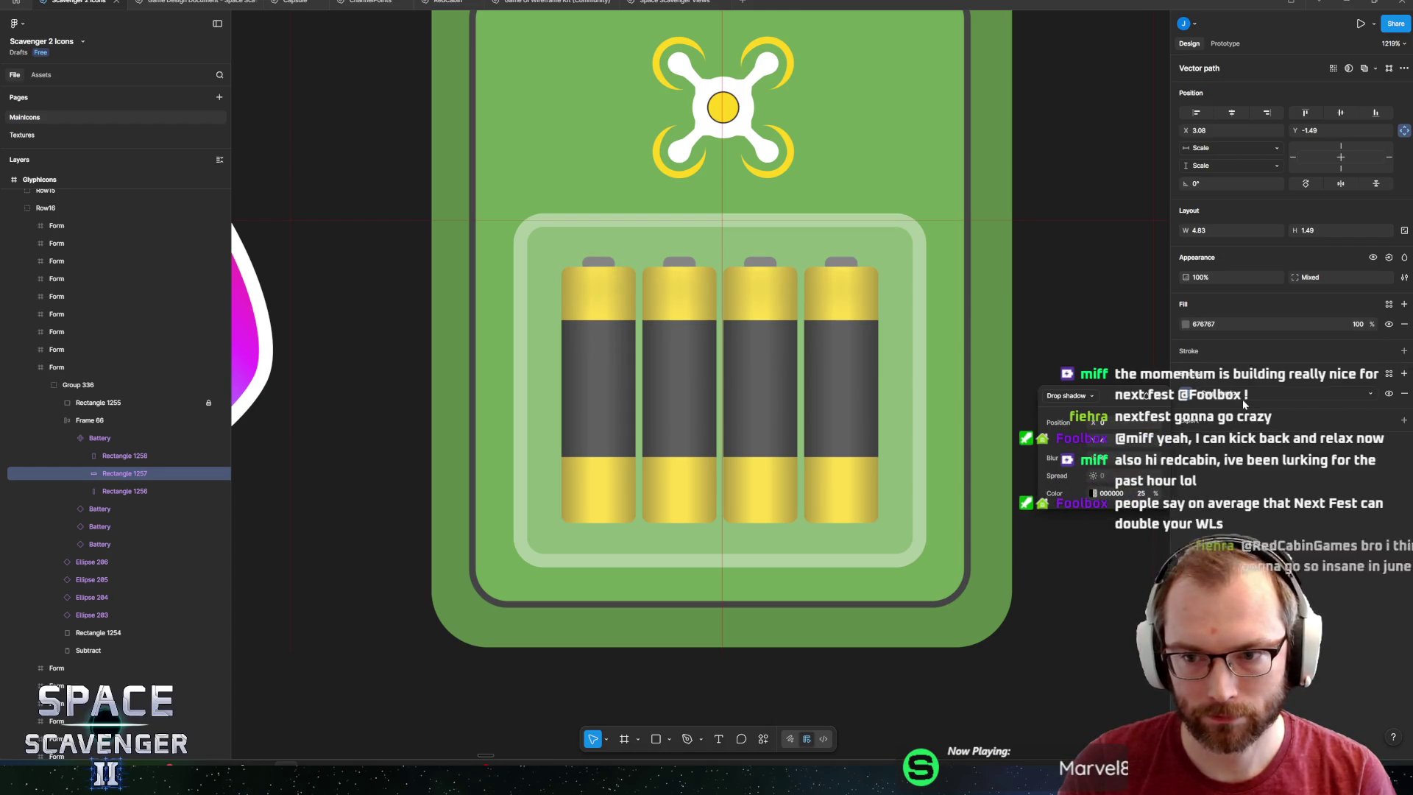
{"action": "left_click", "coordinate": [1213, 397]}
{"action": "left_click", "coordinate": [1186, 403]}
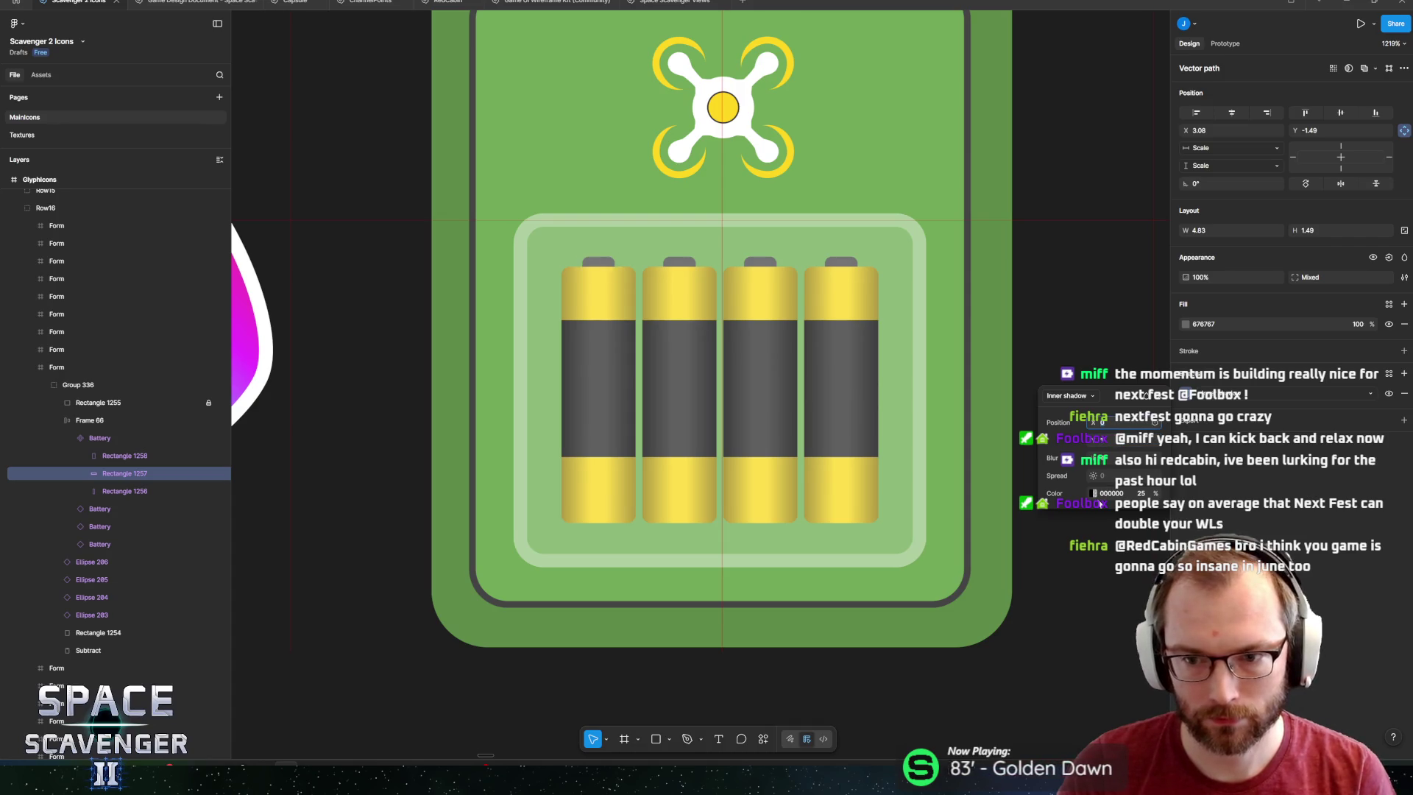
Make the inner shadow white with blur 0 and 100% opacity.
{"action": "left_click", "coordinate": [1094, 493]}
{"action": "left_click_drag", "start_coordinate": [955, 523], "coordinate": [914, 506]}
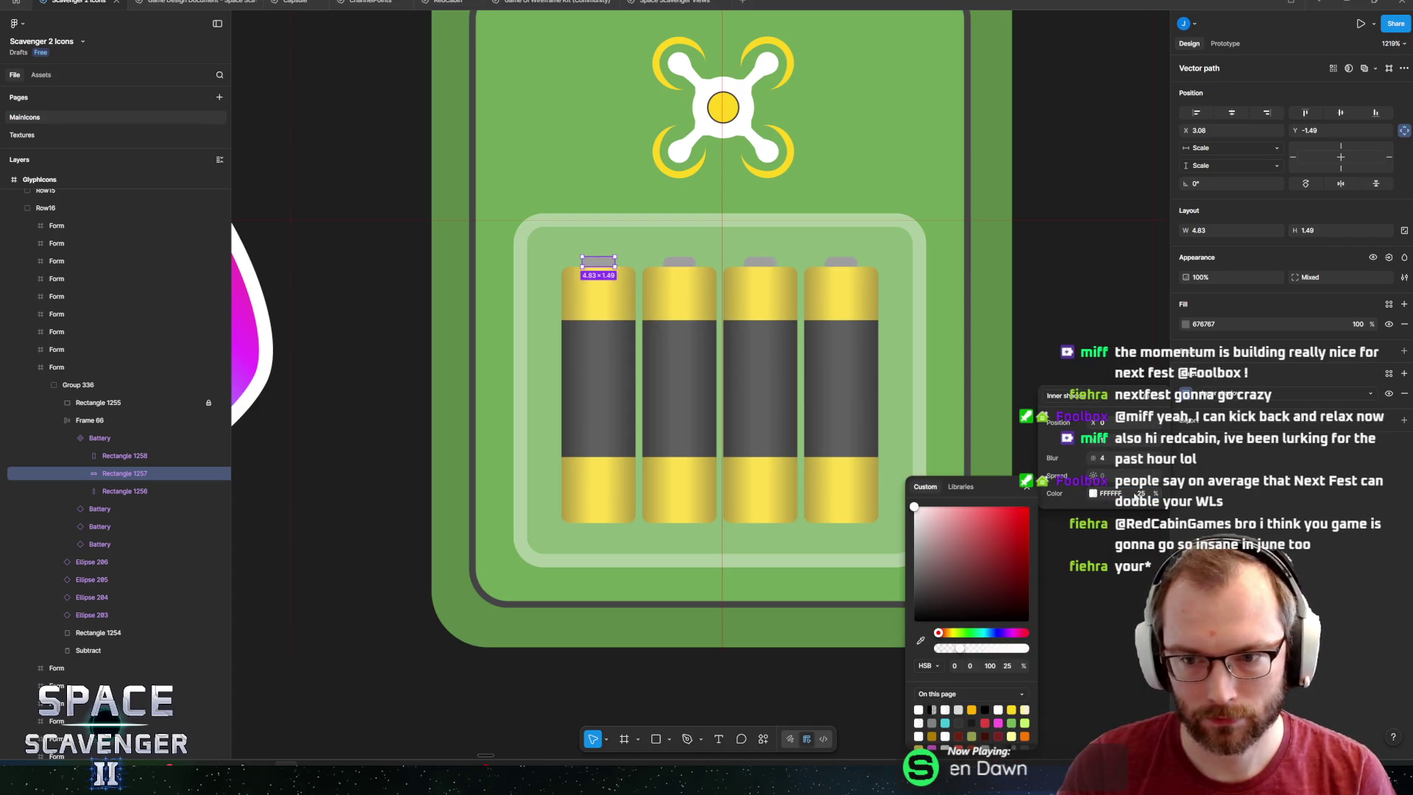
{"action": "left_click", "coordinate": [1106, 458]}
{"action": "type", "text": "0"}
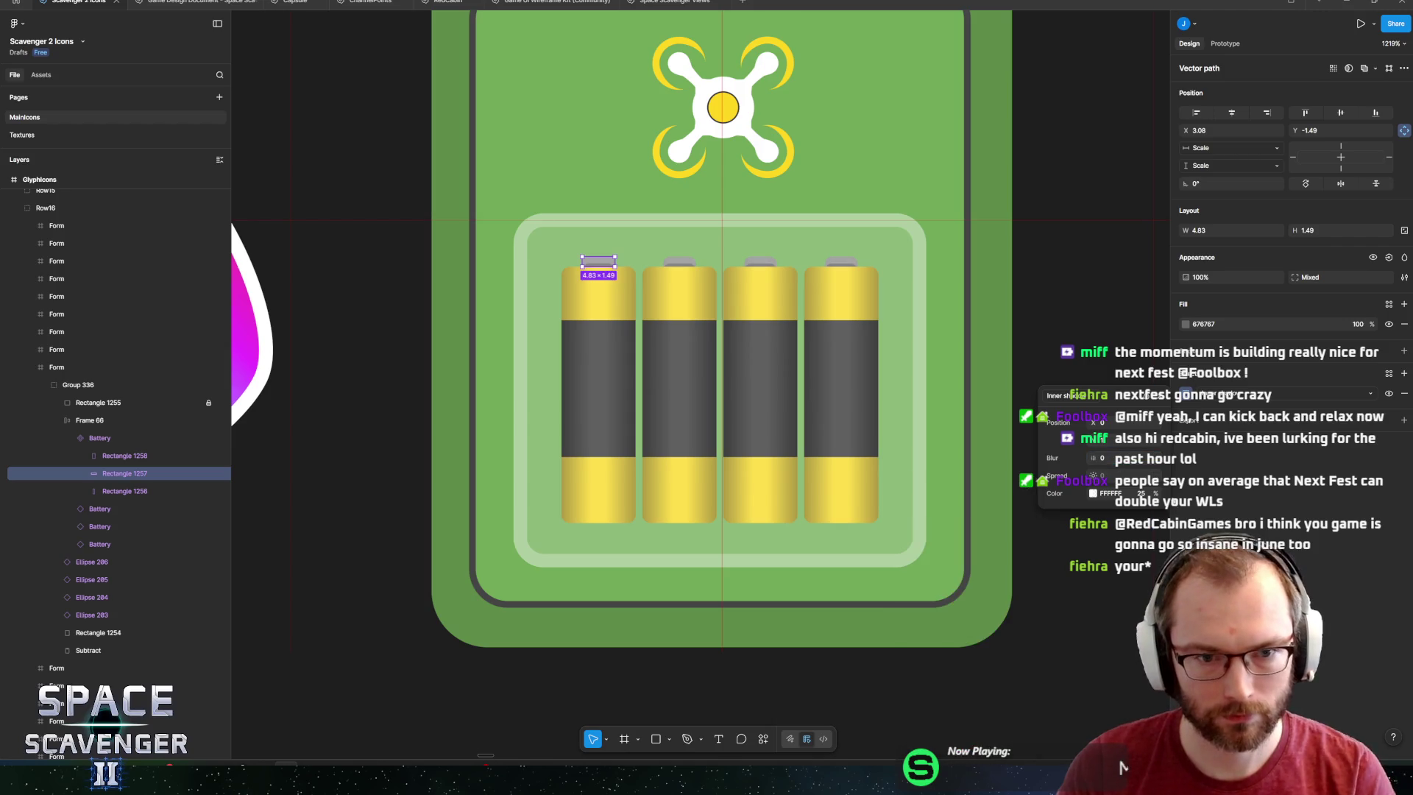
{"action": "left_click", "coordinate": [1142, 493]}
{"action": "type", "text": "100"}
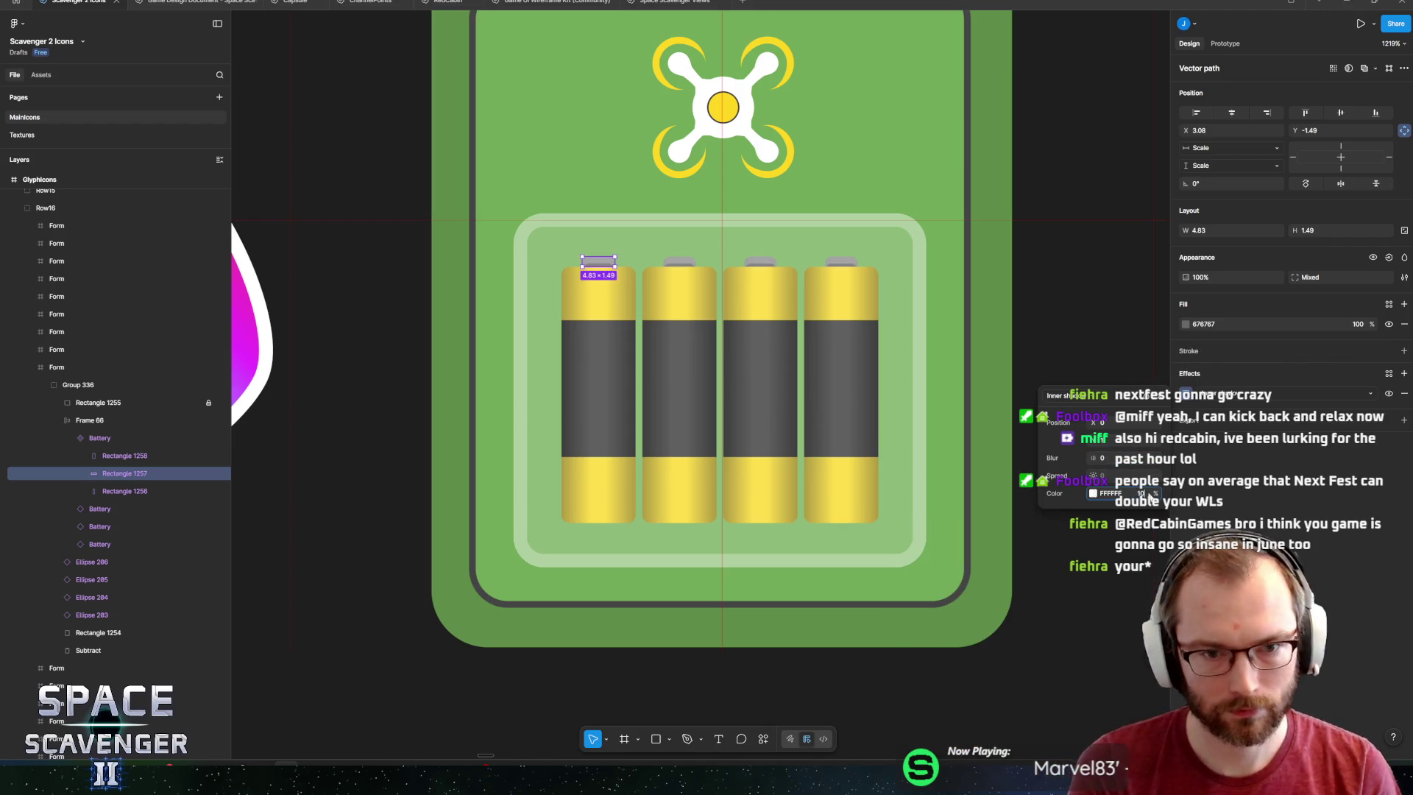
{"action": "key", "text": "Return"}
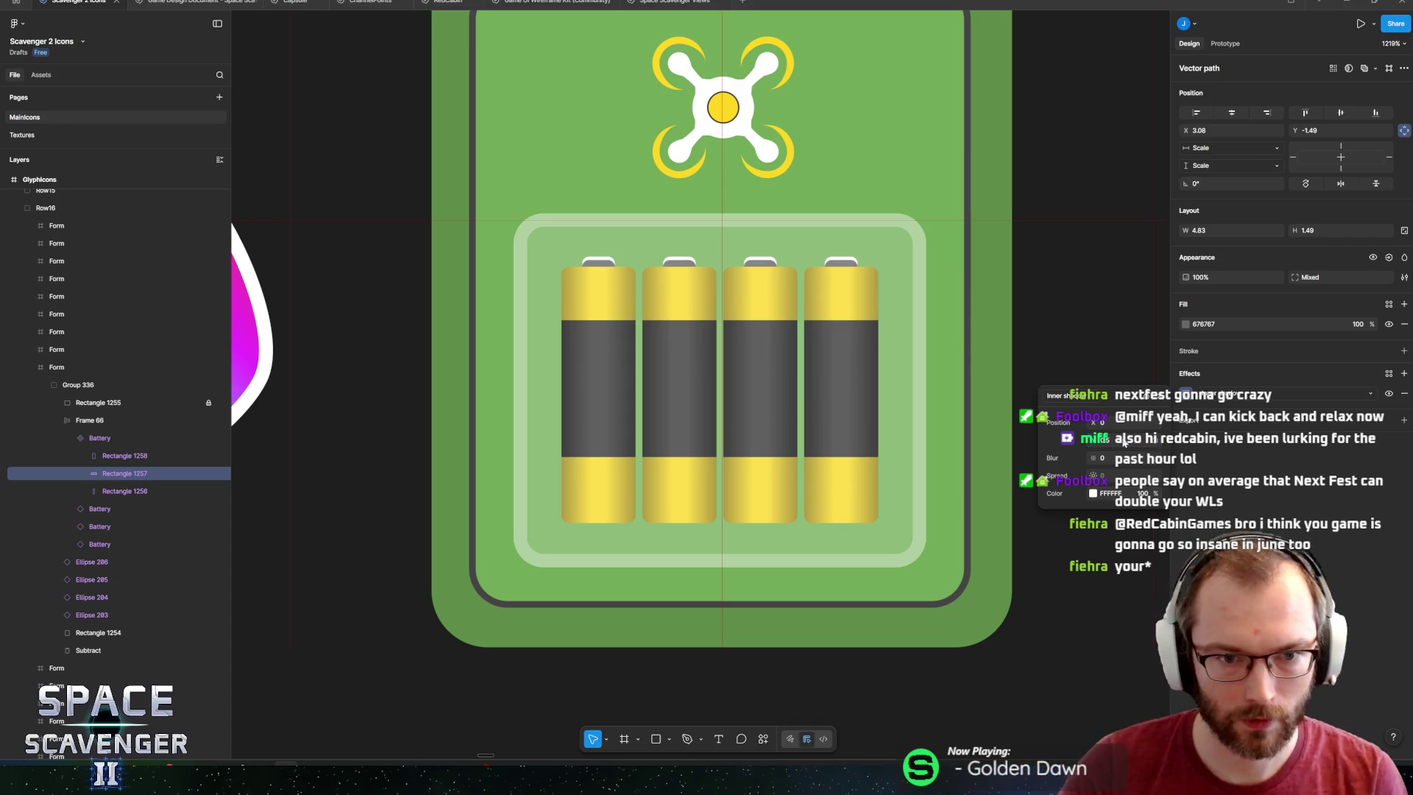
{"action": "left_click", "coordinate": [1255, 503]}
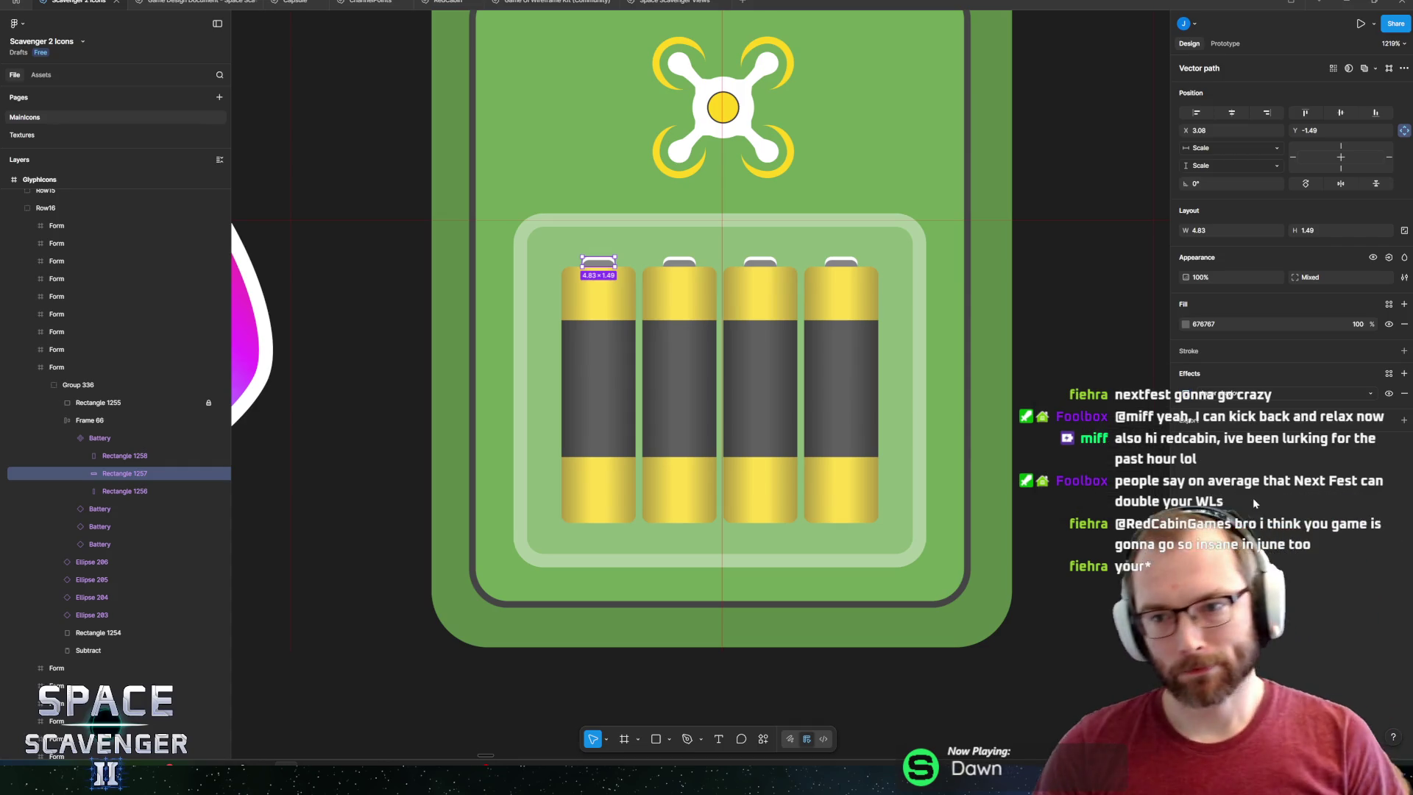
{"action": "left_click", "coordinate": [1186, 393]}
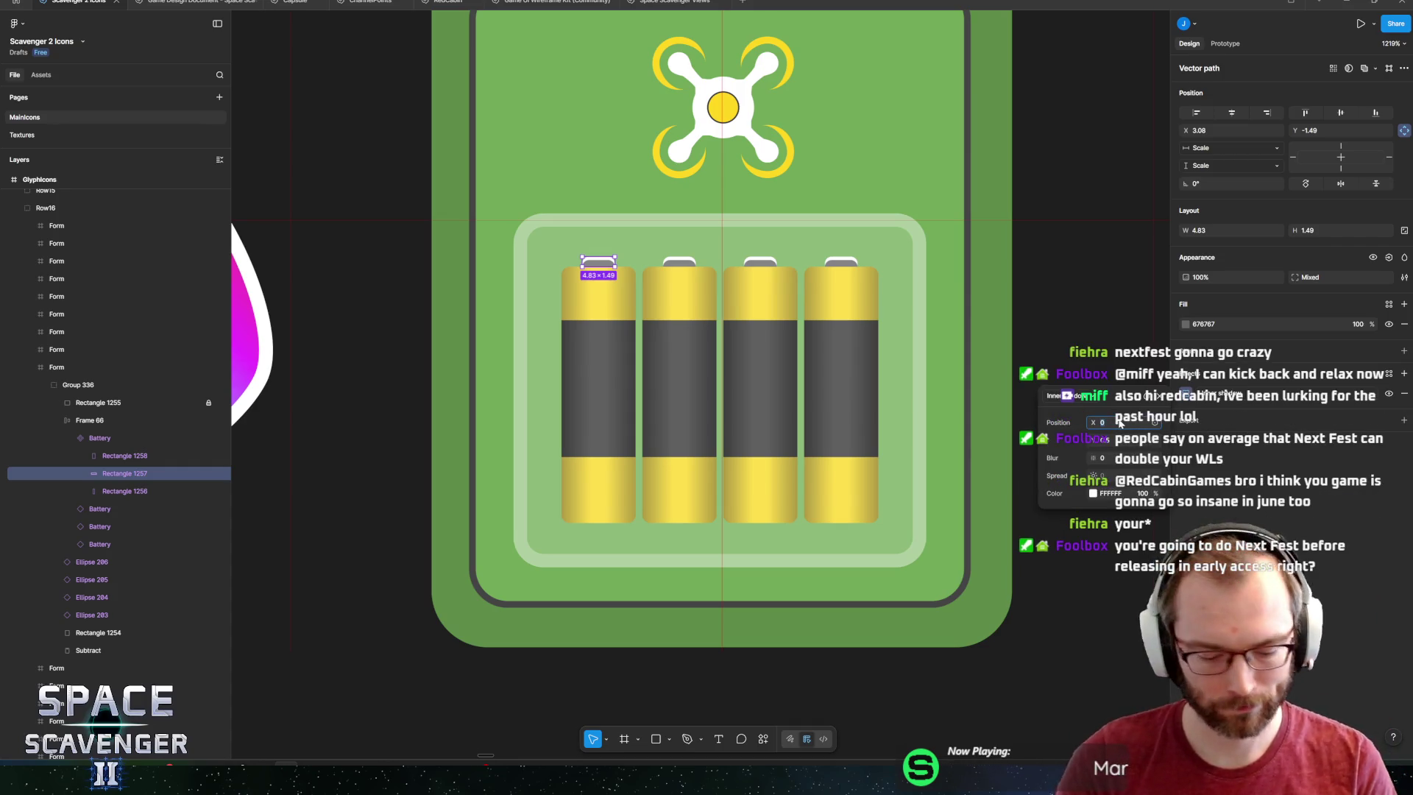
{"action": "left_click", "coordinate": [1216, 475]}
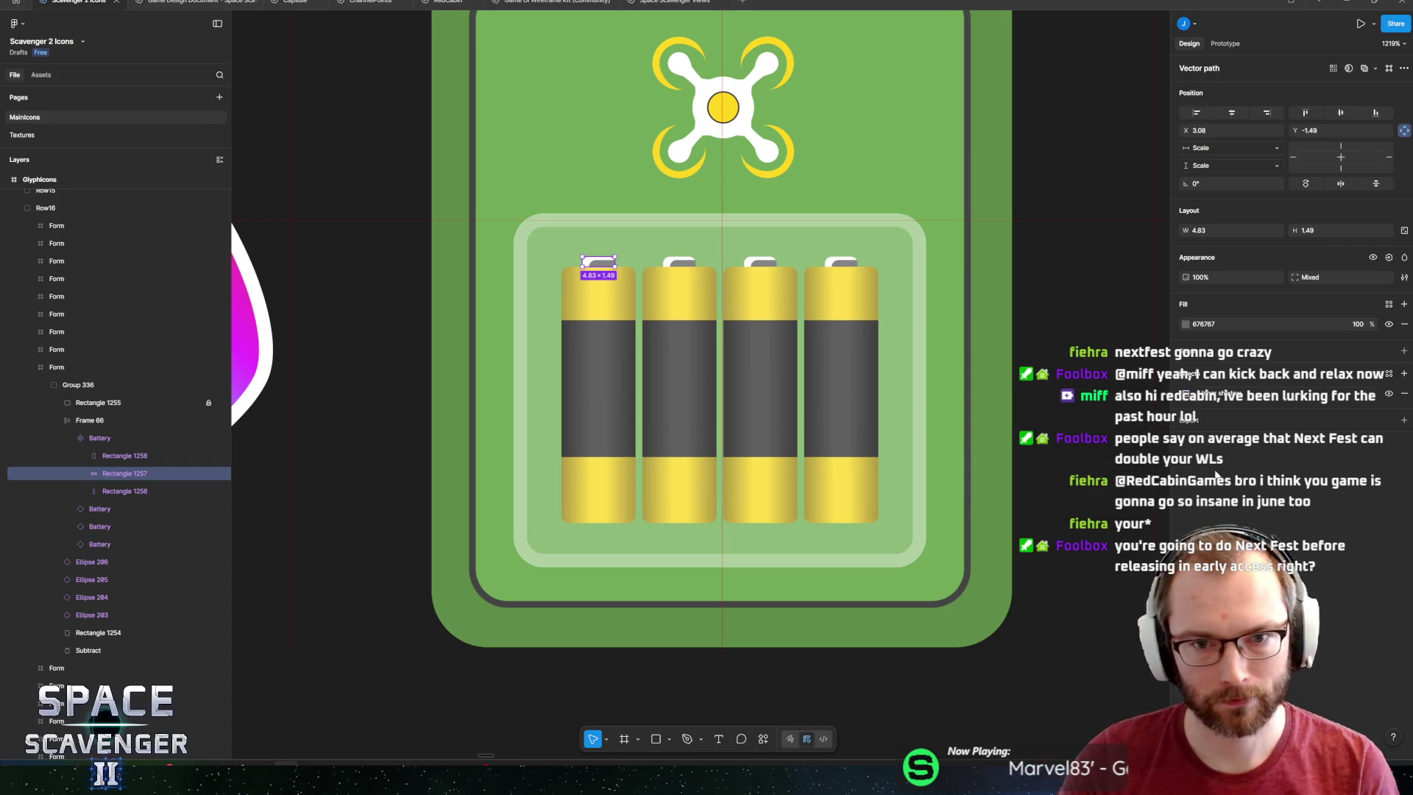
{"action": "scroll", "coordinate": [809, 368], "scroll_direction": "down", "scroll_amount": 5}
{"action": "left_click", "coordinate": [826, 479]}
{"action": "scroll", "coordinate": [809, 364], "scroll_direction": "up", "scroll_amount": 3}
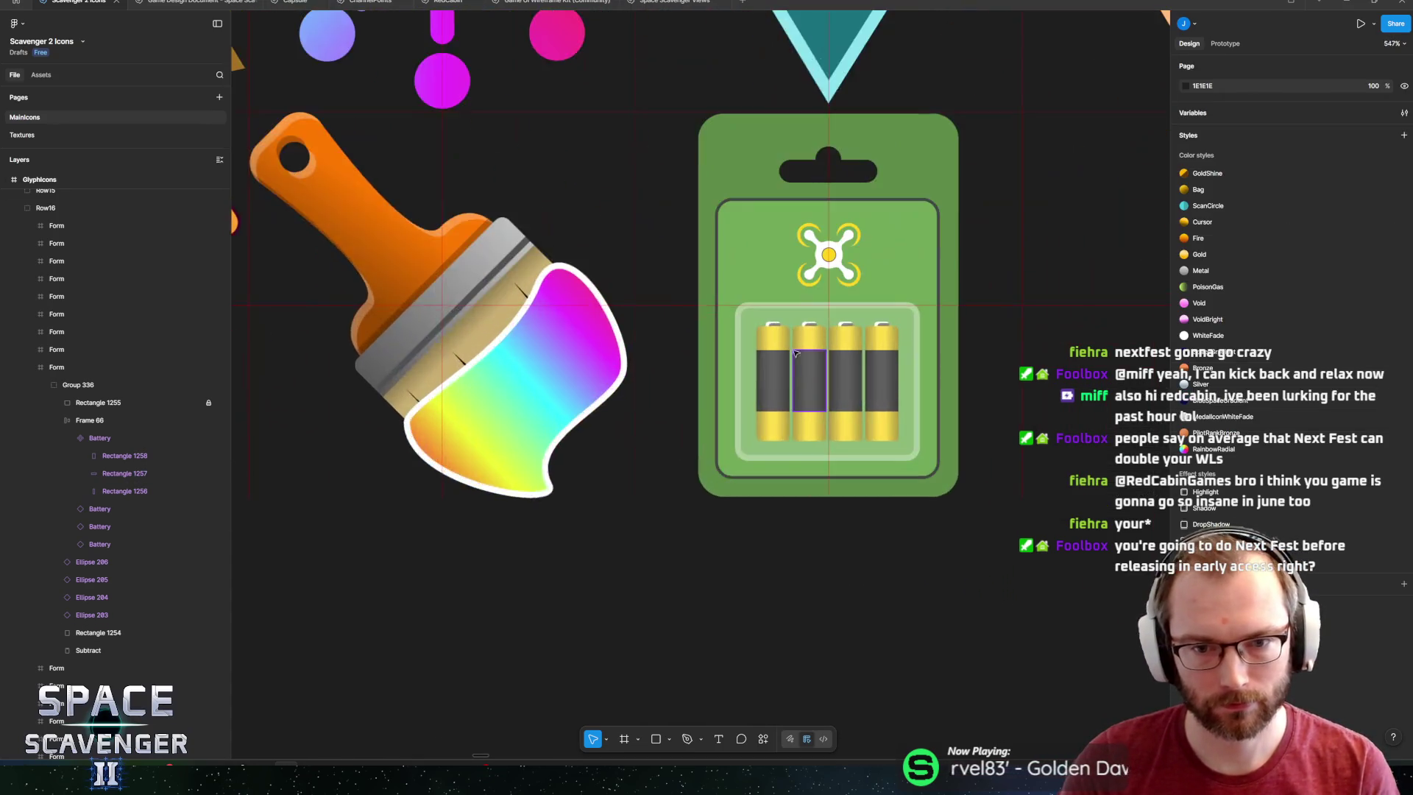
{"action": "scroll", "coordinate": [795, 366], "scroll_direction": "up", "scroll_amount": 2}
{"action": "scroll", "coordinate": [922, 409], "scroll_direction": "down", "scroll_amount": 5}
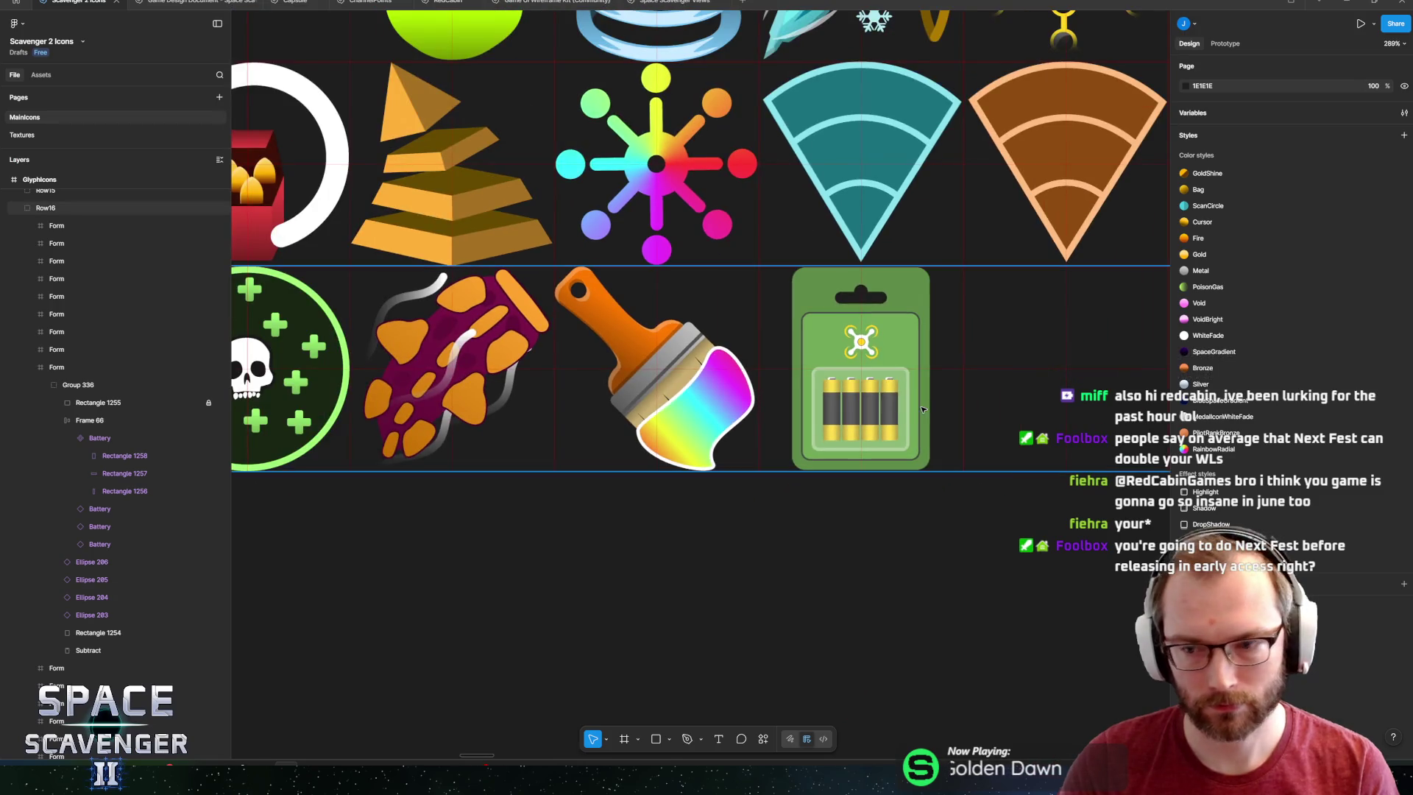
{"action": "scroll", "coordinate": [847, 375], "scroll_direction": "right", "scroll_amount": 2}
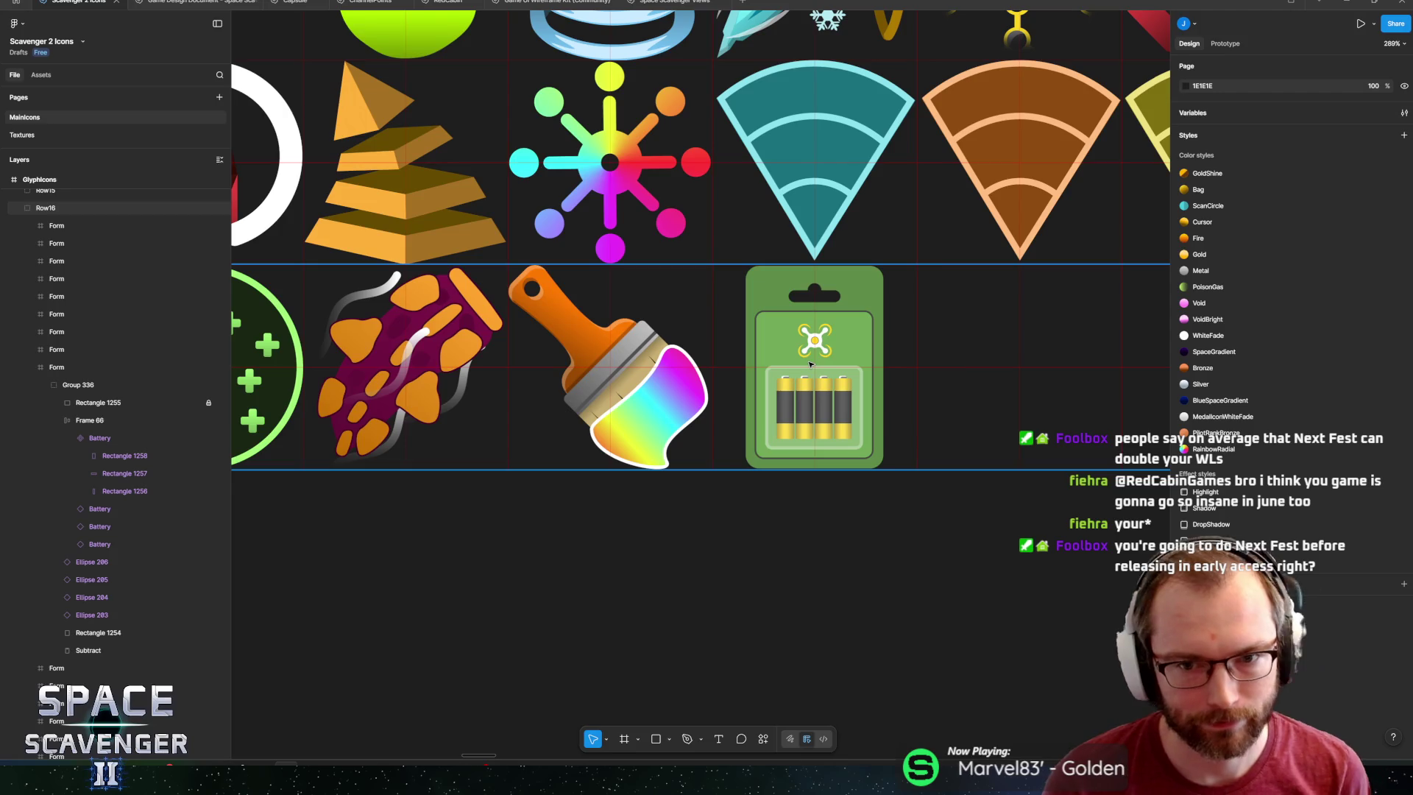
{"action": "left_click", "coordinate": [879, 280]}
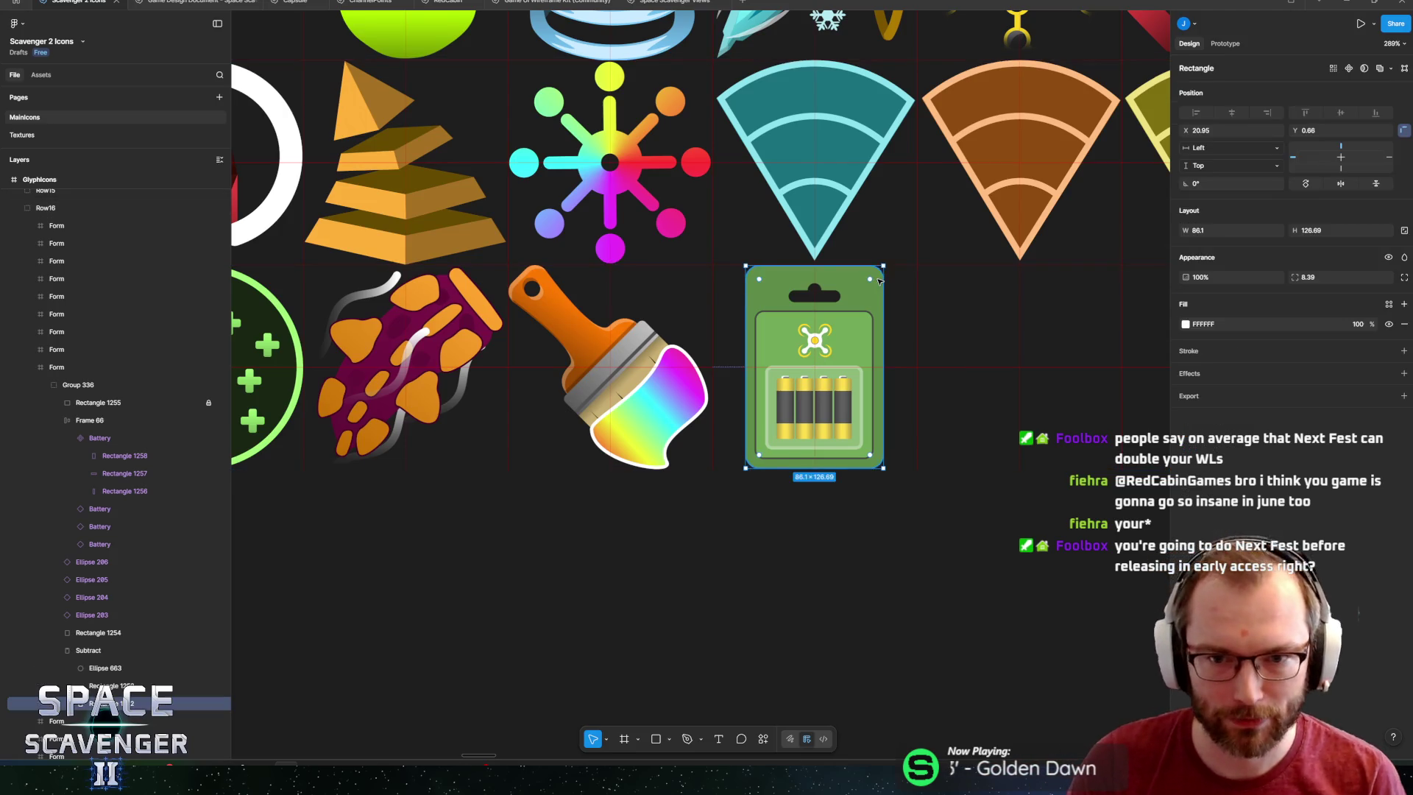
Add a dark grey outline of weight 2 to the card rectangle.
{"action": "scroll", "coordinate": [879, 281], "scroll_direction": "up", "scroll_amount": 5}
{"action": "scroll", "coordinate": [881, 281], "scroll_direction": "down", "scroll_amount": 3}
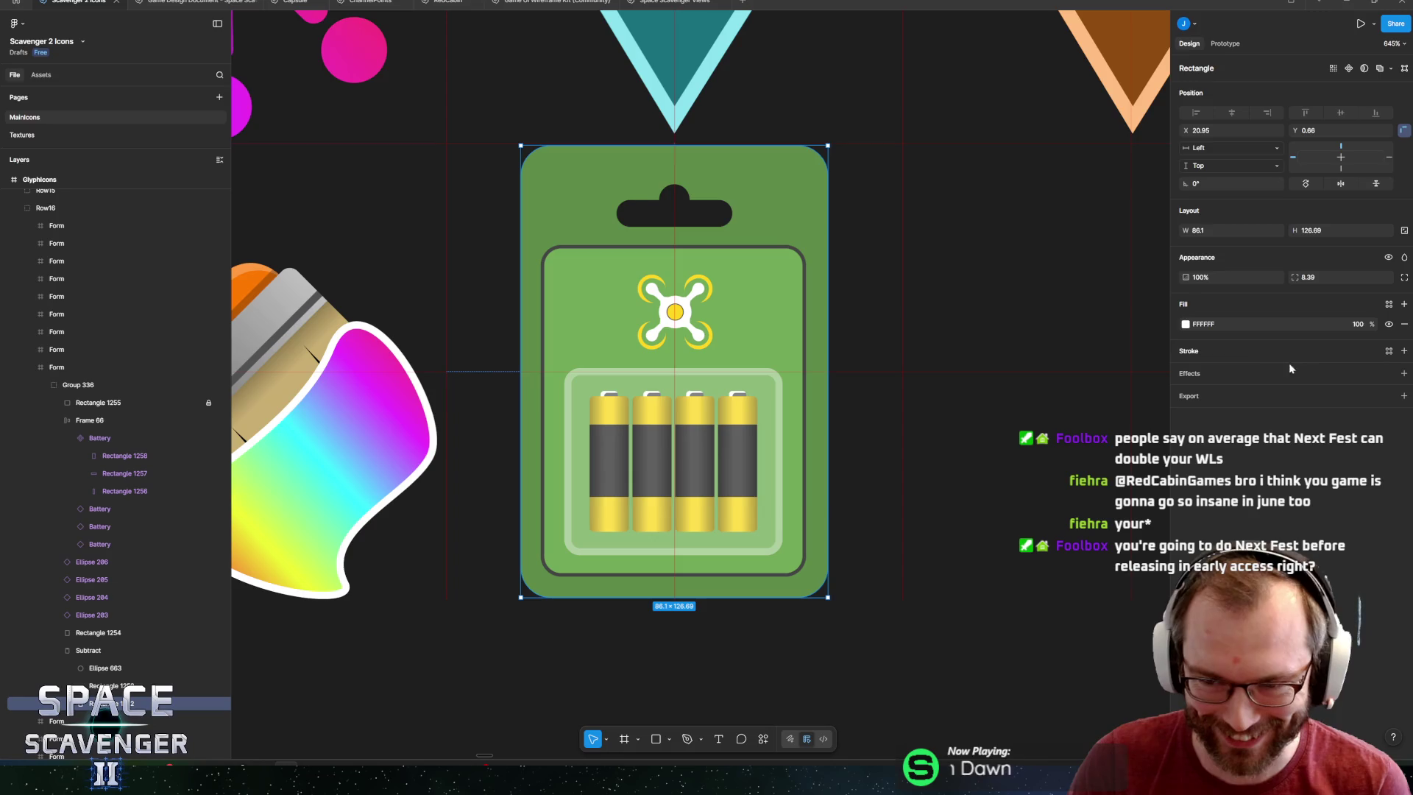
{"action": "left_click", "coordinate": [1403, 351]}
{"action": "left_click", "coordinate": [1186, 371]}
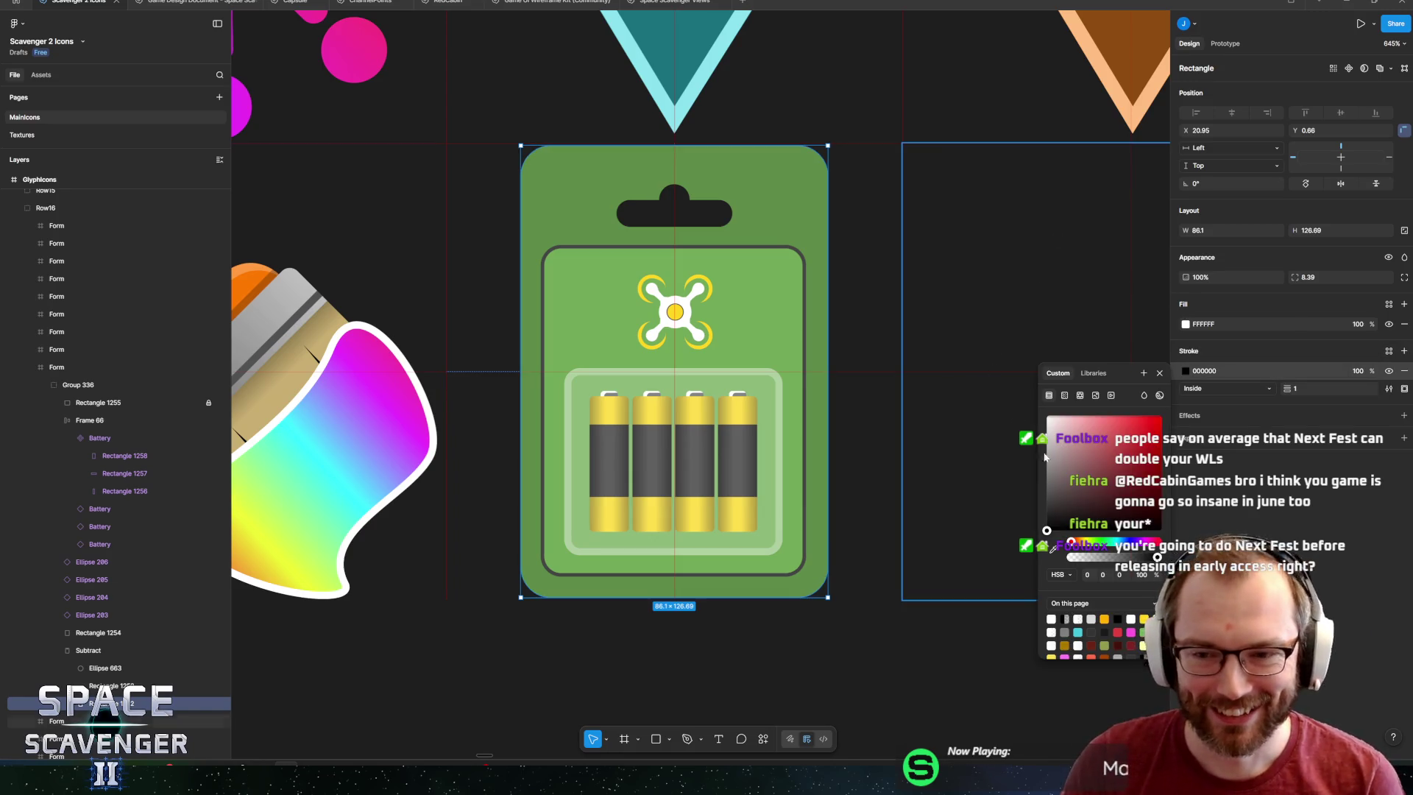
{"action": "left_click", "coordinate": [1048, 499]}
{"action": "left_click", "coordinate": [1301, 390]}
{"action": "type", "text": "2"}
{"action": "left_click", "coordinate": [791, 295]}
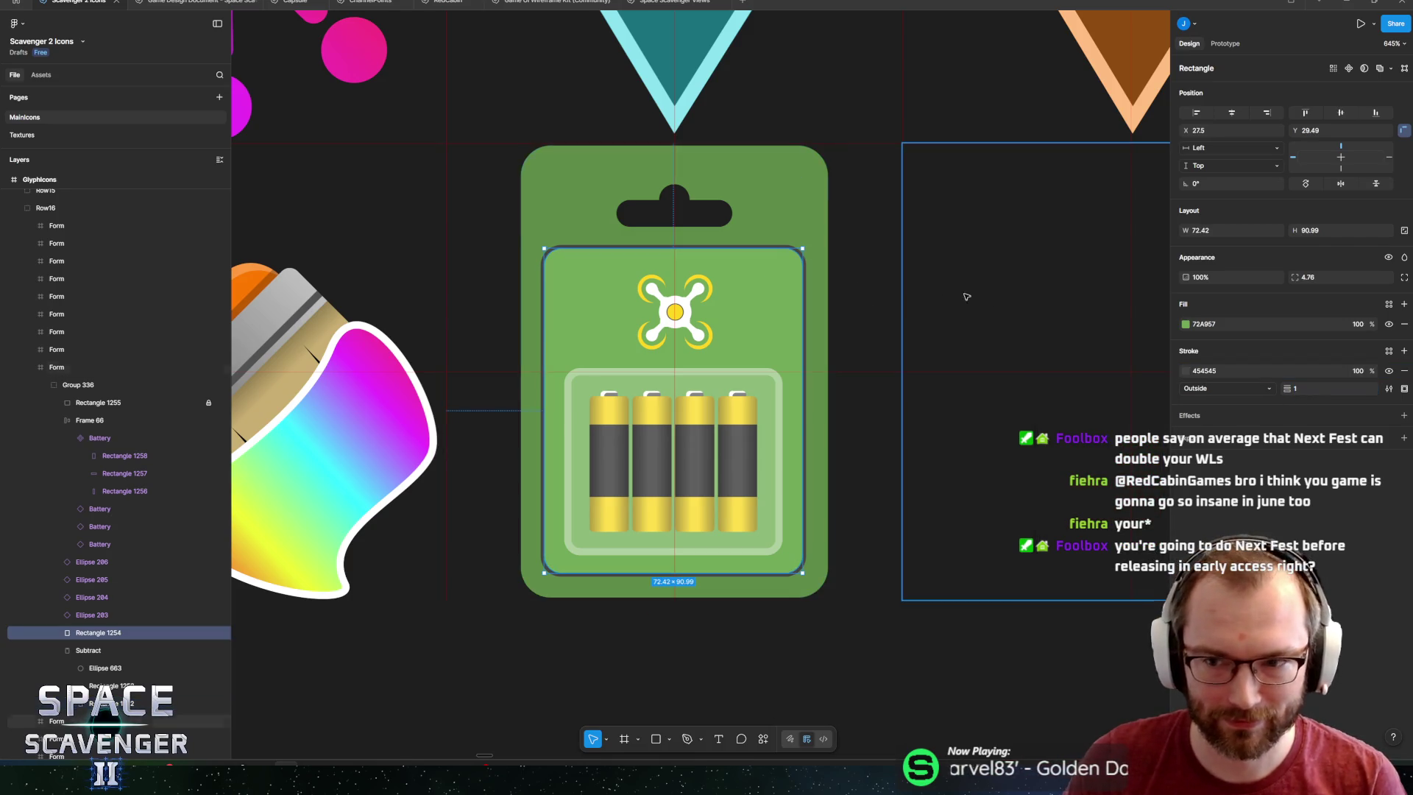
{"action": "left_click", "coordinate": [815, 412]}
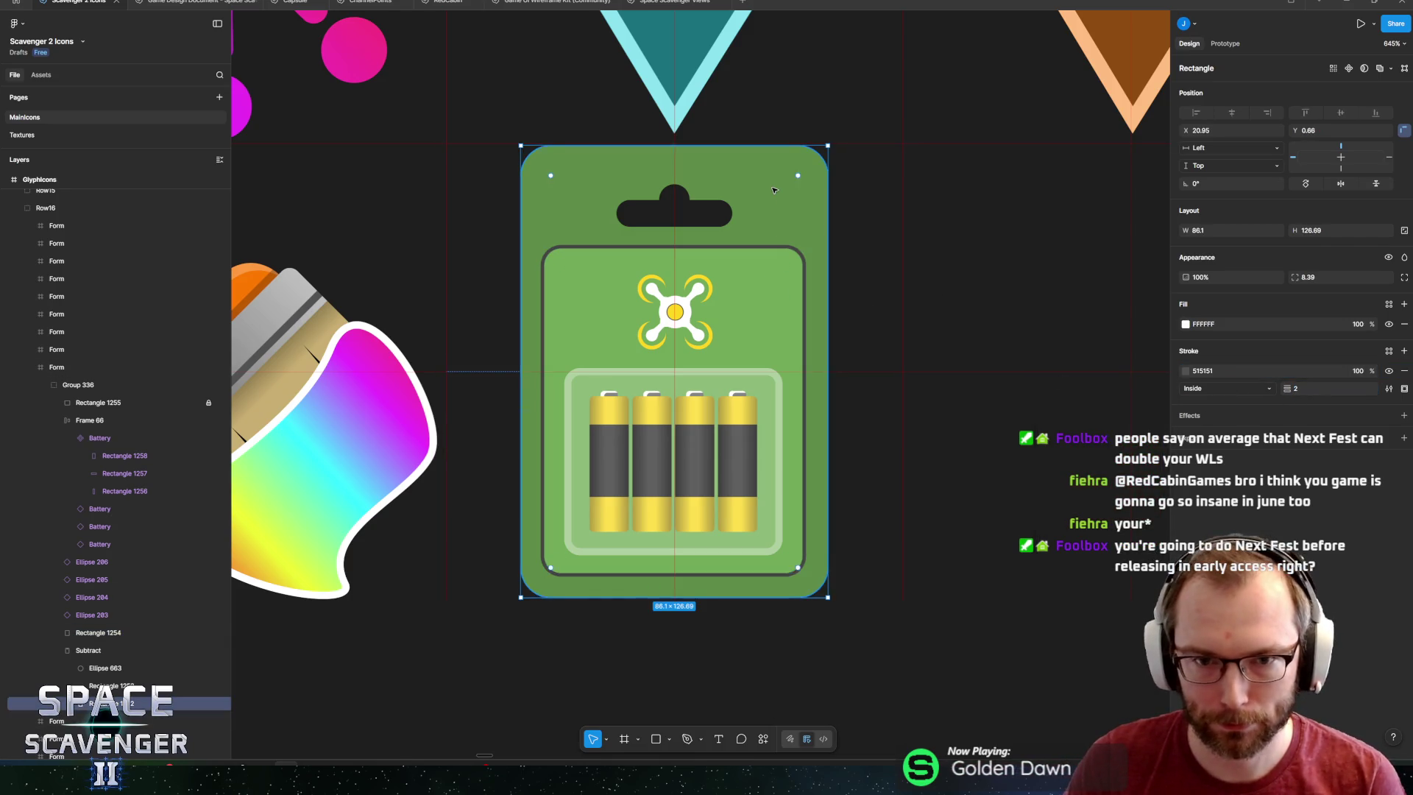
Add a 454545 outline to the card's Subtract shape.
{"action": "left_click", "coordinate": [114, 650]}
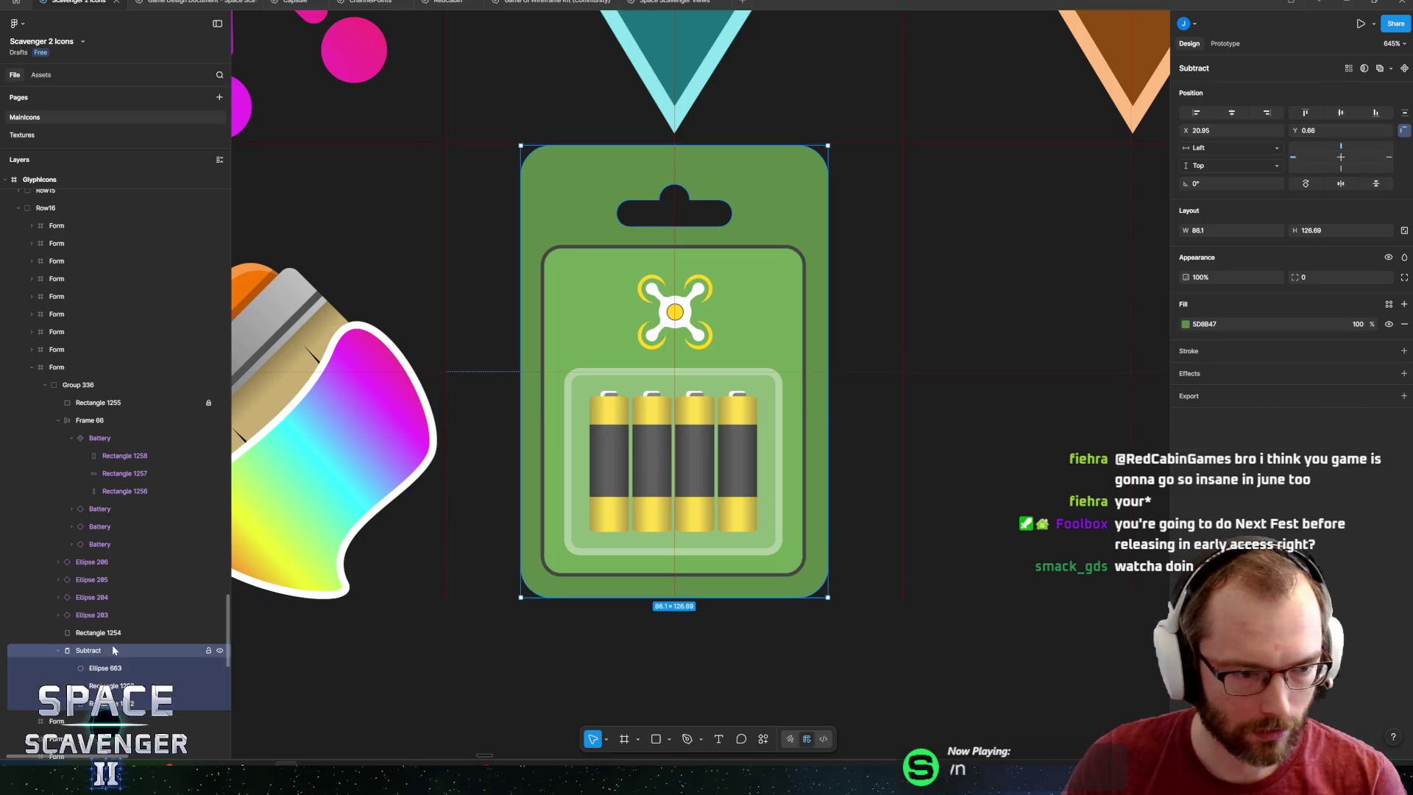
{"action": "left_click", "coordinate": [1403, 351]}
{"action": "type", "text": "454545"}
{"action": "key", "text": "Return"}
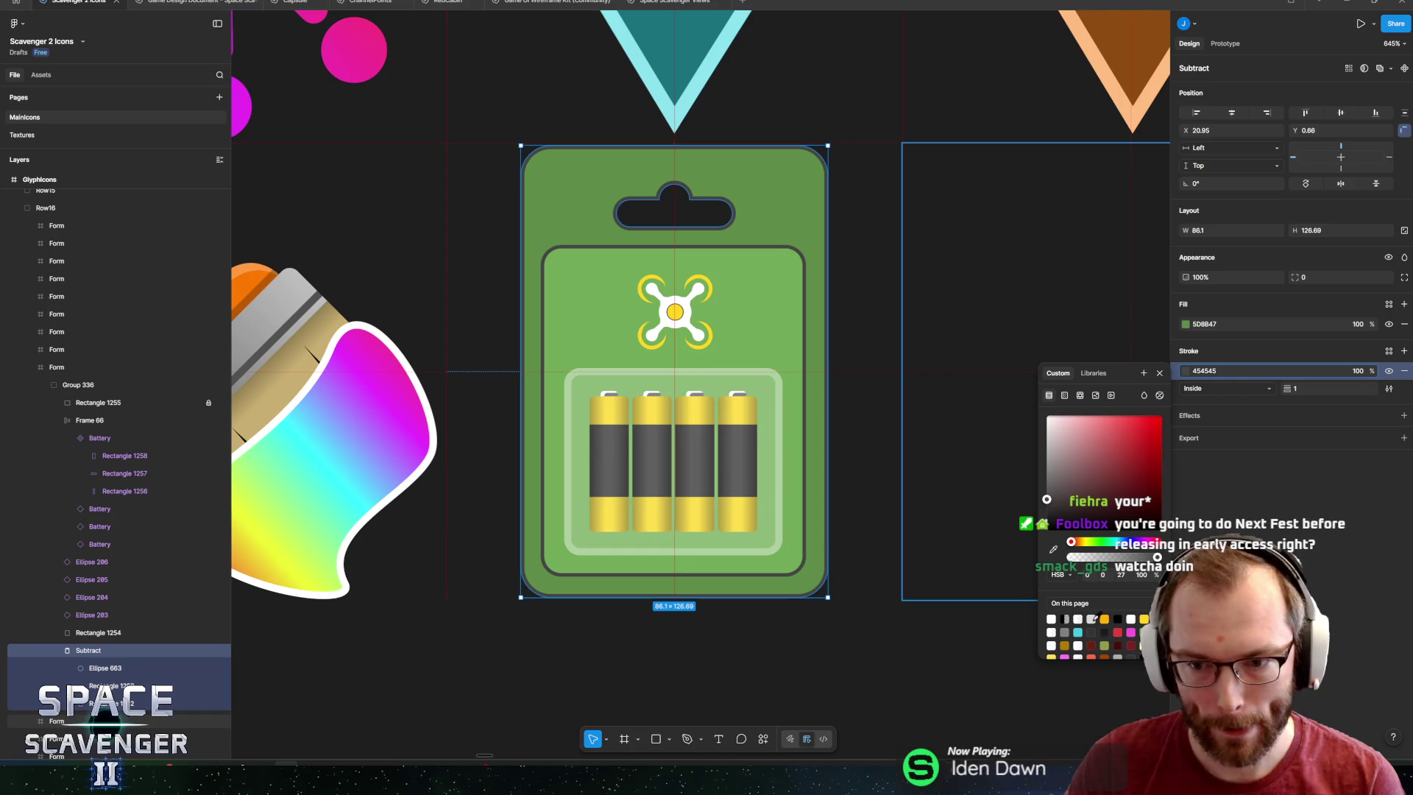
{"action": "left_click", "coordinate": [1144, 619]}
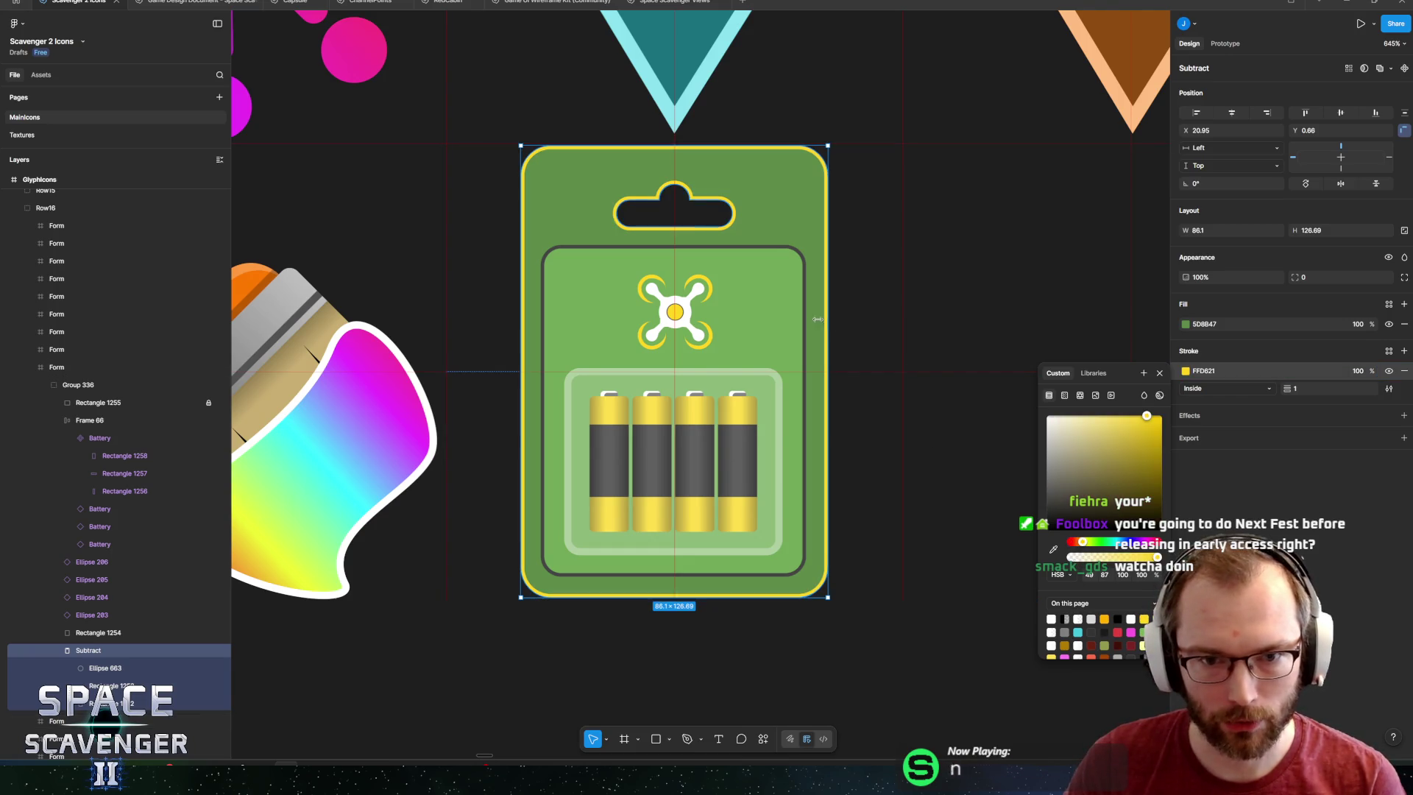
{"action": "key", "text": "shift+Tab"}
Match the outer card's outline to the inner panel's dark grey outline.
{"action": "left_click", "coordinate": [1186, 371]}
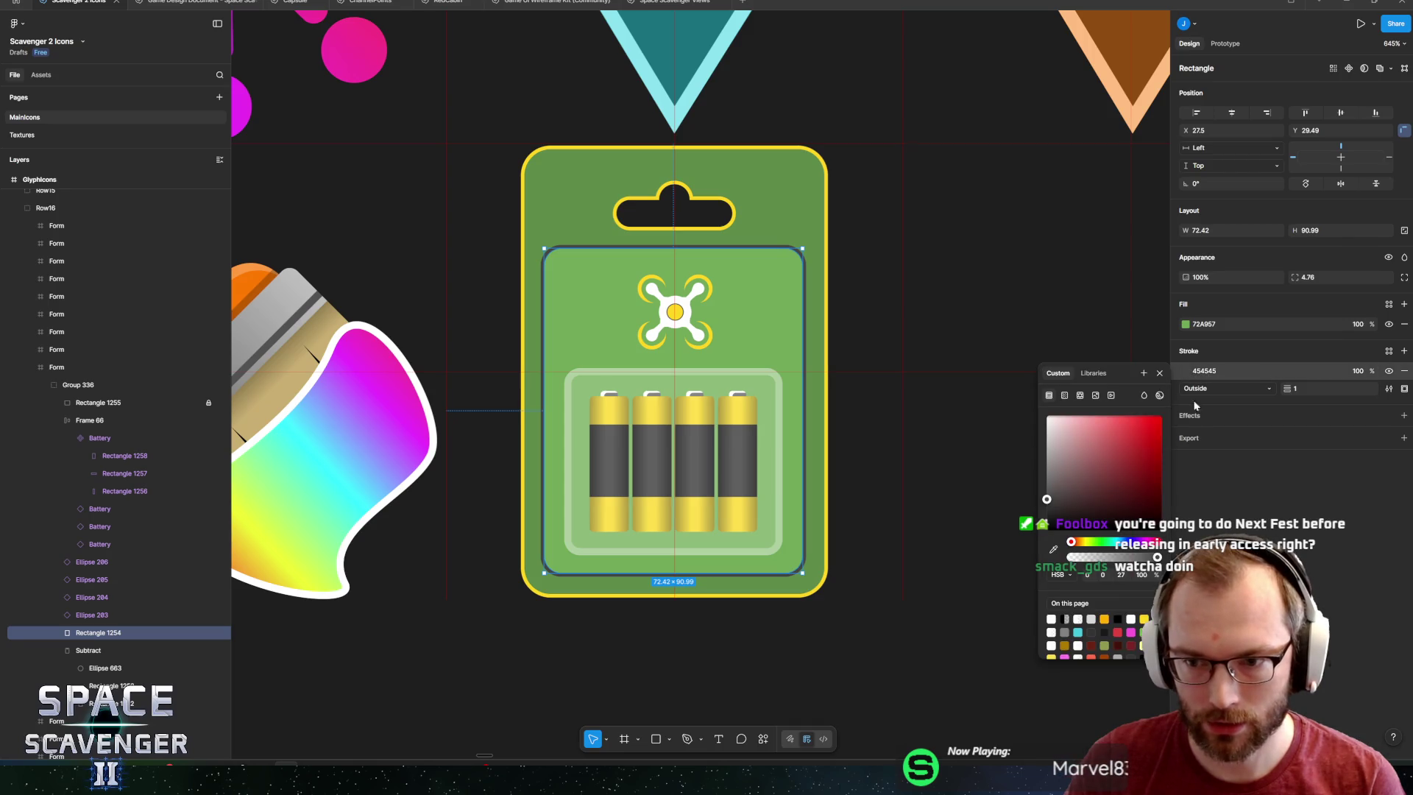
{"action": "key", "text": "Escape"}
{"action": "scroll", "coordinate": [713, 458], "scroll_direction": "down", "scroll_amount": 10}
{"action": "left_click", "coordinate": [733, 603]}
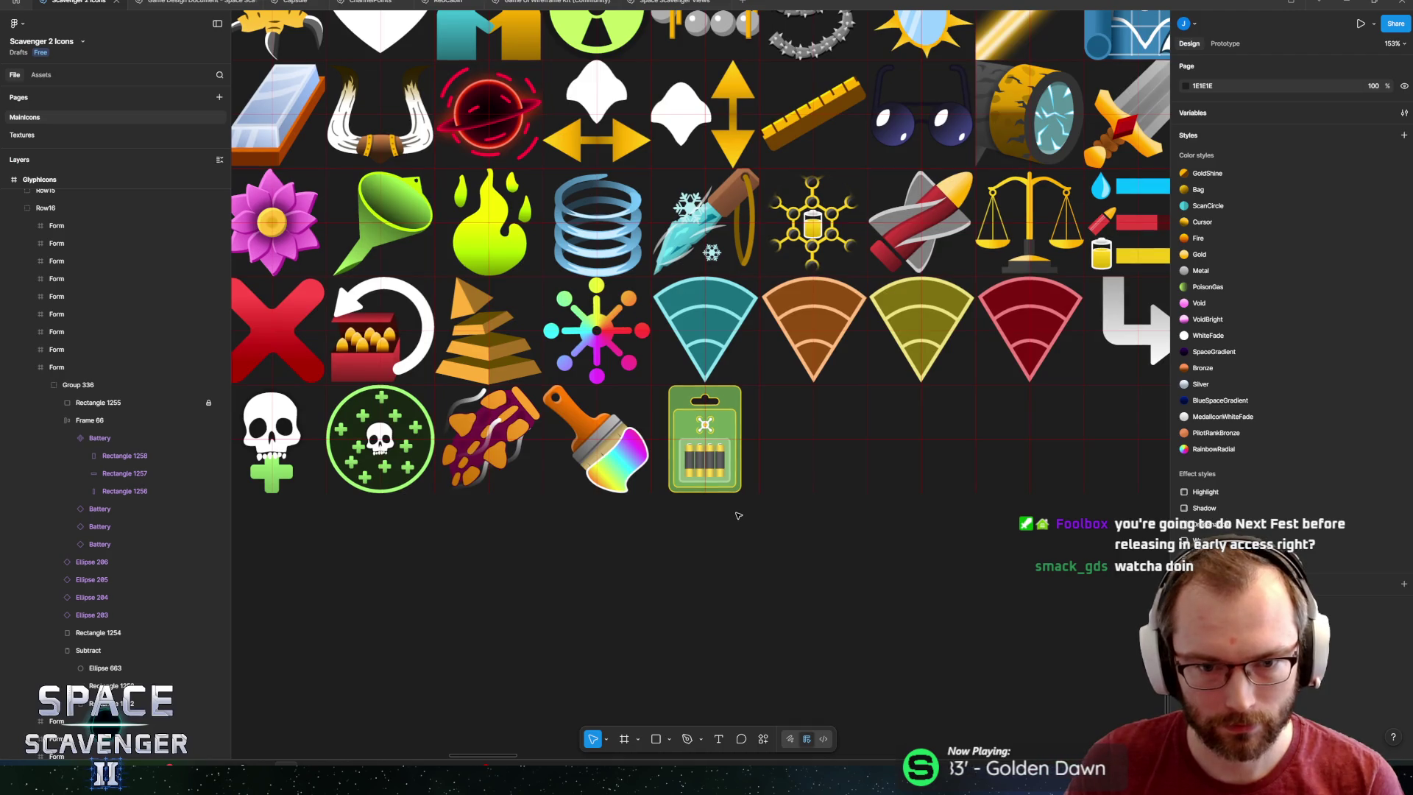
{"action": "key", "text": "ctrl+z"}
{"action": "key", "text": "ctrl+z"}
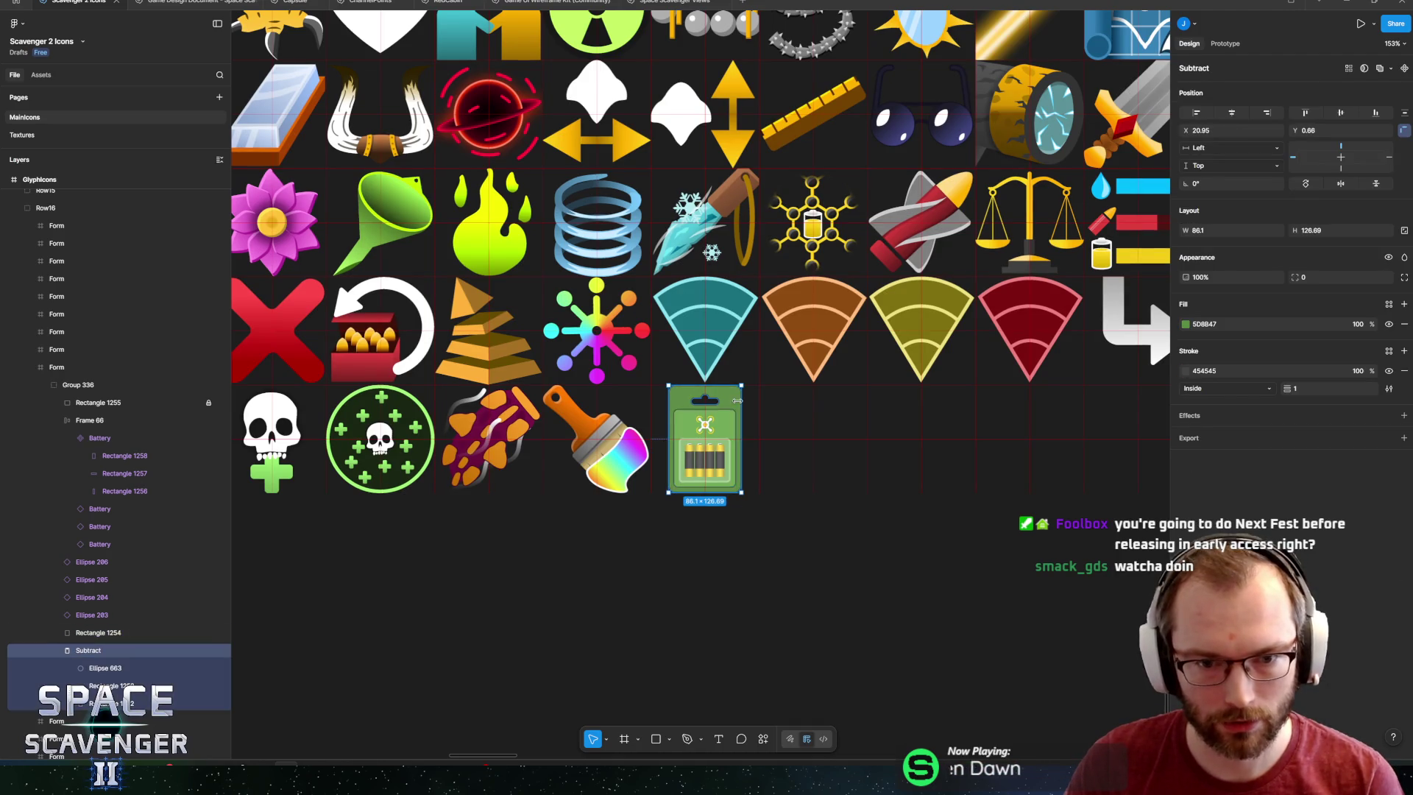
{"action": "scroll", "coordinate": [736, 400], "scroll_direction": "up", "scroll_amount": 10}
{"action": "scroll", "coordinate": [728, 380], "scroll_direction": "down", "scroll_amount": 10}
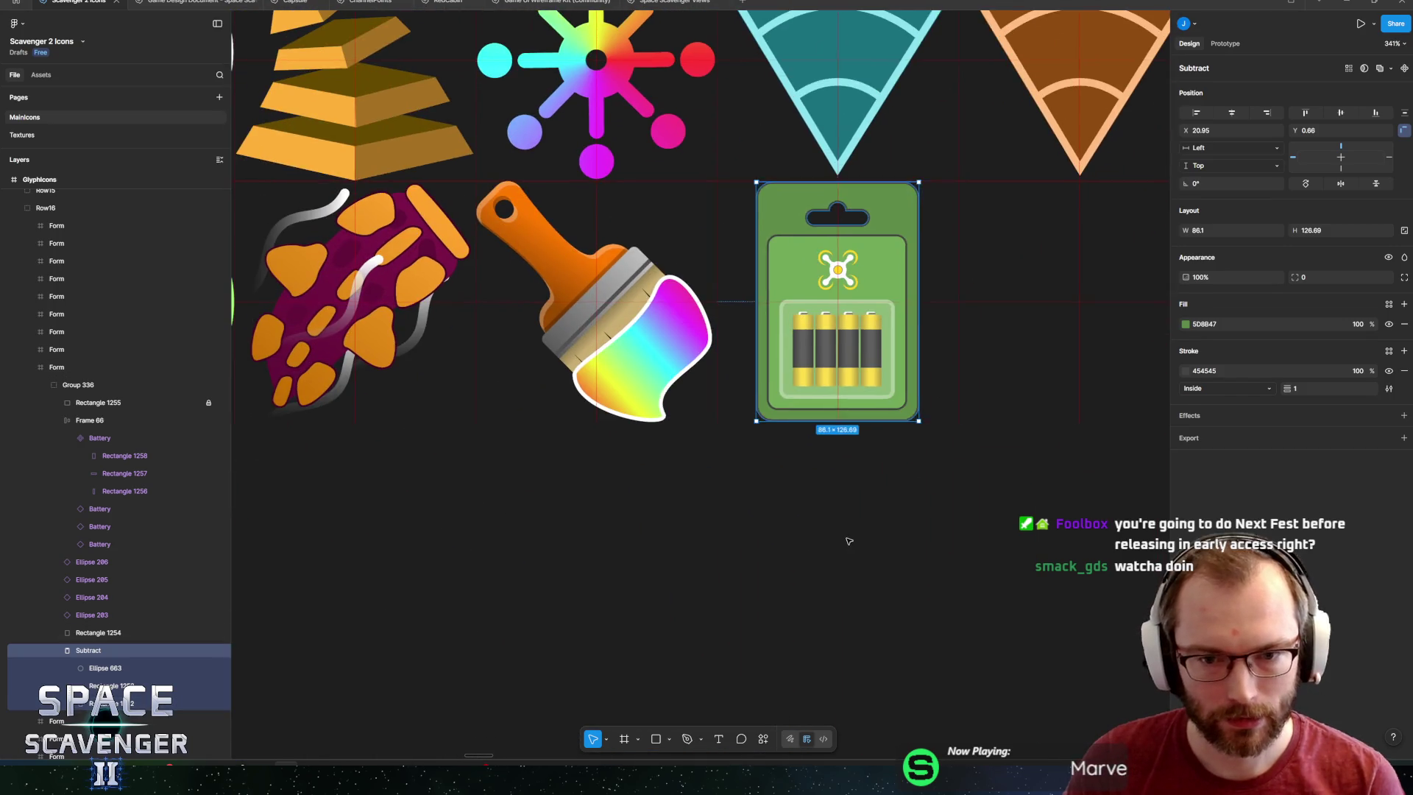
{"action": "left_click", "coordinate": [807, 486]}
{"action": "scroll", "coordinate": [765, 500], "scroll_direction": "down", "scroll_amount": 2}
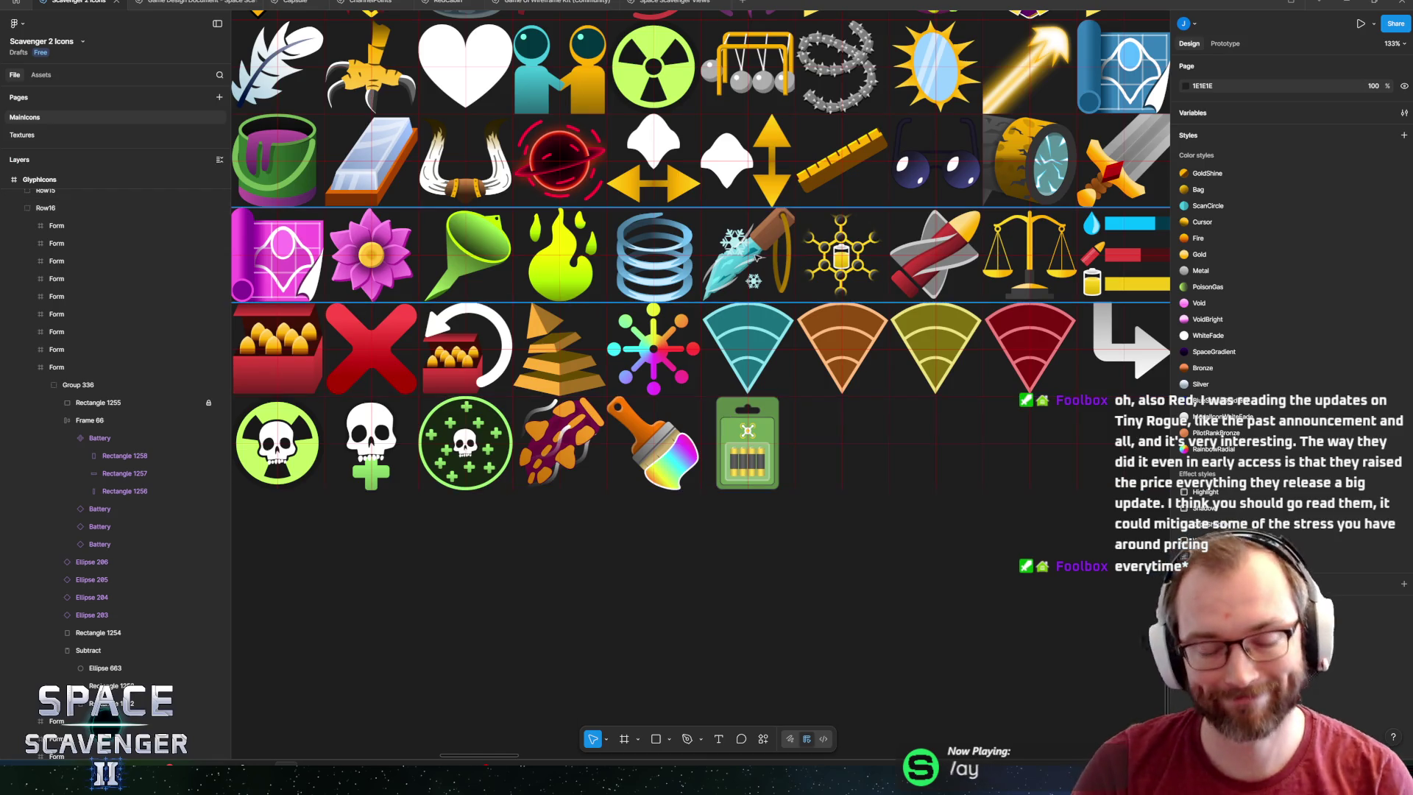
{"action": "scroll", "coordinate": [810, 484], "scroll_direction": "down", "scroll_amount": 5, "text": "ctrl"}
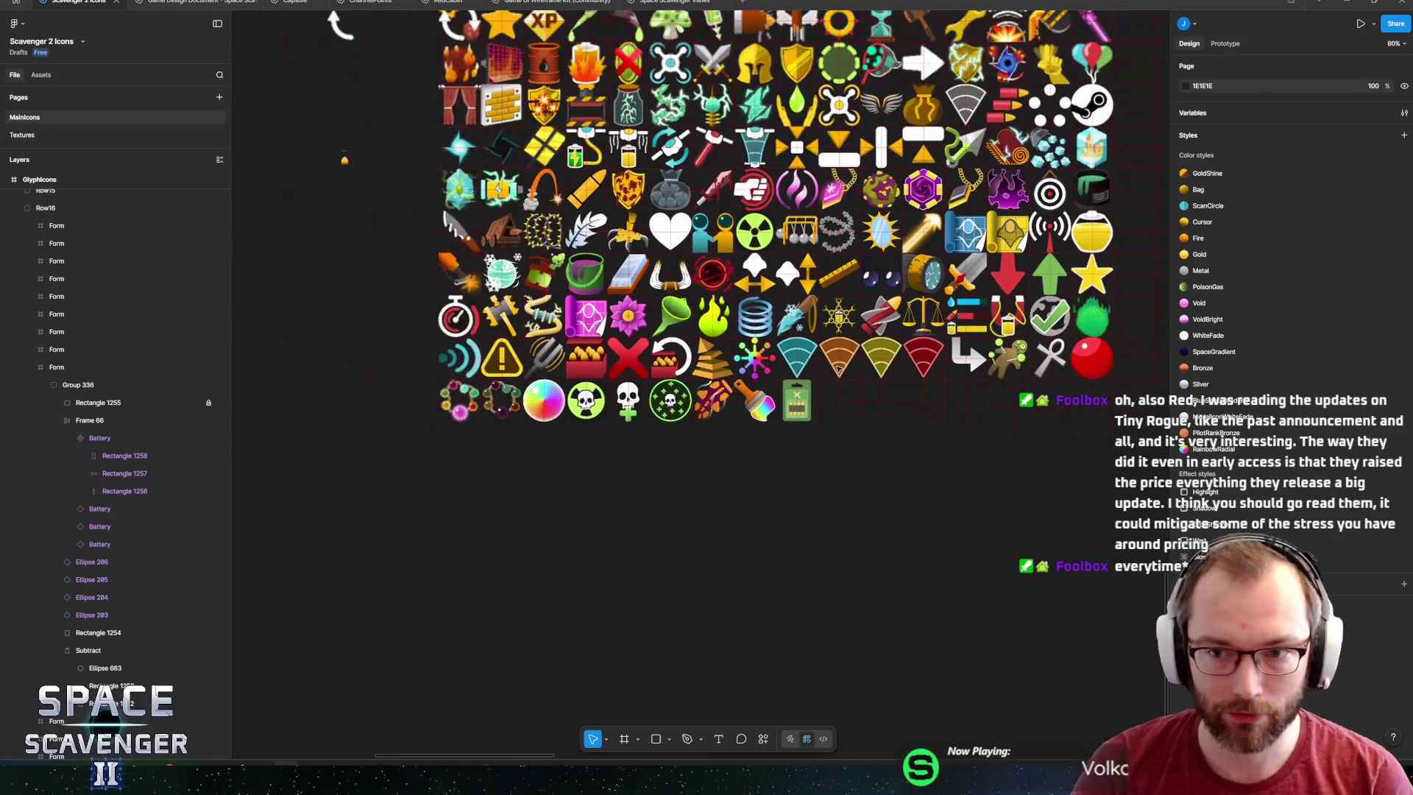
{"action": "scroll", "coordinate": [815, 407], "scroll_direction": "up", "scroll_amount": 5, "text": "ctrl"}
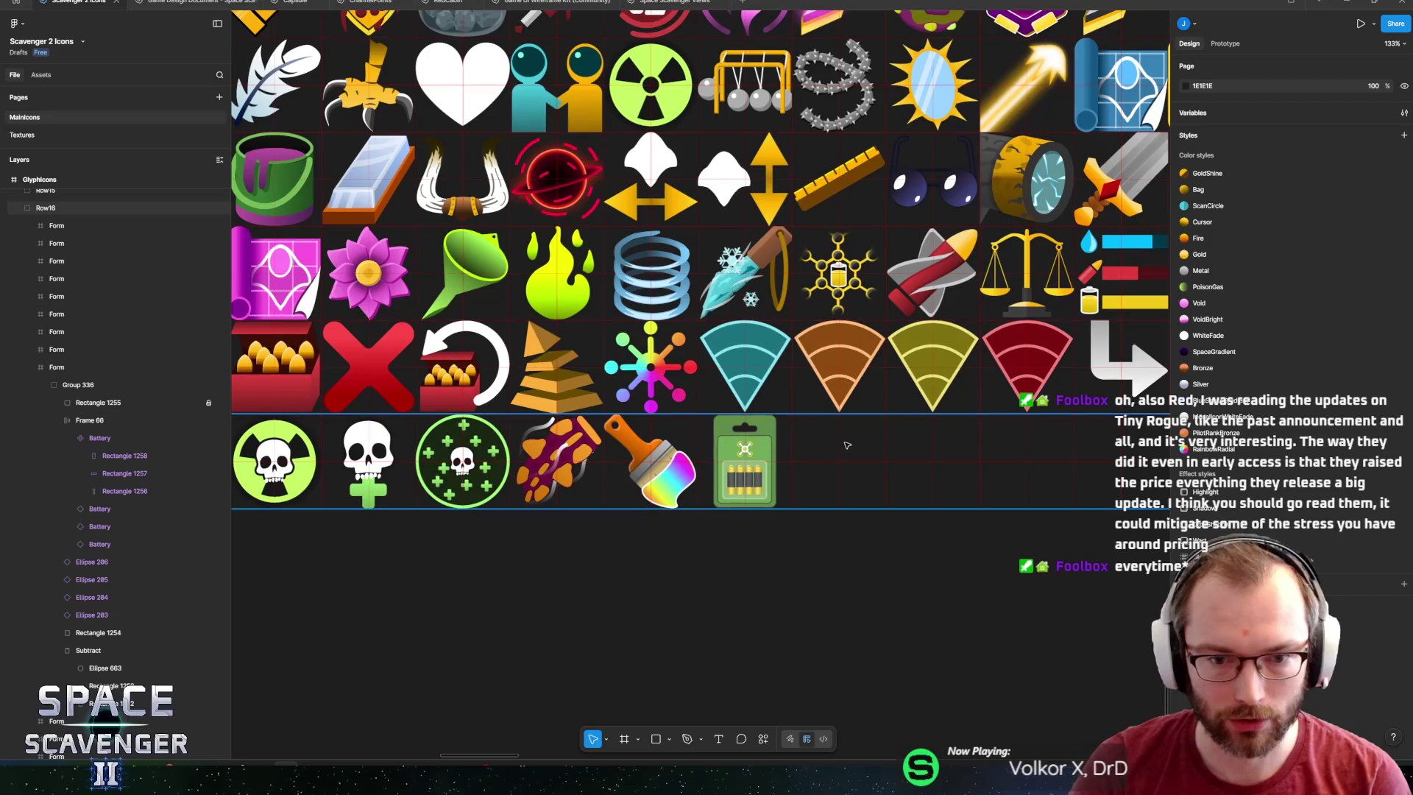
{"action": "key", "text": "alt+Tab"}
Select the card and inner panel, try shifting the panel's green to blue, then undo.
{"action": "key", "text": "Escape"}
{"action": "scroll", "coordinate": [736, 464], "scroll_direction": "up", "scroll_amount": 3, "text": "ctrl"}
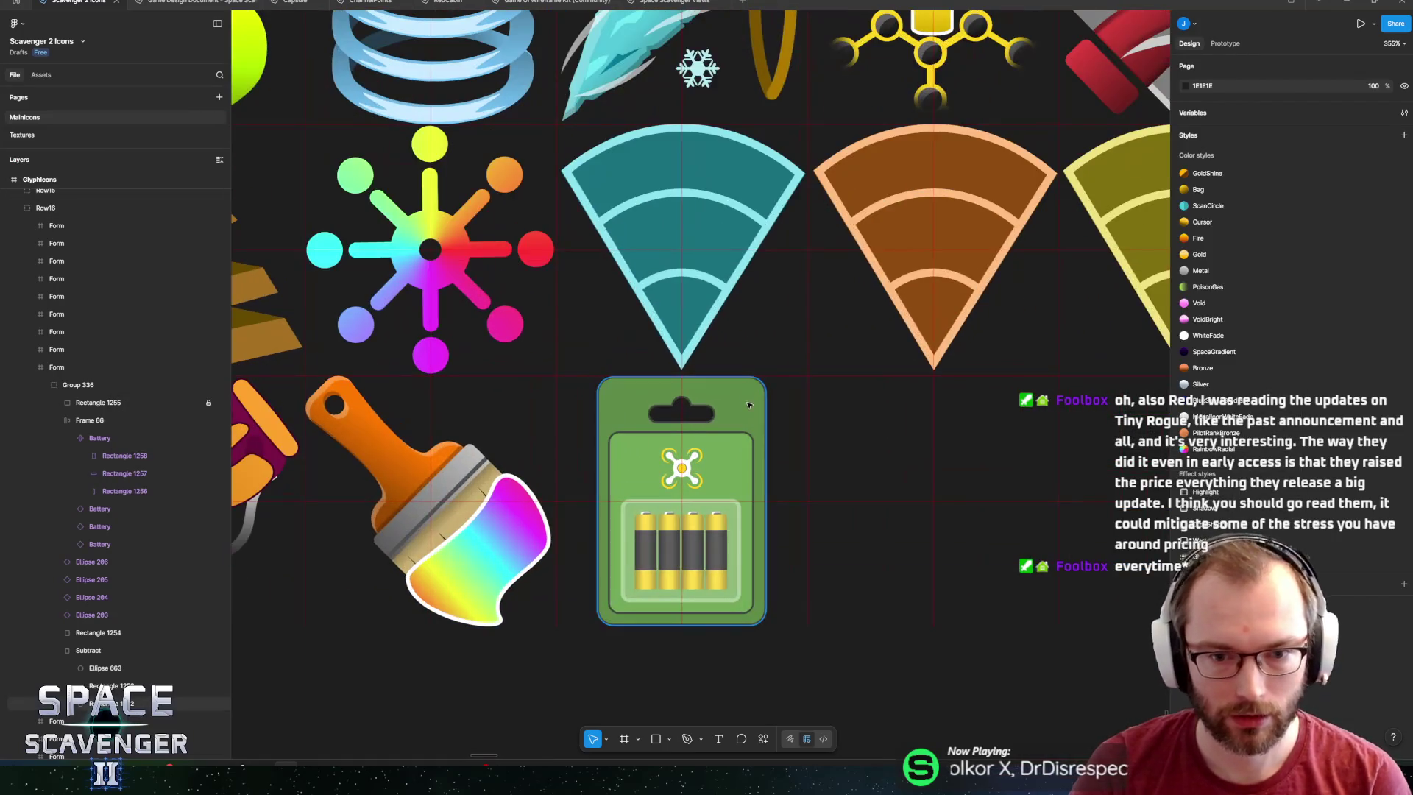
{"action": "left_click", "coordinate": [736, 464]}
{"action": "scroll", "coordinate": [736, 464], "scroll_direction": "up", "scroll_amount": 3, "text": "ctrl"}
{"action": "left_click", "coordinate": [805, 346], "text": "shift"}
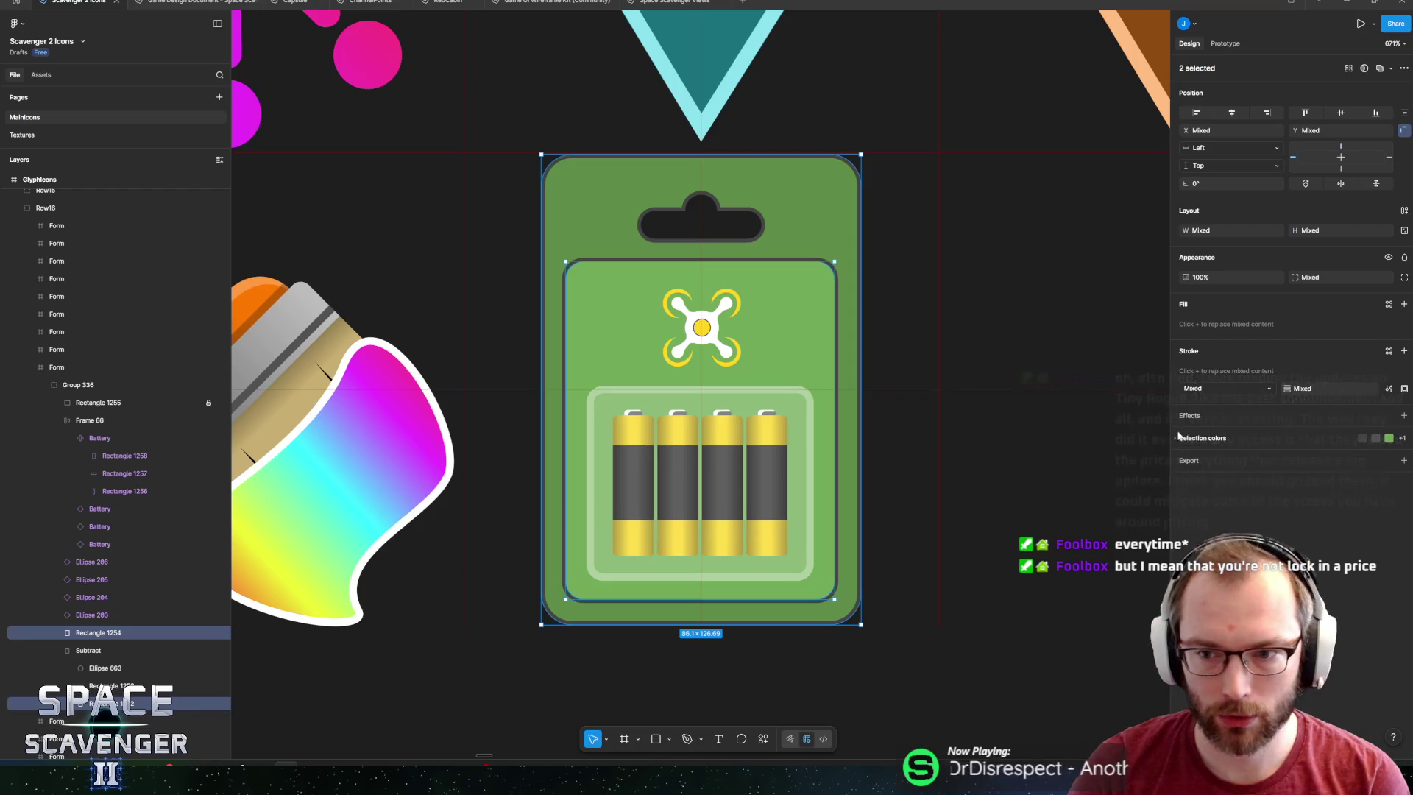
{"action": "left_click", "coordinate": [1186, 493]}
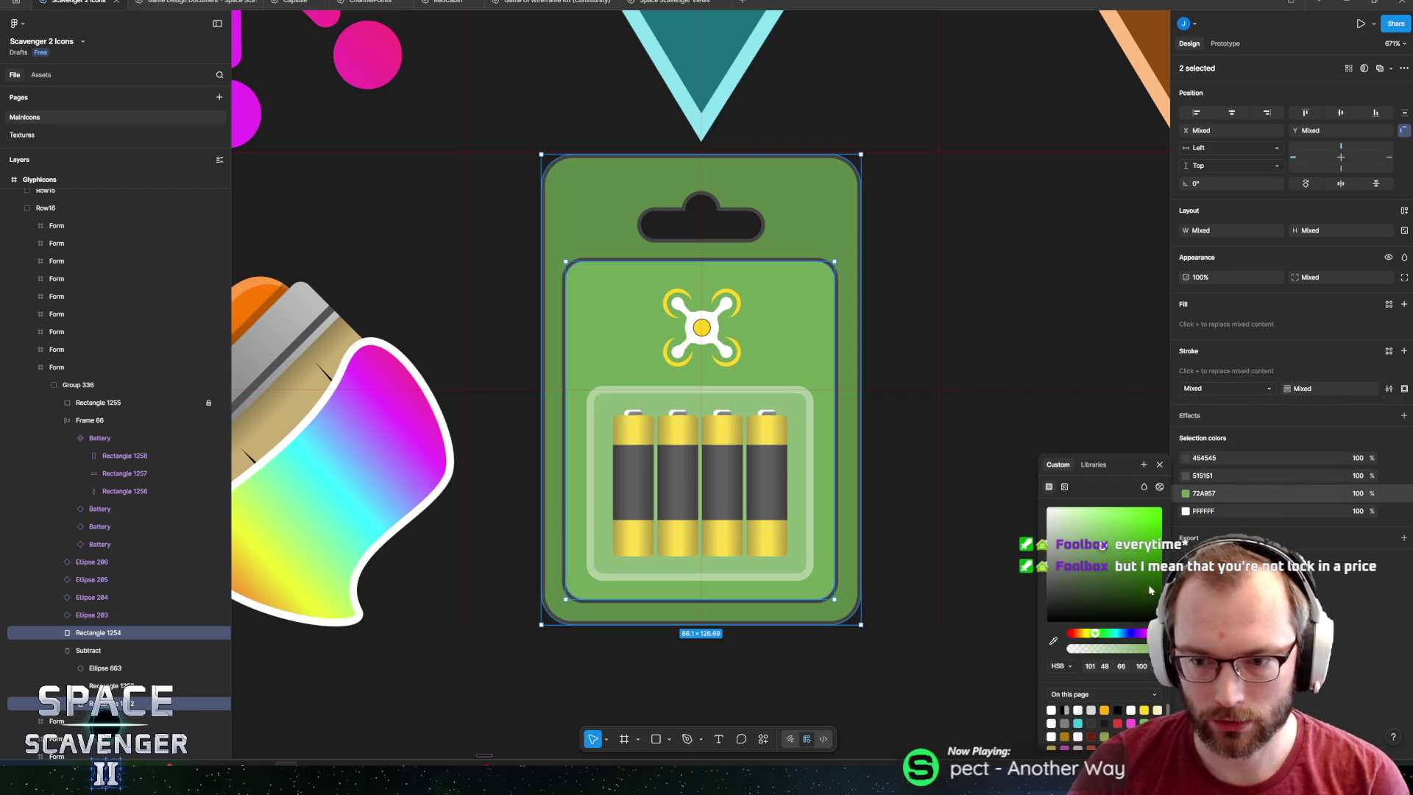
{"action": "left_click", "coordinate": [1117, 633]}
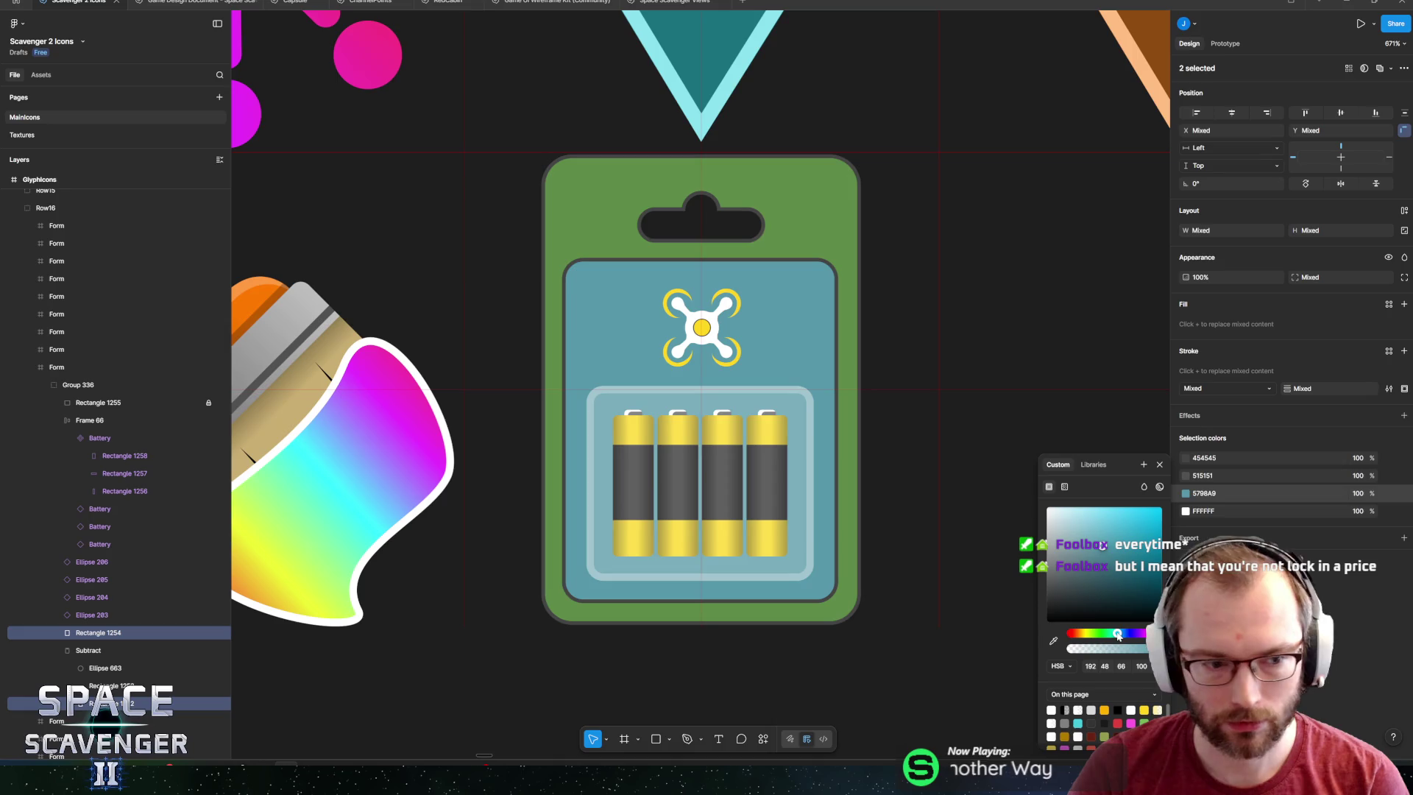
{"action": "key", "text": "ctrl+z"}
Recolour Group 336's green selection colours to blue, with a lighter blue inner panel.
{"action": "left_click", "coordinate": [92, 388]}
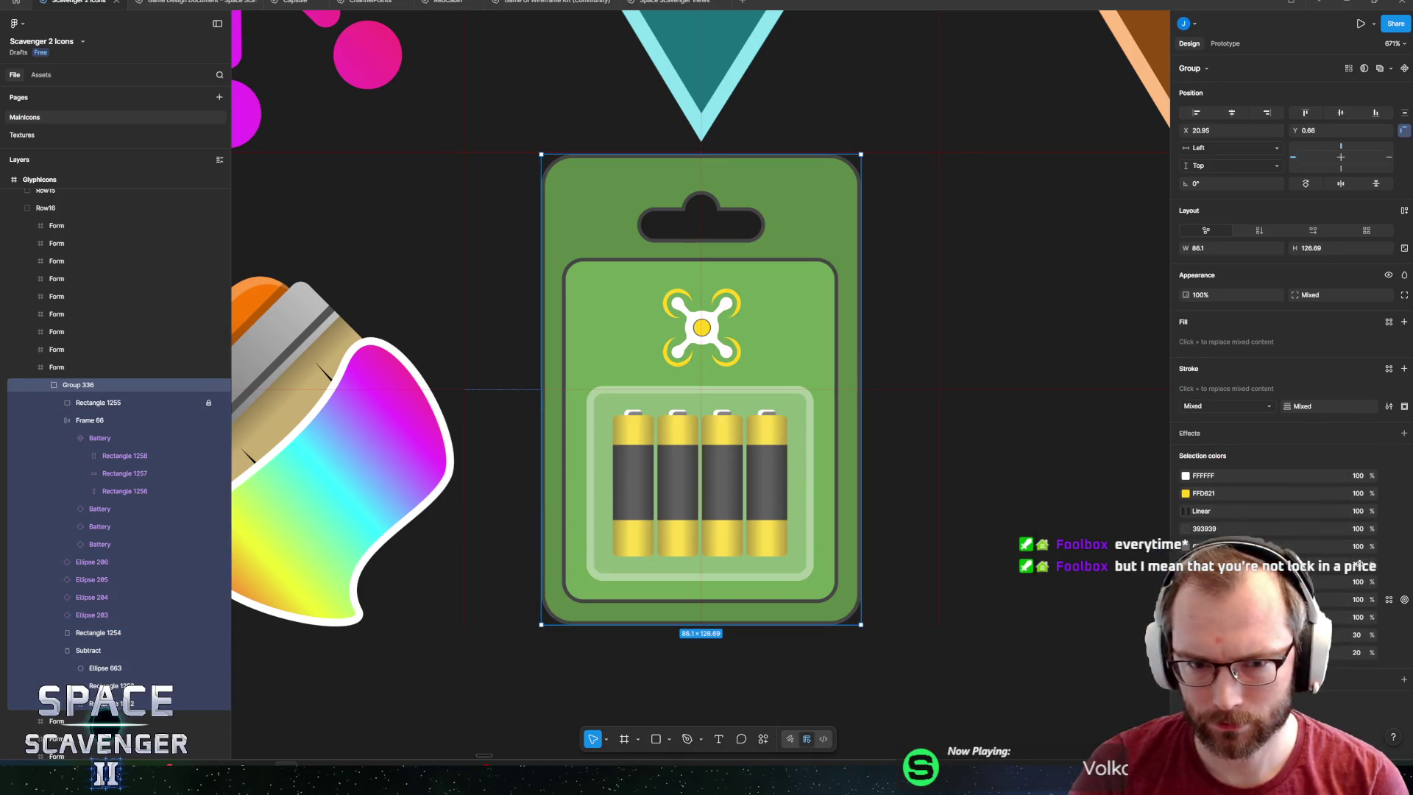
{"action": "left_click", "coordinate": [1186, 599]}
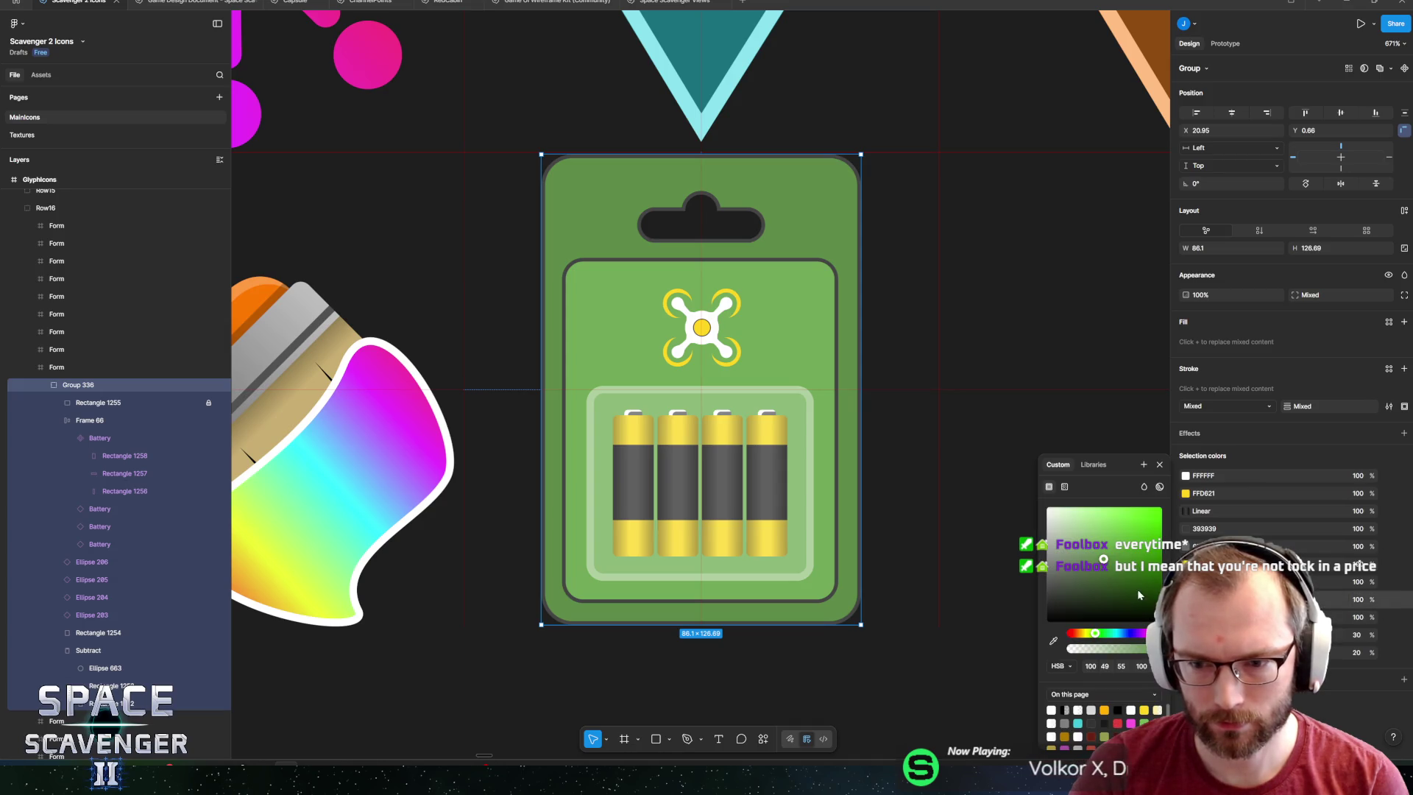
{"action": "left_click", "coordinate": [1120, 635]}
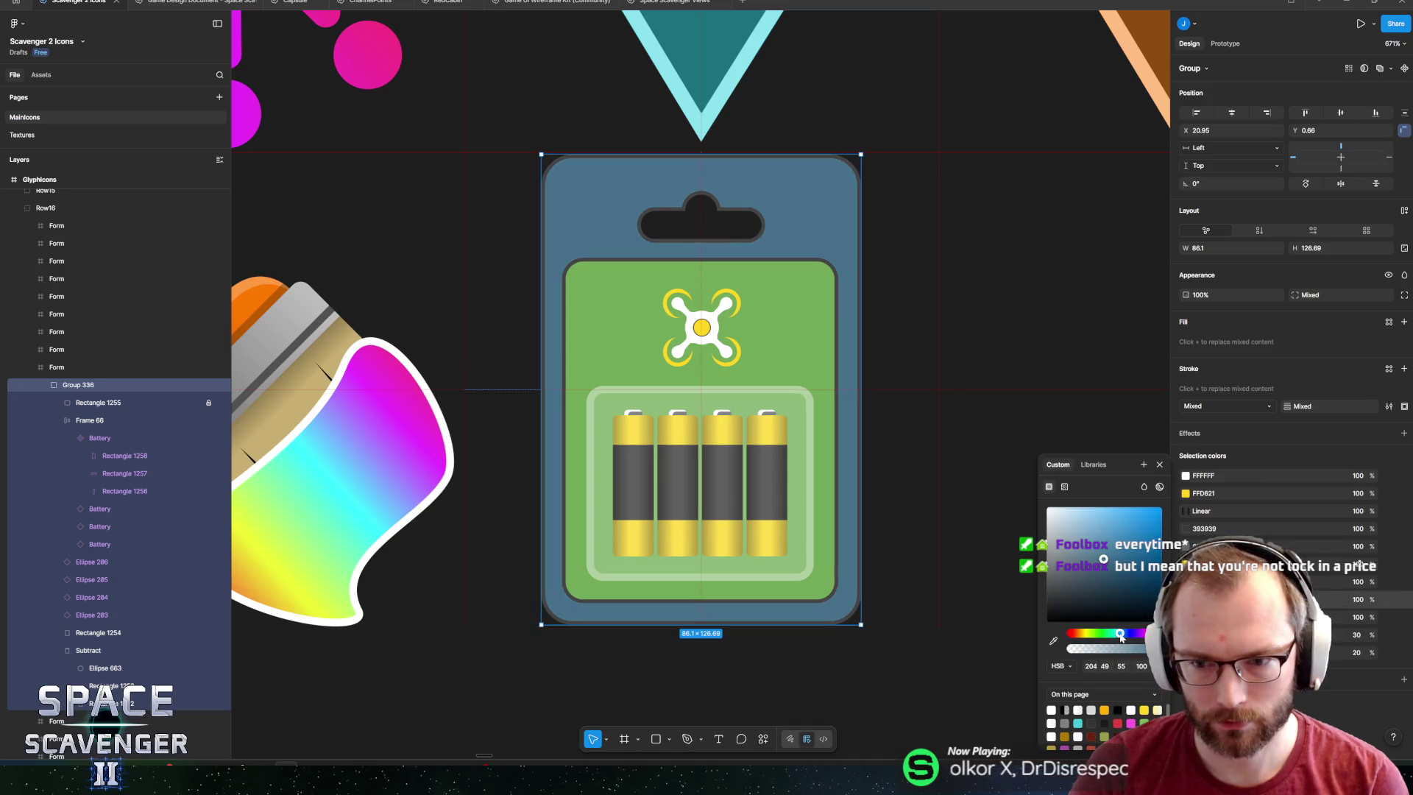
{"action": "left_click", "coordinate": [1091, 666]}
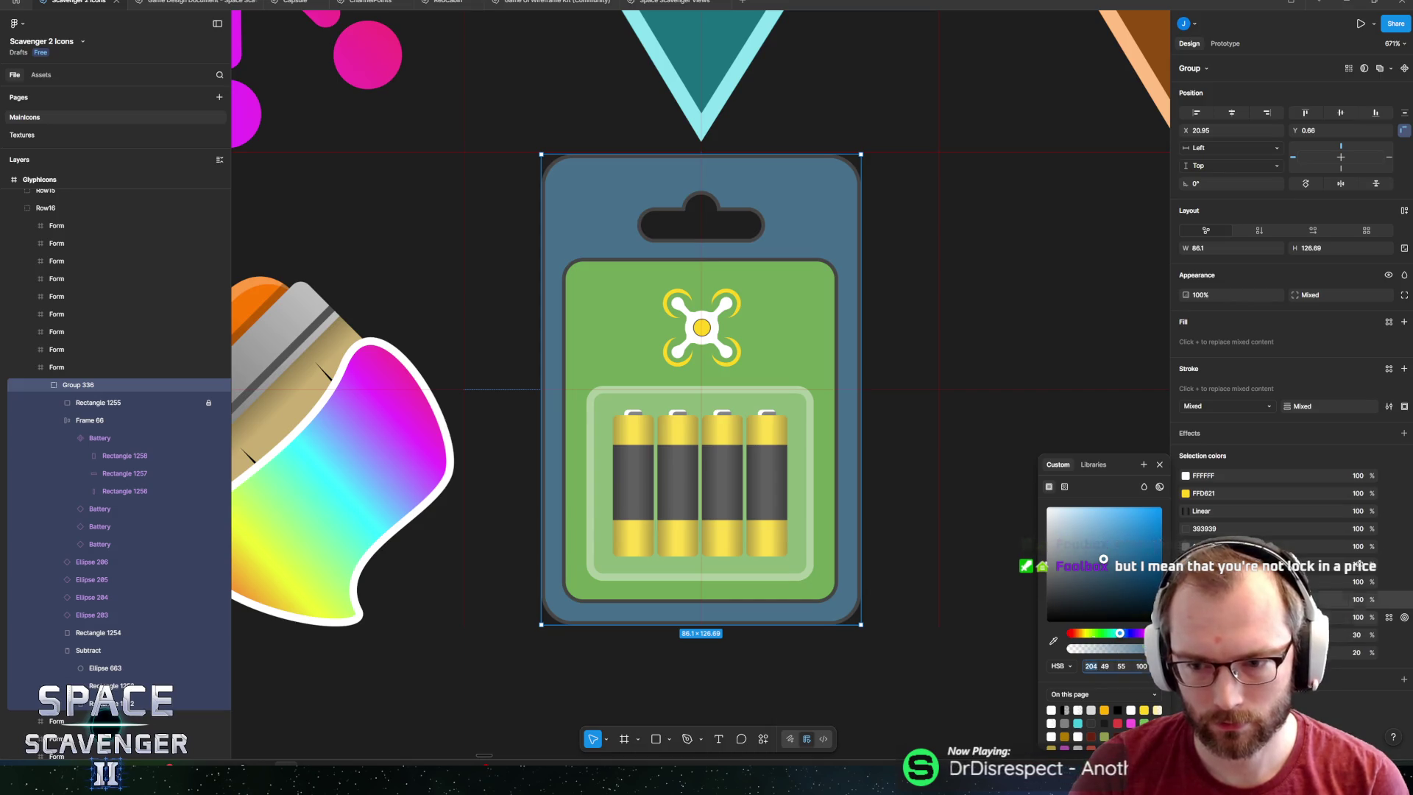
{"action": "left_click", "coordinate": [1102, 546]}
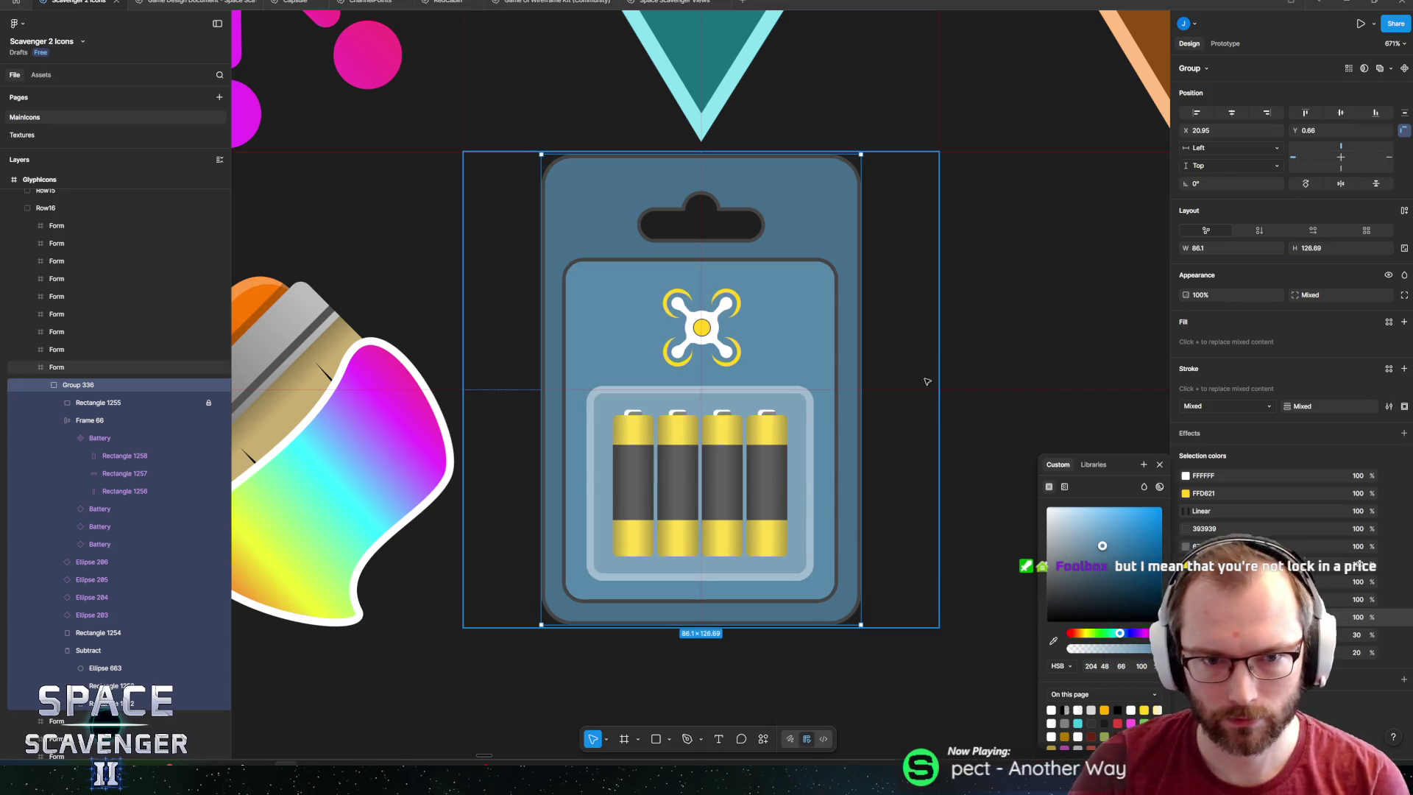
{"action": "left_click", "coordinate": [795, 369]}
{"action": "scroll", "coordinate": [795, 368], "scroll_direction": "down", "scroll_amount": 5}
{"action": "scroll", "coordinate": [795, 368], "scroll_direction": "down", "scroll_amount": 3}
{"action": "scroll", "coordinate": [795, 368], "scroll_direction": "down", "scroll_amount": 10}
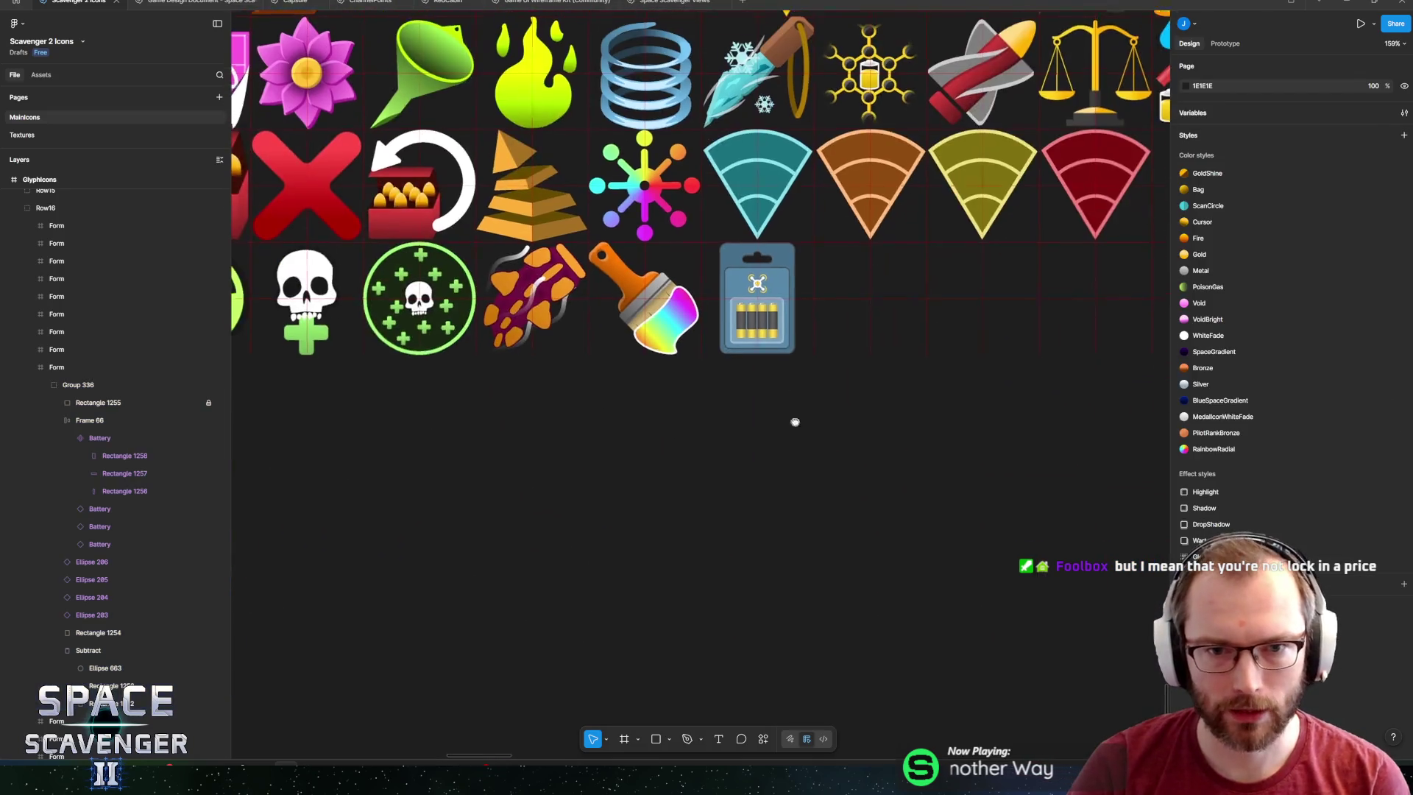
{"action": "scroll", "coordinate": [883, 585], "scroll_direction": "right", "scroll_amount": 4}
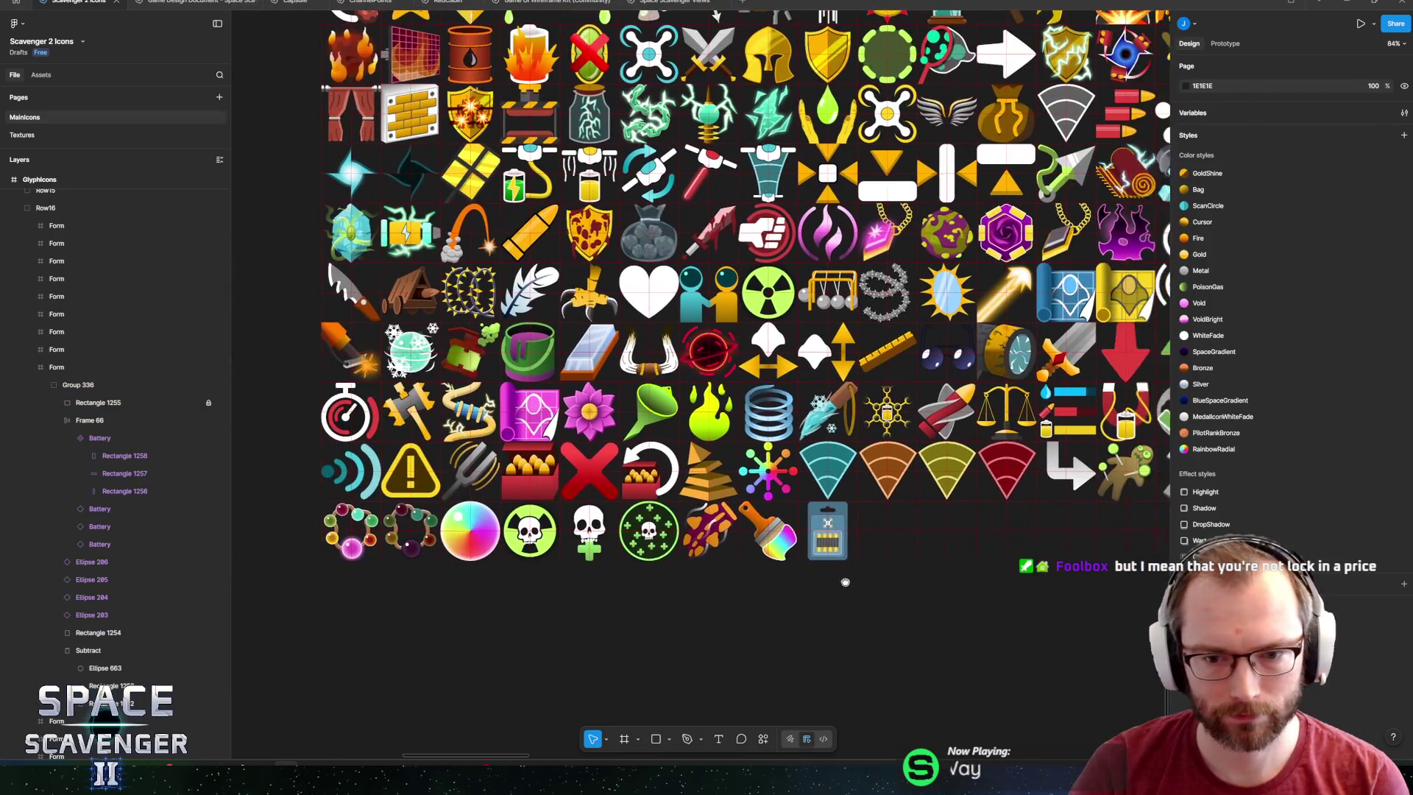
{"action": "scroll", "coordinate": [751, 549], "scroll_direction": "up", "scroll_amount": 10}
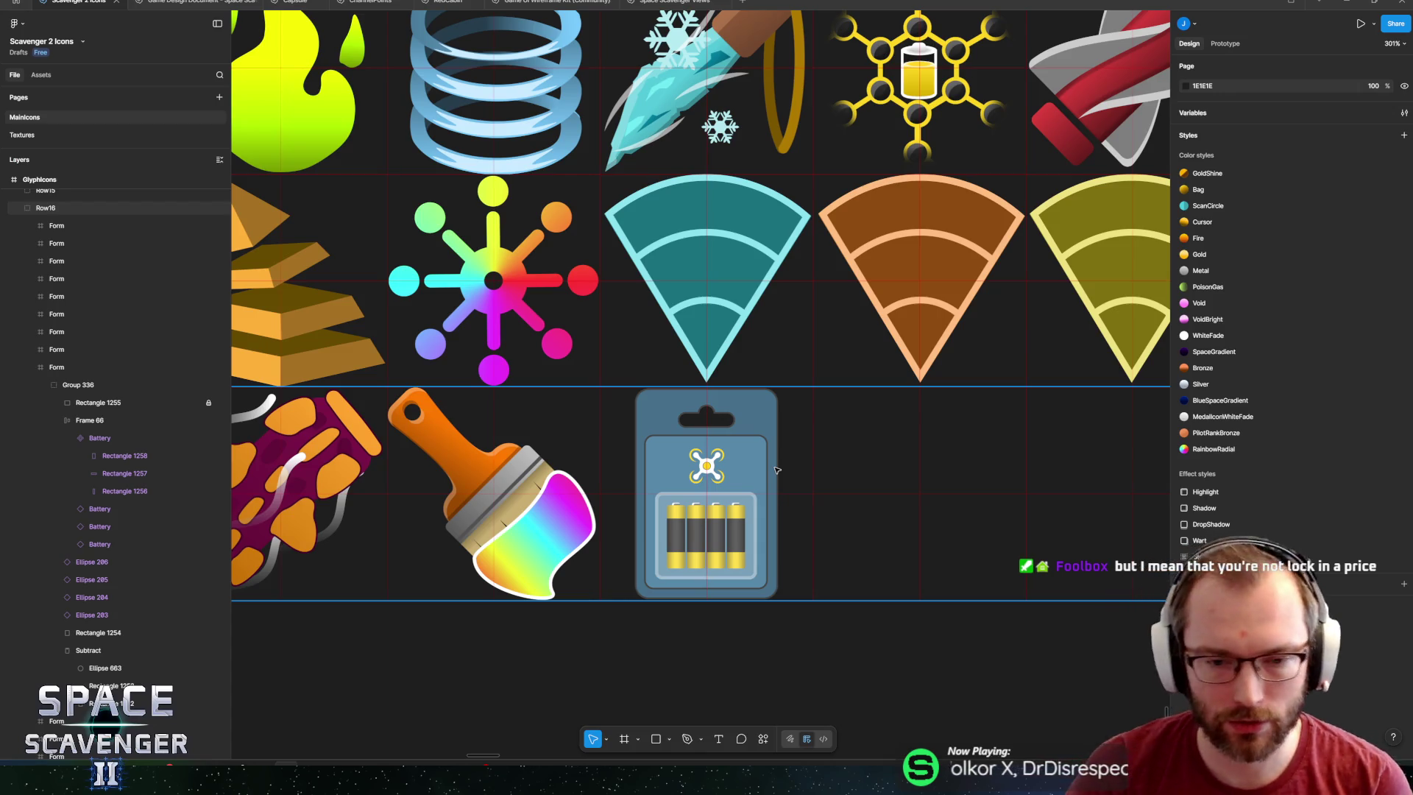
{"action": "scroll", "coordinate": [759, 543], "scroll_direction": "right", "scroll_amount": 2}
{"action": "scroll", "coordinate": [707, 487], "scroll_direction": "up", "scroll_amount": 5}
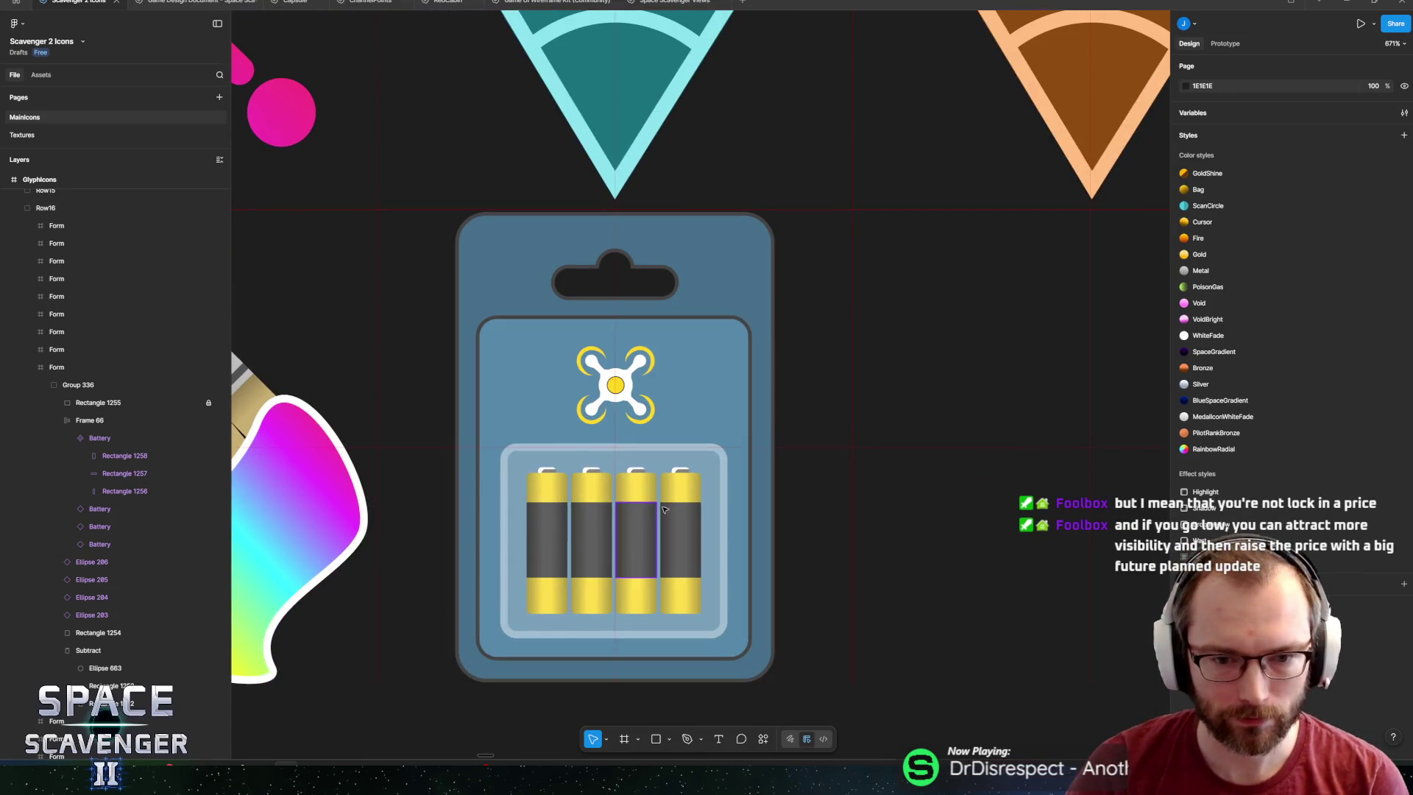
{"action": "left_click", "coordinate": [708, 487]}
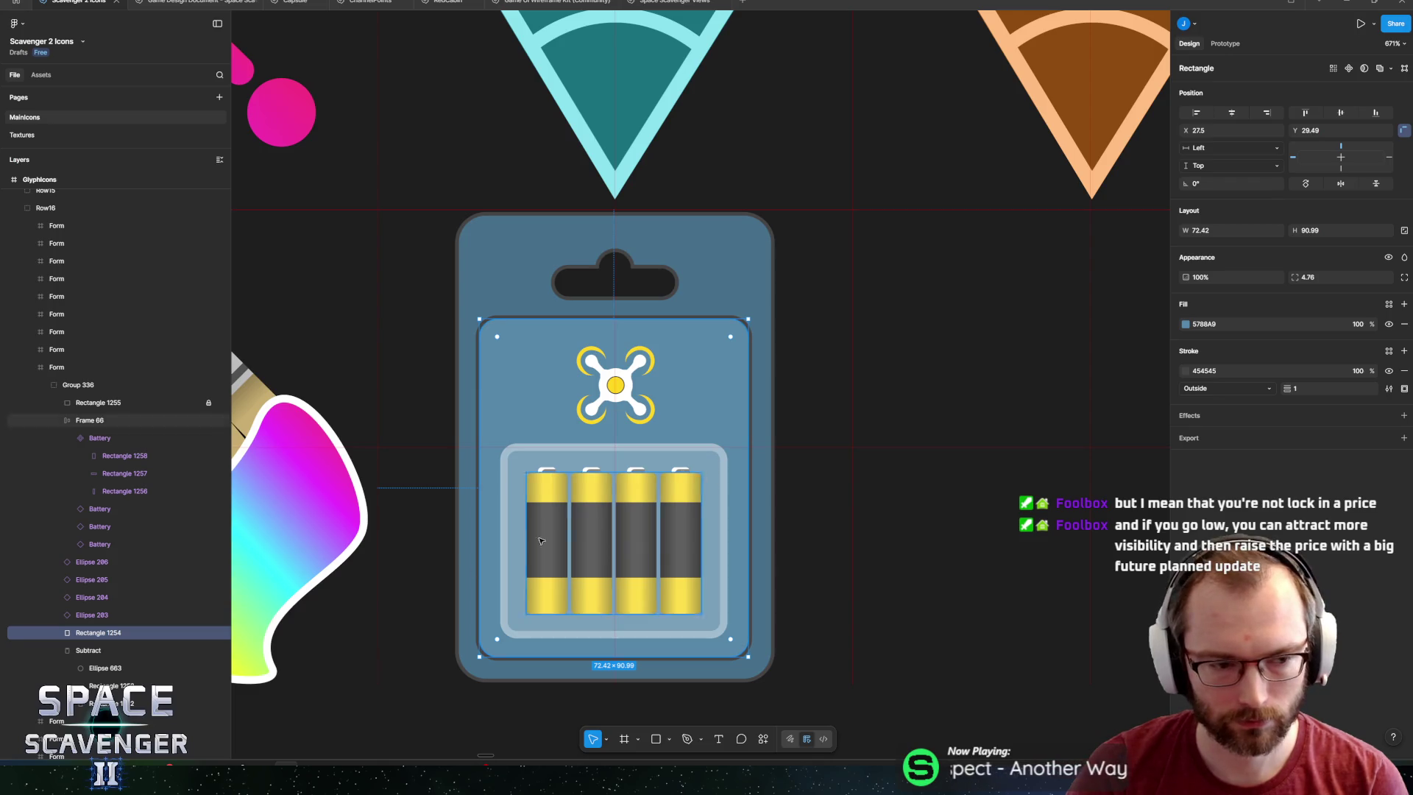
{"action": "left_click", "coordinate": [103, 649]}
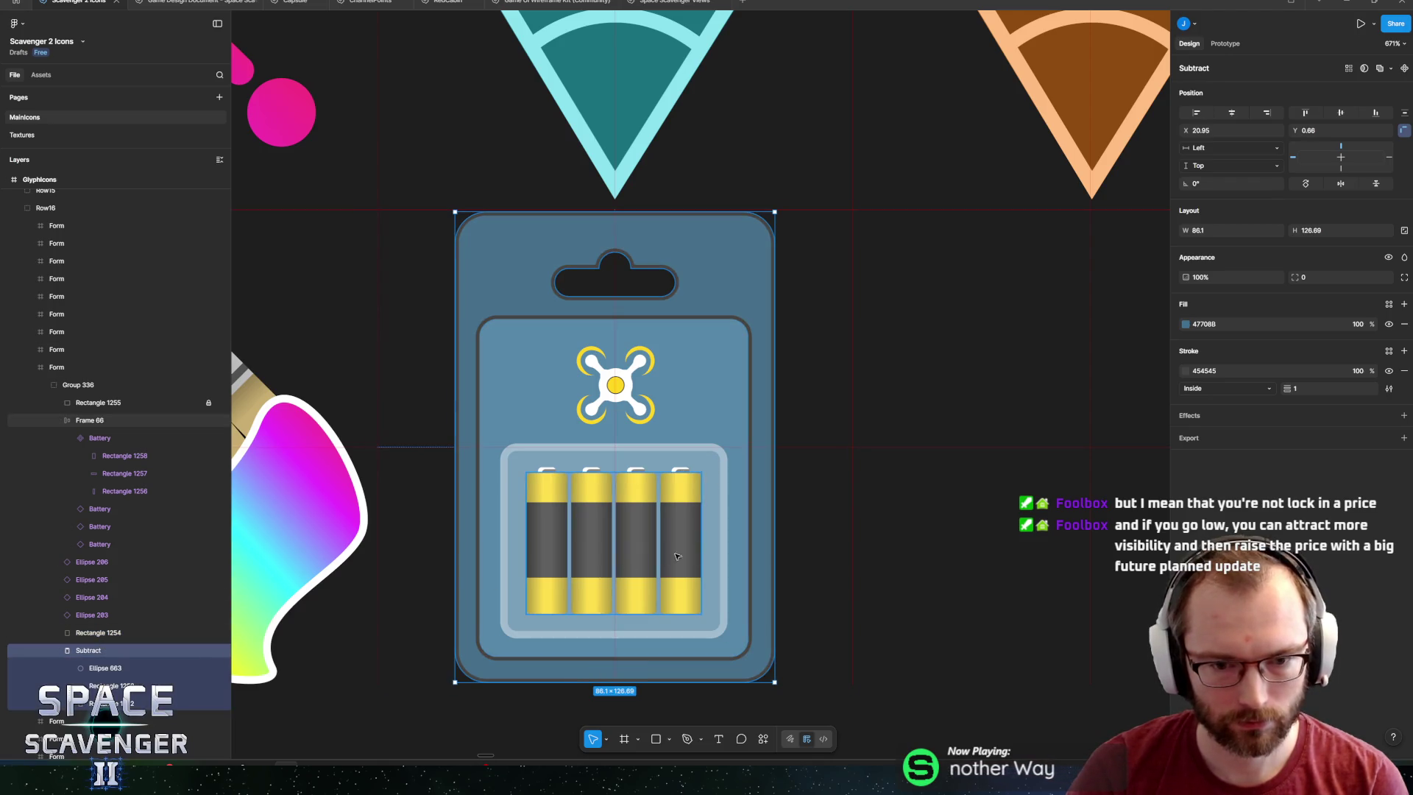
{"action": "left_click", "coordinate": [106, 632]}
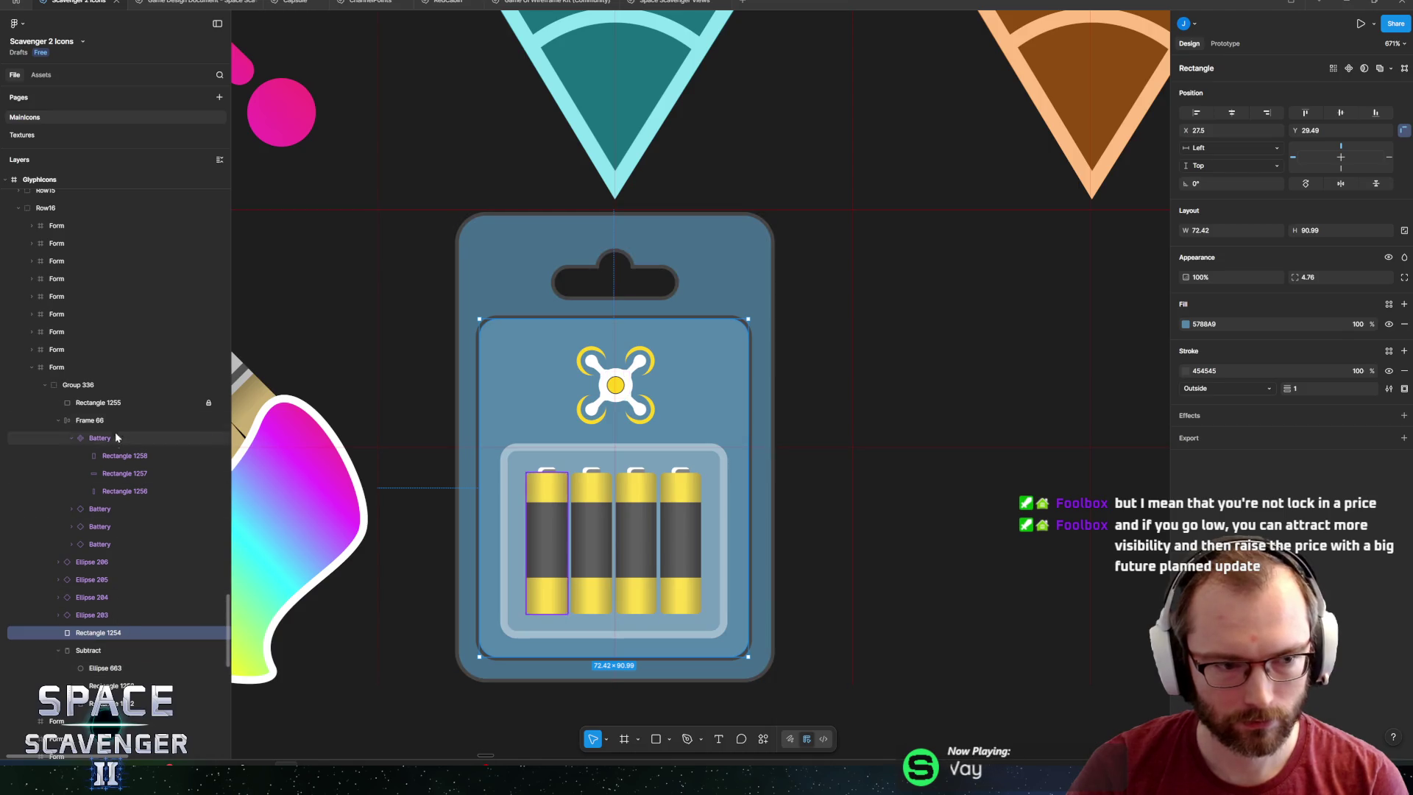
{"action": "left_click", "coordinate": [103, 402]}
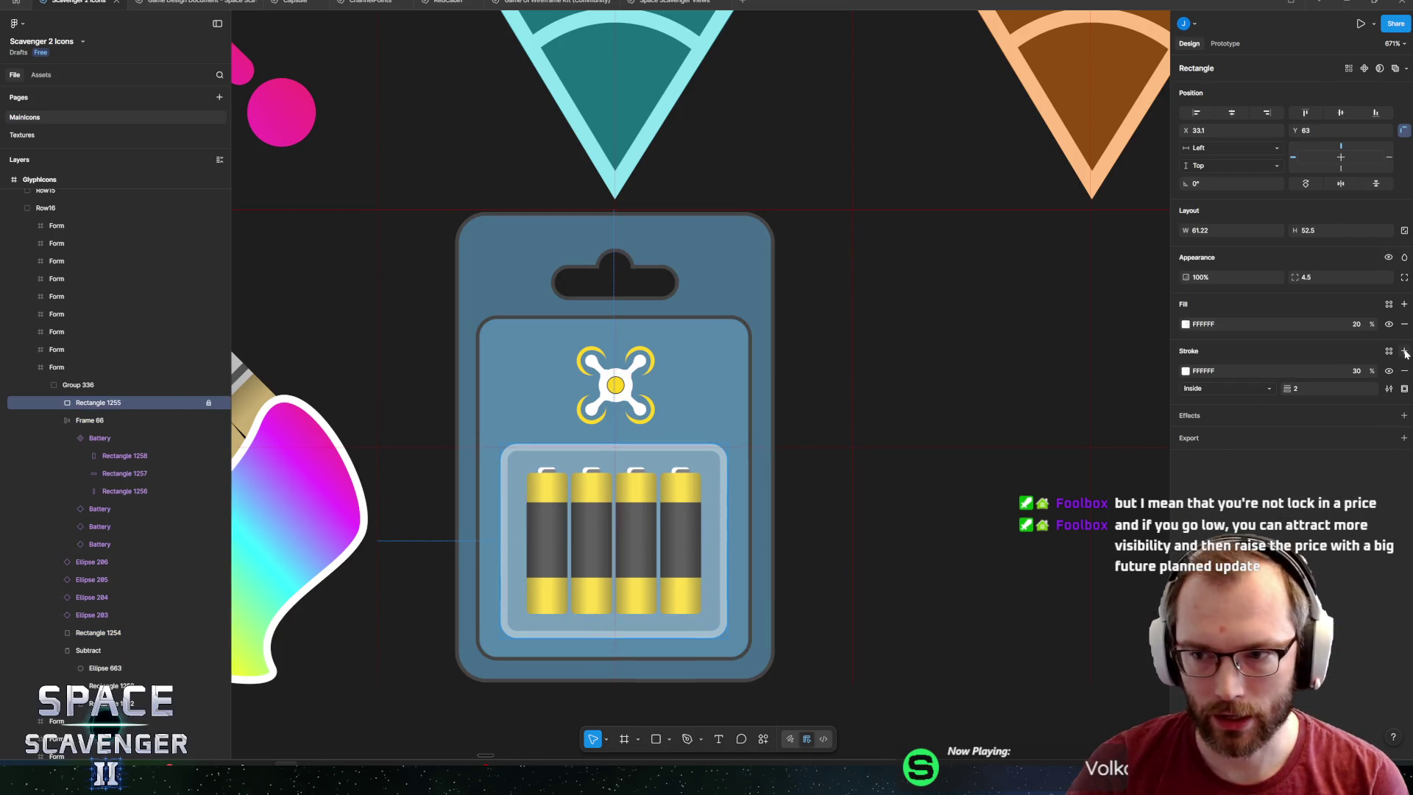
{"action": "left_click", "coordinate": [1405, 352]}
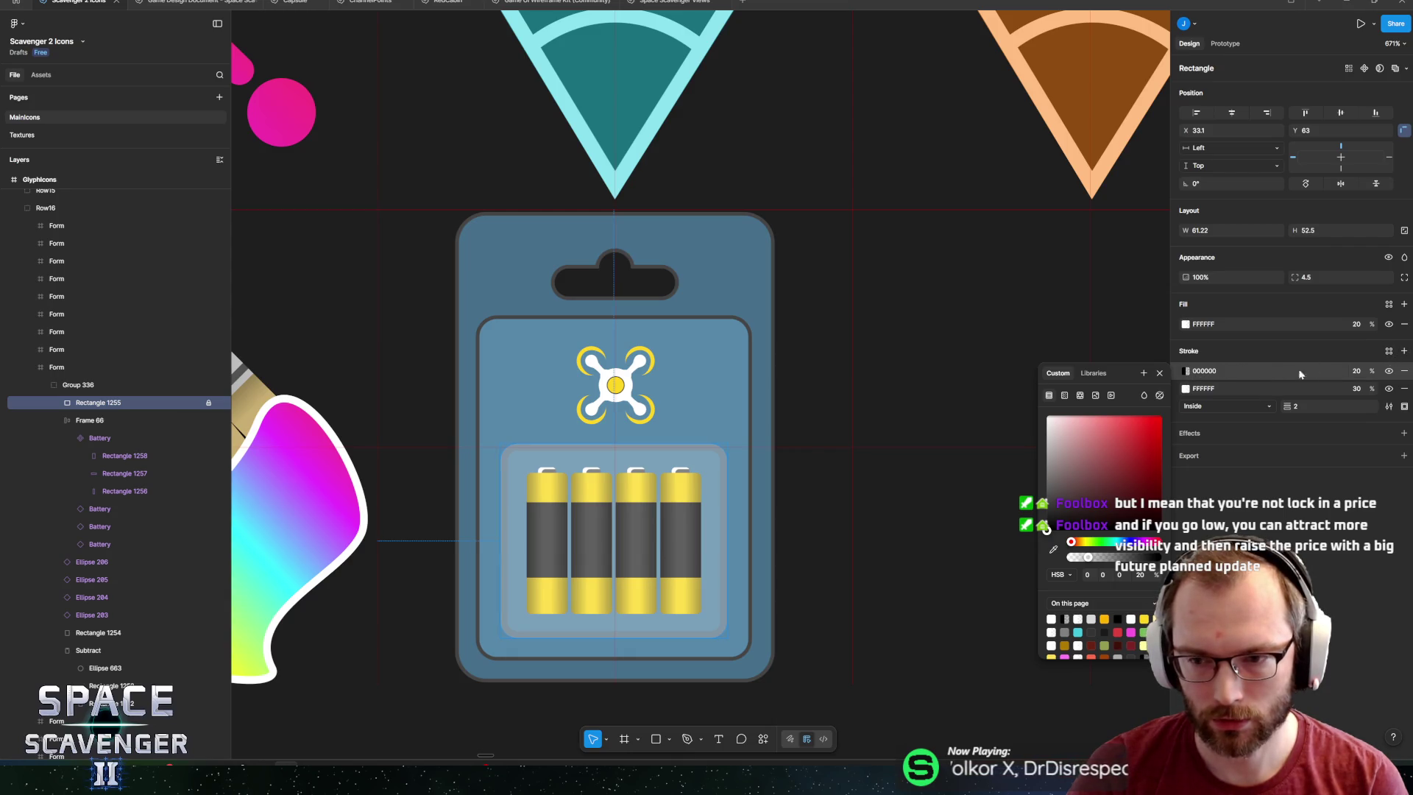
{"action": "left_click", "coordinate": [1404, 371]}
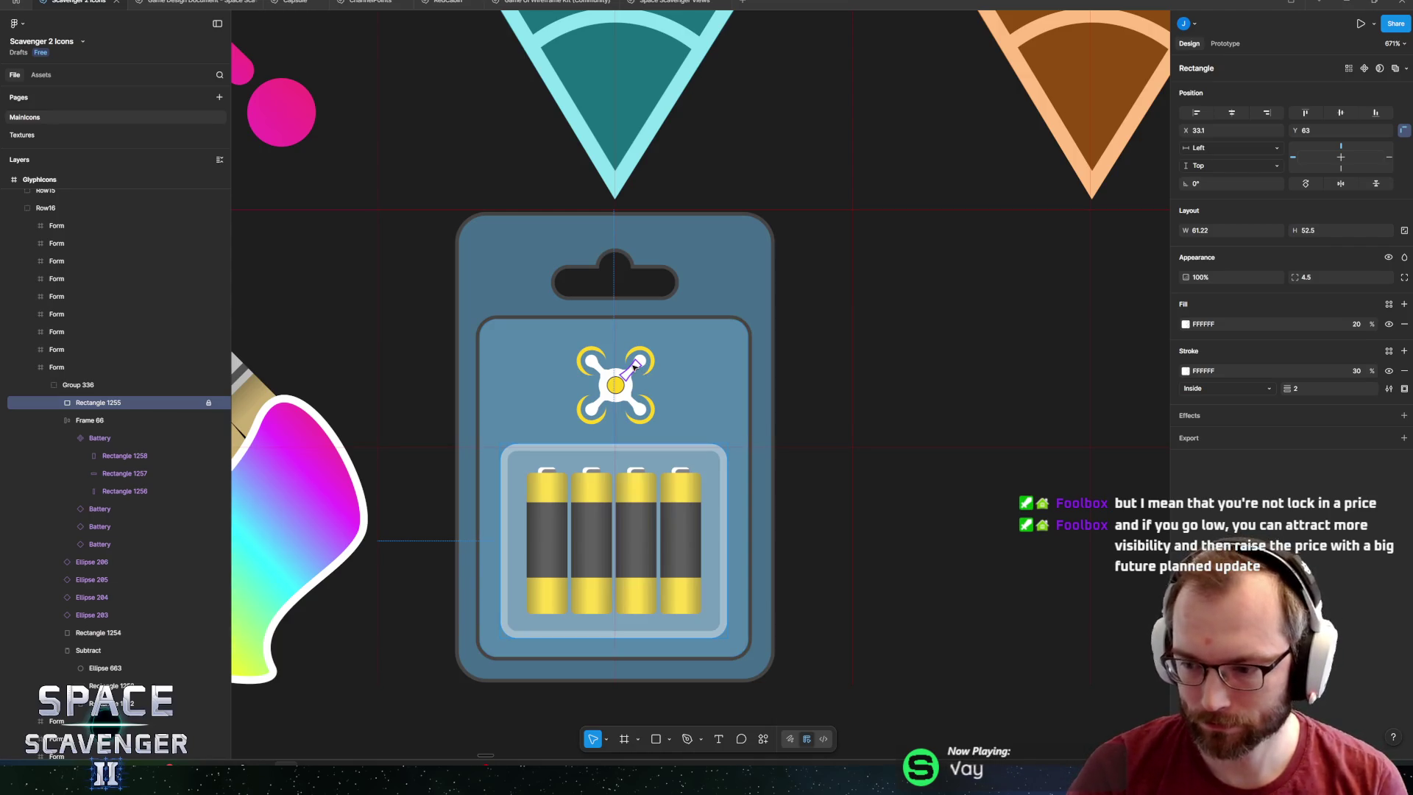
{"action": "scroll", "coordinate": [635, 366], "scroll_direction": "down", "scroll_amount": 10}
{"action": "scroll", "coordinate": [617, 403], "scroll_direction": "up", "scroll_amount": 2}
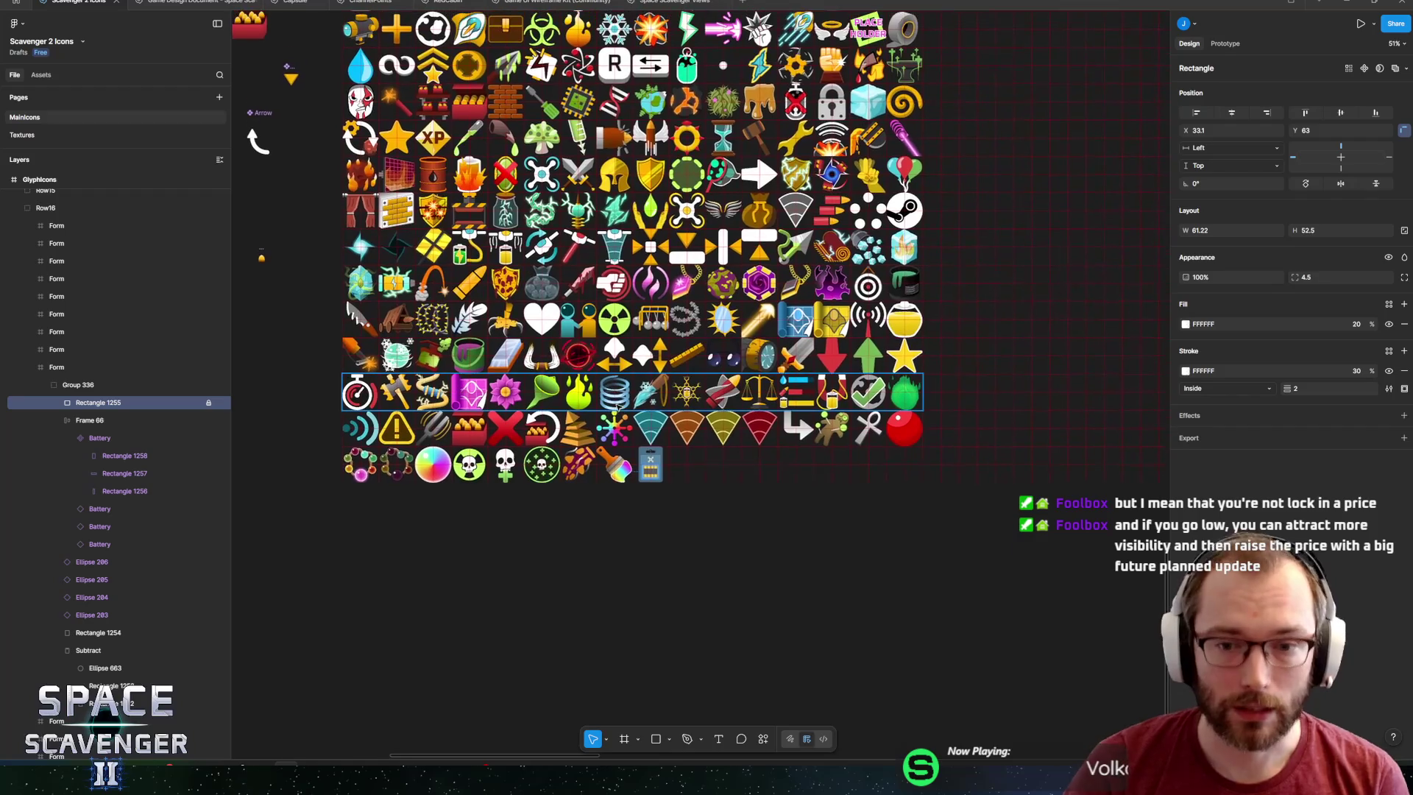
{"action": "mouse_move", "coordinate": [616, 404]}
{"action": "left_mouse_down"}
{"action": "mouse_move", "coordinate": [623, 458]}
{"action": "mouse_move", "coordinate": [645, 489]}
{"action": "left_mouse_up"}
{"action": "scroll", "coordinate": [646, 488], "scroll_direction": "down", "scroll_amount": 5}
{"action": "scroll", "coordinate": [707, 484], "scroll_direction": "up", "scroll_amount": 4}
{"action": "scroll", "coordinate": [771, 479], "scroll_direction": "down", "scroll_amount": 1}
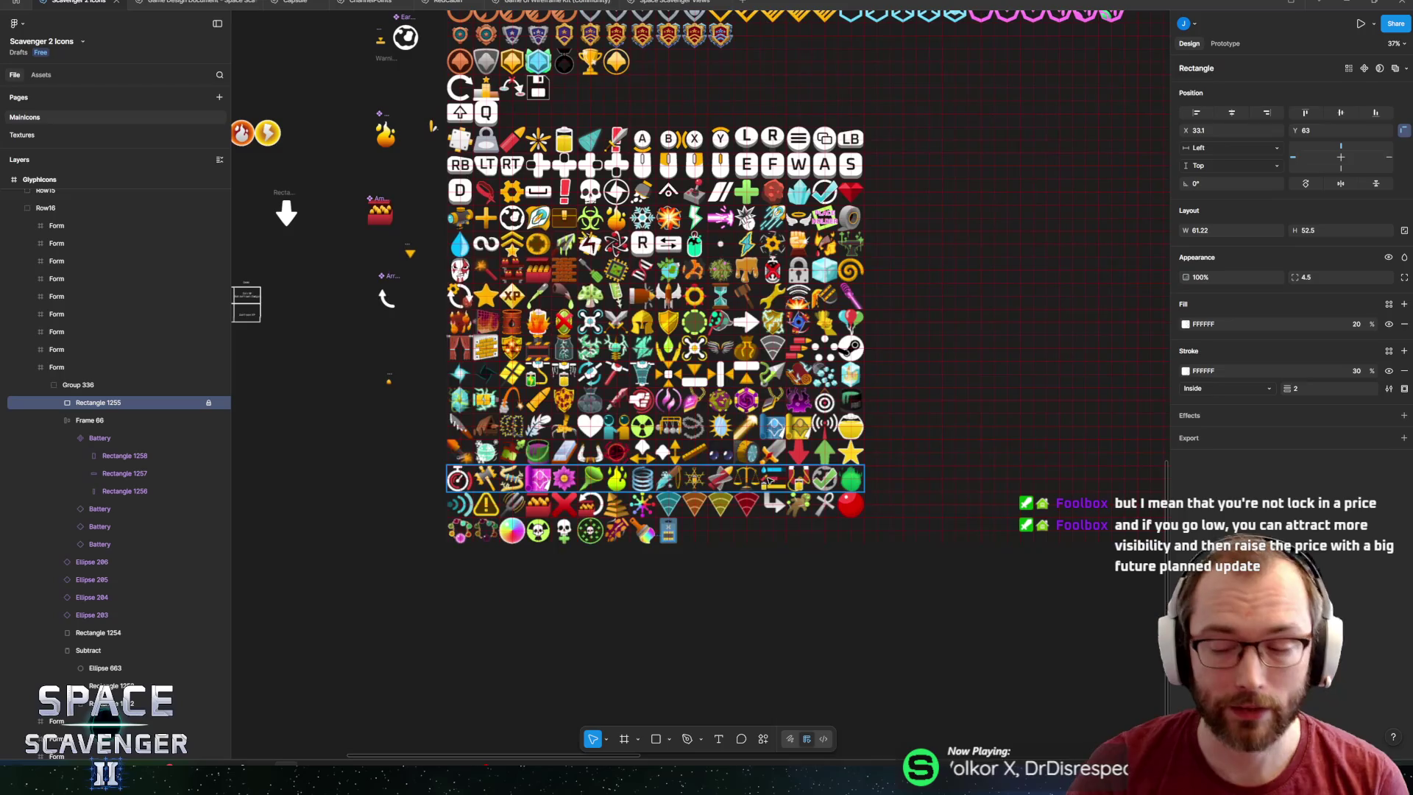
{"action": "scroll", "coordinate": [770, 479], "scroll_direction": "down", "scroll_amount": 2}
{"action": "scroll", "coordinate": [683, 343], "scroll_direction": "up", "scroll_amount": 4}
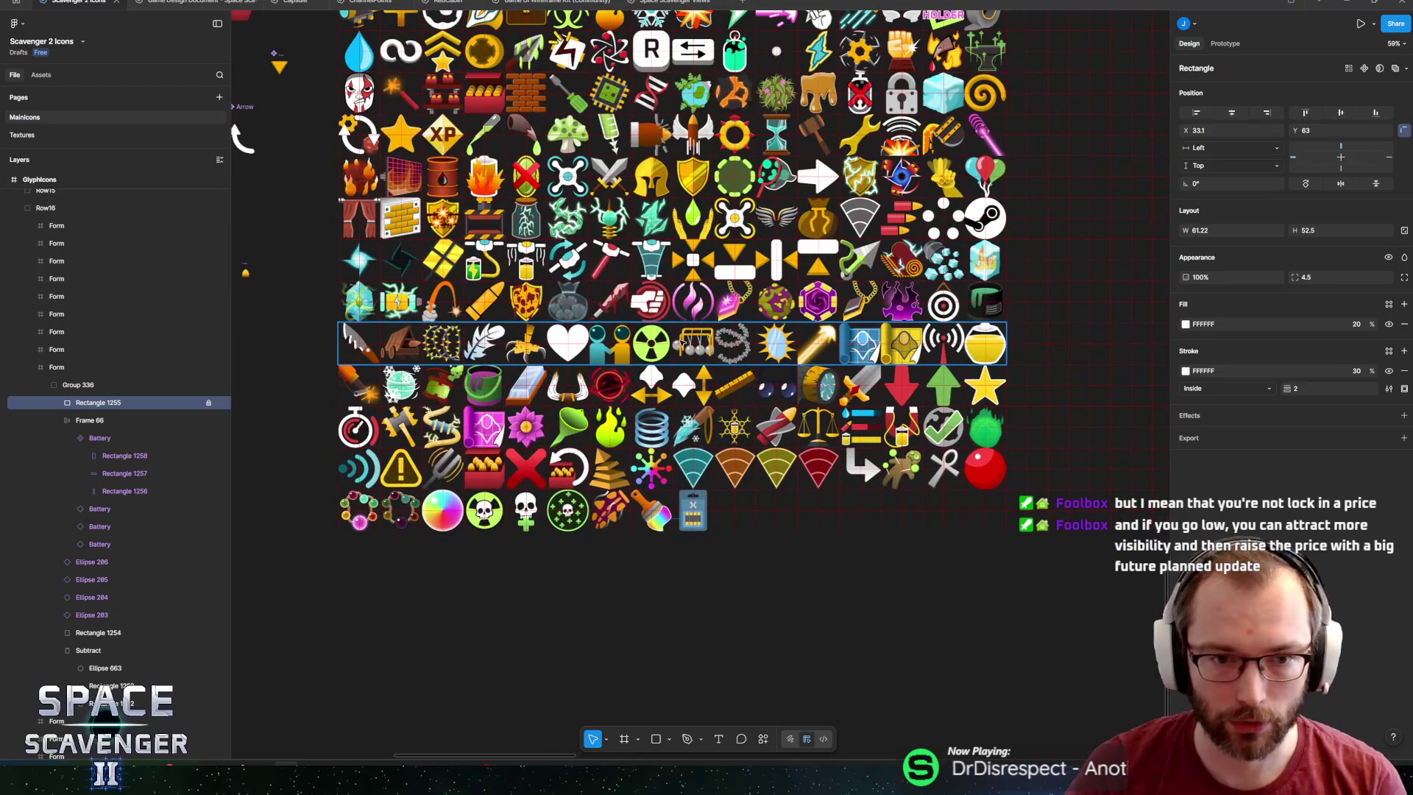
{"action": "scroll", "coordinate": [683, 341], "scroll_direction": "left", "scroll_amount": 2}
{"action": "scroll", "coordinate": [666, 338], "scroll_direction": "up", "scroll_amount": 2}
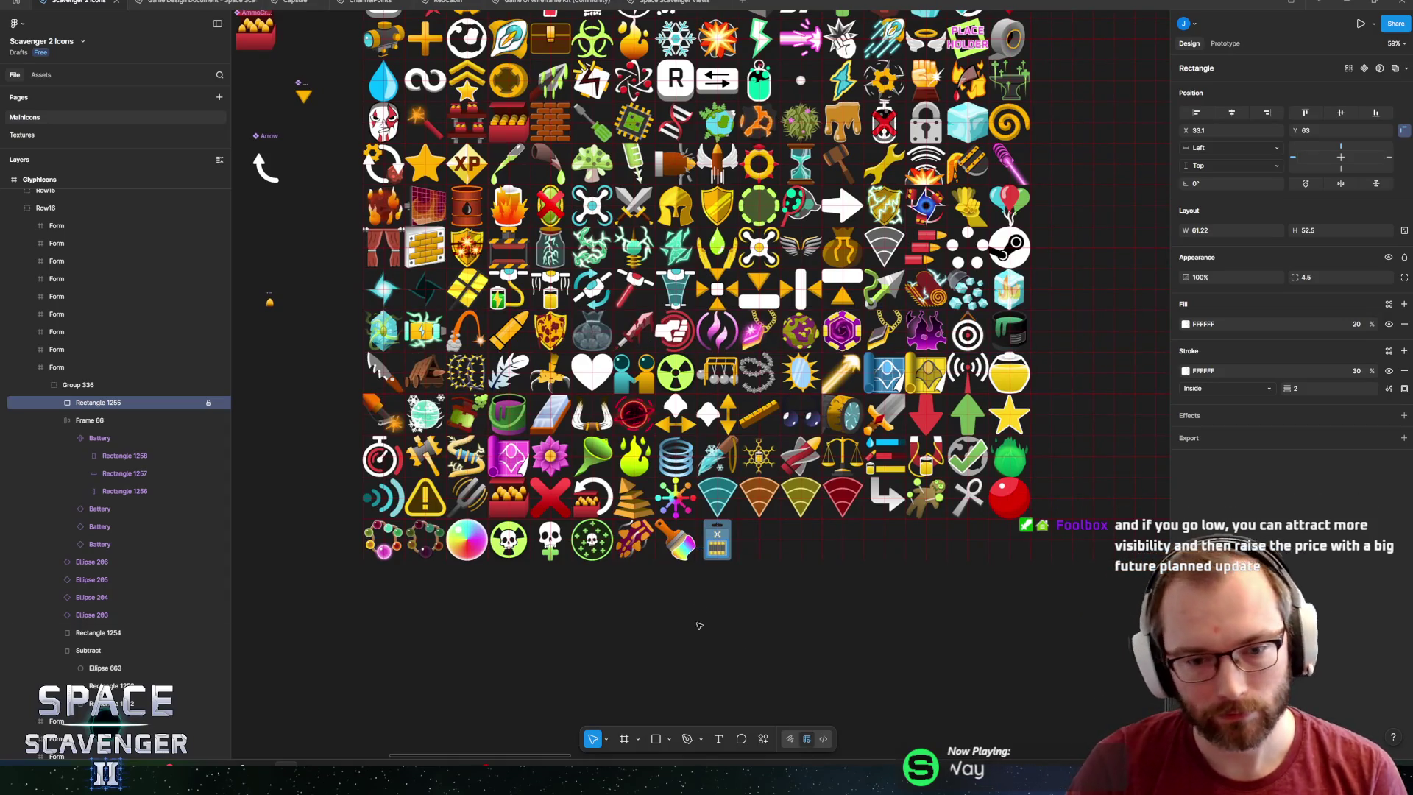
{"action": "key", "text": "Escape"}
{"action": "scroll", "coordinate": [725, 542], "scroll_direction": "up", "scroll_amount": 10}
{"action": "scroll", "coordinate": [727, 540], "scroll_direction": "down", "scroll_amount": 5}
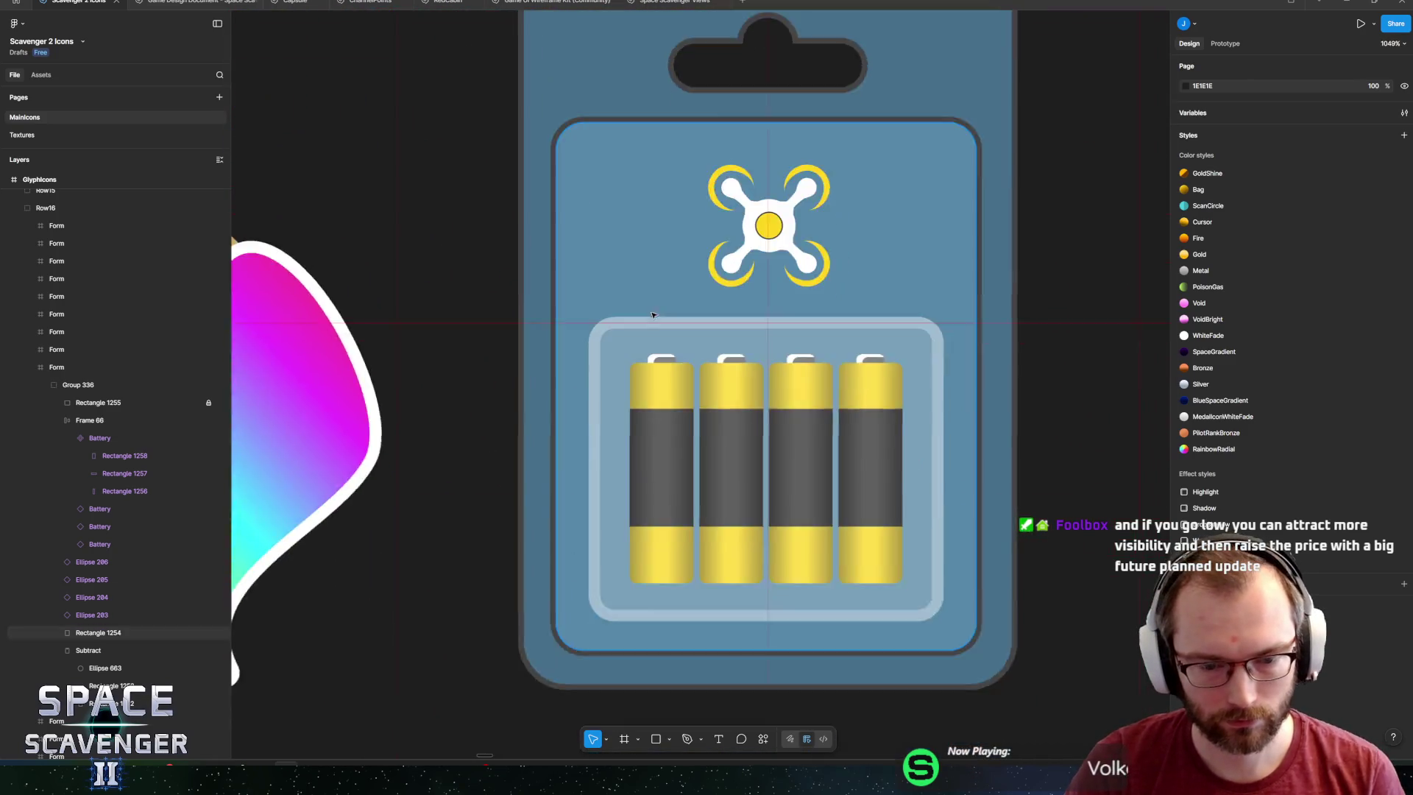
Select the first battery in the row, trying and cancelling a leftward move.
{"action": "scroll", "coordinate": [685, 445], "scroll_direction": "up", "scroll_amount": 3}
{"action": "left_click", "coordinate": [685, 445]}
{"action": "scroll", "coordinate": [666, 361], "scroll_direction": "up", "scroll_amount": 2}
{"action": "left_click", "coordinate": [100, 438]}
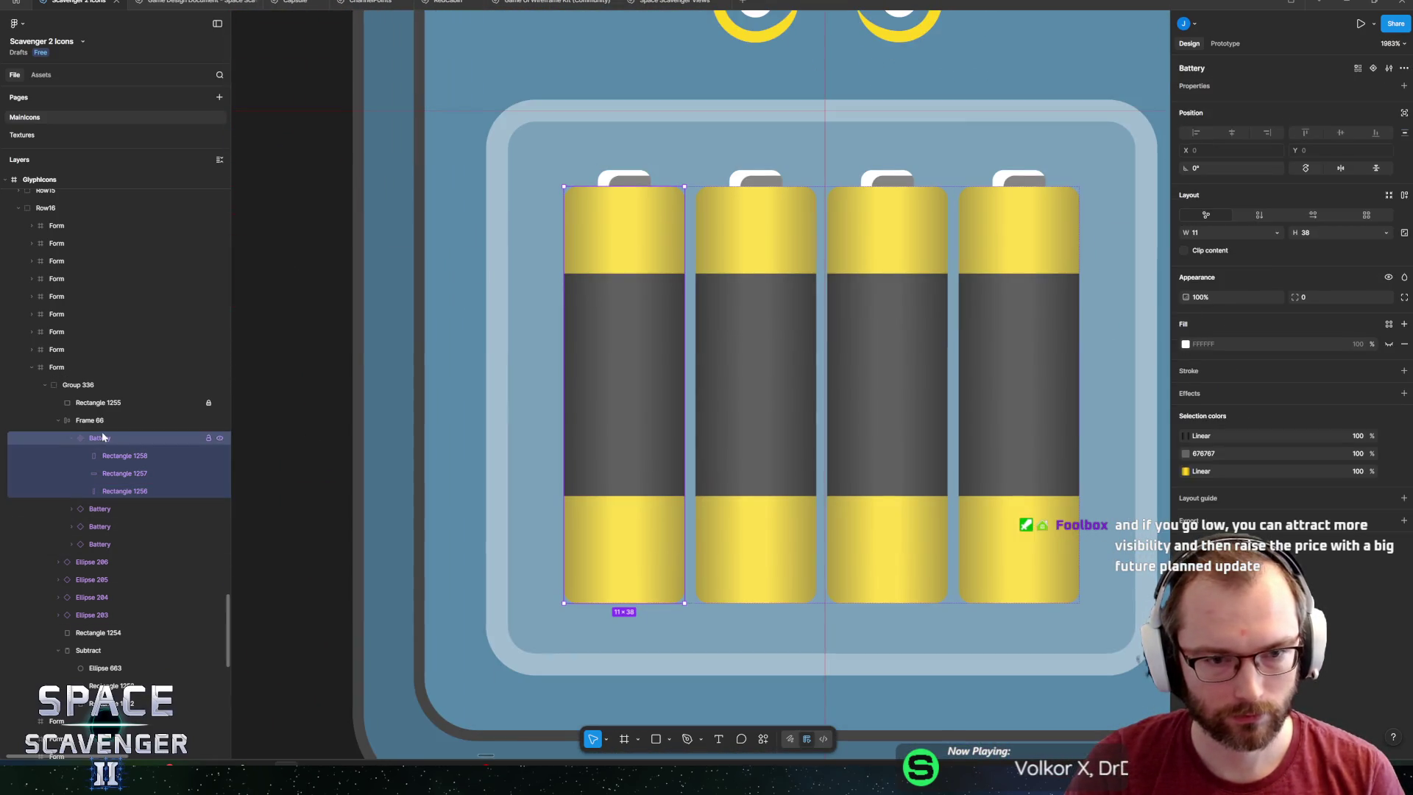
{"action": "left_click_drag", "start_coordinate": [656, 346], "coordinate": [528, 336]}
{"action": "key", "text": "Escape"}
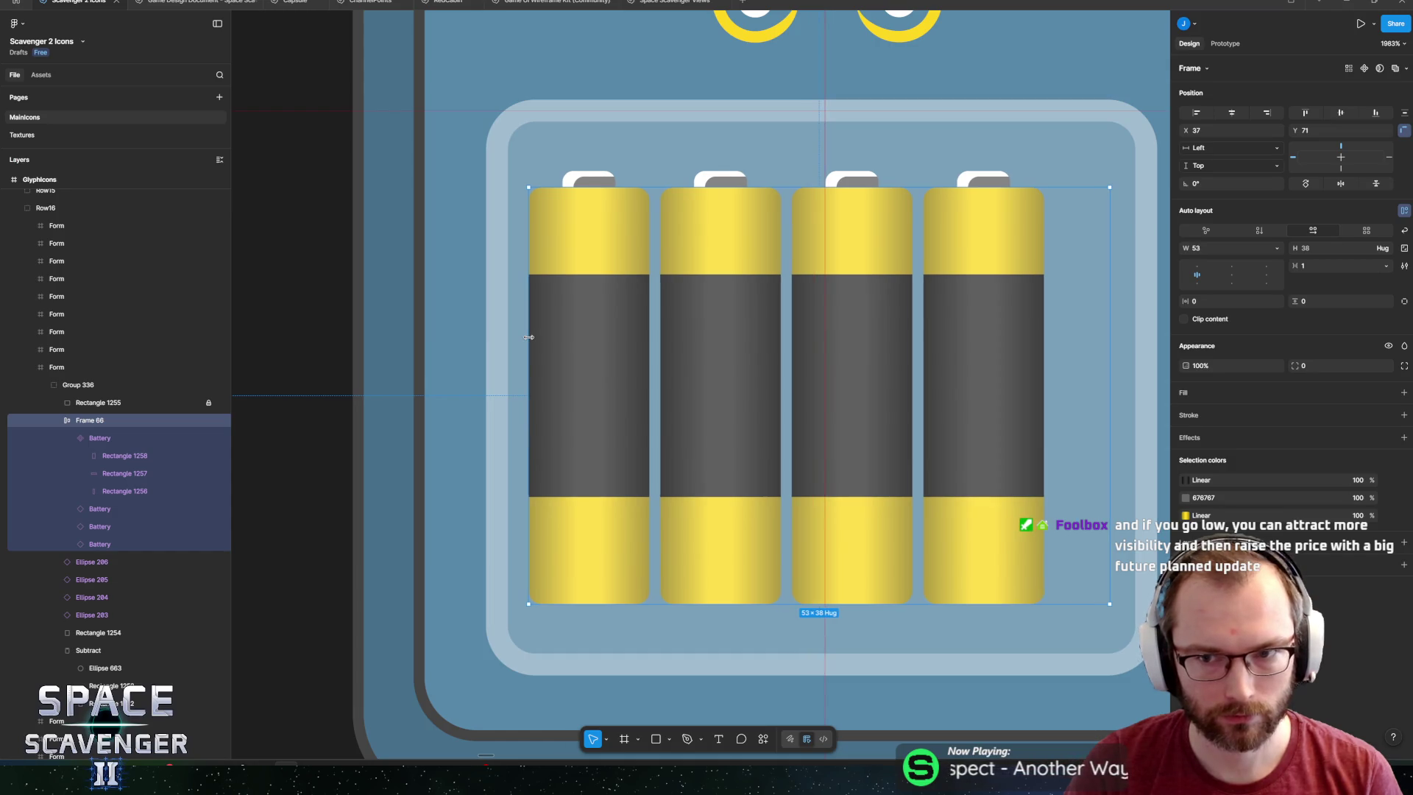
Set the batteries' auto-layout gap to 3.5.
{"action": "left_click_drag", "start_coordinate": [1294, 266], "coordinate": [1318, 268]}
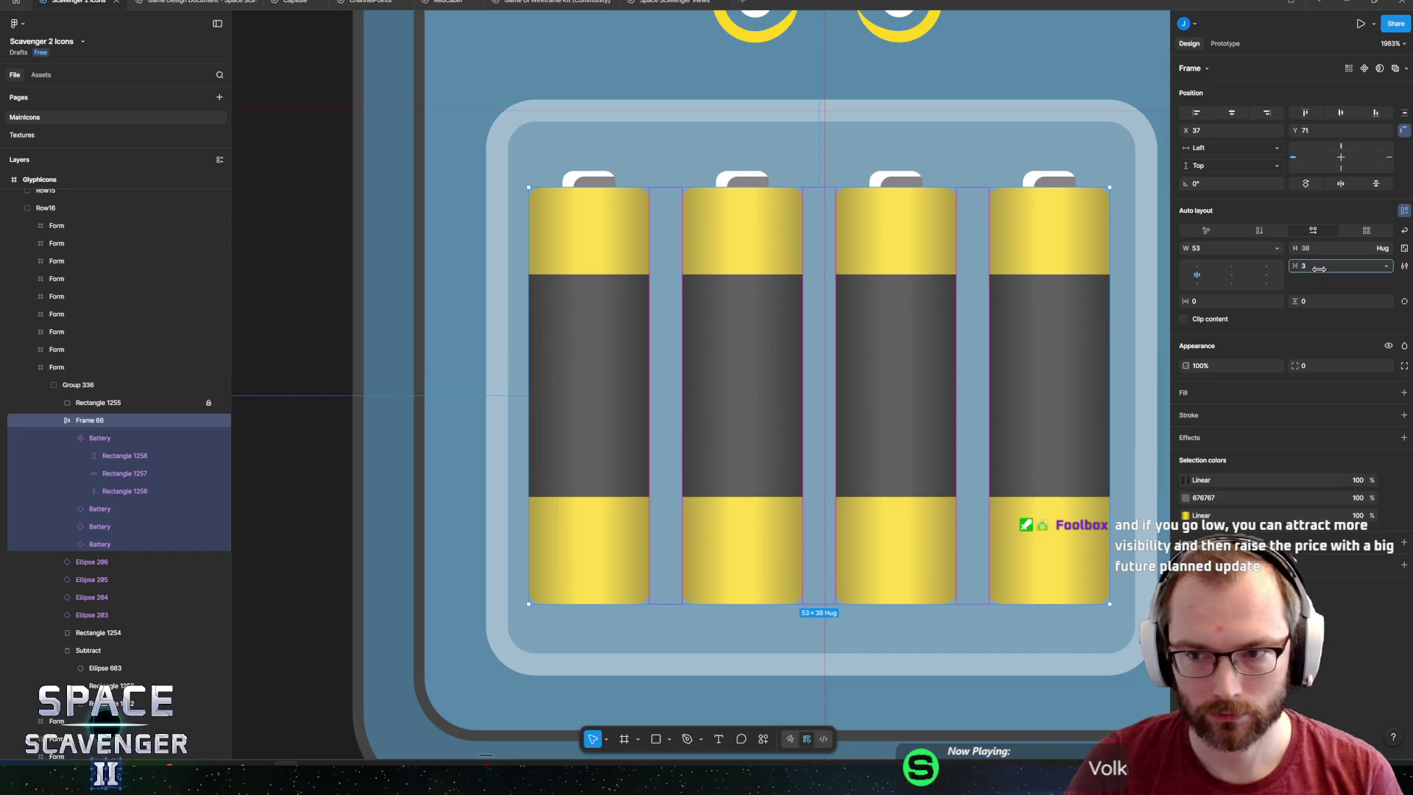
{"action": "left_click", "coordinate": [1309, 273]}
{"action": "type", "text": "4"}
{"action": "key", "text": "Return"}
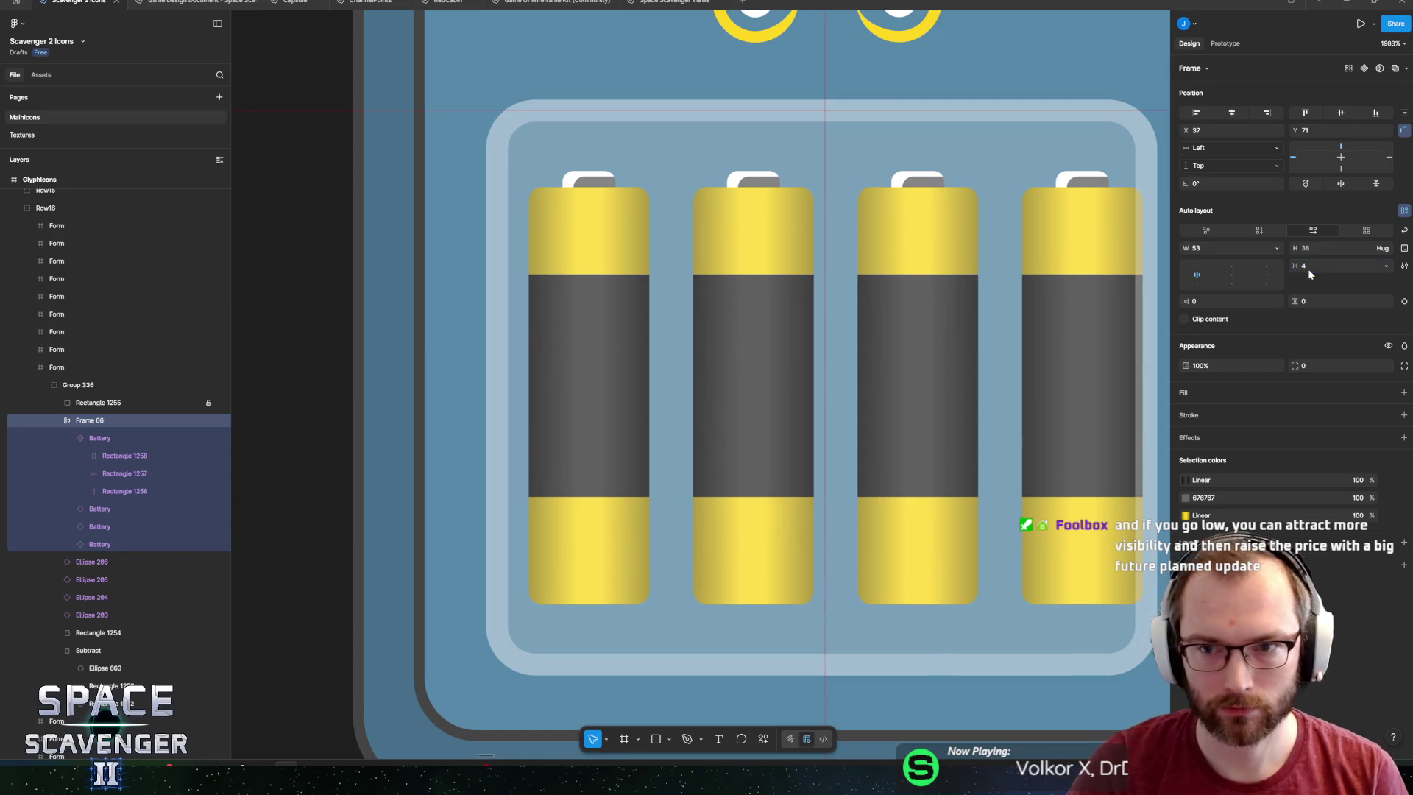
{"action": "key", "text": "Left"}
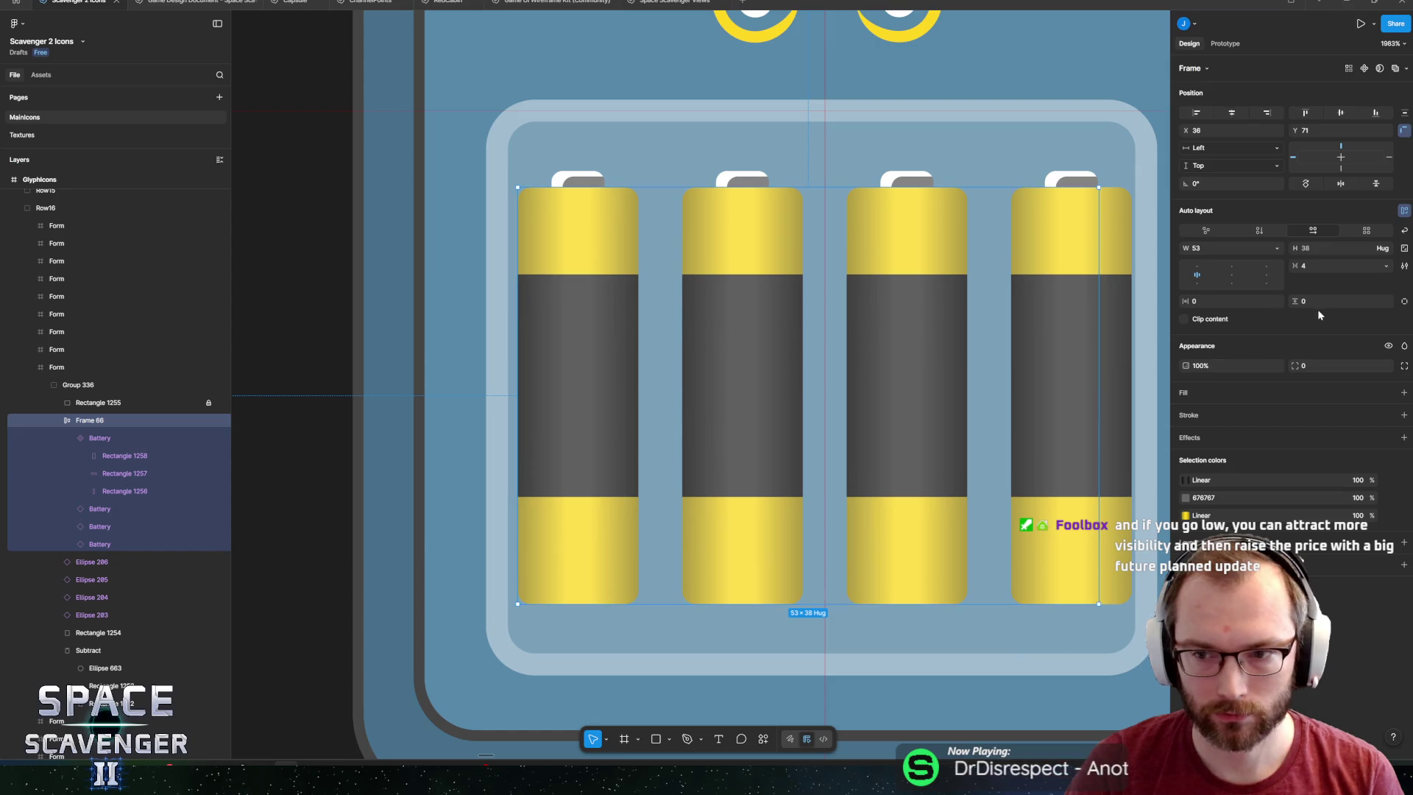
{"action": "left_click", "coordinate": [1320, 269]}
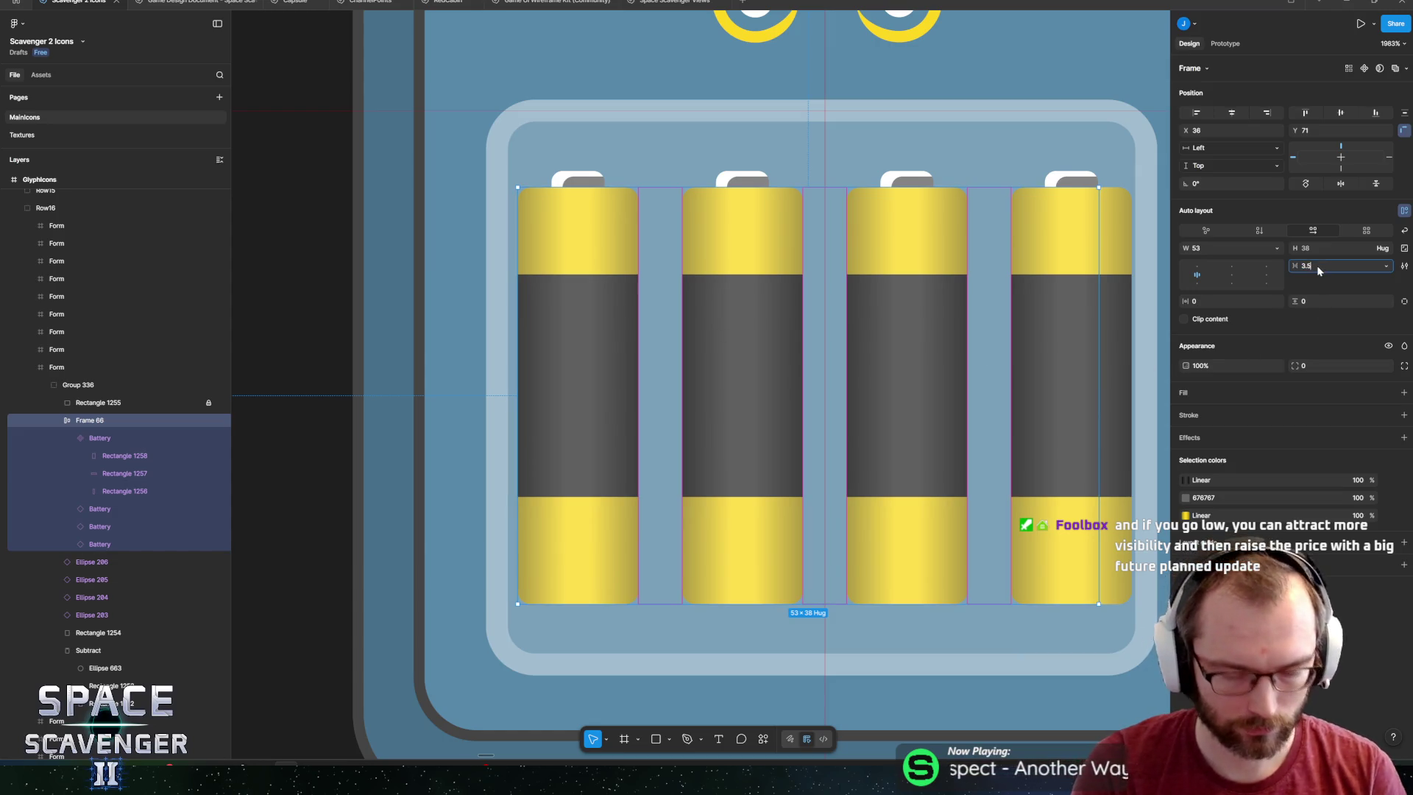
{"action": "type", "text": "3.5"}
{"action": "key", "text": "Return"}
Try shifting the battery row right to recentre it, then undo the moves.
{"action": "left_click_drag", "start_coordinate": [749, 354], "coordinate": [776, 351]}
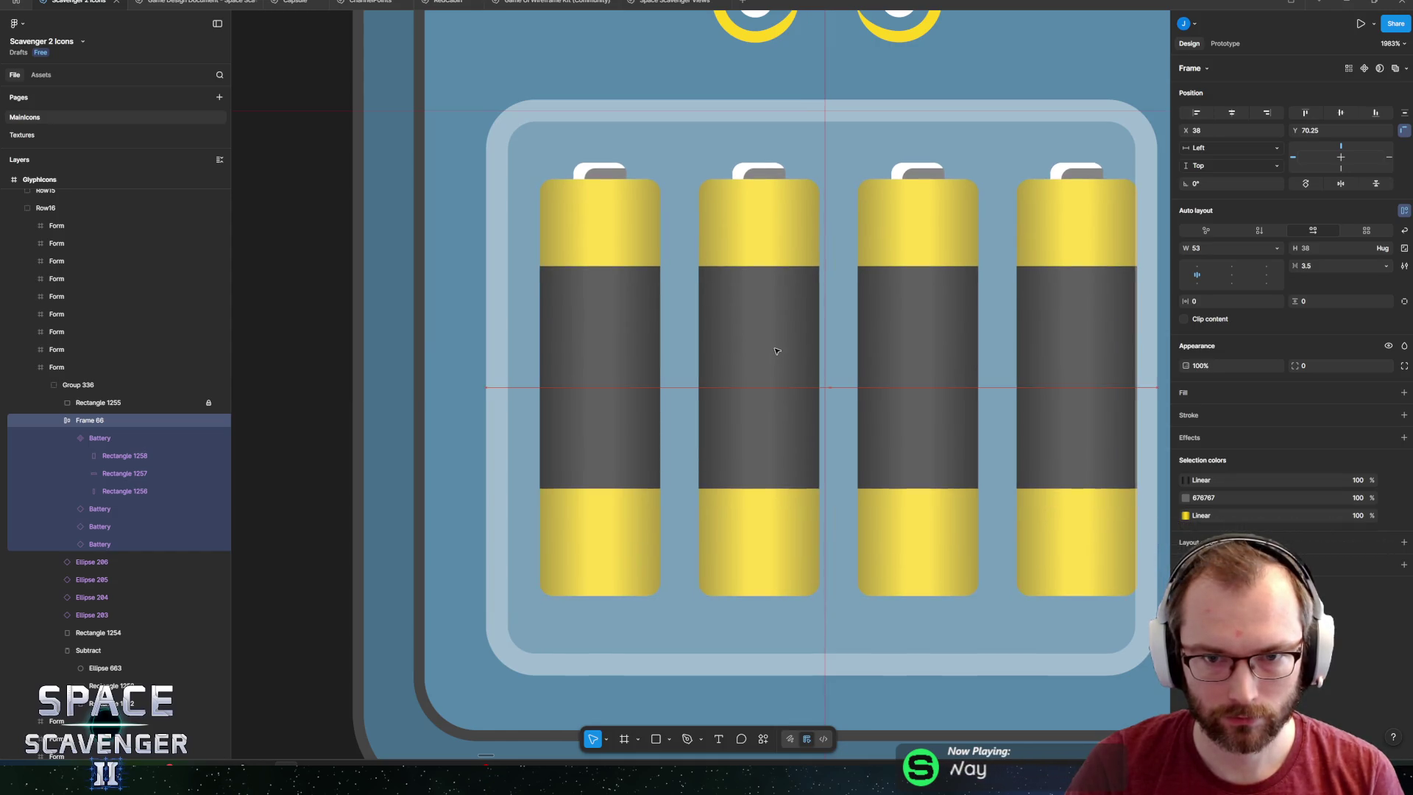
{"action": "key", "text": "ctrl+z"}
{"action": "key", "text": "ctrl+z"}
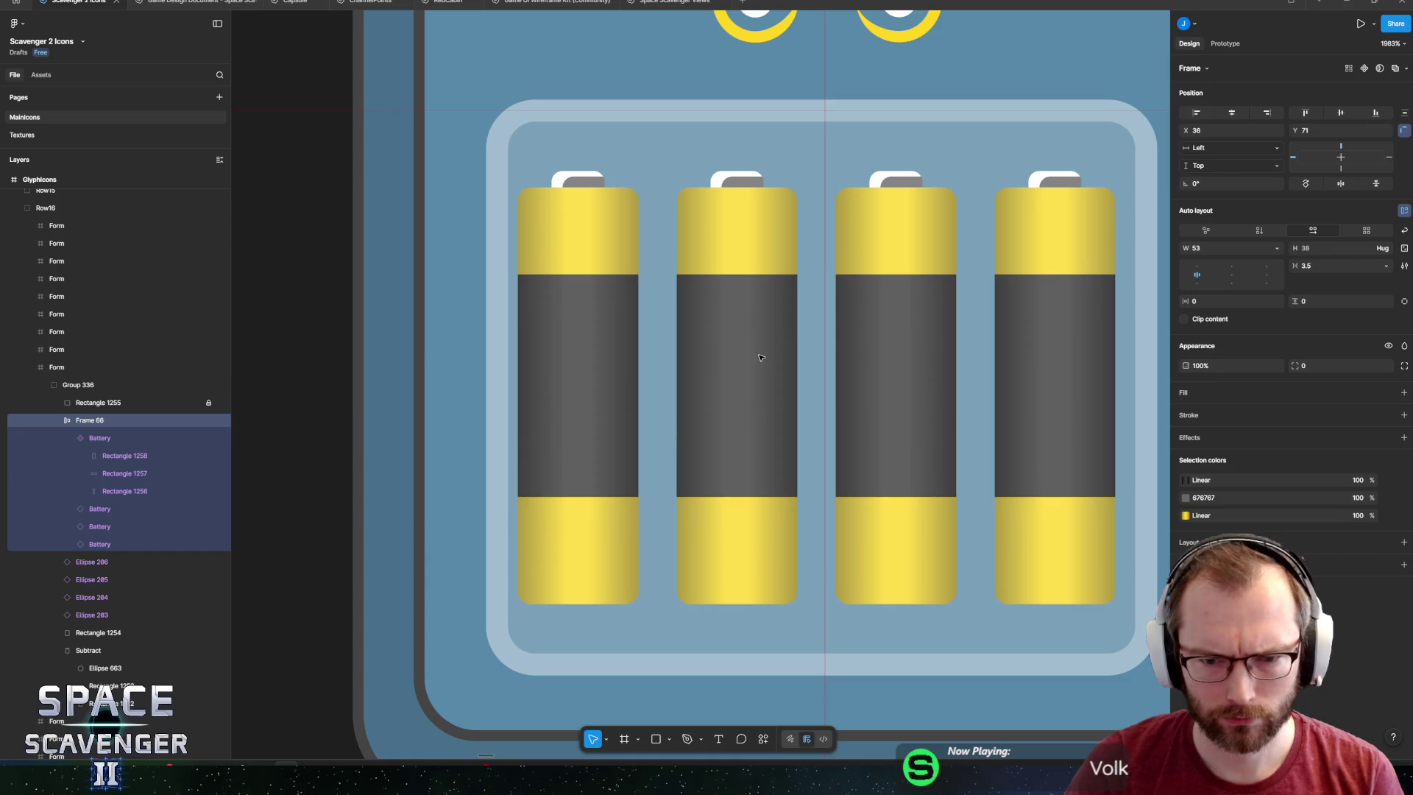
{"action": "key", "text": "ctrl+z"}
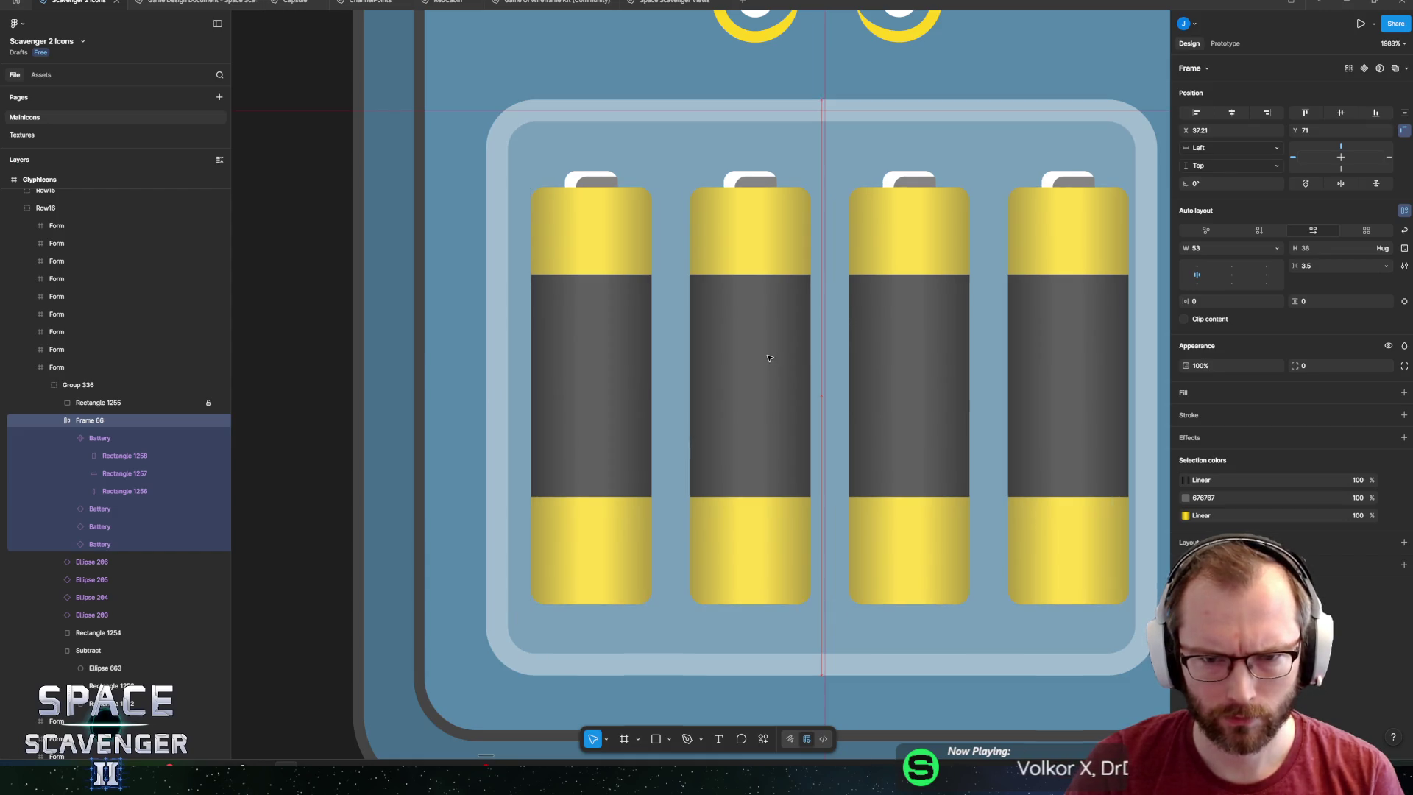
{"action": "scroll", "coordinate": [883, 335], "scroll_direction": "down", "scroll_amount": 5, "text": "ctrl"}
{"action": "scroll", "coordinate": [898, 282], "scroll_direction": "up", "scroll_amount": 5, "text": "ctrl"}
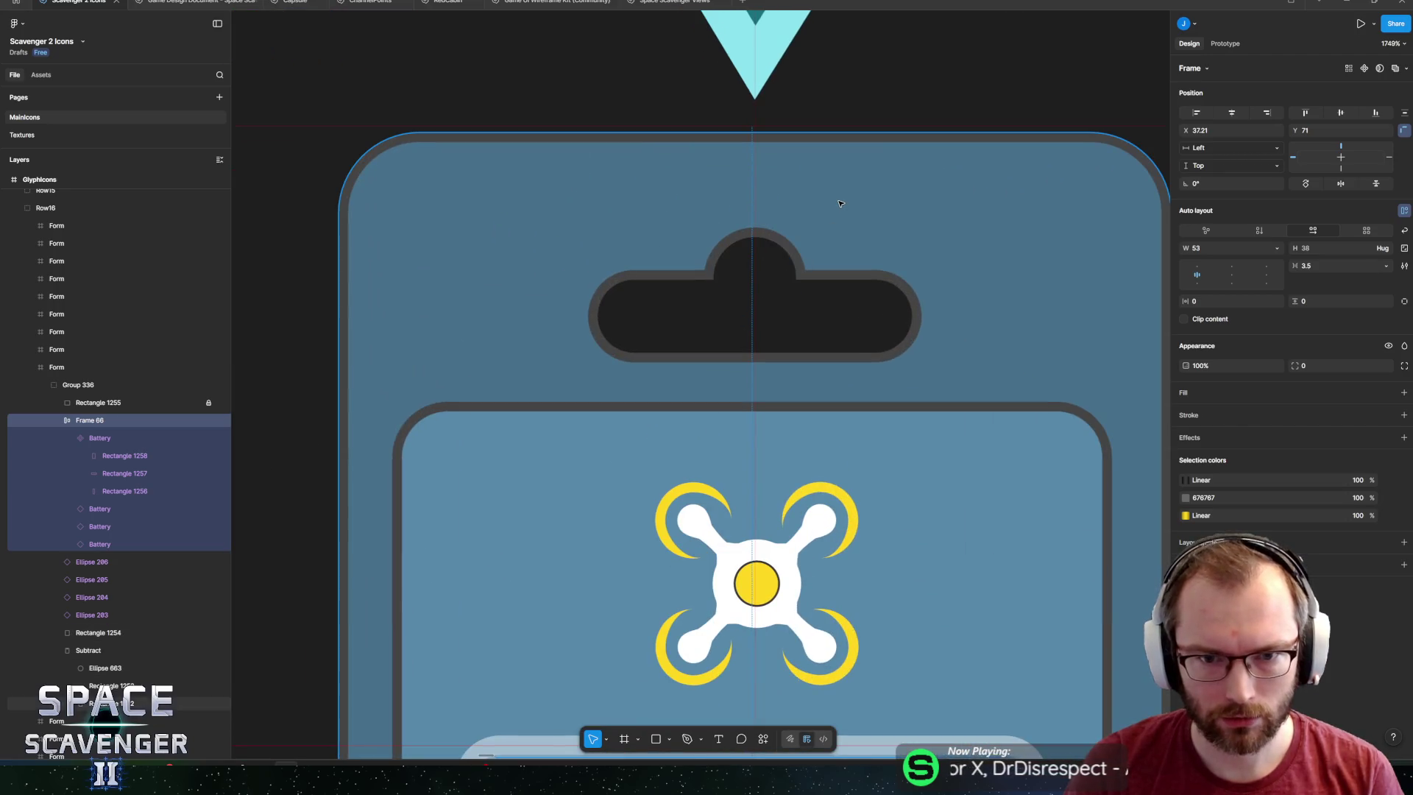
{"action": "left_click", "coordinate": [773, 309]}
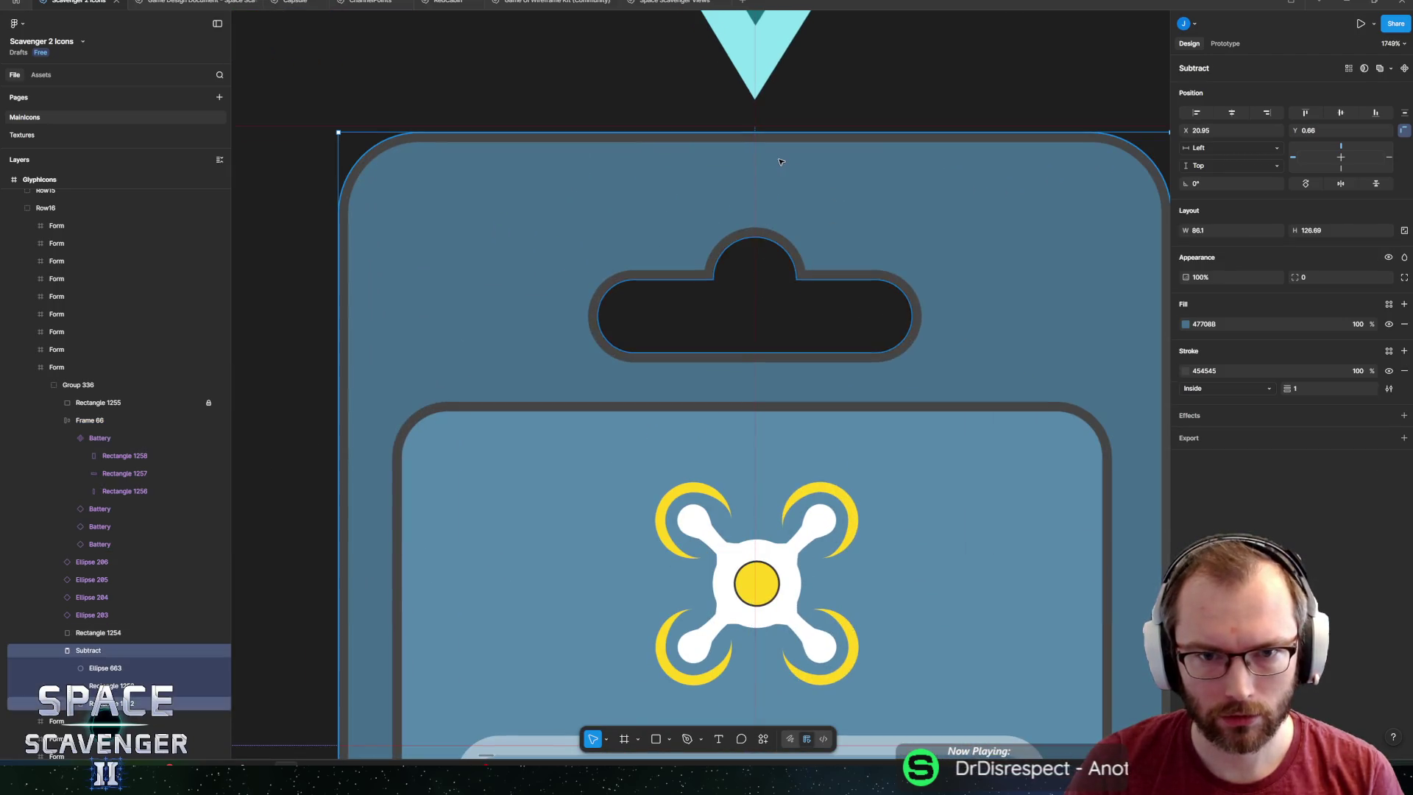
{"action": "scroll", "coordinate": [765, 184], "scroll_direction": "up", "scroll_amount": 5, "text": "ctrl"}
{"action": "scroll", "coordinate": [703, 244], "scroll_direction": "down", "scroll_amount": 10}
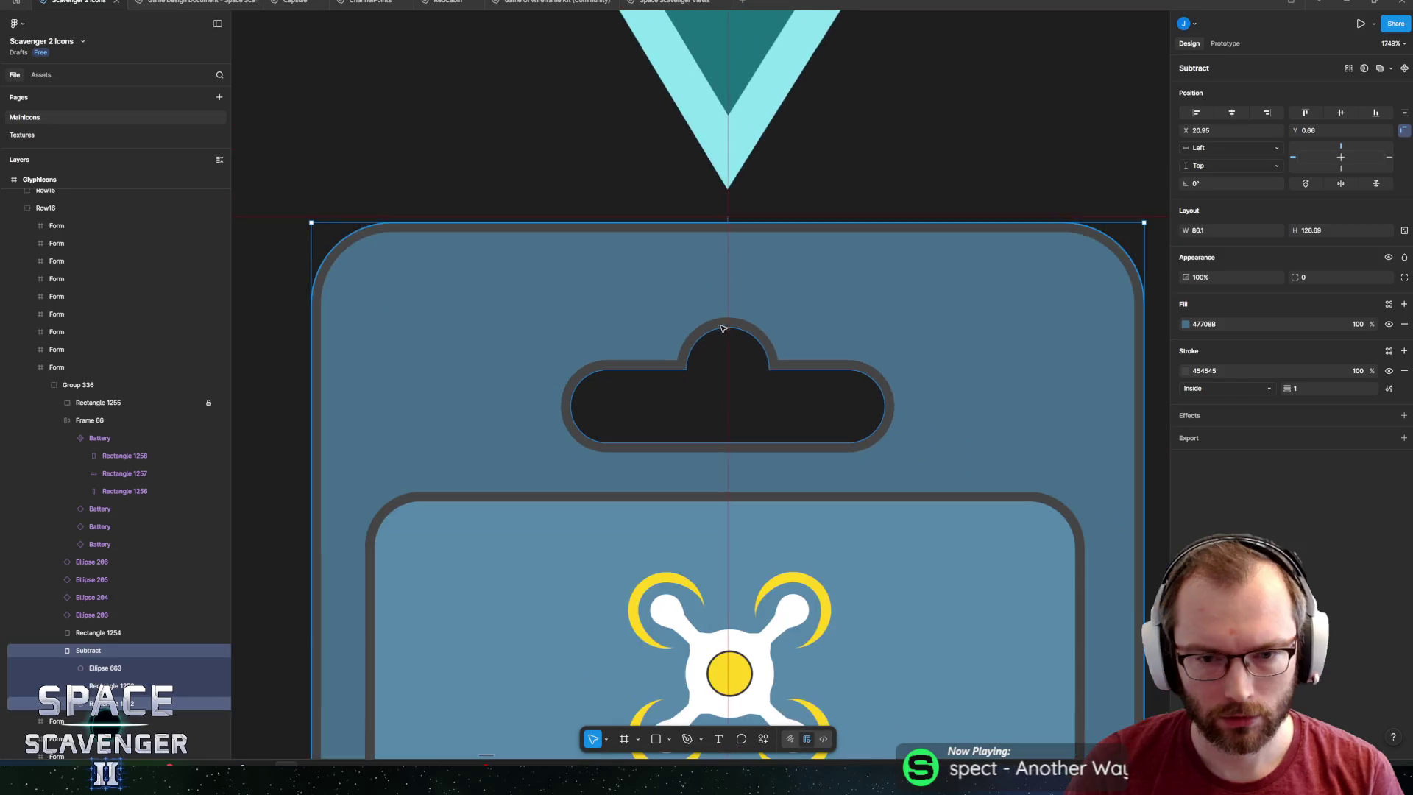
{"action": "left_click", "coordinate": [749, 352]}
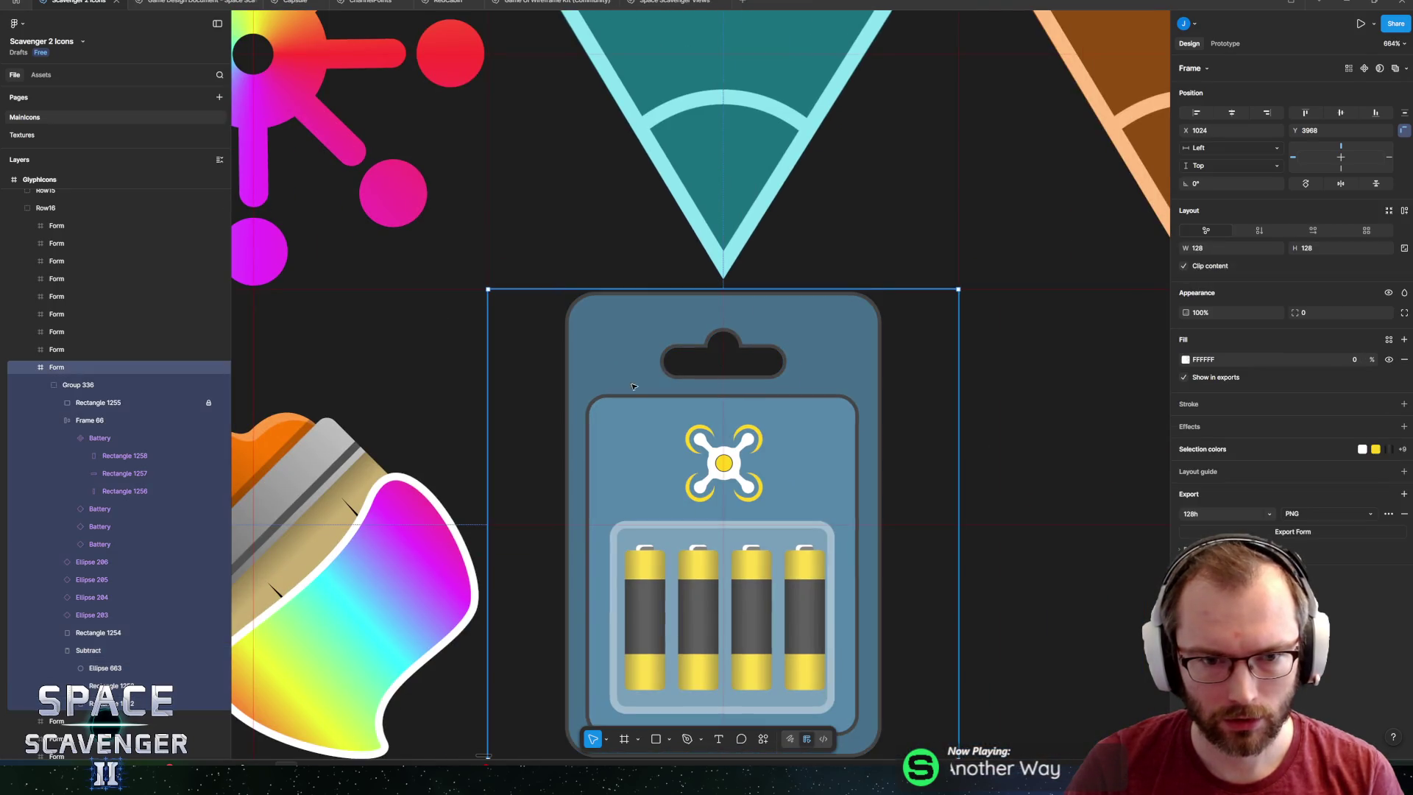
{"action": "left_click", "coordinate": [136, 455]}
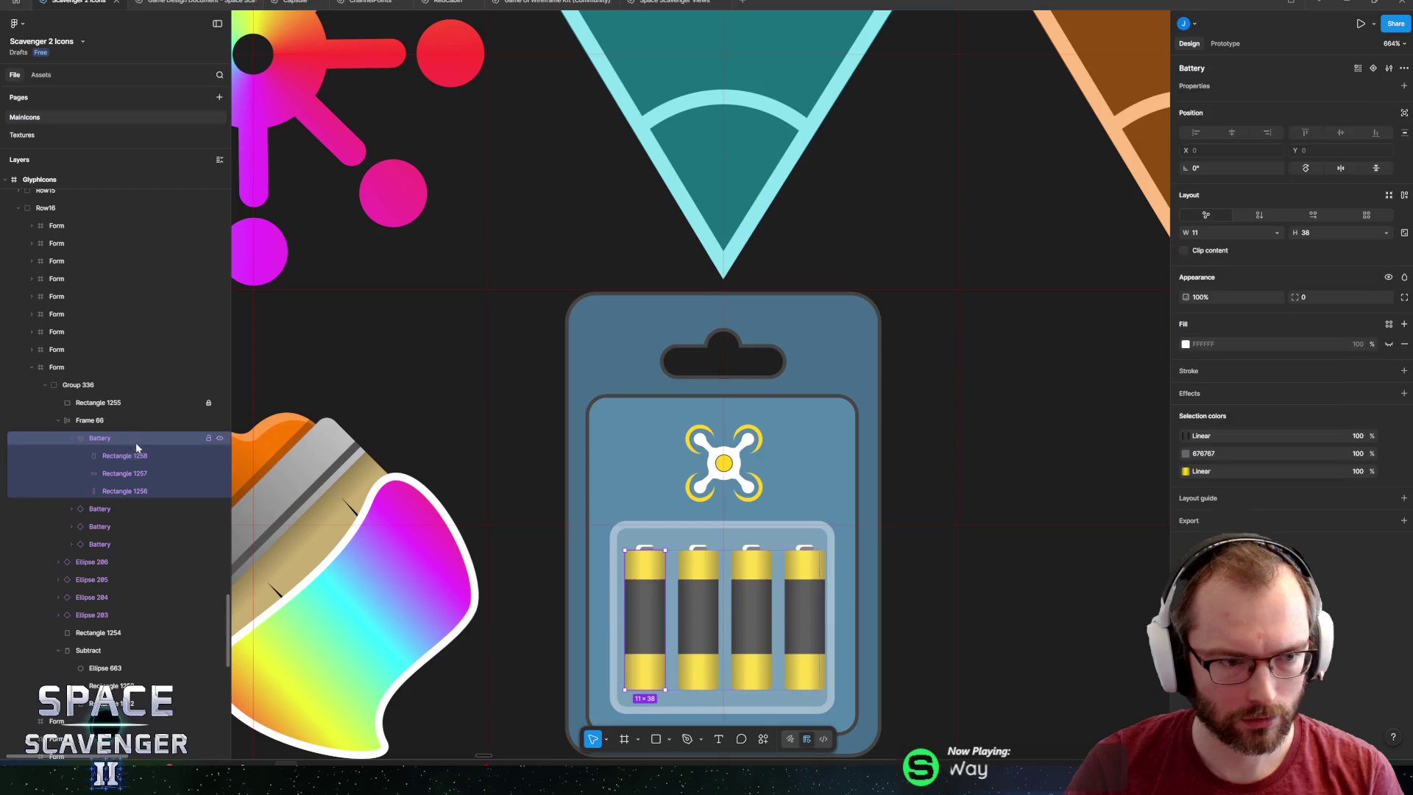
{"action": "left_click", "coordinate": [125, 402]}
{"action": "left_click_drag", "start_coordinate": [779, 333], "coordinate": [780, 336]}
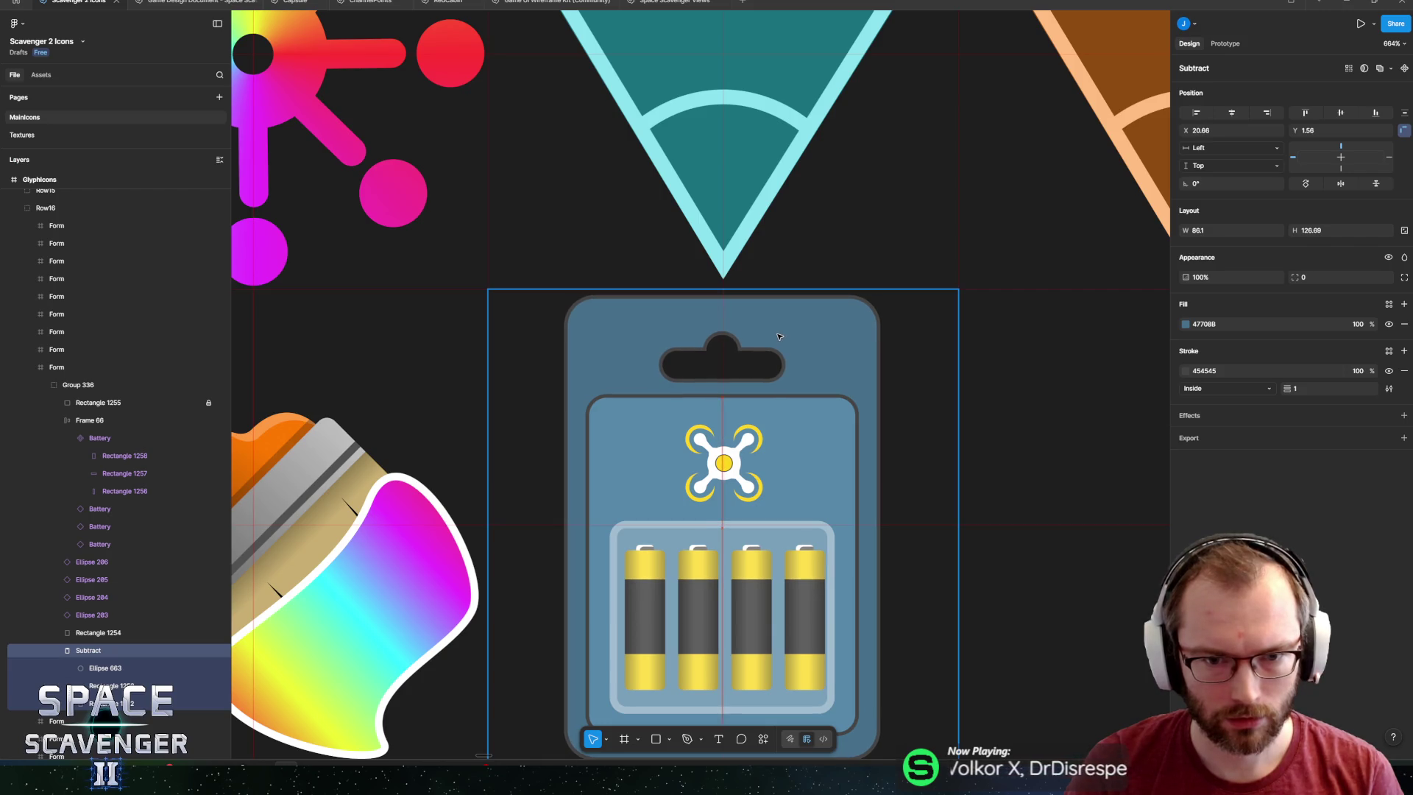
{"action": "left_click", "coordinate": [103, 402]}
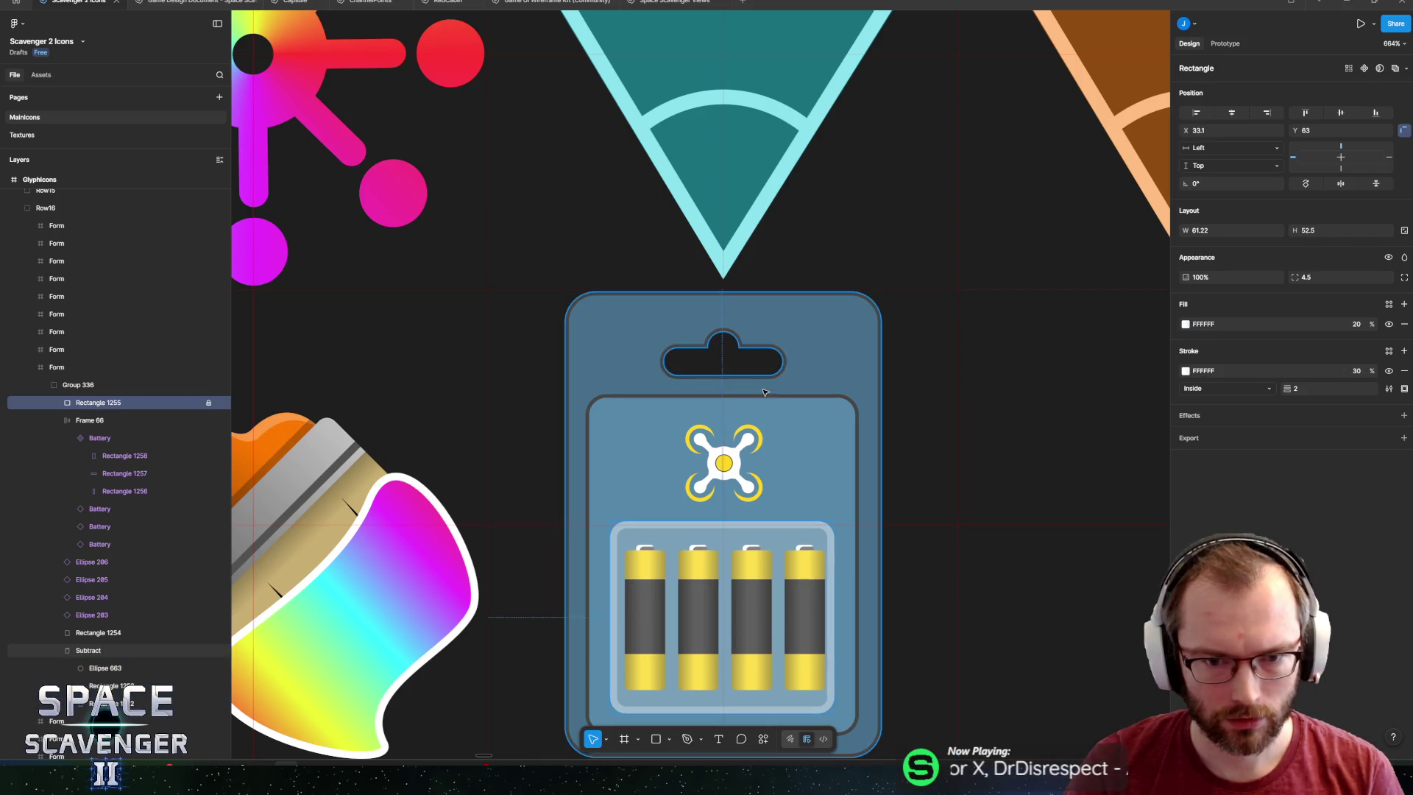
{"action": "left_click", "coordinate": [57, 421]}
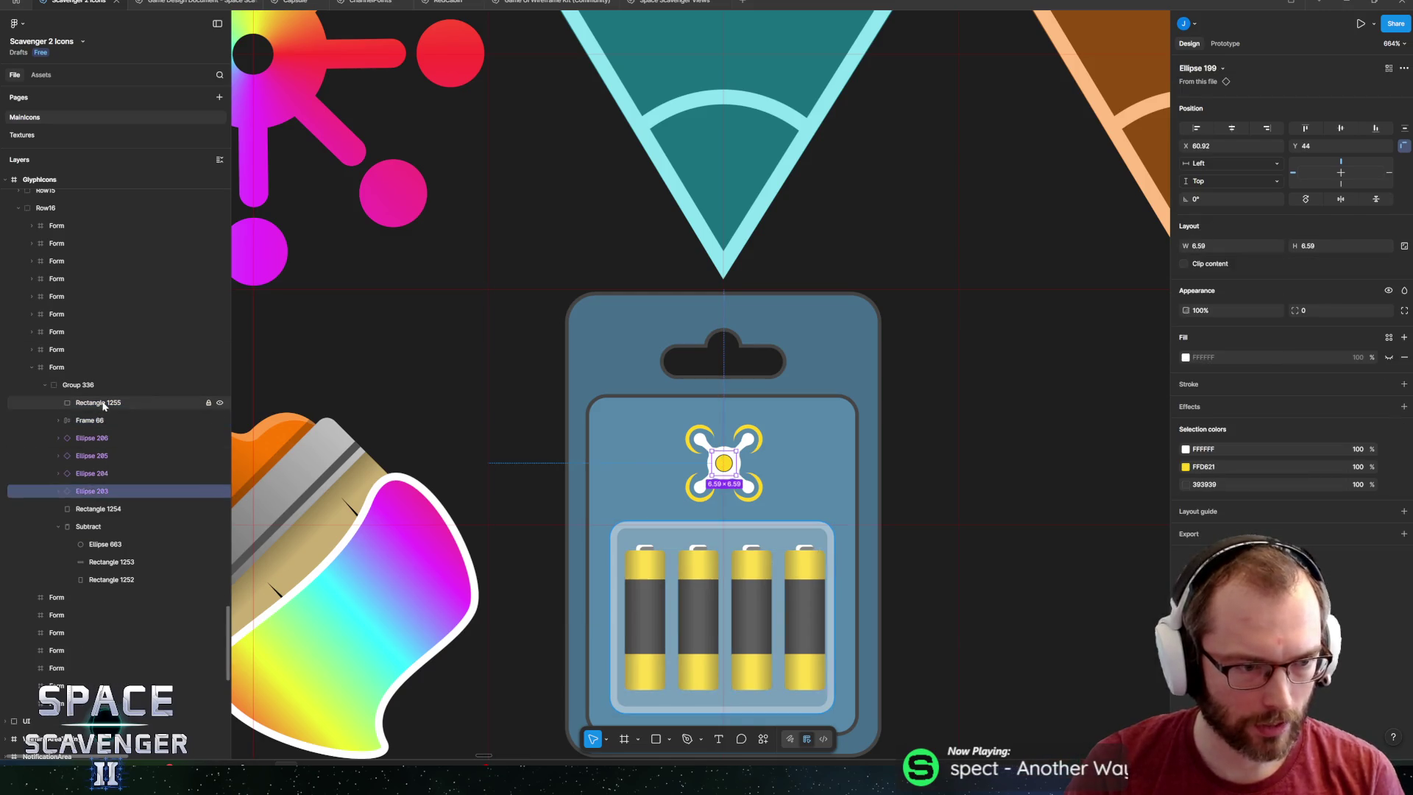
Try moving the inner card left, undo it, and collapse the hanger card's layers.
{"action": "left_click", "coordinate": [92, 490], "text": "shift"}
{"action": "mouse_move", "coordinate": [800, 414]}
{"action": "left_mouse_down"}
{"action": "mouse_move", "coordinate": [839, 413]}
{"action": "mouse_move", "coordinate": [788, 412]}
{"action": "left_mouse_up"}
{"action": "key", "text": "ctrl+z"}
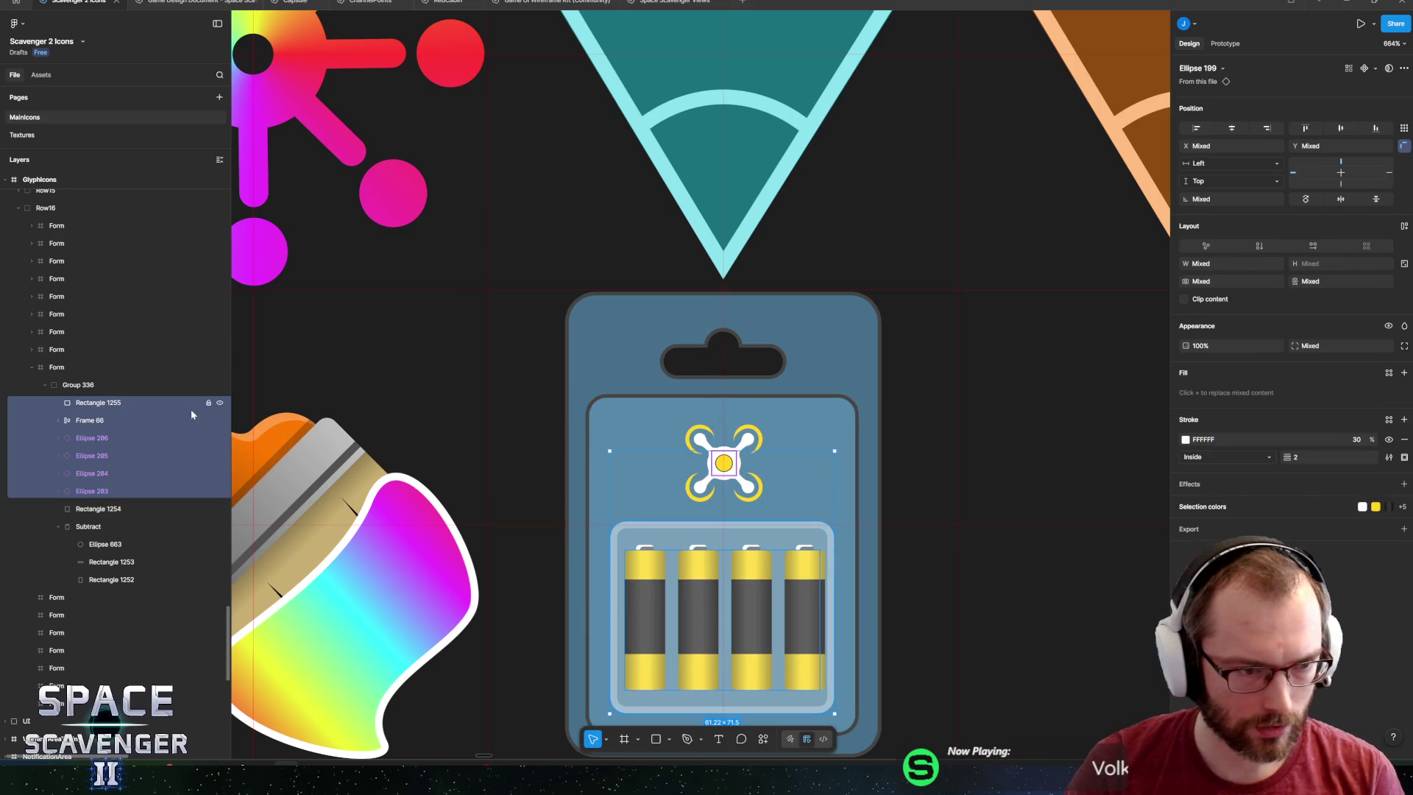
{"action": "left_click", "coordinate": [108, 524]}
{"action": "key", "text": "ctrl+z"}
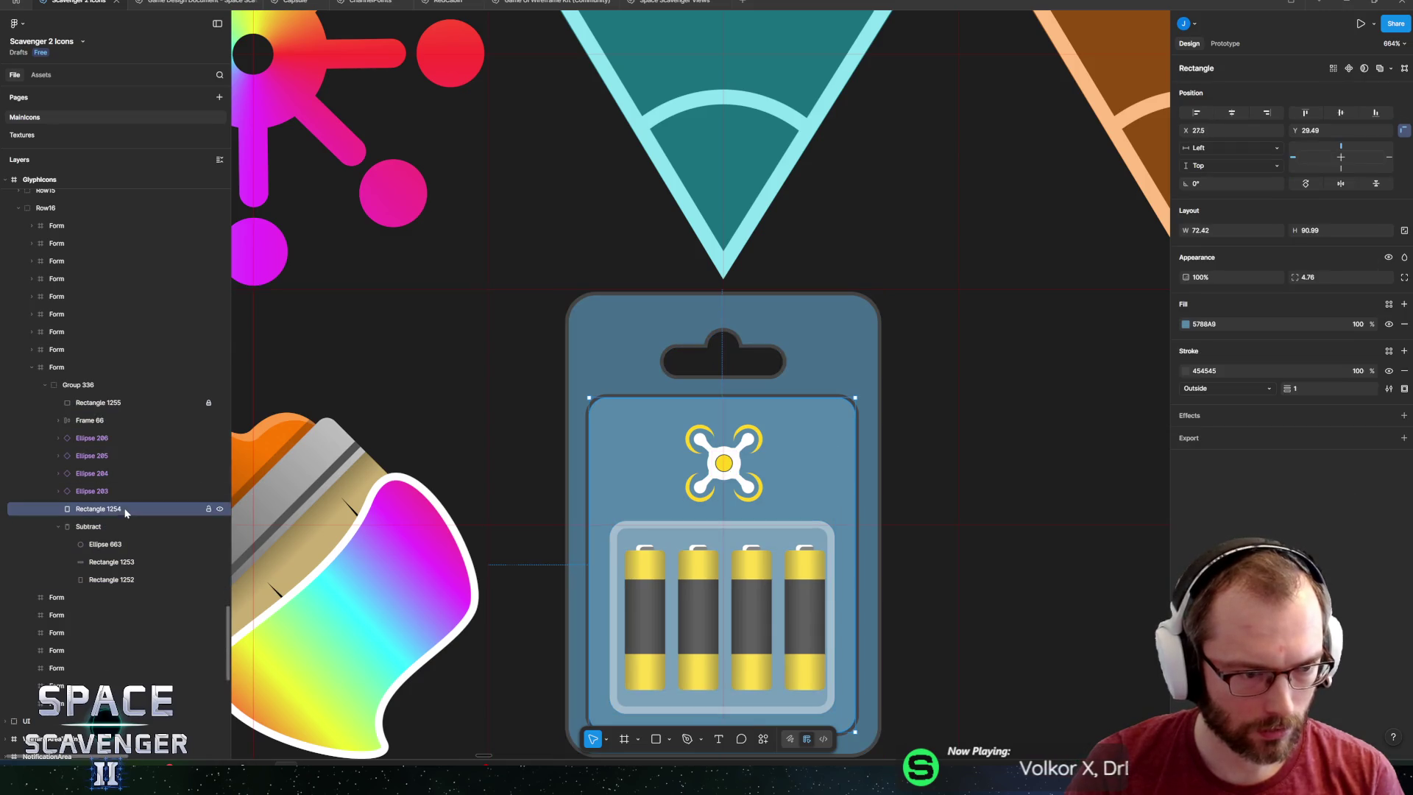
{"action": "key", "text": "ctrl+shift+z"}
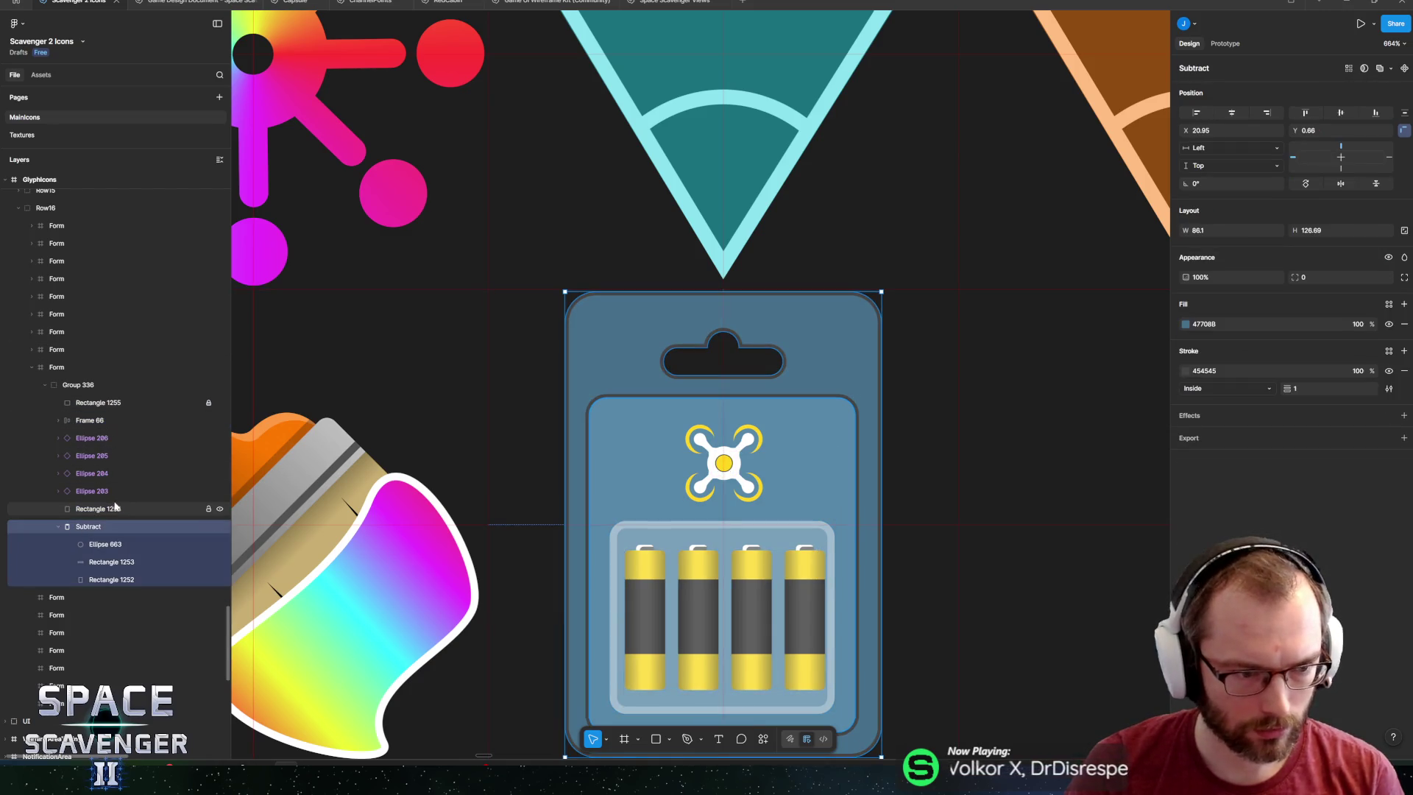
{"action": "left_click", "coordinate": [59, 527]}
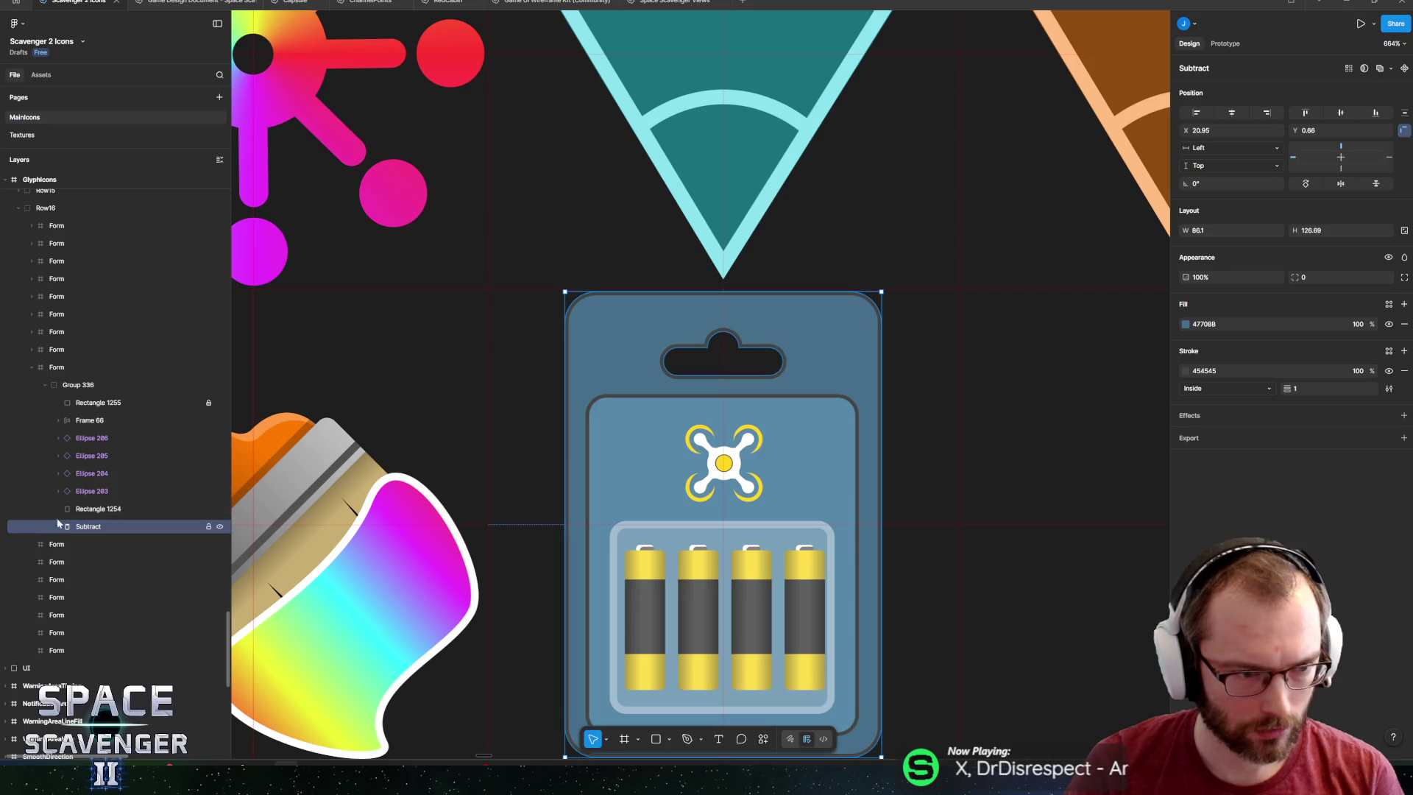
Group the four drone logo ellipses into Group 337 and nudge it up to Y 41.89.
{"action": "left_click", "coordinate": [87, 407]}
{"action": "left_click", "coordinate": [96, 424]}
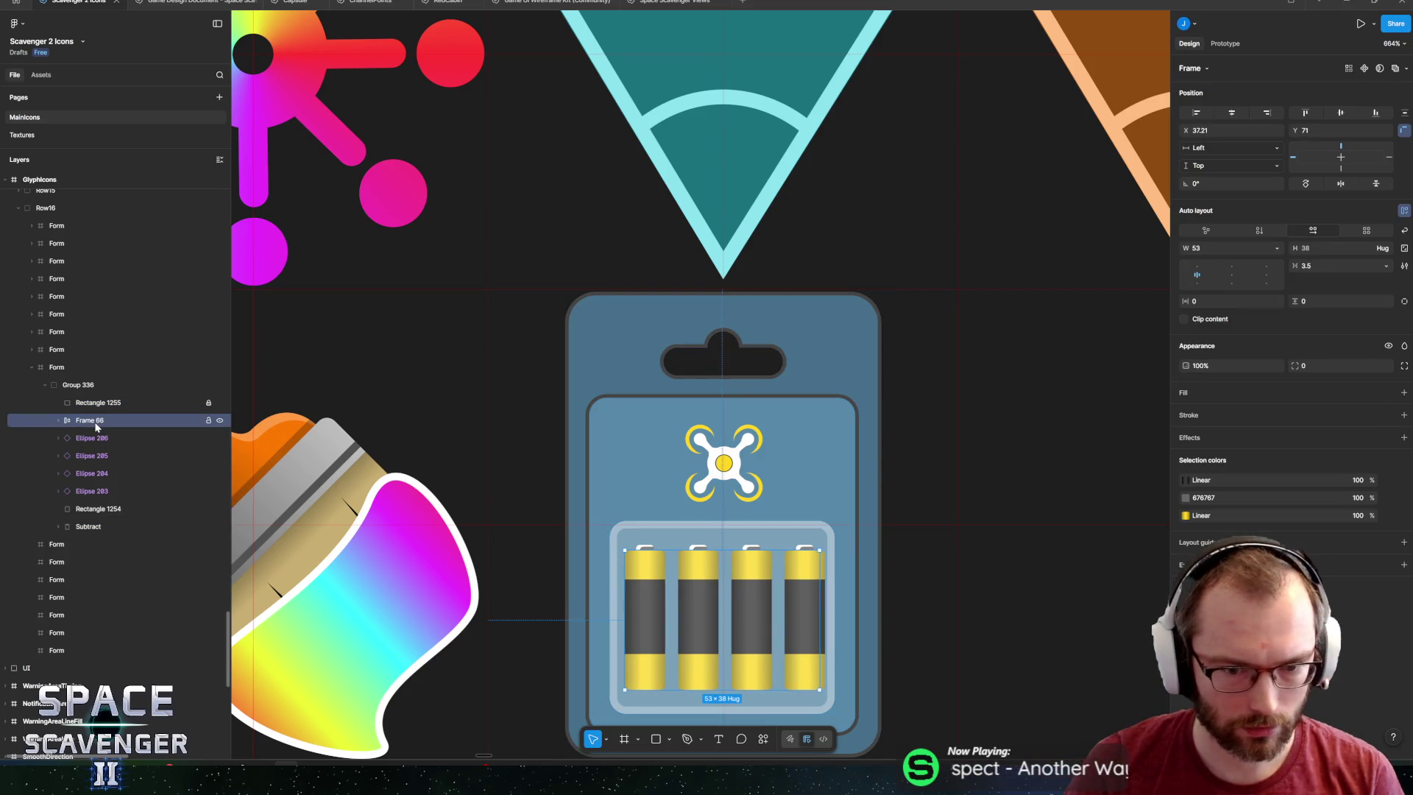
{"action": "left_click", "coordinate": [92, 437]}
{"action": "left_click", "coordinate": [92, 491], "text": "shift"}
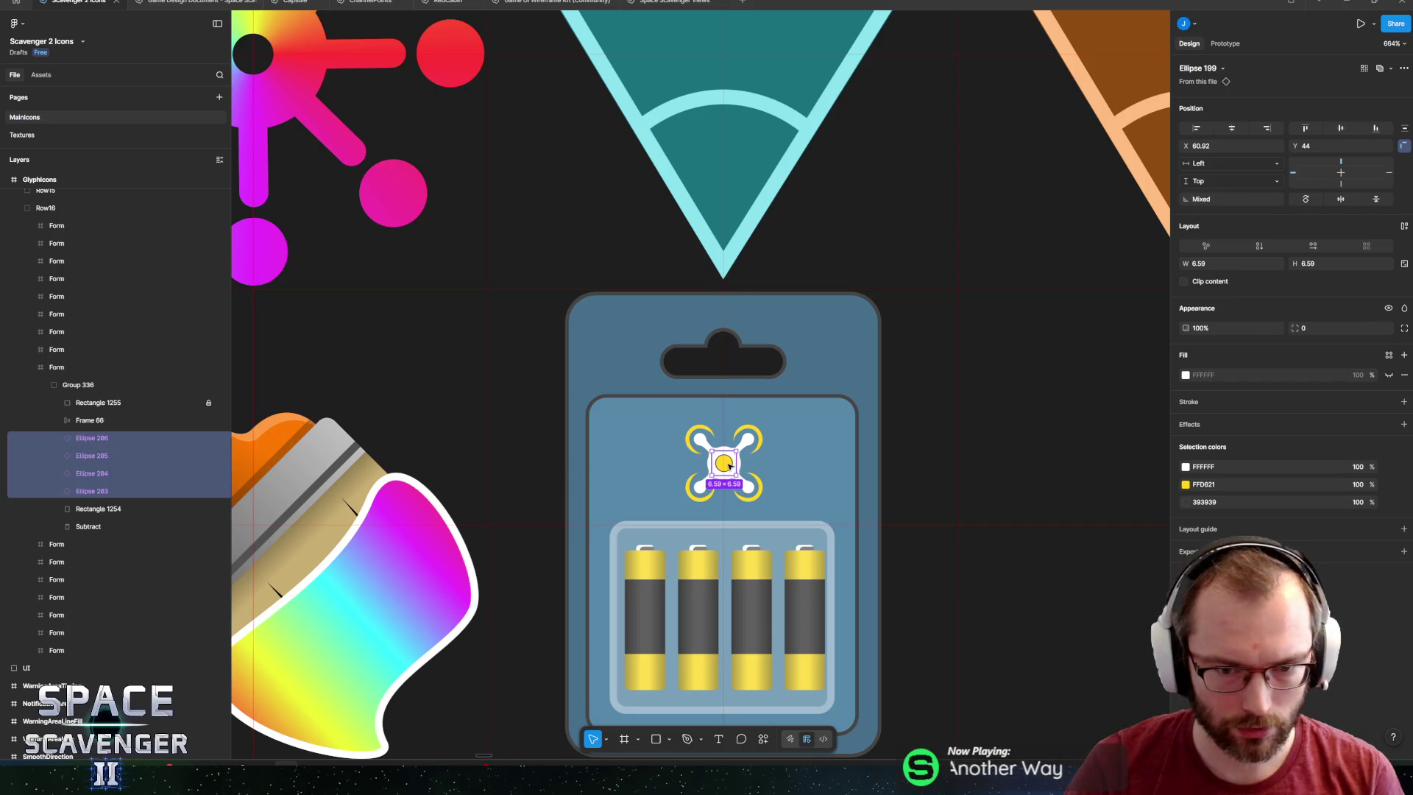
{"action": "key", "text": "ctrl+g"}
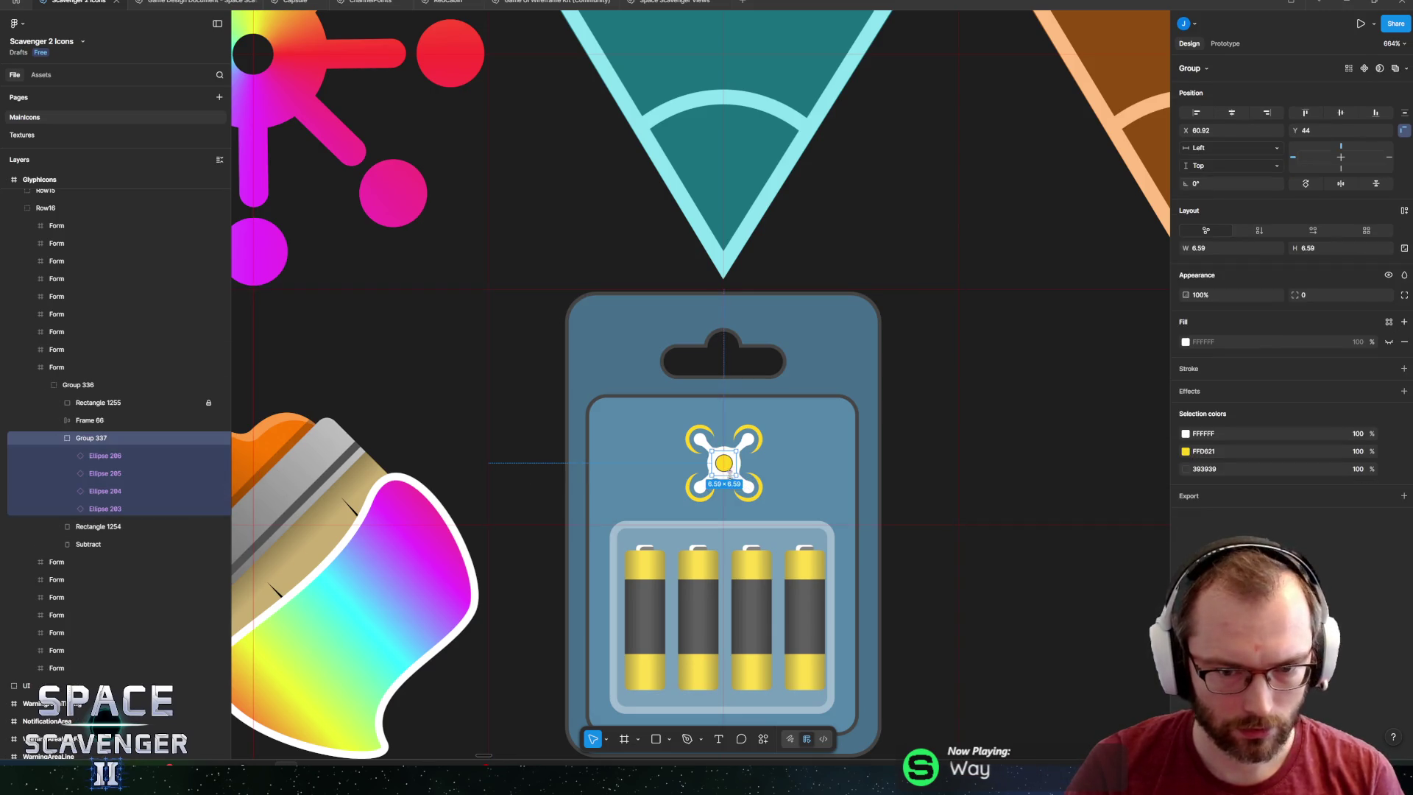
{"action": "left_click_drag", "start_coordinate": [734, 462], "coordinate": [729, 456]}
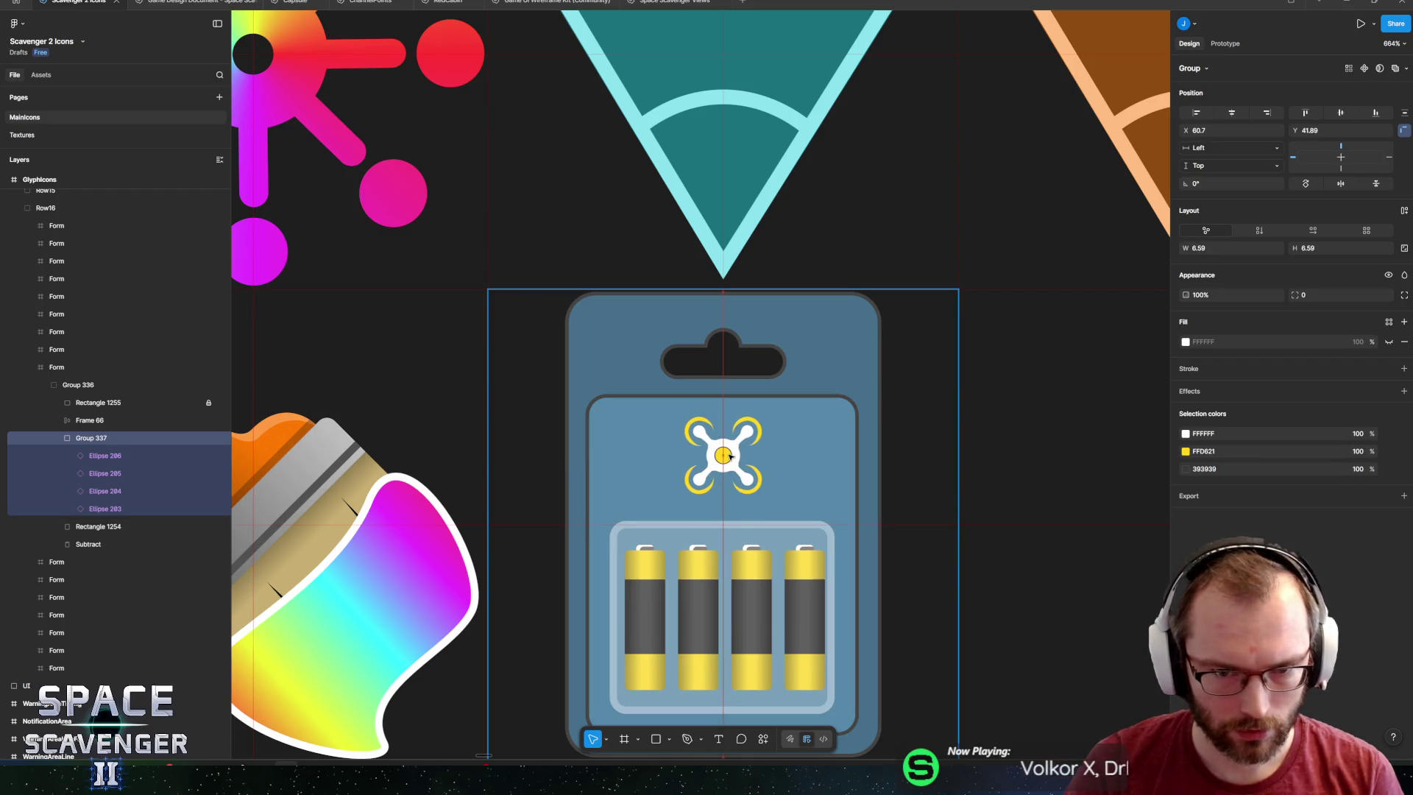
{"action": "left_click", "coordinate": [724, 536]}
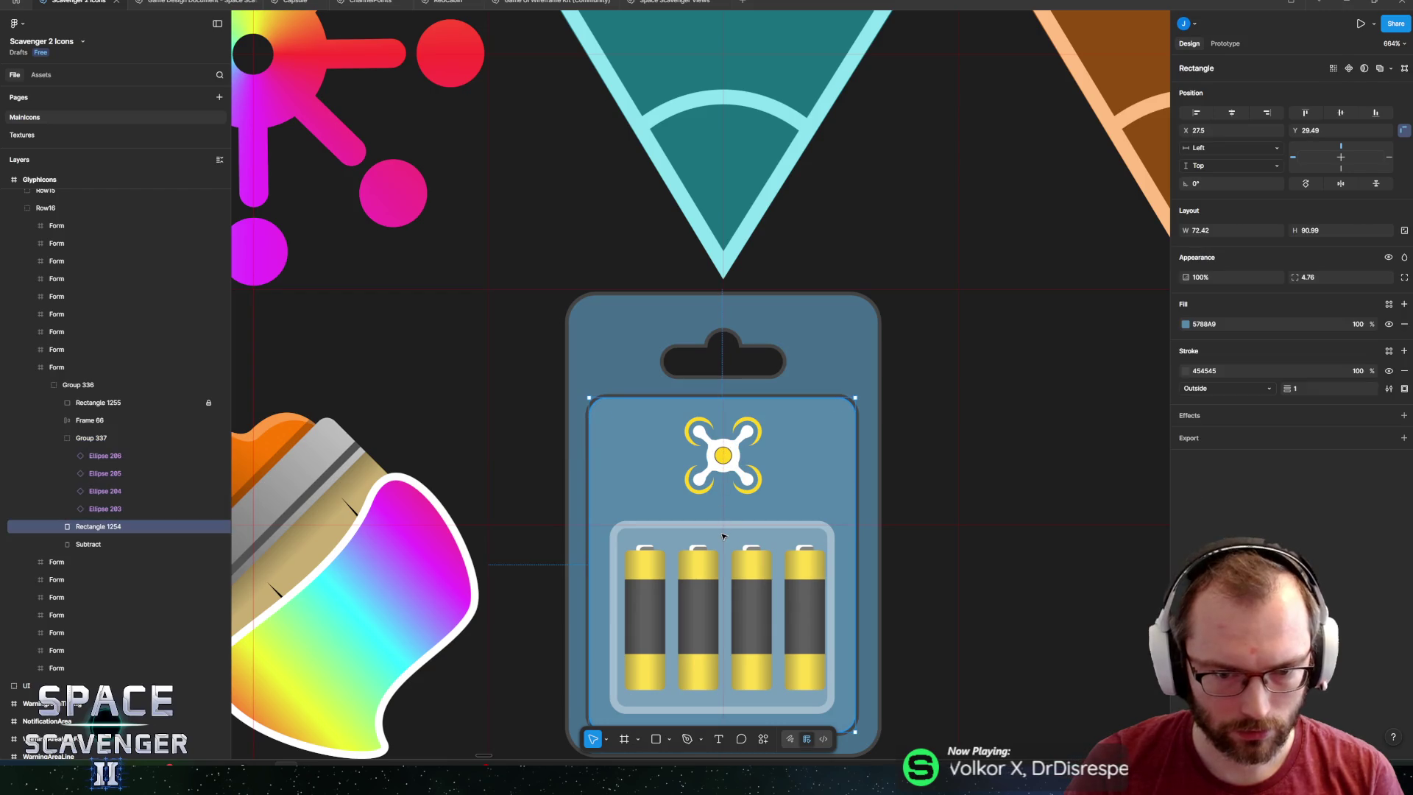
Toggle the blister tray's visibility and nudge the tray into position.
{"action": "left_click", "coordinate": [184, 403]}
{"action": "left_click", "coordinate": [217, 402]}
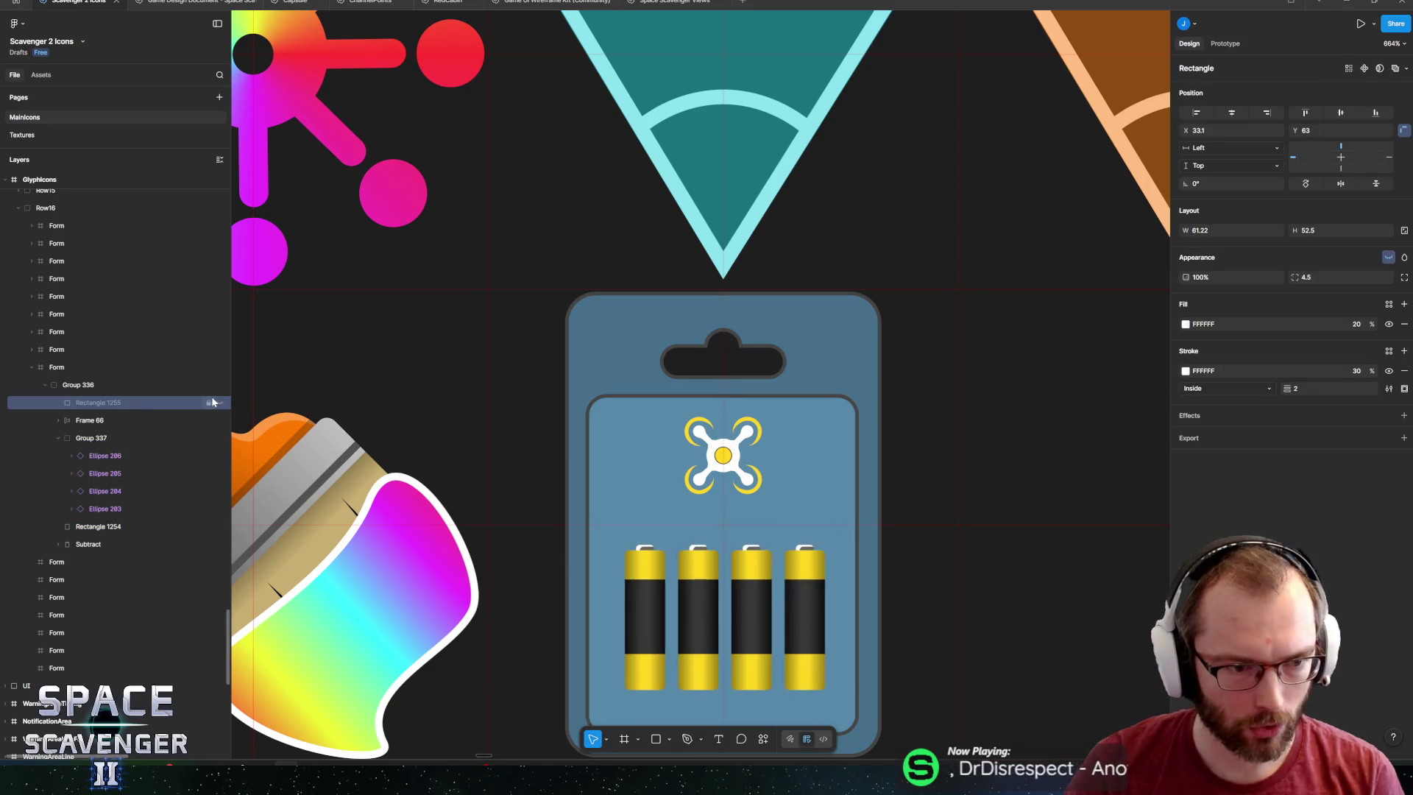
{"action": "left_click", "coordinate": [218, 403]}
{"action": "scroll", "coordinate": [693, 567], "scroll_direction": "up", "scroll_amount": 5}
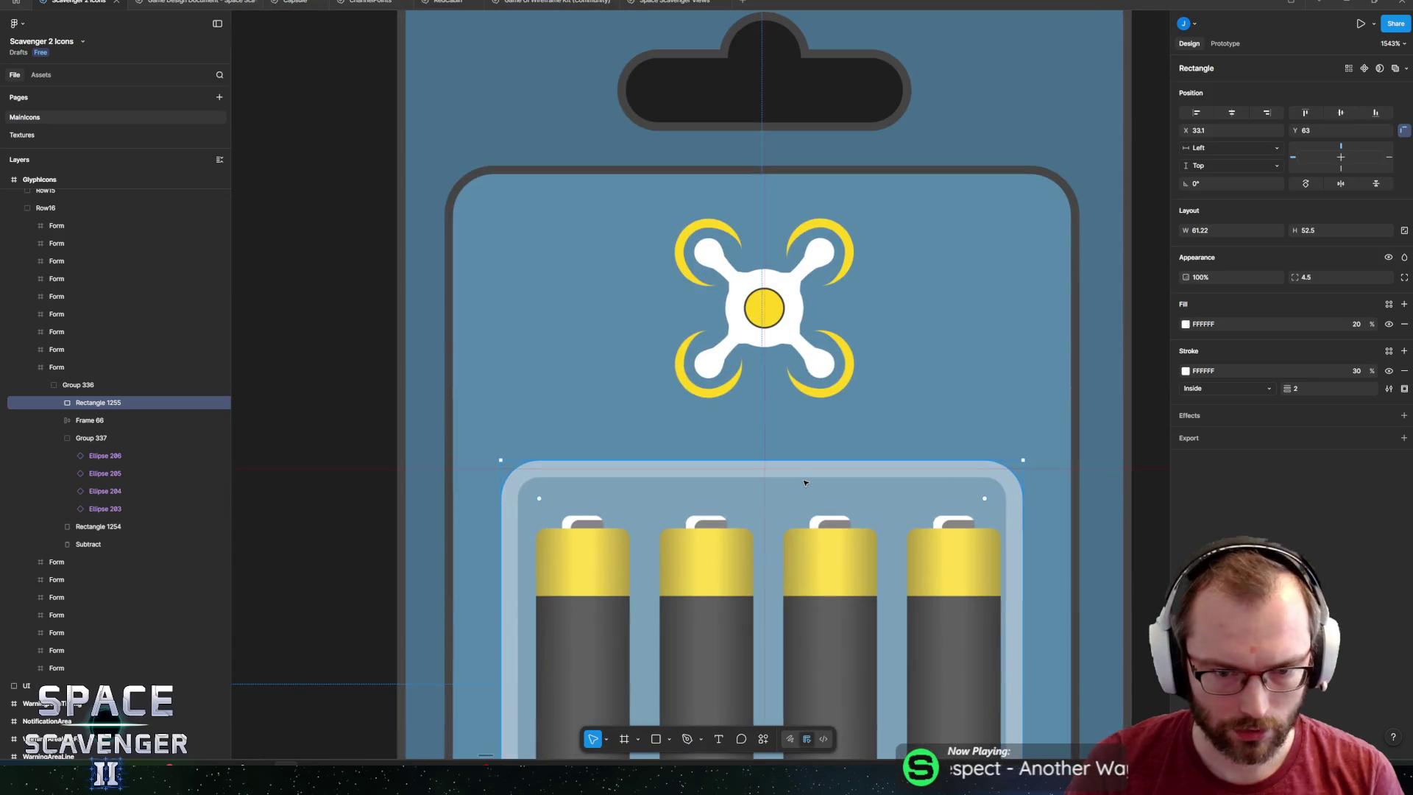
{"action": "left_click_drag", "start_coordinate": [777, 487], "coordinate": [783, 487]}
{"action": "scroll", "coordinate": [783, 487], "scroll_direction": "down", "scroll_amount": 2}
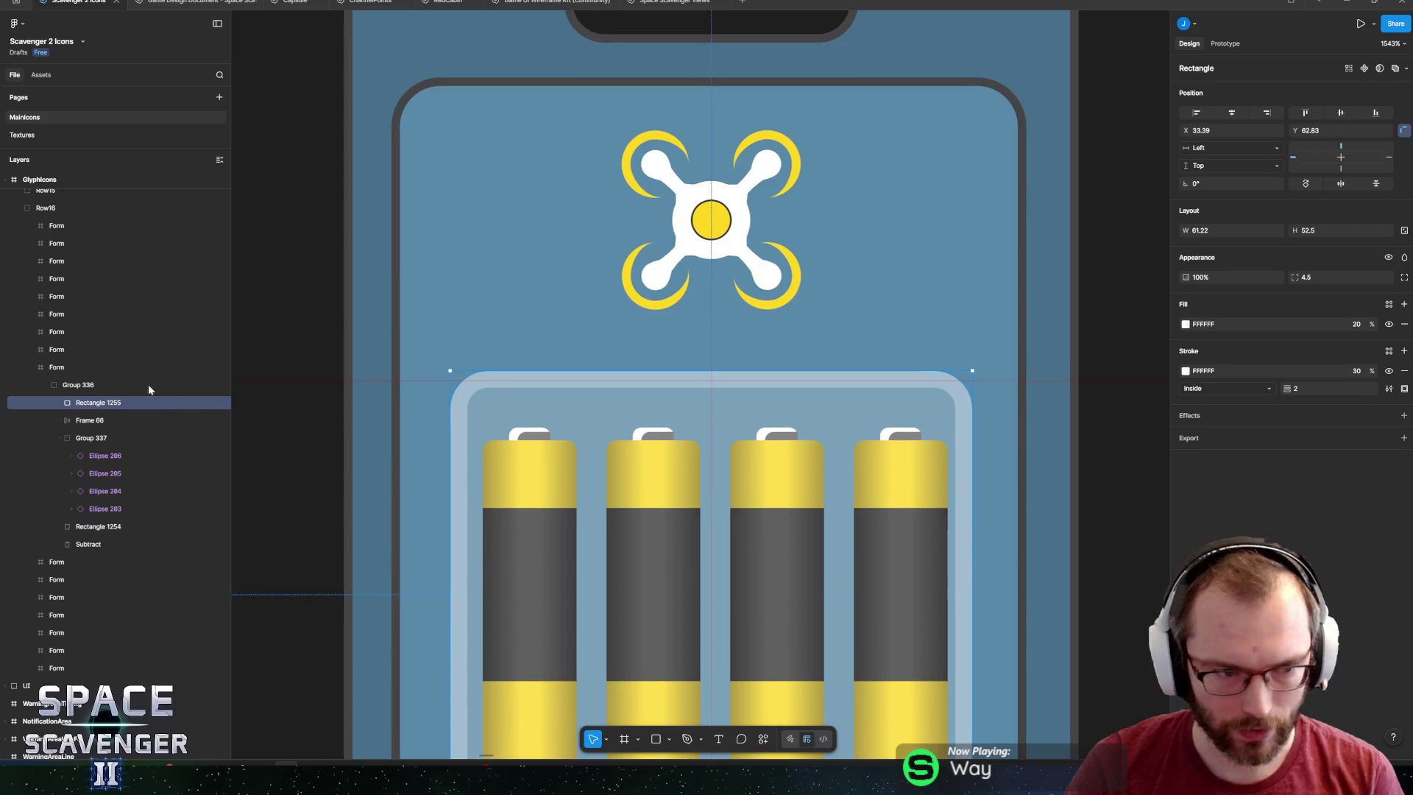
Shift, widen, and recentre the battery row inside the tray.
{"action": "left_click", "coordinate": [90, 419]}
{"action": "left_click_drag", "start_coordinate": [652, 542], "coordinate": [652, 541]}
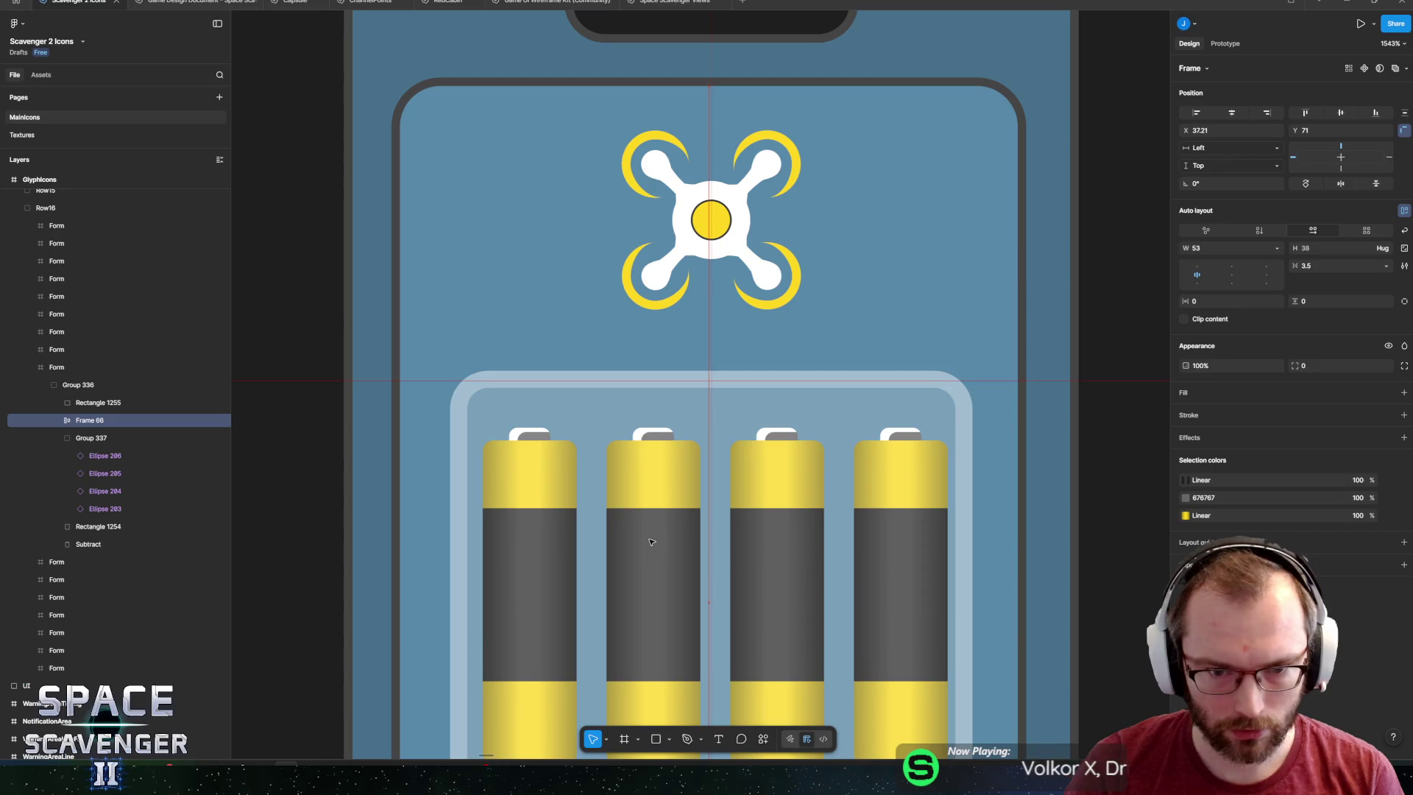
{"action": "scroll", "coordinate": [637, 508], "scroll_direction": "down", "scroll_amount": 2}
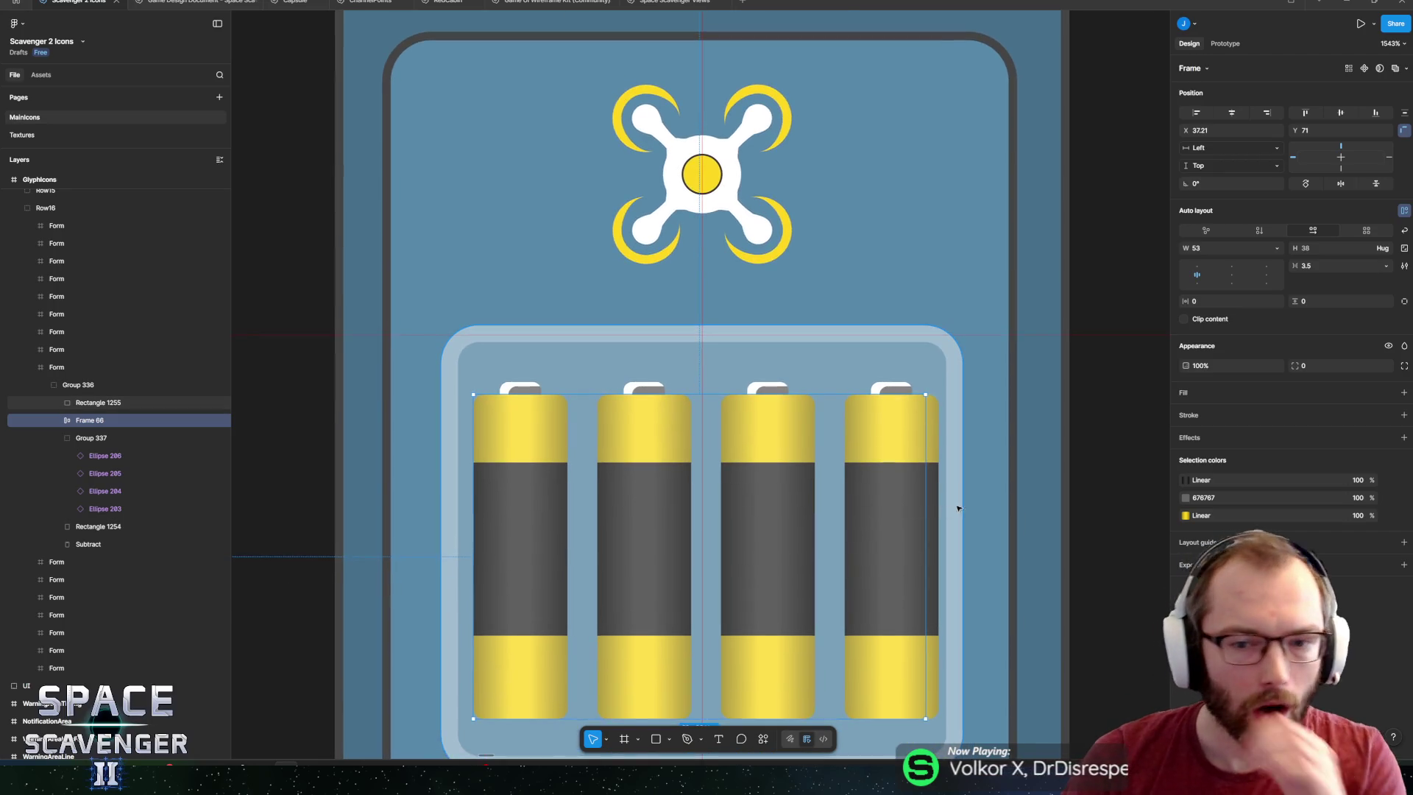
{"action": "left_click_drag", "start_coordinate": [931, 509], "coordinate": [935, 509]}
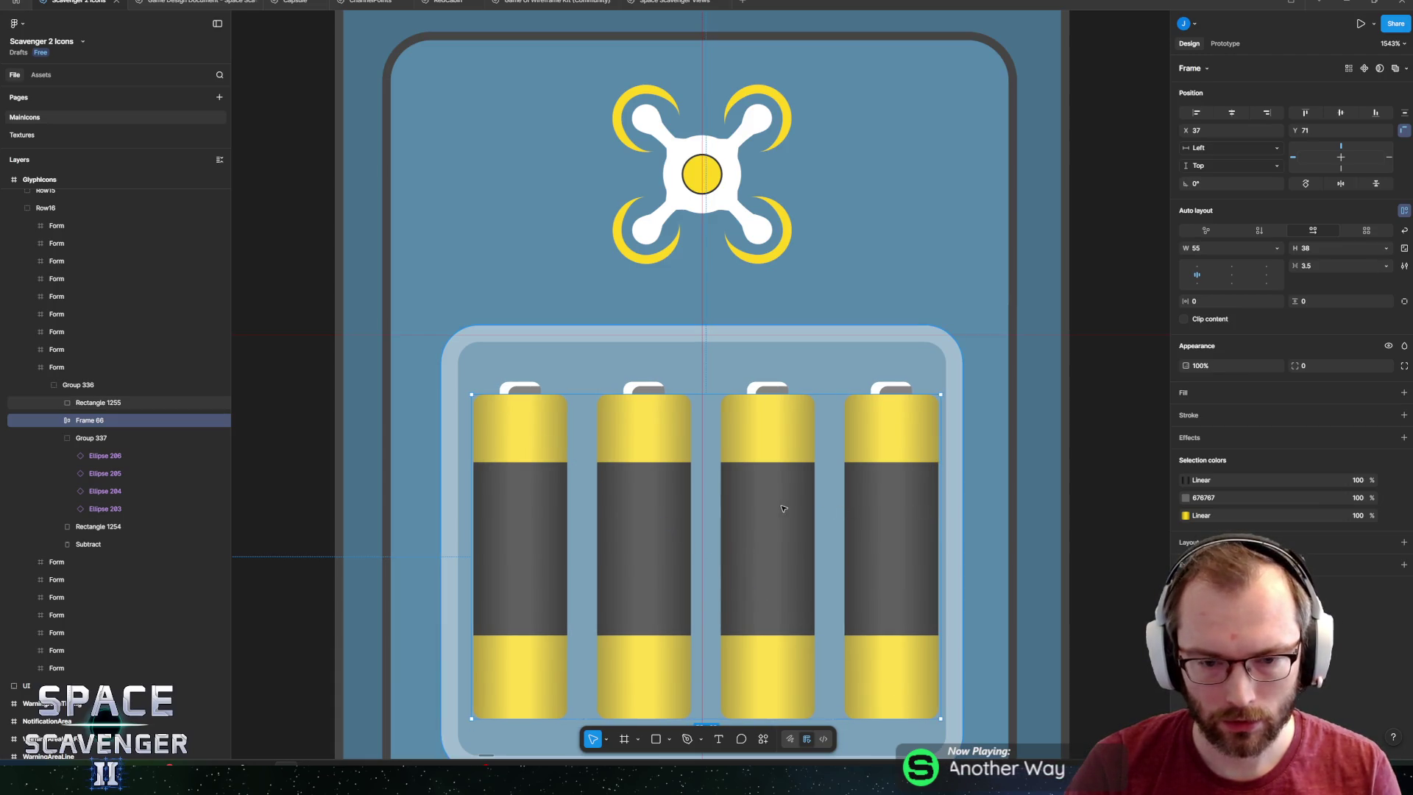
{"action": "left_click_drag", "start_coordinate": [781, 508], "coordinate": [781, 506]}
{"action": "scroll", "coordinate": [892, 488], "scroll_direction": "down", "scroll_amount": 4}
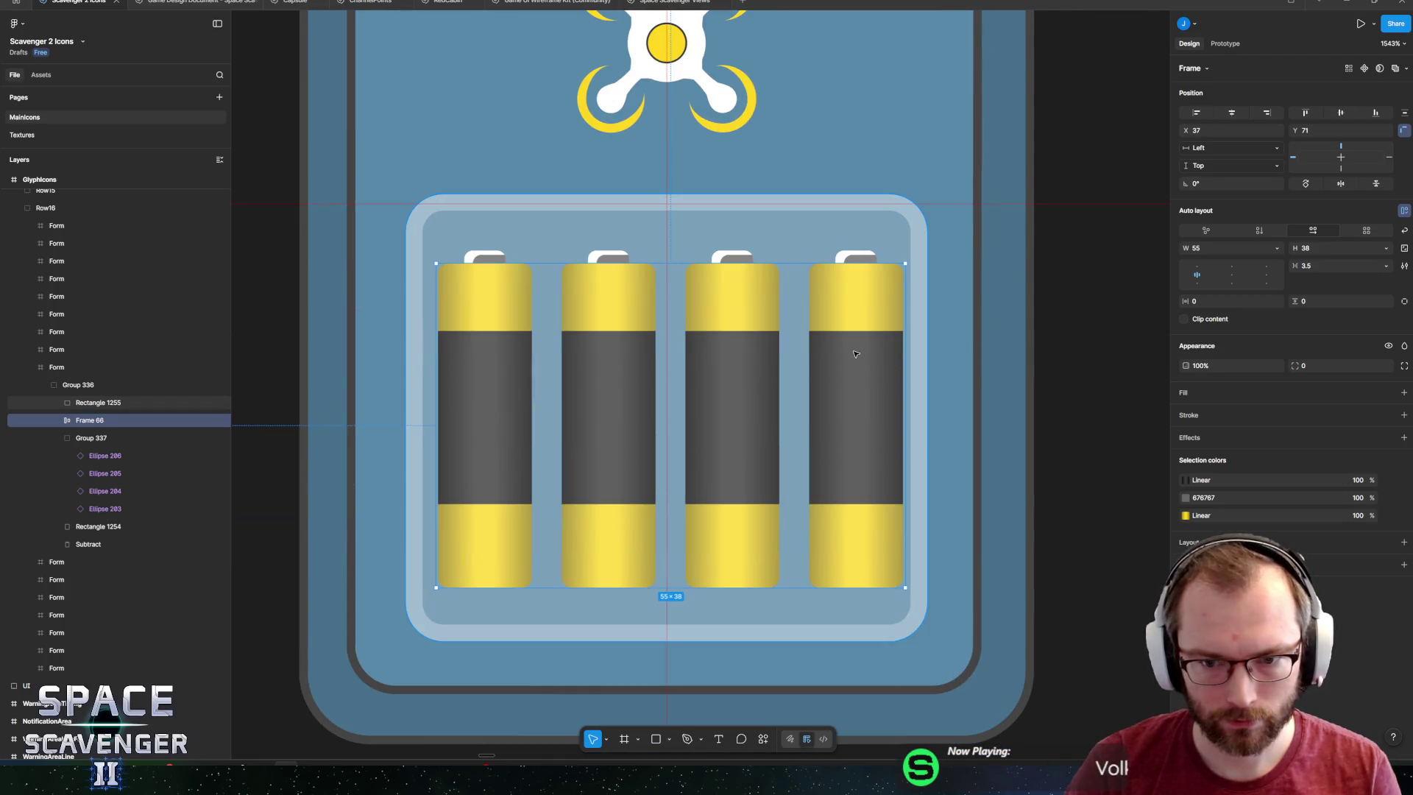
{"action": "scroll", "coordinate": [863, 376], "scroll_direction": "up", "scroll_amount": 5, "text": "ctrl"}
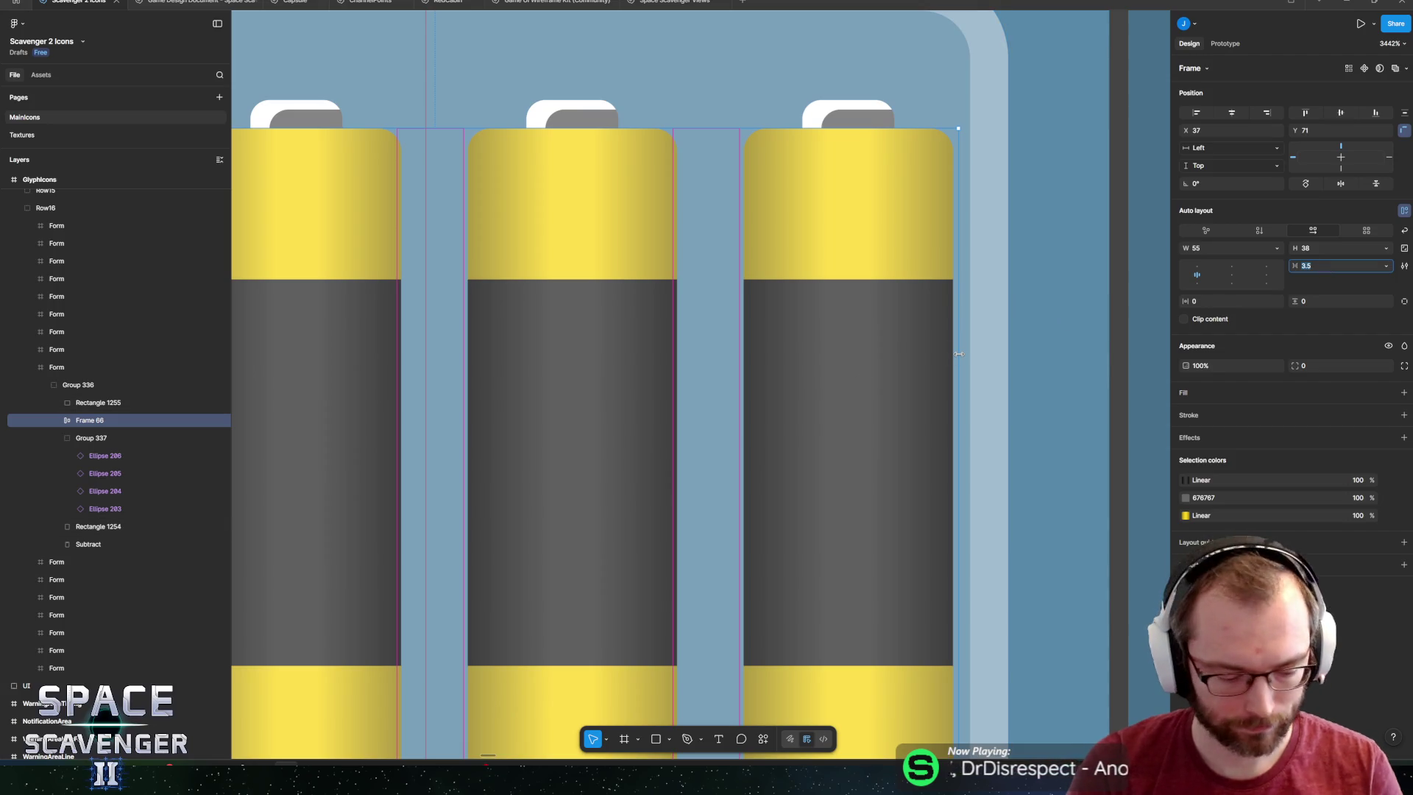
Set the battery row gap to 3.33 and move the row to Y 70.08.
{"action": "type", "text": "3.33"}
{"action": "key", "text": "Return"}
{"action": "scroll", "coordinate": [678, 357], "scroll_direction": "down", "scroll_amount": 10}
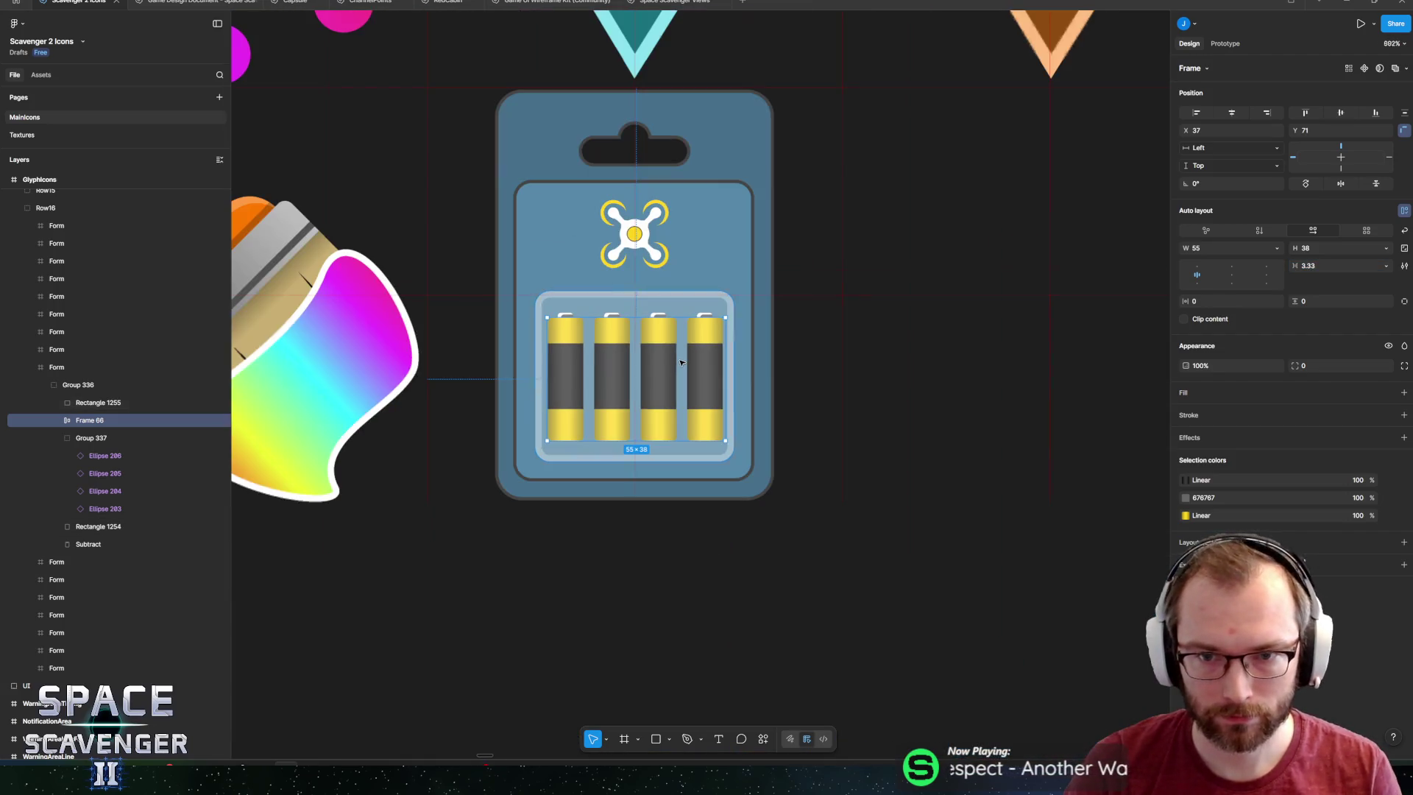
{"action": "scroll", "coordinate": [707, 319], "scroll_direction": "up", "scroll_amount": 5}
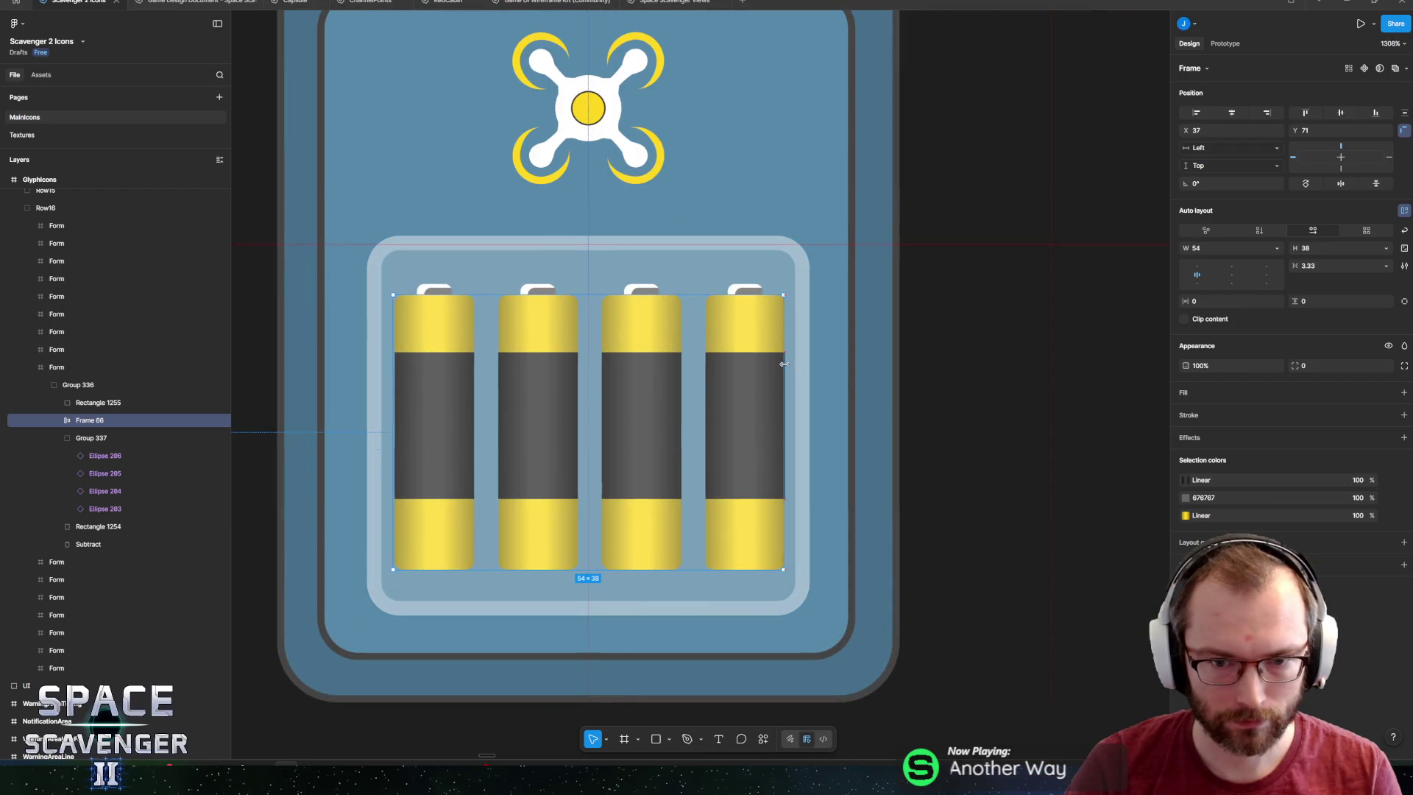
{"action": "left_click_drag", "start_coordinate": [648, 410], "coordinate": [649, 417]}
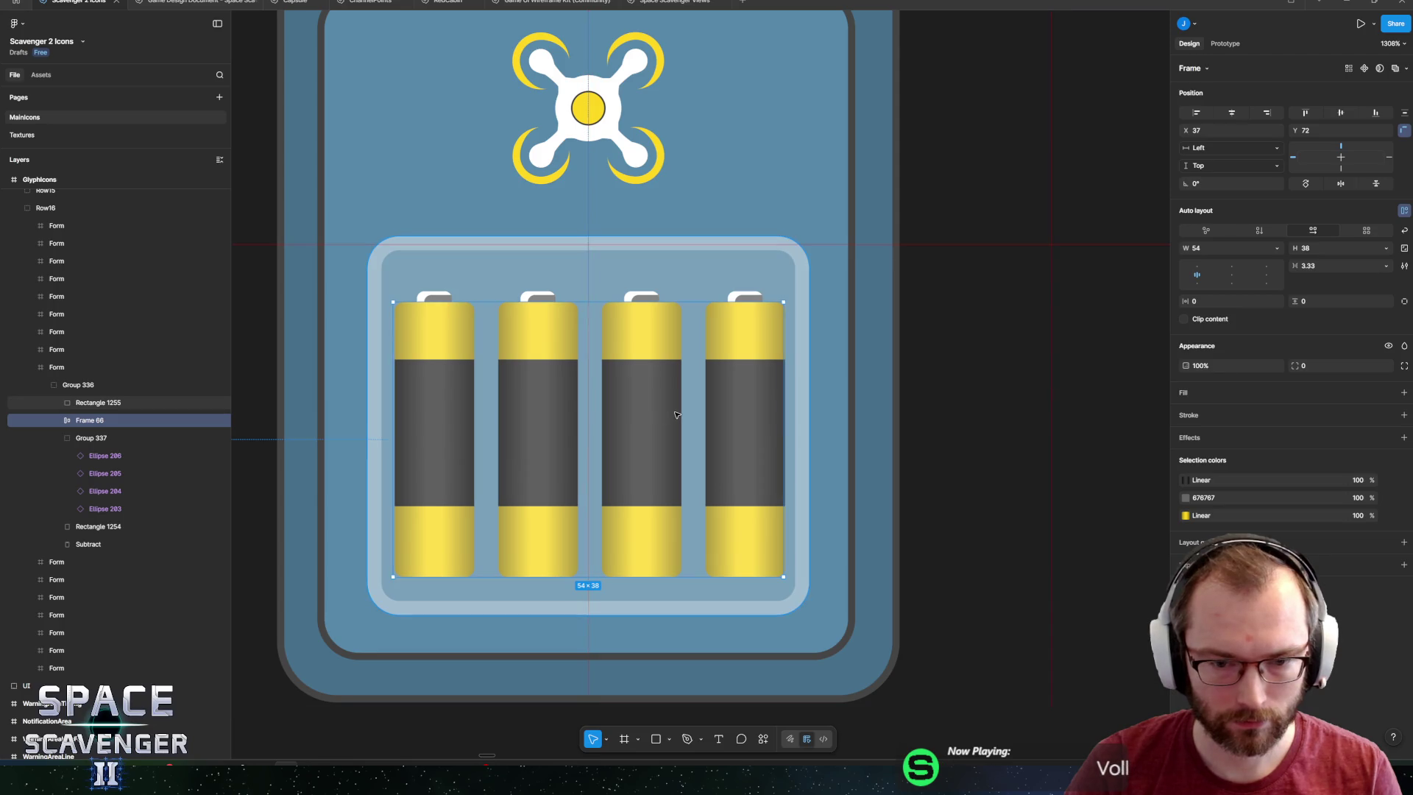
{"action": "left_click_drag", "start_coordinate": [640, 435], "coordinate": [643, 420]}
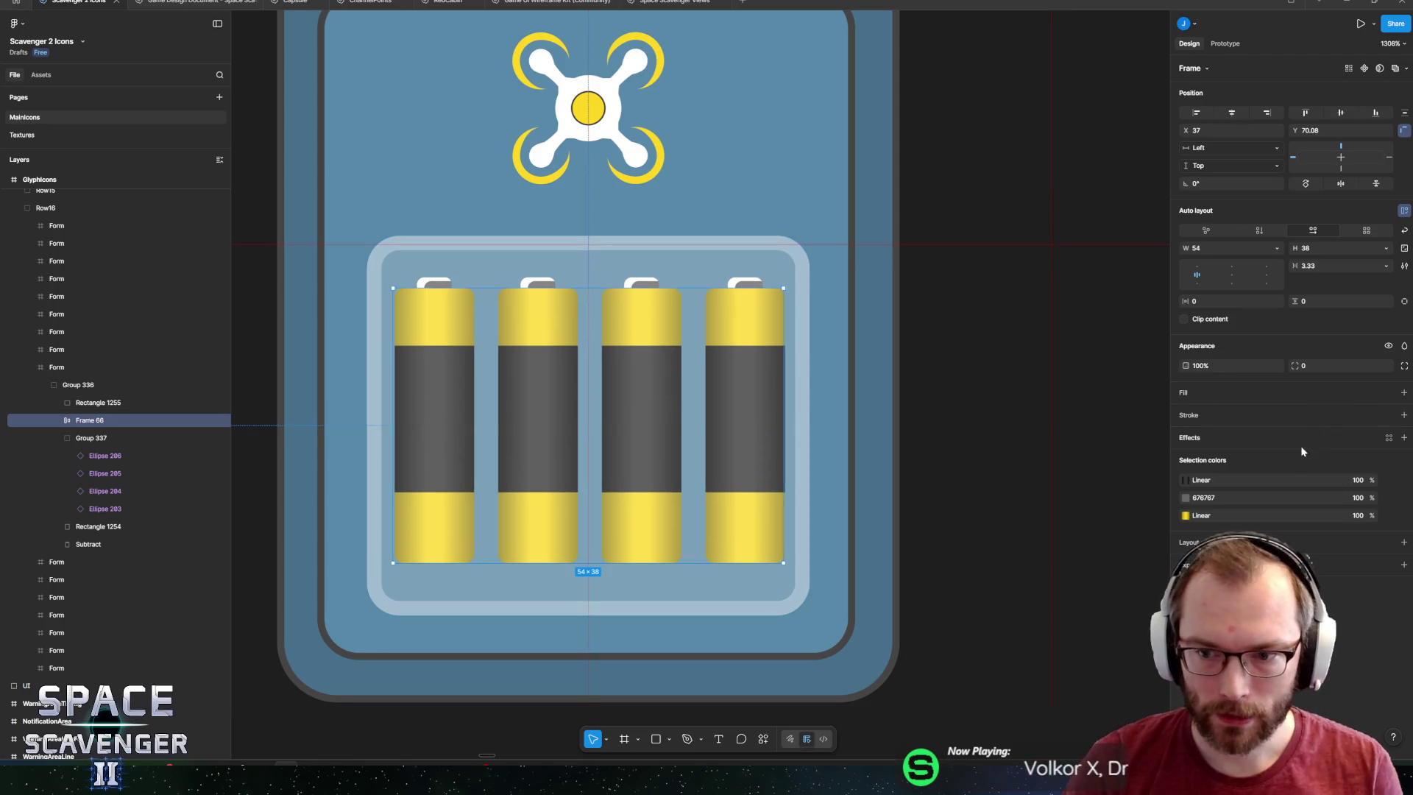
Expand the first Battery in Layers and select its yellow body rectangle.
{"action": "left_click", "coordinate": [109, 441]}
{"action": "left_click", "coordinate": [99, 491]}
{"action": "left_click", "coordinate": [92, 438]}
{"action": "left_click", "coordinate": [58, 438]}
{"action": "left_click", "coordinate": [58, 420]}
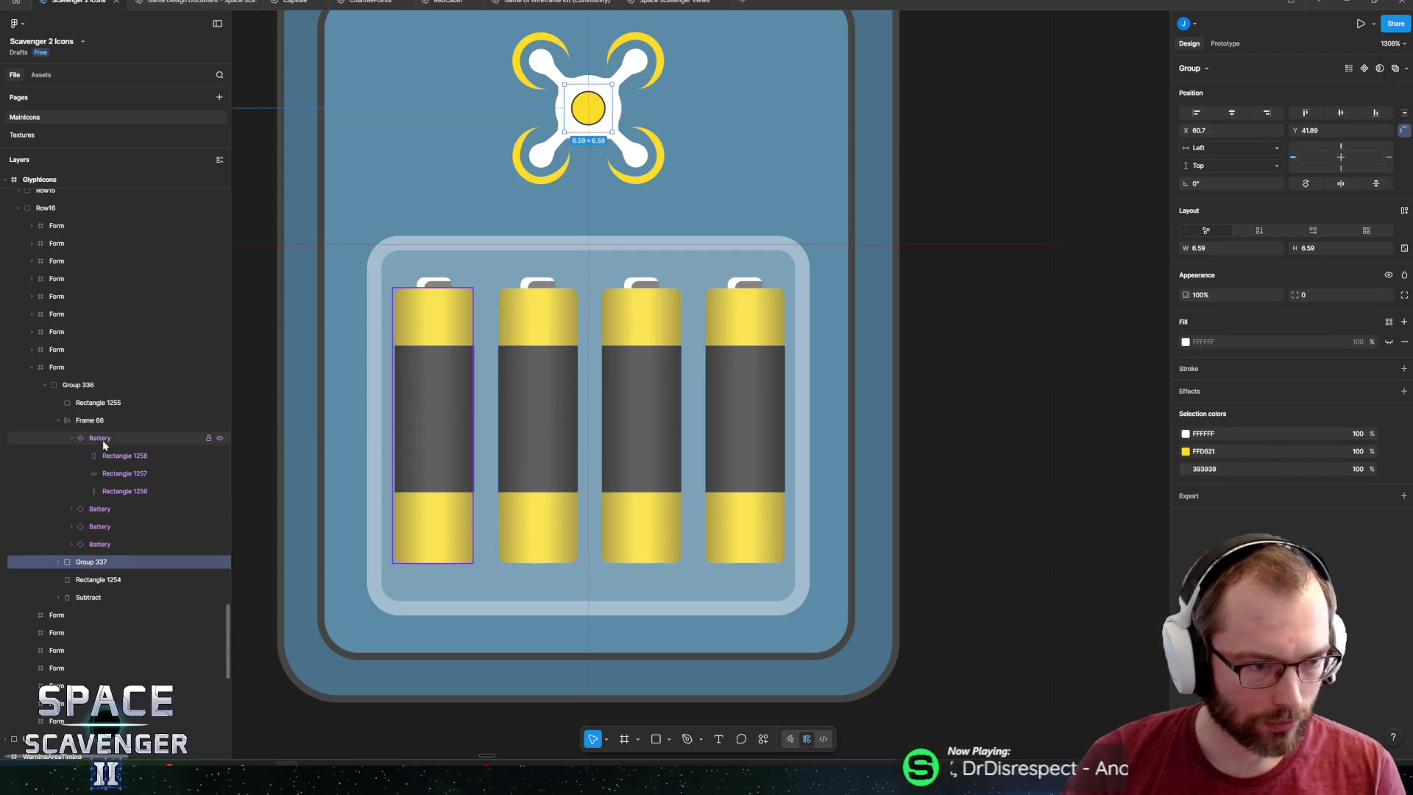
{"action": "left_click", "coordinate": [104, 441]}
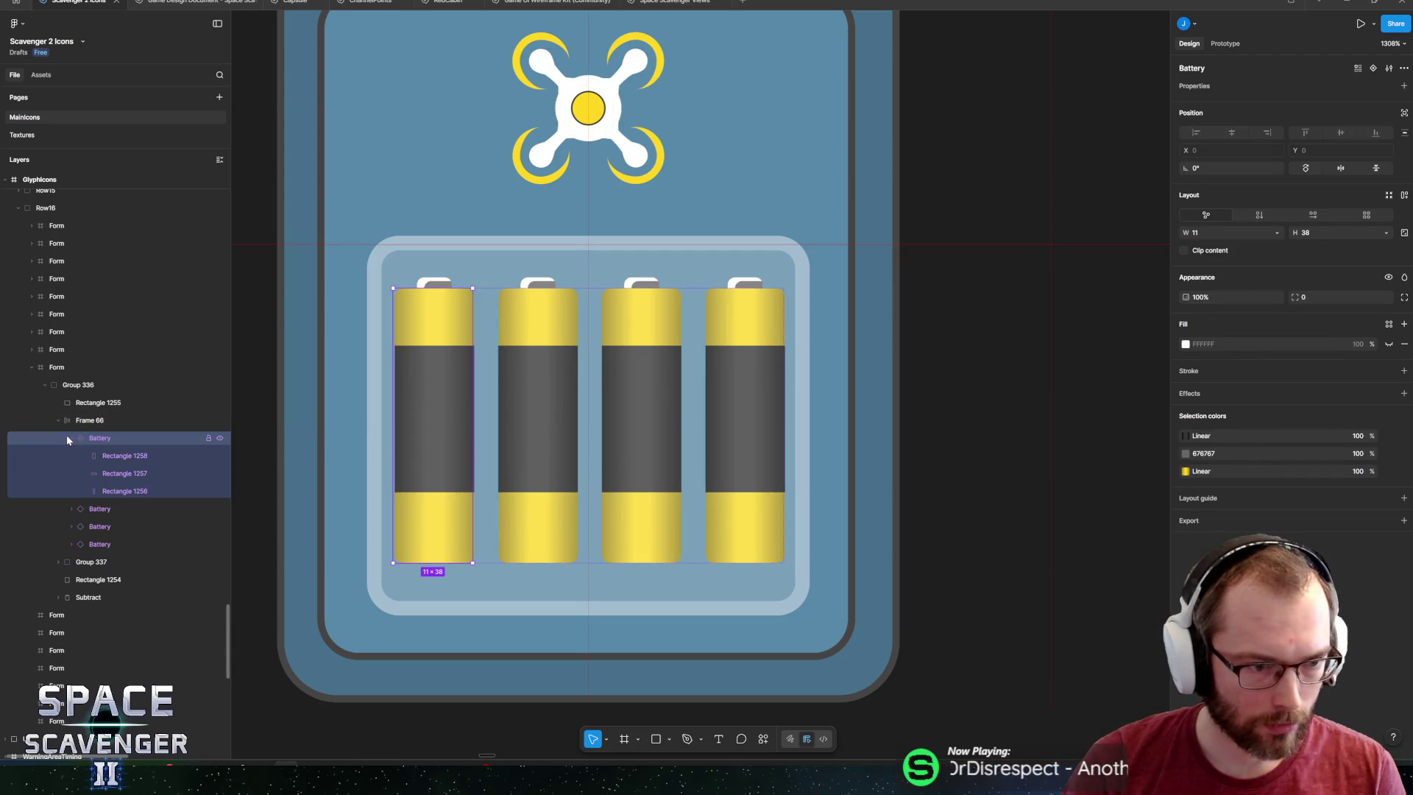
{"action": "left_click", "coordinate": [138, 461]}
{"action": "left_click", "coordinate": [129, 473]}
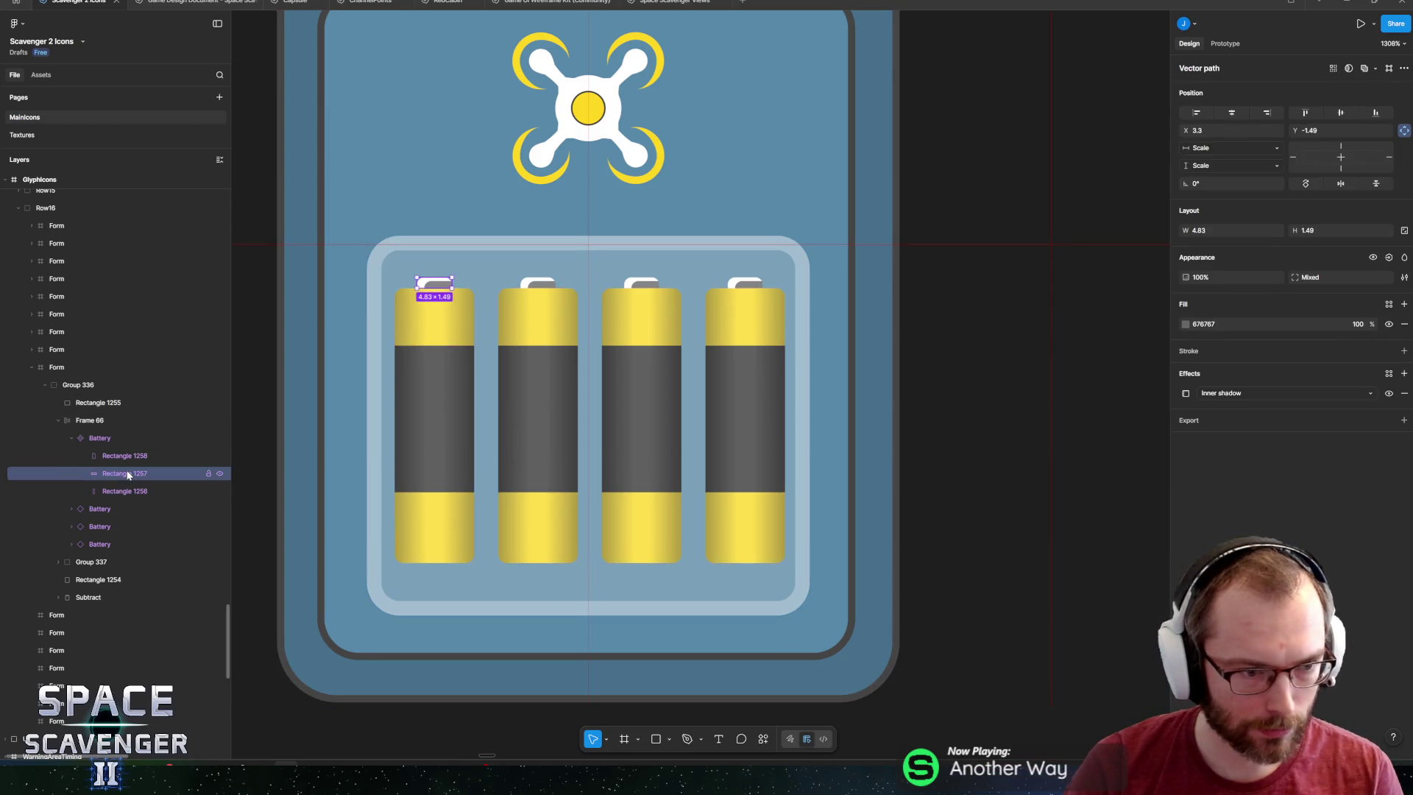
{"action": "left_click", "coordinate": [125, 491]}
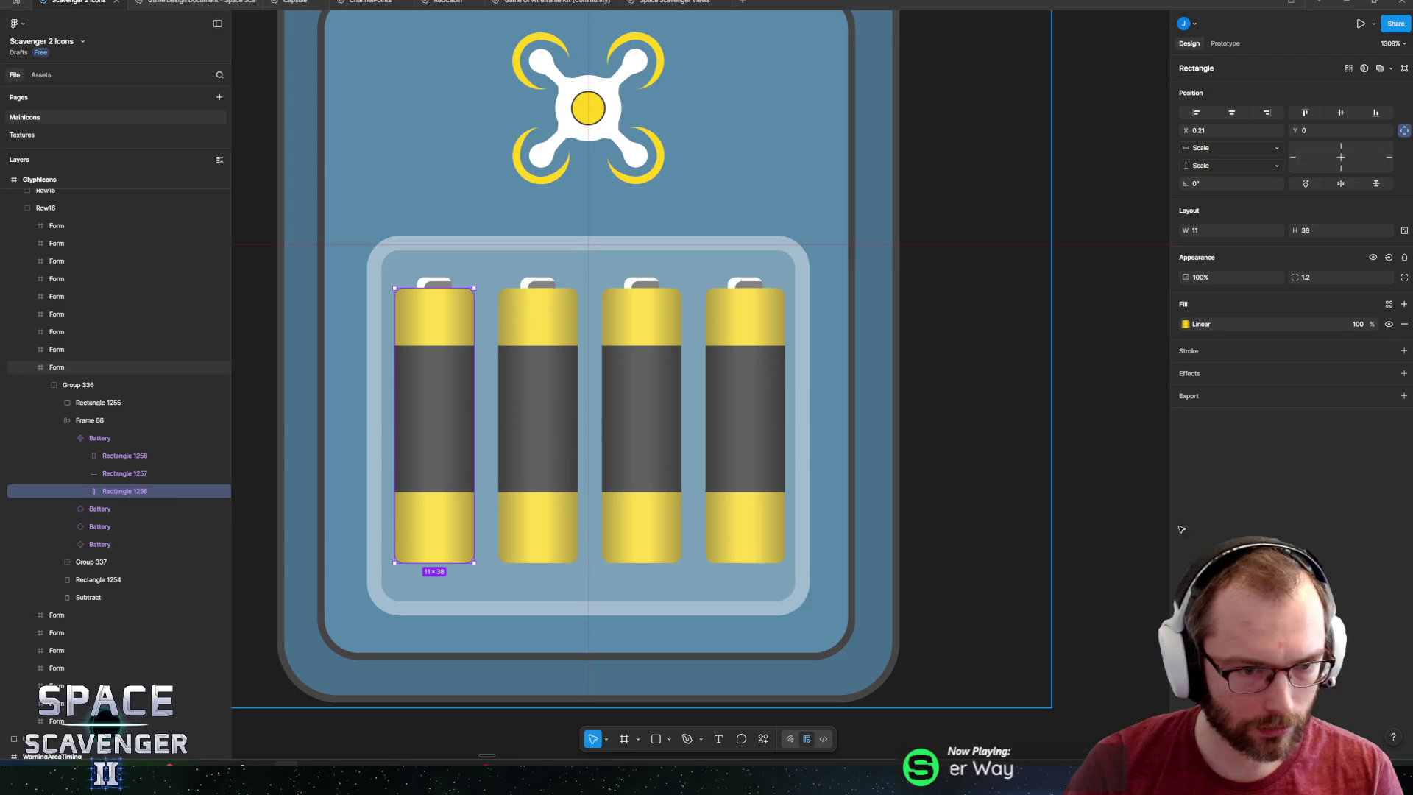
Add a 25% black drop shadow with blur 0, X offset 2, Y offset 3.
{"action": "left_click", "coordinate": [1404, 374]}
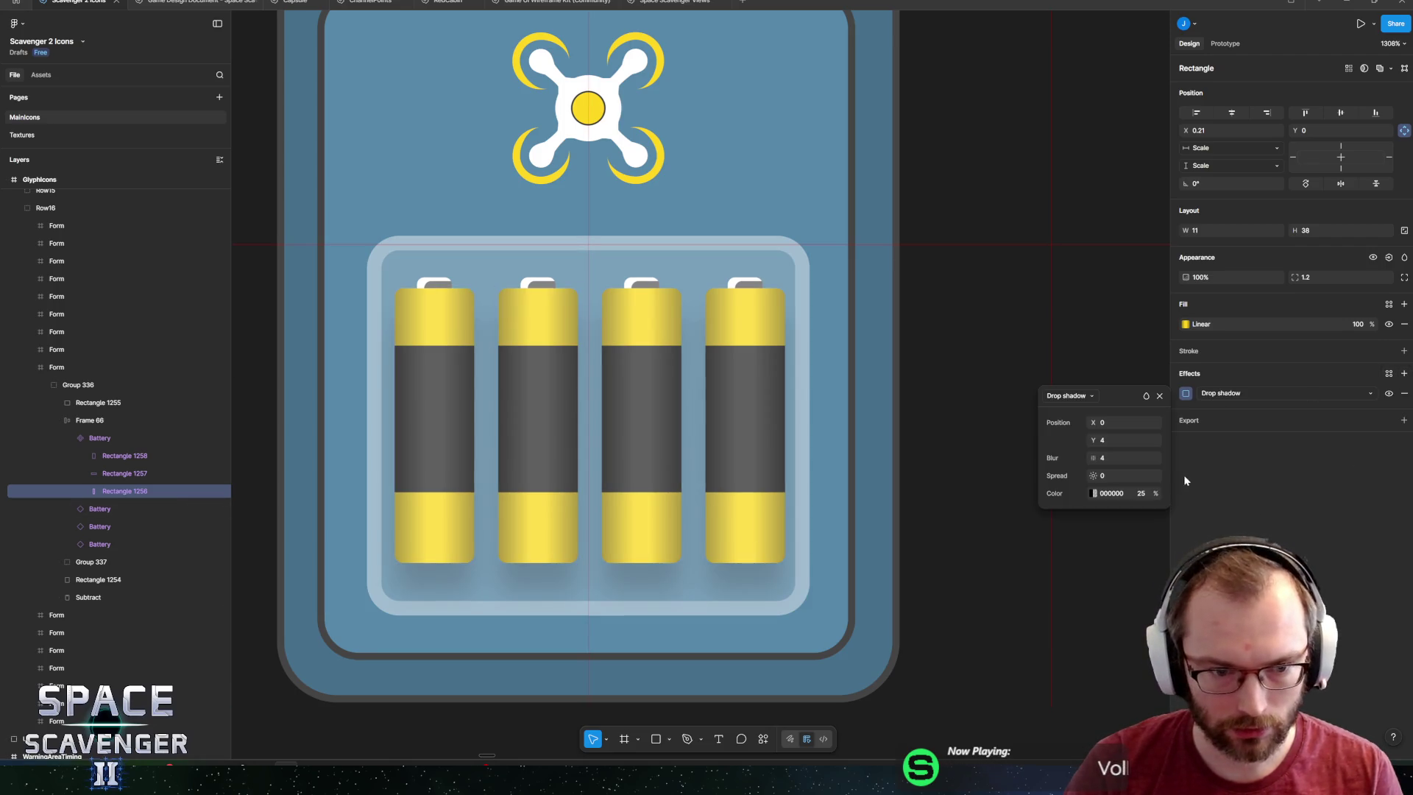
{"action": "left_click", "coordinate": [1118, 458]}
{"action": "type", "text": "0"}
{"action": "key", "text": "Return"}
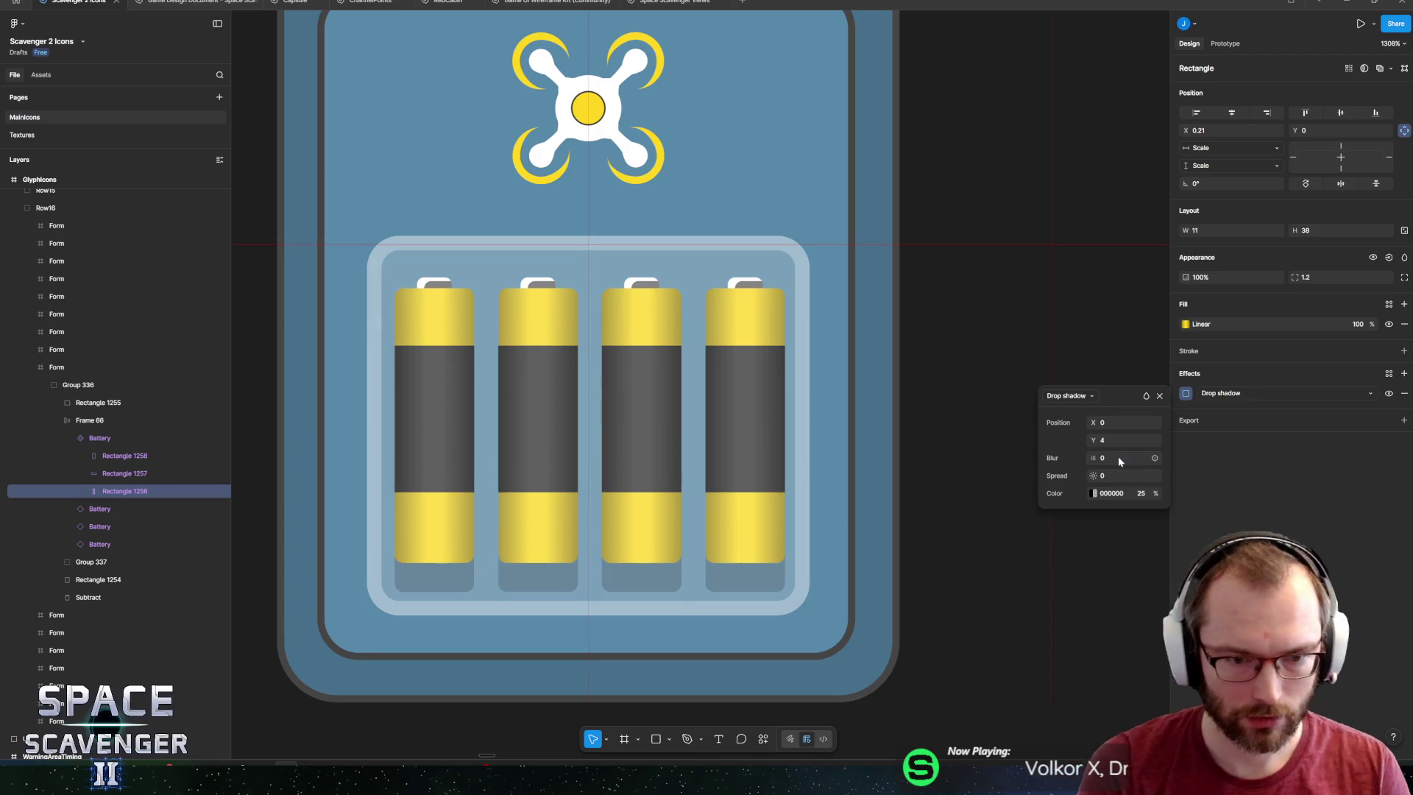
{"action": "left_click", "coordinate": [1106, 426]}
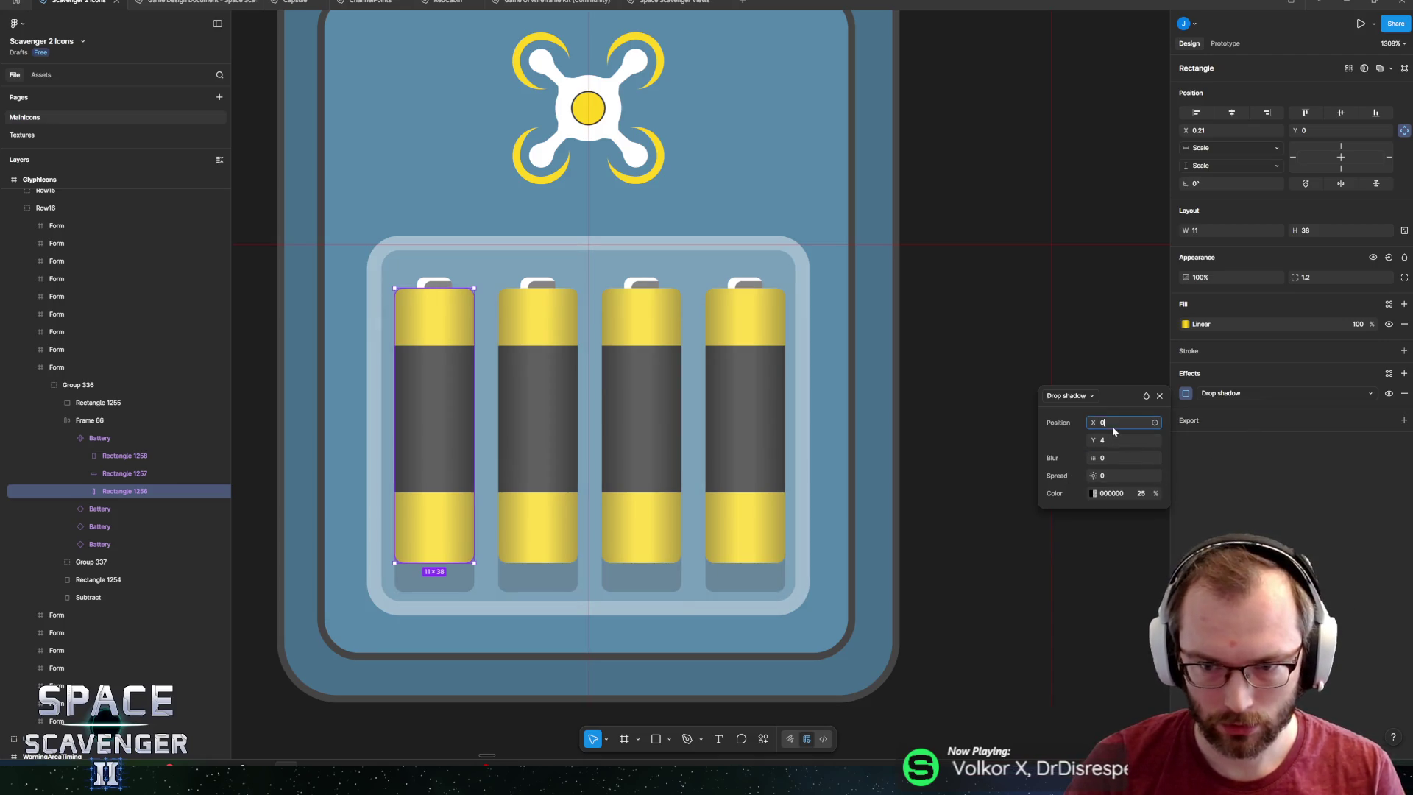
{"action": "type", "text": "2"}
{"action": "key", "text": "Return"}
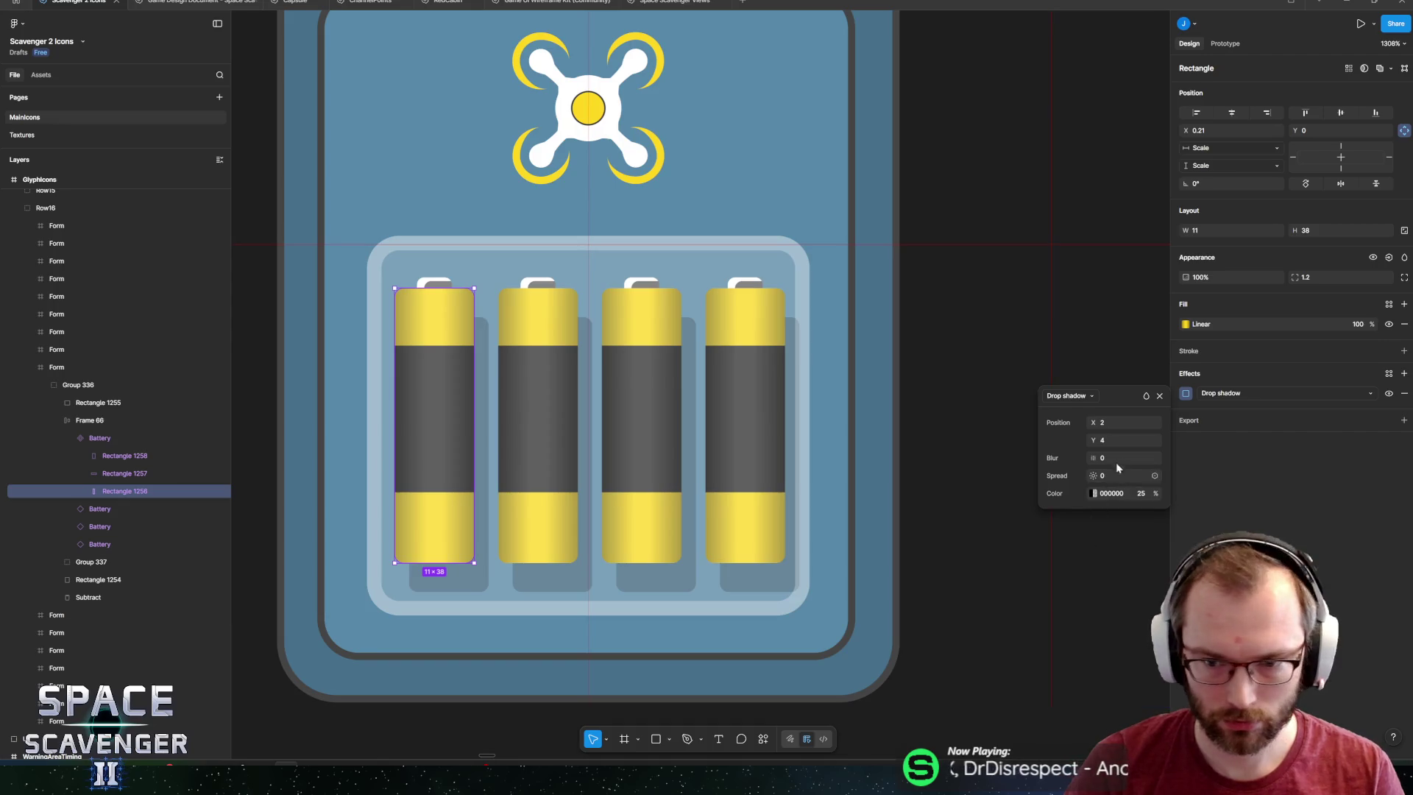
{"action": "type", "text": "3"}
{"action": "key", "text": "Return"}
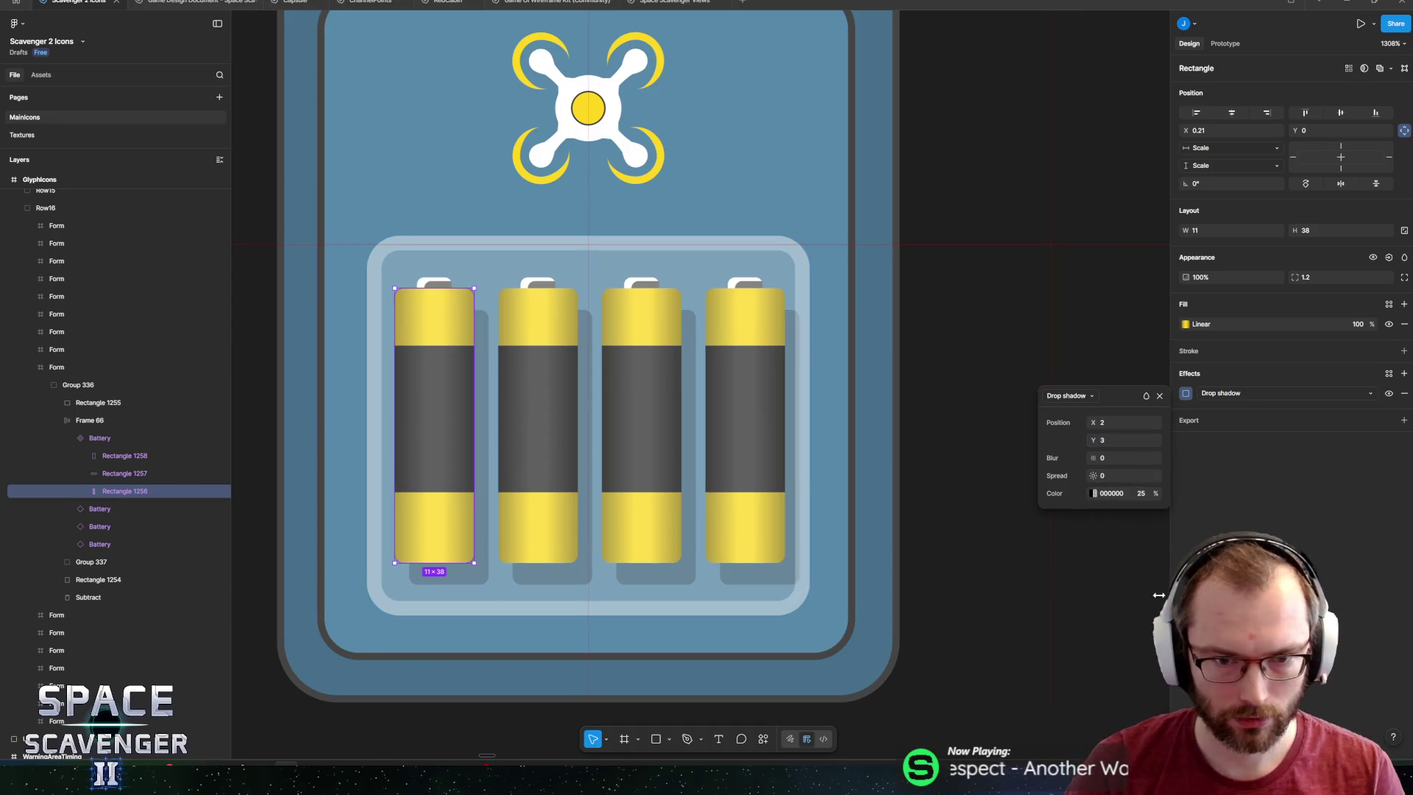
{"action": "left_click", "coordinate": [761, 631]}
{"action": "scroll", "coordinate": [761, 630], "scroll_direction": "down", "scroll_amount": 5}
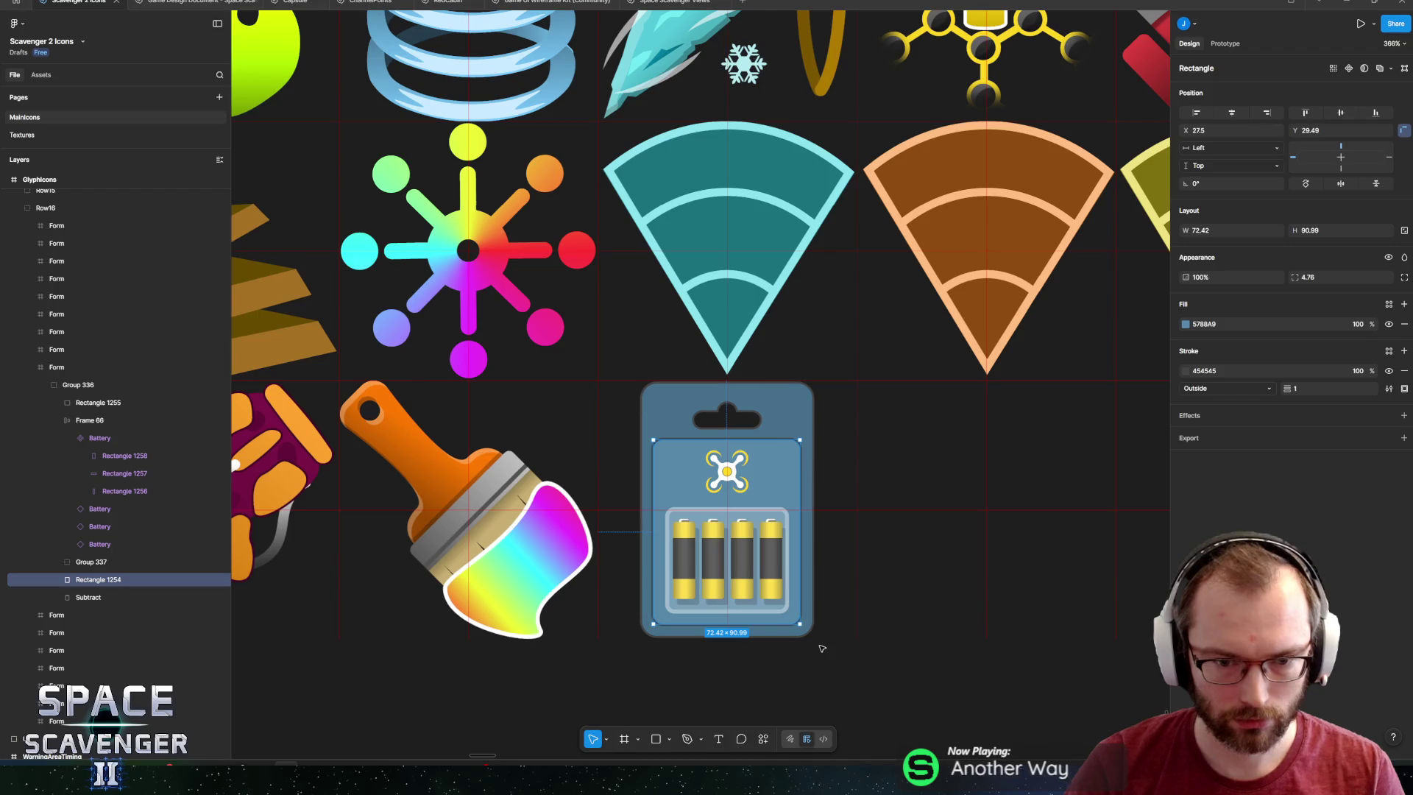
Recolour both edge stops of the body's gradient to brown 9E5F0C.
{"action": "scroll", "coordinate": [815, 607], "scroll_direction": "up", "scroll_amount": 6}
{"action": "left_click", "coordinate": [770, 483]}
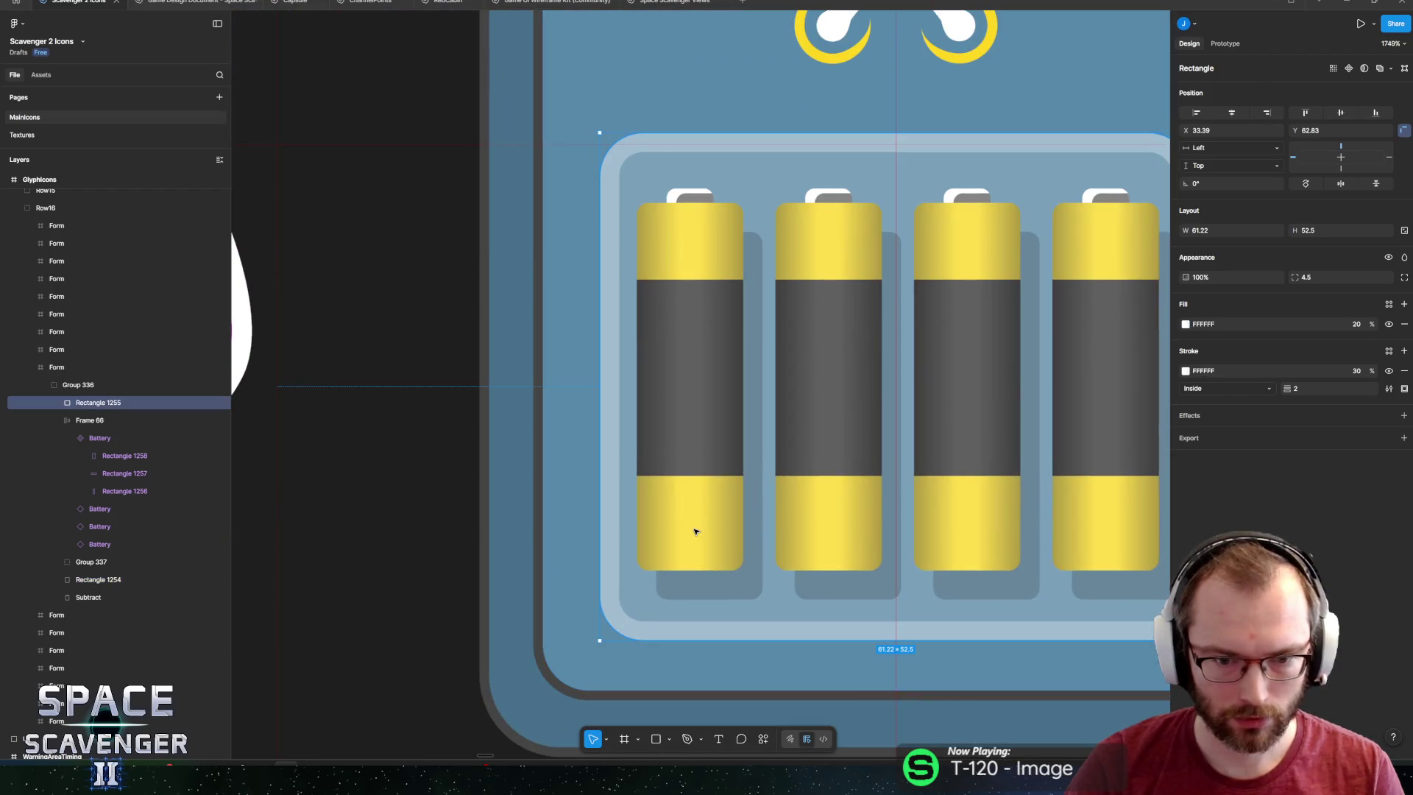
{"action": "left_click", "coordinate": [125, 490]}
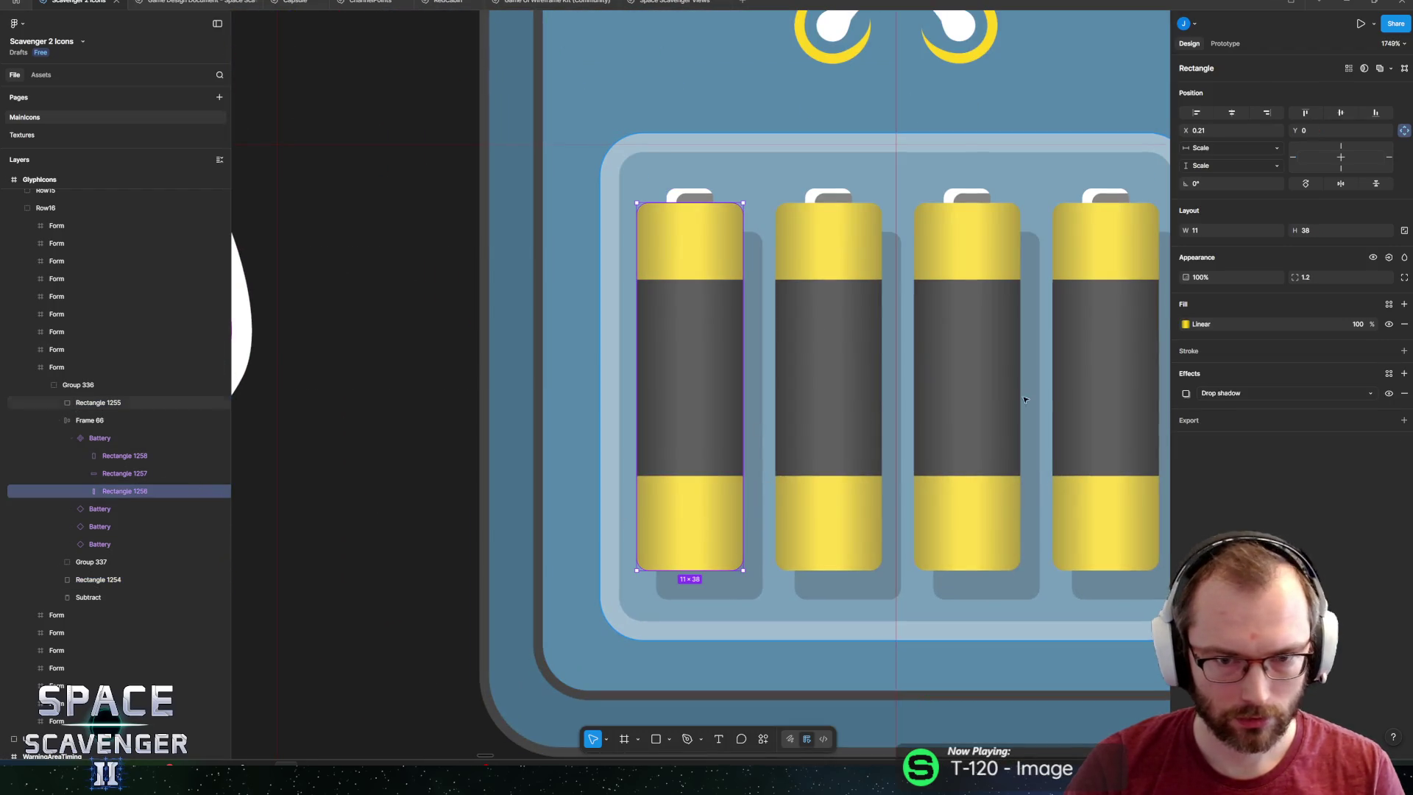
{"action": "left_click", "coordinate": [1184, 323]}
{"action": "left_click", "coordinate": [1083, 446]}
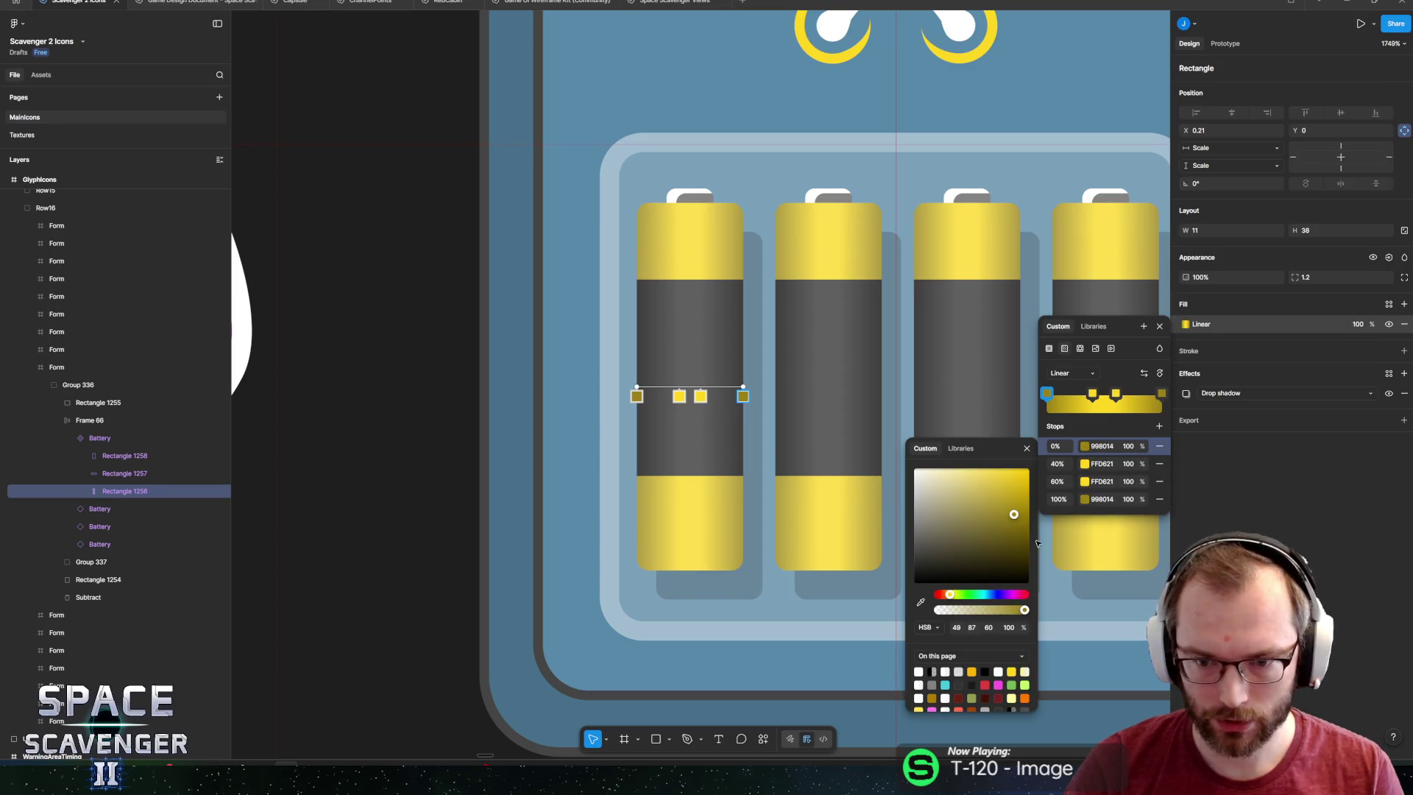
{"action": "left_click_drag", "start_coordinate": [948, 595], "coordinate": [949, 597]}
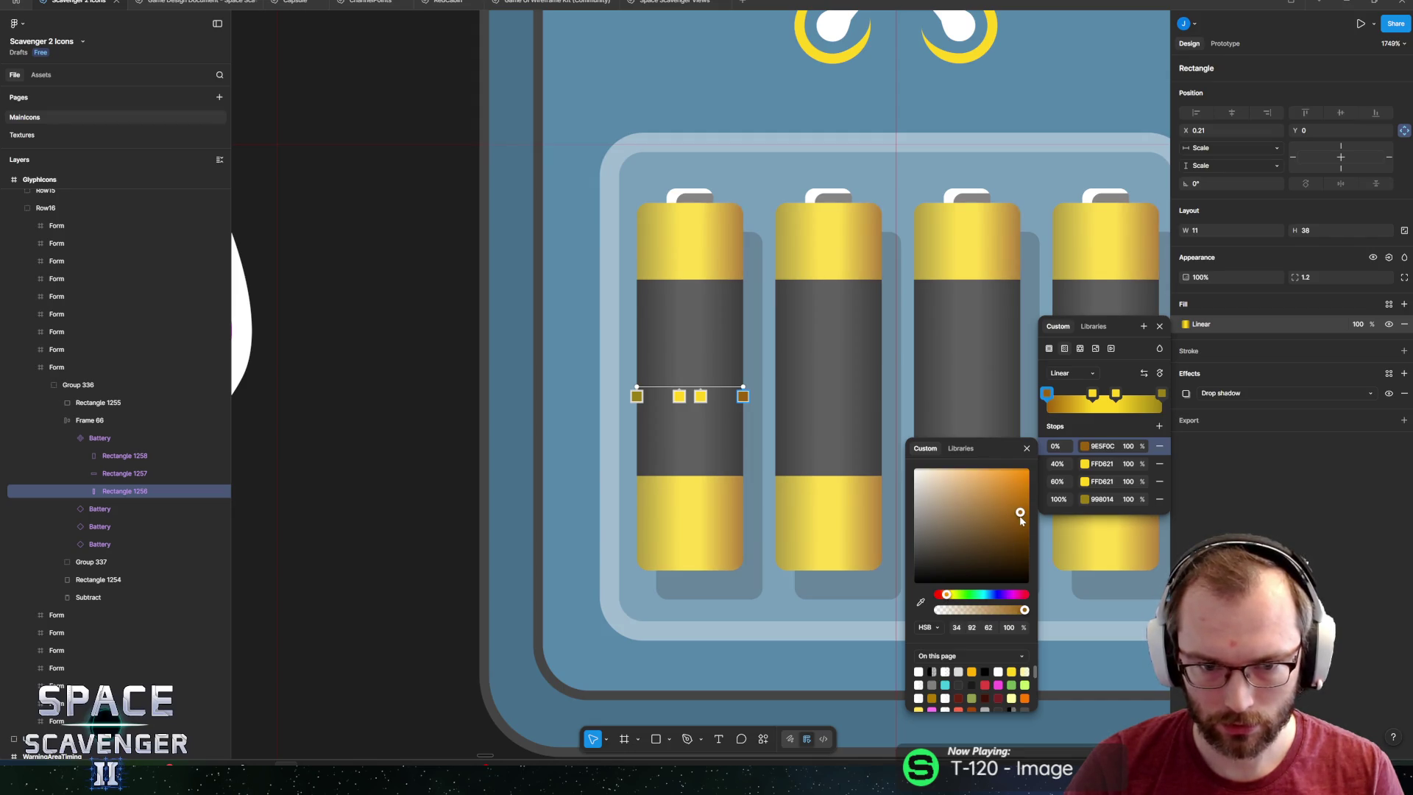
{"action": "left_click", "coordinate": [1102, 446]}
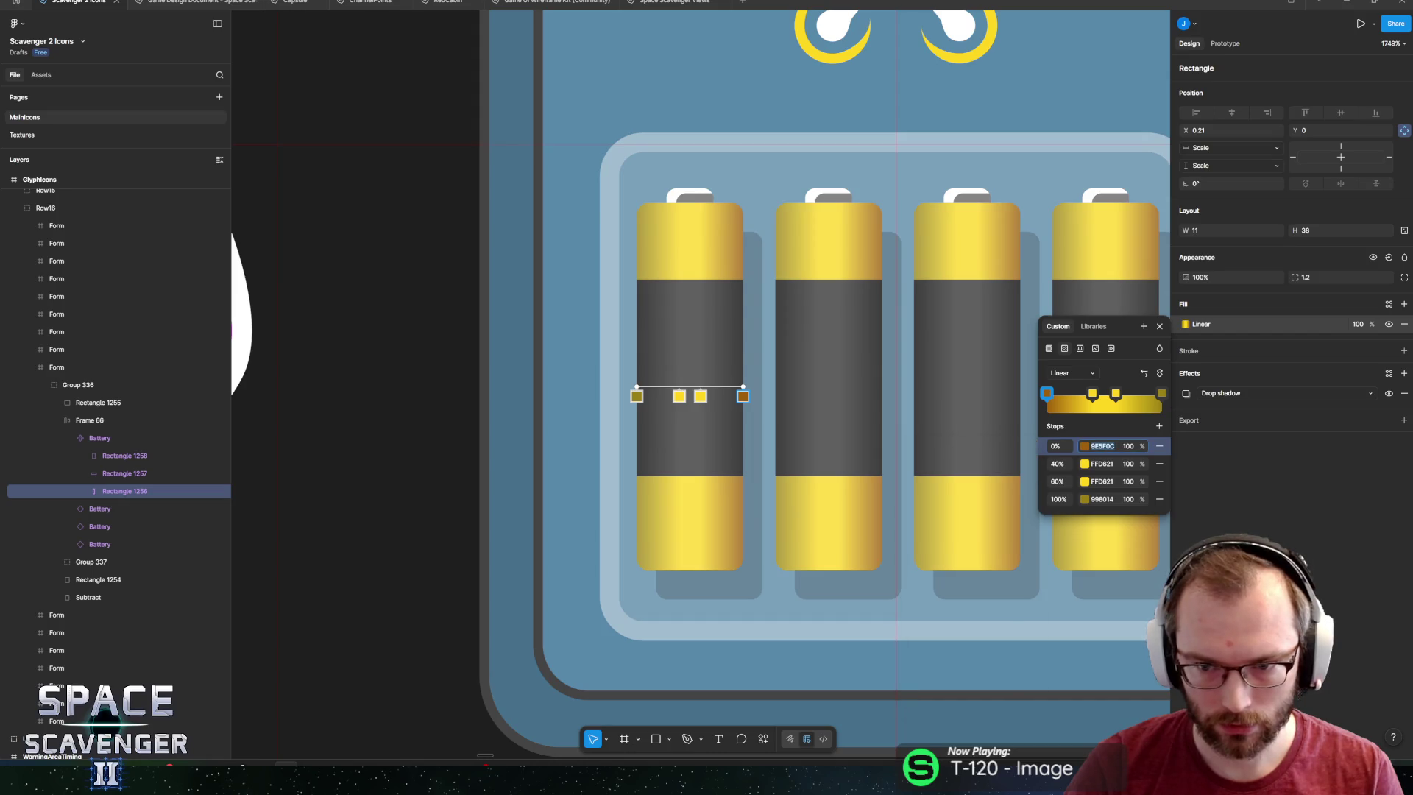
{"action": "key", "text": "ctrl+c"}
{"action": "left_click", "coordinate": [1120, 499]}
{"action": "key", "text": "ctrl+v"}
{"action": "key", "text": "Return"}
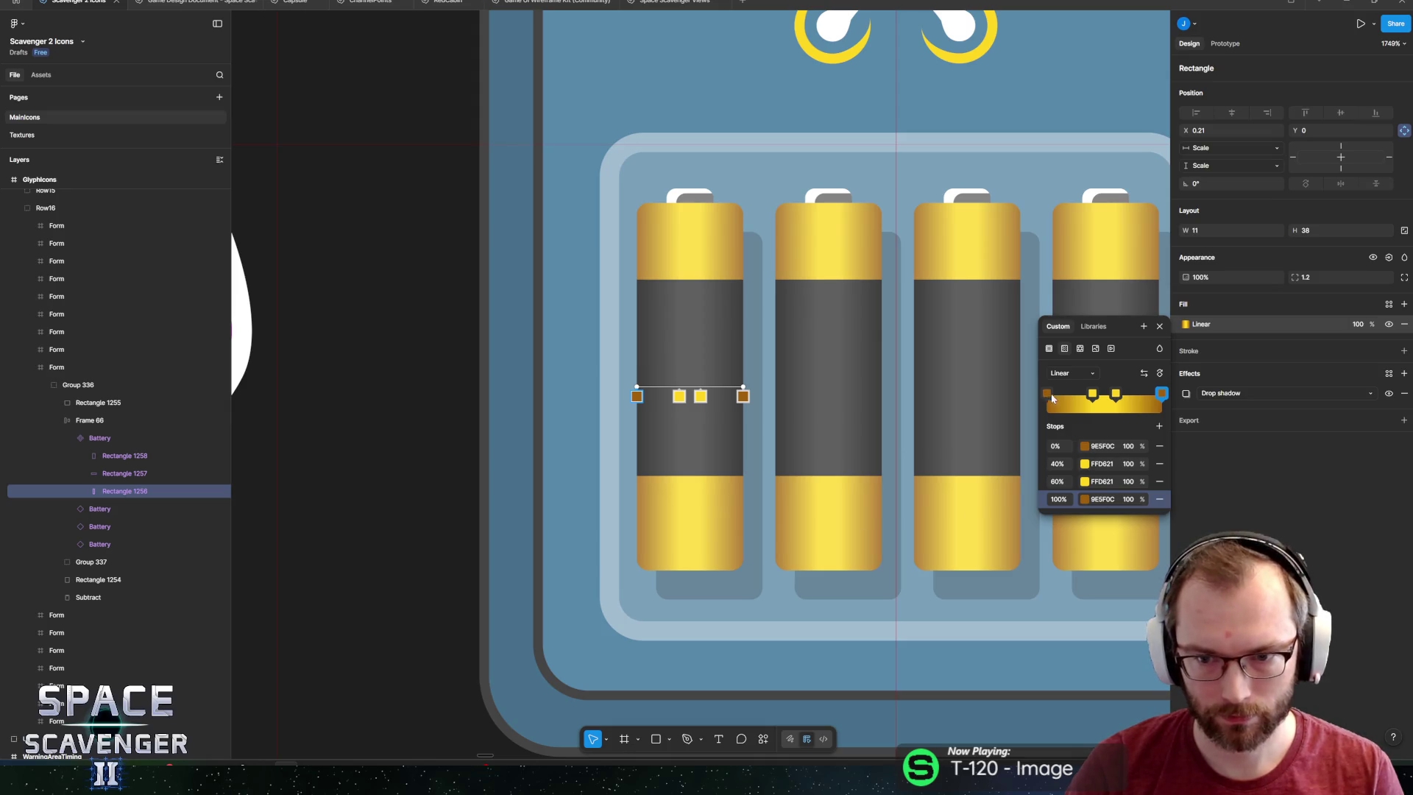
Move the brown gradient stops in to 10% and 90%.
{"action": "left_click", "coordinate": [1061, 449]}
{"action": "type", "text": "10"}
{"action": "key", "text": "Return"}
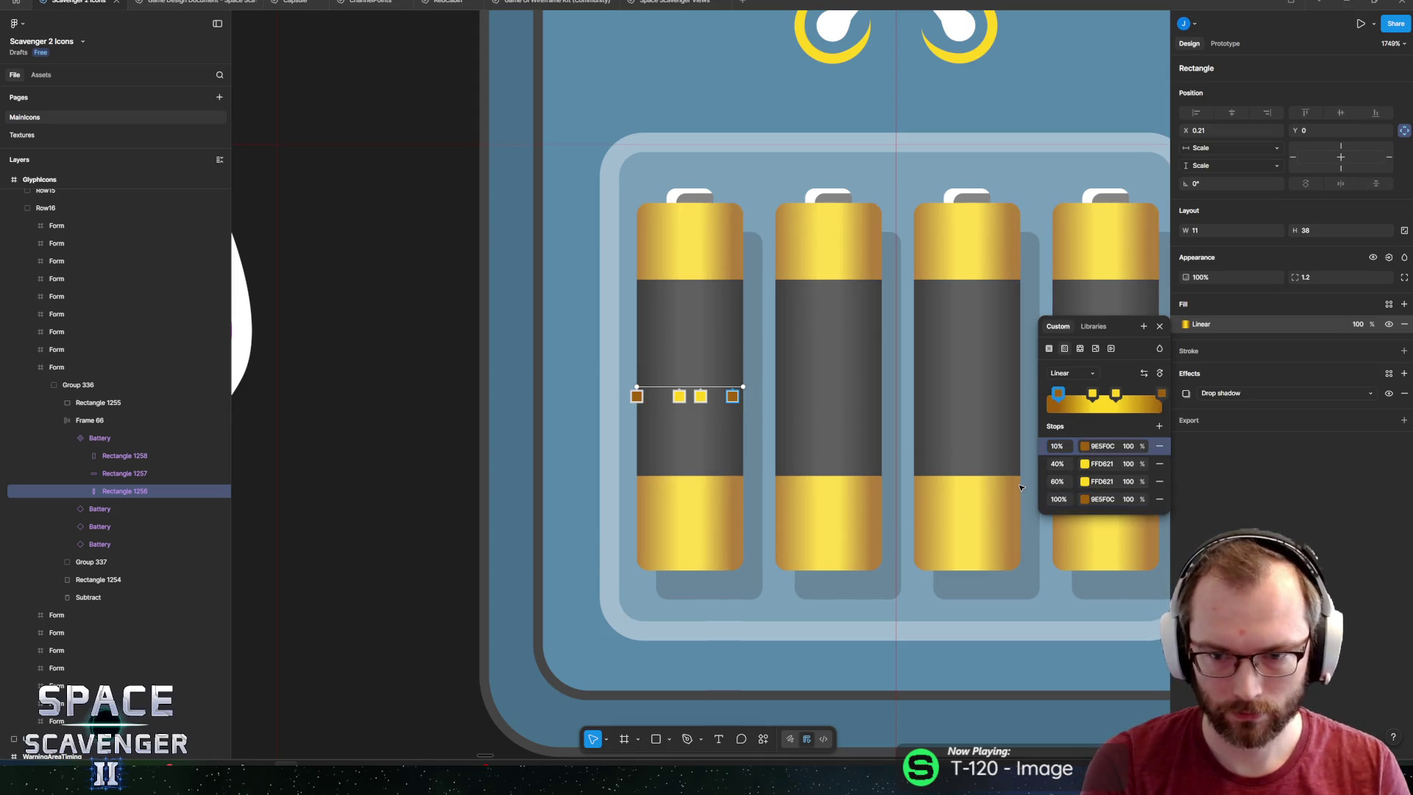
{"action": "left_click", "coordinate": [1058, 500]}
{"action": "type", "text": "90"}
{"action": "key", "text": "Return"}
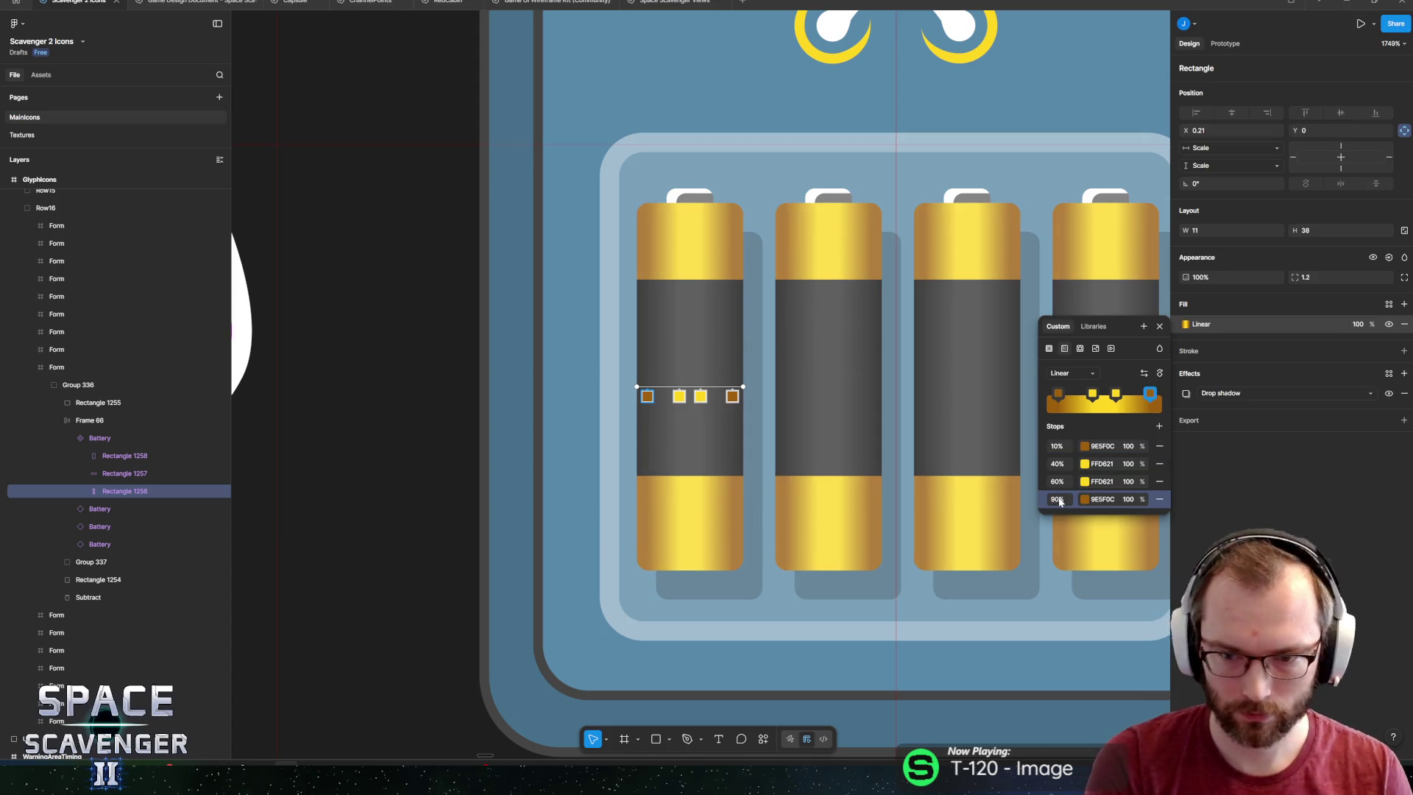
Add two more gradient stops positioned at 0% and 100%.
{"action": "left_click", "coordinate": [1154, 425]}
{"action": "left_click", "coordinate": [1154, 425]}
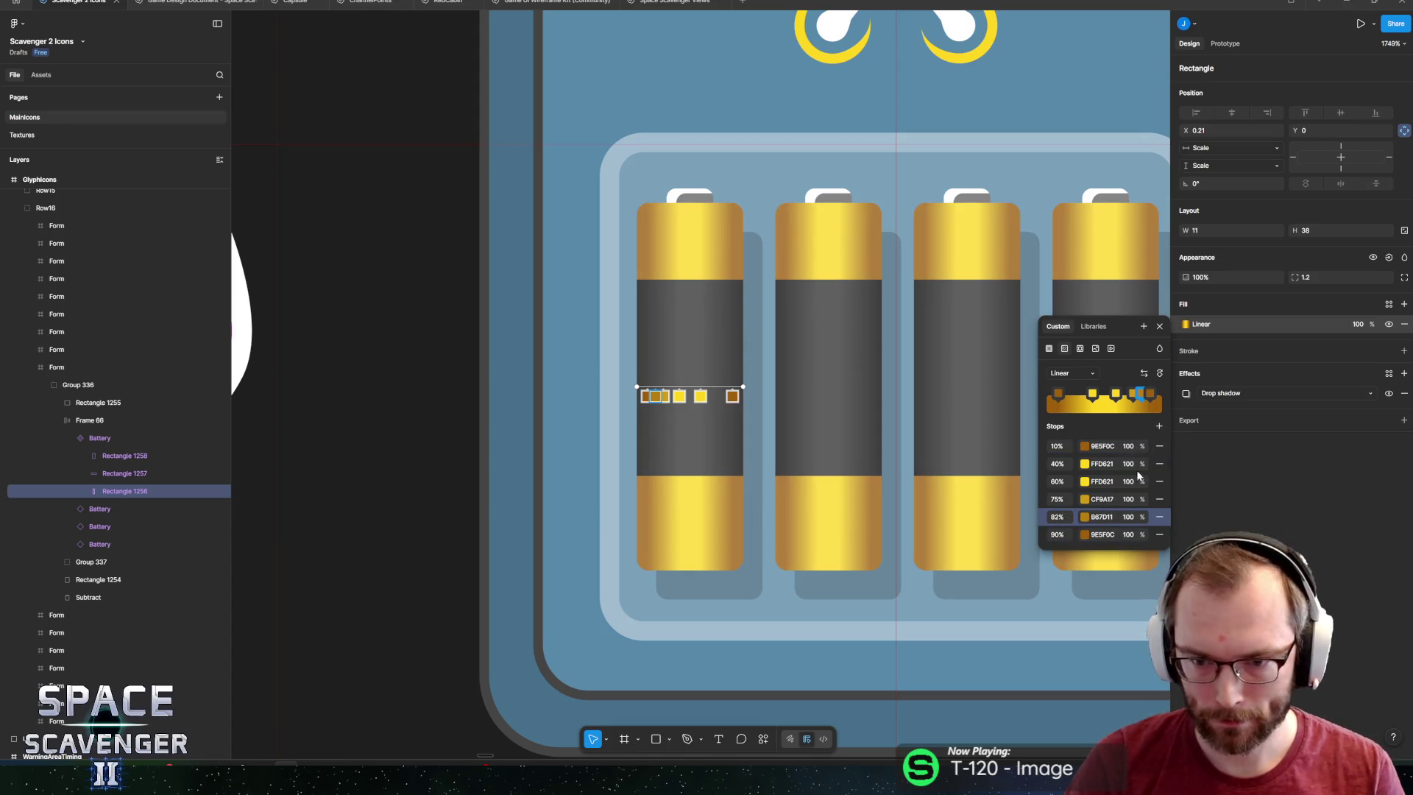
{"action": "left_click", "coordinate": [1059, 499]}
{"action": "type", "text": "0"}
{"action": "key", "text": "Return"}
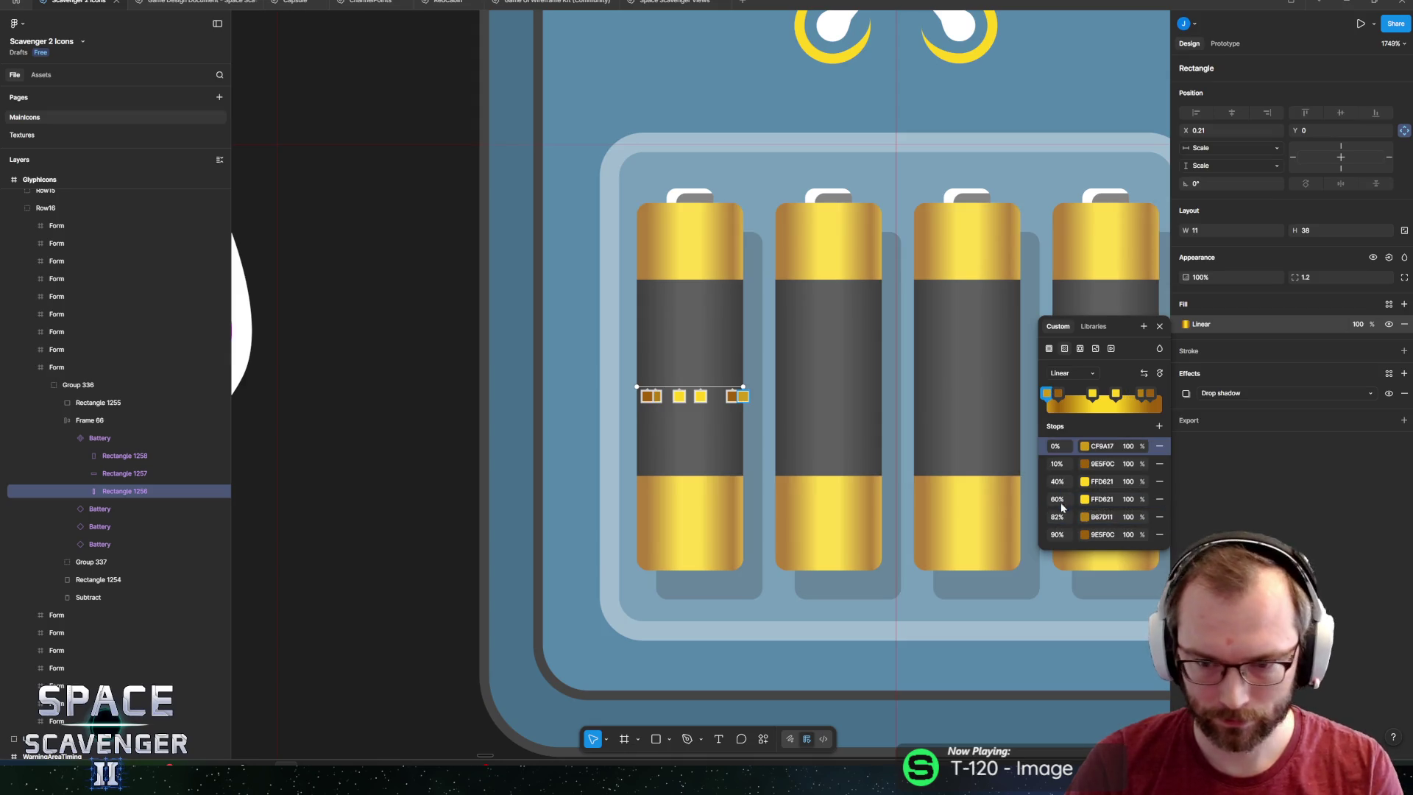
{"action": "left_click", "coordinate": [1059, 516]}
{"action": "type", "text": "100"}
{"action": "key", "text": "Return"}
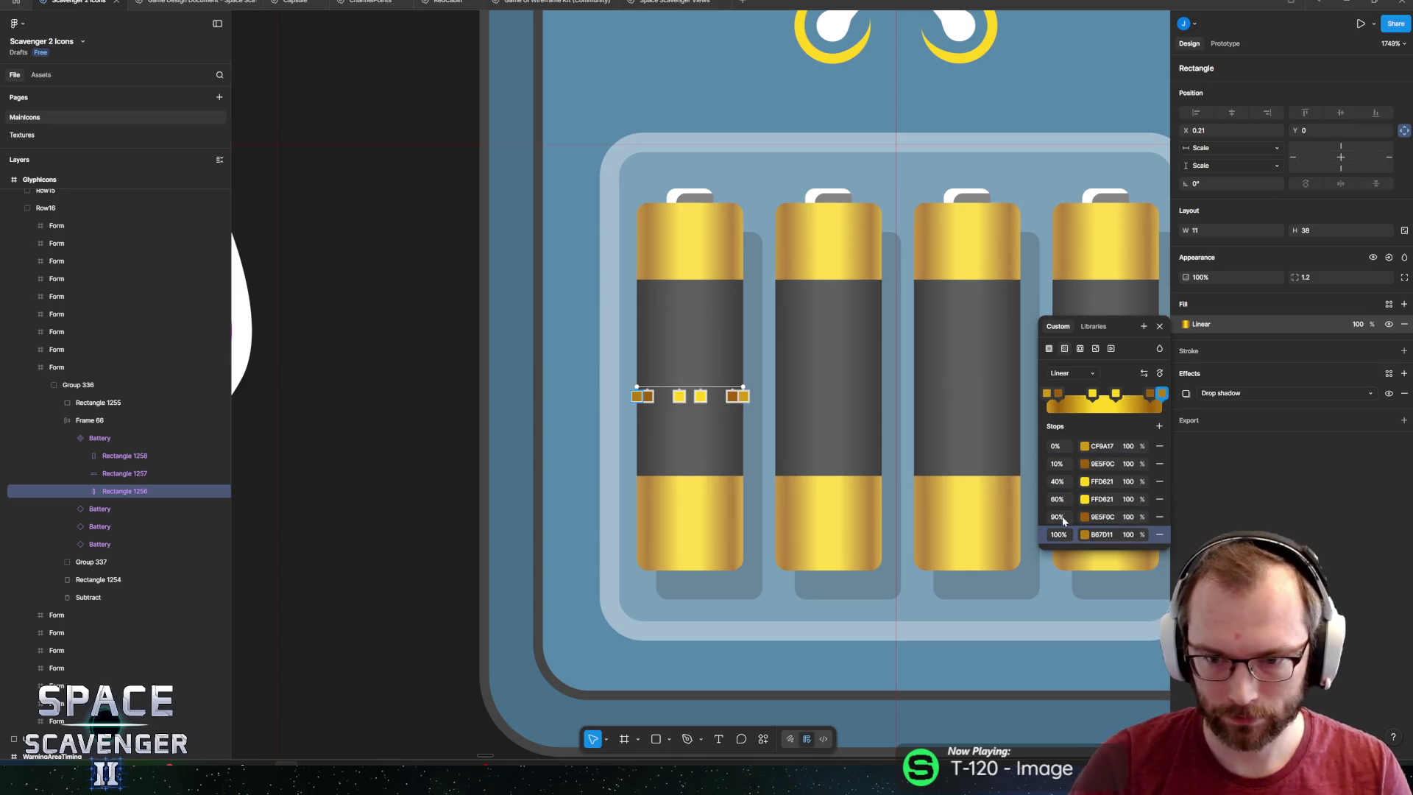
Colour the 0% and 100% stops dark brown 734509 at brightness 45.
{"action": "left_click", "coordinate": [1088, 447]}
{"action": "key", "text": "ctrl+v"}
{"action": "key", "text": "Return"}
{"action": "left_click", "coordinate": [1084, 447]}
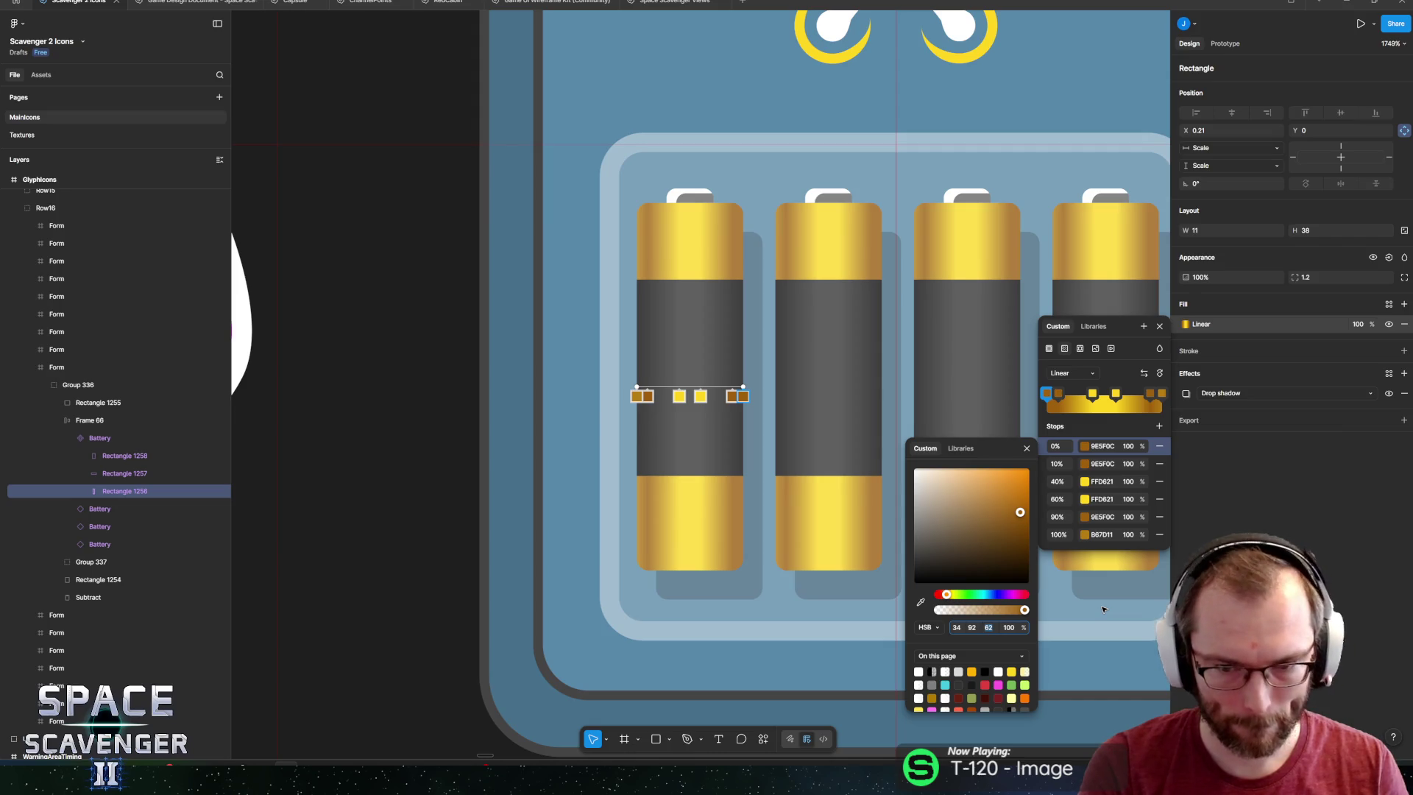
{"action": "type", "text": "45"}
{"action": "key", "text": "Return"}
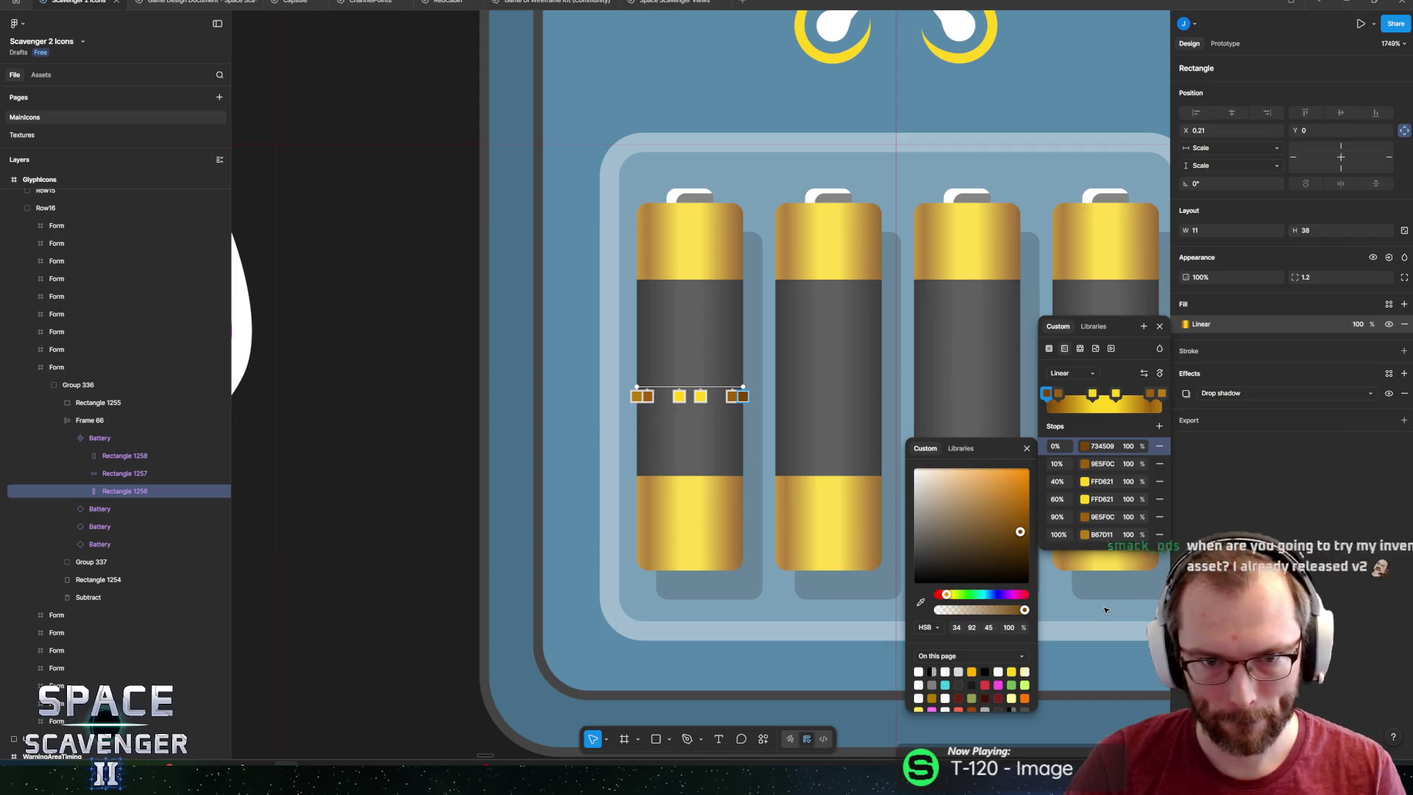
{"action": "left_click", "coordinate": [1095, 446]}
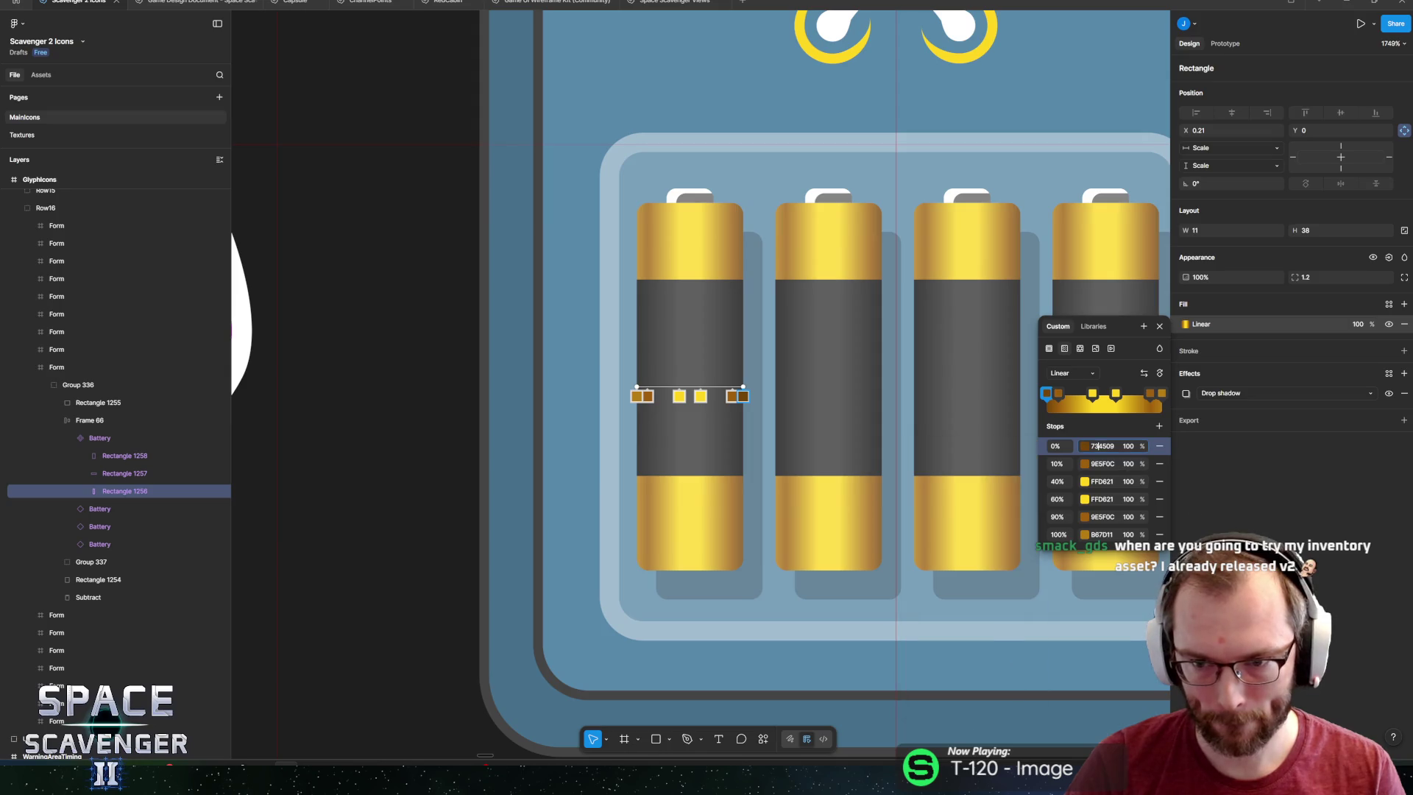
{"action": "key", "text": "ctrl+c"}
{"action": "left_click", "coordinate": [1147, 527]}
{"action": "key", "text": "ctrl+v"}
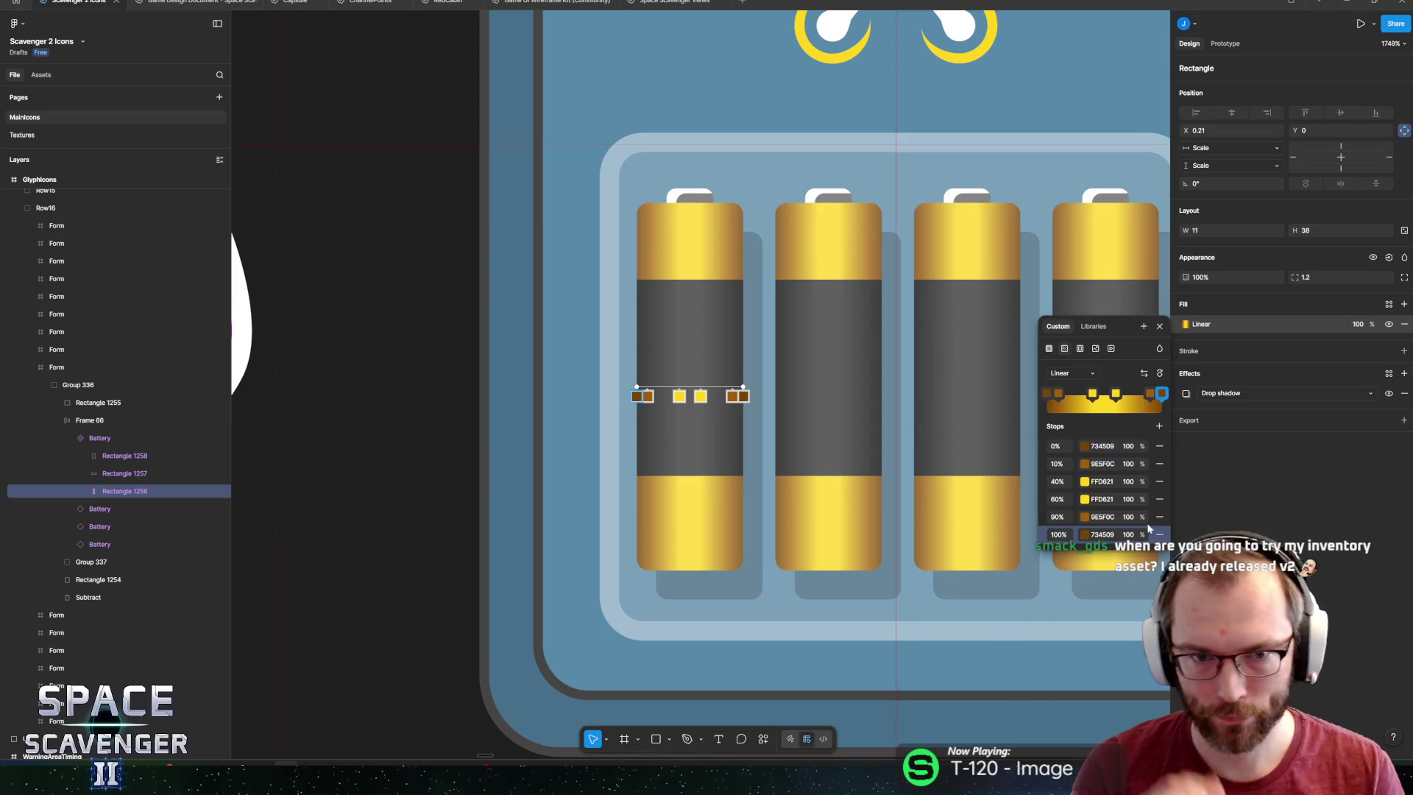
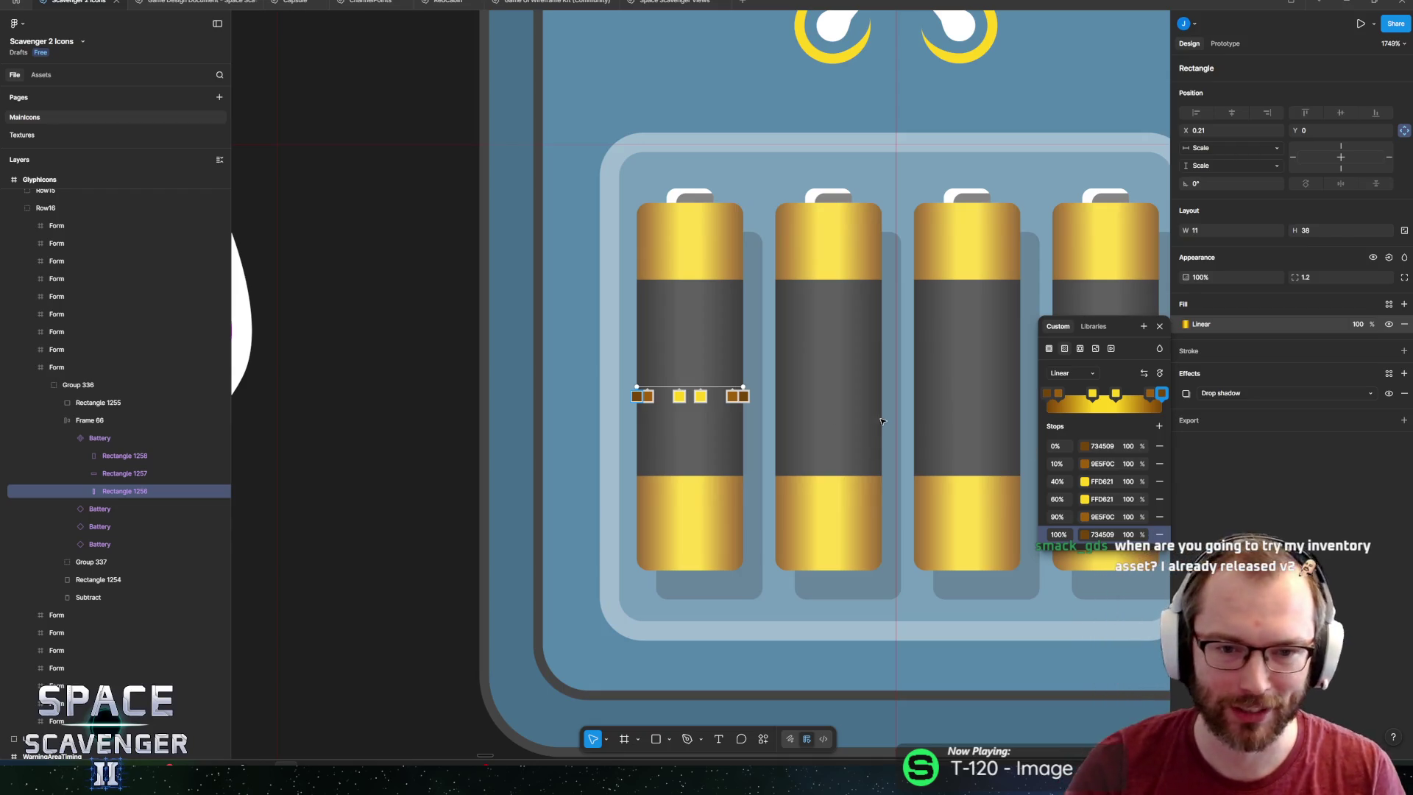
Close the battery stripe's gradient colour editor and zoom out to check the icon grid.
{"action": "key", "text": "Escape"}
{"action": "scroll", "coordinate": [809, 343], "scroll_direction": "down", "scroll_amount": 5}
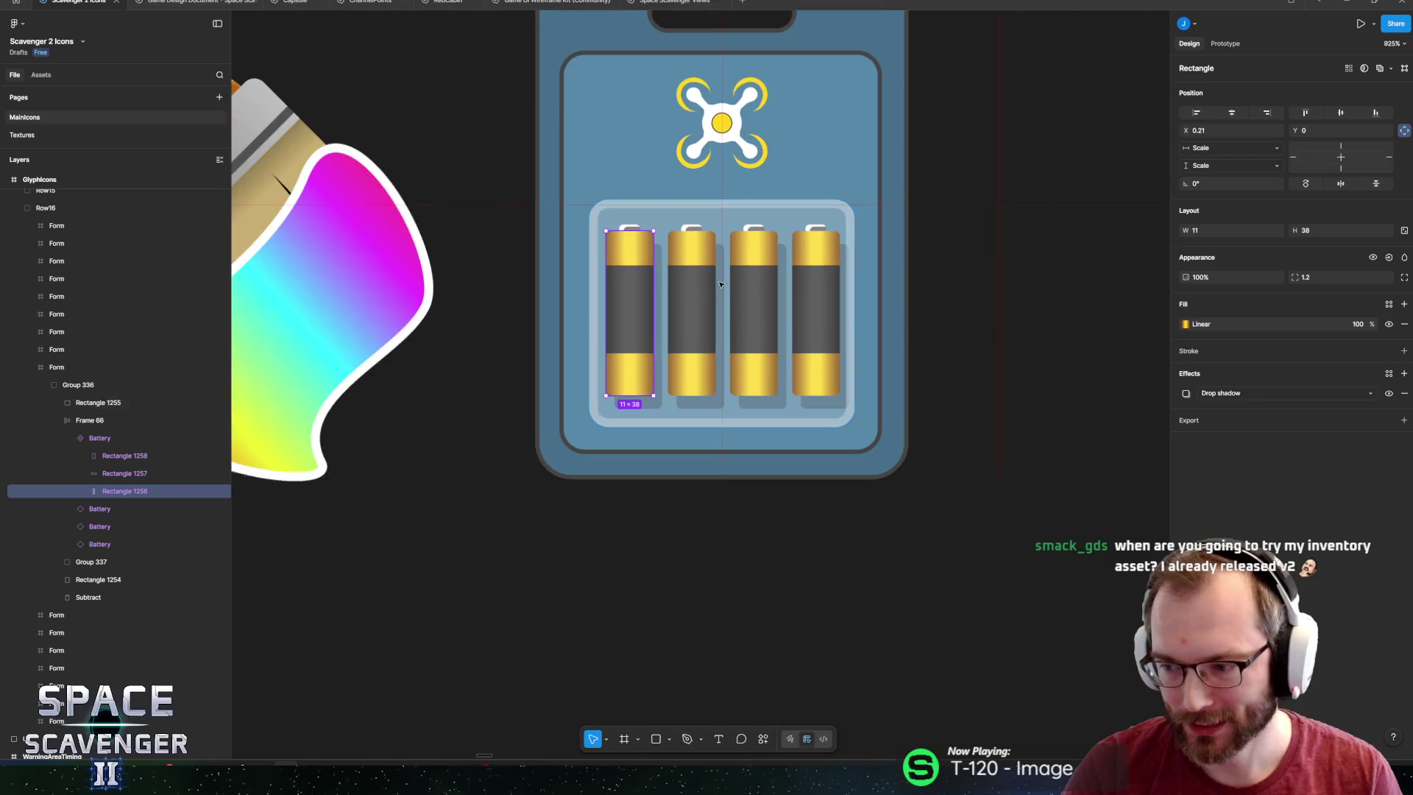
{"action": "scroll", "coordinate": [708, 402], "scroll_direction": "down", "scroll_amount": 3}
{"action": "scroll", "coordinate": [708, 402], "scroll_direction": "up", "scroll_amount": 3}
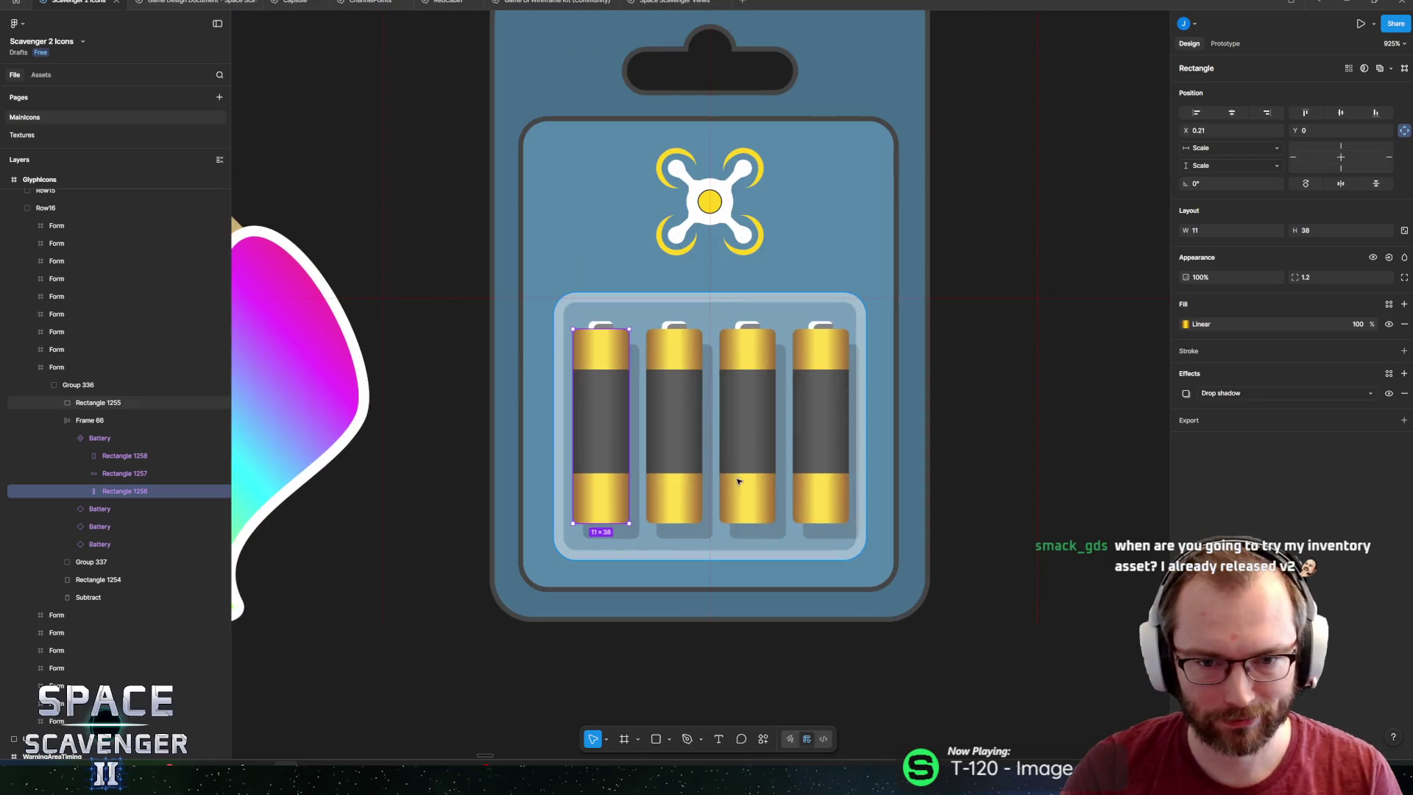
{"action": "scroll", "coordinate": [621, 429], "scroll_direction": "up", "scroll_amount": 4}
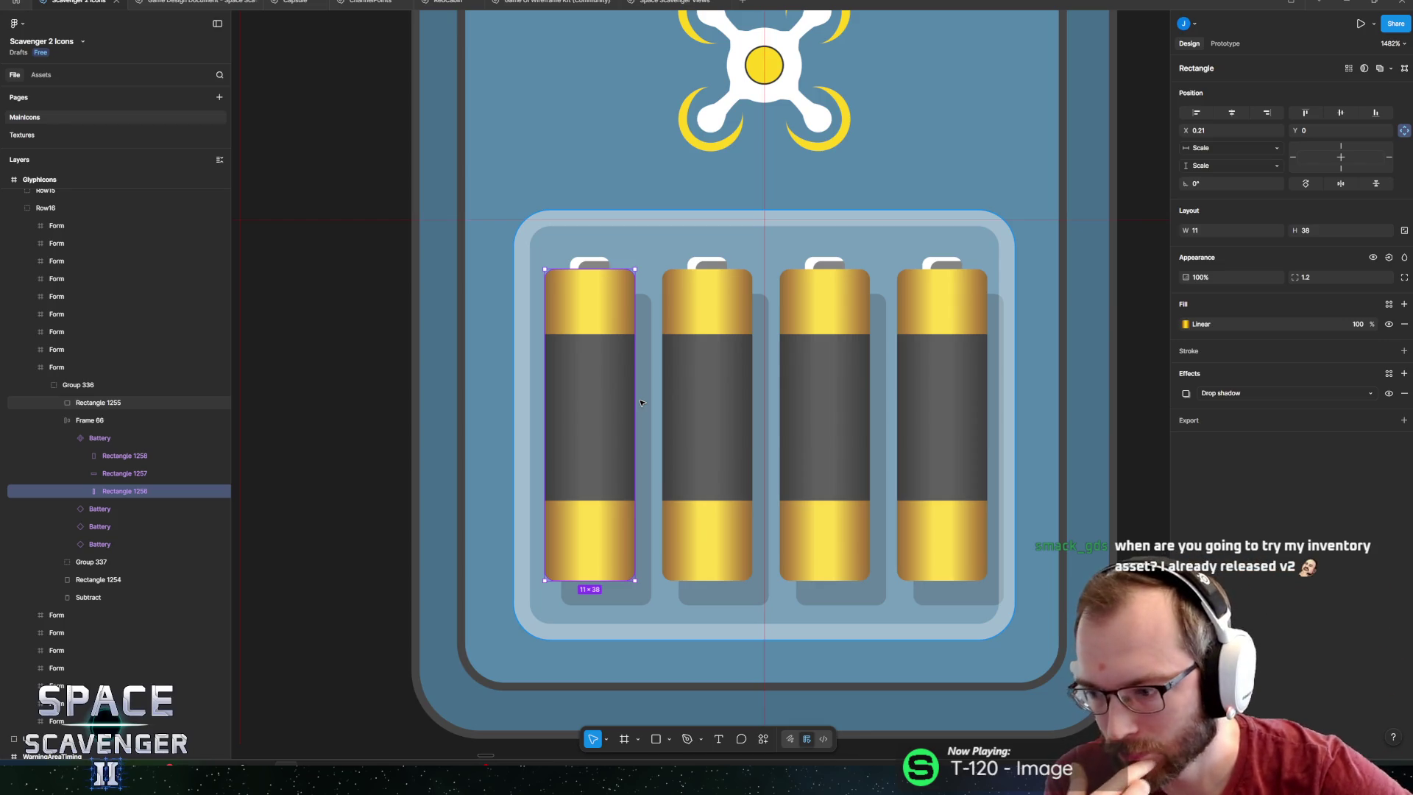
{"action": "scroll", "coordinate": [593, 319], "scroll_direction": "down", "scroll_amount": 3}
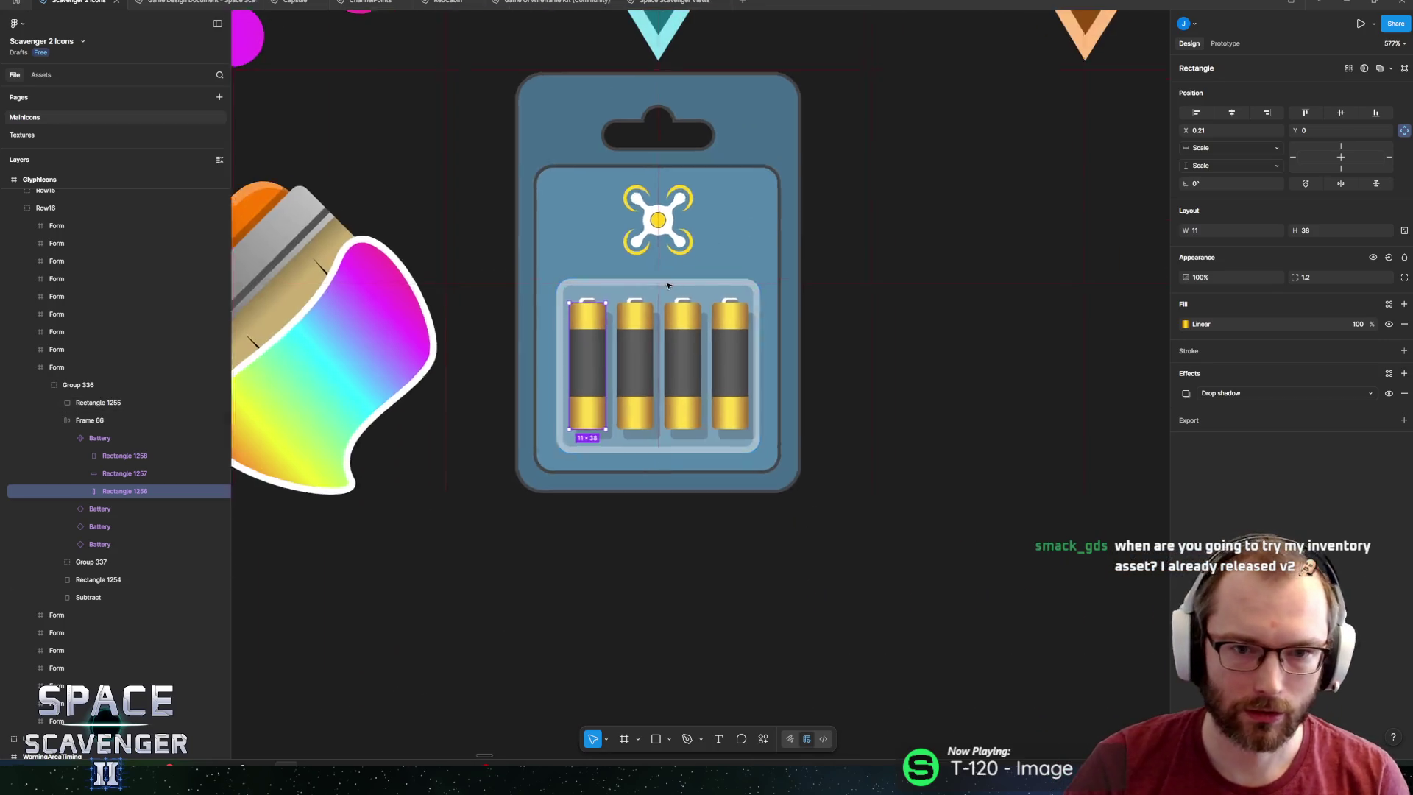
{"action": "scroll", "coordinate": [668, 284], "scroll_direction": "up", "scroll_amount": 5}
{"action": "scroll", "coordinate": [655, 295], "scroll_direction": "down", "scroll_amount": 5}
{"action": "scroll", "coordinate": [669, 289], "scroll_direction": "up", "scroll_amount": 4}
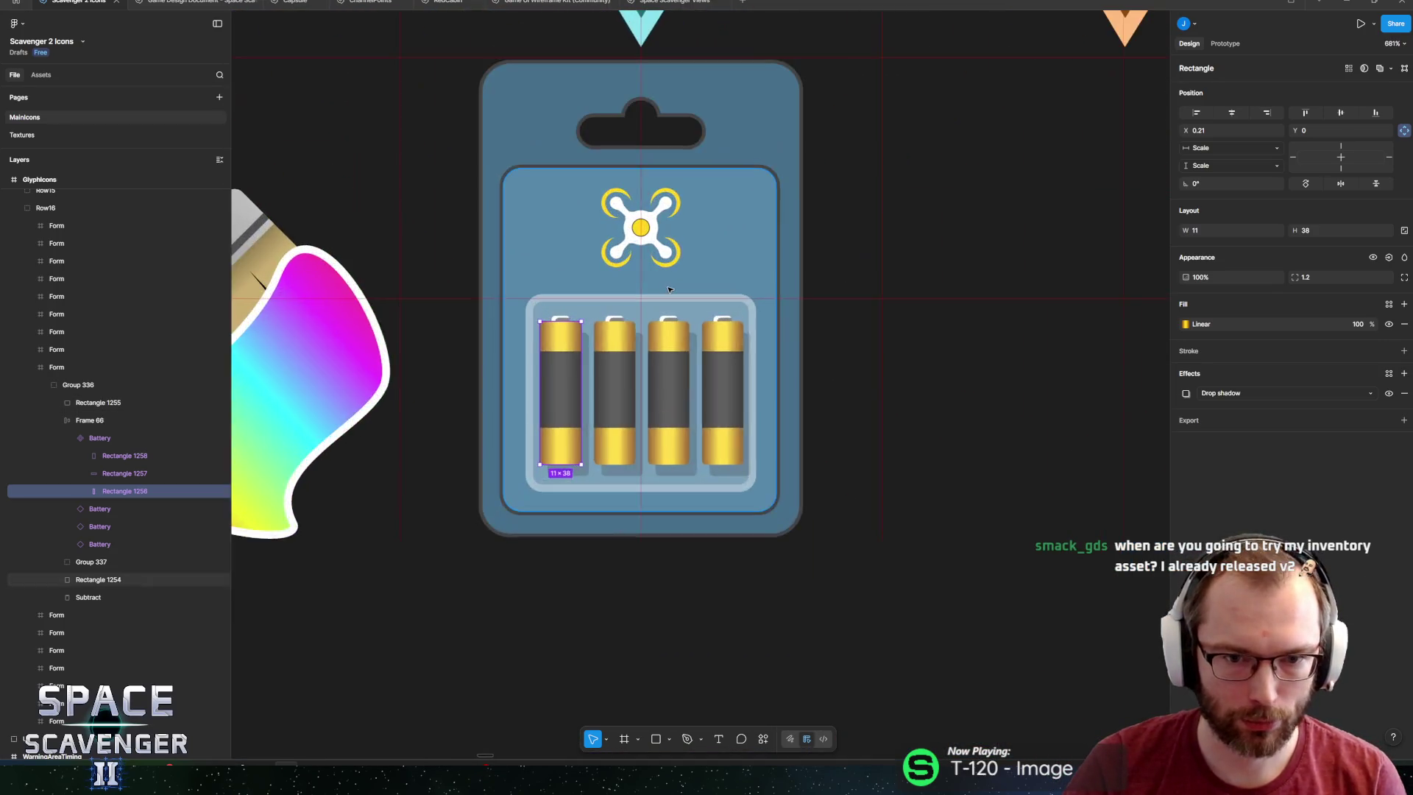
{"action": "scroll", "coordinate": [669, 290], "scroll_direction": "down", "scroll_amount": 4}
{"action": "scroll", "coordinate": [647, 331], "scroll_direction": "down", "scroll_amount": 3}
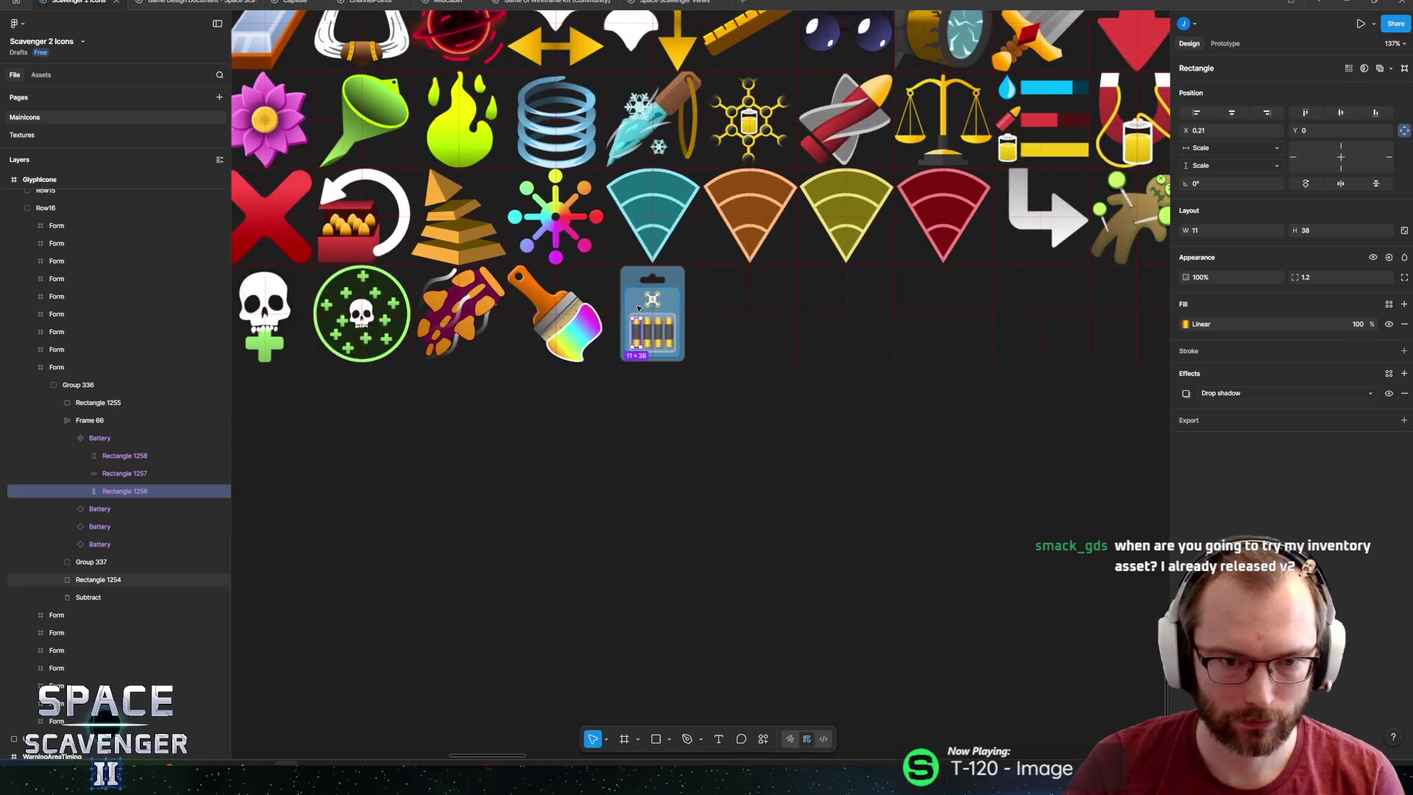
Clear the battery rectangle selection and select the whole battery-pack card.
{"action": "left_click", "coordinate": [670, 533]}
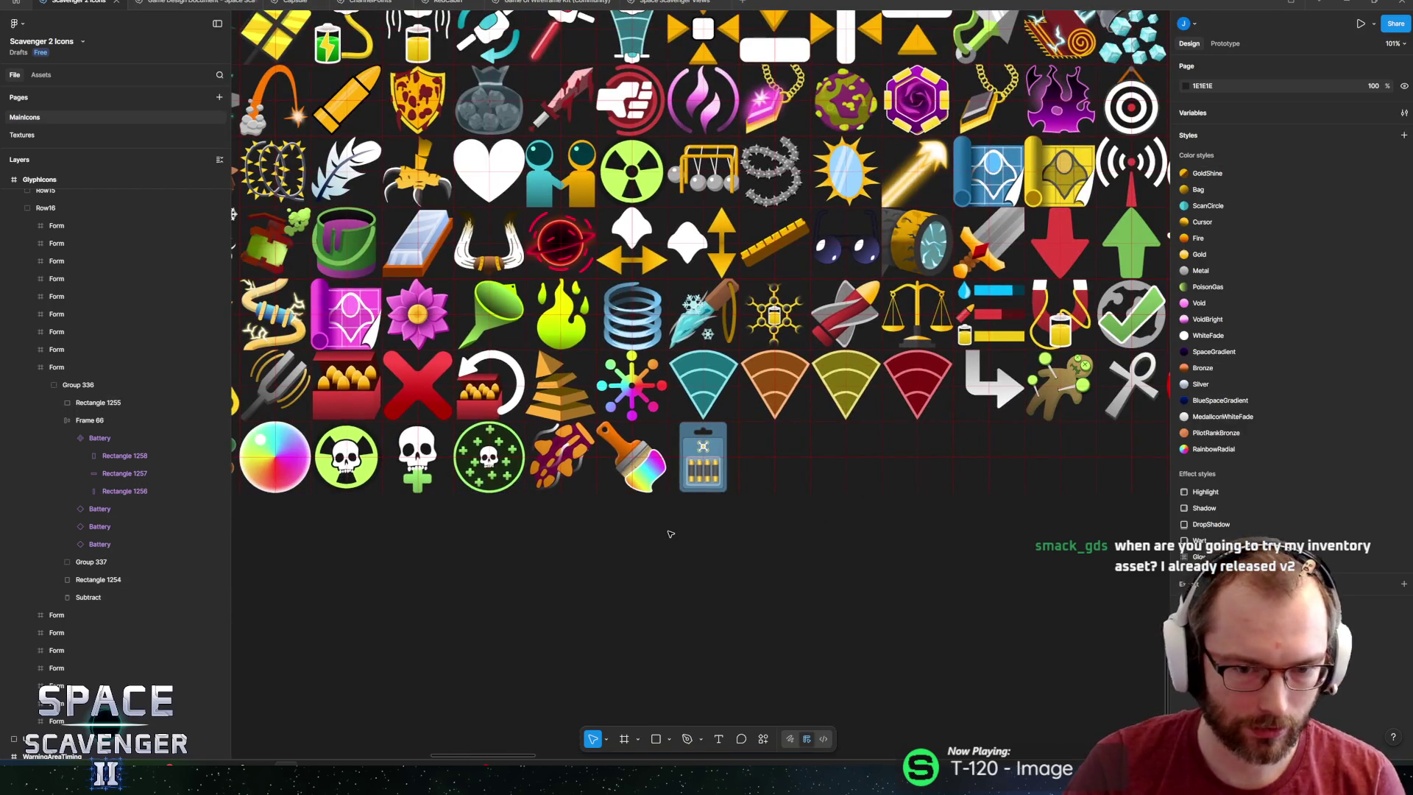
{"action": "key", "text": "alt+Tab"}
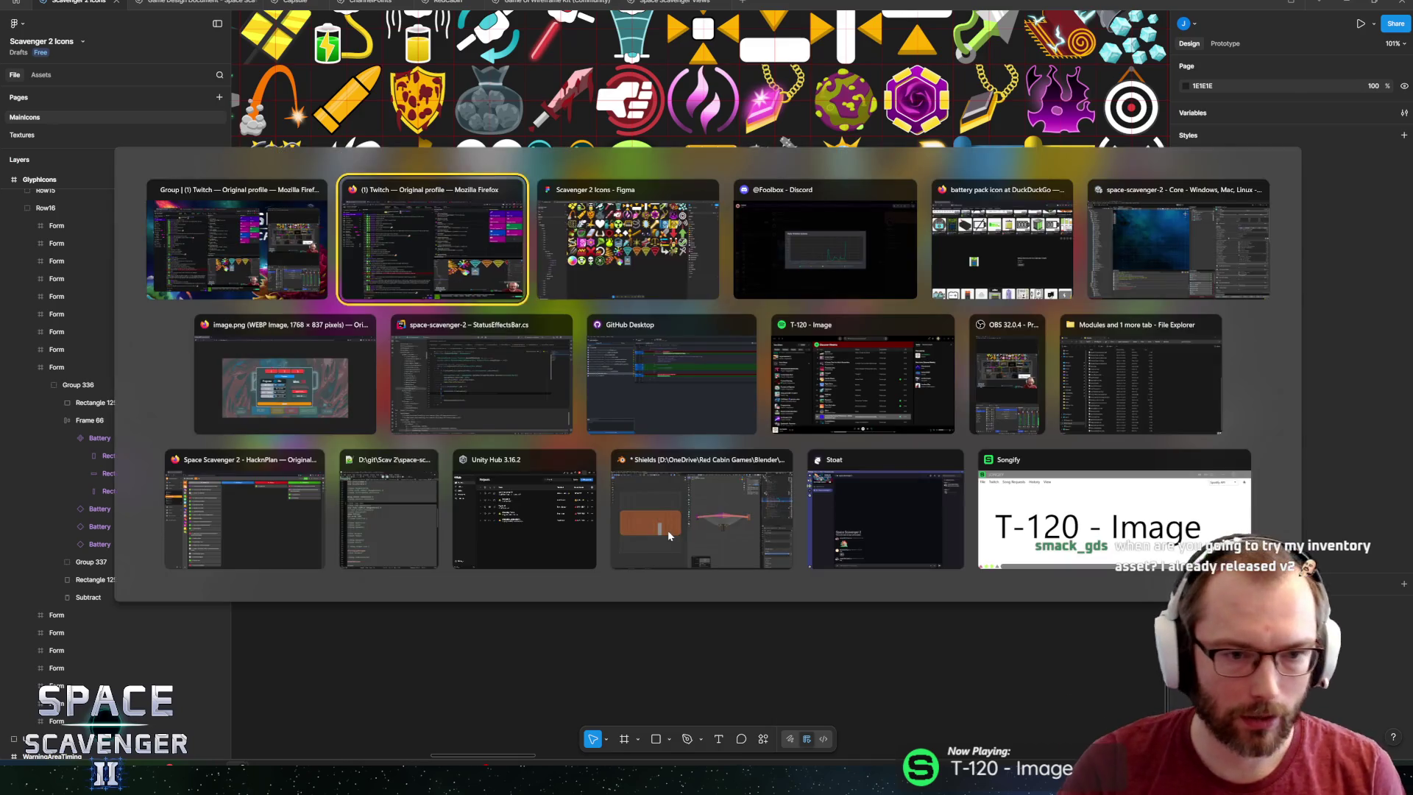
{"action": "scroll", "coordinate": [729, 476], "scroll_direction": "up", "scroll_amount": 3}
{"action": "left_click", "coordinate": [118, 384]}
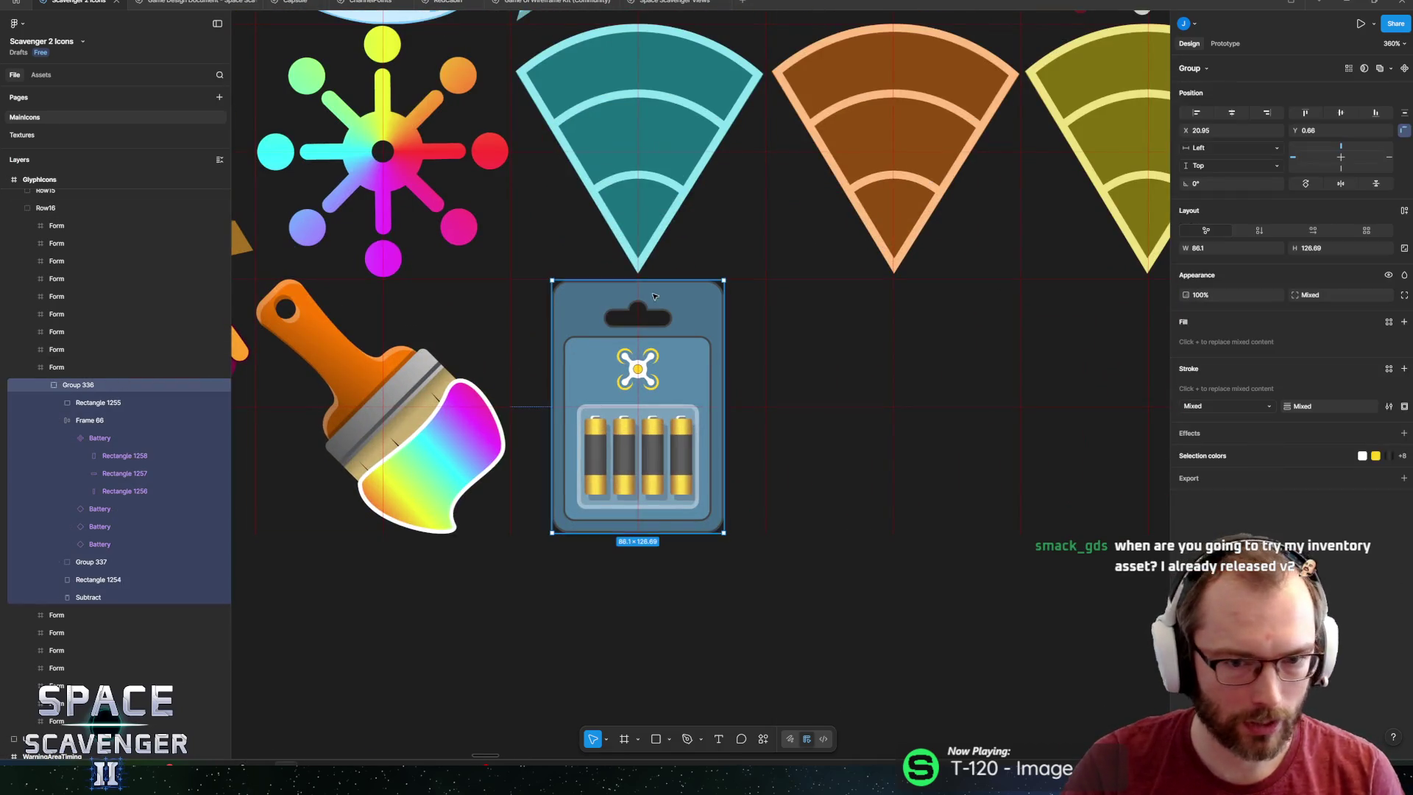
{"action": "left_click_drag", "start_coordinate": [731, 277], "coordinate": [752, 295]}
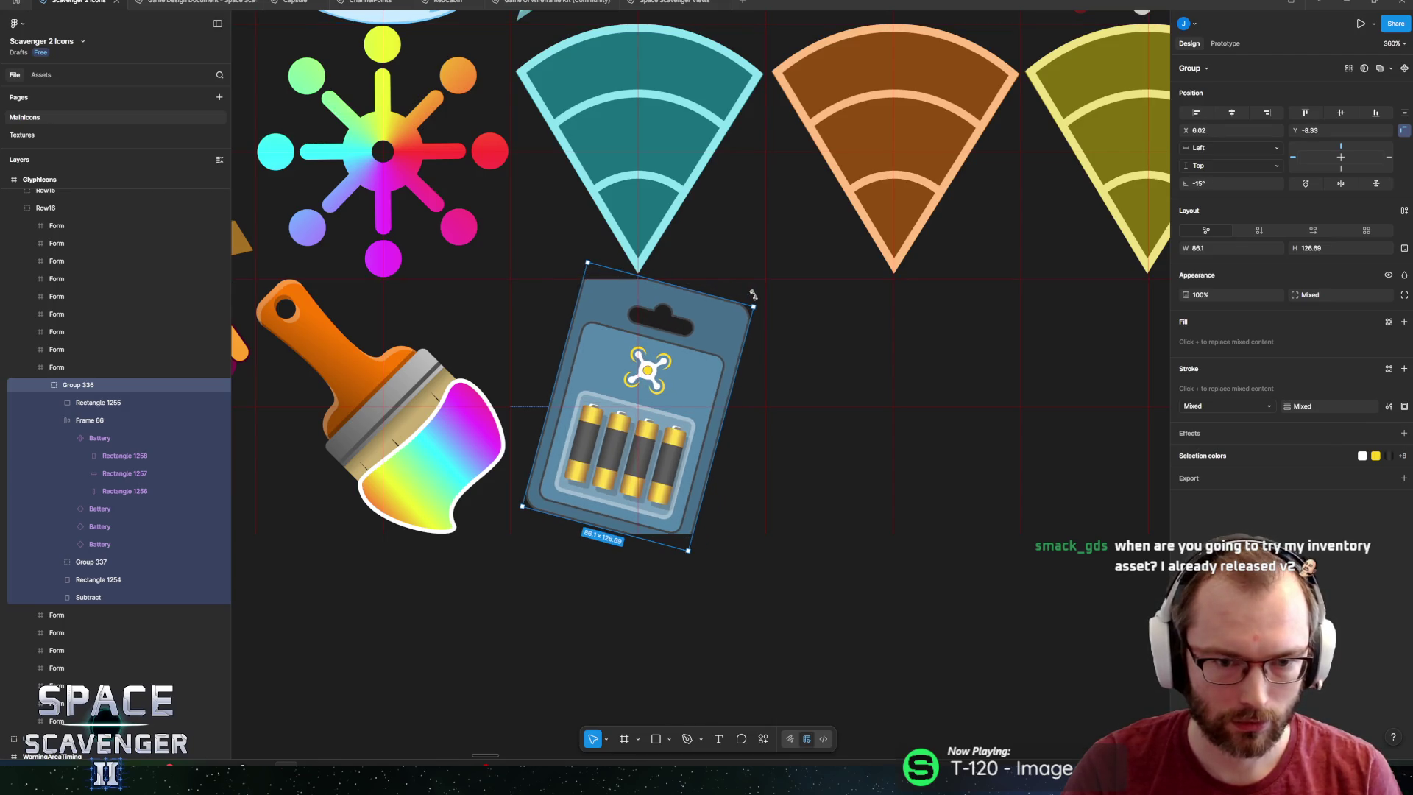
{"action": "key", "text": "k"}
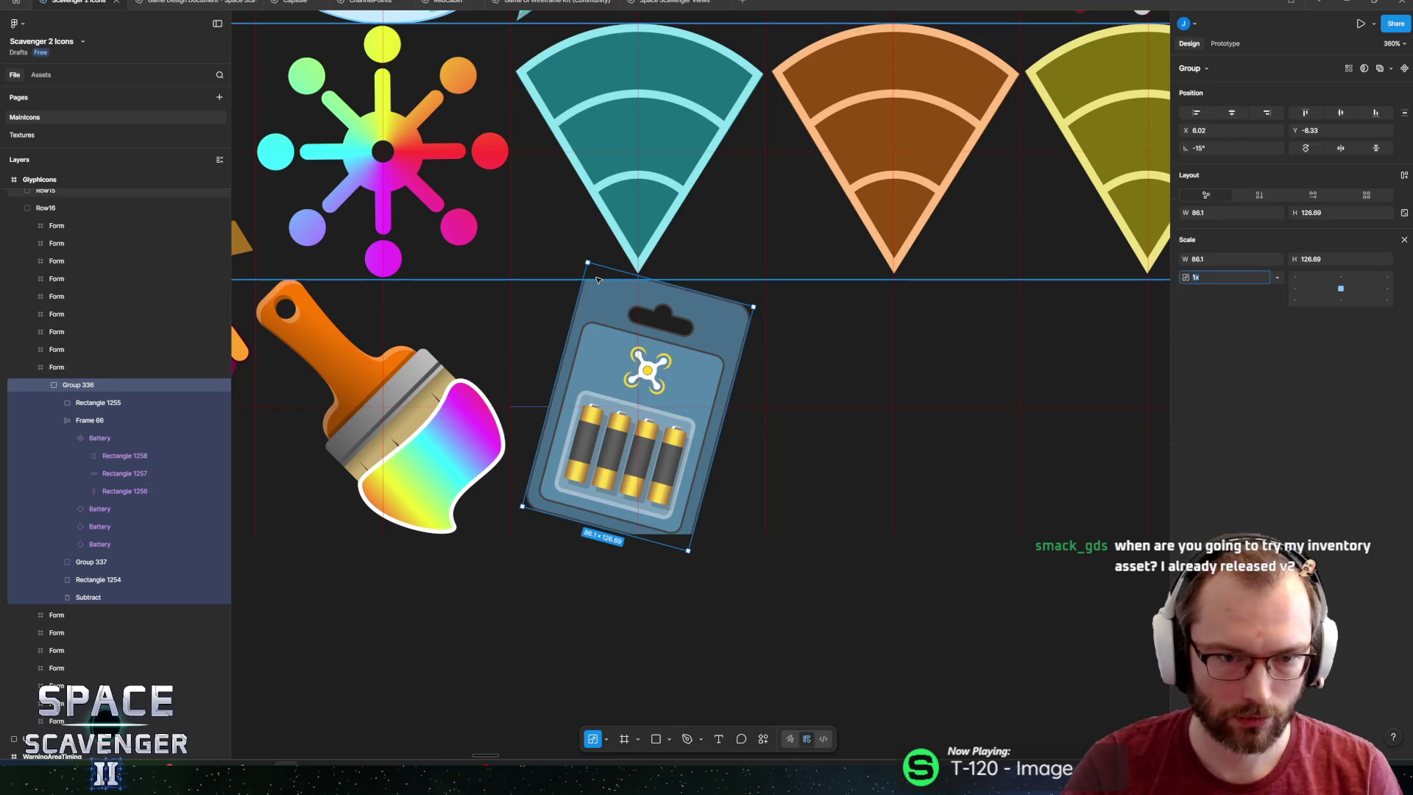
{"action": "left_click_drag", "start_coordinate": [588, 263], "coordinate": [595, 379]}
{"action": "key", "text": "ctrl+z"}
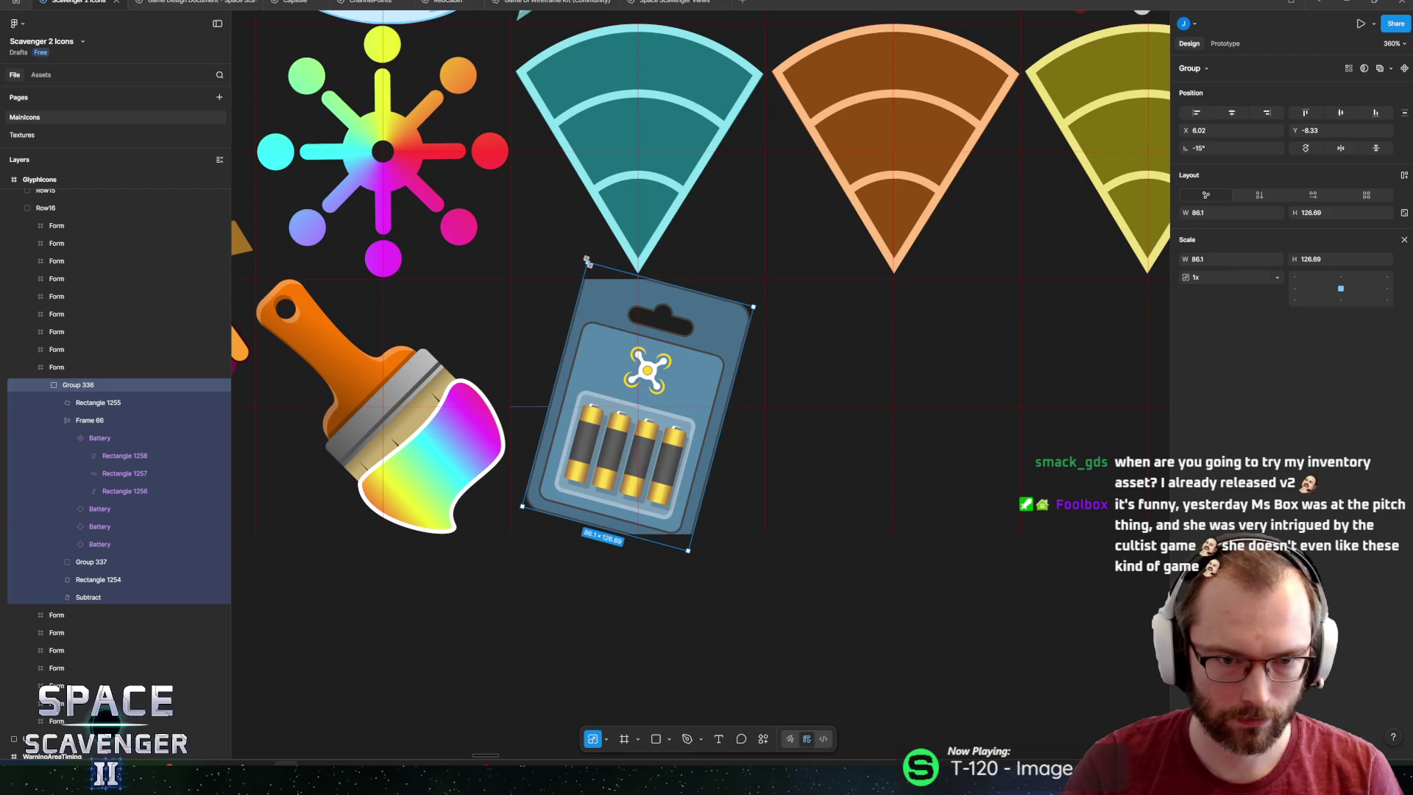
{"action": "mouse_move", "coordinate": [583, 259]}
{"action": "left_mouse_down"}
{"action": "mouse_move", "coordinate": [616, 316]}
{"action": "mouse_move", "coordinate": [612, 290]}
{"action": "left_mouse_up"}
{"action": "scroll", "coordinate": [615, 311], "scroll_direction": "up", "scroll_amount": 5}
{"action": "scroll", "coordinate": [746, 357], "scroll_direction": "down", "scroll_amount": 3}
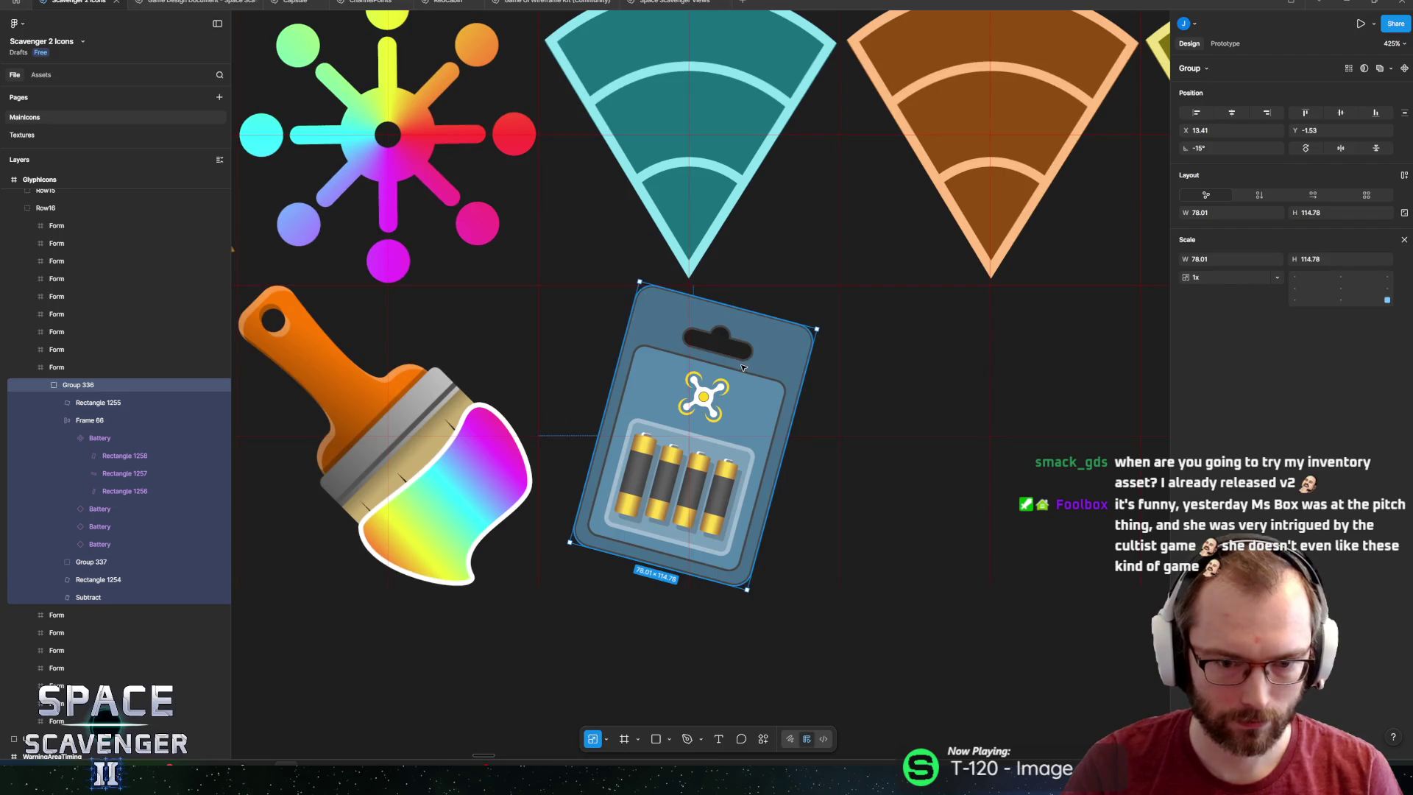
{"action": "left_click", "coordinate": [741, 599]}
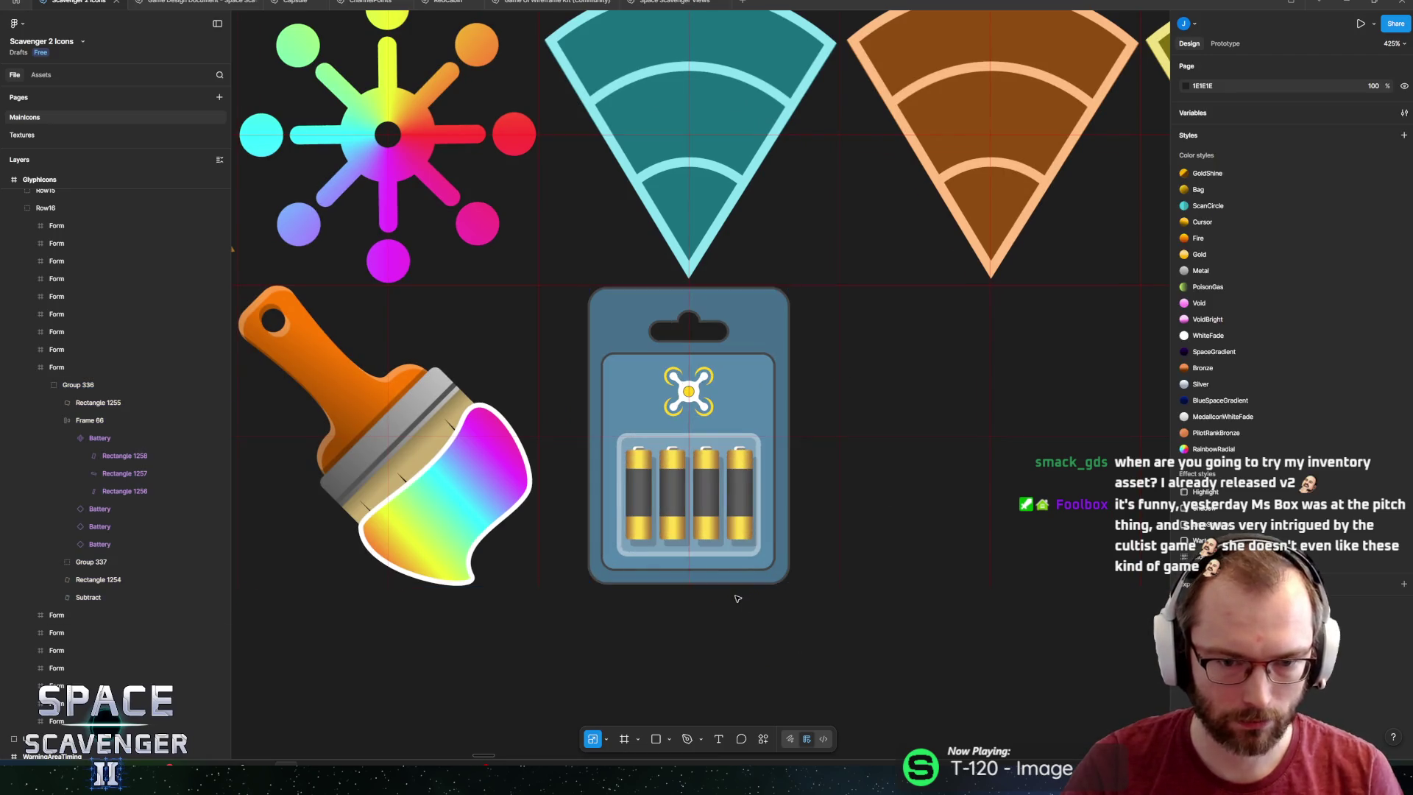
Select the card shape's Subtract layer, then collapse the Frame 66 and Subtract layers.
{"action": "scroll", "coordinate": [742, 598], "scroll_direction": "down", "scroll_amount": 5}
{"action": "scroll", "coordinate": [752, 626], "scroll_direction": "up", "scroll_amount": 3}
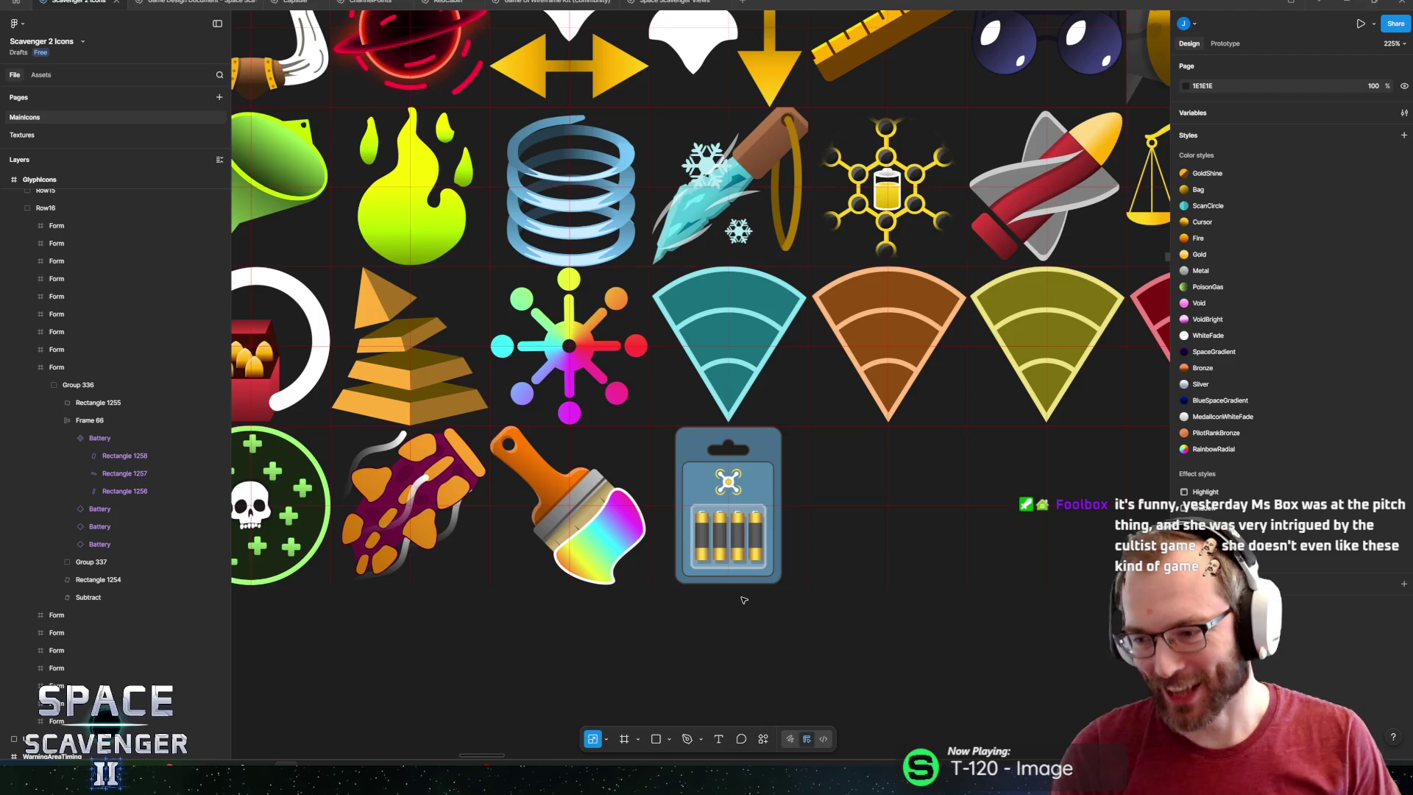
{"action": "scroll", "coordinate": [824, 485], "scroll_direction": "up", "scroll_amount": 5}
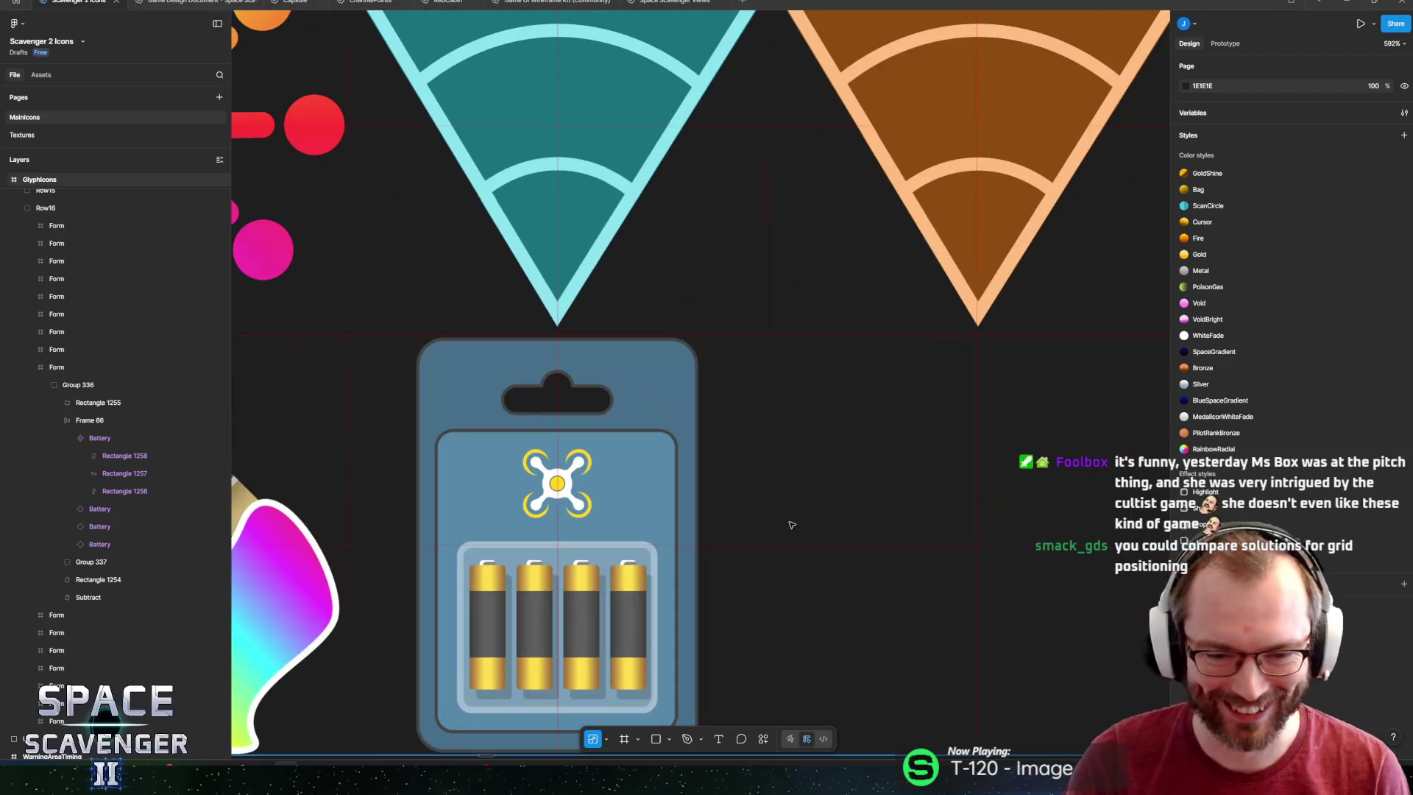
{"action": "scroll", "coordinate": [791, 500], "scroll_direction": "down", "scroll_amount": 5}
{"action": "scroll", "coordinate": [723, 455], "scroll_direction": "up", "scroll_amount": 5}
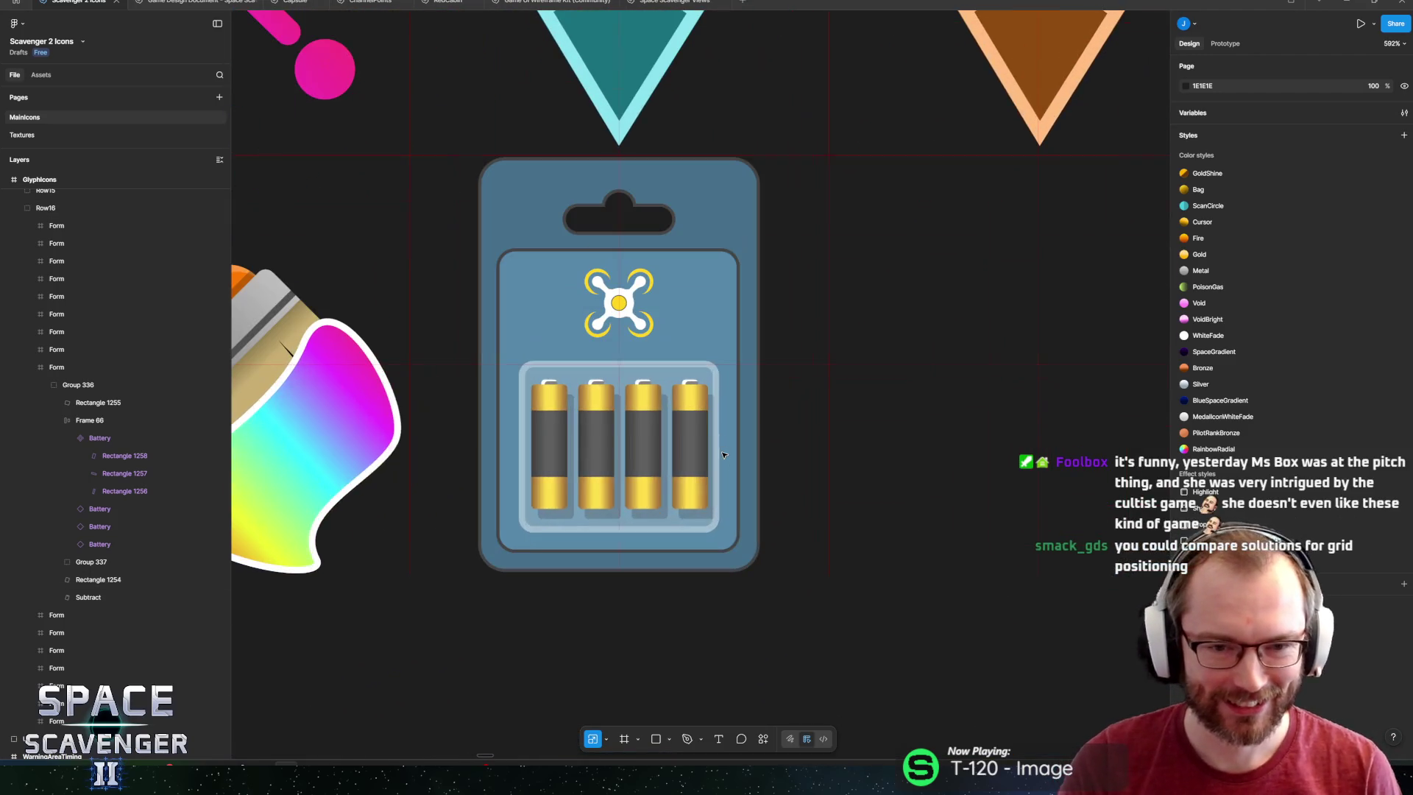
{"action": "left_click", "coordinate": [684, 328]}
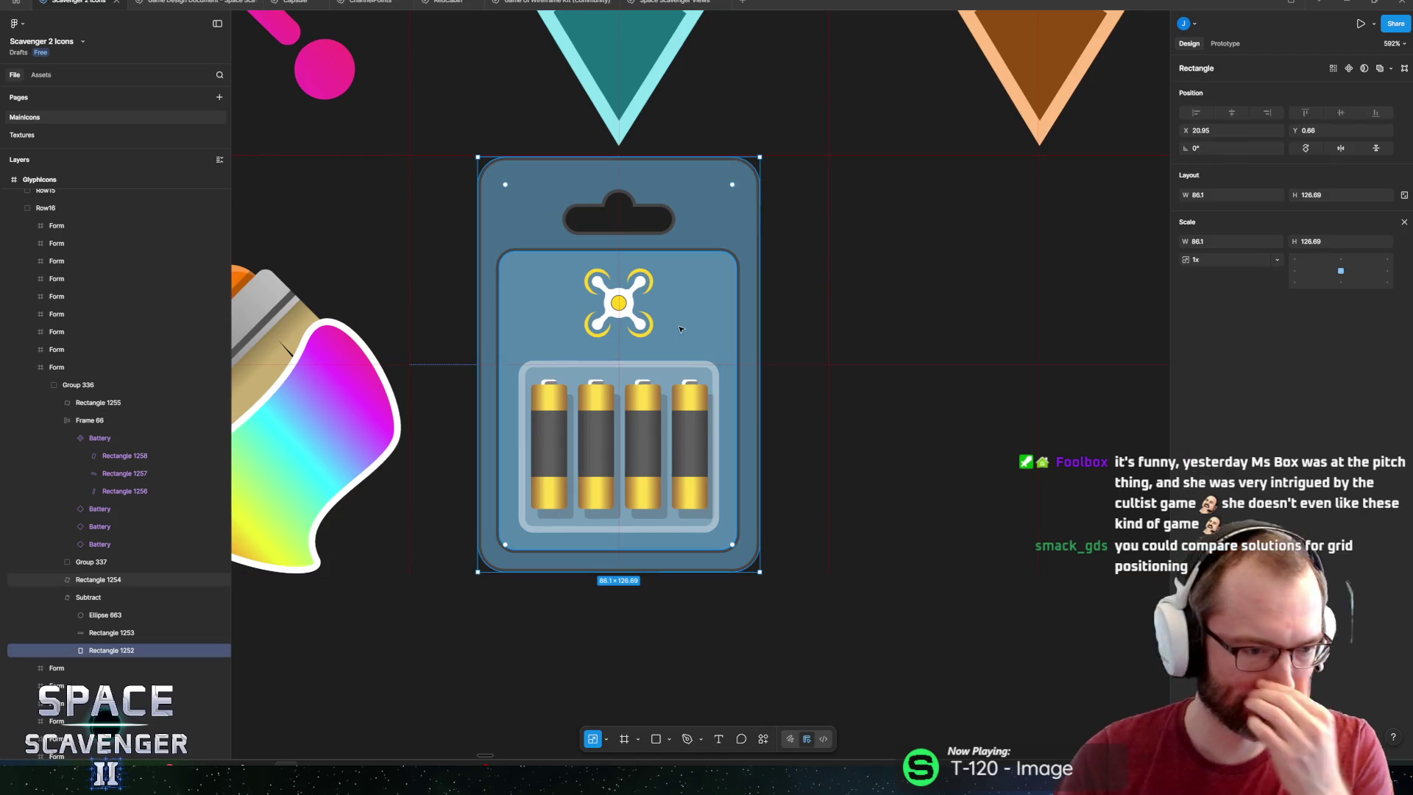
{"action": "left_click", "coordinate": [88, 597]}
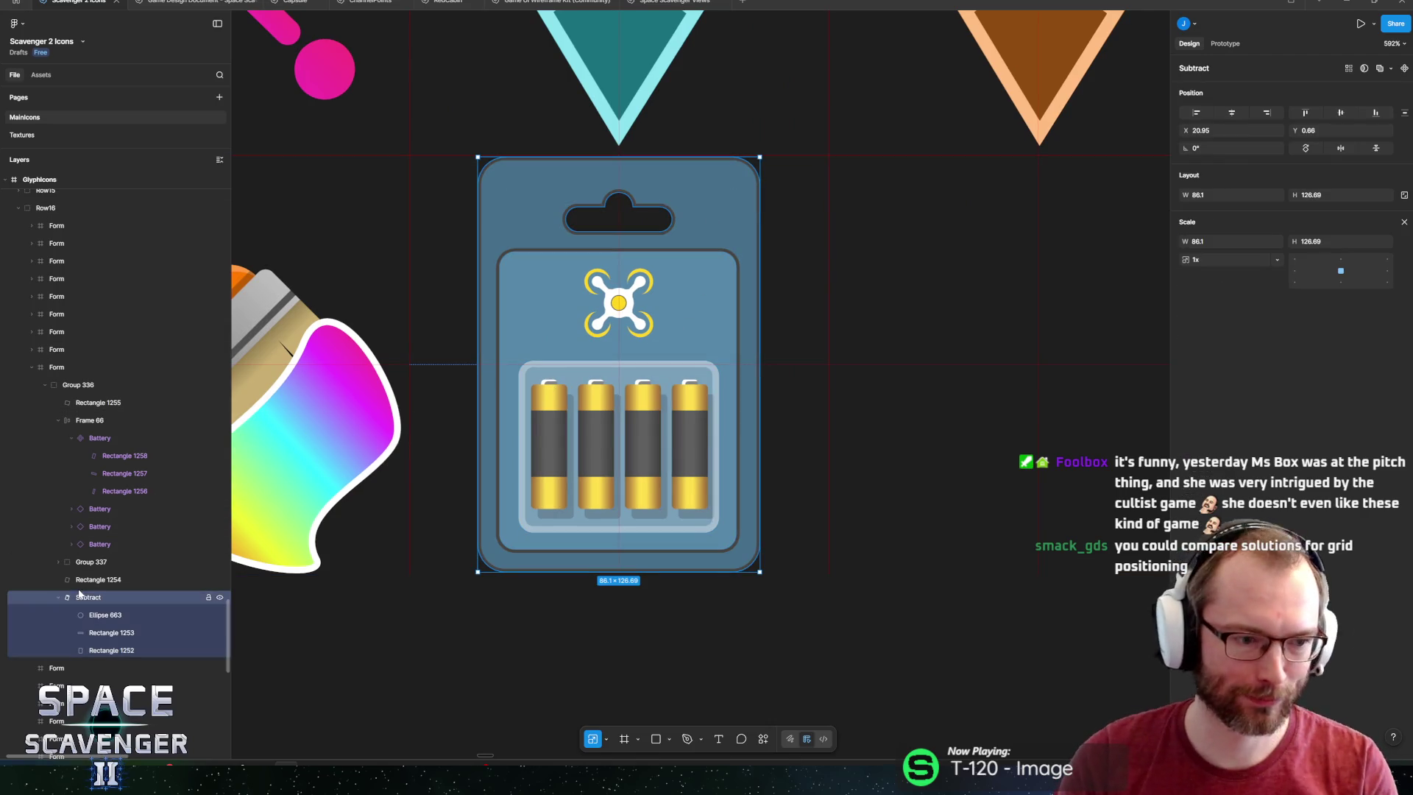
{"action": "left_click", "coordinate": [56, 421]}
{"action": "left_click", "coordinate": [58, 473]}
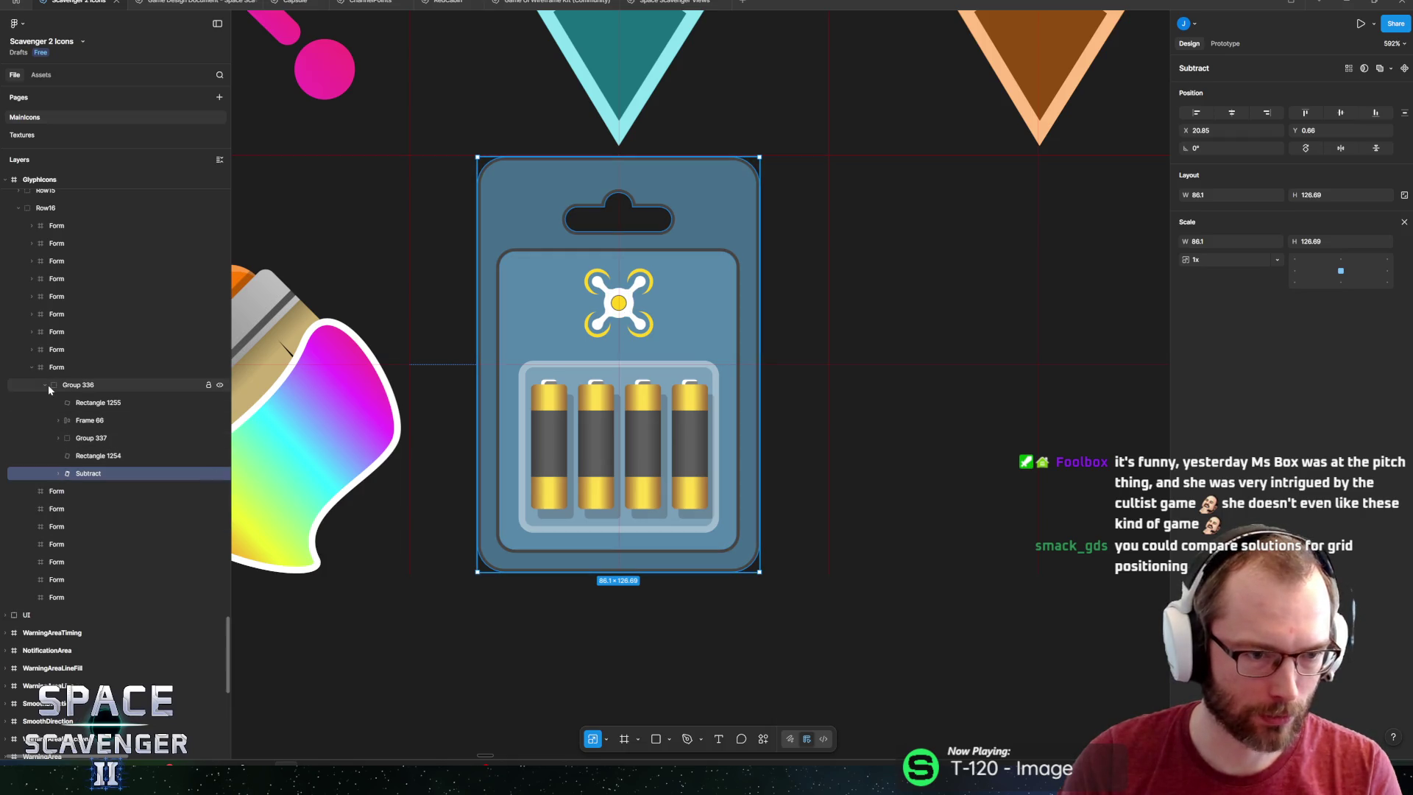
Rename the Group 336 layer to 'Battery Pack'.
{"action": "left_click", "coordinate": [49, 387]}
{"action": "double_click", "coordinate": [81, 387]}
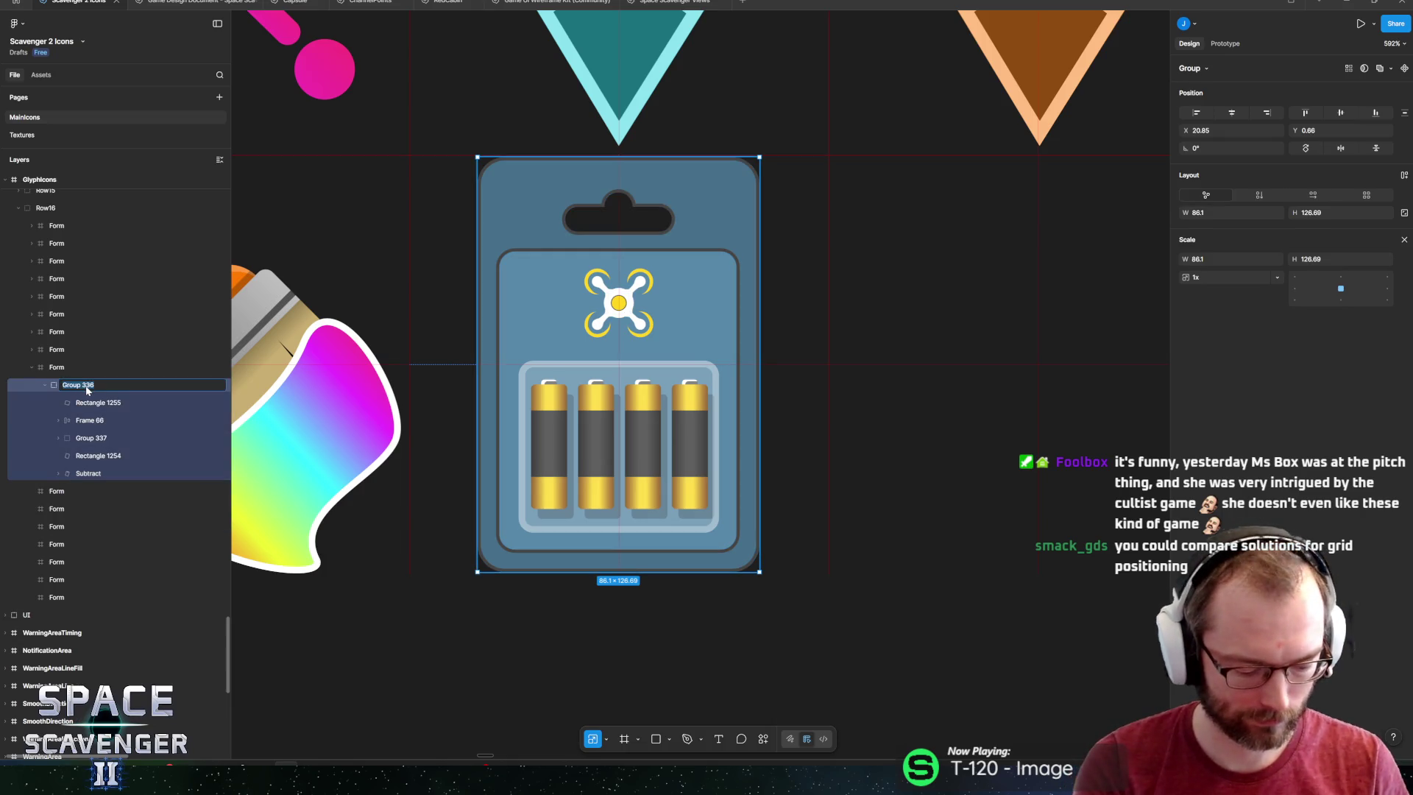
{"action": "type", "text": "Battery Pack"}
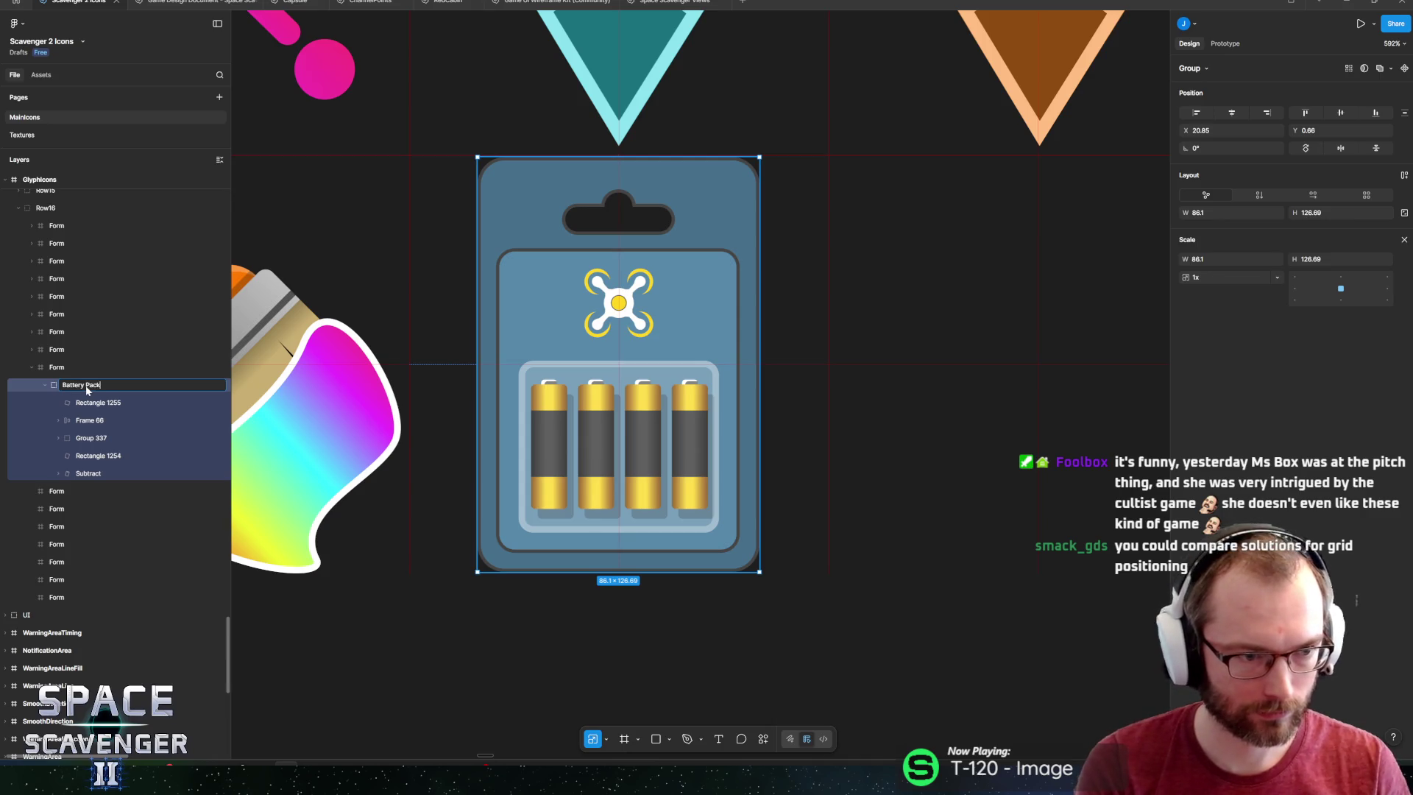
{"action": "key", "text": "Return"}
{"action": "scroll", "coordinate": [611, 382], "scroll_direction": "down", "scroll_amount": 5}
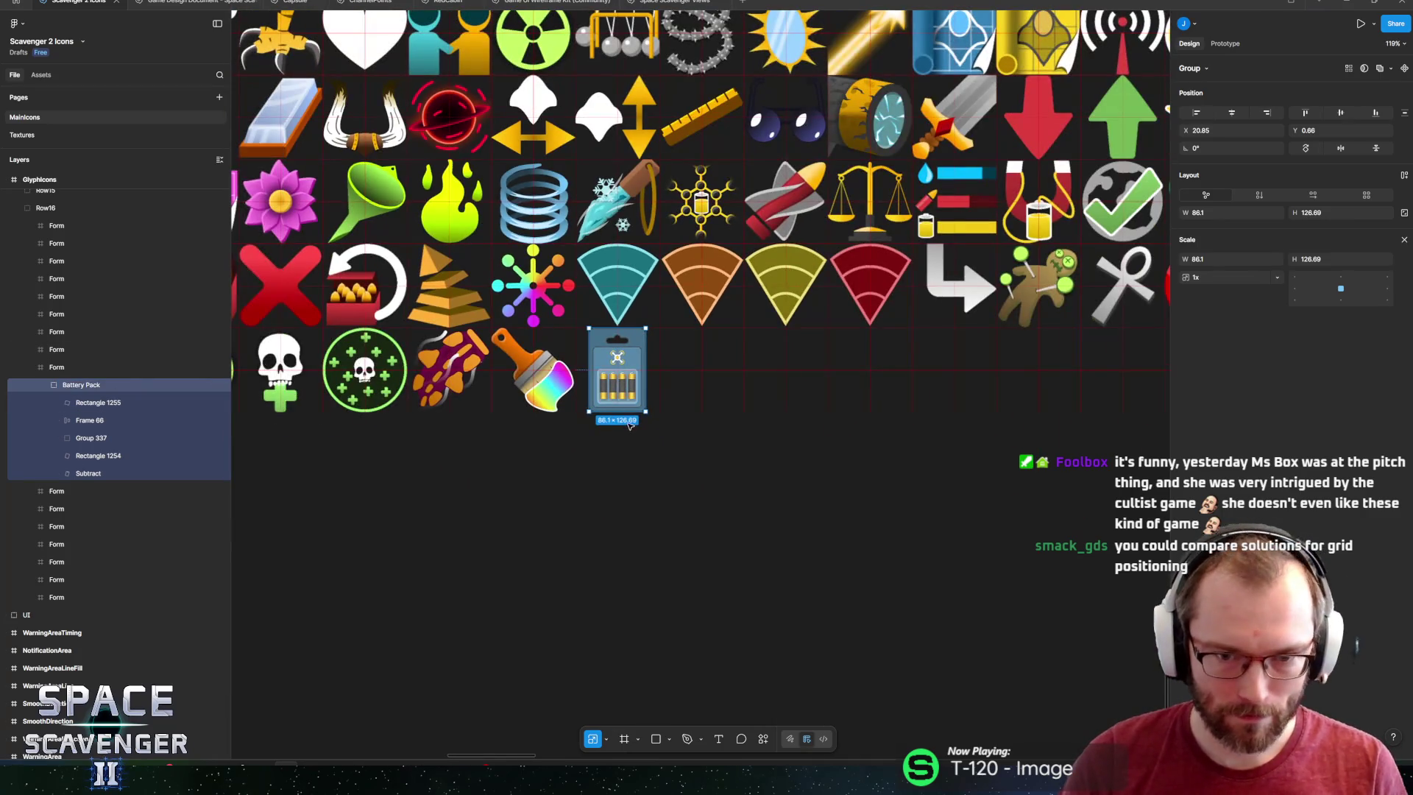
{"action": "key", "text": "alt+Tab"}
{"action": "key", "text": "alt+Tab"}
{"action": "key", "text": "alt+Tab"}
{"action": "key", "text": "alt+Tab"}
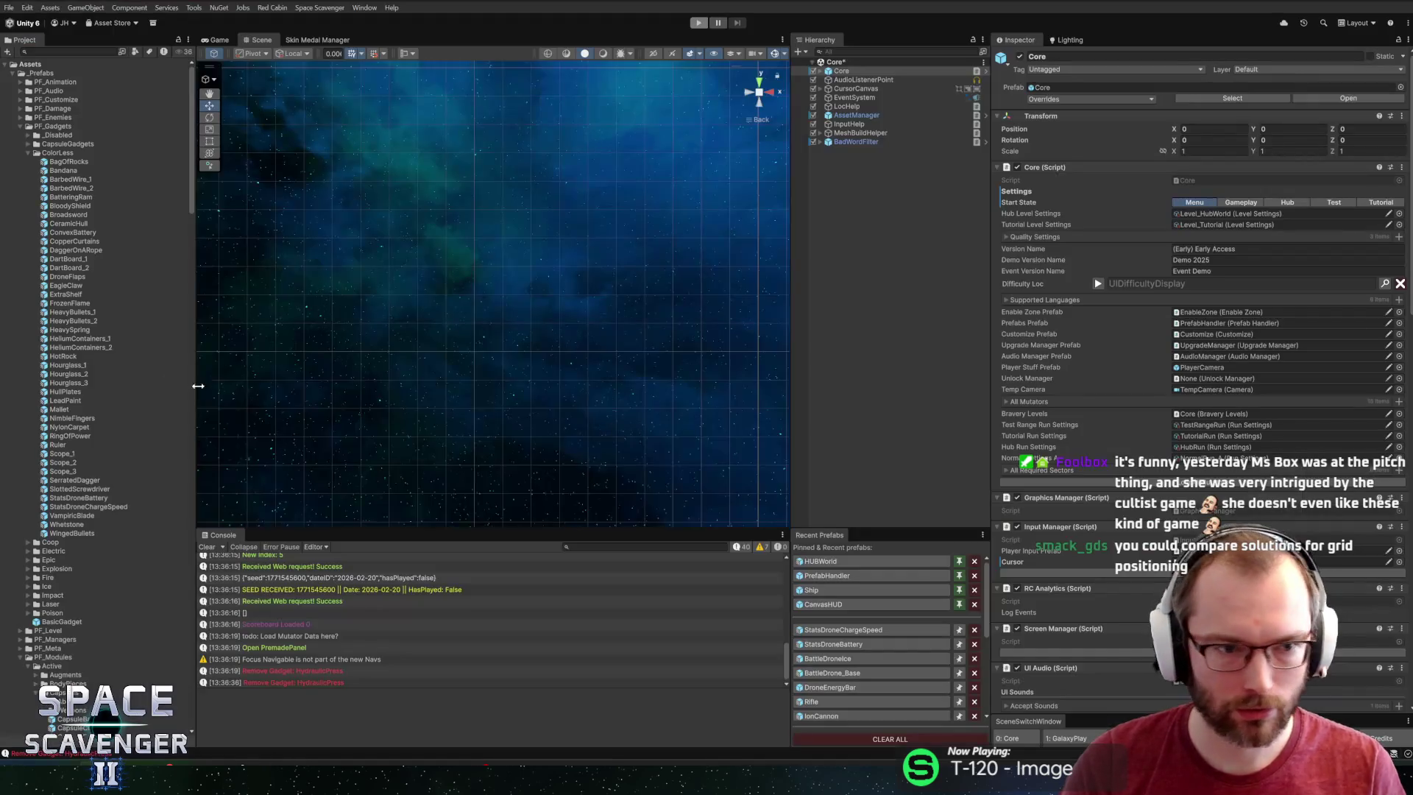
Open the StatsDroneChargeSpeed prefab and set its chargeSpeed Flat value to 0.
{"action": "left_click", "coordinate": [54, 491]}
{"action": "left_click", "coordinate": [64, 500]}
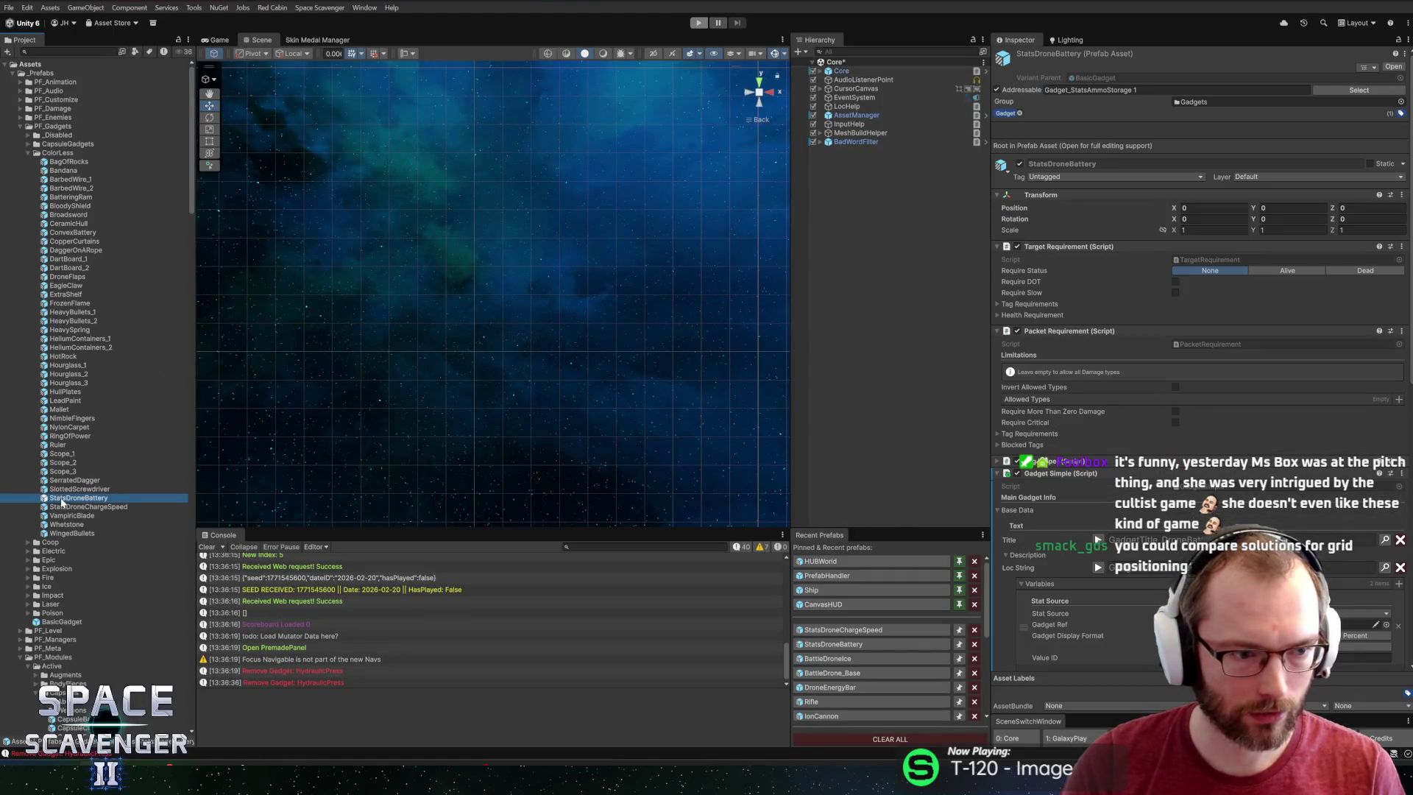
{"action": "double_click", "coordinate": [62, 507]}
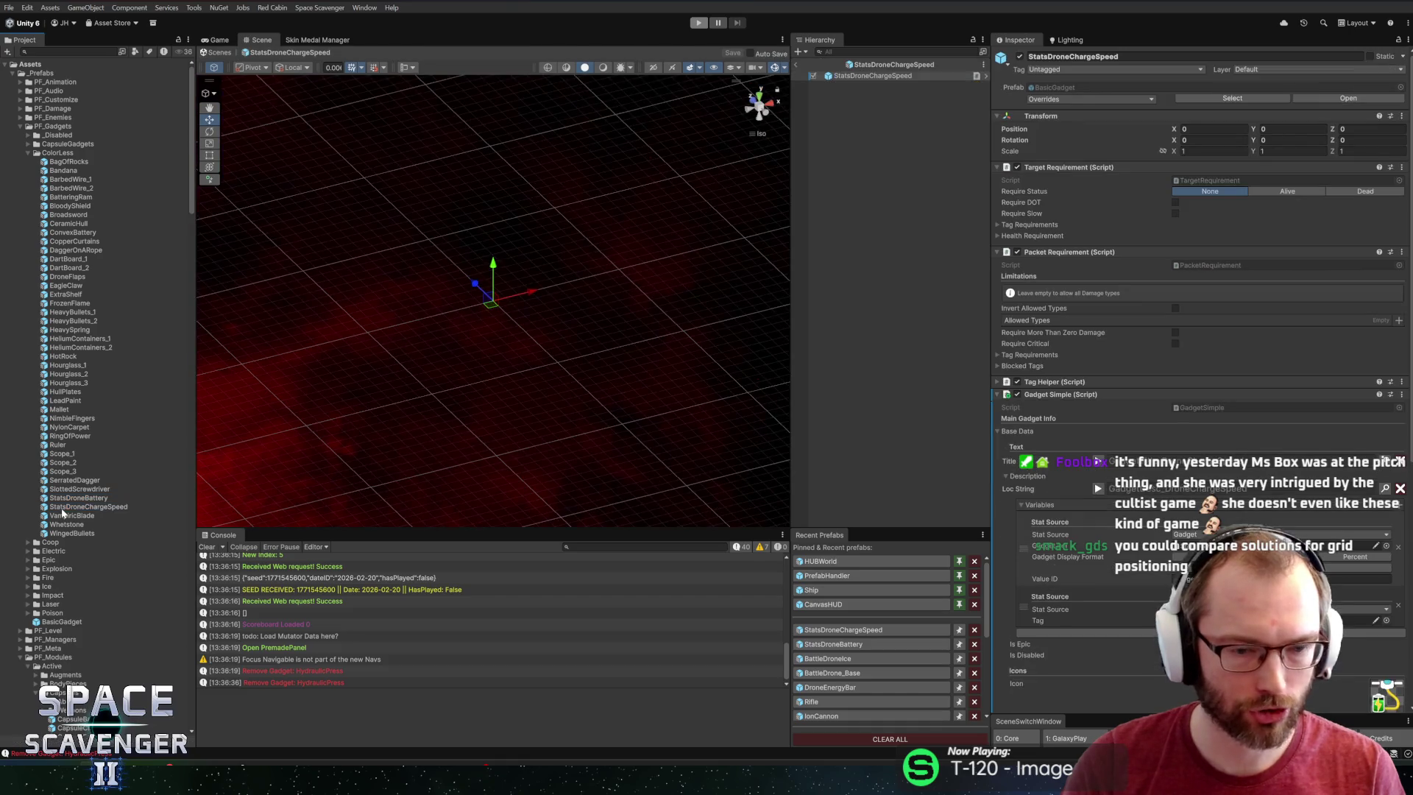
{"action": "scroll", "coordinate": [1328, 347], "scroll_direction": "down", "scroll_amount": 5}
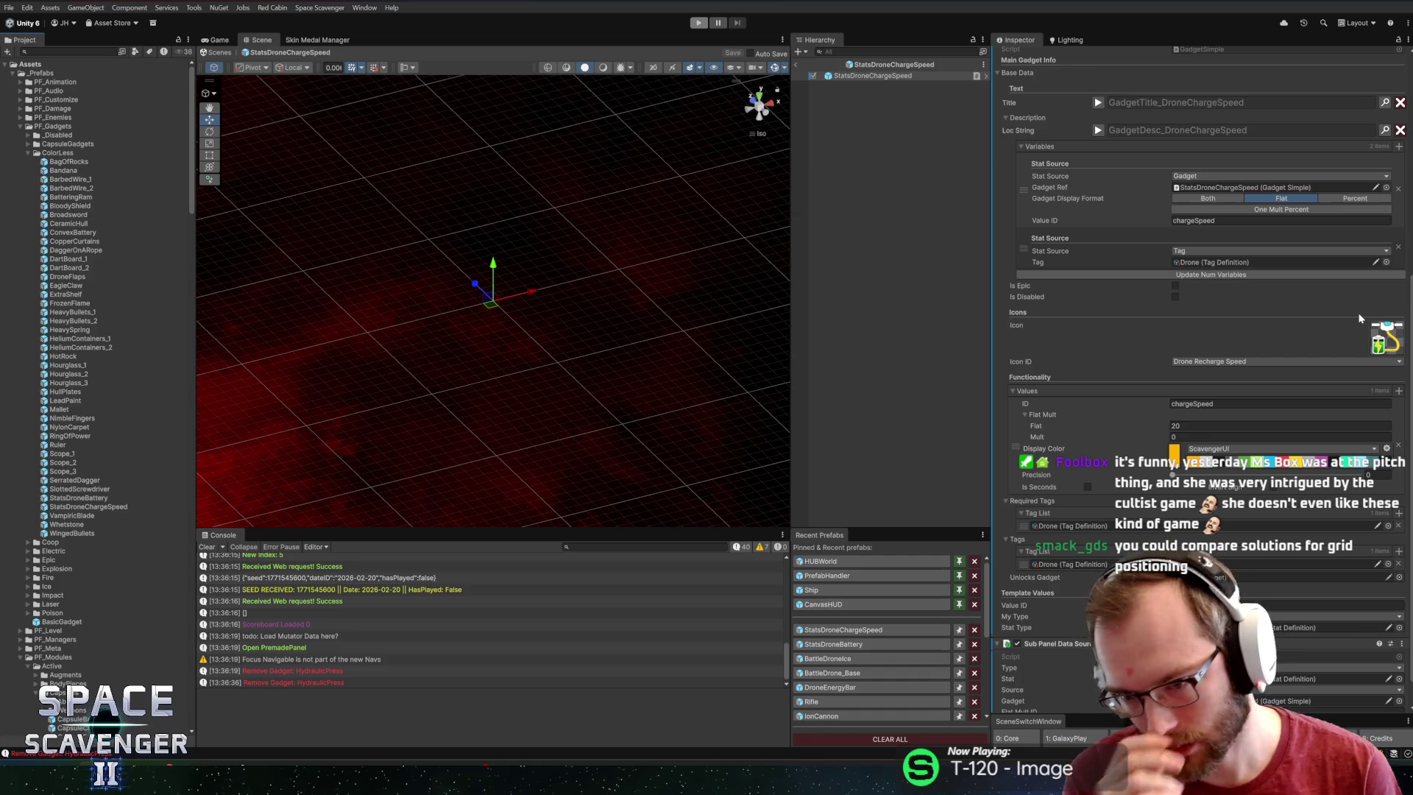
{"action": "left_click", "coordinate": [1386, 425]}
{"action": "type", "text": "0"}
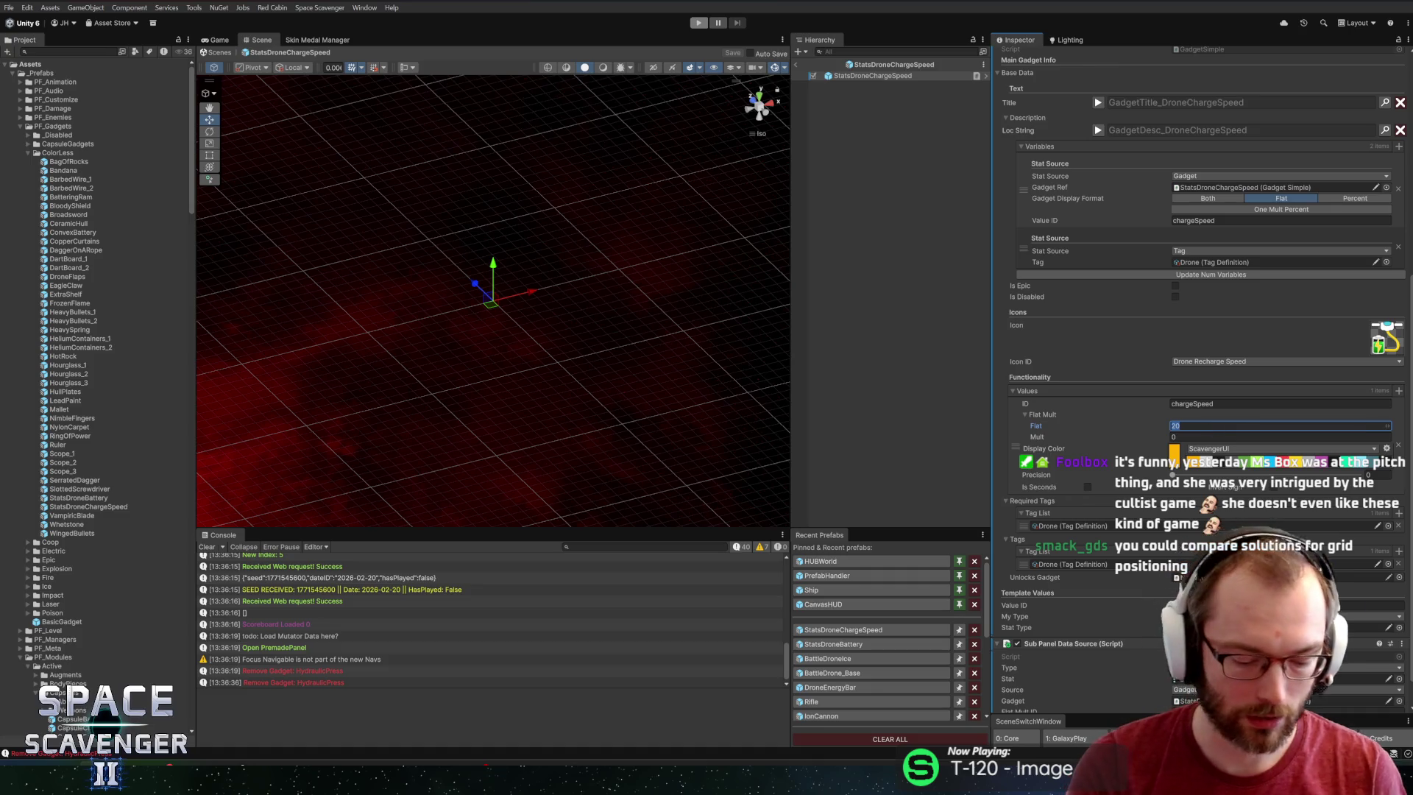
{"action": "key", "text": "Tab"}
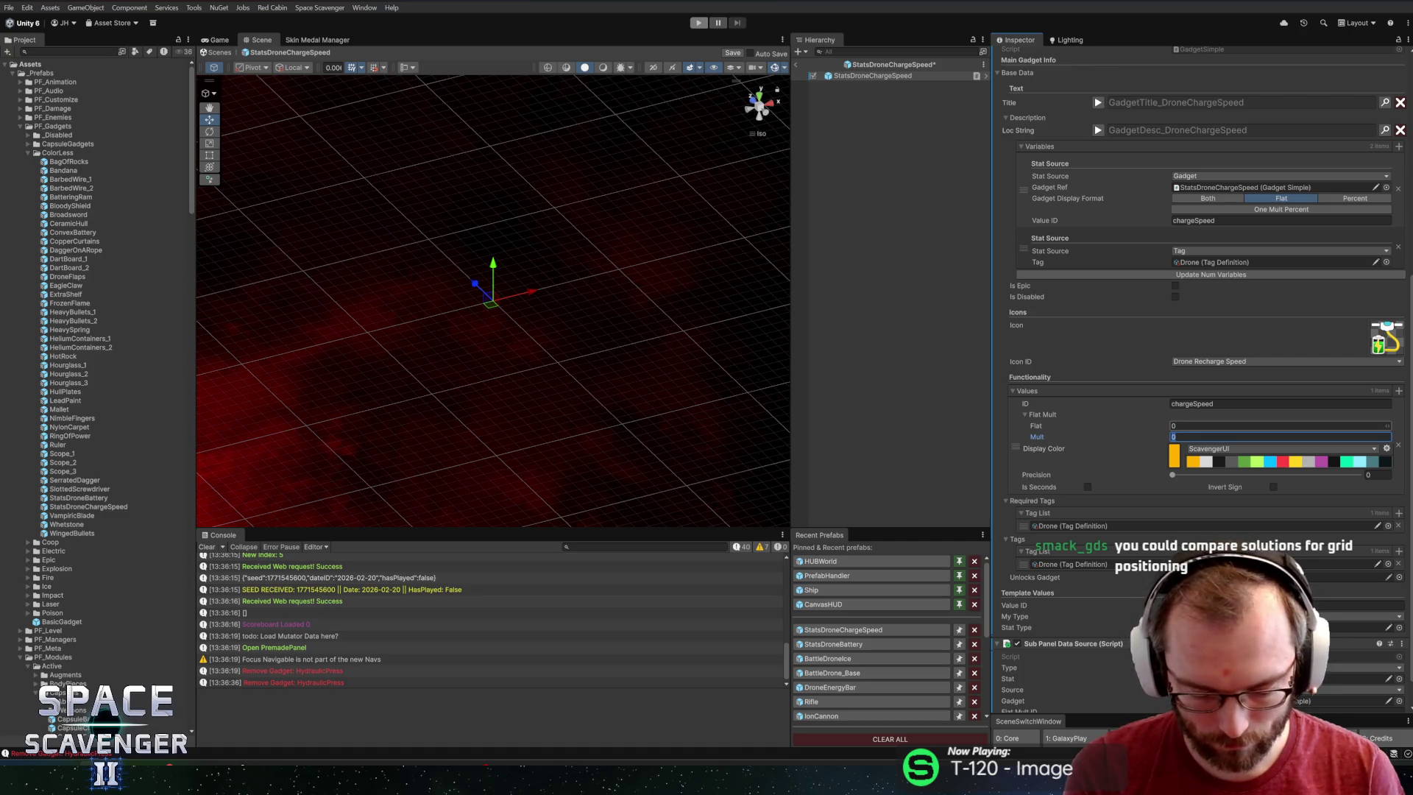
Set chargeSpeed Mult to 0.8, save, and switch Gadget Display Format to Percent.
{"action": "type", "text": "80"}
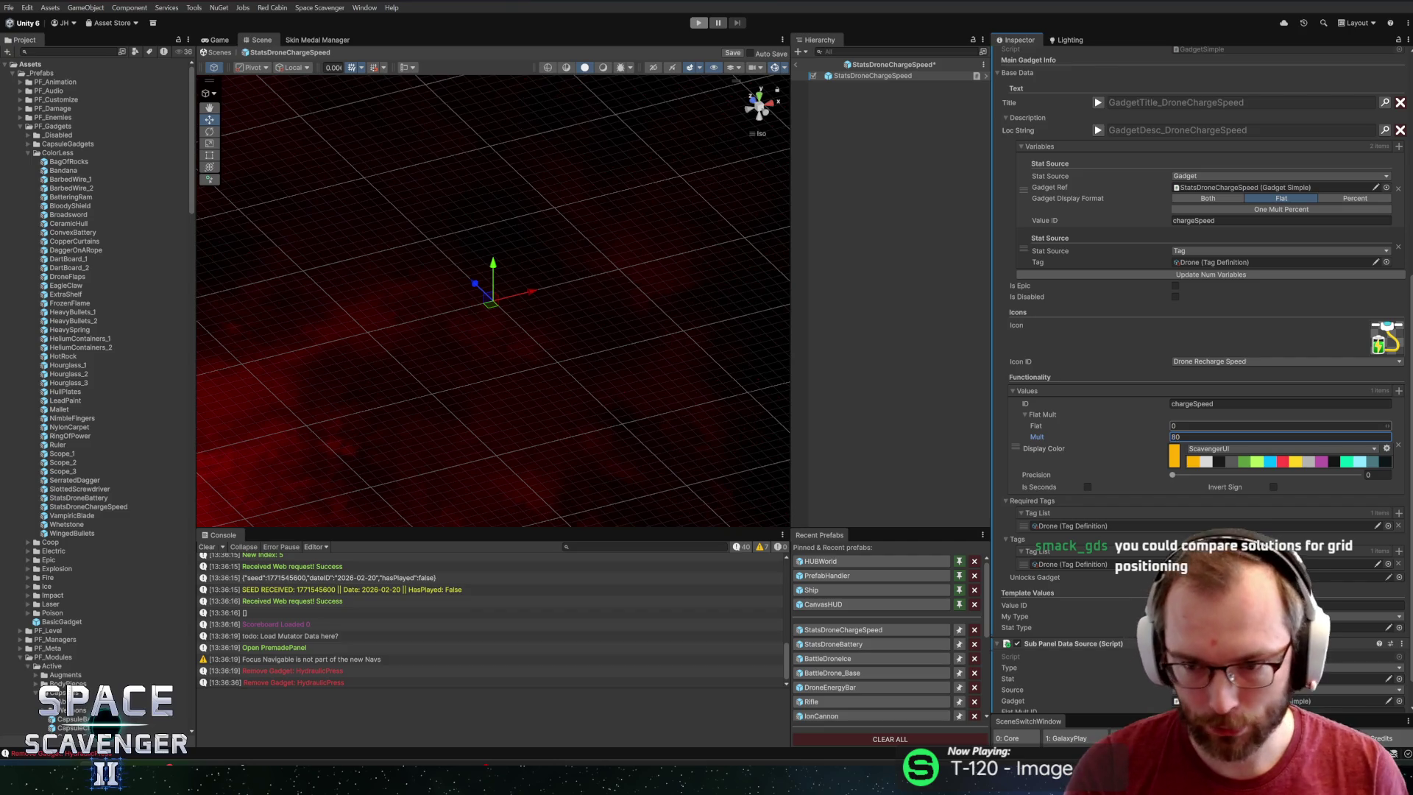
{"action": "key", "text": "BackSpace"}
{"action": "key", "text": "BackSpace"}
{"action": "type", "text": "0.8"}
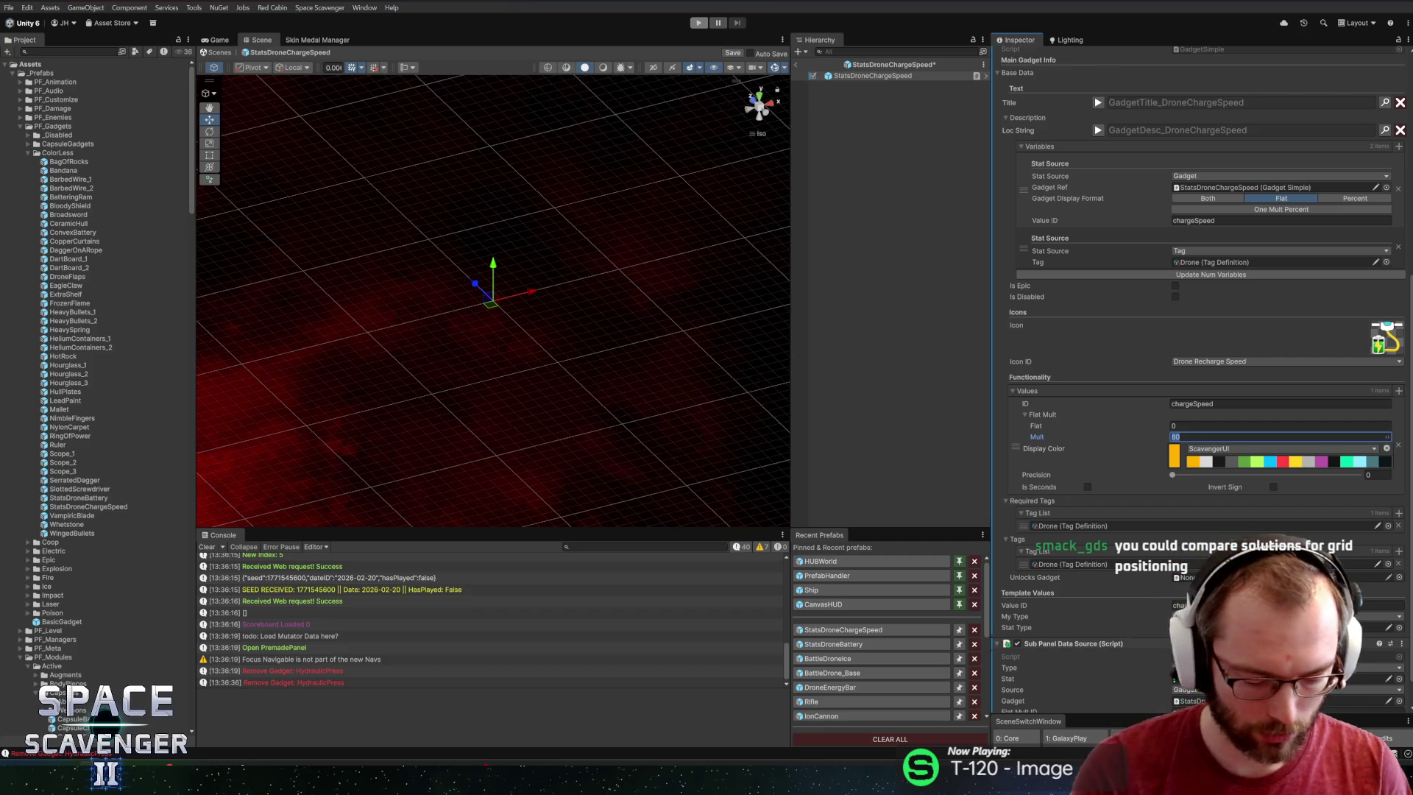
{"action": "key", "text": "ctrl+s"}
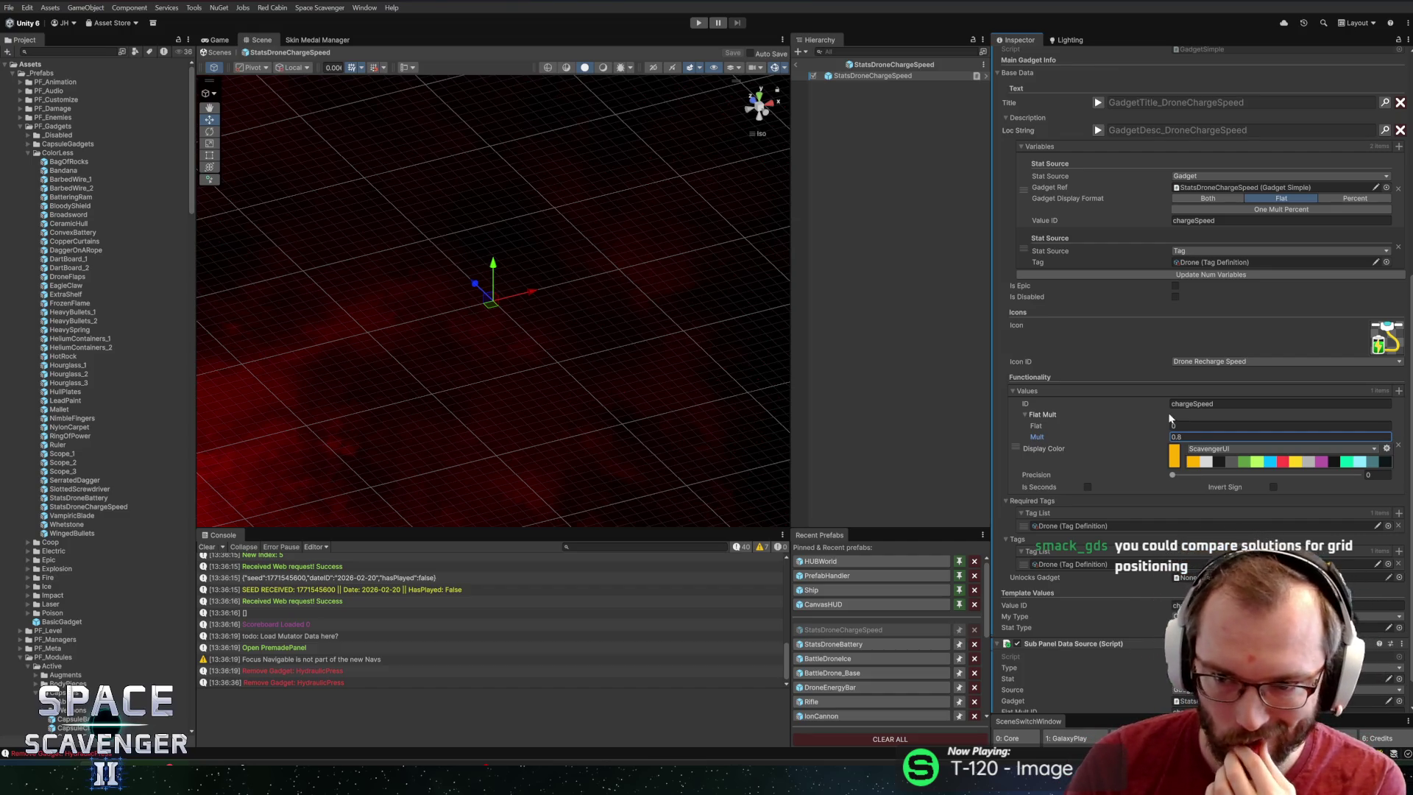
{"action": "scroll", "coordinate": [1161, 542], "scroll_direction": "down", "scroll_amount": 2}
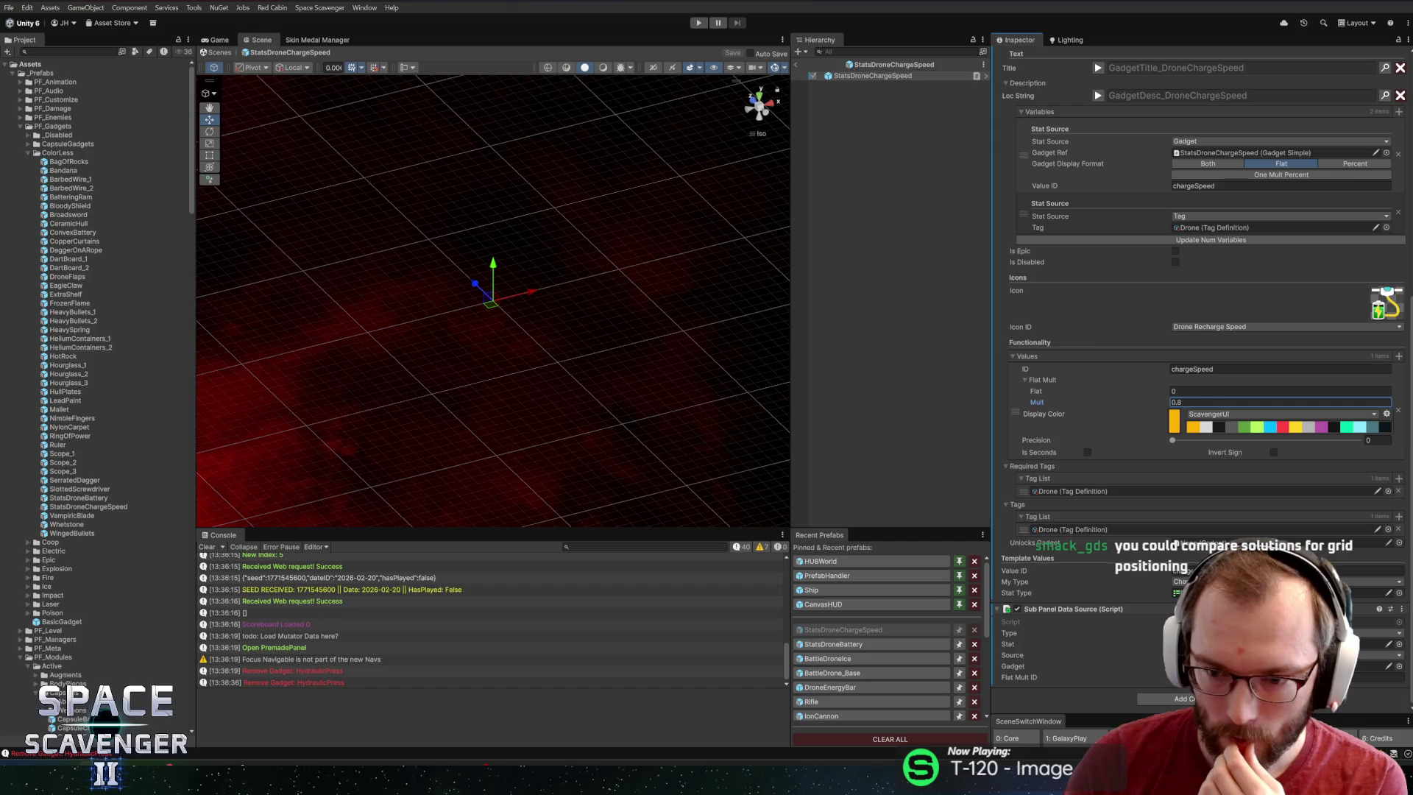
{"action": "scroll", "coordinate": [1214, 305], "scroll_direction": "up", "scroll_amount": 3}
{"action": "left_click", "coordinate": [1331, 253]}
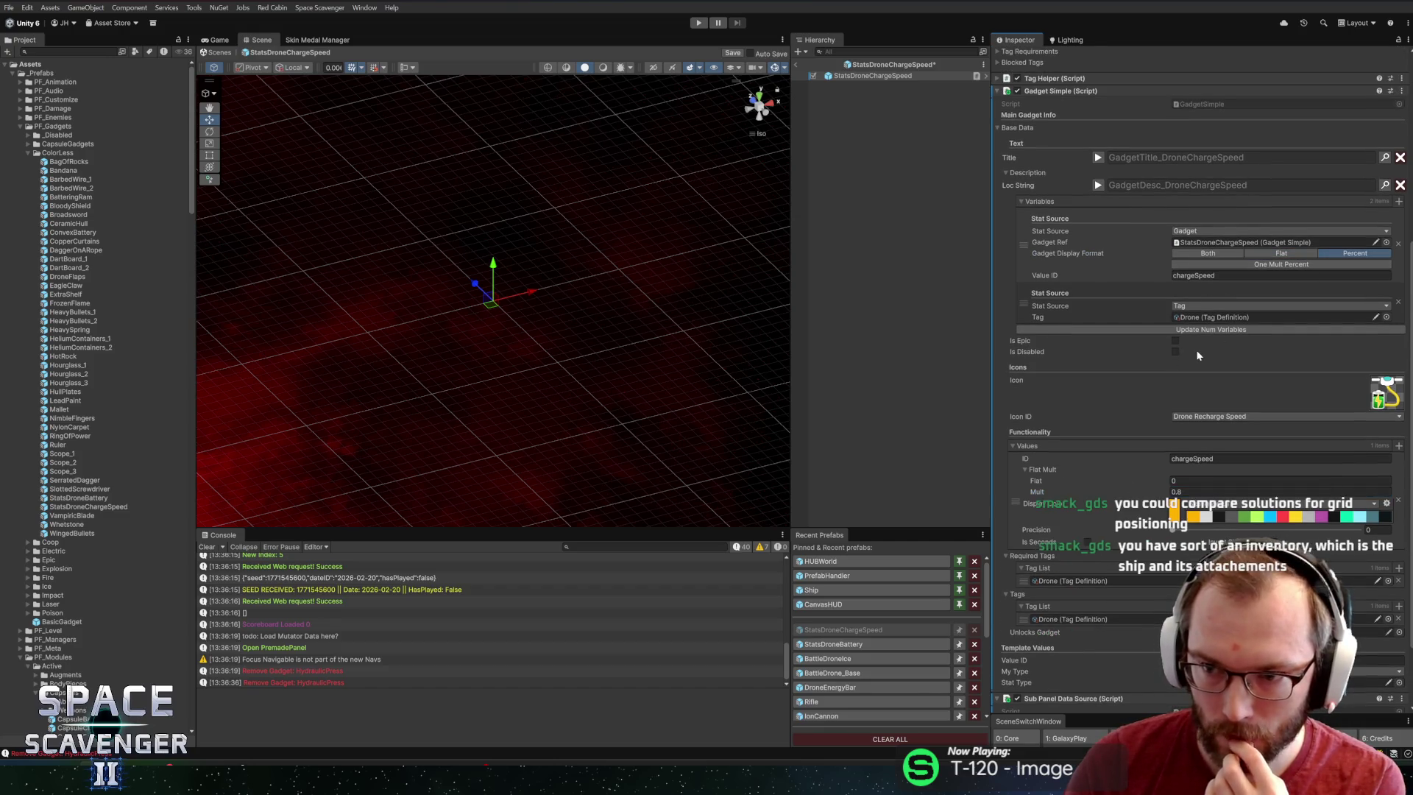
Save the StatsDroneChargeSpeed prefab and nudge the Hierarchy/Inspector splitter.
{"action": "key", "text": "ctrl+s"}
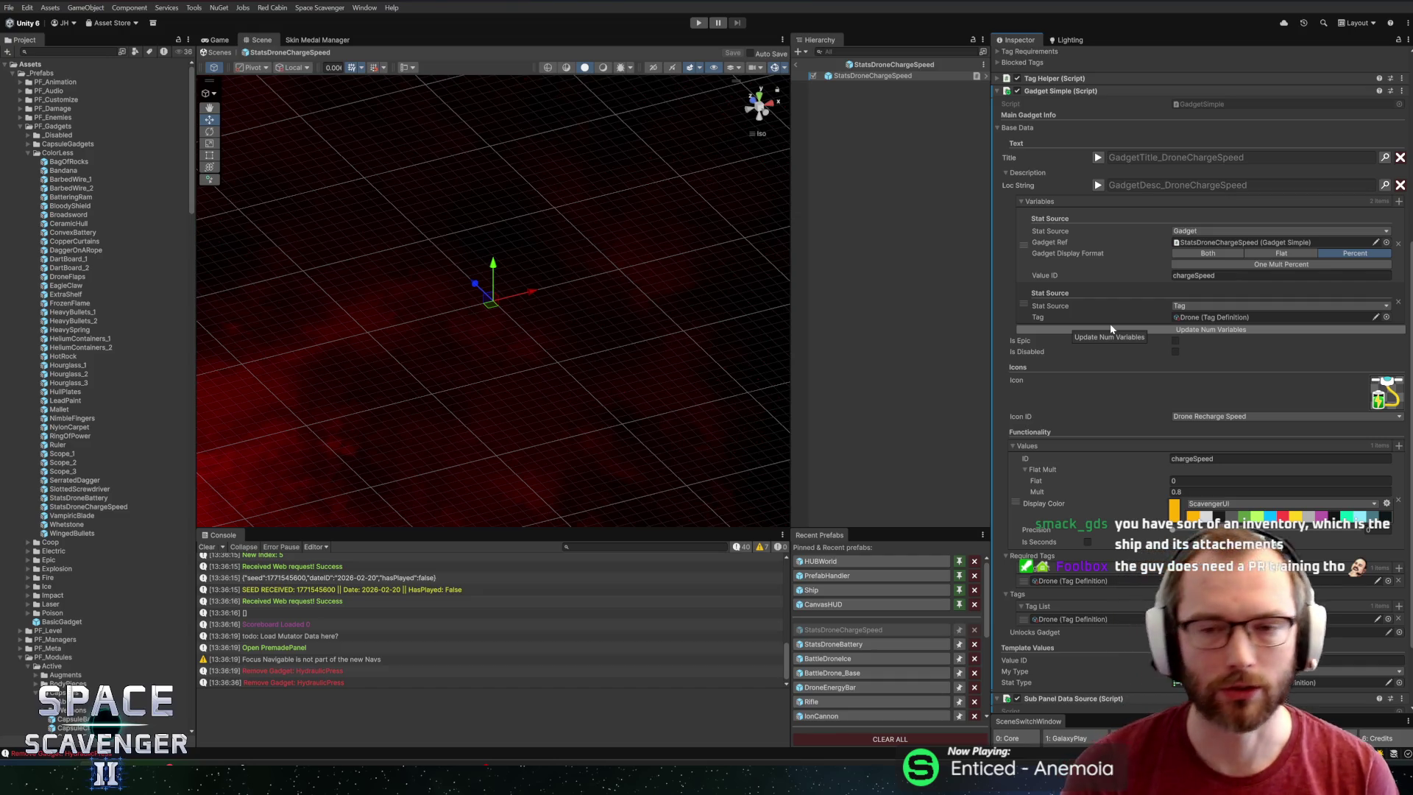
{"action": "left_click_drag", "start_coordinate": [990, 359], "coordinate": [994, 358]}
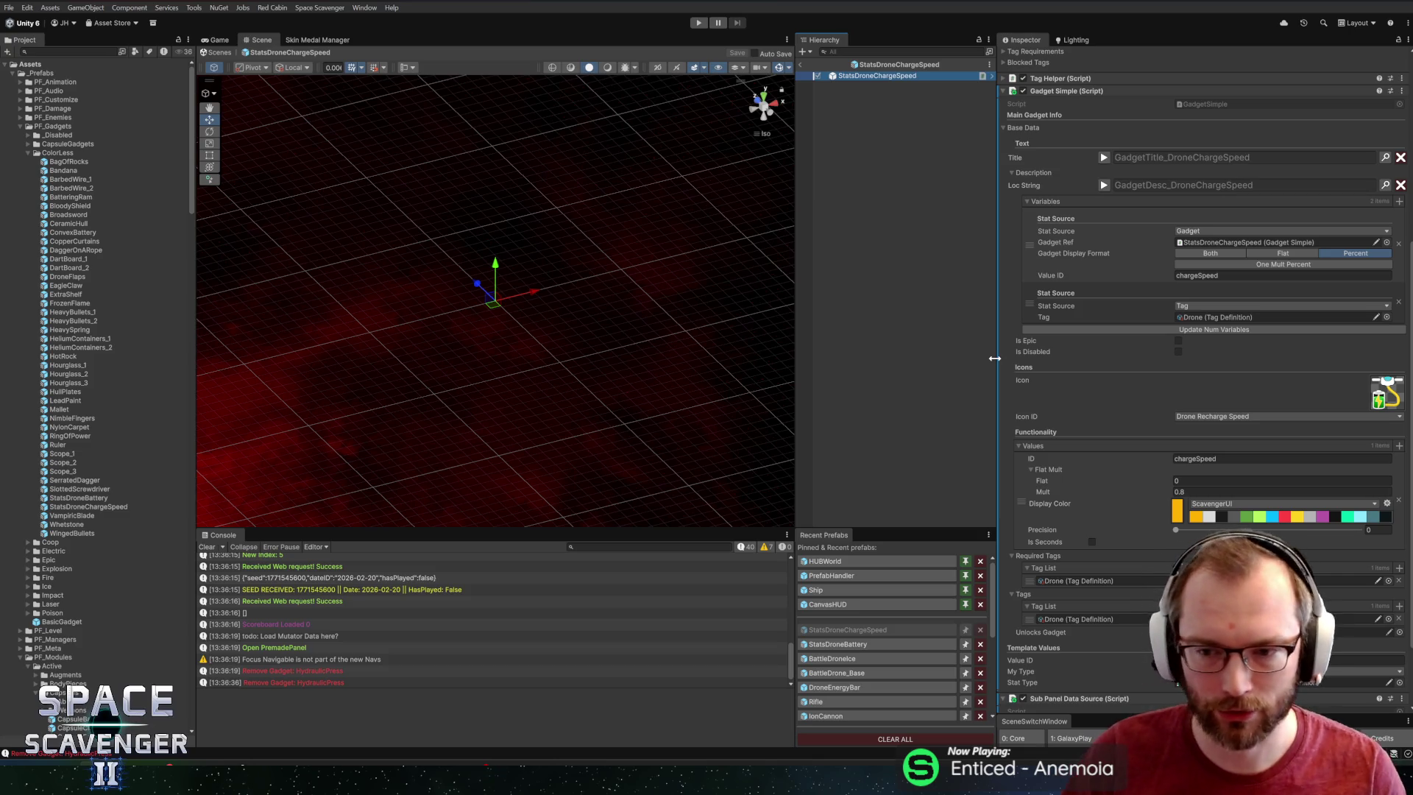
Review the Inspector, then bring up the window switcher to reach Figma.
{"action": "scroll", "coordinate": [1133, 456], "scroll_direction": "down", "scroll_amount": 3}
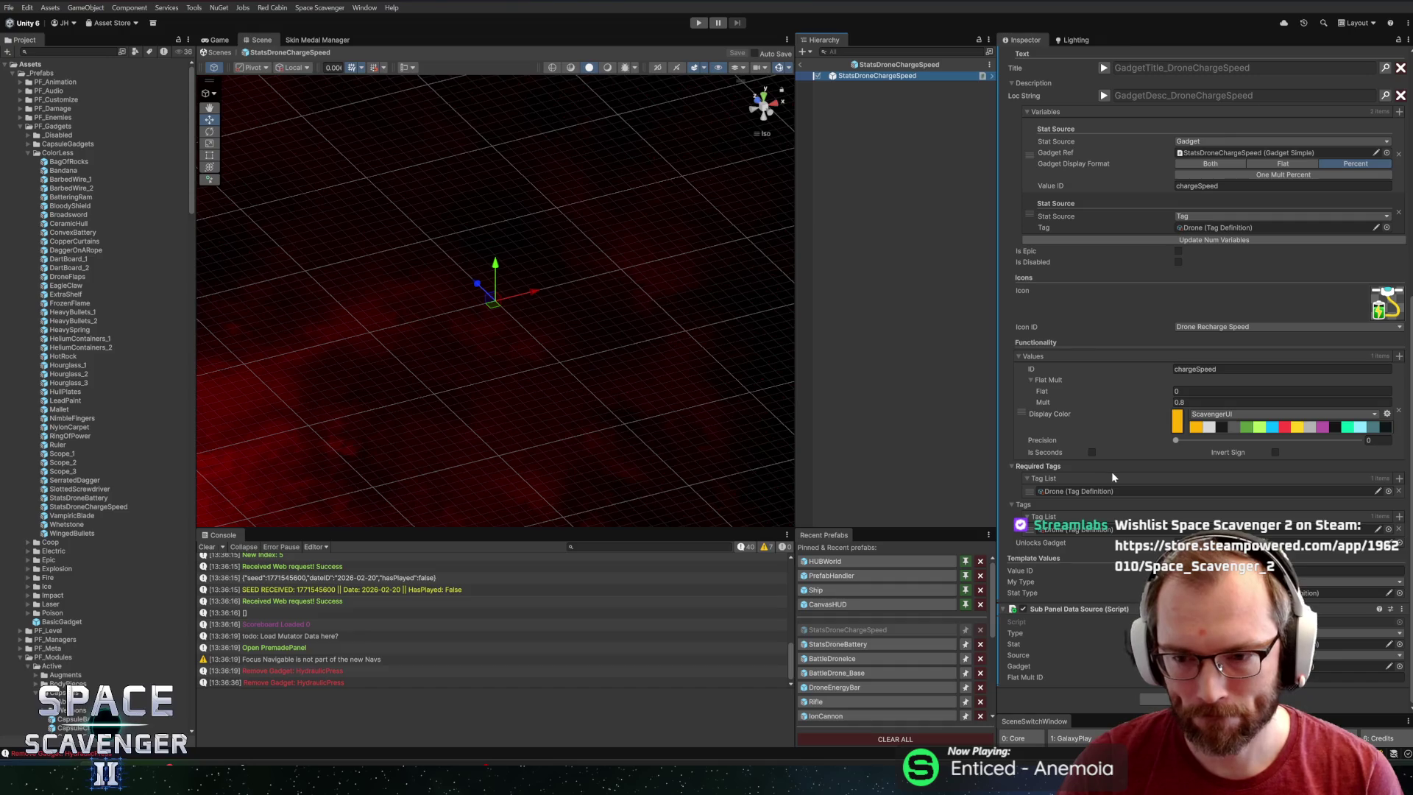
{"action": "scroll", "coordinate": [1139, 481], "scroll_direction": "up", "scroll_amount": 2}
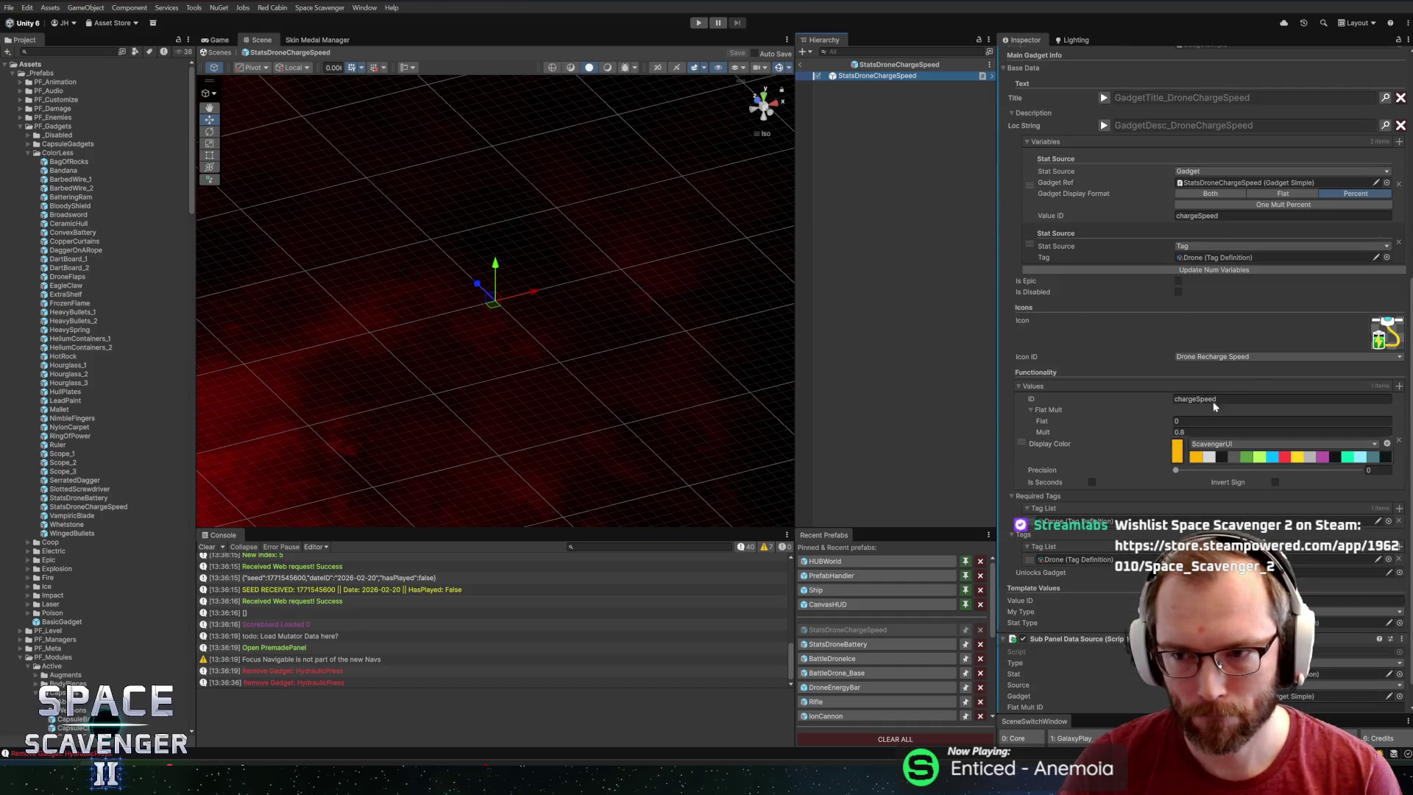
{"action": "key", "text": "alt+Tab"}
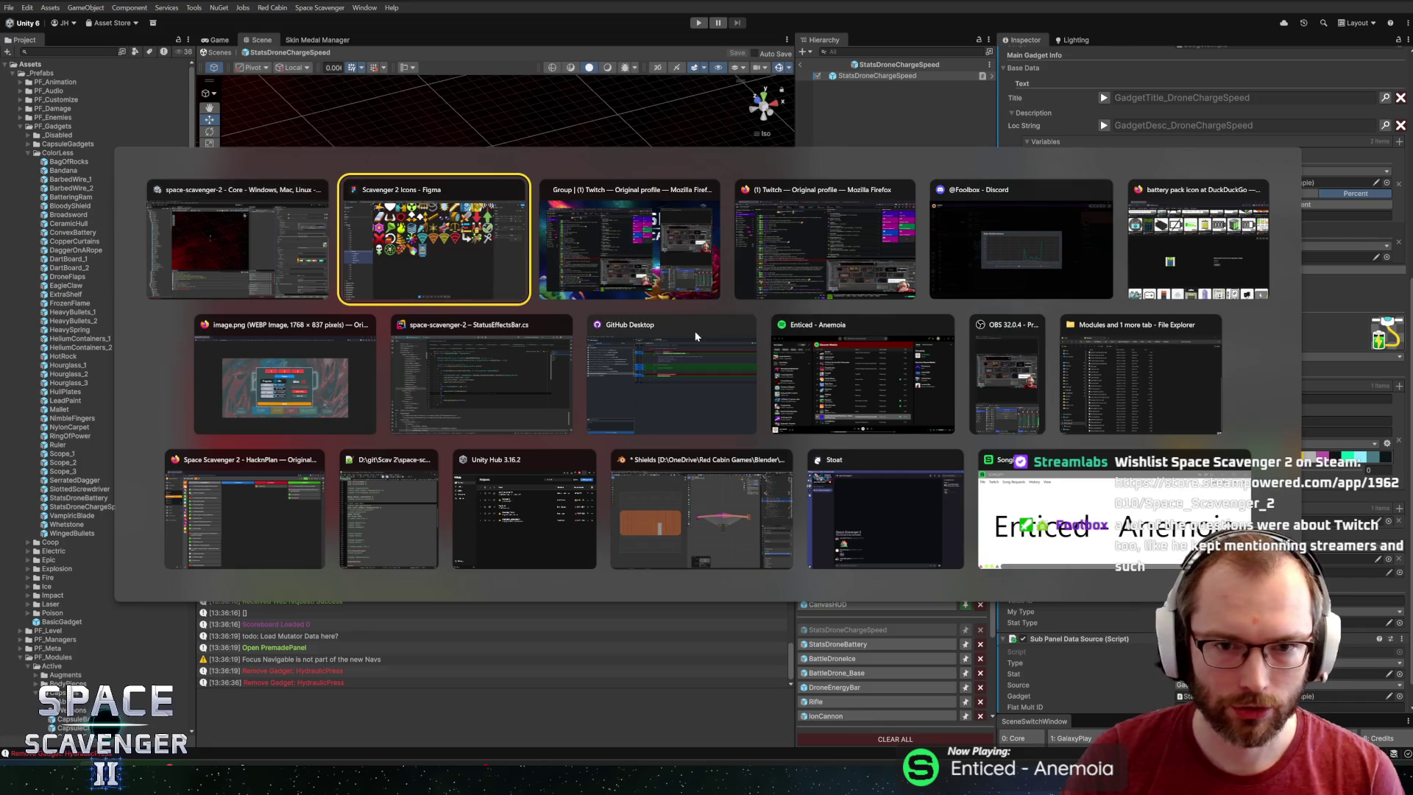
Back in the Figma icon file, draw a 60.45 × 60.45 circle beside Battery Pack.
{"action": "left_click", "coordinate": [434, 243]}
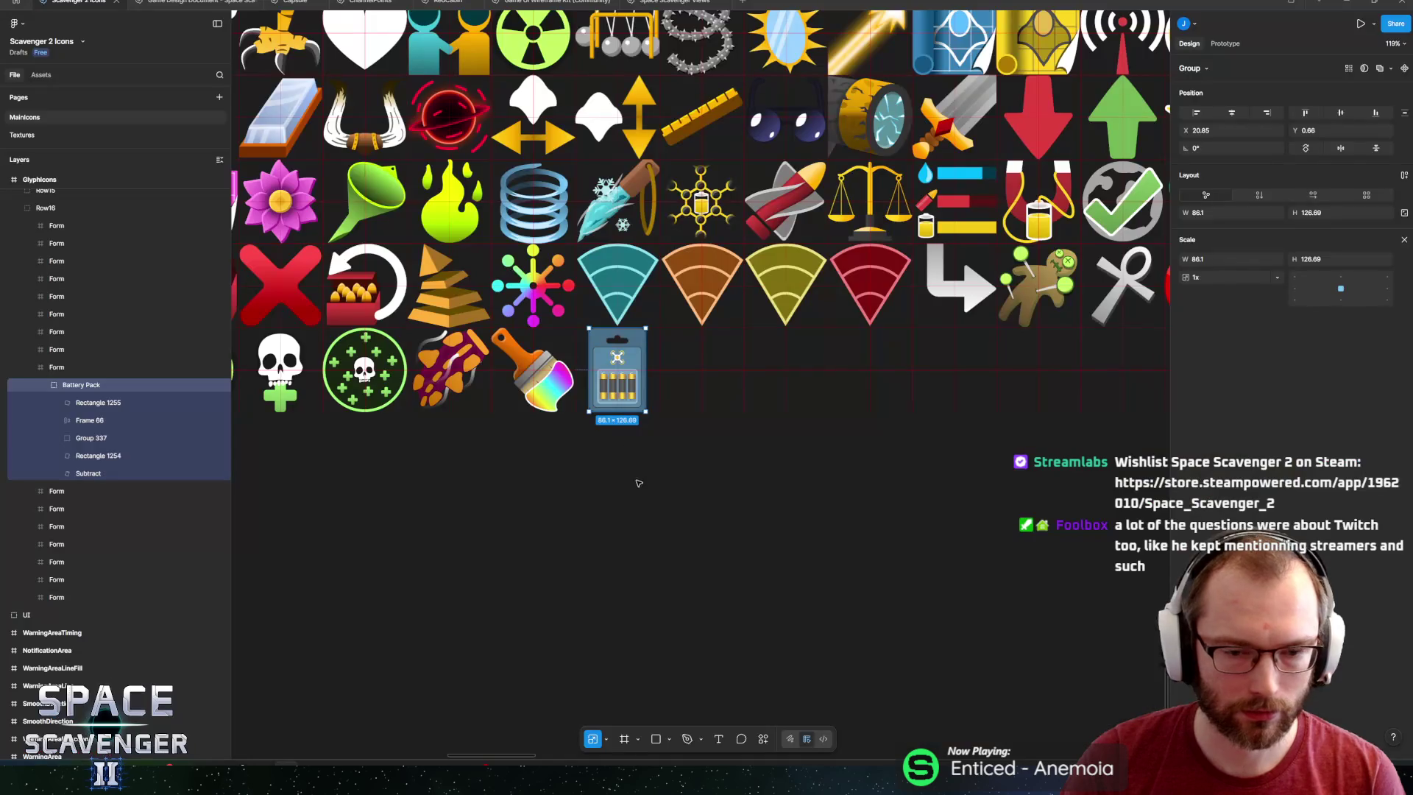
{"action": "scroll", "coordinate": [706, 382], "scroll_direction": "up", "scroll_amount": 10}
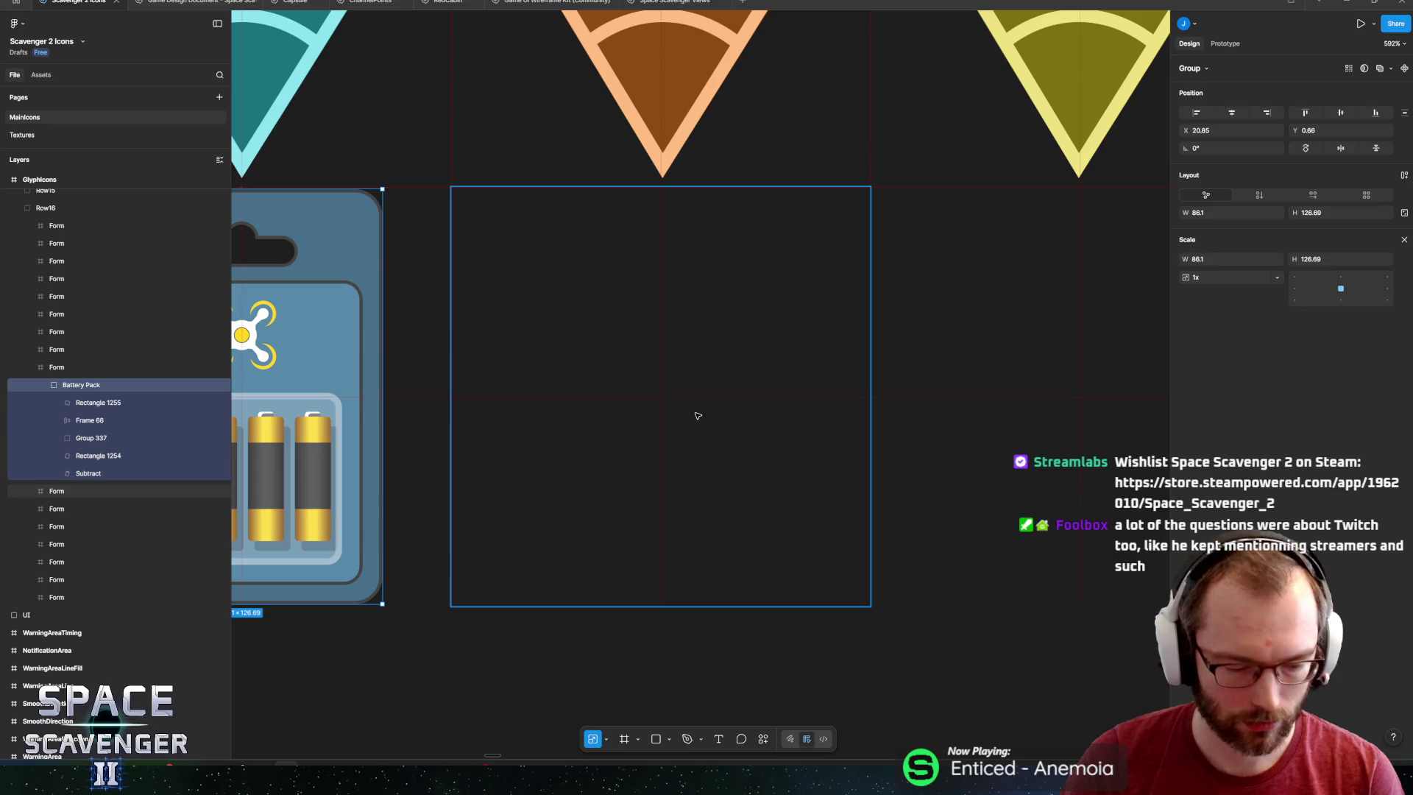
{"action": "key", "text": "o"}
{"action": "left_click_drag", "start_coordinate": [554, 341], "coordinate": [744, 539]}
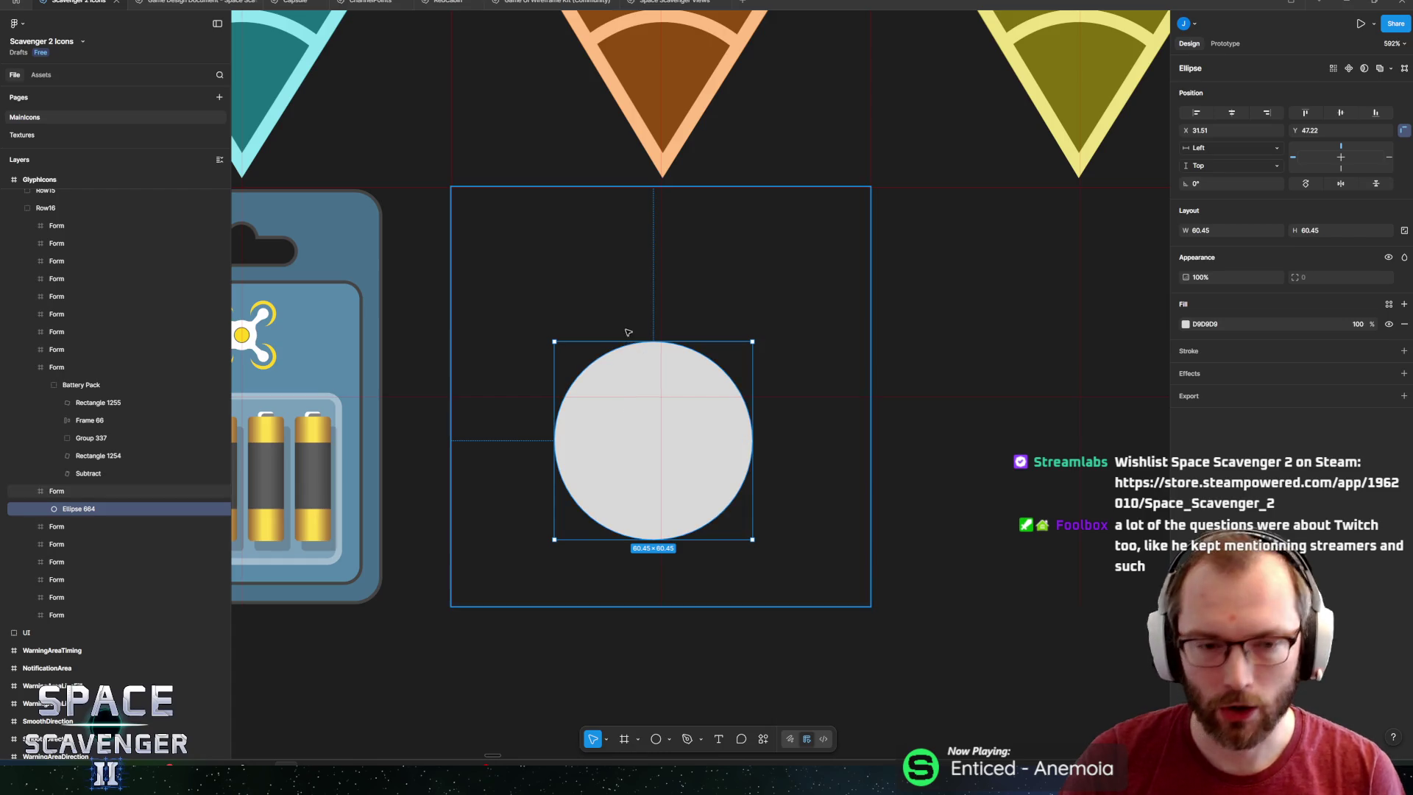
Squash the circle into a 60.45 × 54.04 oval and shift it left in the cell.
{"action": "left_click_drag", "start_coordinate": [637, 341], "coordinate": [637, 390]}
{"action": "mouse_move", "coordinate": [602, 470]}
{"action": "left_mouse_down"}
{"action": "mouse_move", "coordinate": [599, 410]}
{"action": "mouse_move", "coordinate": [611, 404]}
{"action": "mouse_move", "coordinate": [577, 457]}
{"action": "left_mouse_up"}
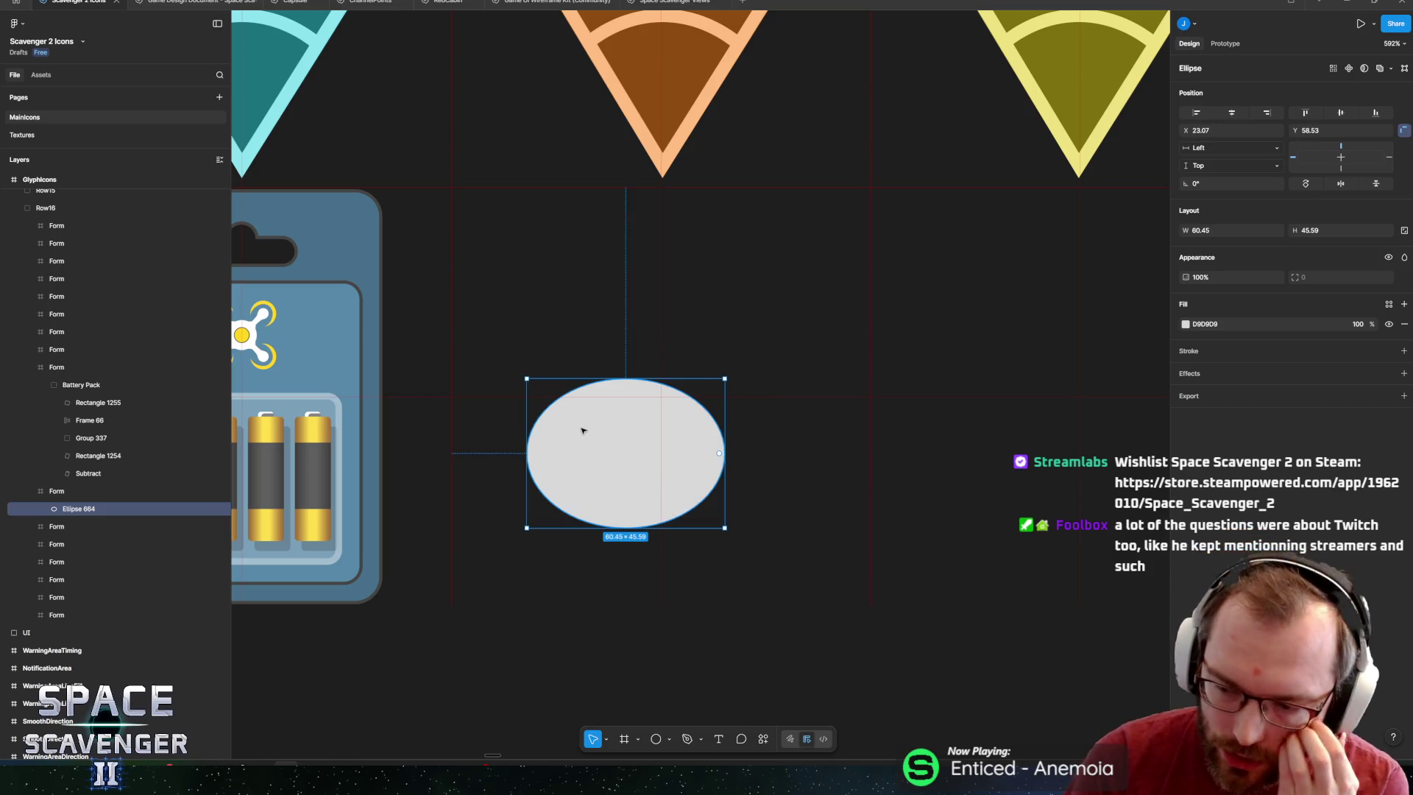
{"action": "key", "text": "ctrl+z"}
{"action": "key", "text": "ctrl+z"}
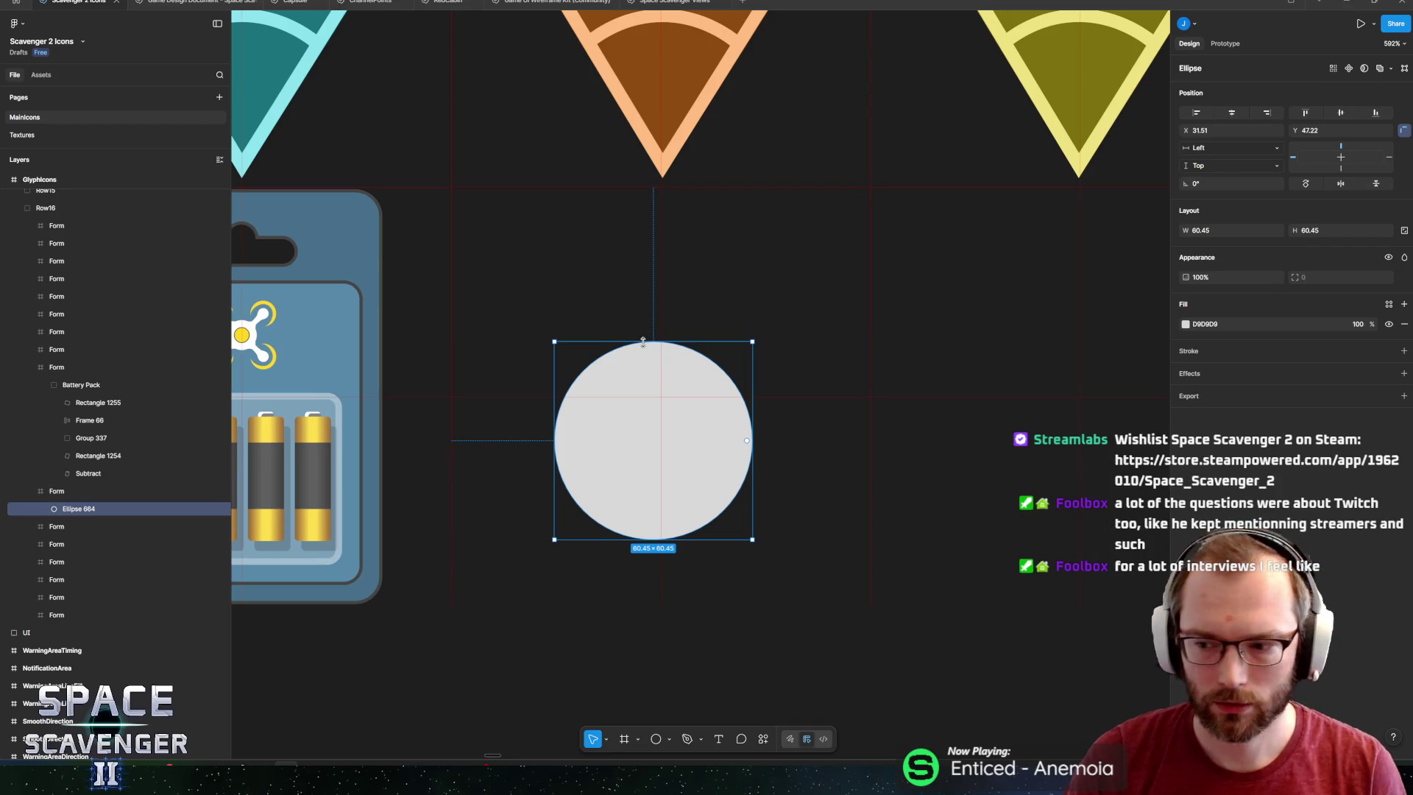
{"action": "left_click_drag", "start_coordinate": [644, 342], "coordinate": [658, 363]}
{"action": "mouse_move", "coordinate": [615, 429]}
{"action": "left_mouse_down"}
{"action": "mouse_move", "coordinate": [555, 432]}
{"action": "mouse_move", "coordinate": [548, 525]}
{"action": "left_mouse_up"}
Draw a thin 8.64 × 21.95 rectangle over the oval's lower-left part.
{"action": "key", "text": "r"}
{"action": "mouse_move", "coordinate": [573, 529]}
{"action": "left_mouse_down"}
{"action": "mouse_move", "coordinate": [568, 506]}
{"action": "mouse_move", "coordinate": [562, 519]}
{"action": "left_mouse_up"}
{"action": "left_click", "coordinate": [1184, 324]}
Make the rectangle a yellow FFD621 pill tilted −45°, lengthened across the oval.
{"action": "left_click_drag", "start_coordinate": [1059, 438], "coordinate": [1012, 453]}
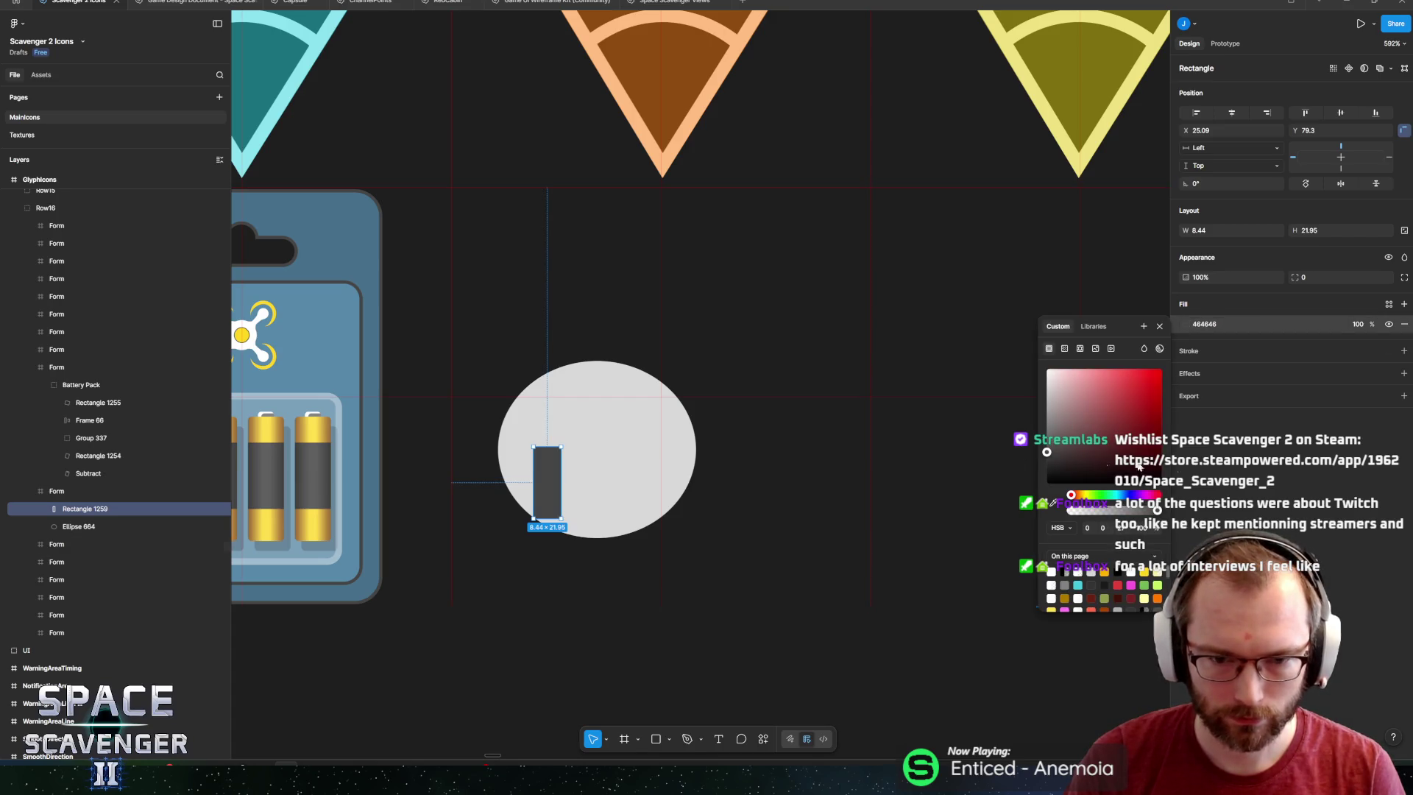
{"action": "left_click", "coordinate": [1104, 572]}
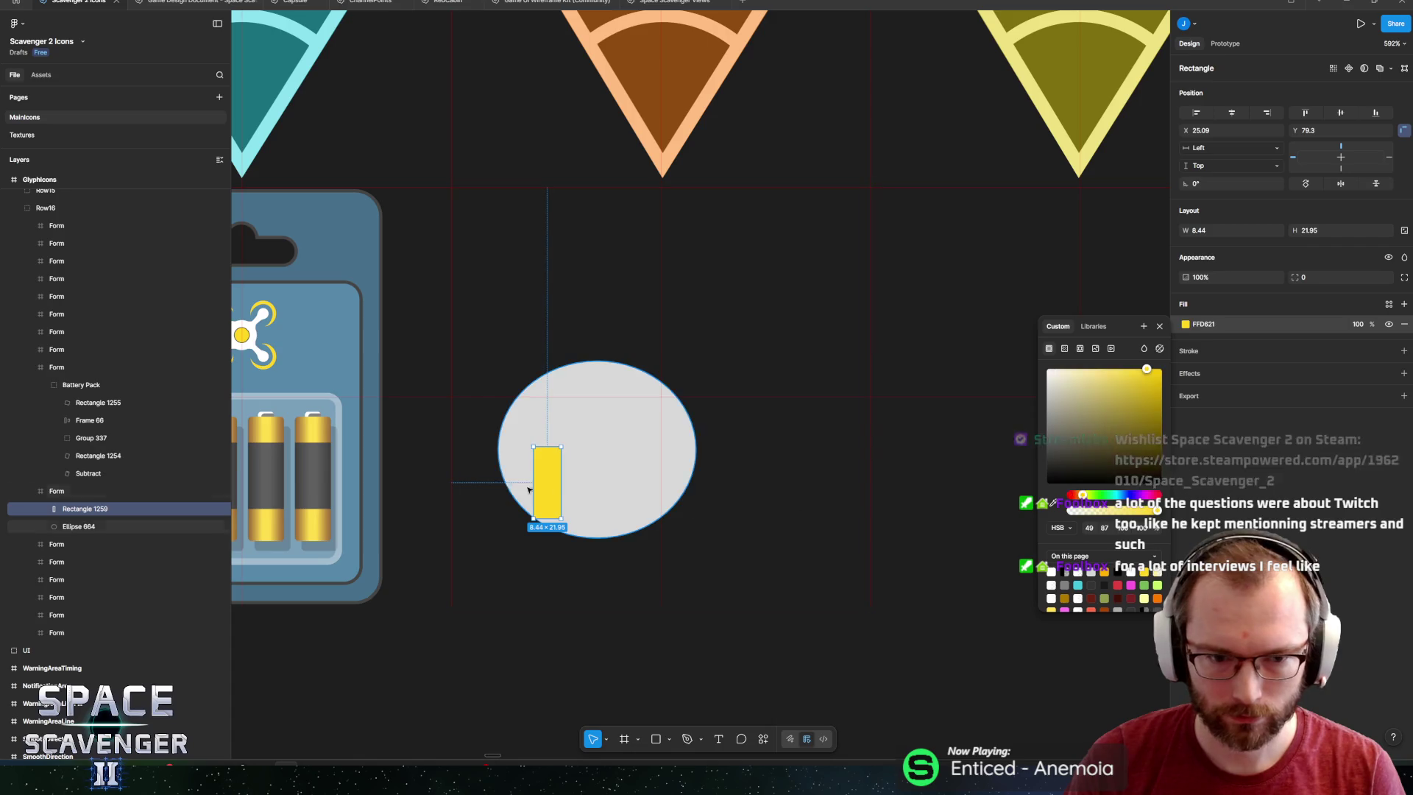
{"action": "left_click_drag", "start_coordinate": [565, 442], "coordinate": [557, 465]}
{"action": "scroll", "coordinate": [557, 466], "scroll_direction": "up", "scroll_amount": 10}
{"action": "left_click_drag", "start_coordinate": [589, 366], "coordinate": [549, 501]}
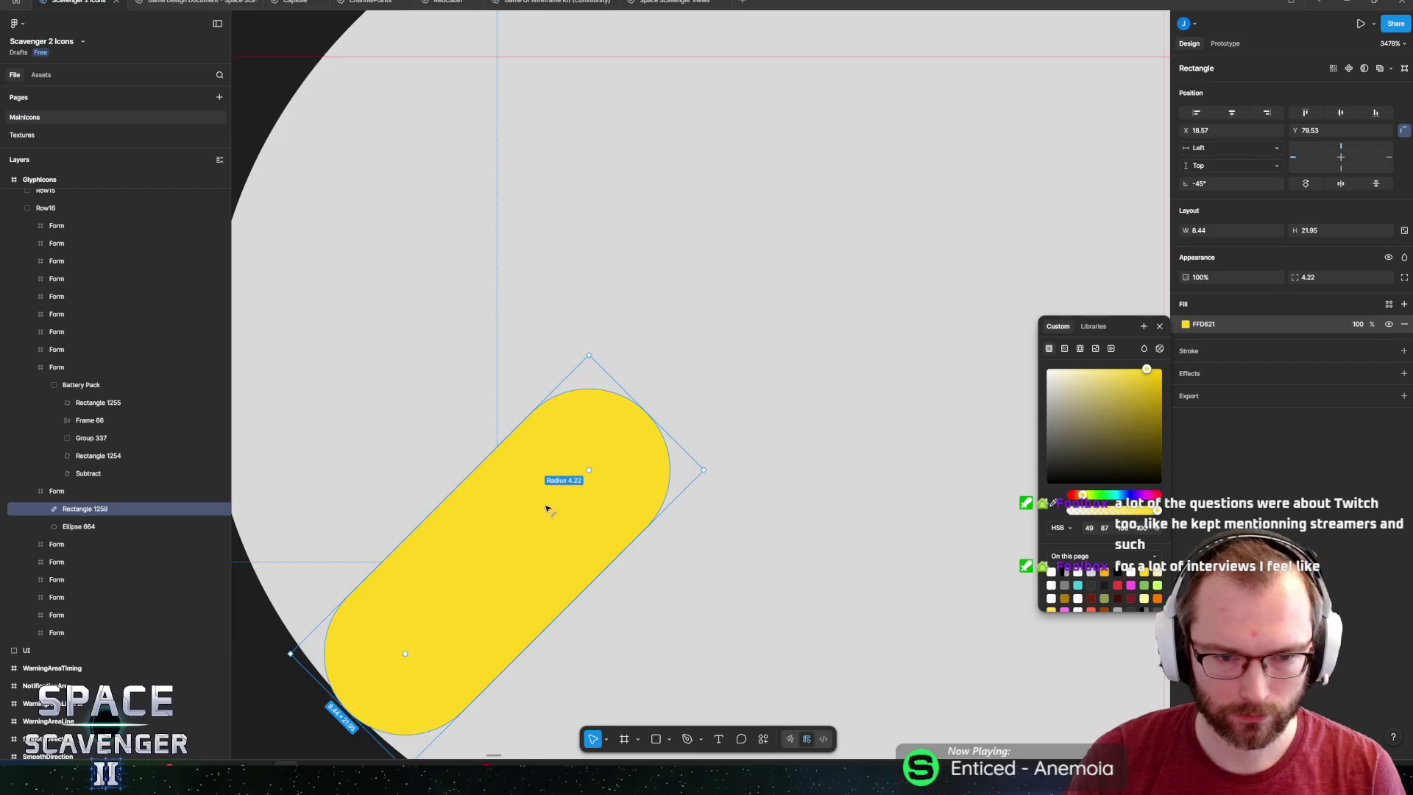
{"action": "scroll", "coordinate": [555, 500], "scroll_direction": "down", "scroll_amount": 8}
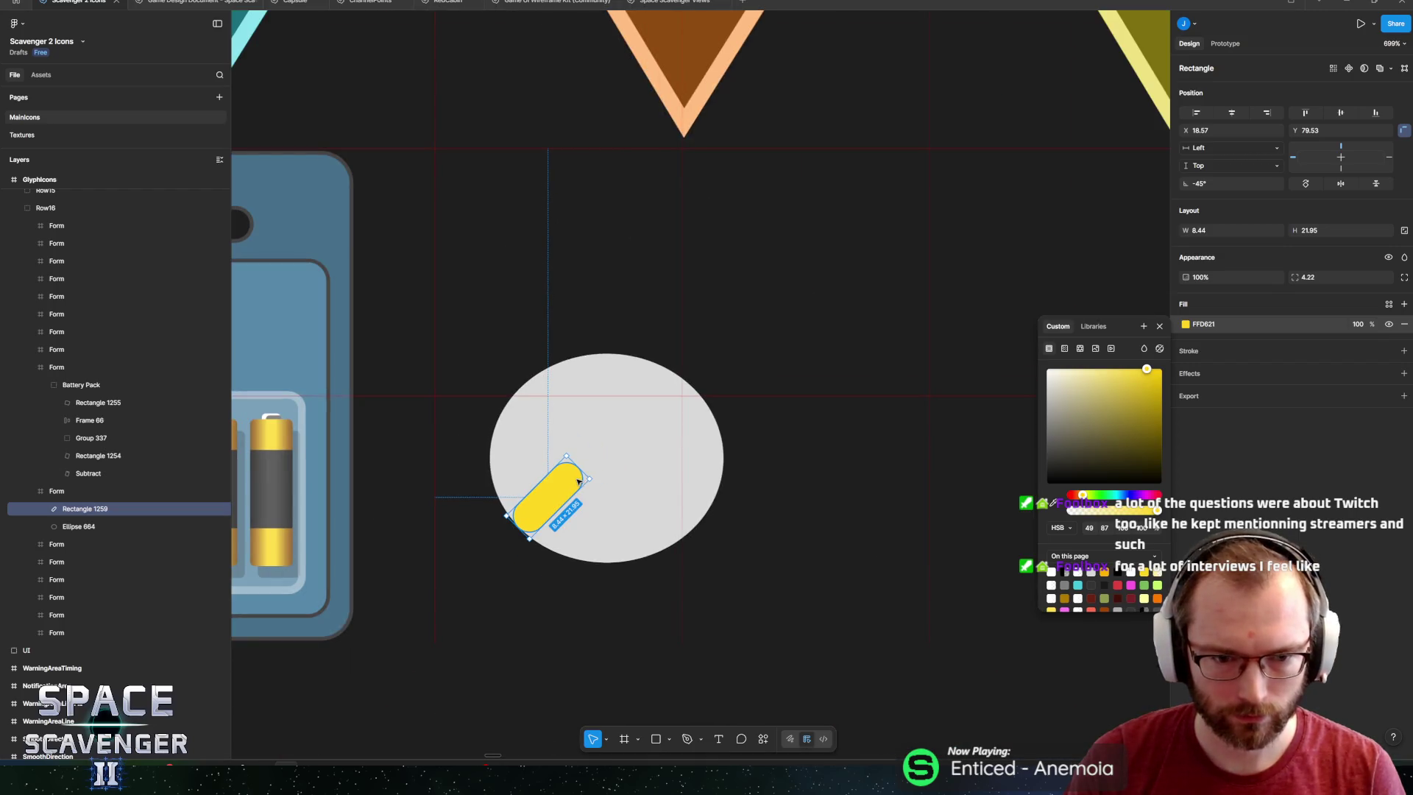
{"action": "left_click_drag", "start_coordinate": [518, 527], "coordinate": [471, 560]}
{"action": "mouse_move", "coordinate": [533, 517]}
{"action": "left_mouse_down"}
{"action": "mouse_move", "coordinate": [509, 491]}
{"action": "mouse_move", "coordinate": [646, 491]}
{"action": "left_mouse_up"}
Space a second parallel pill beside the first and darken the oval to 303030.
{"action": "left_click", "coordinate": [515, 508], "text": "shift"}
{"action": "left_click", "coordinate": [620, 490]}
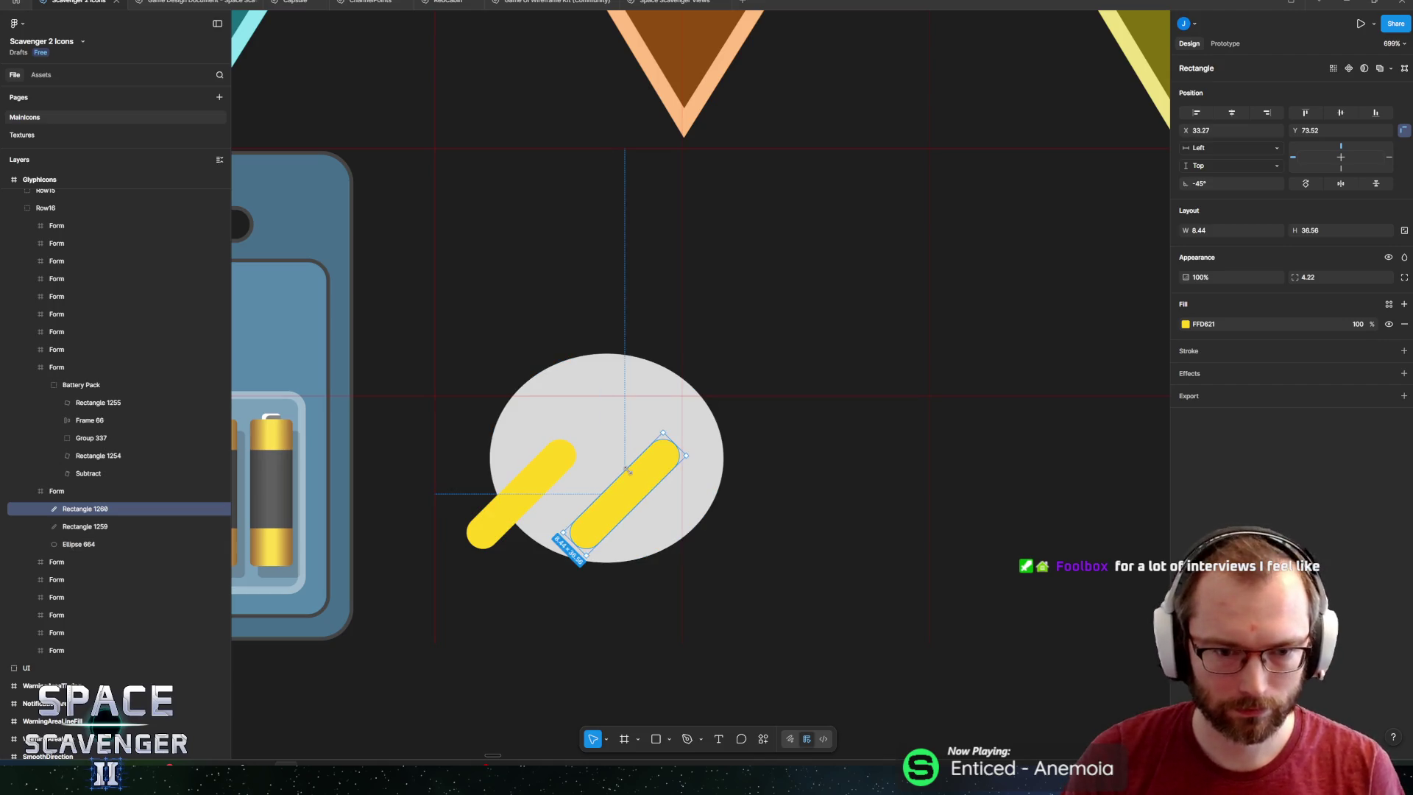
{"action": "left_click", "coordinate": [605, 404]}
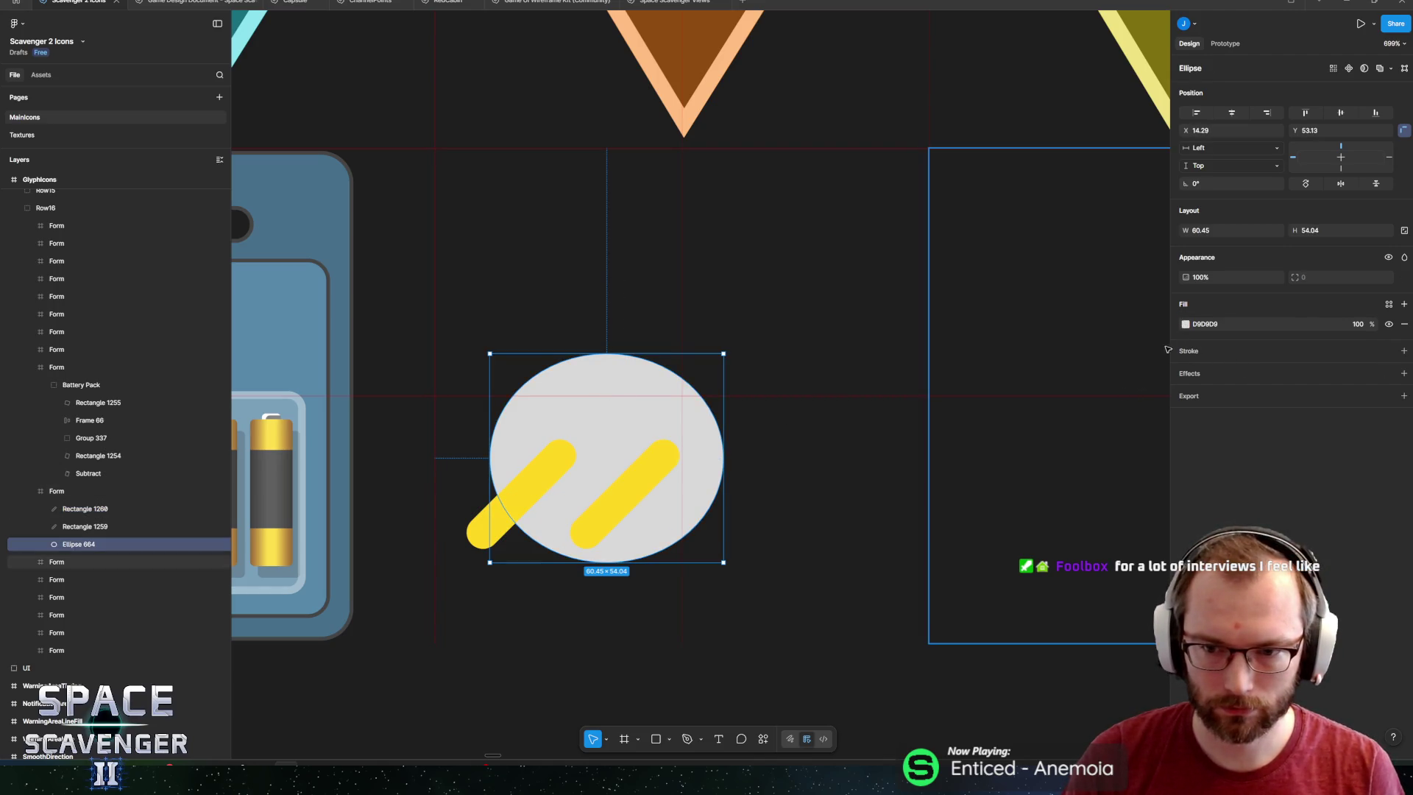
{"action": "left_click", "coordinate": [1185, 325]}
{"action": "mouse_move", "coordinate": [1089, 412]}
{"action": "left_mouse_down"}
{"action": "mouse_move", "coordinate": [1074, 448]}
{"action": "mouse_move", "coordinate": [1020, 462]}
{"action": "left_mouse_up"}
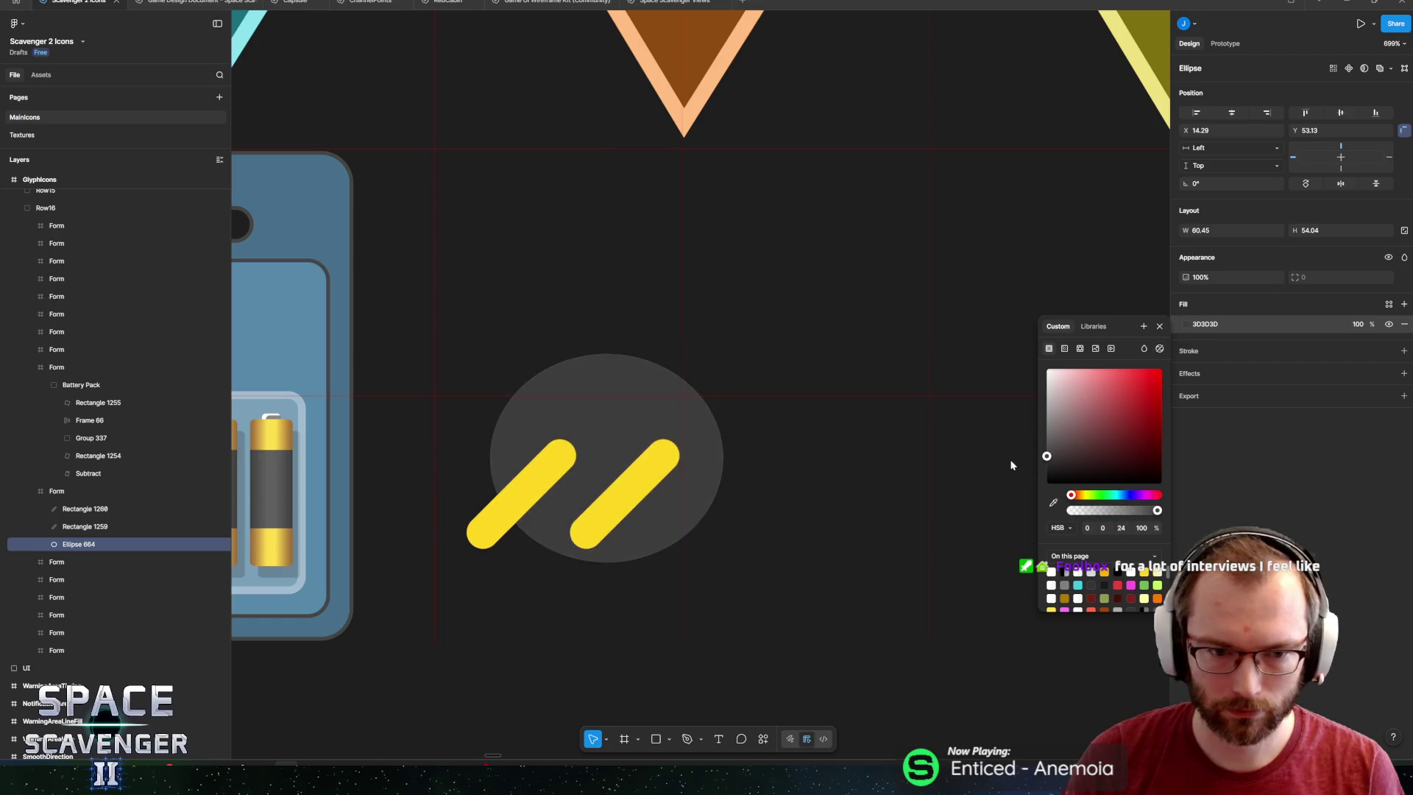
Add a roughly 61-unit circle behind the dark oval, up and to its right.
{"action": "key", "text": "Escape"}
{"action": "scroll", "coordinate": [778, 420], "scroll_direction": "up", "scroll_amount": 2}
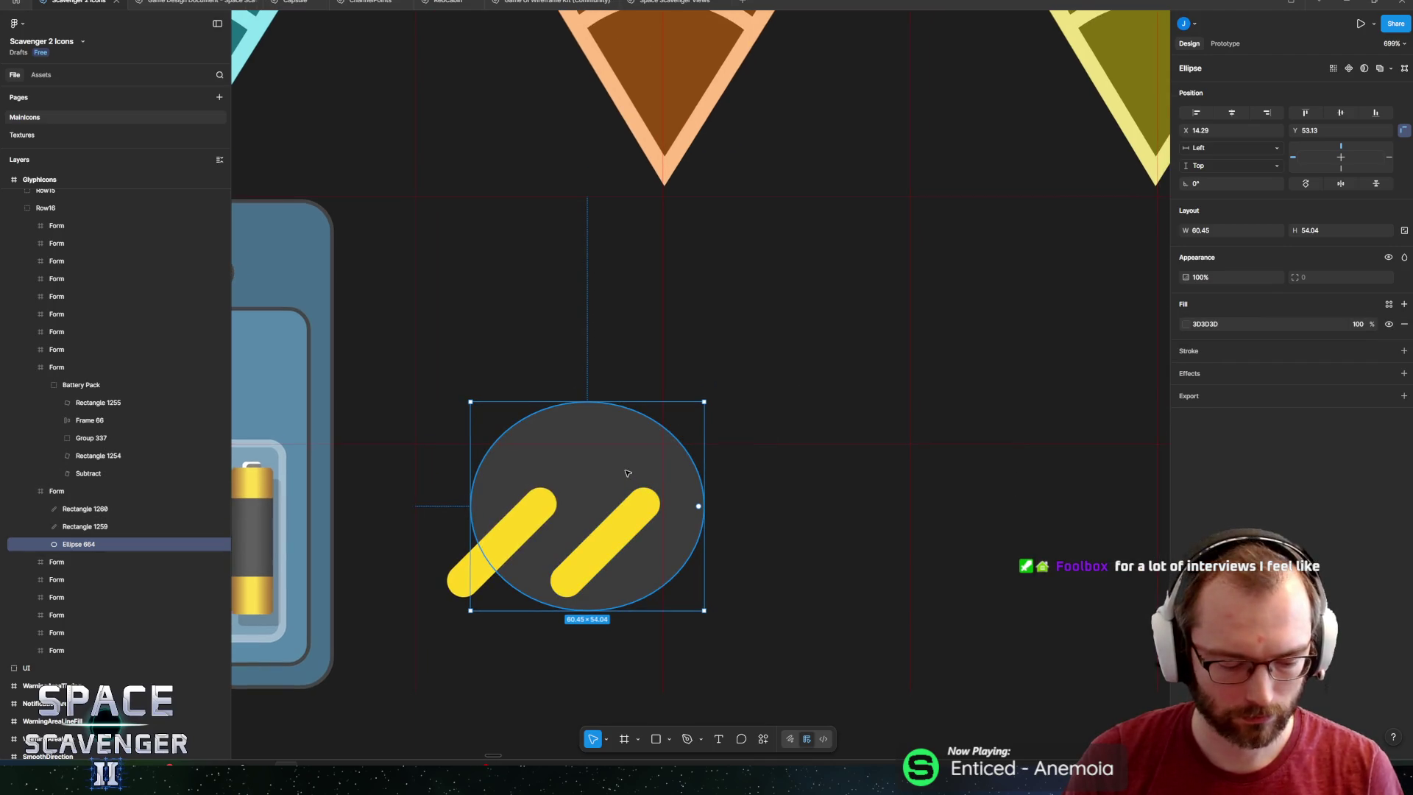
{"action": "key", "text": "r"}
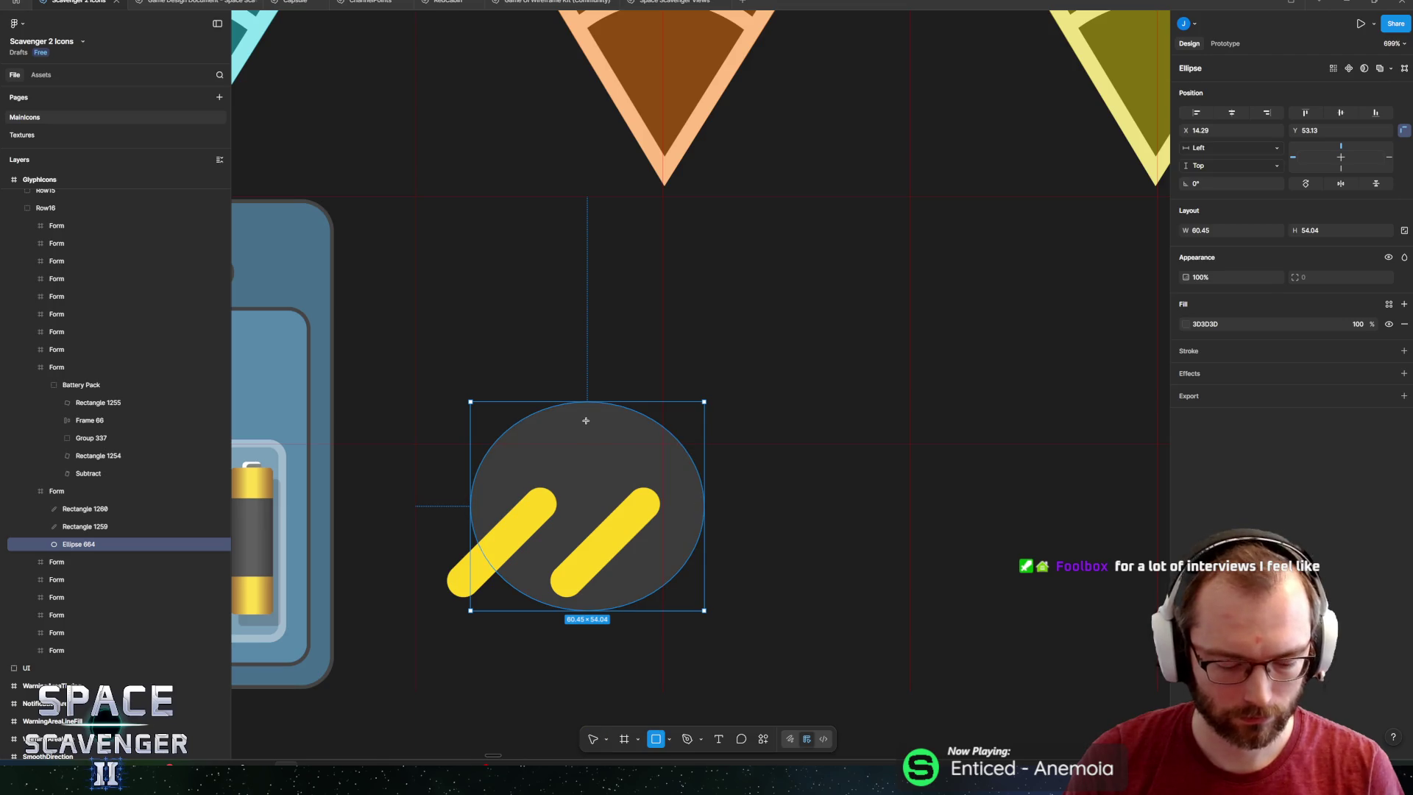
{"action": "key", "text": "o"}
{"action": "left_click", "coordinate": [577, 433]}
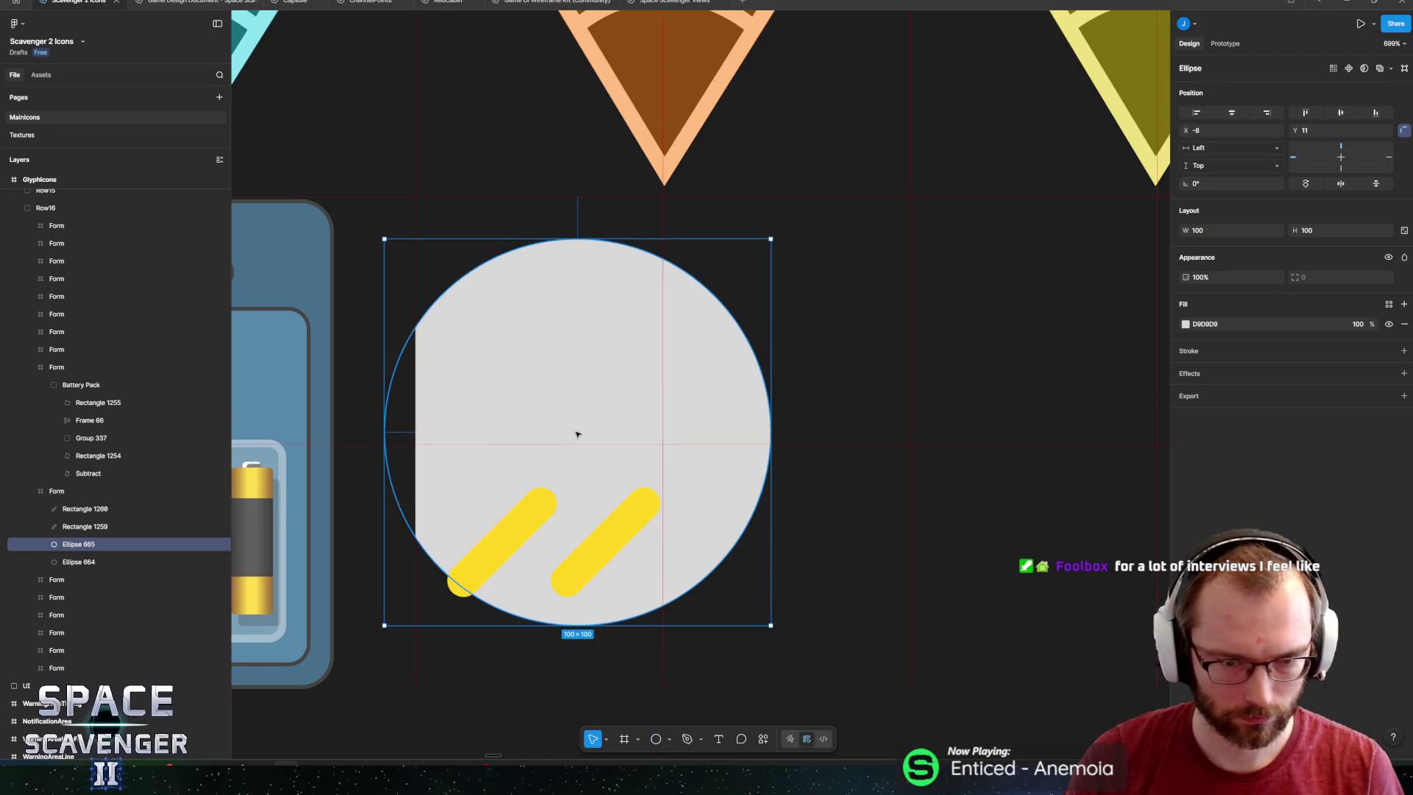
{"action": "left_click_drag", "start_coordinate": [605, 424], "coordinate": [652, 415]}
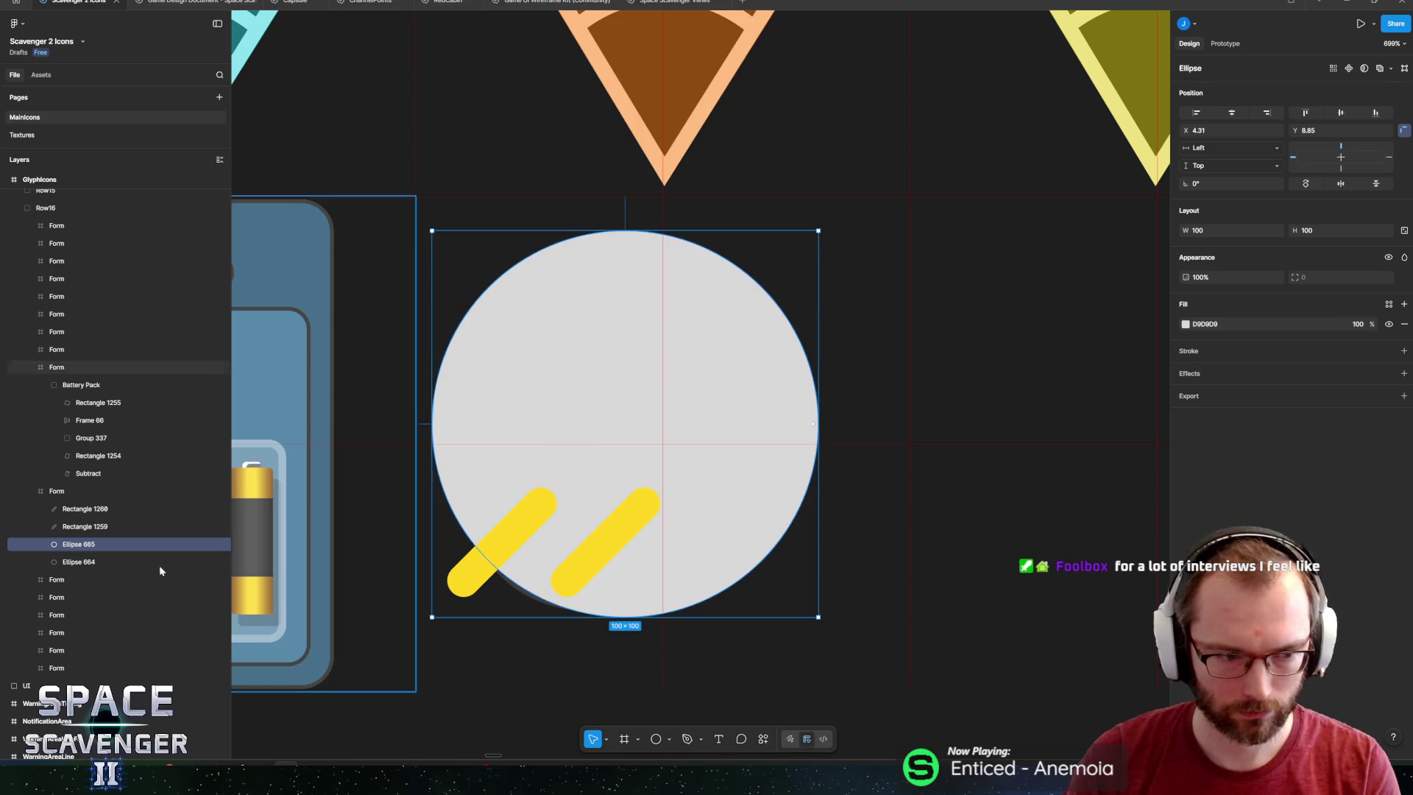
{"action": "left_click_drag", "start_coordinate": [62, 552], "coordinate": [63, 567]}
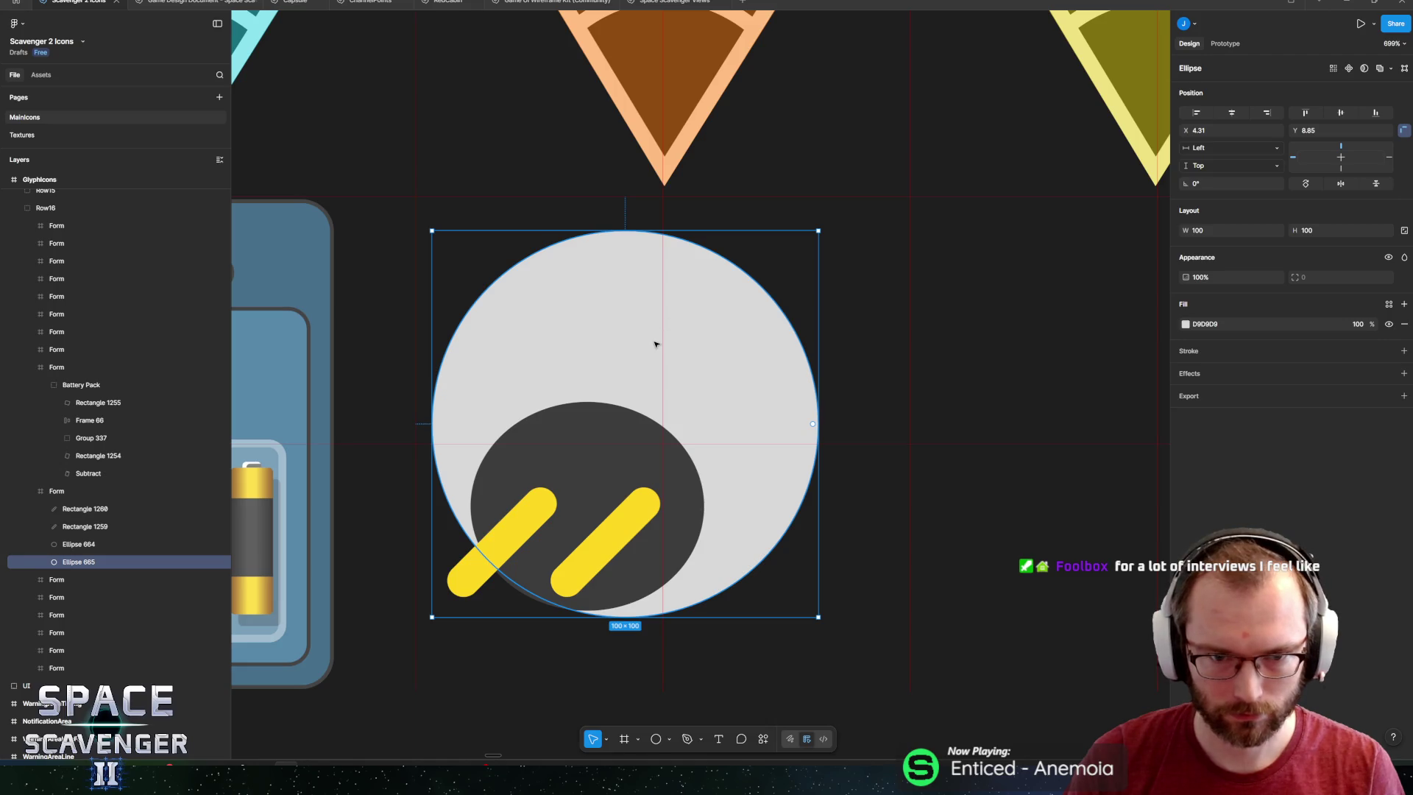
{"action": "left_click_drag", "start_coordinate": [819, 231], "coordinate": [662, 383]}
{"action": "mouse_move", "coordinate": [503, 418]}
{"action": "left_mouse_down"}
{"action": "mouse_move", "coordinate": [607, 382]}
{"action": "mouse_move", "coordinate": [569, 383]}
{"action": "left_mouse_up"}
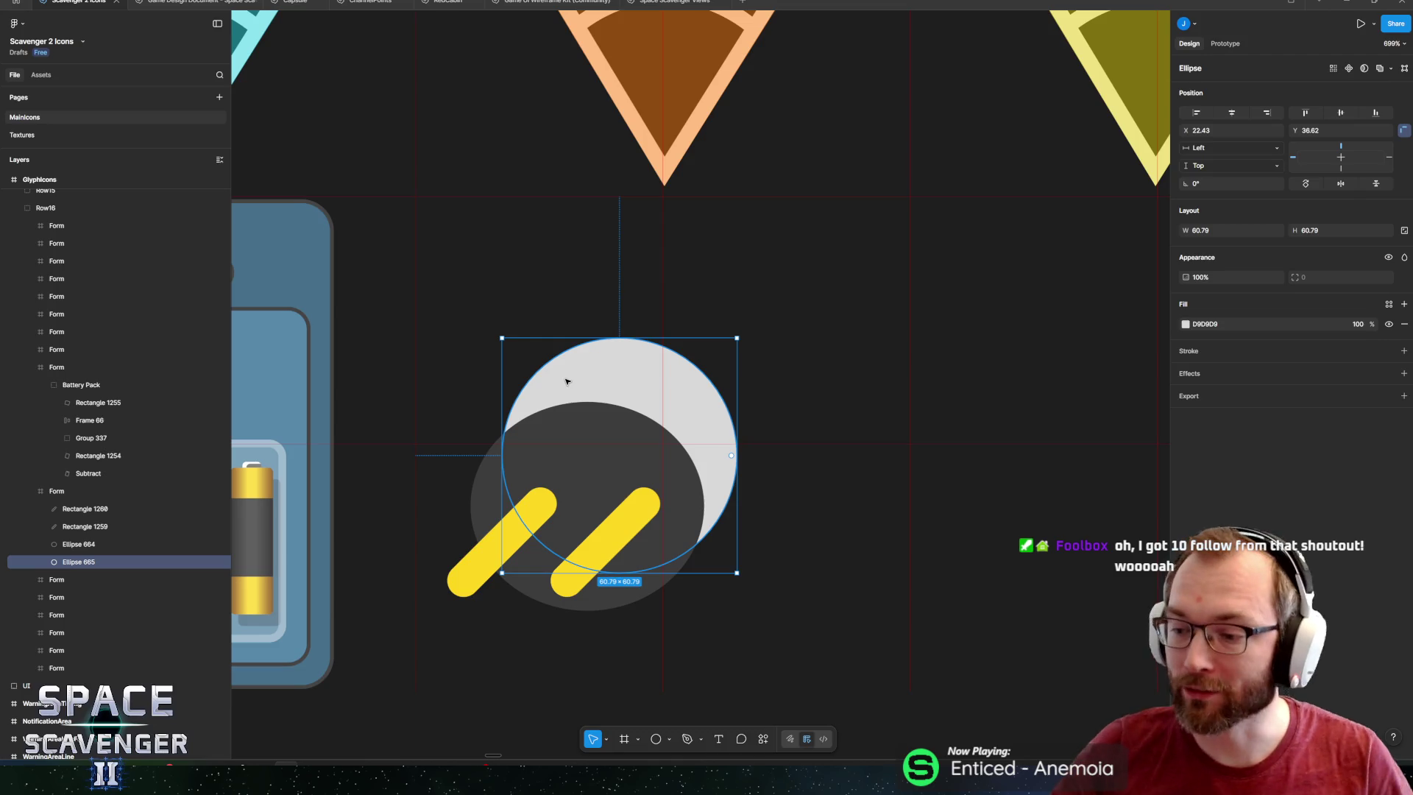
{"action": "left_click_drag", "start_coordinate": [610, 391], "coordinate": [640, 392]}
{"action": "scroll", "coordinate": [622, 392], "scroll_direction": "up", "scroll_amount": 1}
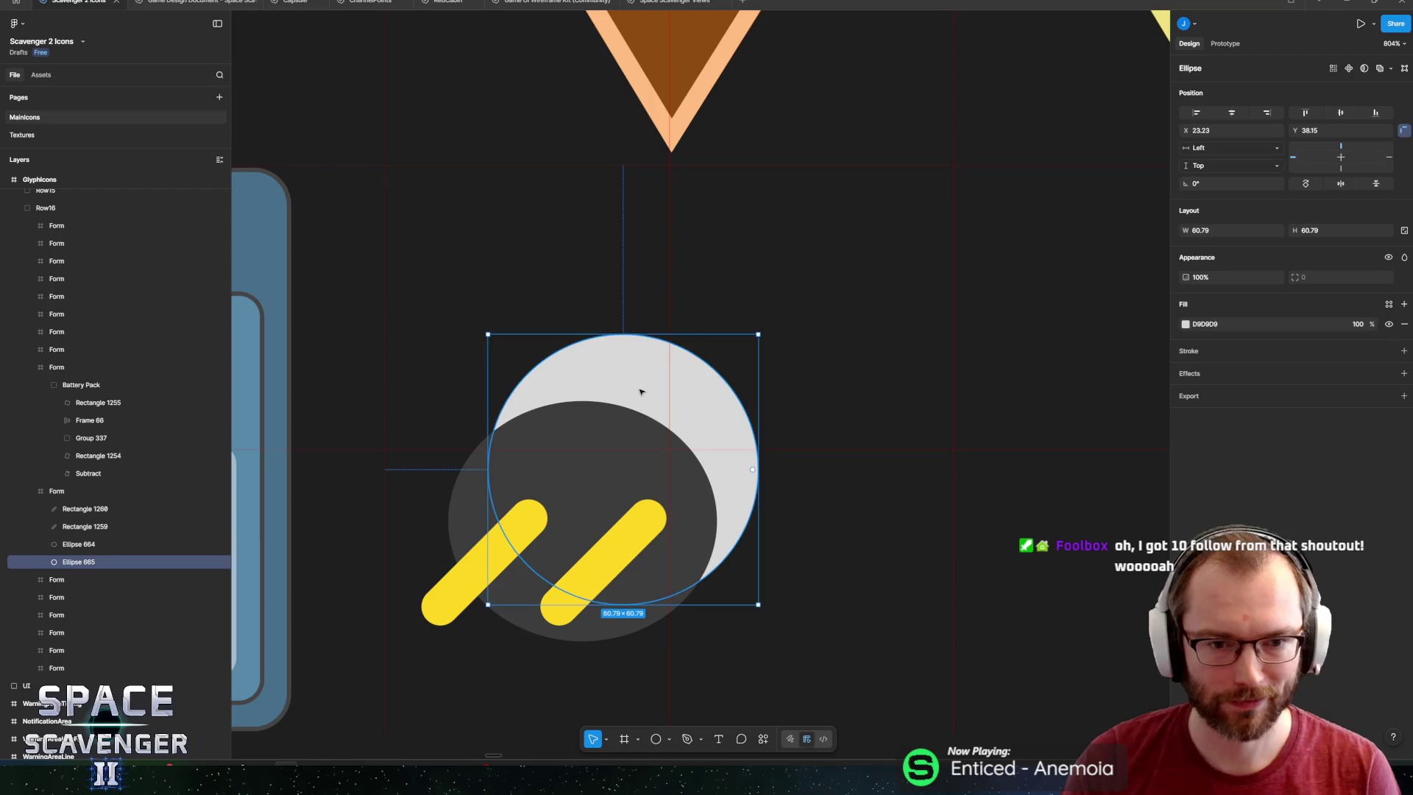
Look up the darker circle's fill colour and delete an accidentally pasted text layer.
{"action": "left_click", "coordinate": [605, 451]}
{"action": "left_click", "coordinate": [675, 375]}
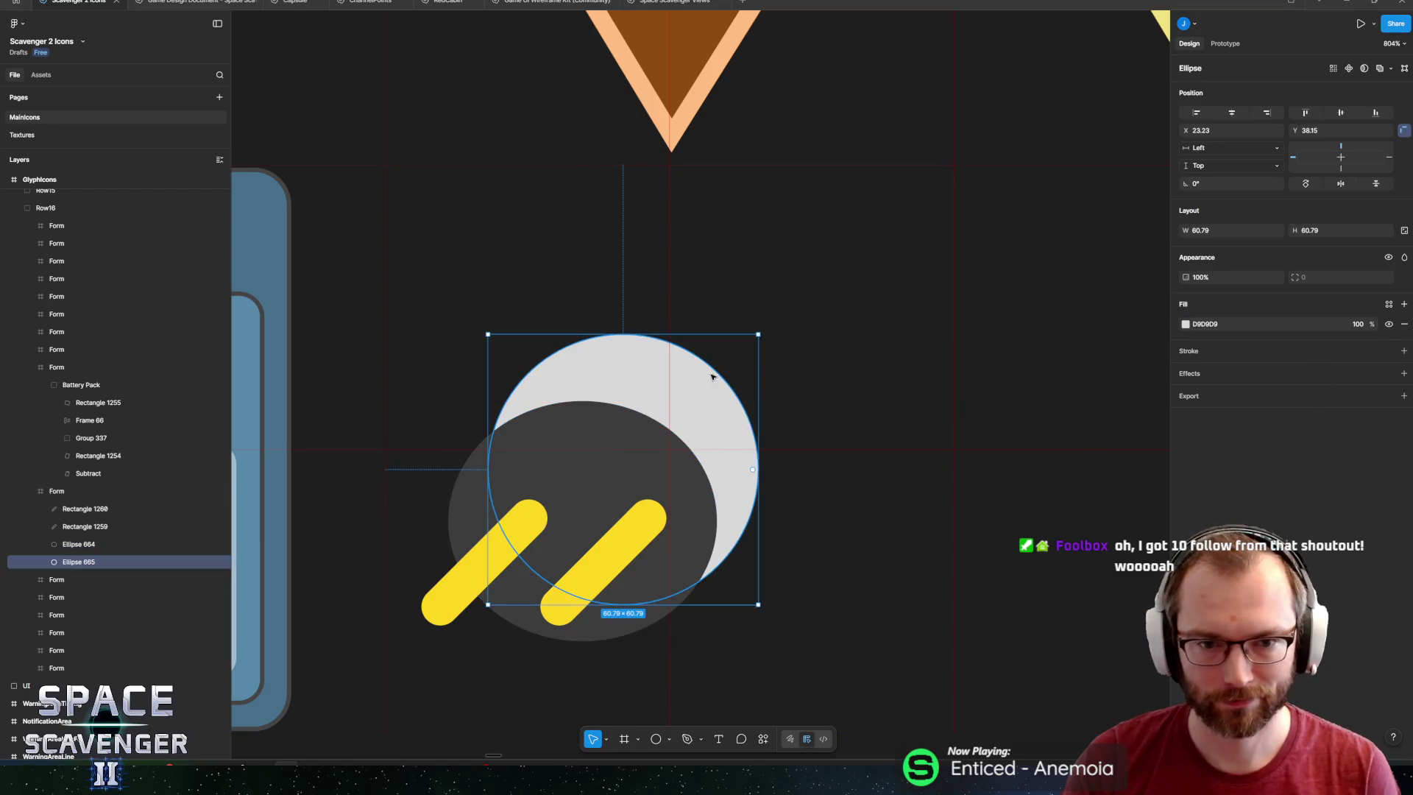
{"action": "type", "text": "3D3D3D"}
{"action": "left_click", "coordinate": [1206, 406]}
{"action": "key", "text": "Escape"}
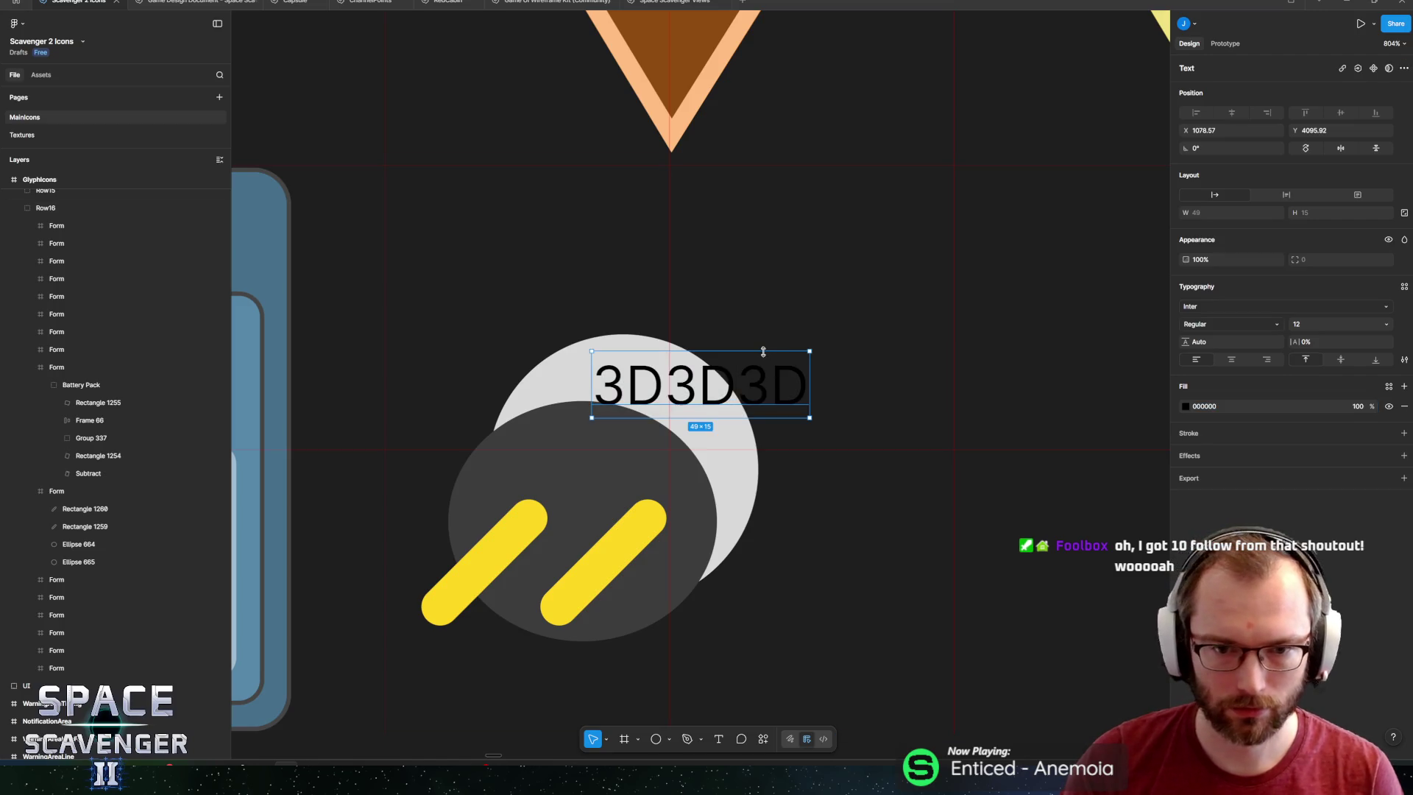
{"action": "key", "text": "Delete"}
{"action": "left_click", "coordinate": [707, 385]}
Give the upper circle fill 3D3D3D, darken it to brightness 15, and nudge it down-right.
{"action": "left_click", "coordinate": [1207, 323]}
{"action": "type", "text": "3D3D3D"}
{"action": "key", "text": "Return"}
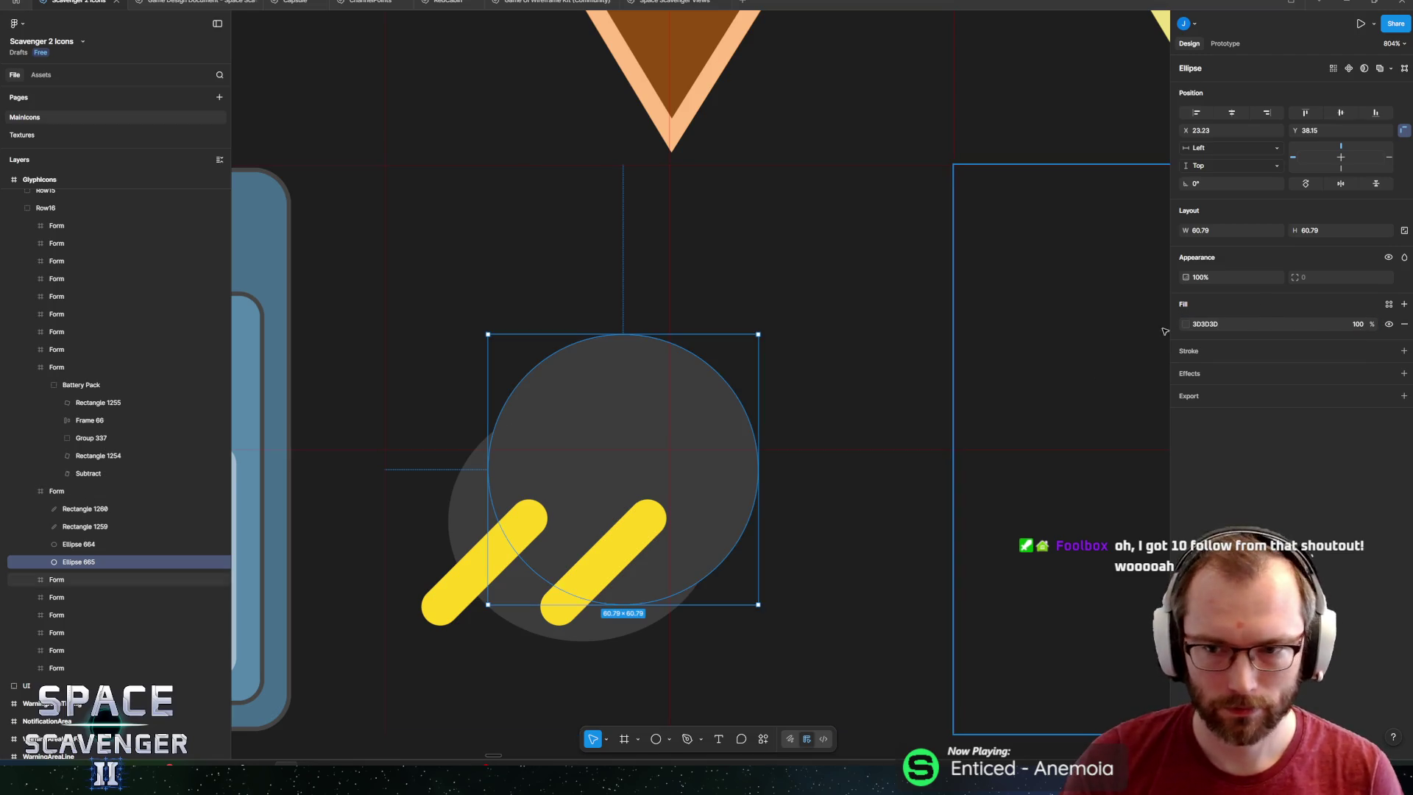
{"action": "left_click", "coordinate": [1186, 324]}
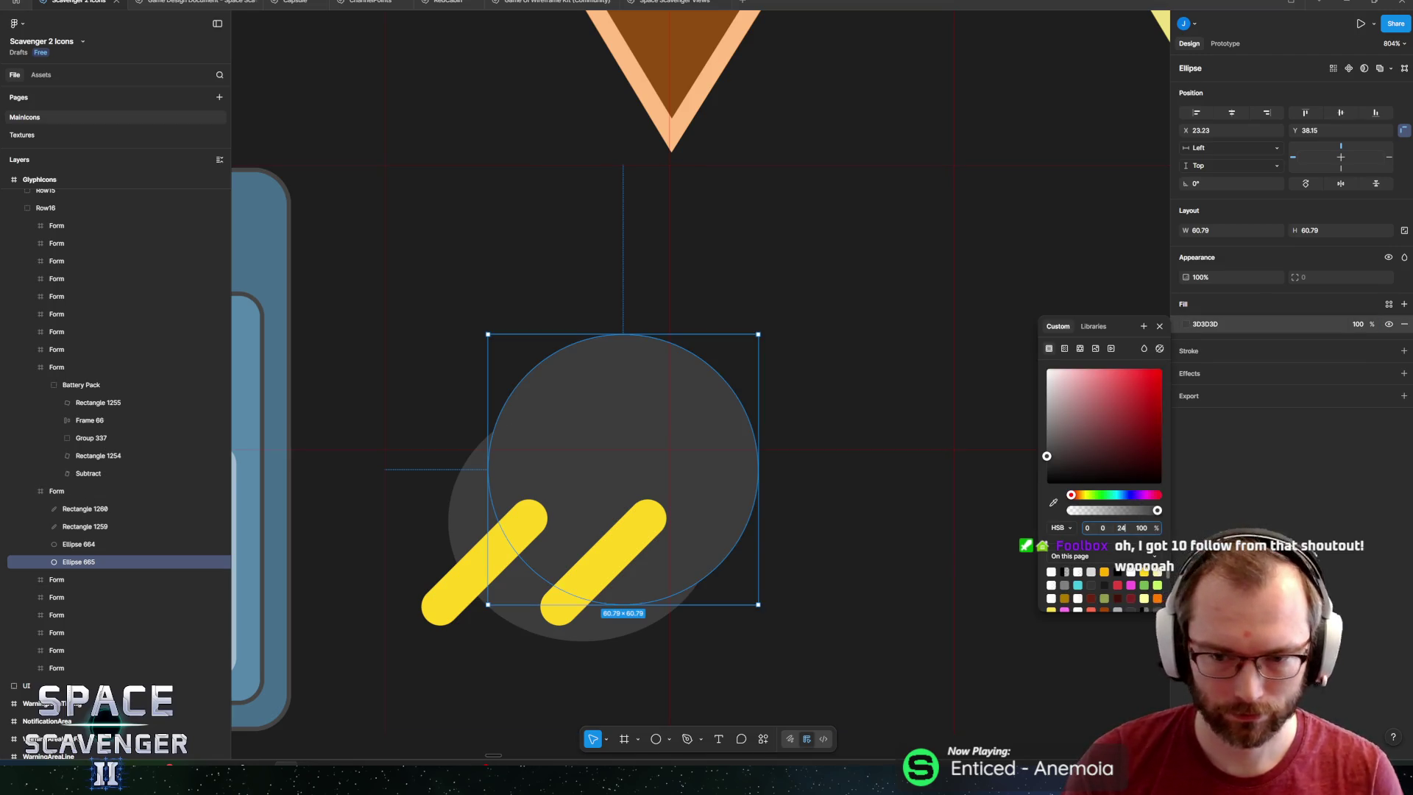
{"action": "key", "text": "BackSpace"}
{"action": "key", "text": "BackSpace"}
{"action": "type", "text": "15"}
{"action": "key", "text": "Return"}
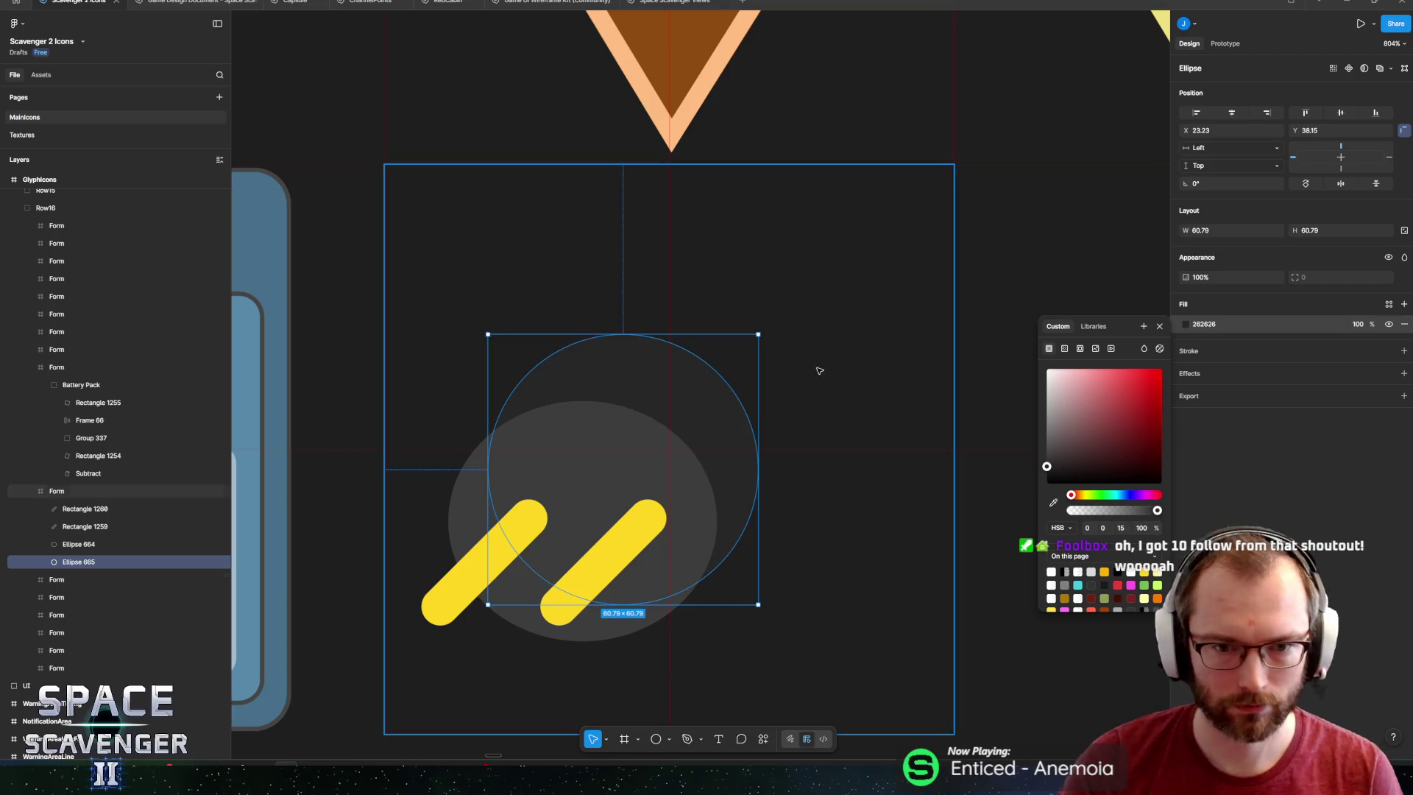
{"action": "left_click_drag", "start_coordinate": [710, 394], "coordinate": [719, 404]}
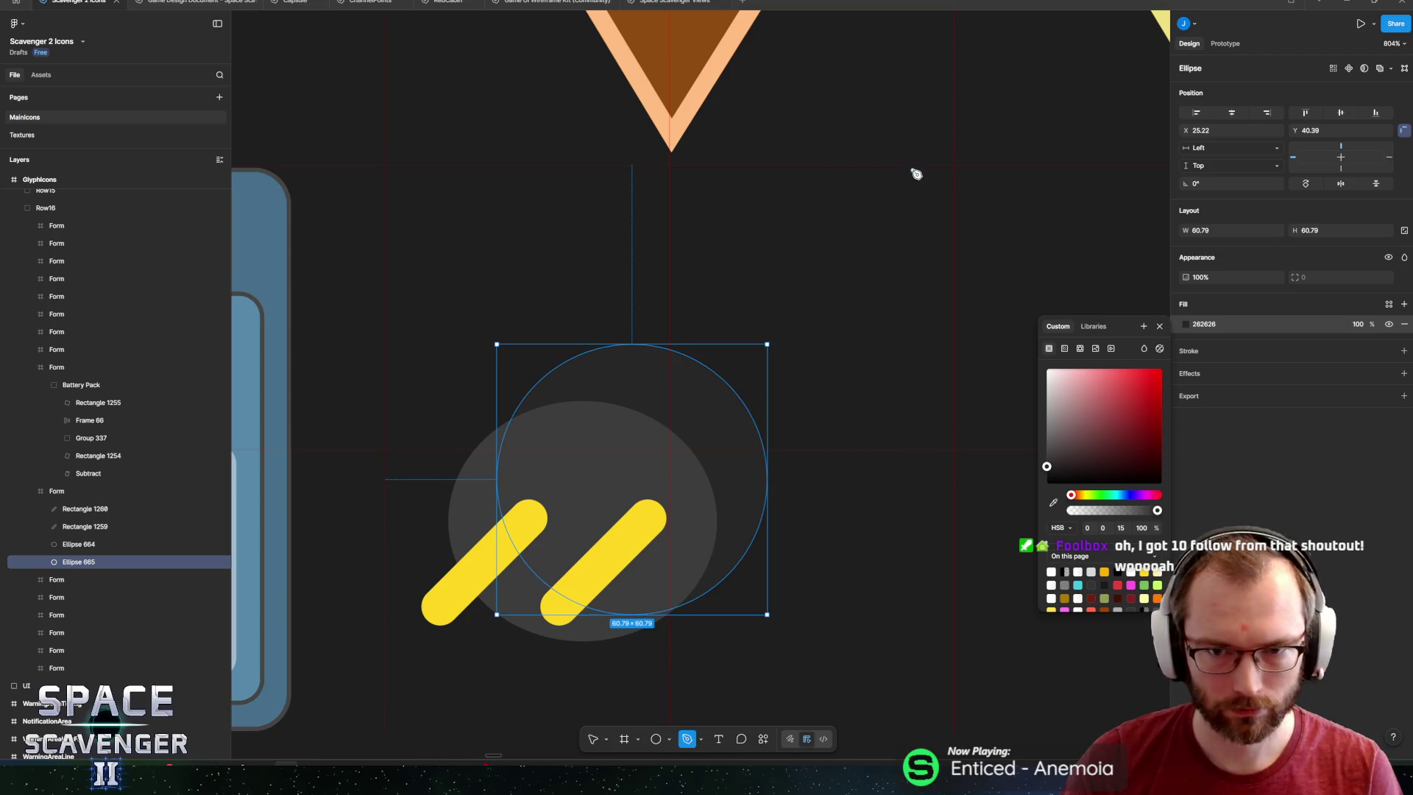
{"action": "left_click_drag", "start_coordinate": [916, 168], "coordinate": [922, 270]}
Draw the plug's curved cable path rising toward the upper right.
{"action": "mouse_move", "coordinate": [828, 395]}
{"action": "left_mouse_down"}
{"action": "mouse_move", "coordinate": [750, 356]}
{"action": "mouse_move", "coordinate": [724, 318]}
{"action": "mouse_move", "coordinate": [725, 276]}
{"action": "left_mouse_up"}
{"action": "left_click_drag", "start_coordinate": [654, 426], "coordinate": [621, 507]}
{"action": "key", "text": "Escape"}
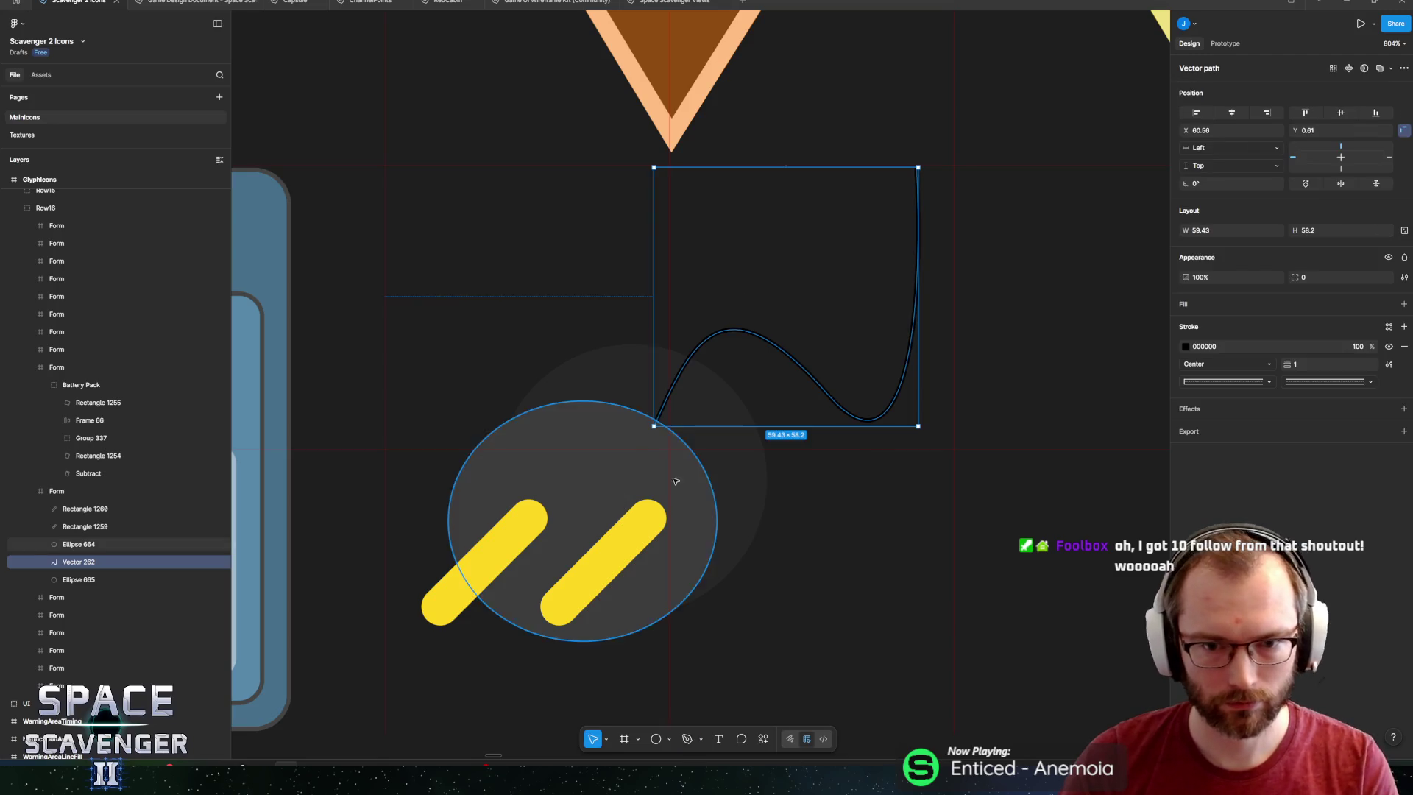
Give the cable a weight-9 yellow FFD621 stroke and bring the dark circle in front.
{"action": "left_click_drag", "start_coordinate": [1288, 363], "coordinate": [1295, 366]}
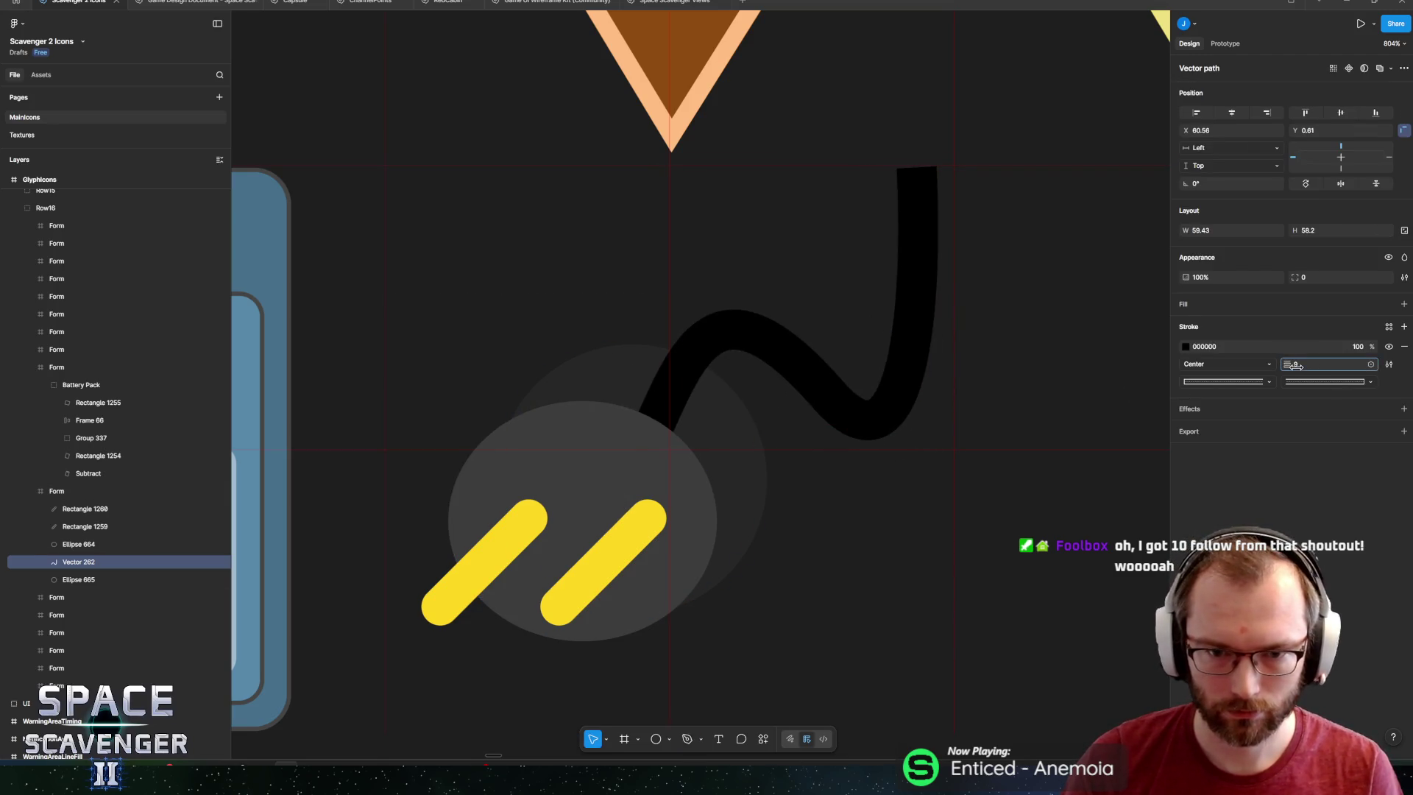
{"action": "left_click", "coordinate": [1185, 347]}
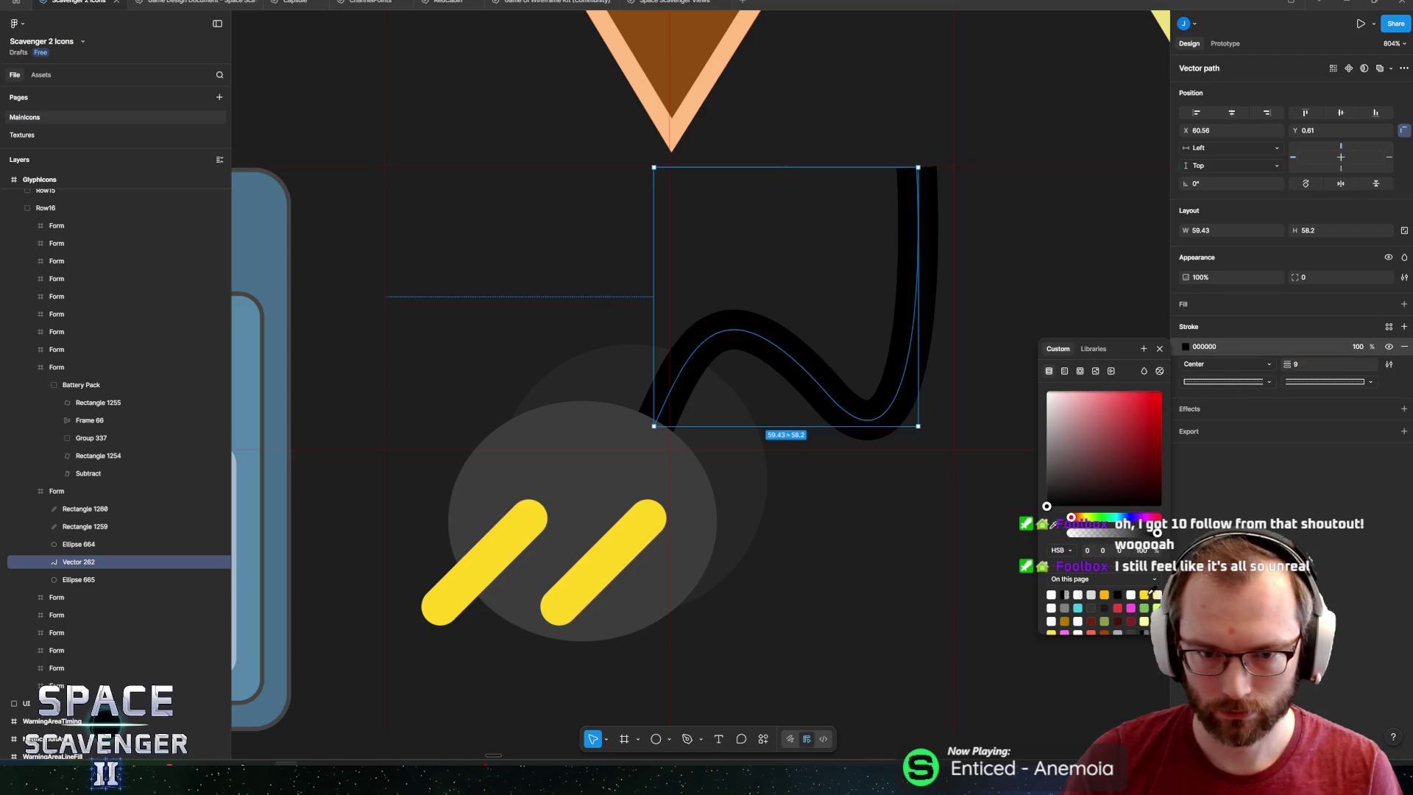
{"action": "left_click", "coordinate": [1144, 595]}
{"action": "key", "text": "Escape"}
{"action": "left_click", "coordinate": [81, 579]}
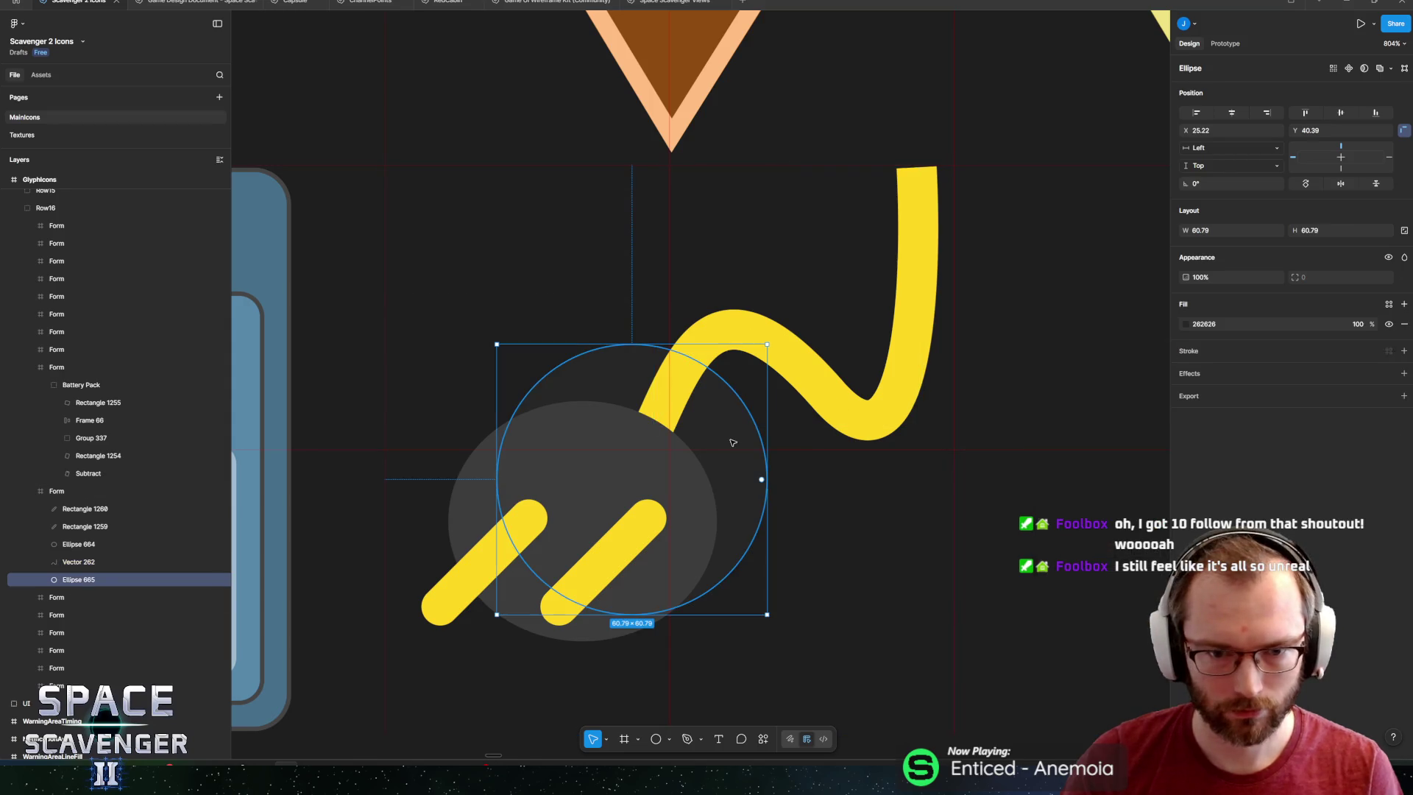
{"action": "key", "text": "ctrl+bracketright"}
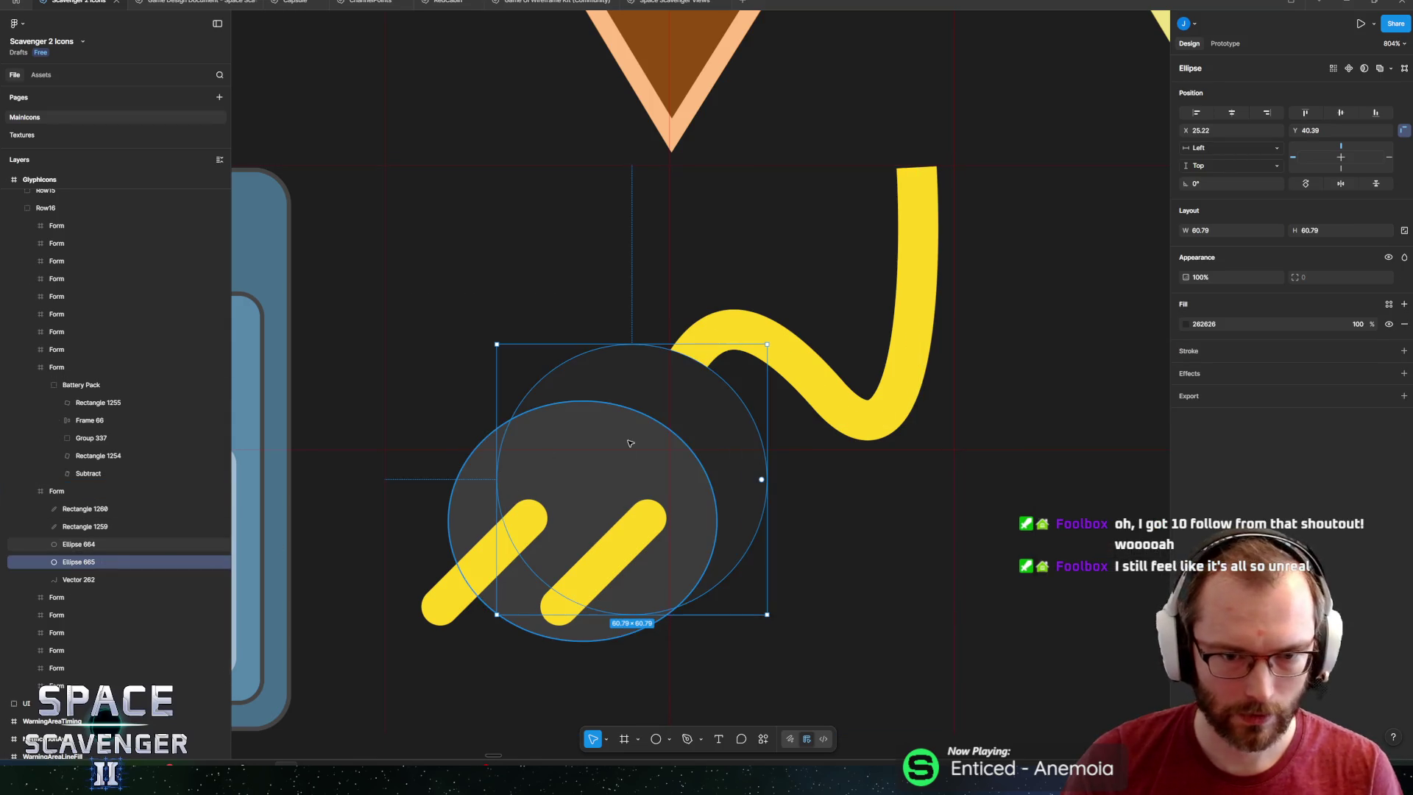
Pull the dark circle's top point right and stretch its sides into a teardrop.
{"action": "double_click", "coordinate": [691, 377]}
{"action": "mouse_move", "coordinate": [631, 346]}
{"action": "left_mouse_down"}
{"action": "mouse_move", "coordinate": [740, 351]}
{"action": "mouse_move", "coordinate": [706, 346]}
{"action": "left_mouse_up"}
{"action": "left_click", "coordinate": [497, 478]}
{"action": "key", "text": "ctrl+a"}
{"action": "left_click_drag", "start_coordinate": [498, 479], "coordinate": [469, 478]}
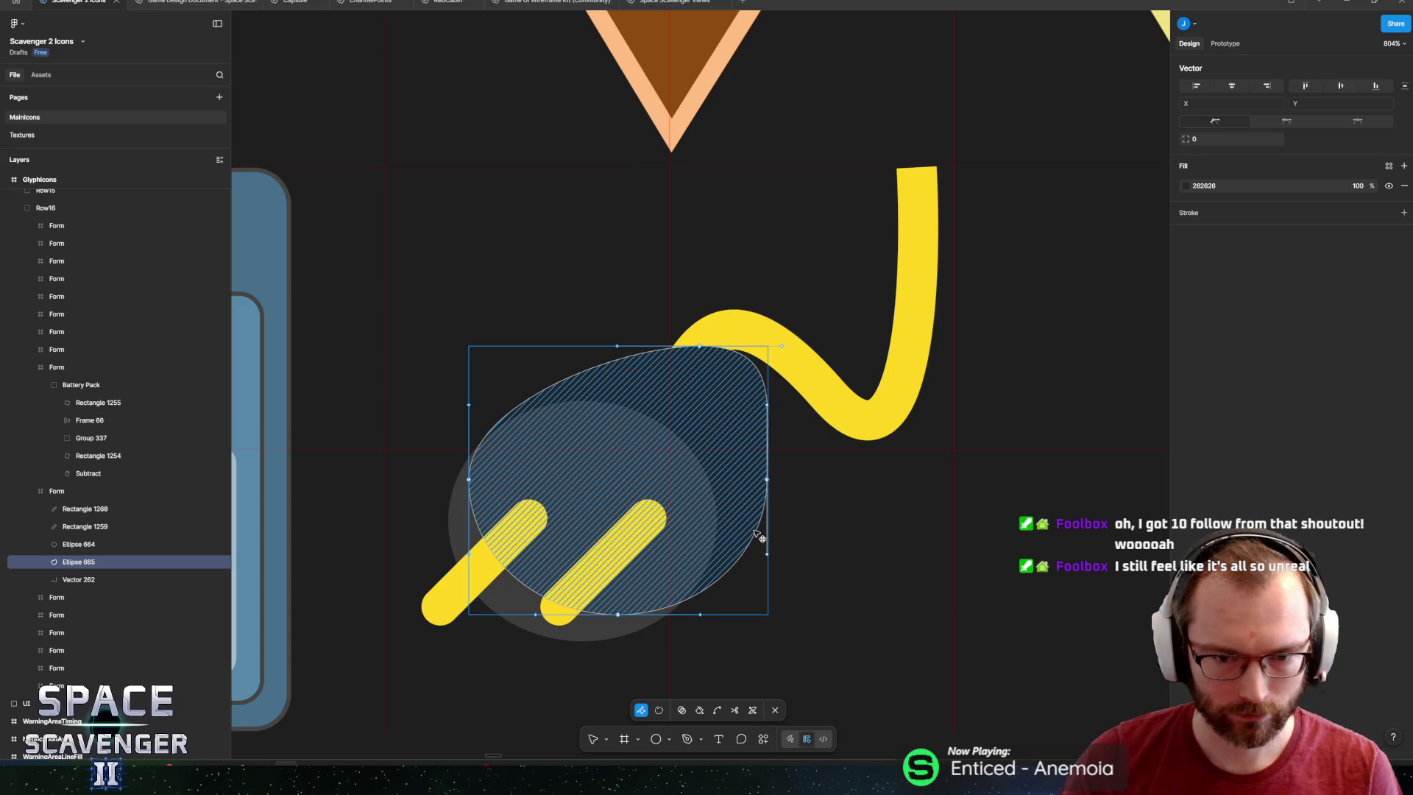
{"action": "left_click_drag", "start_coordinate": [766, 480], "coordinate": [726, 482]}
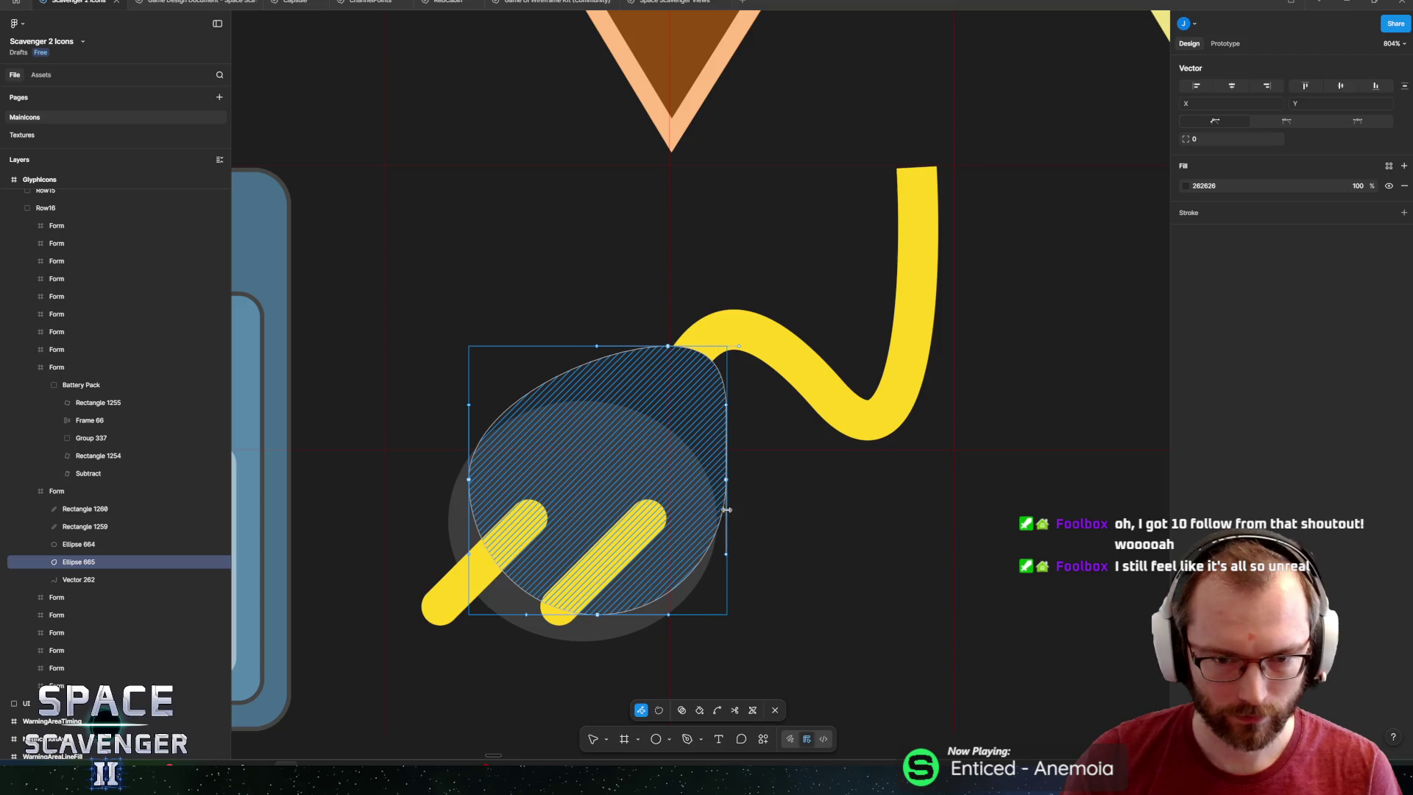
{"action": "left_click", "coordinate": [778, 487]}
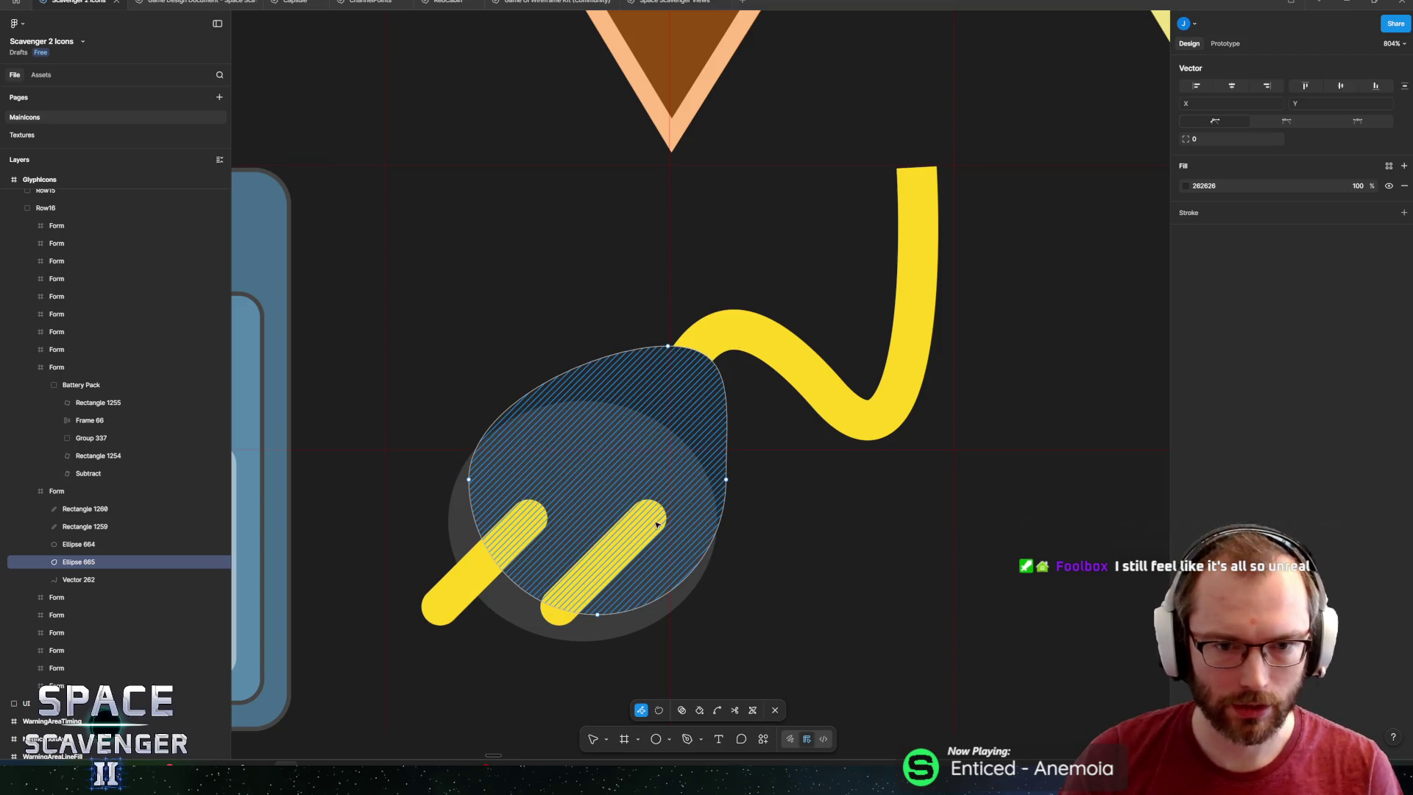
Reposition the teardrop's left and right points and bend their curves into an egg shape.
{"action": "scroll", "coordinate": [685, 548], "scroll_direction": "up", "scroll_amount": 5}
{"action": "scroll", "coordinate": [809, 442], "scroll_direction": "left", "scroll_amount": 2}
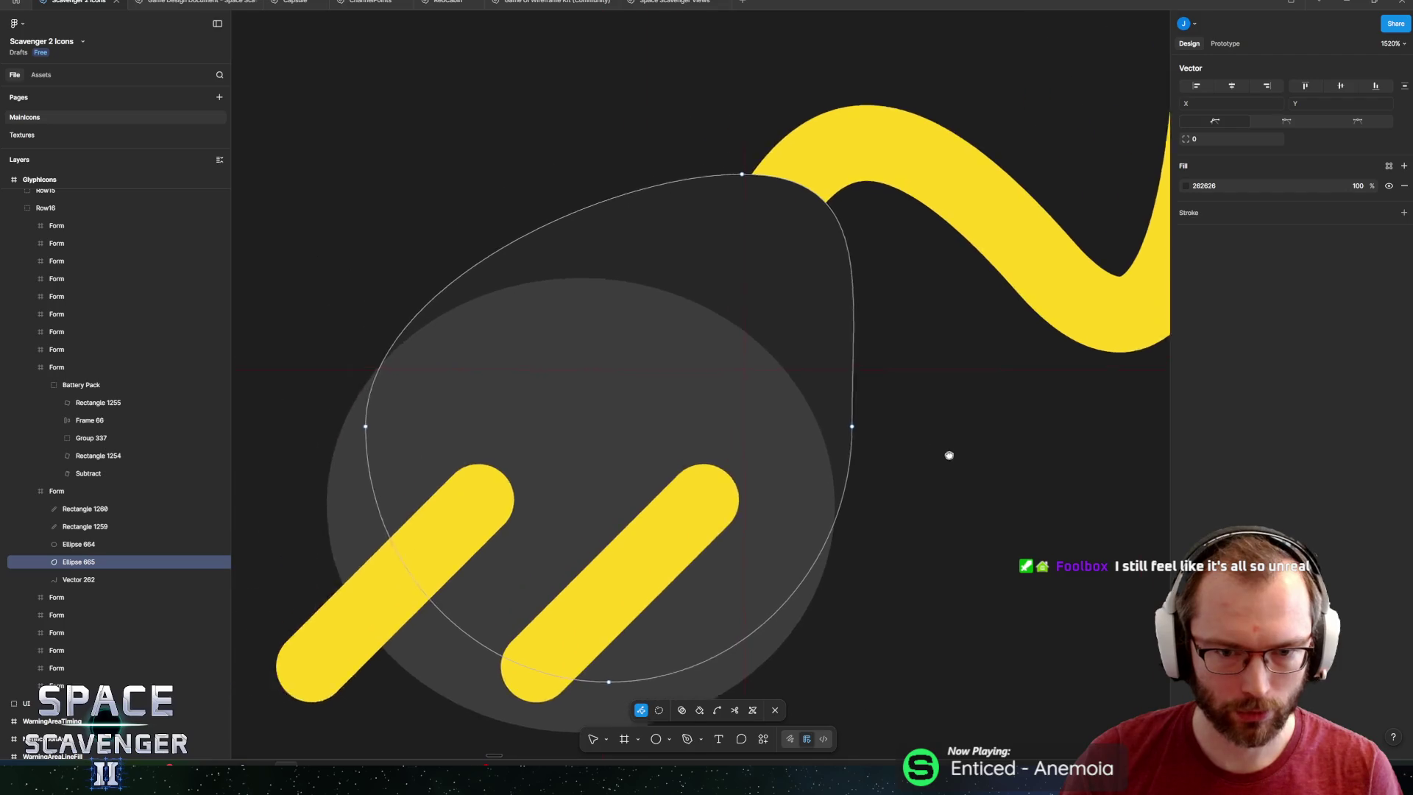
{"action": "key", "text": "ctrl+a"}
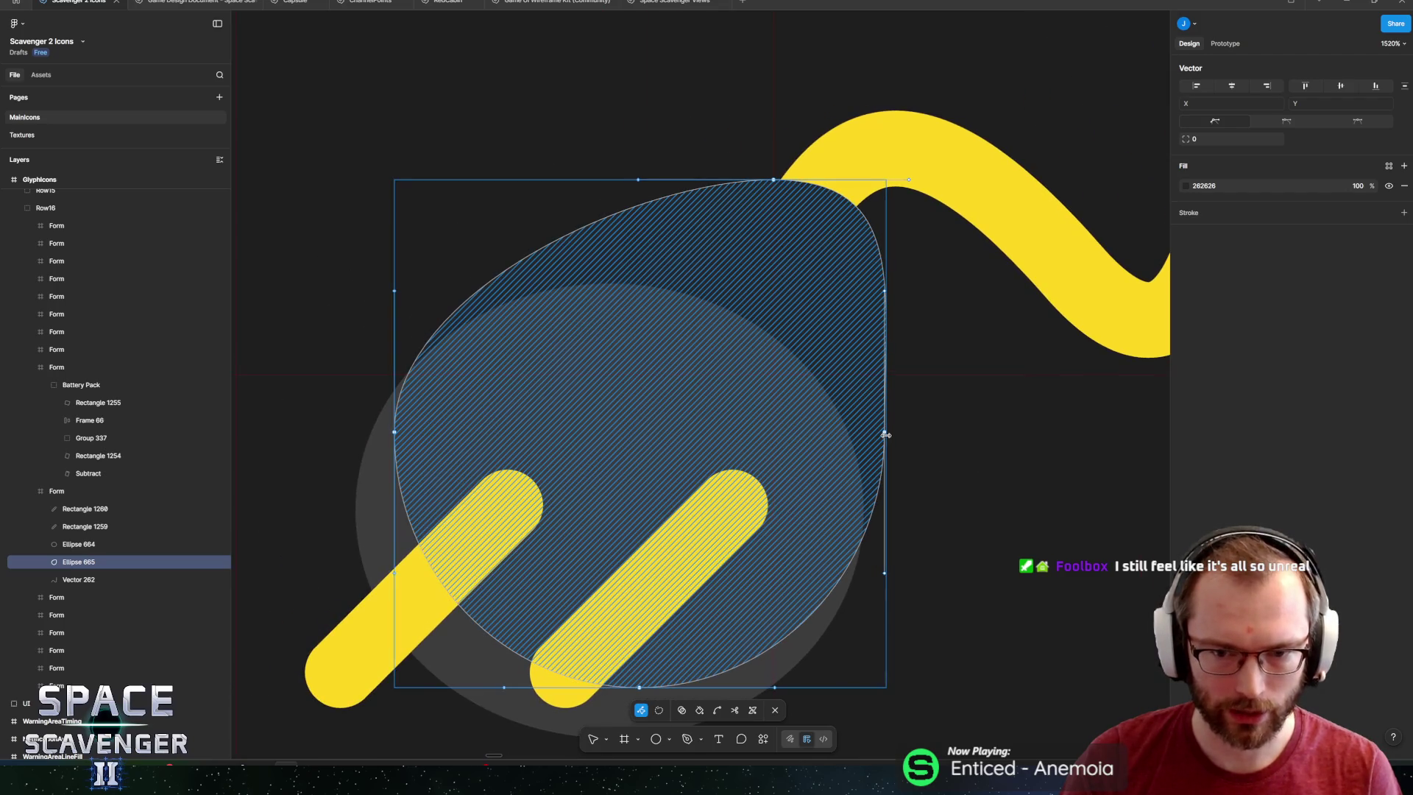
{"action": "left_click", "coordinate": [885, 432]}
{"action": "left_click", "coordinate": [905, 441]}
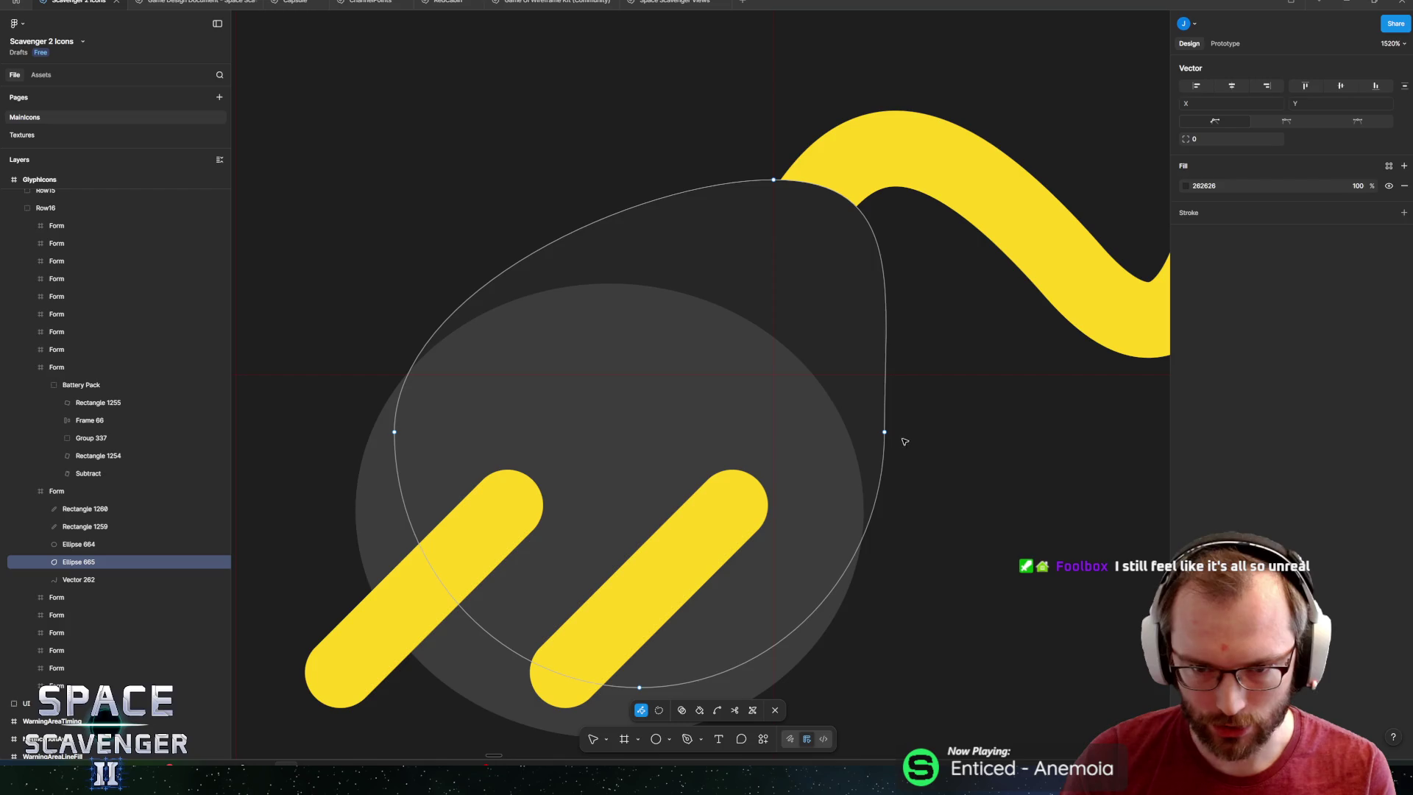
{"action": "mouse_move", "coordinate": [885, 434]}
{"action": "left_mouse_down"}
{"action": "mouse_move", "coordinate": [900, 442]}
{"action": "mouse_move", "coordinate": [875, 469]}
{"action": "mouse_move", "coordinate": [901, 343]}
{"action": "left_mouse_up"}
{"action": "key", "text": "ctrl"}
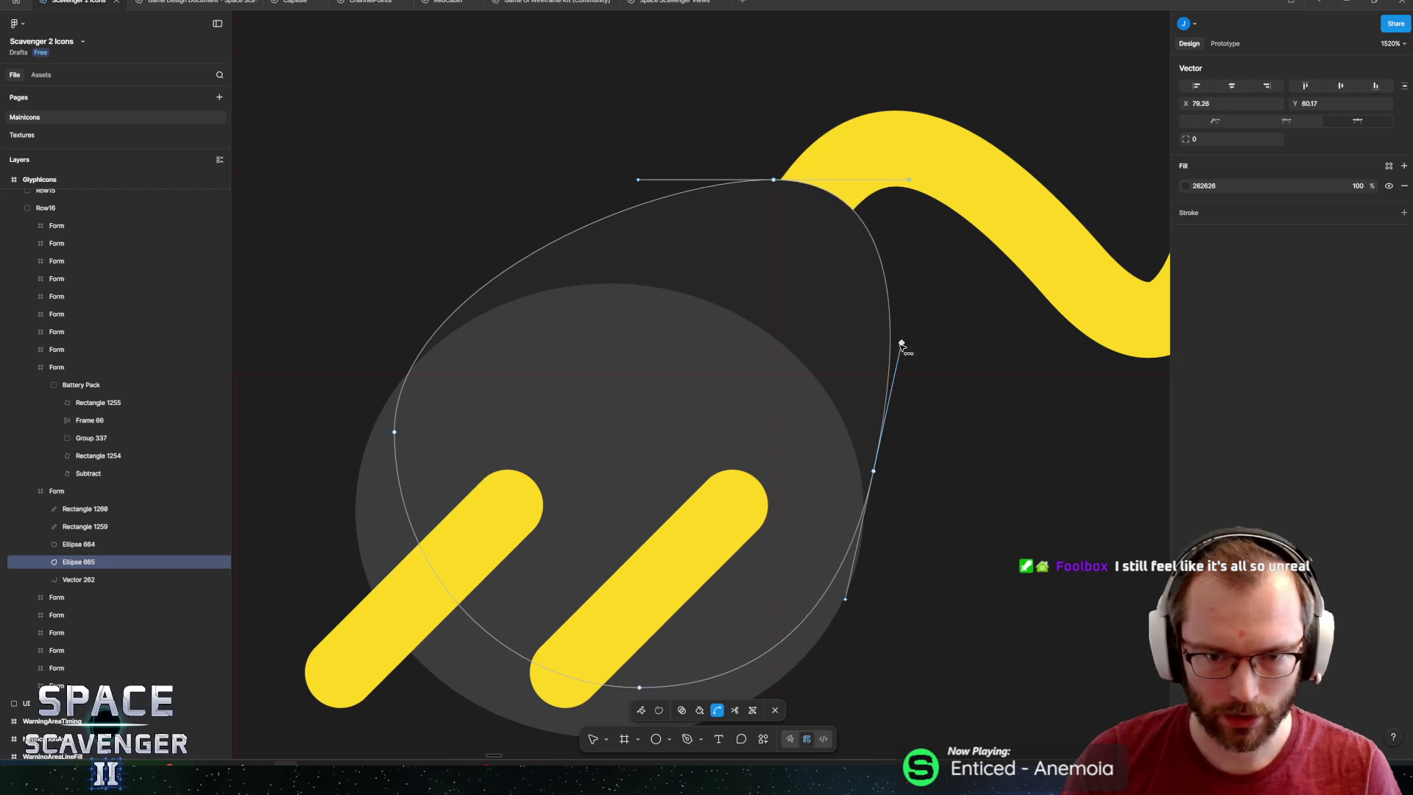
{"action": "left_click_drag", "start_coordinate": [874, 472], "coordinate": [874, 510]}
{"action": "mouse_move", "coordinate": [394, 430]}
{"action": "left_mouse_down"}
{"action": "mouse_move", "coordinate": [378, 418]}
{"action": "mouse_move", "coordinate": [459, 282]}
{"action": "left_mouse_up"}
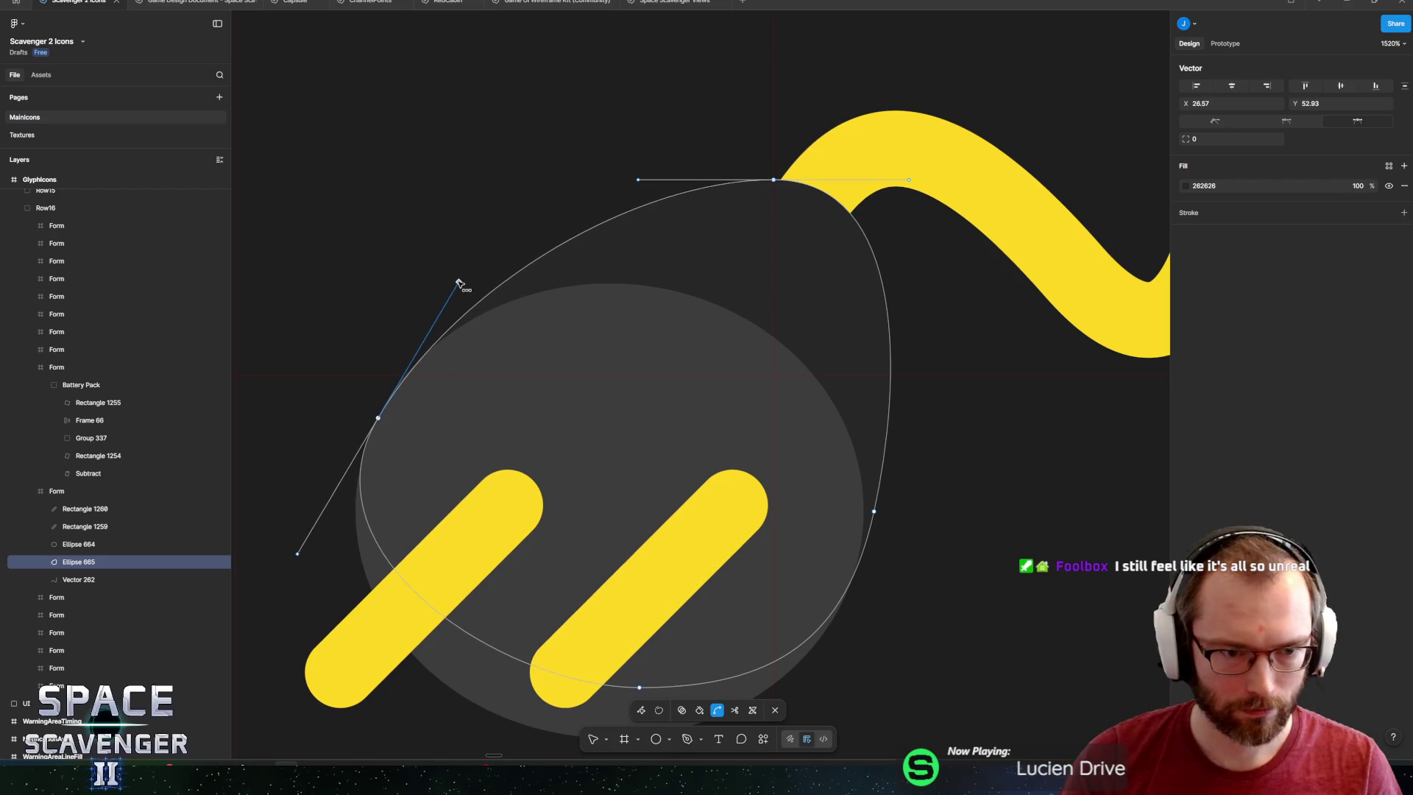
{"action": "left_click_drag", "start_coordinate": [378, 418], "coordinate": [384, 413]}
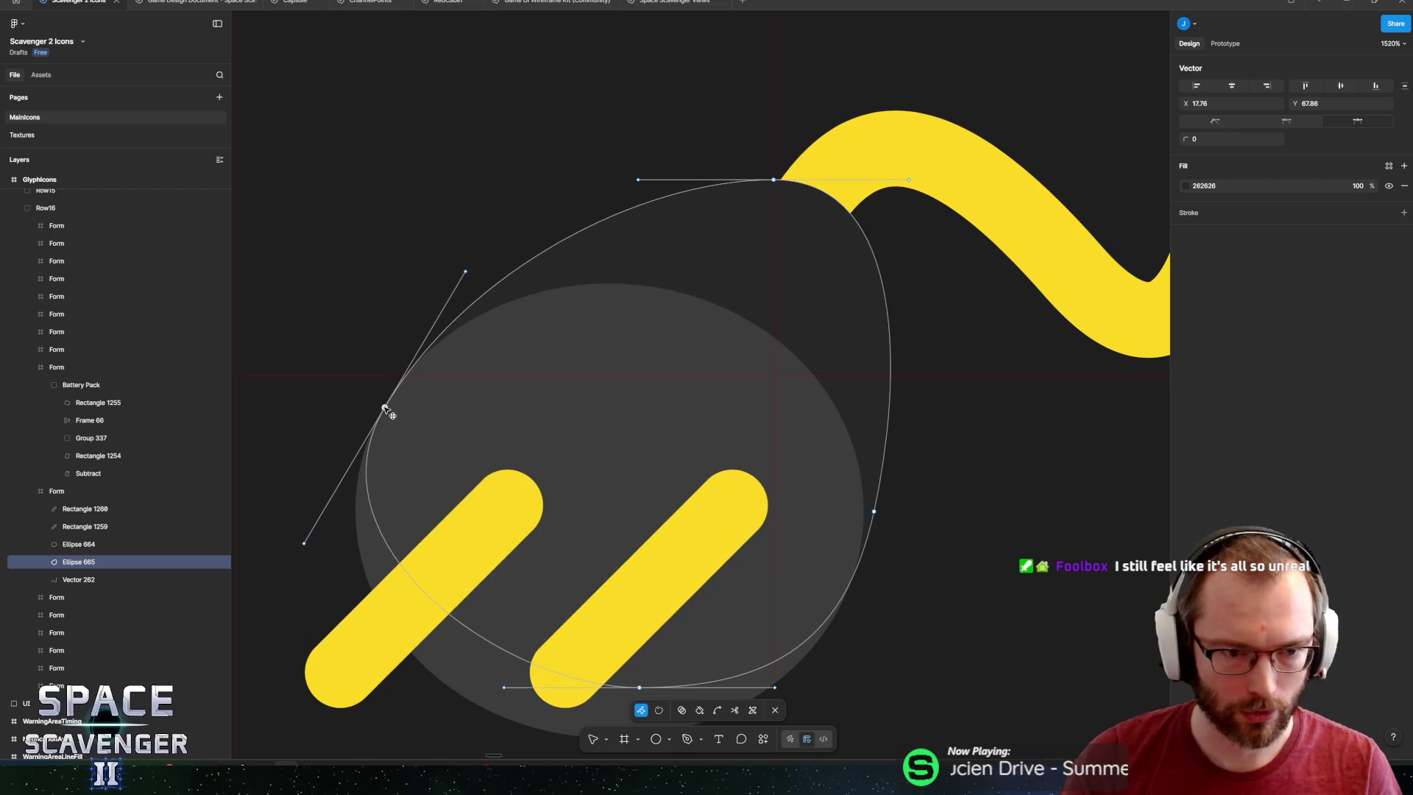
{"action": "key", "text": "Escape"}
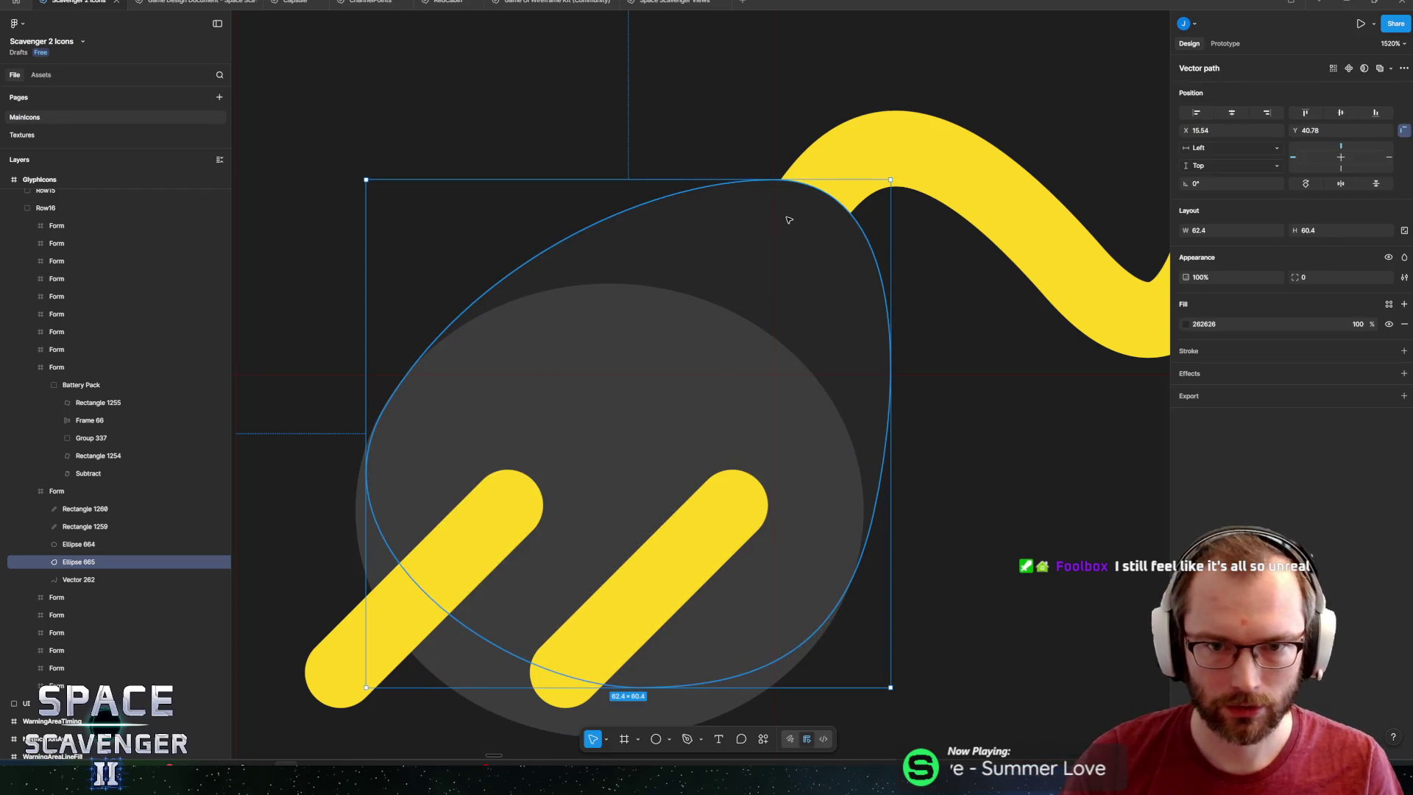
Move the teardrop's top point right so it meets the yellow cable.
{"action": "double_click", "coordinate": [764, 177]}
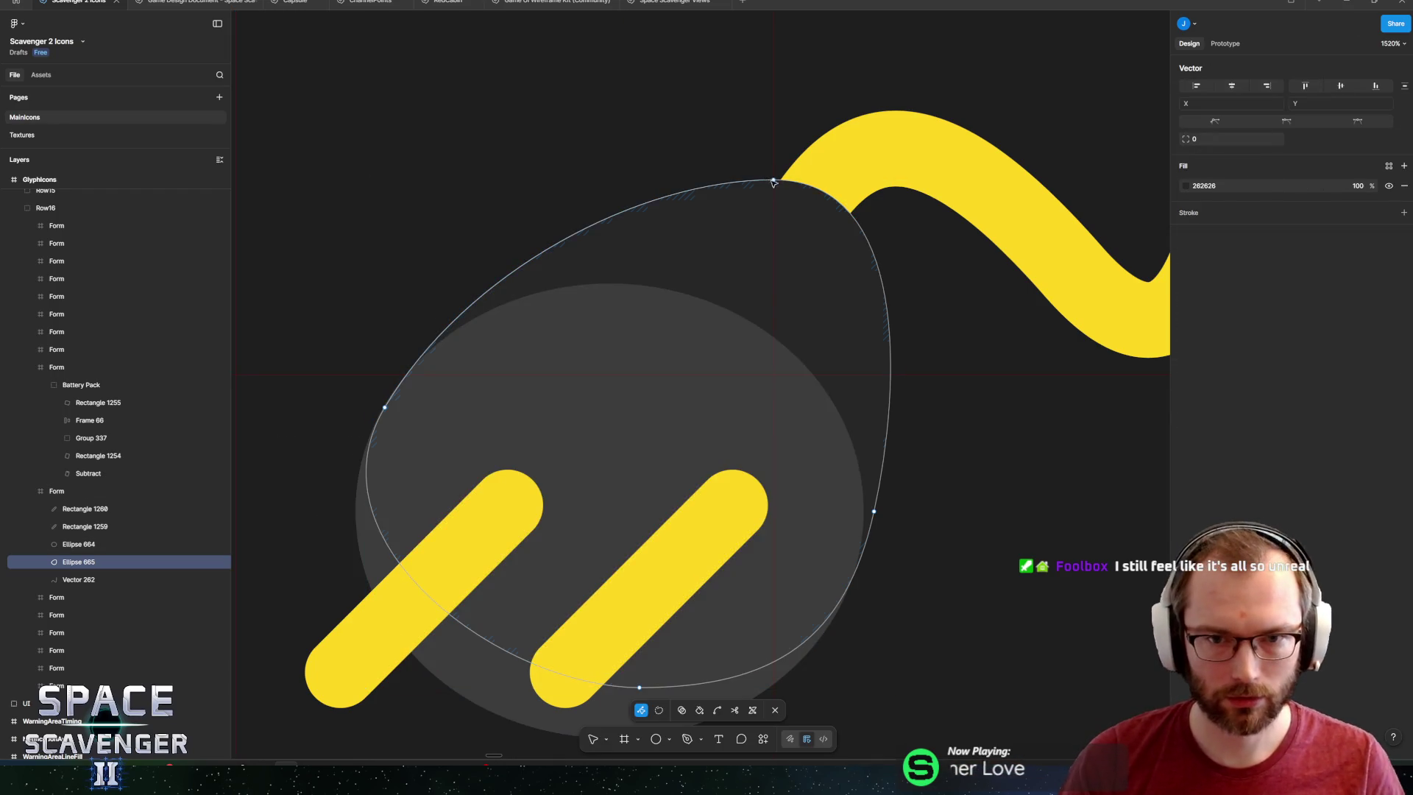
{"action": "mouse_move", "coordinate": [773, 179]}
{"action": "left_mouse_down"}
{"action": "mouse_move", "coordinate": [882, 215]}
{"action": "mouse_move", "coordinate": [917, 246]}
{"action": "left_mouse_up"}
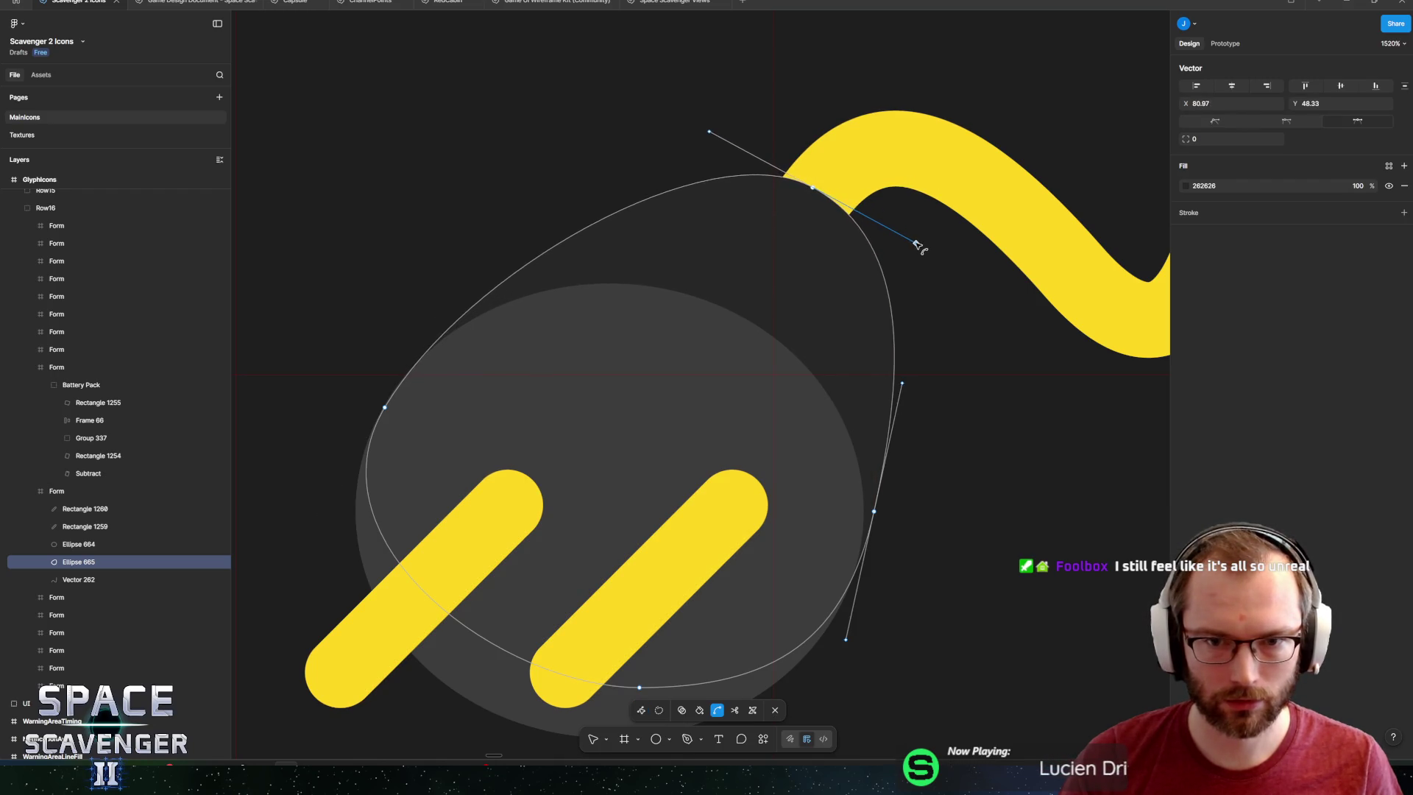
{"action": "key", "text": "Escape"}
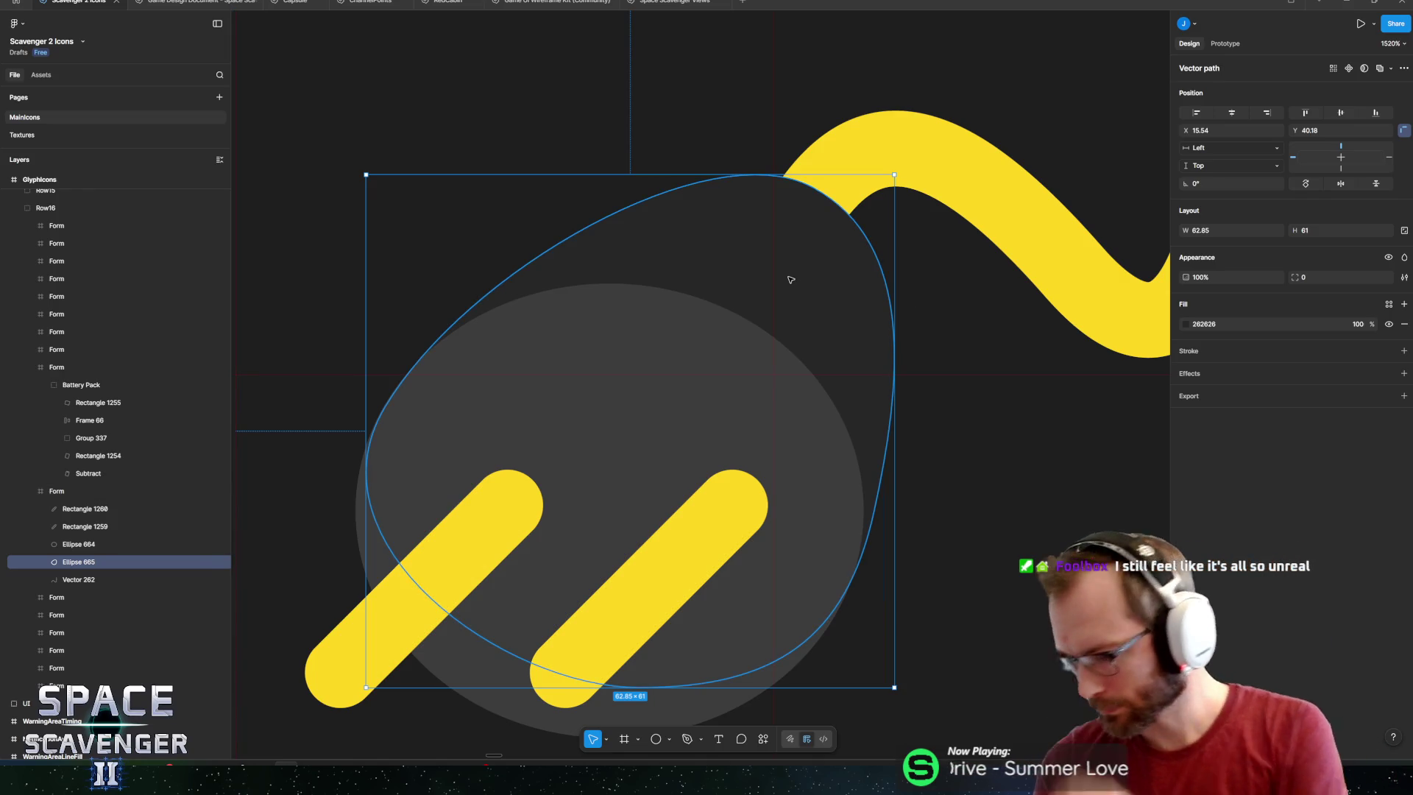
Select the lower dark circle and zoom in on it.
{"action": "left_click", "coordinate": [610, 441]}
{"action": "scroll", "coordinate": [610, 441], "scroll_direction": "down", "scroll_amount": 5}
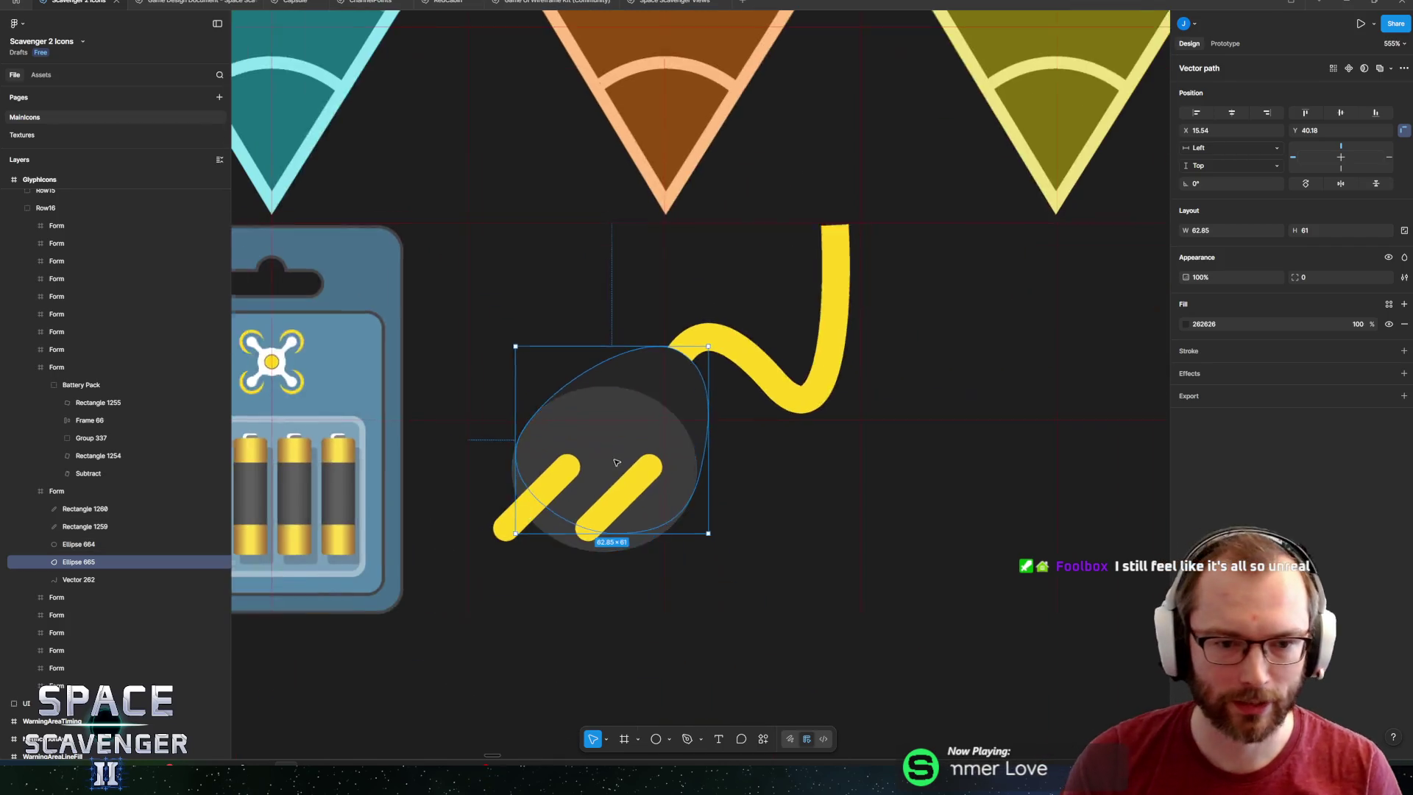
{"action": "key", "text": "shift+2"}
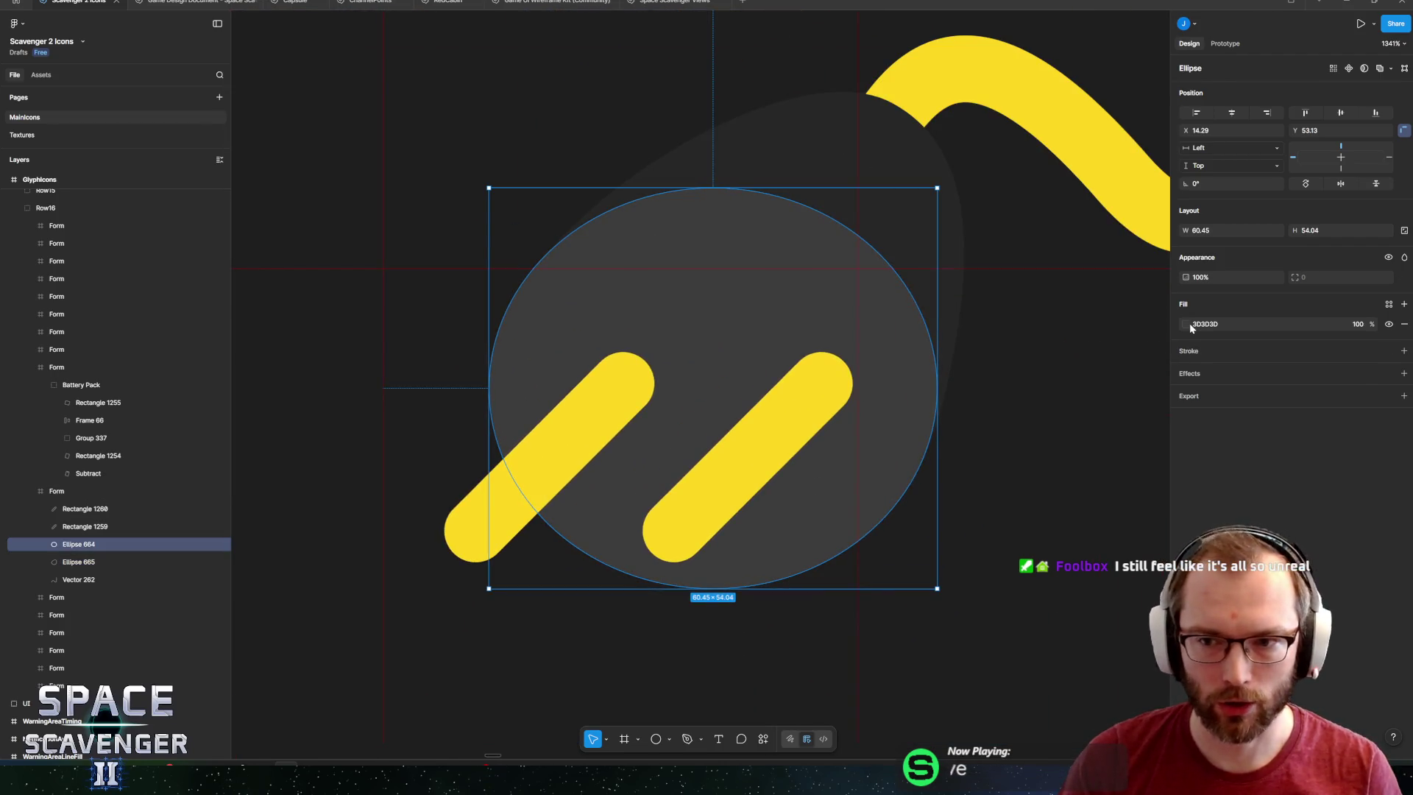
Give the lower circle a reversed linear gradient, top stop 3D3D3E lightened to mid grey.
{"action": "left_click", "coordinate": [1189, 324]}
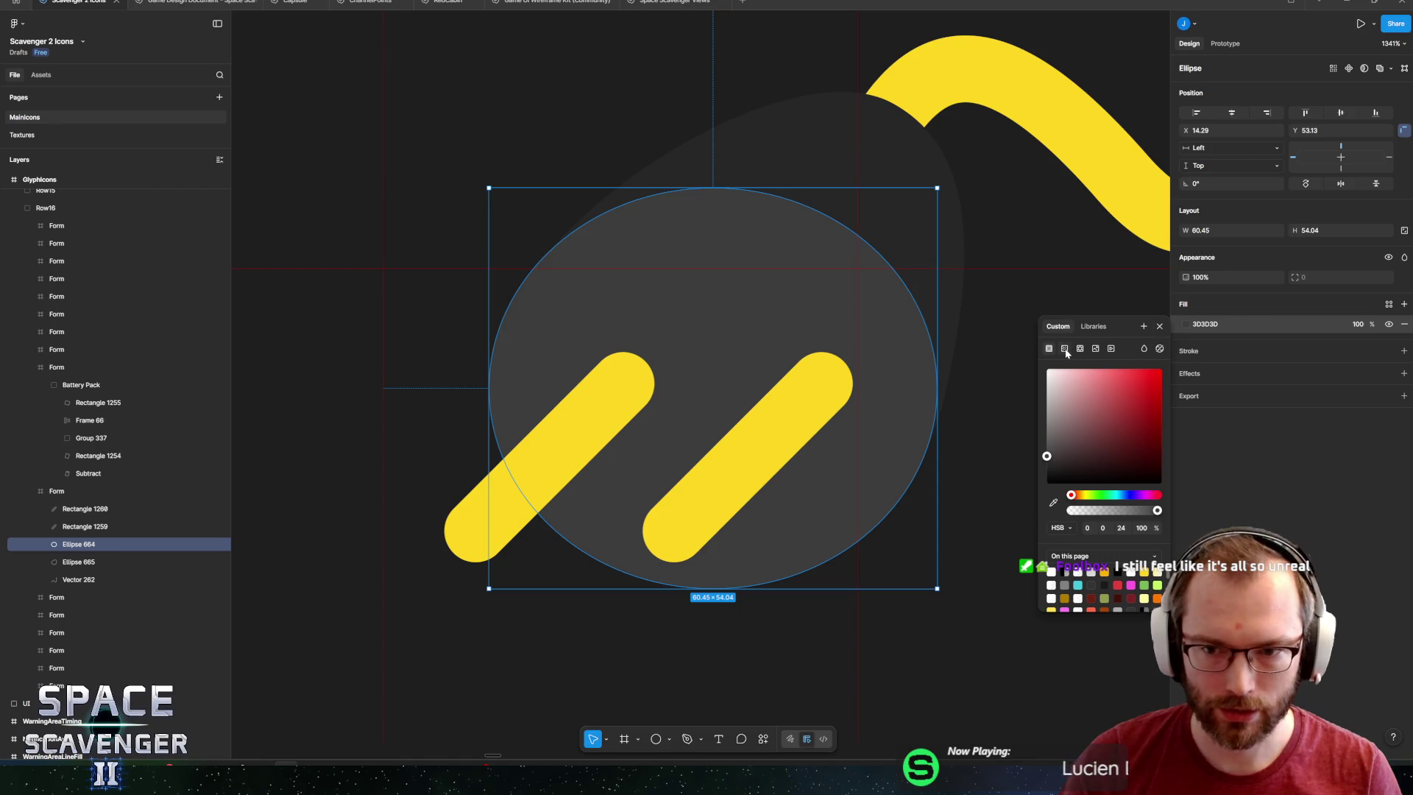
{"action": "left_click", "coordinate": [1065, 349]}
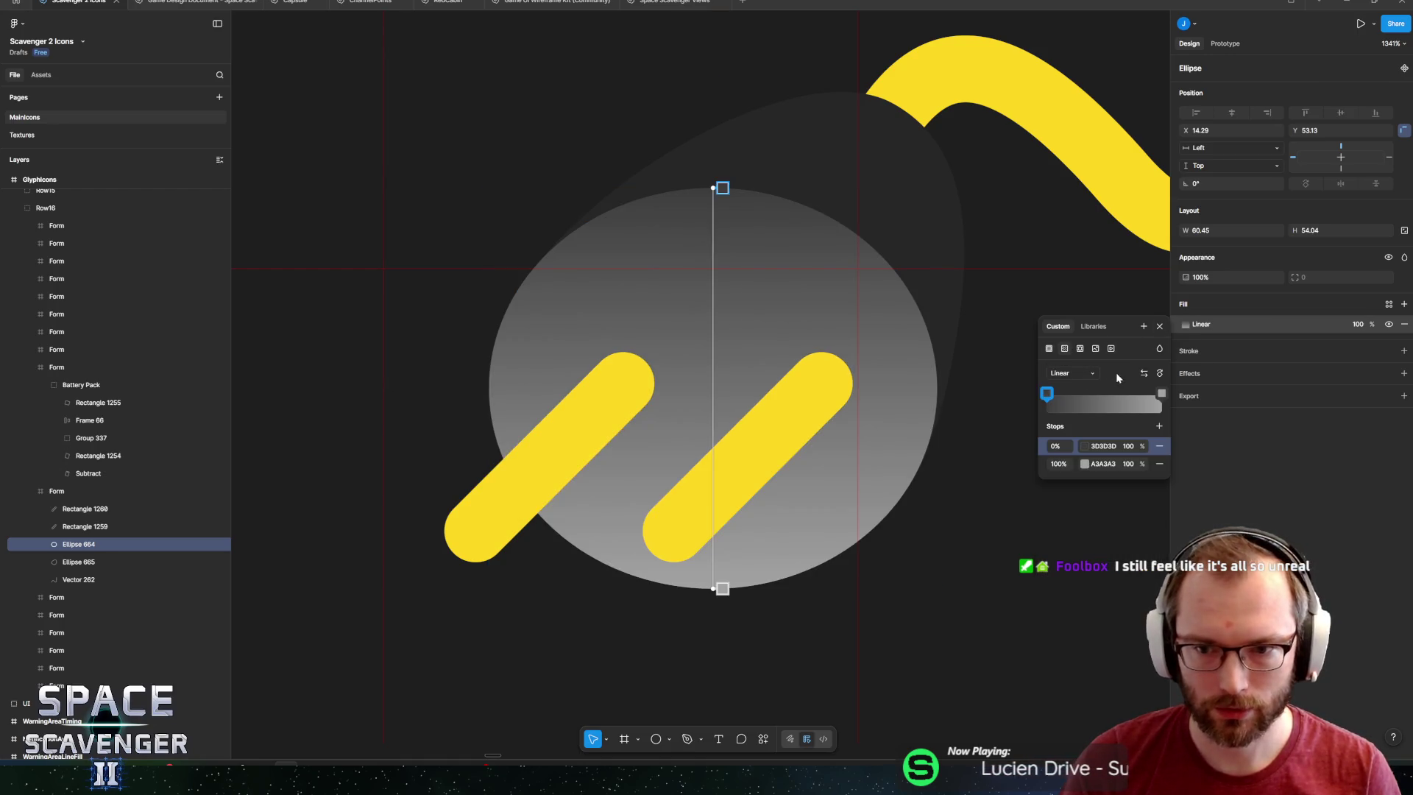
{"action": "left_click", "coordinate": [1144, 374]}
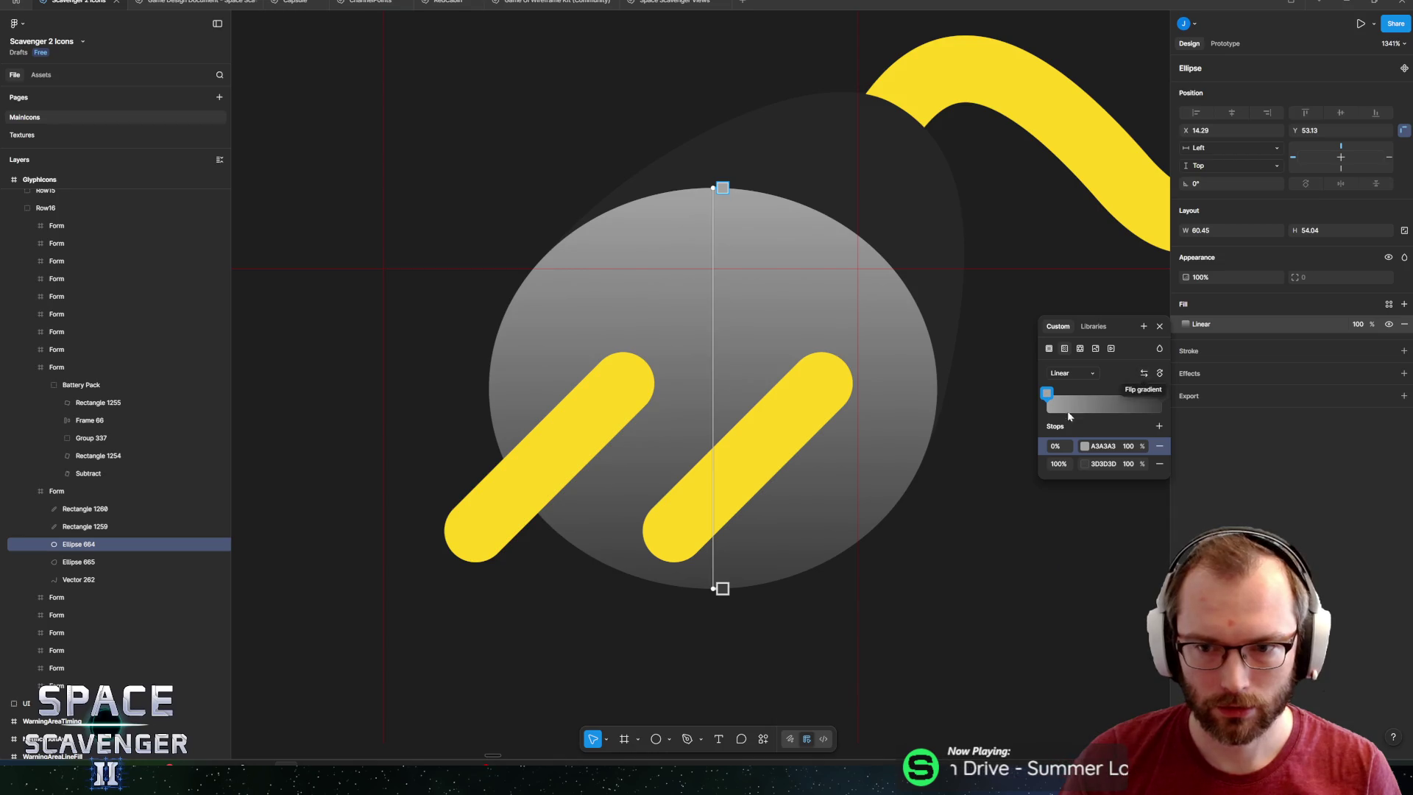
{"action": "left_click", "coordinate": [1103, 446]}
{"action": "type", "text": "3D3D3E"}
{"action": "key", "text": "Return"}
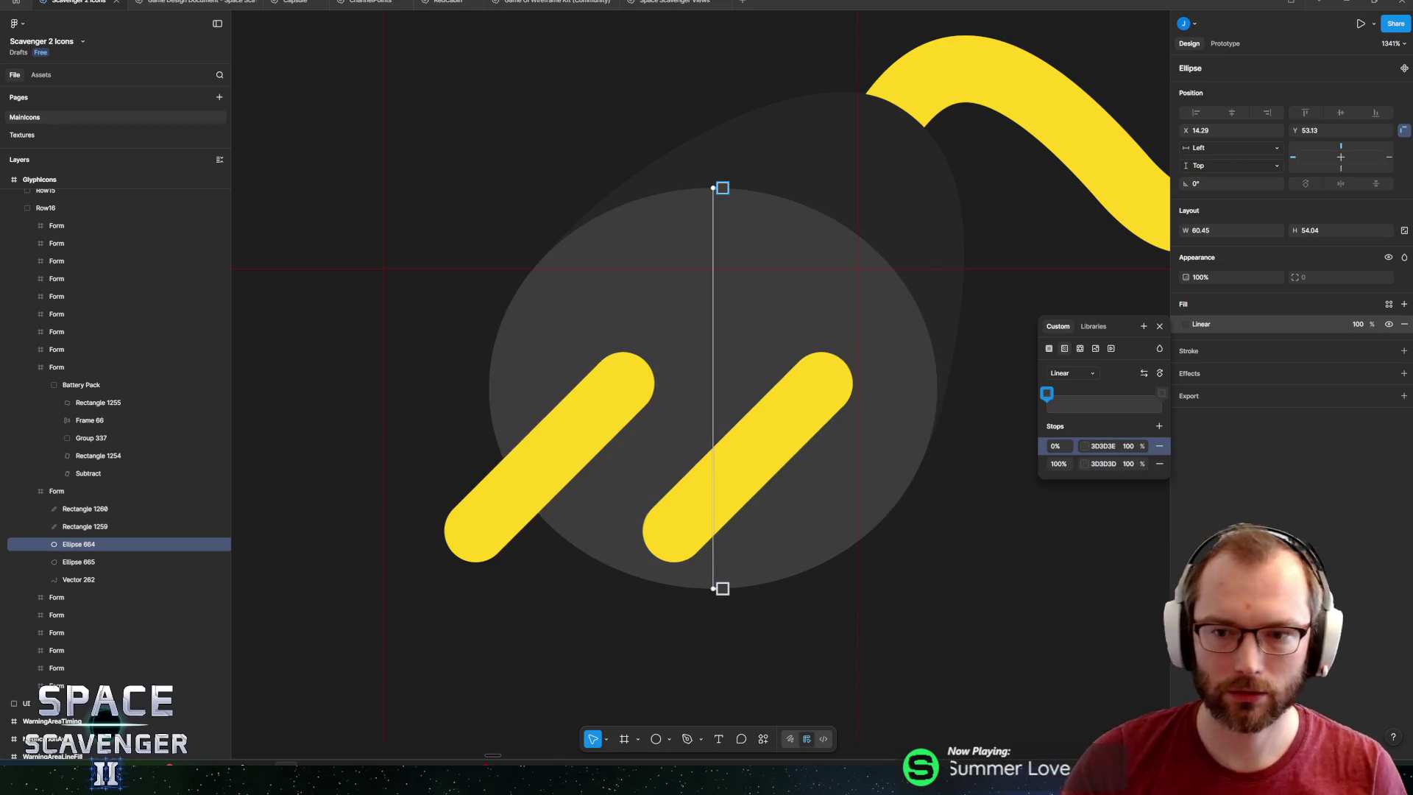
{"action": "left_click", "coordinate": [1084, 447]}
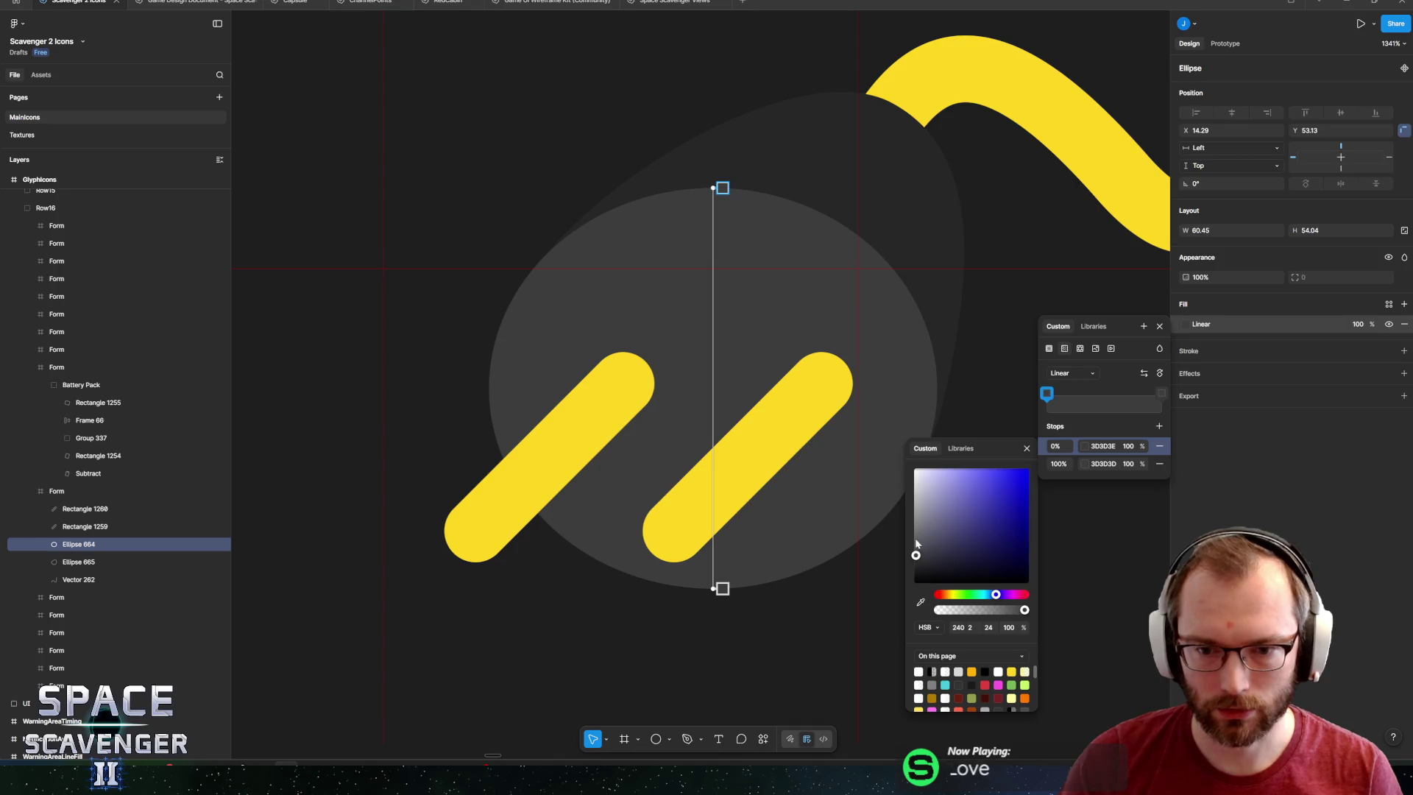
{"action": "left_click_drag", "start_coordinate": [917, 543], "coordinate": [900, 542]}
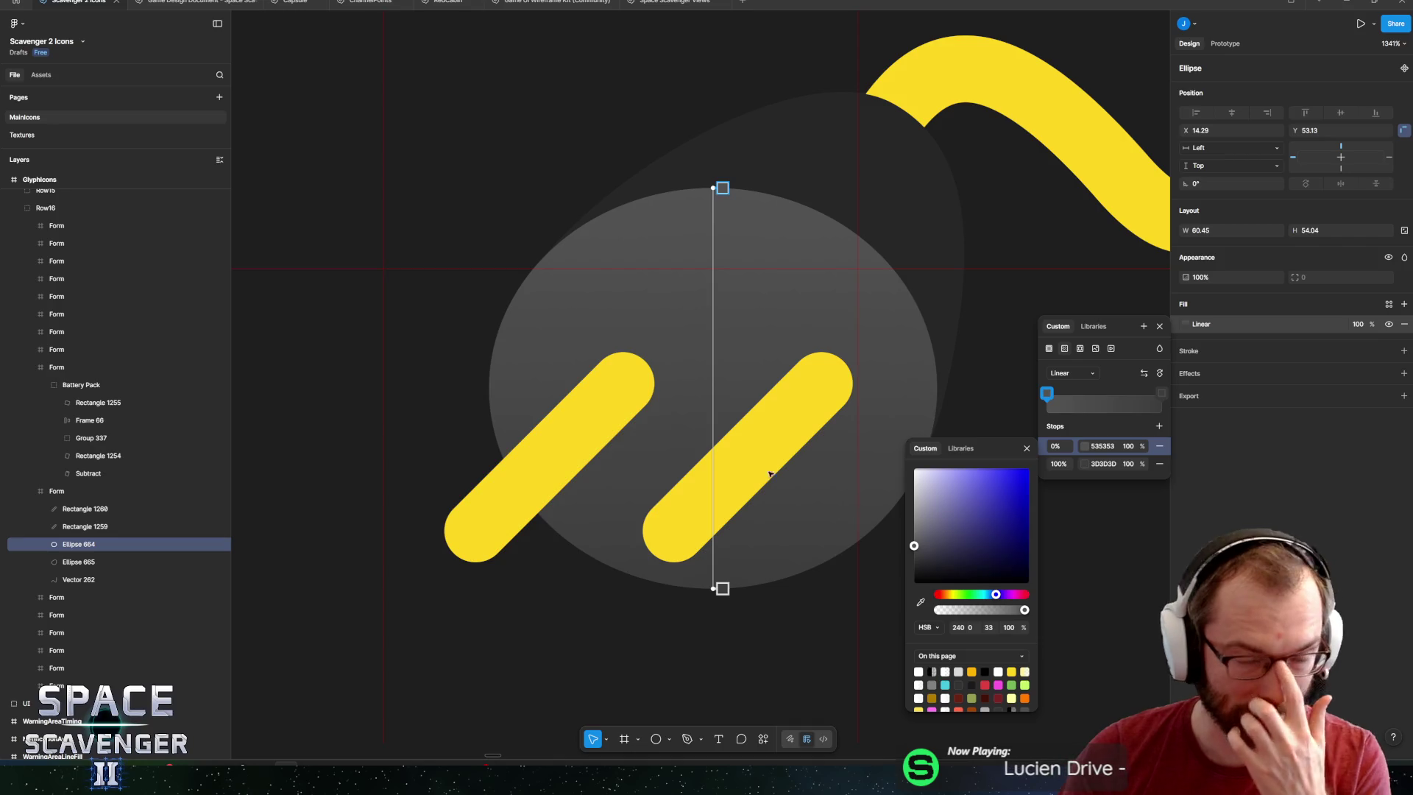
{"action": "key", "text": "Escape"}
Select both yellow prongs.
{"action": "left_click", "coordinate": [624, 412]}
{"action": "left_click", "coordinate": [782, 422], "text": "shift"}
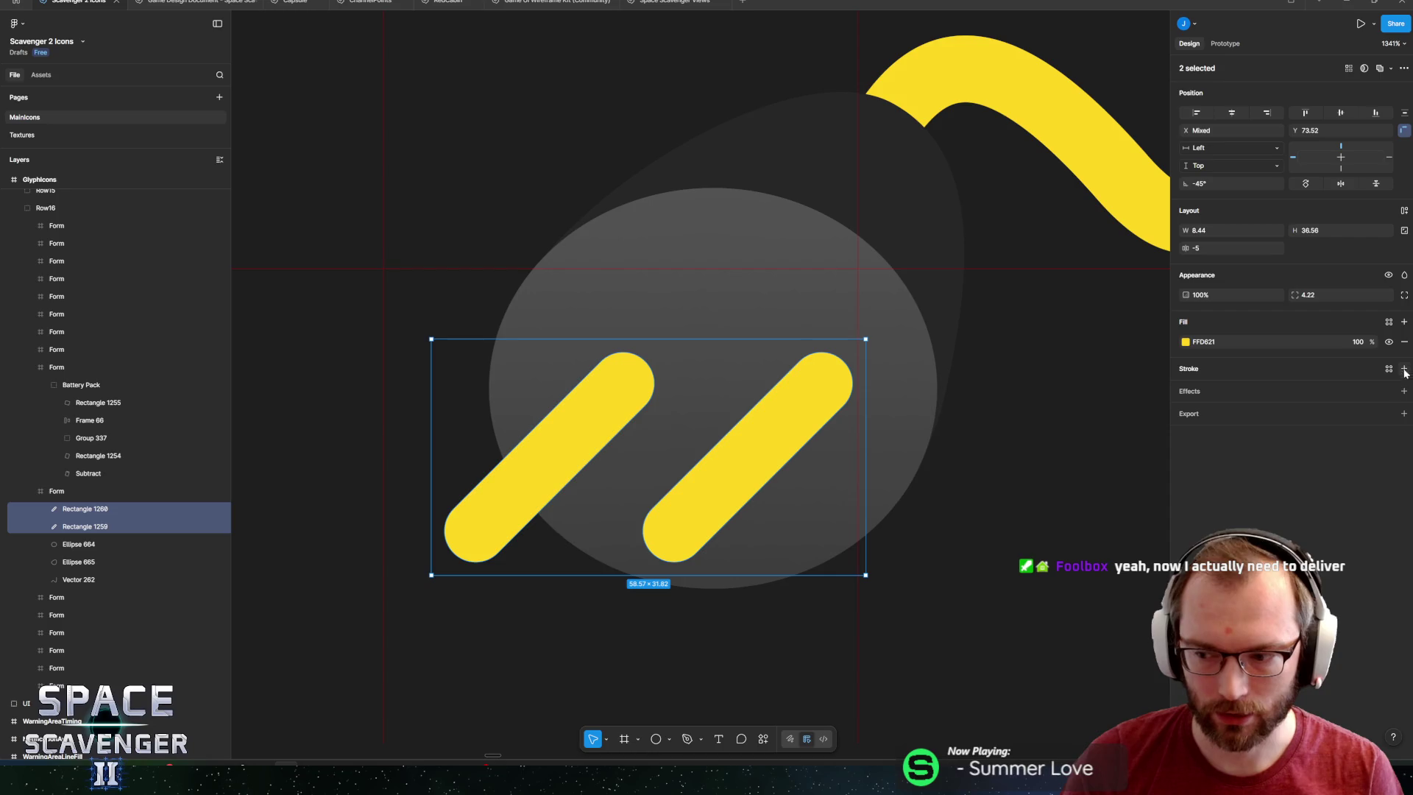
{"action": "scroll", "coordinate": [858, 492], "scroll_direction": "down", "scroll_amount": 2}
Rotate both yellow prongs to -30° and place them parallel side by side.
{"action": "left_click", "coordinate": [740, 475]}
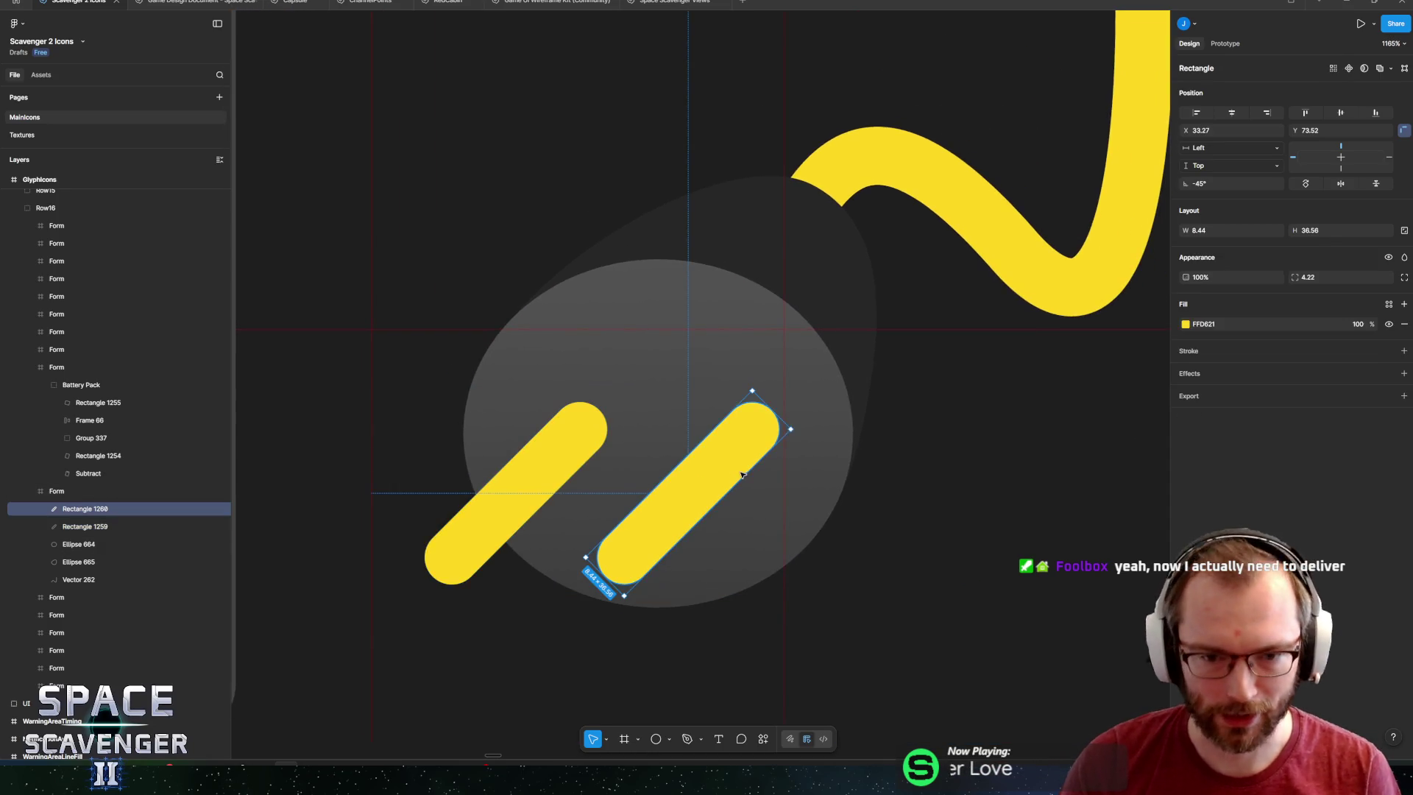
{"action": "left_click_drag", "start_coordinate": [736, 470], "coordinate": [723, 473]}
{"action": "left_click_drag", "start_coordinate": [546, 466], "coordinate": [539, 462]}
{"action": "mouse_move", "coordinate": [696, 479]}
{"action": "left_mouse_down"}
{"action": "mouse_move", "coordinate": [536, 475]}
{"action": "mouse_move", "coordinate": [715, 479]}
{"action": "left_mouse_up"}
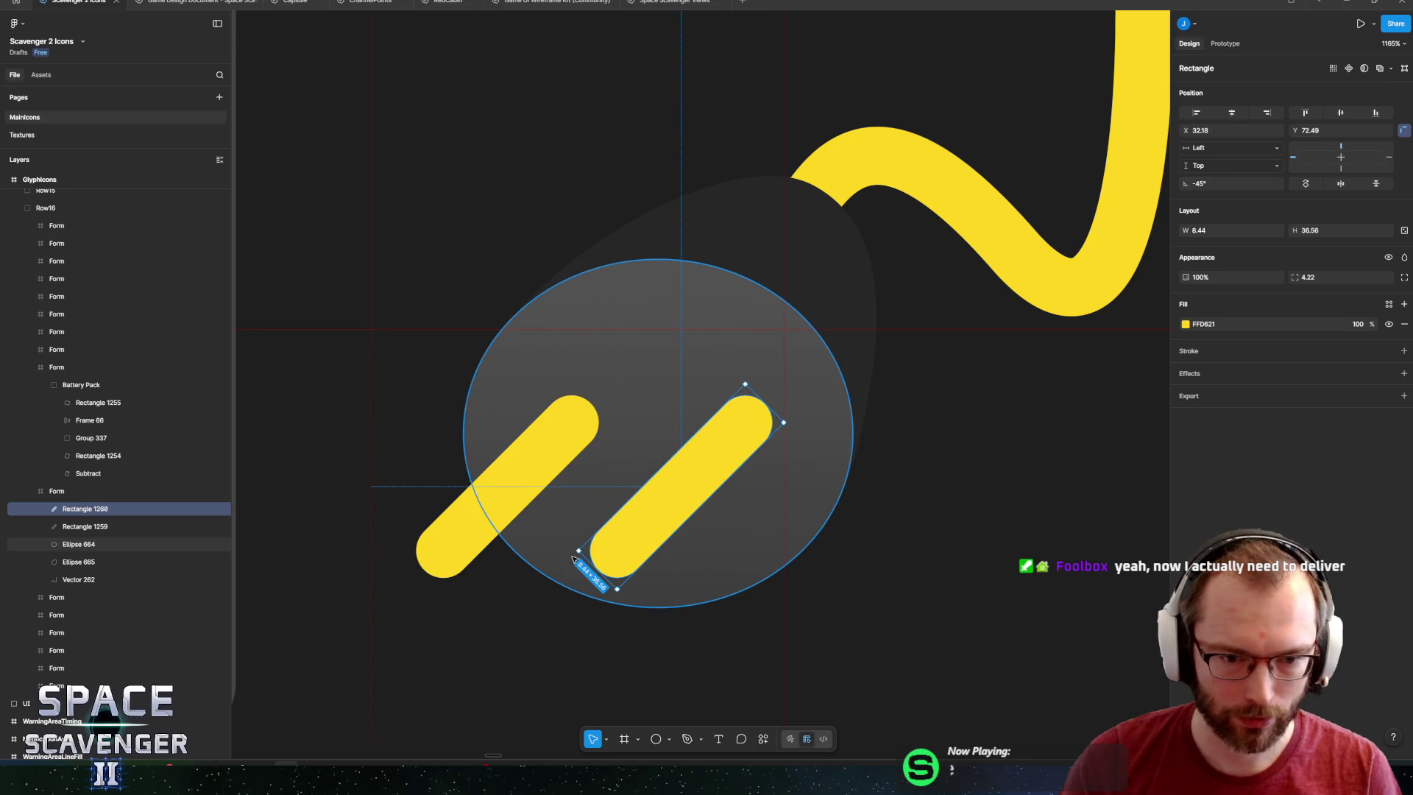
{"action": "left_click_drag", "start_coordinate": [577, 552], "coordinate": [579, 581]}
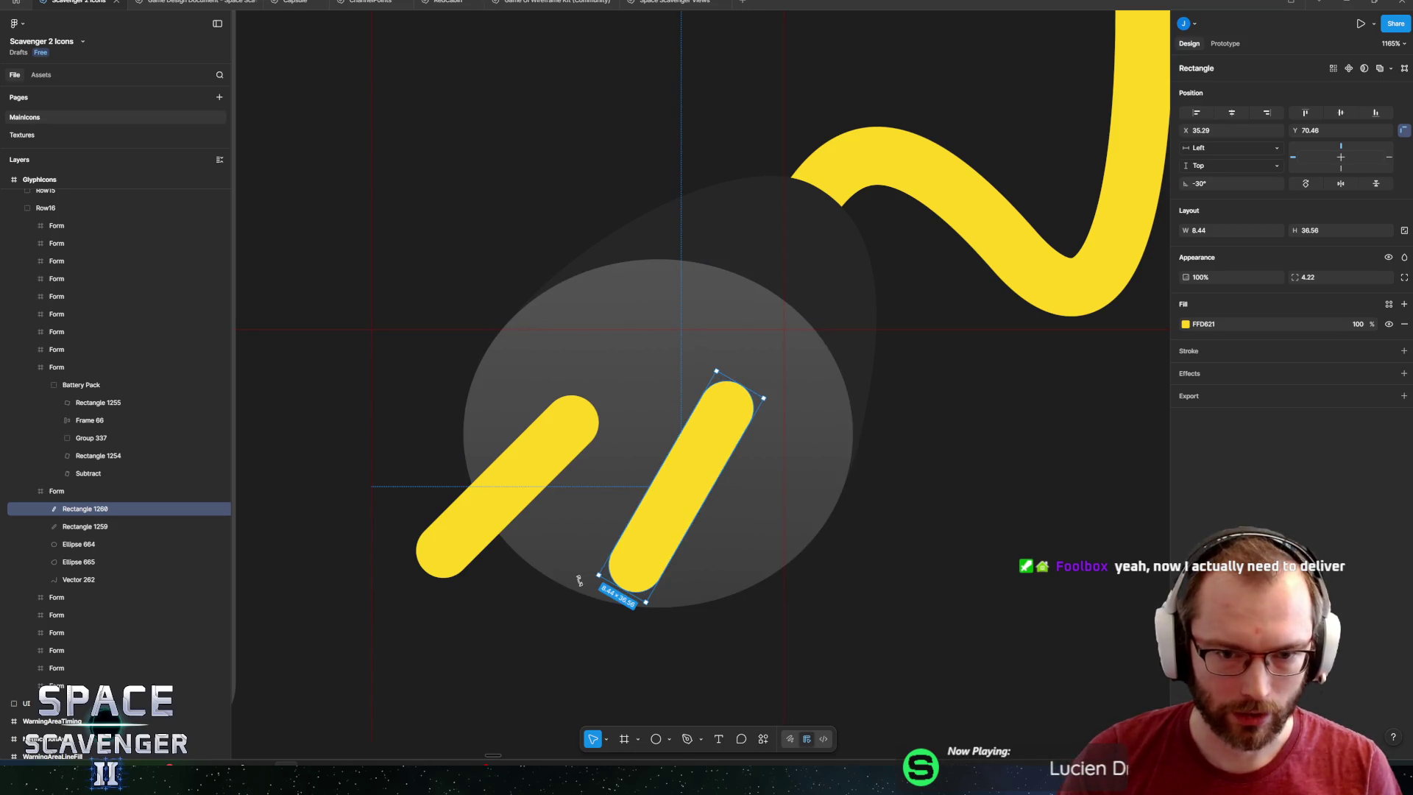
{"action": "left_click", "coordinate": [430, 551]}
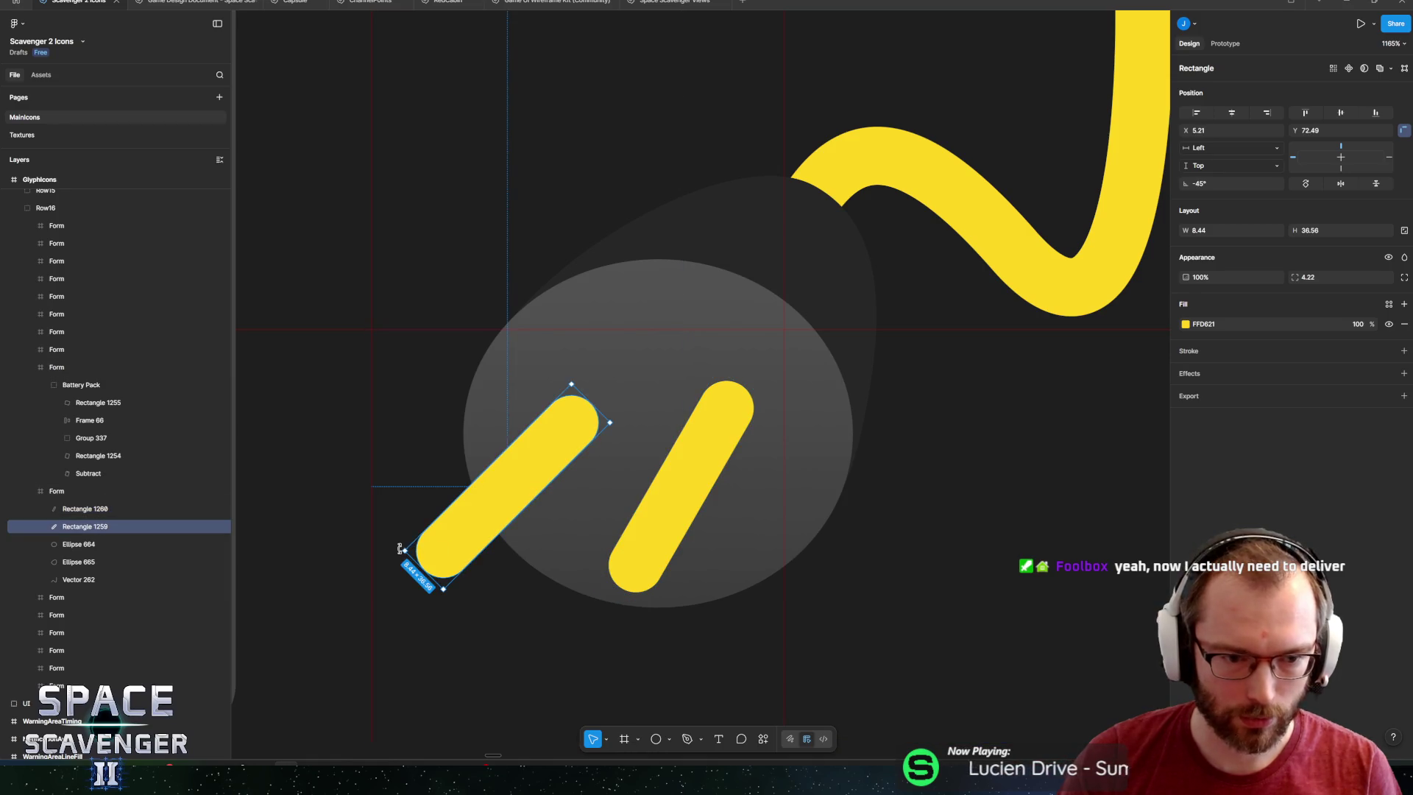
{"action": "left_click_drag", "start_coordinate": [402, 569], "coordinate": [431, 589]}
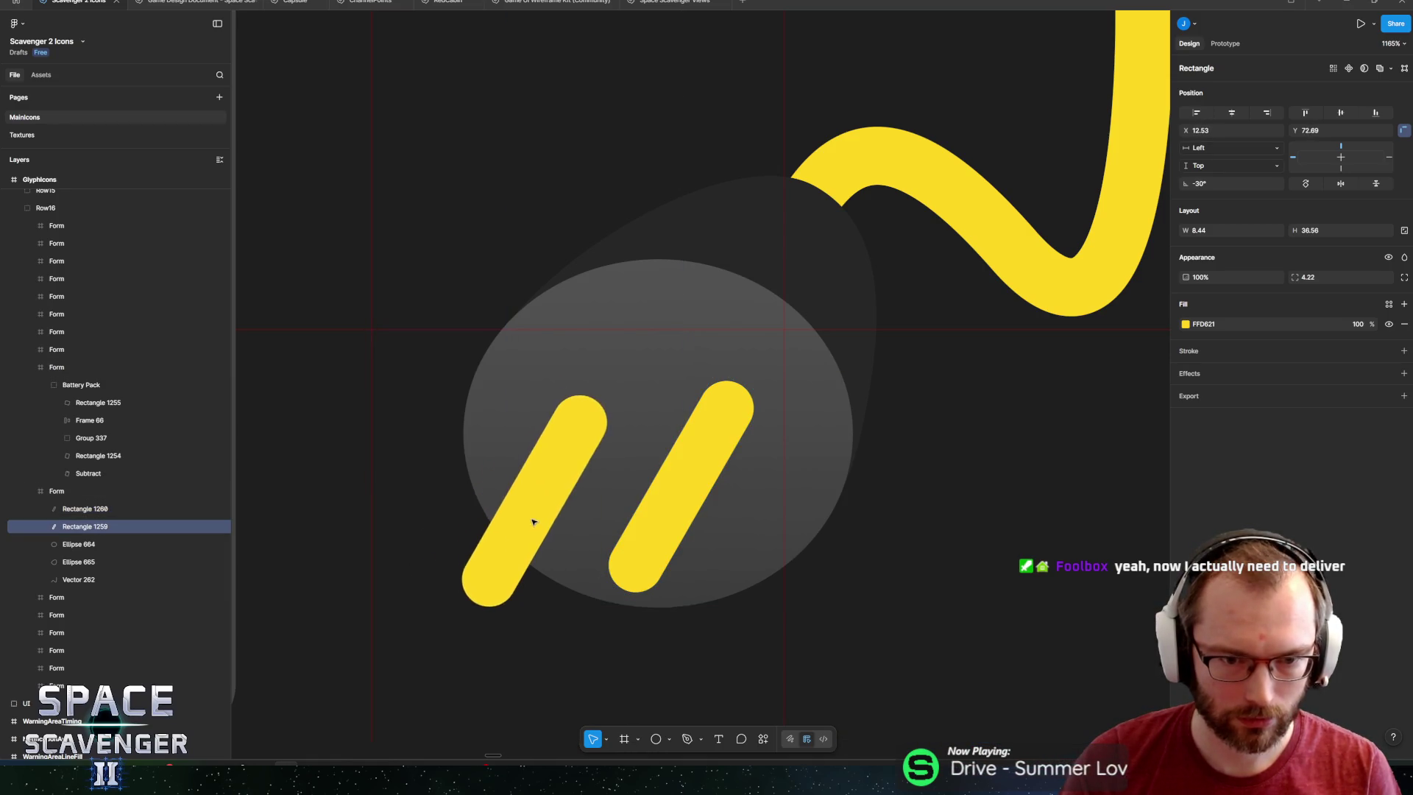
{"action": "left_click_drag", "start_coordinate": [678, 513], "coordinate": [708, 536]}
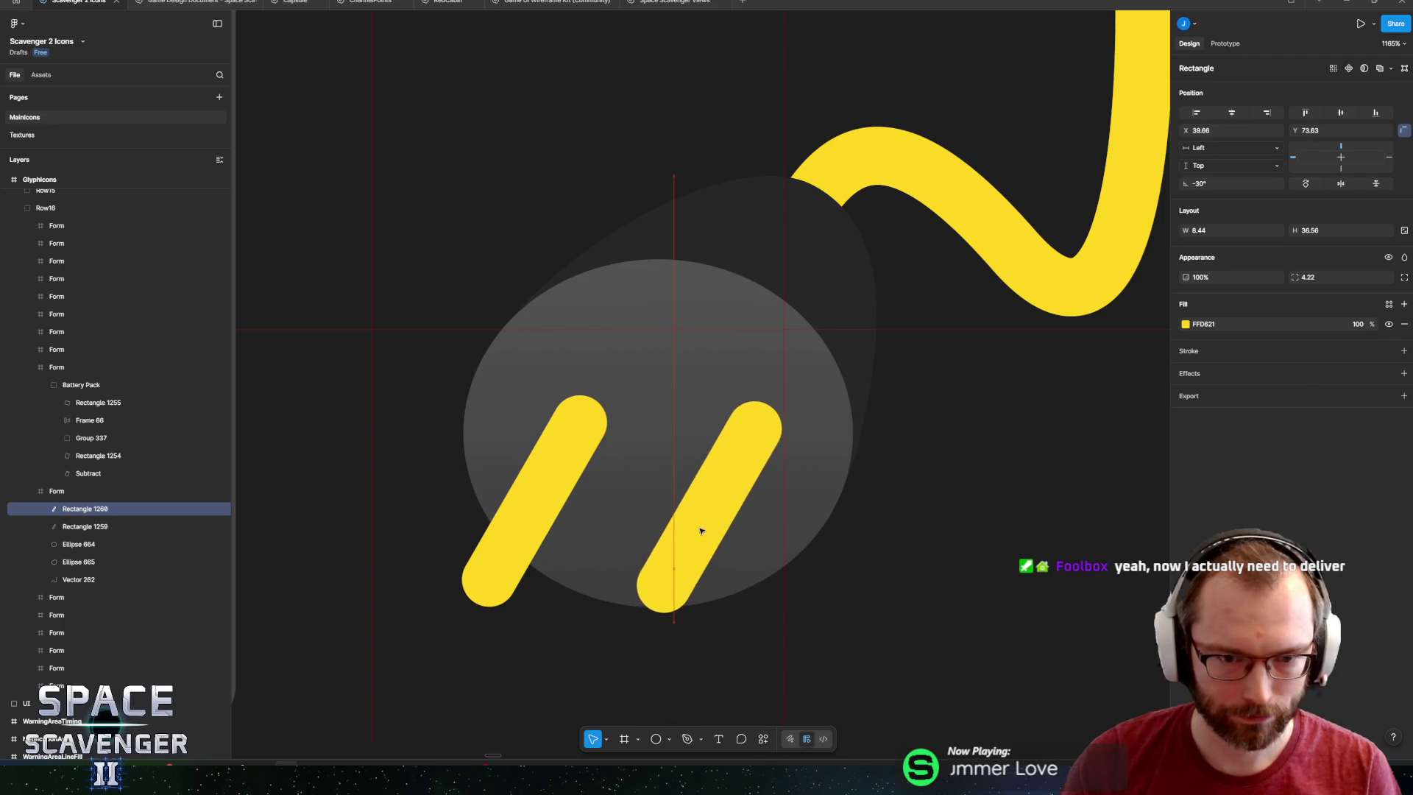
Make the left prong a component named 'Plug', replacing the right prong with a copy.
{"action": "left_click", "coordinate": [574, 461]}
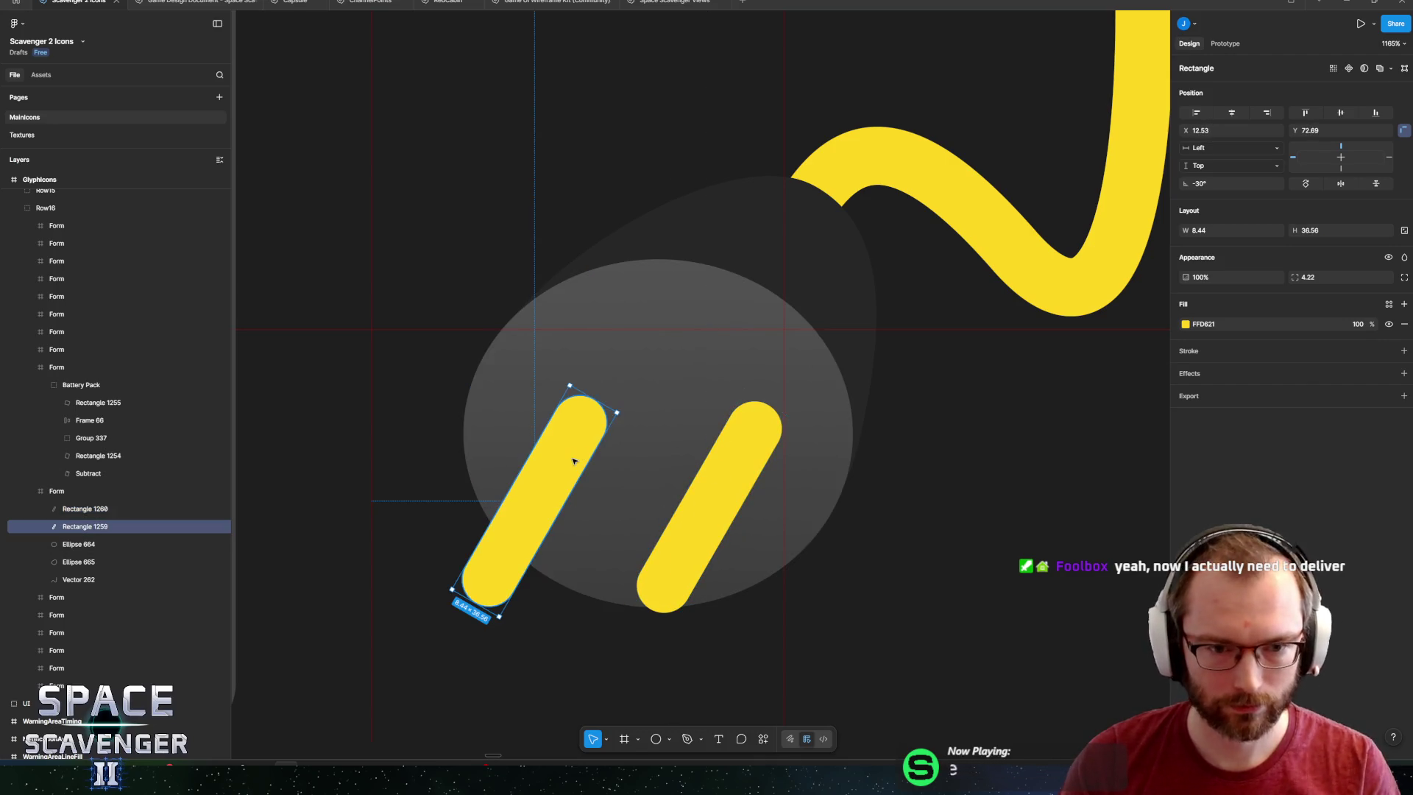
{"action": "right_click", "coordinate": [109, 527]}
{"action": "left_click", "coordinate": [137, 613]}
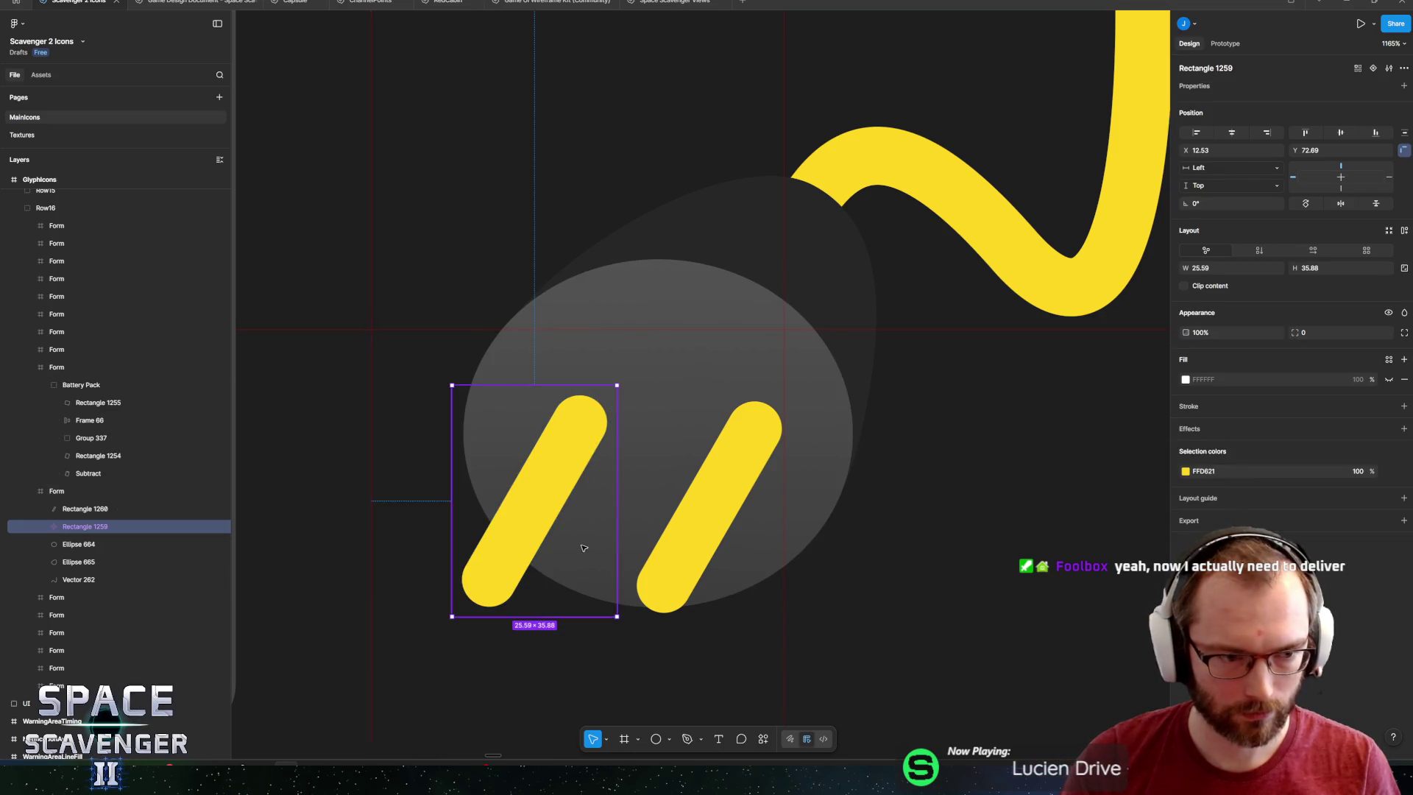
{"action": "left_click", "coordinate": [691, 503]}
{"action": "key", "text": "Delete"}
{"action": "left_click", "coordinate": [81, 508]}
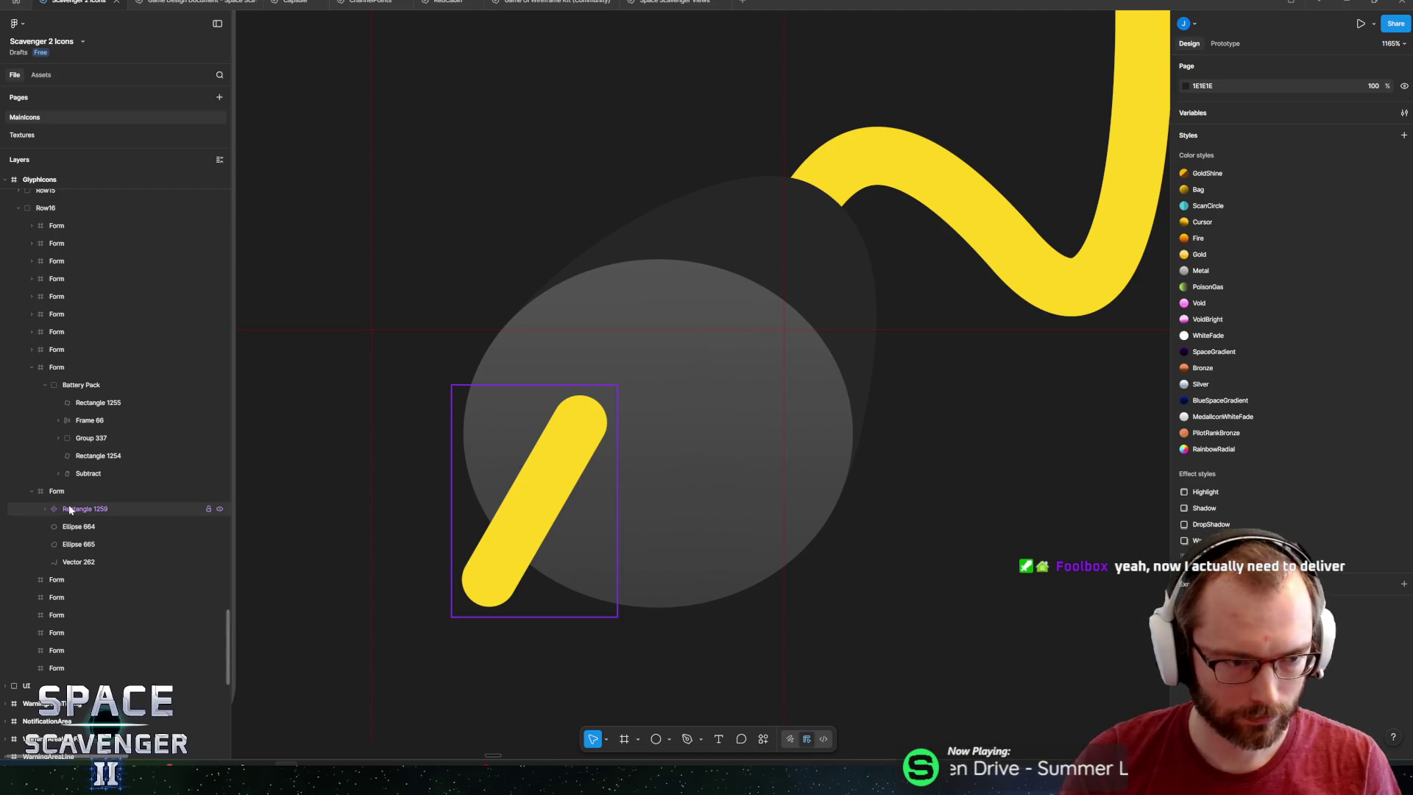
{"action": "double_click", "coordinate": [68, 508]}
{"action": "type", "text": "Plug"}
{"action": "key", "text": "Return"}
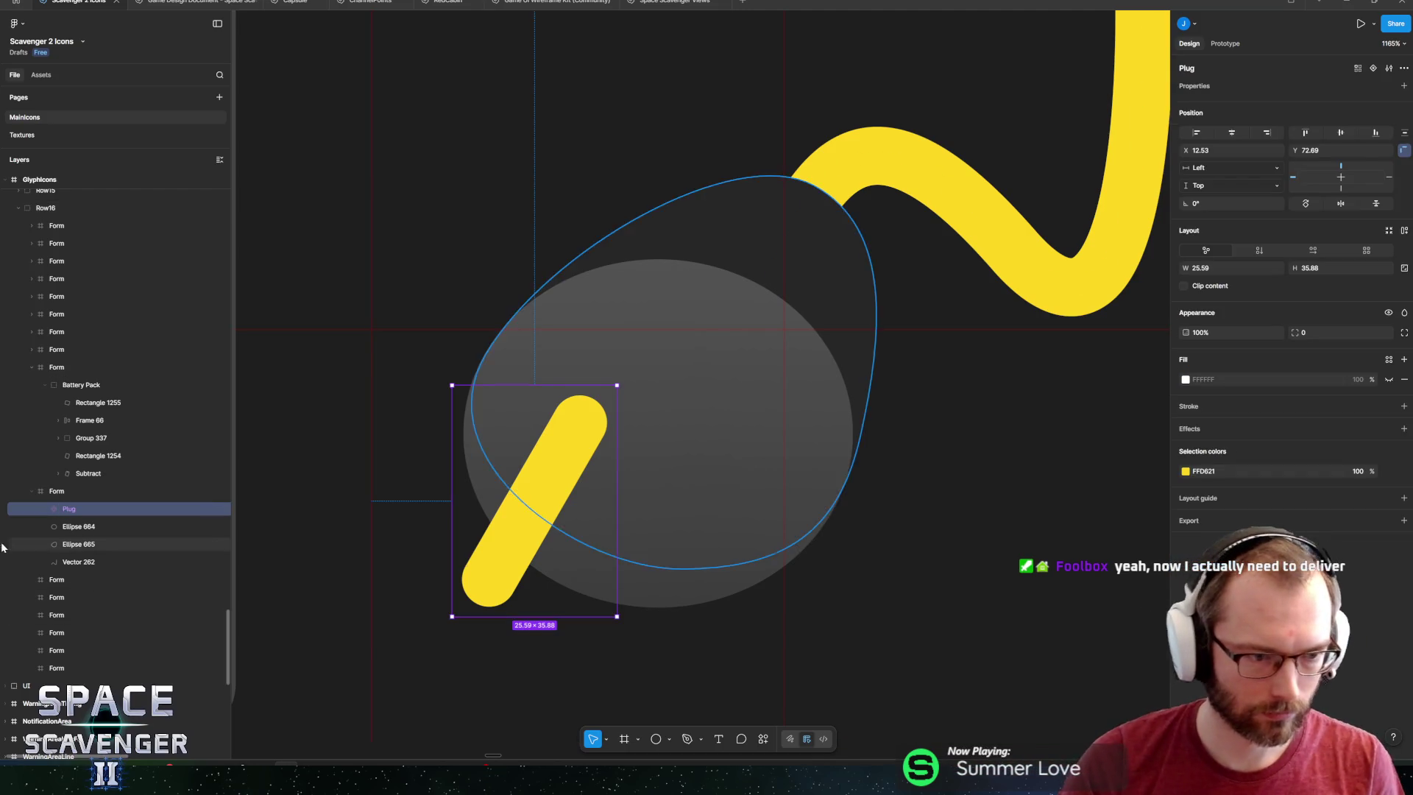
{"action": "left_click_drag", "start_coordinate": [606, 496], "coordinate": [719, 495]}
{"action": "left_click", "coordinate": [541, 495]}
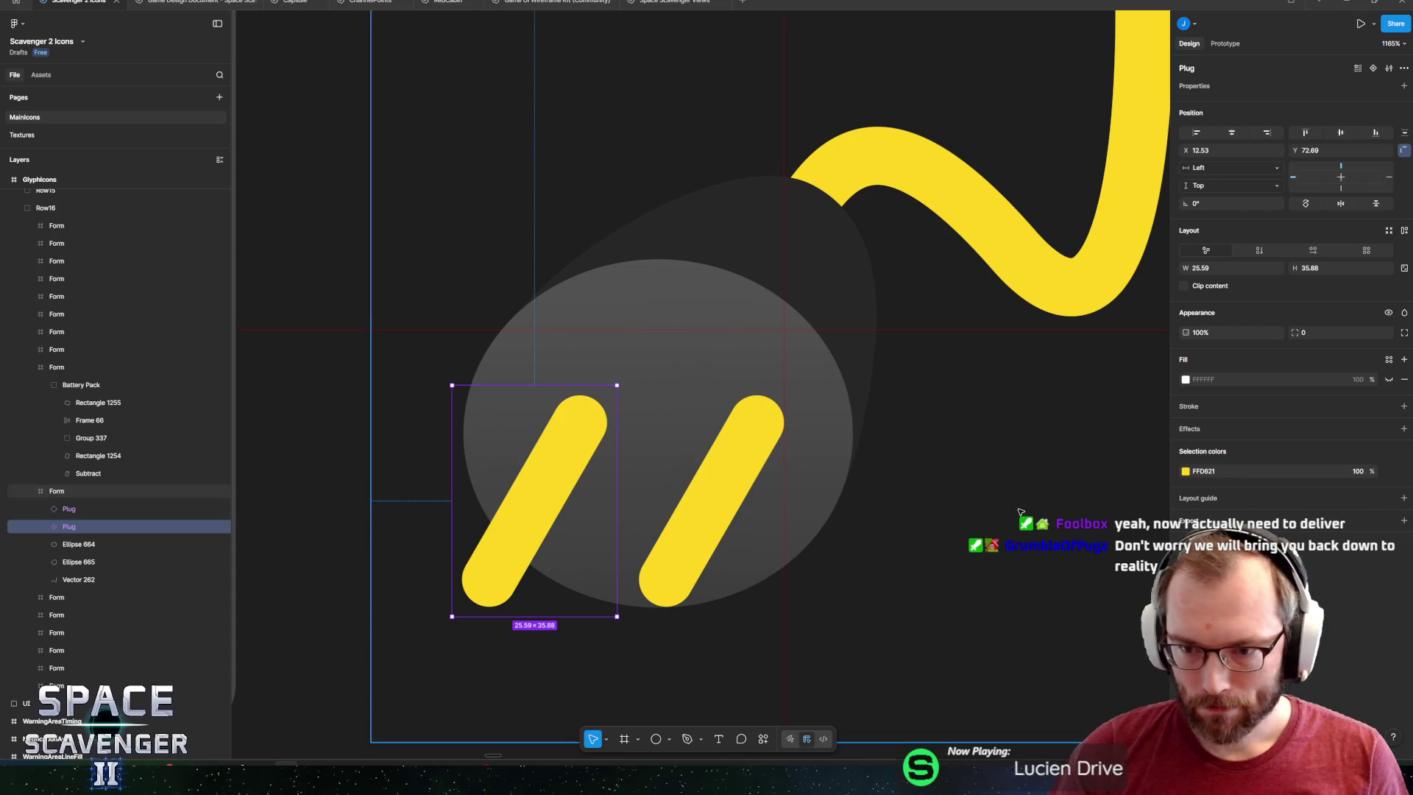
Add a drop shadow to the rectangle inside the Plug component.
{"action": "left_click", "coordinate": [1403, 430]}
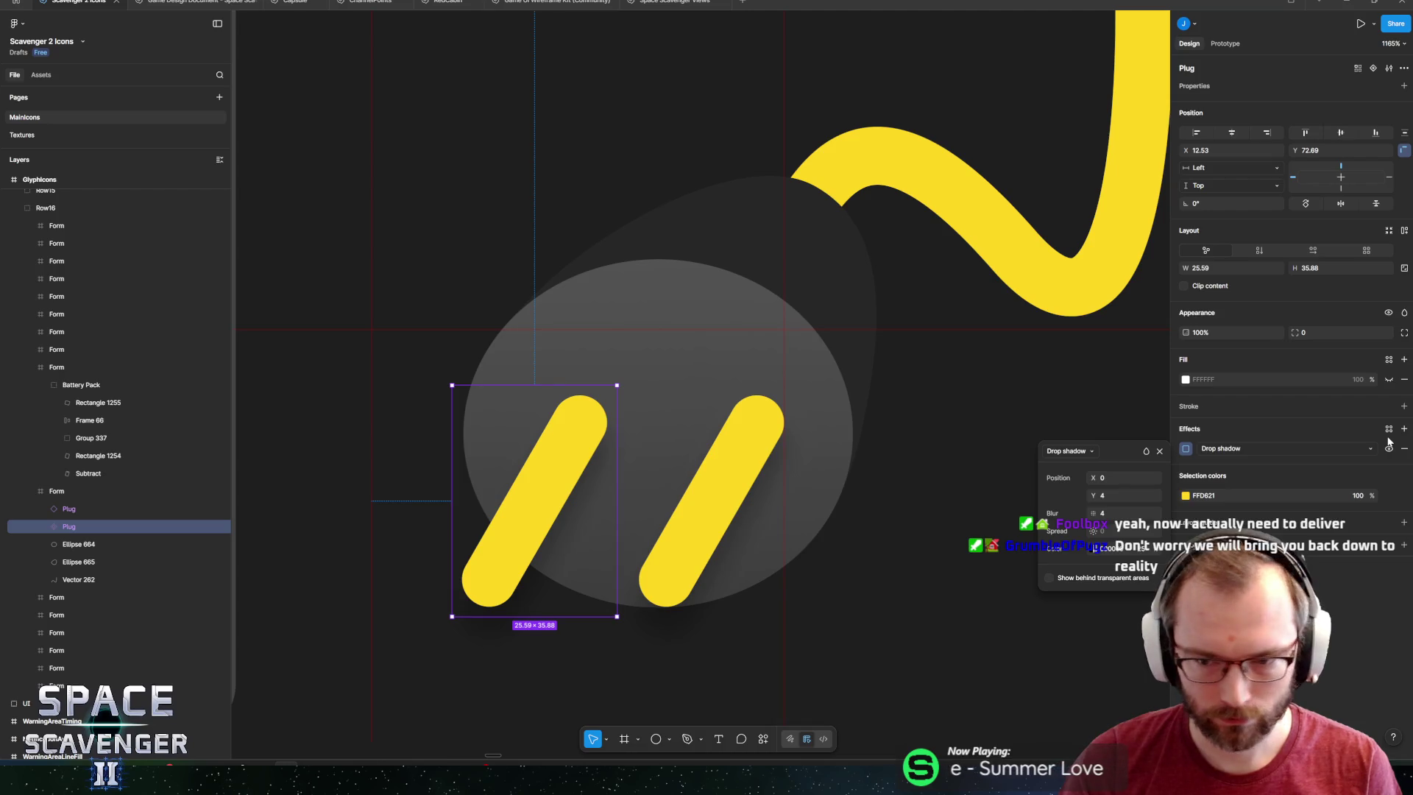
{"action": "key", "text": "ctrl+z"}
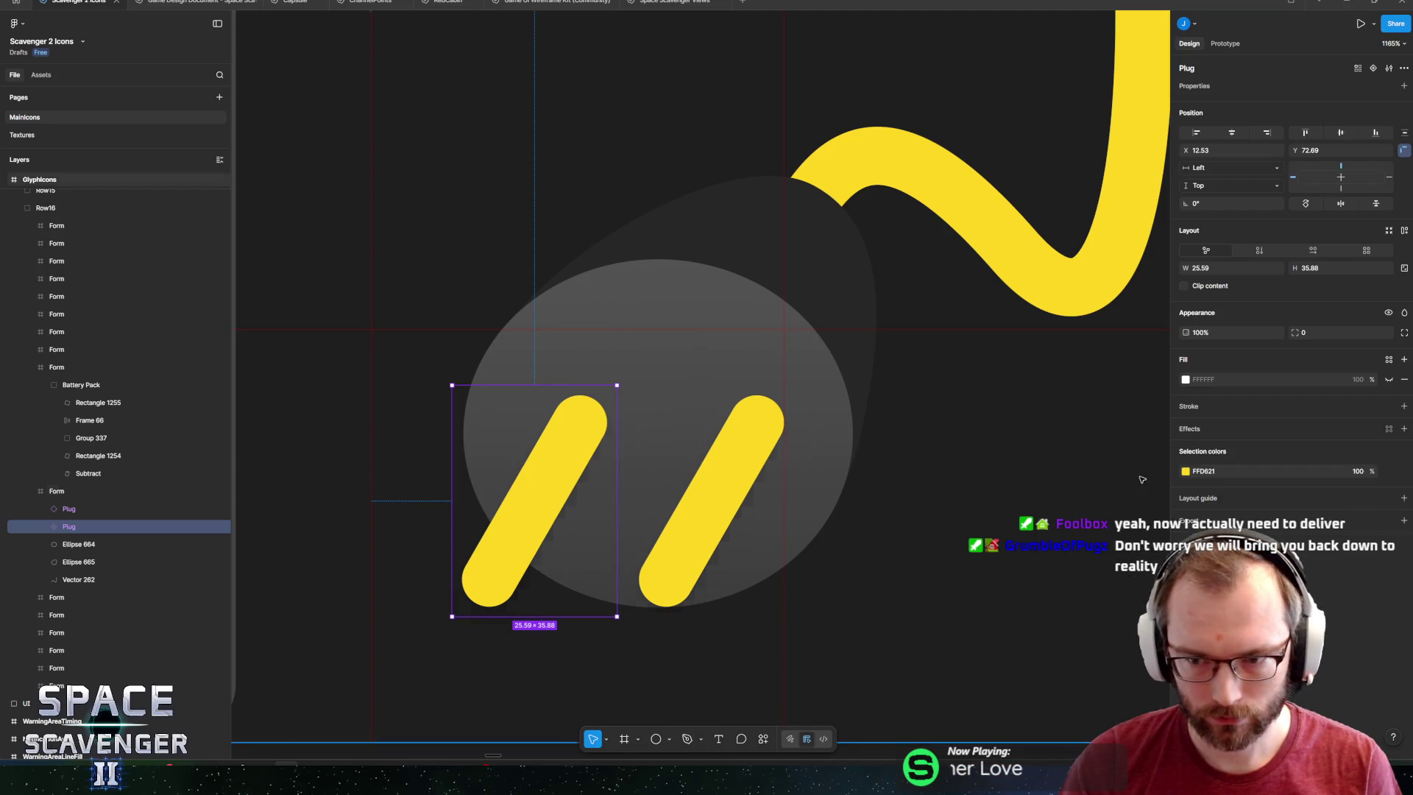
{"action": "left_click", "coordinate": [45, 527]}
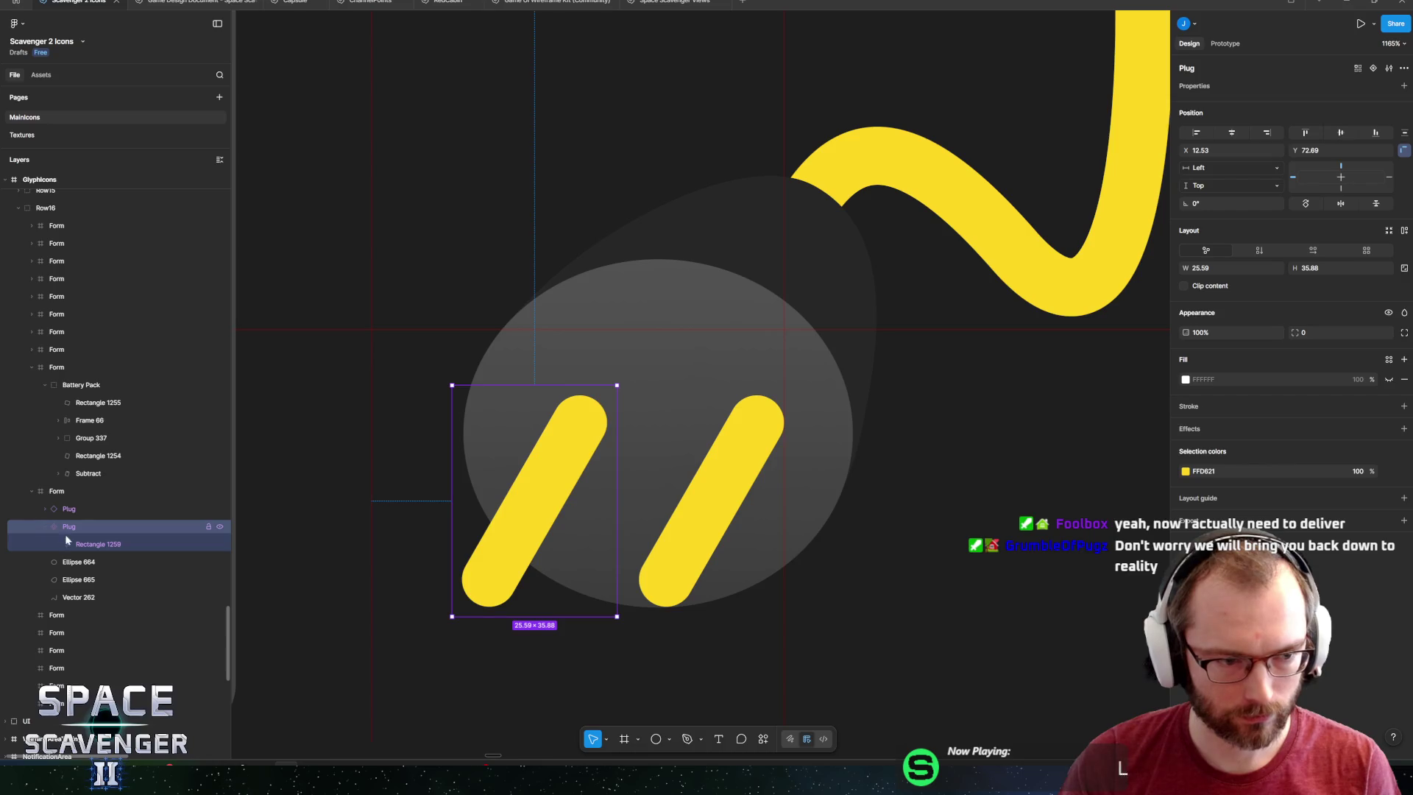
{"action": "left_click", "coordinate": [82, 544]}
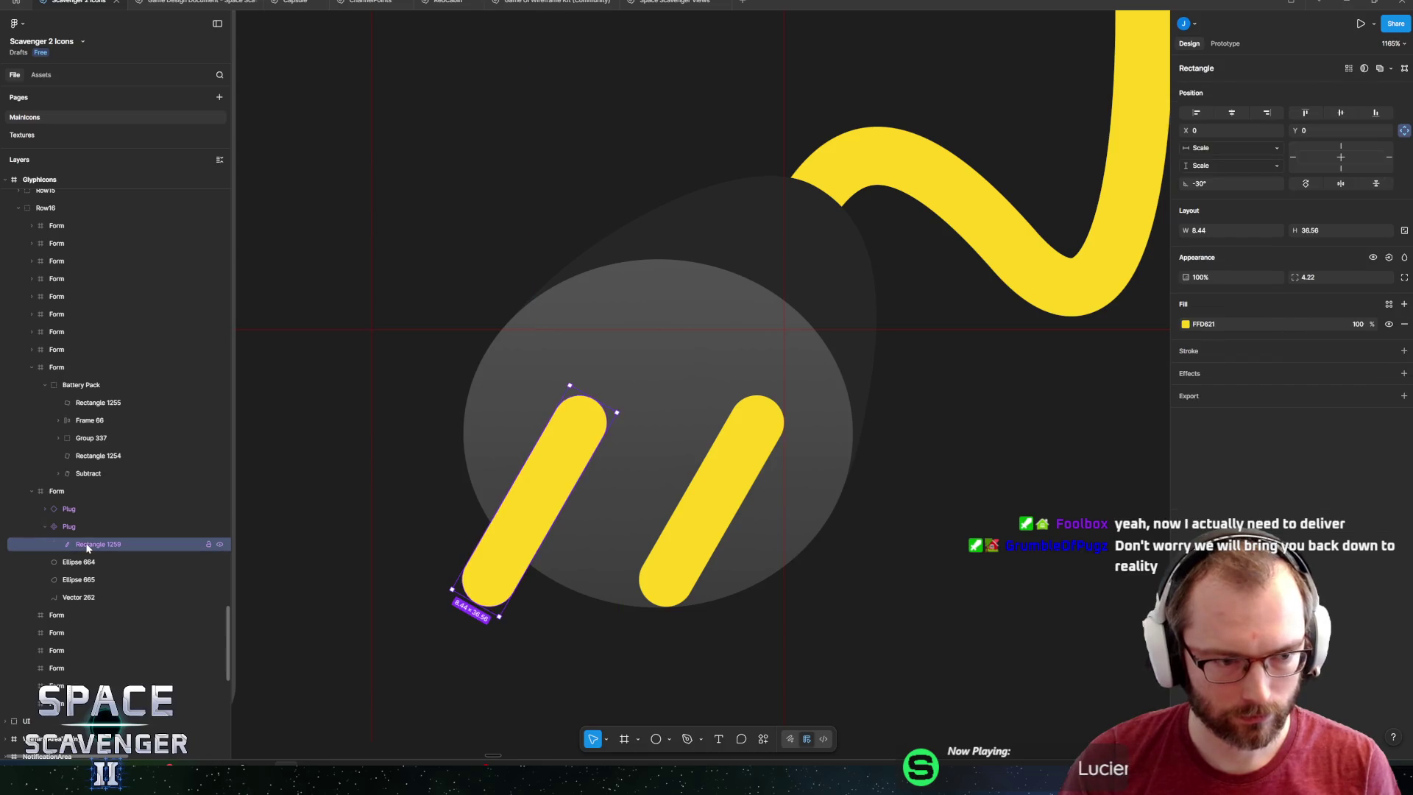
{"action": "left_click", "coordinate": [1403, 373]}
{"action": "left_click", "coordinate": [1186, 393]}
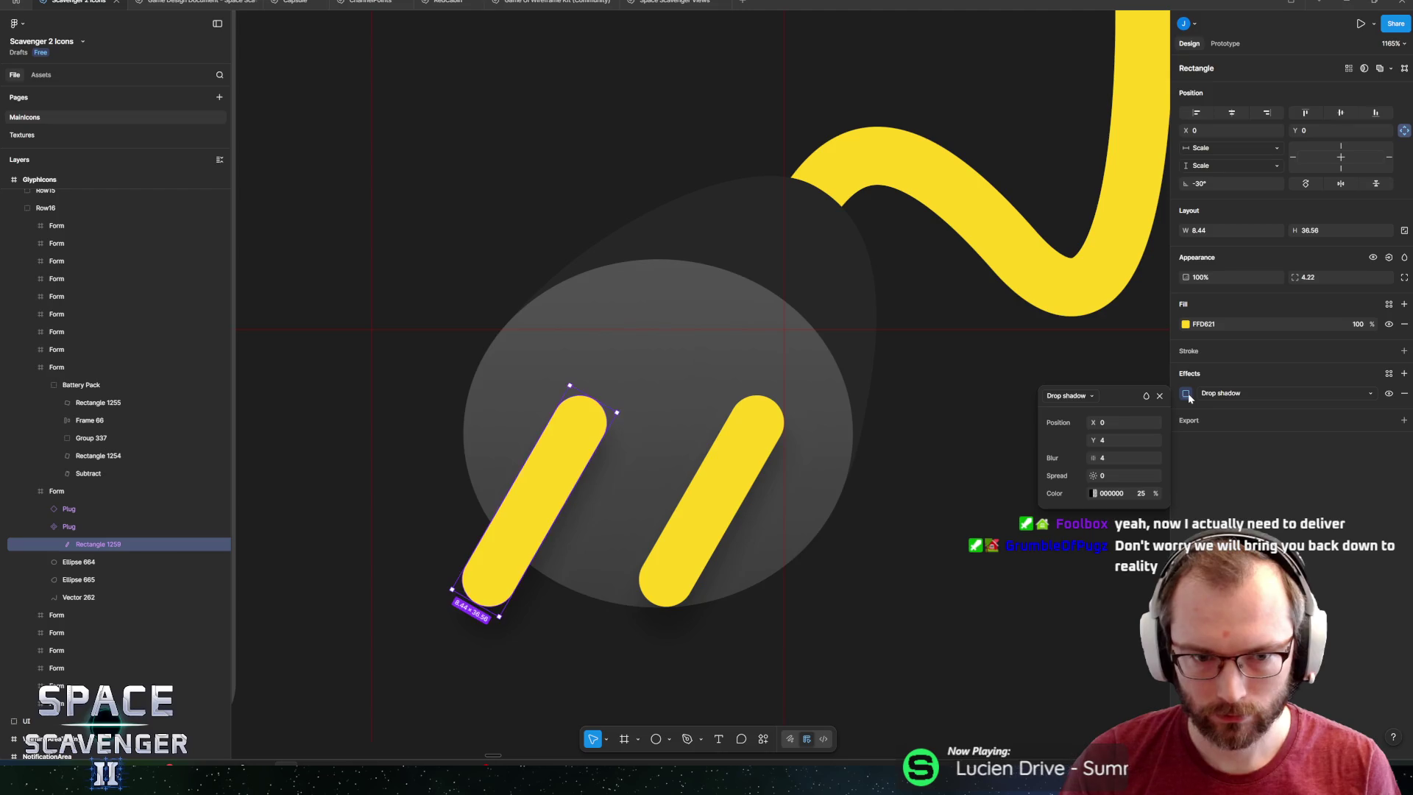
Set the prong shadow to blur 0, X offset 3 and Y offset -2.
{"action": "left_click", "coordinate": [1119, 457]}
{"action": "type", "text": "0"}
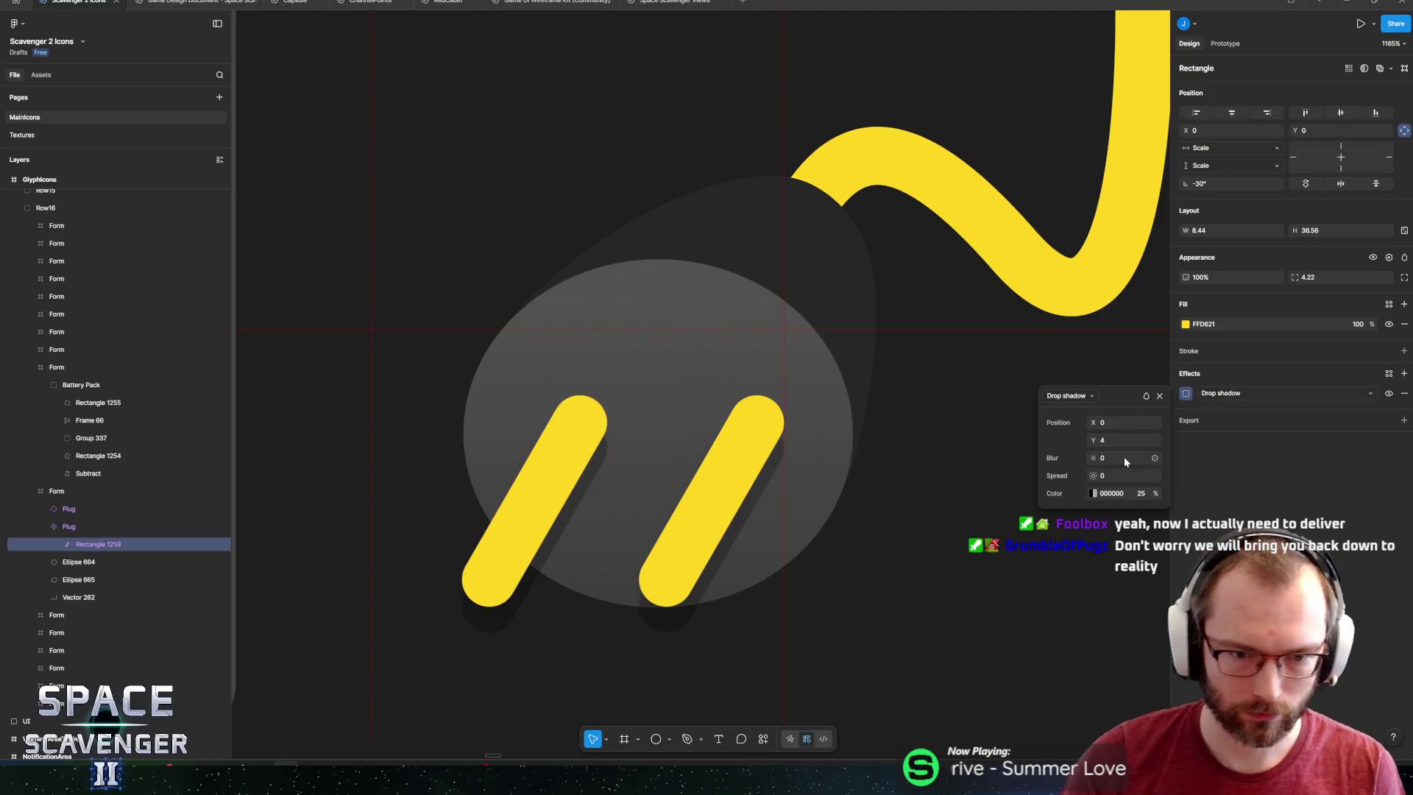
{"action": "left_click", "coordinate": [1102, 423]}
{"action": "type", "text": "2"}
{"action": "key", "text": "Return"}
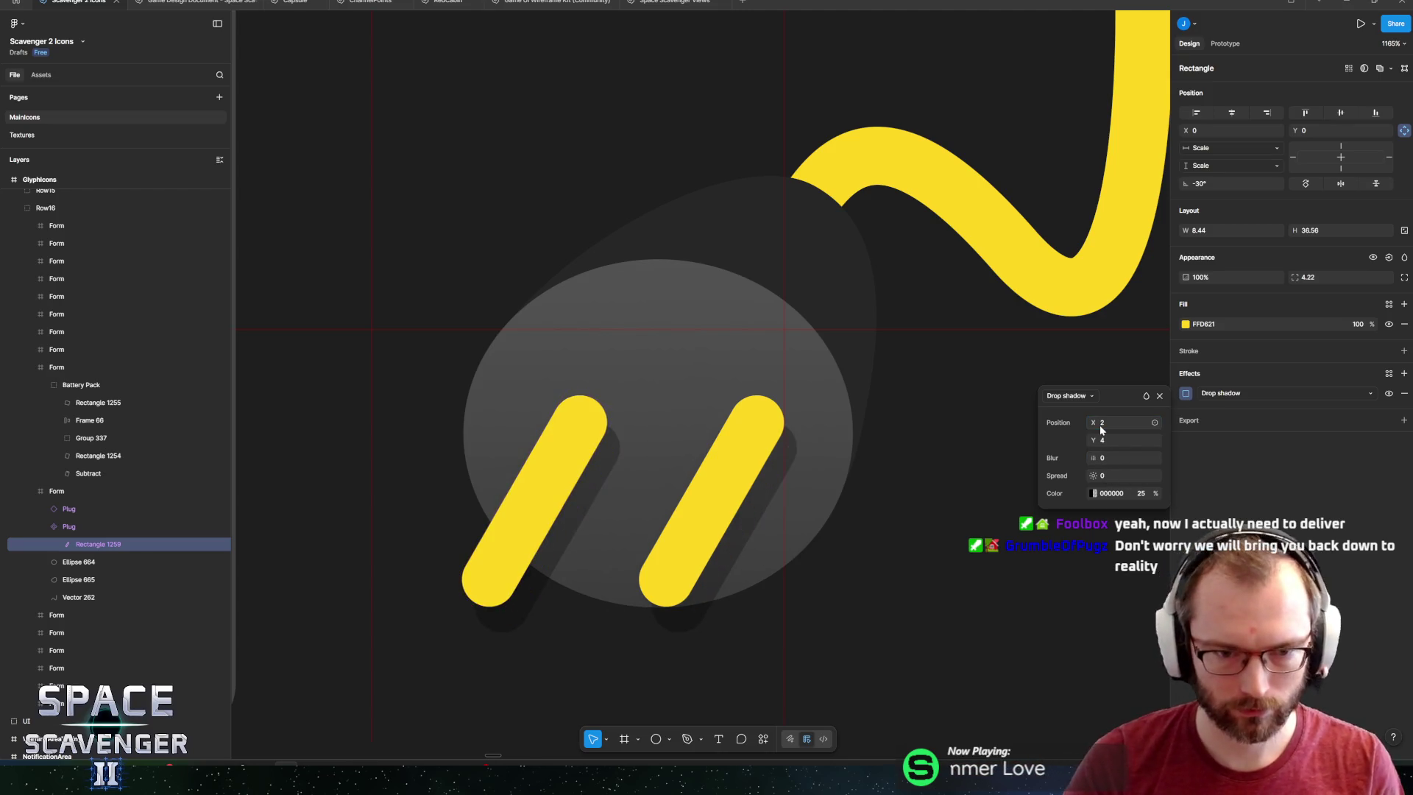
{"action": "left_click", "coordinate": [1127, 435]}
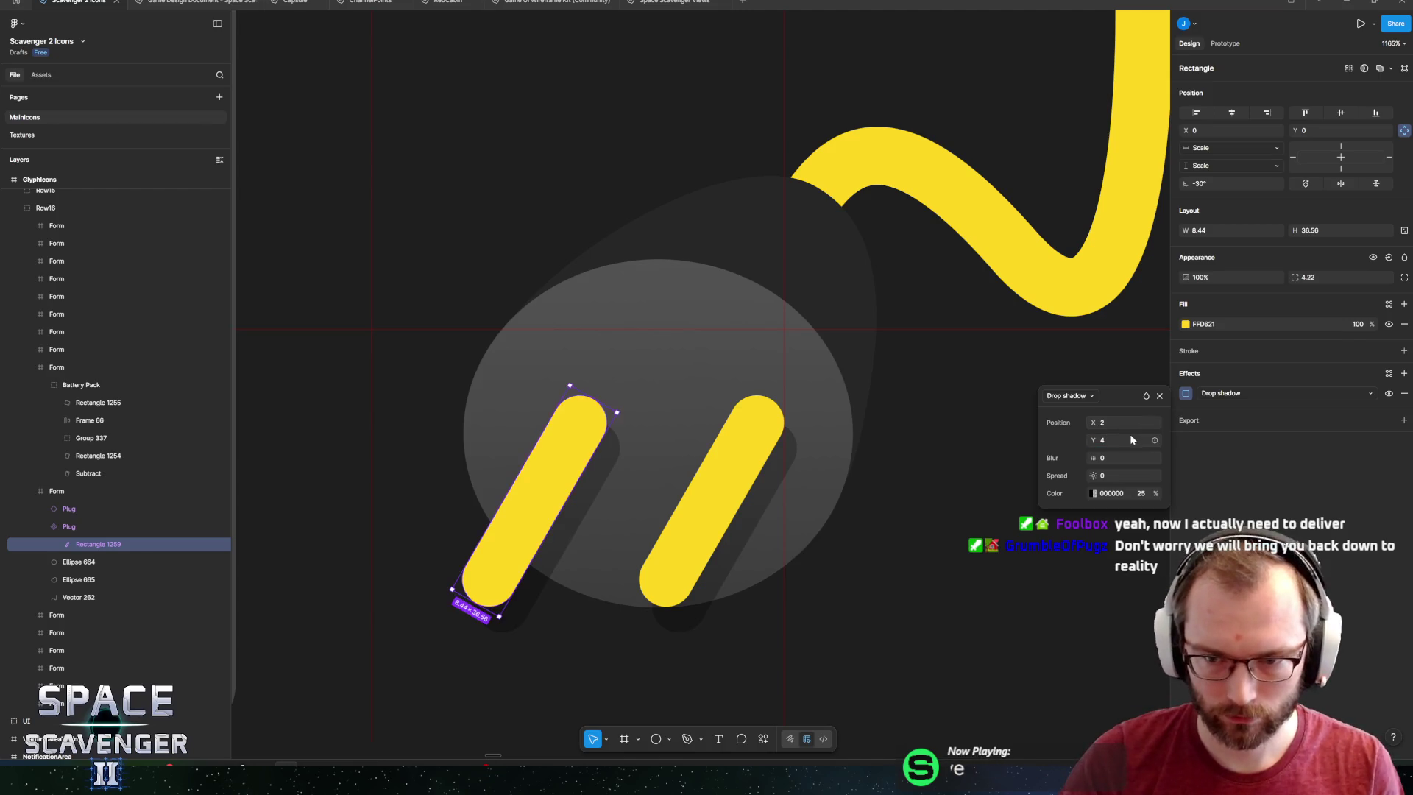
{"action": "type", "text": "-2"}
{"action": "key", "text": "Return"}
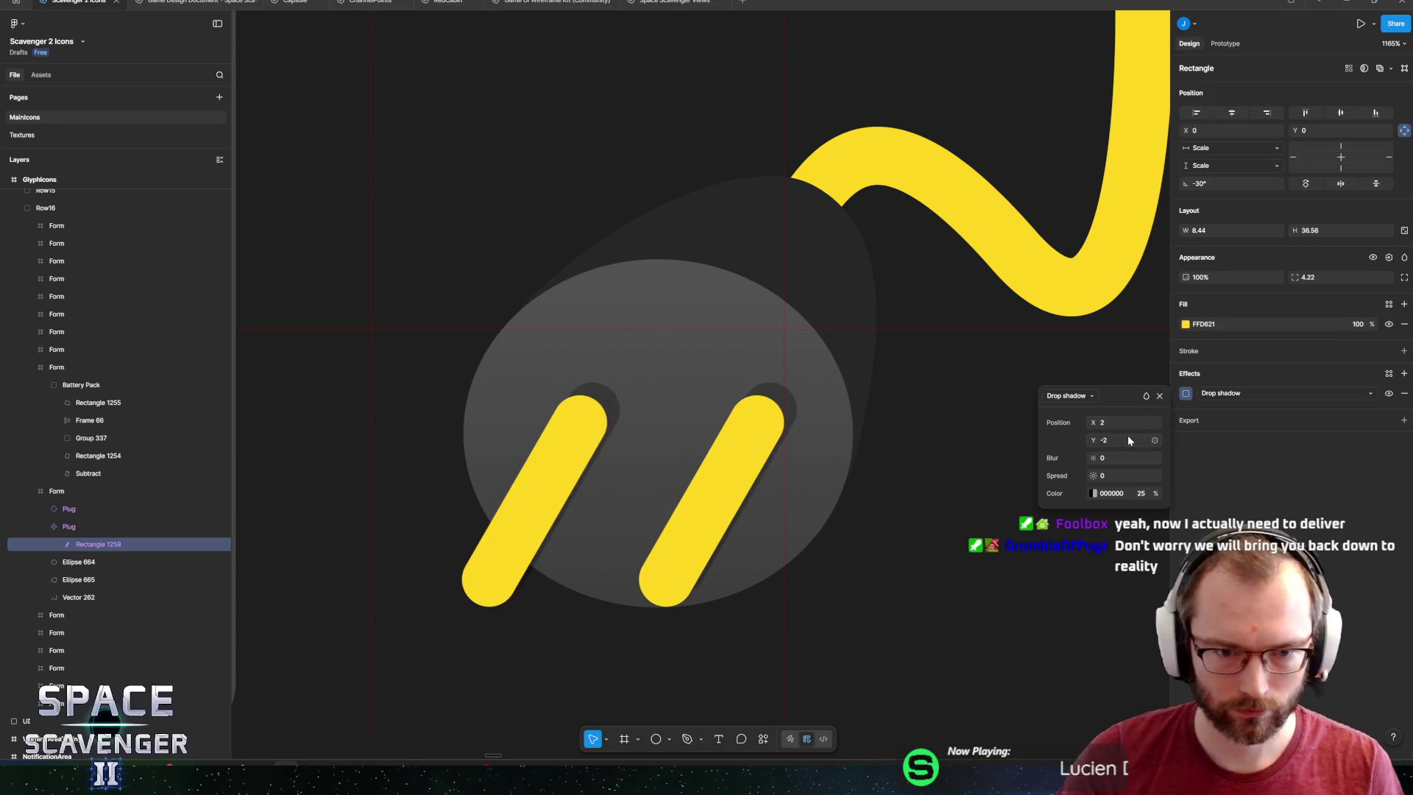
{"action": "left_click", "coordinate": [1105, 425]}
{"action": "key", "text": "Up"}
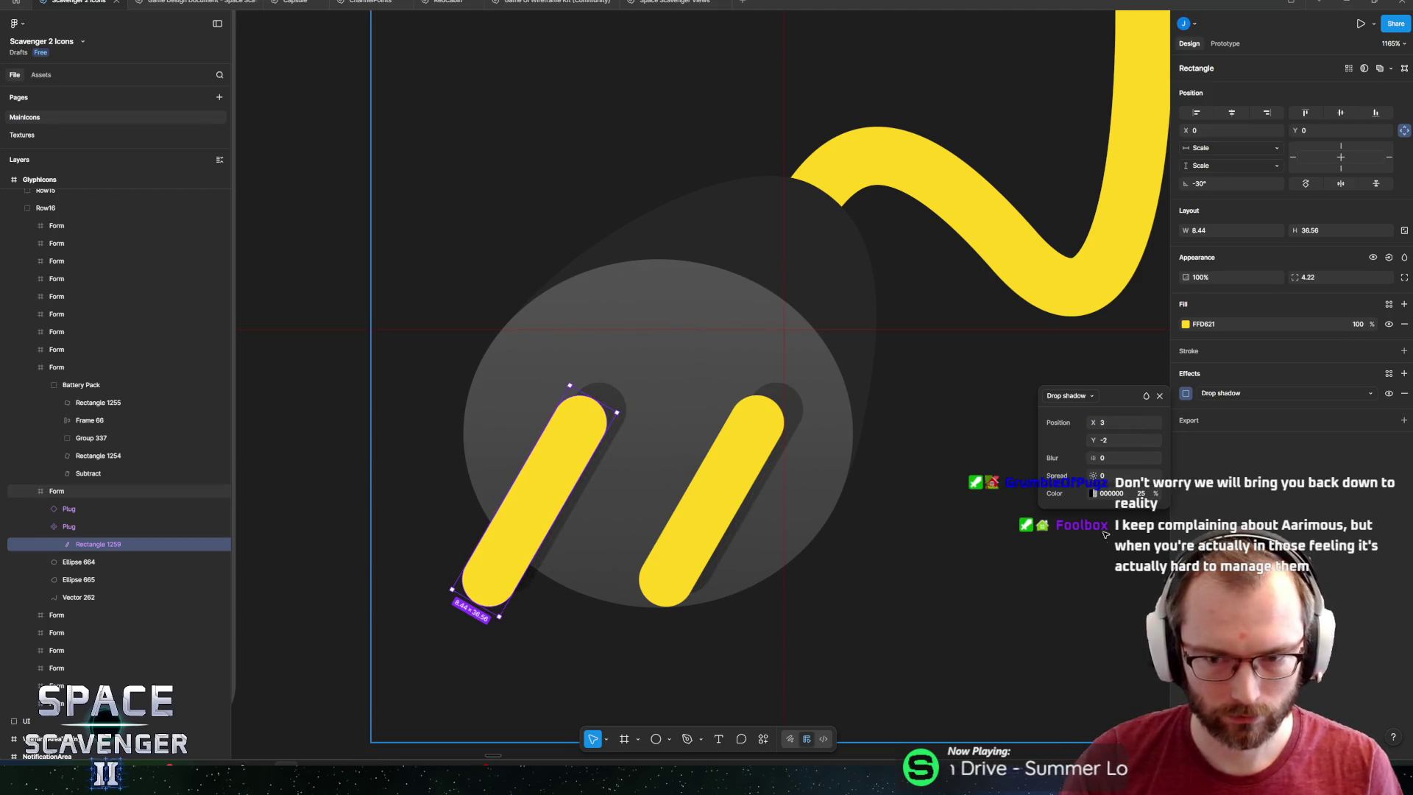
{"action": "left_click", "coordinate": [551, 473]}
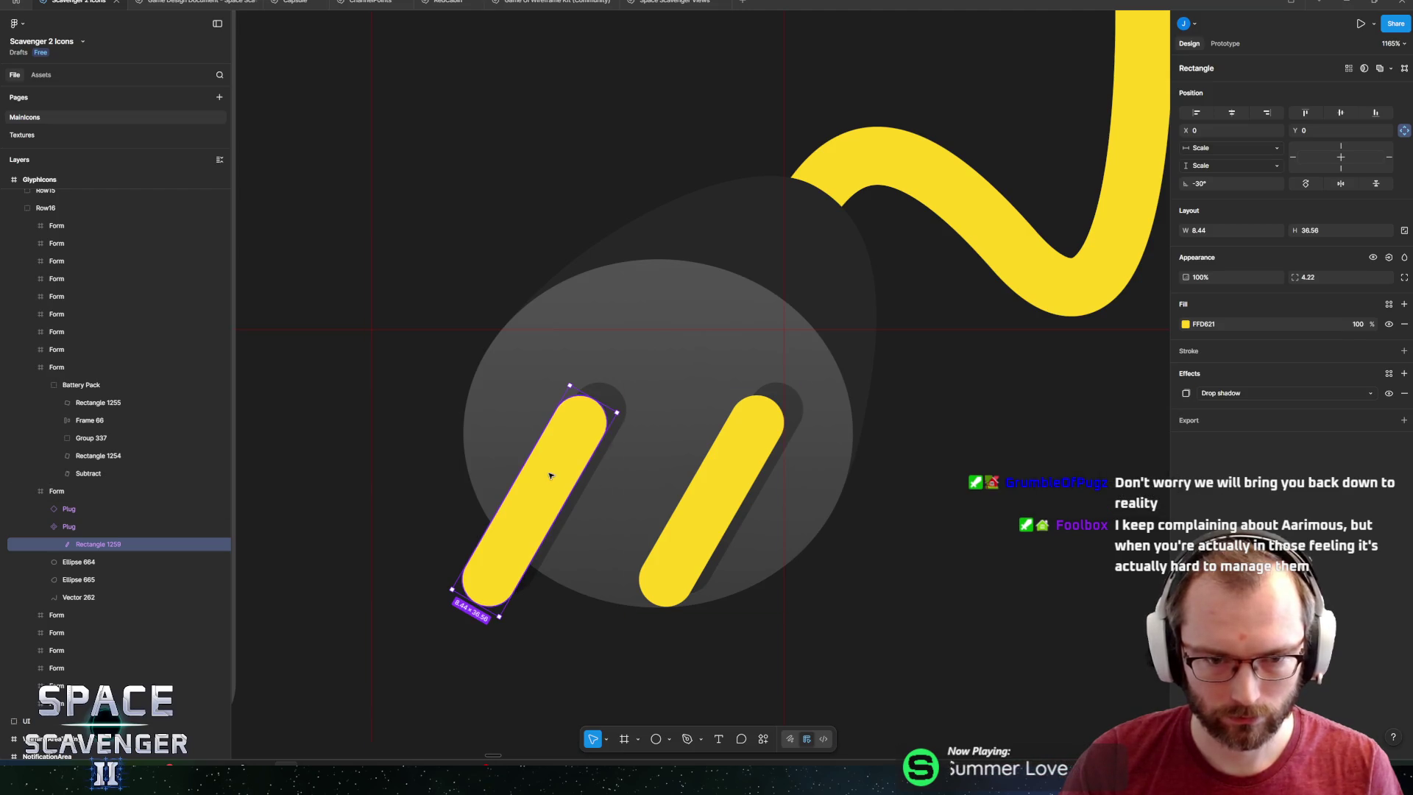
{"action": "scroll", "coordinate": [594, 438], "scroll_direction": "up", "scroll_amount": 5}
Change the prong fill to a fully saturated yellow.
{"action": "double_click", "coordinate": [622, 390]}
{"action": "key", "text": "ctrl+a"}
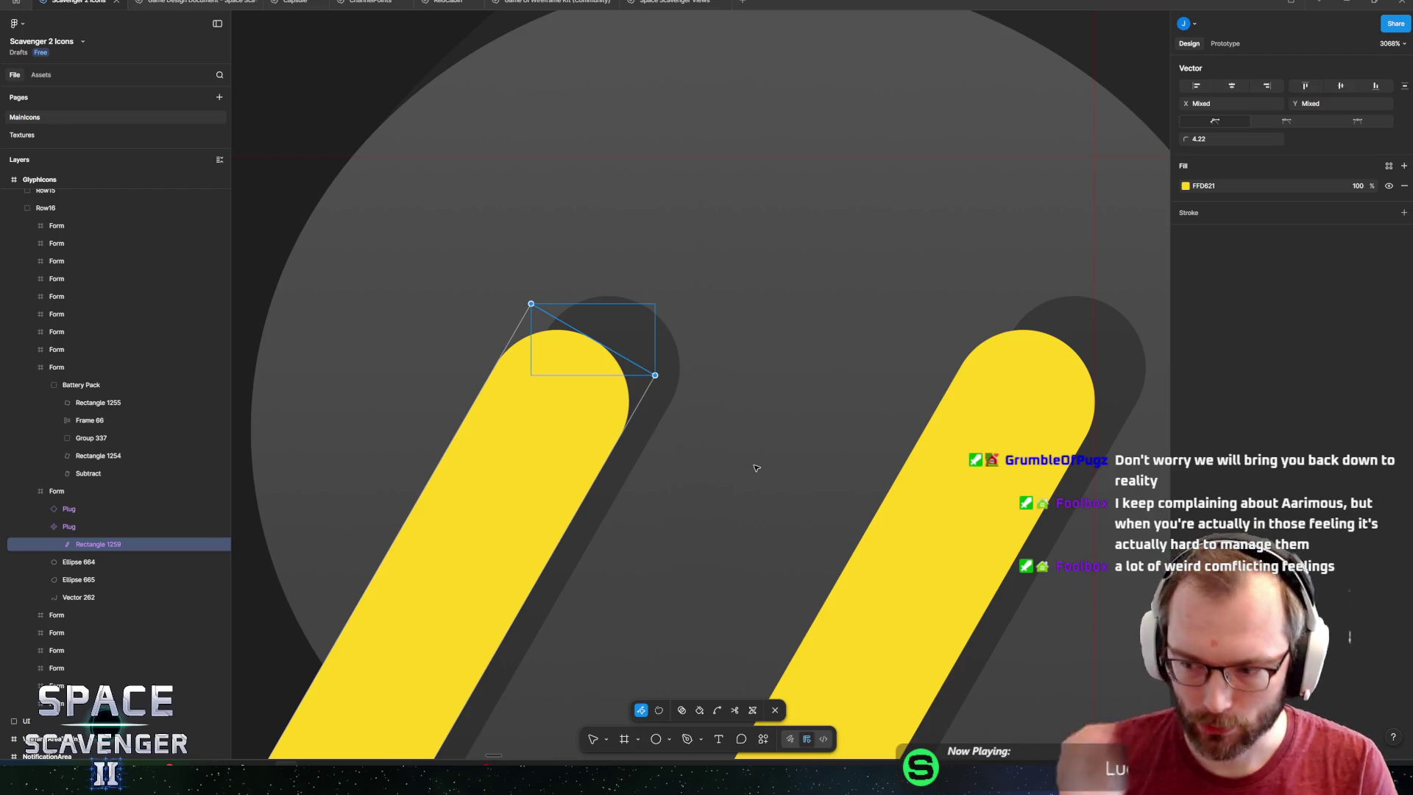
{"action": "left_click", "coordinate": [1184, 188]}
{"action": "left_click", "coordinate": [1087, 229]}
{"action": "mouse_move", "coordinate": [1097, 224]}
{"action": "left_mouse_down"}
{"action": "mouse_move", "coordinate": [1159, 226]}
{"action": "mouse_move", "coordinate": [1191, 210]}
{"action": "left_mouse_up"}
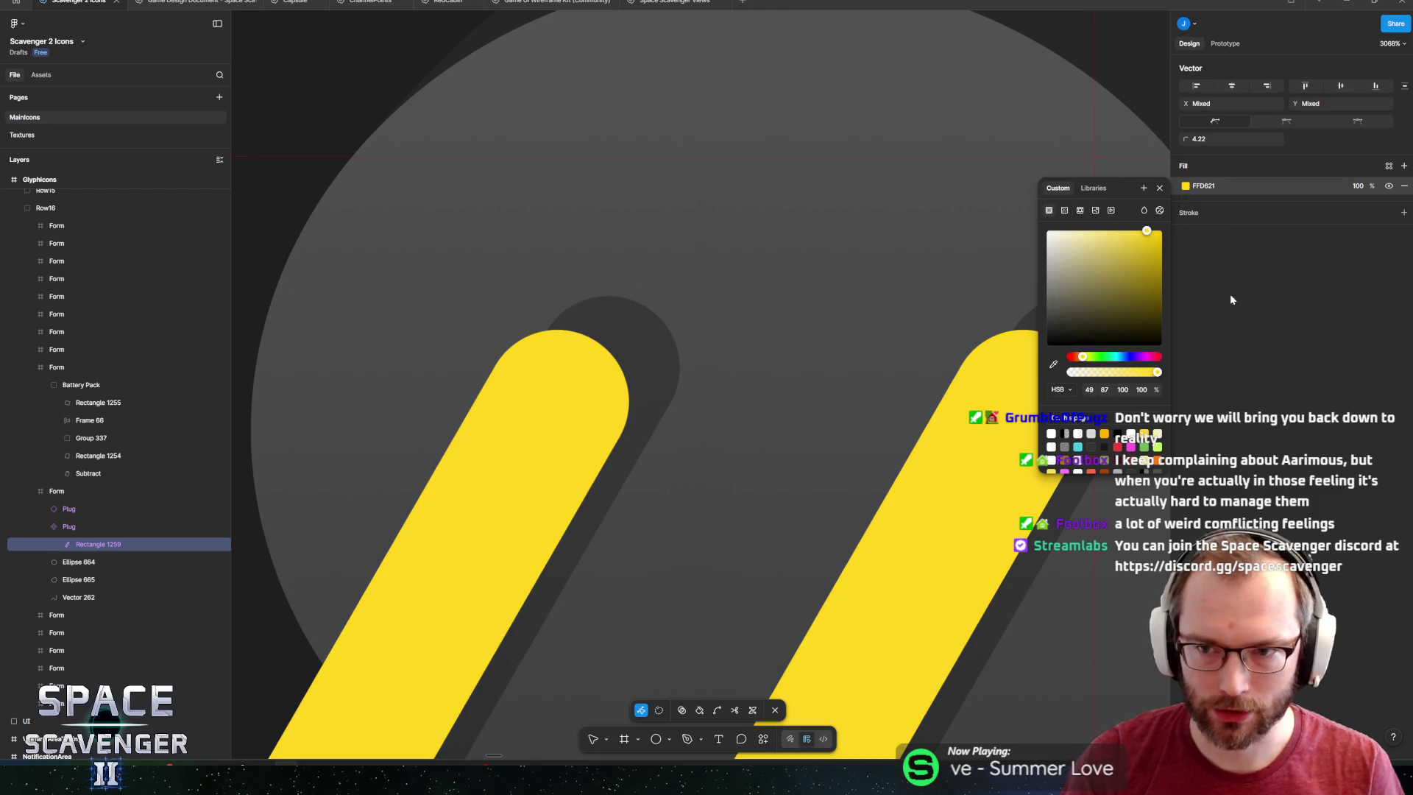
{"action": "key", "text": "Escape"}
Set the left prong's top corner radius to 0, trying and undoing a flattened top point.
{"action": "scroll", "coordinate": [571, 397], "scroll_direction": "down", "scroll_amount": 2}
{"action": "left_click_drag", "start_coordinate": [493, 293], "coordinate": [700, 439]}
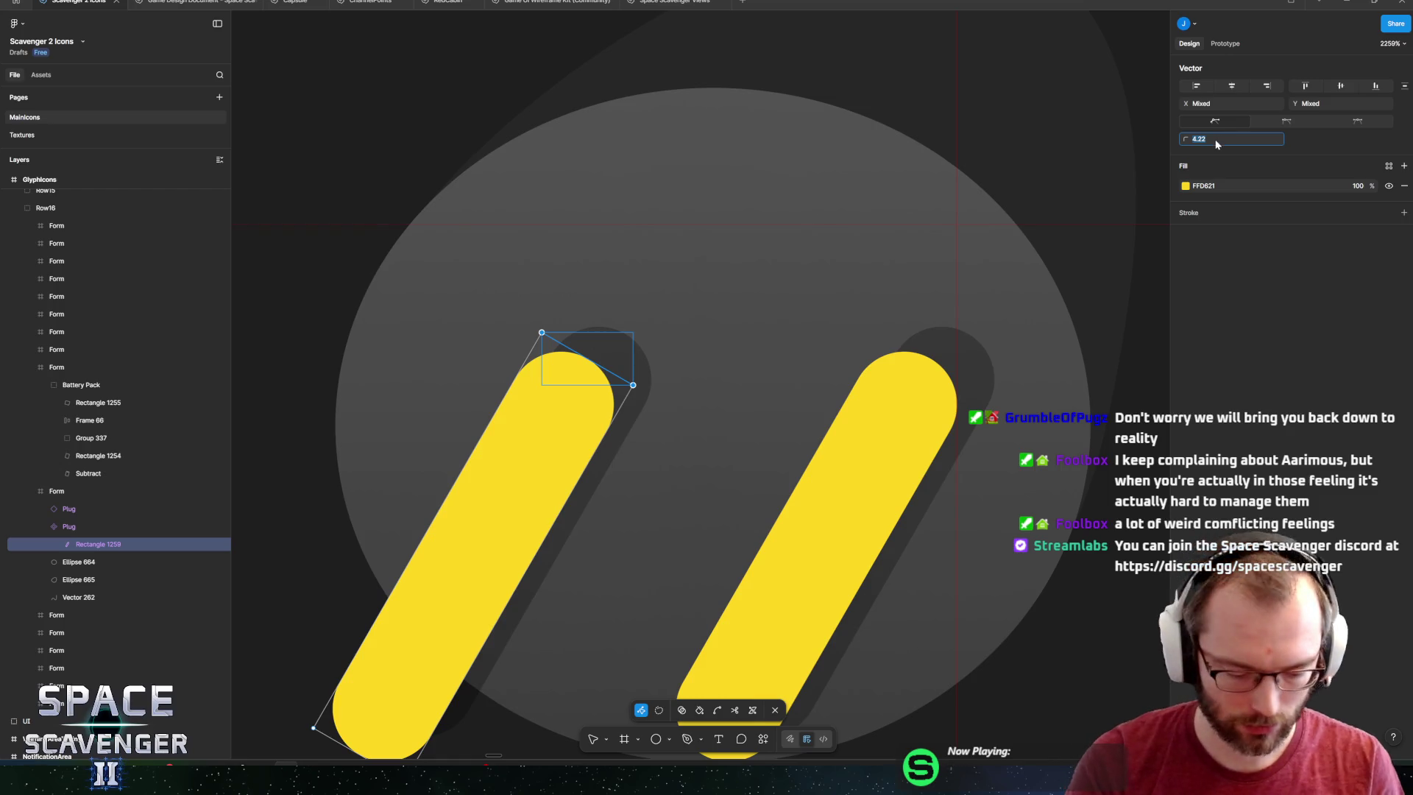
{"action": "type", "text": "0"}
{"action": "key", "text": "Return"}
{"action": "left_click", "coordinate": [552, 431]}
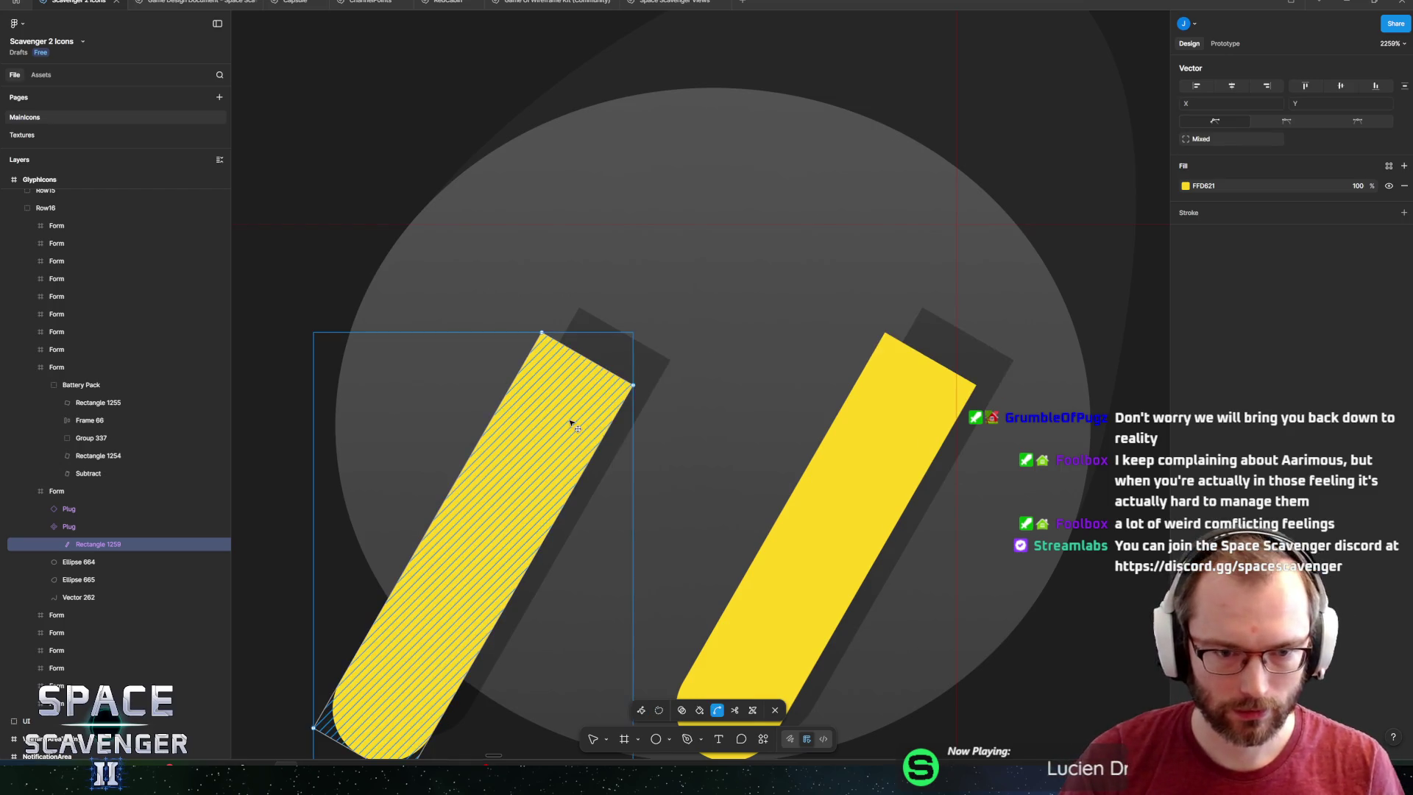
{"action": "key", "text": "Escape"}
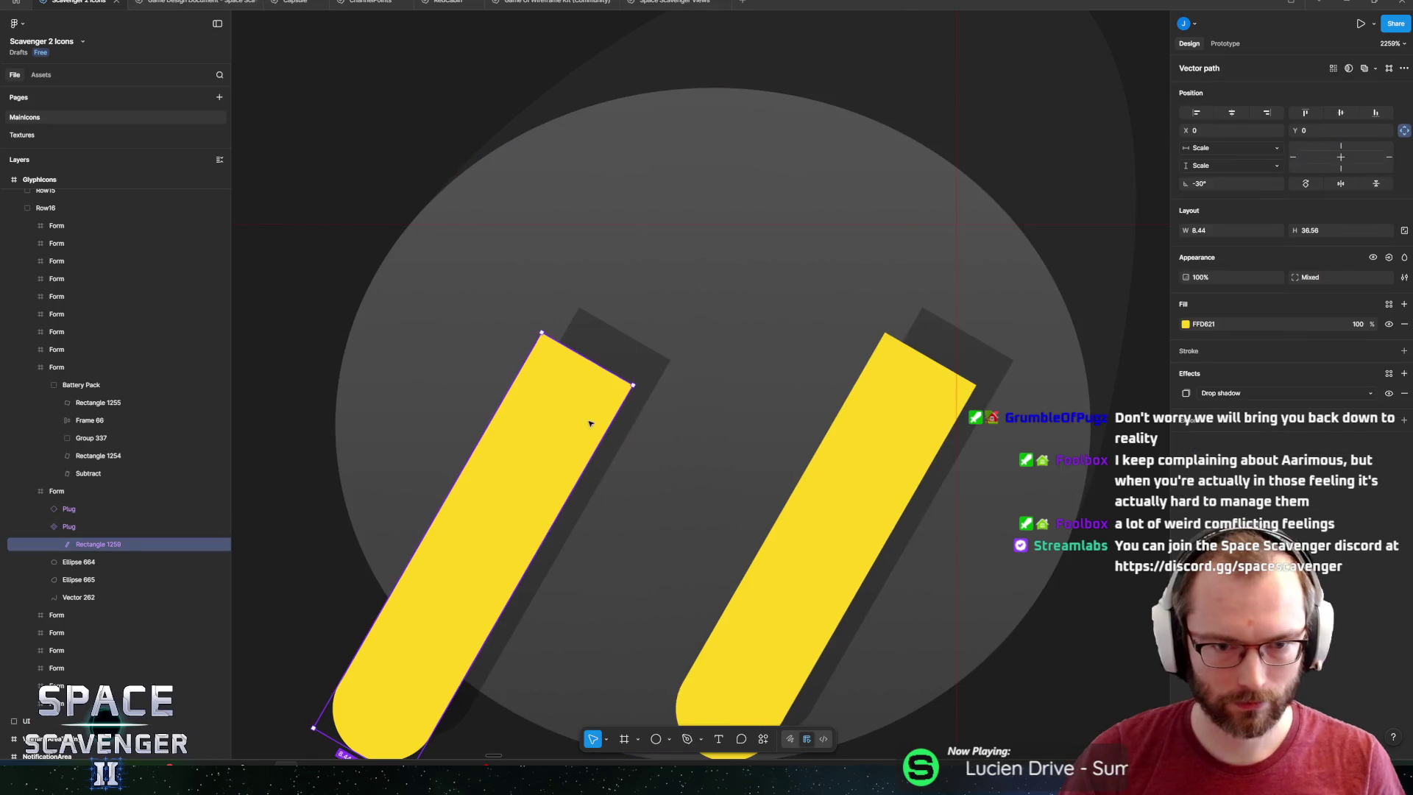
{"action": "double_click", "coordinate": [579, 423]}
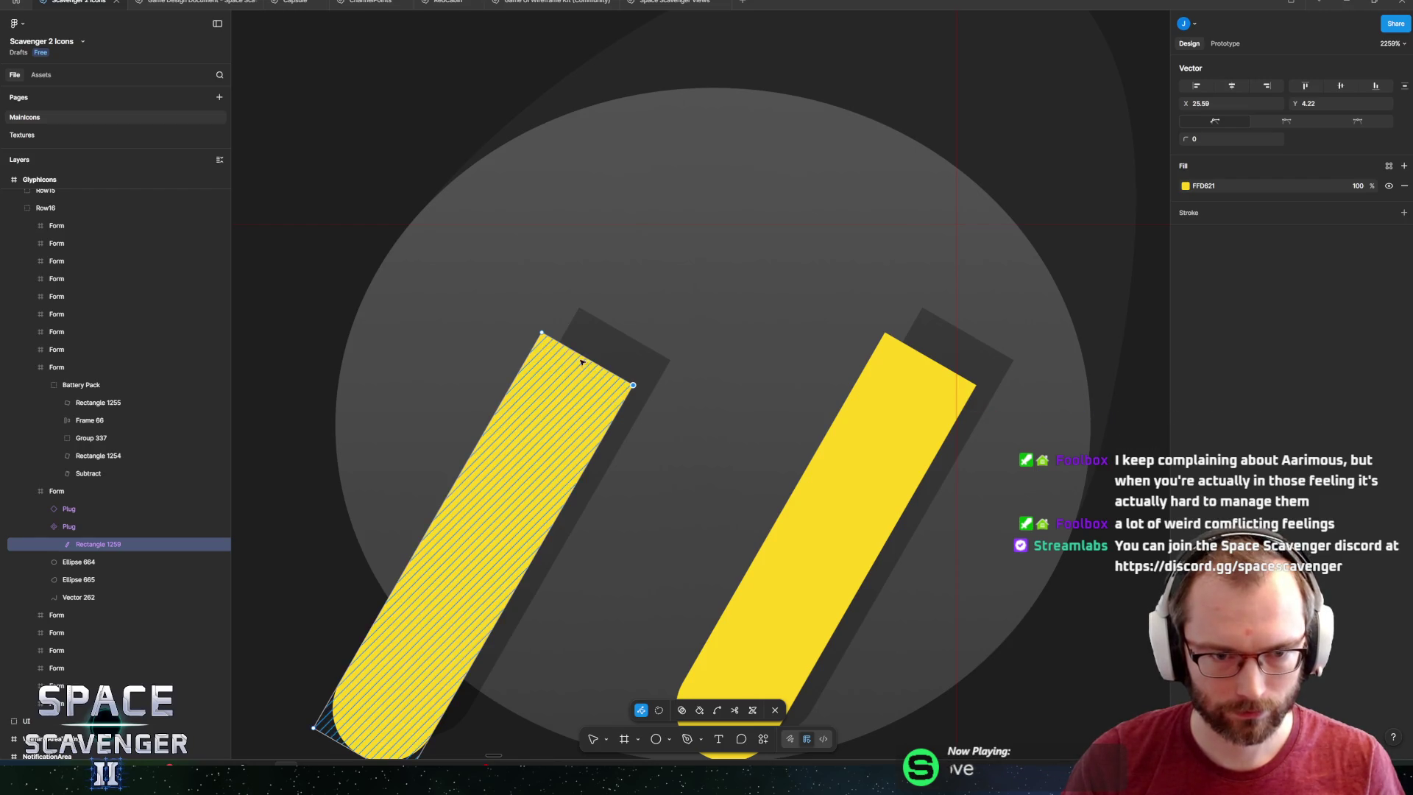
{"action": "left_click_drag", "start_coordinate": [543, 334], "coordinate": [525, 390]}
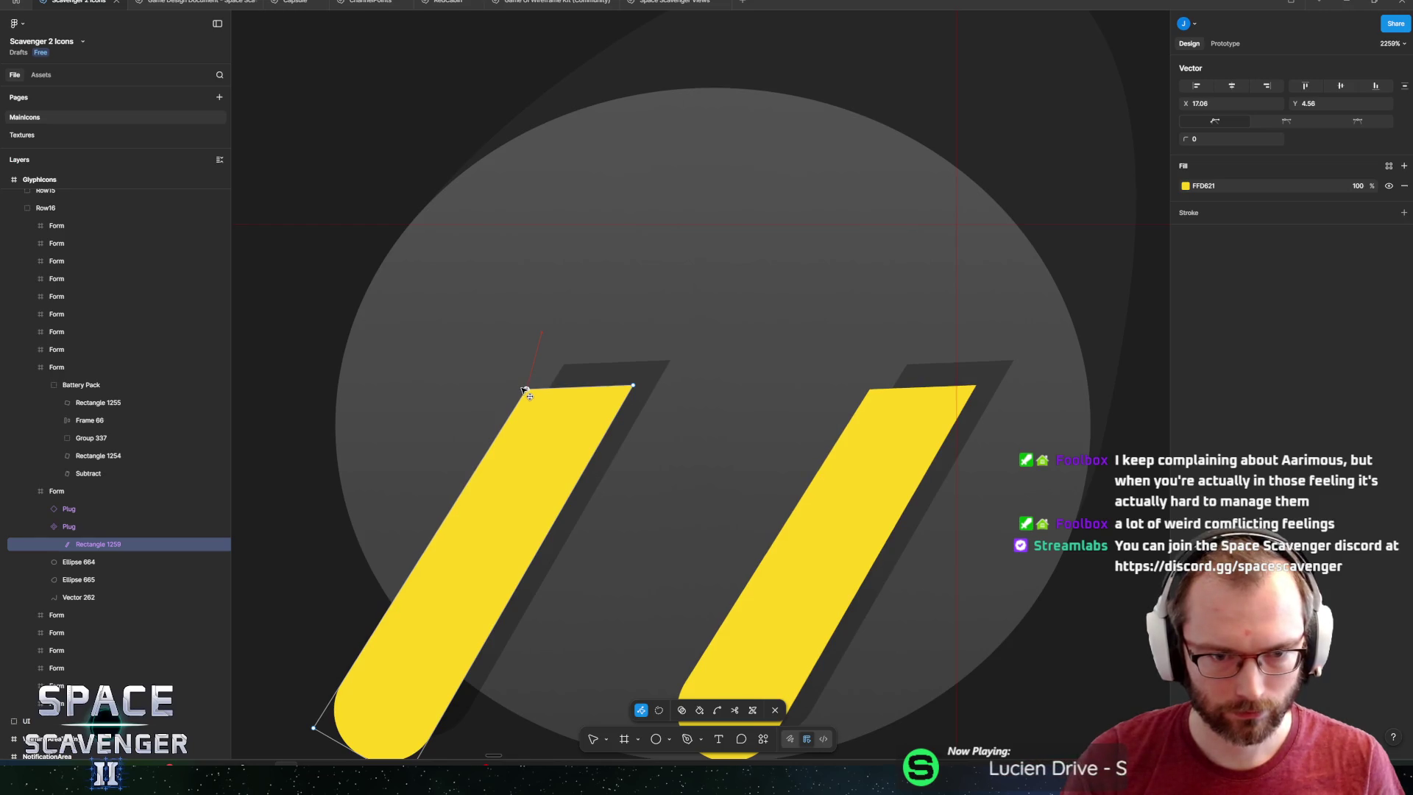
{"action": "scroll", "coordinate": [700, 454], "scroll_direction": "down", "scroll_amount": 5}
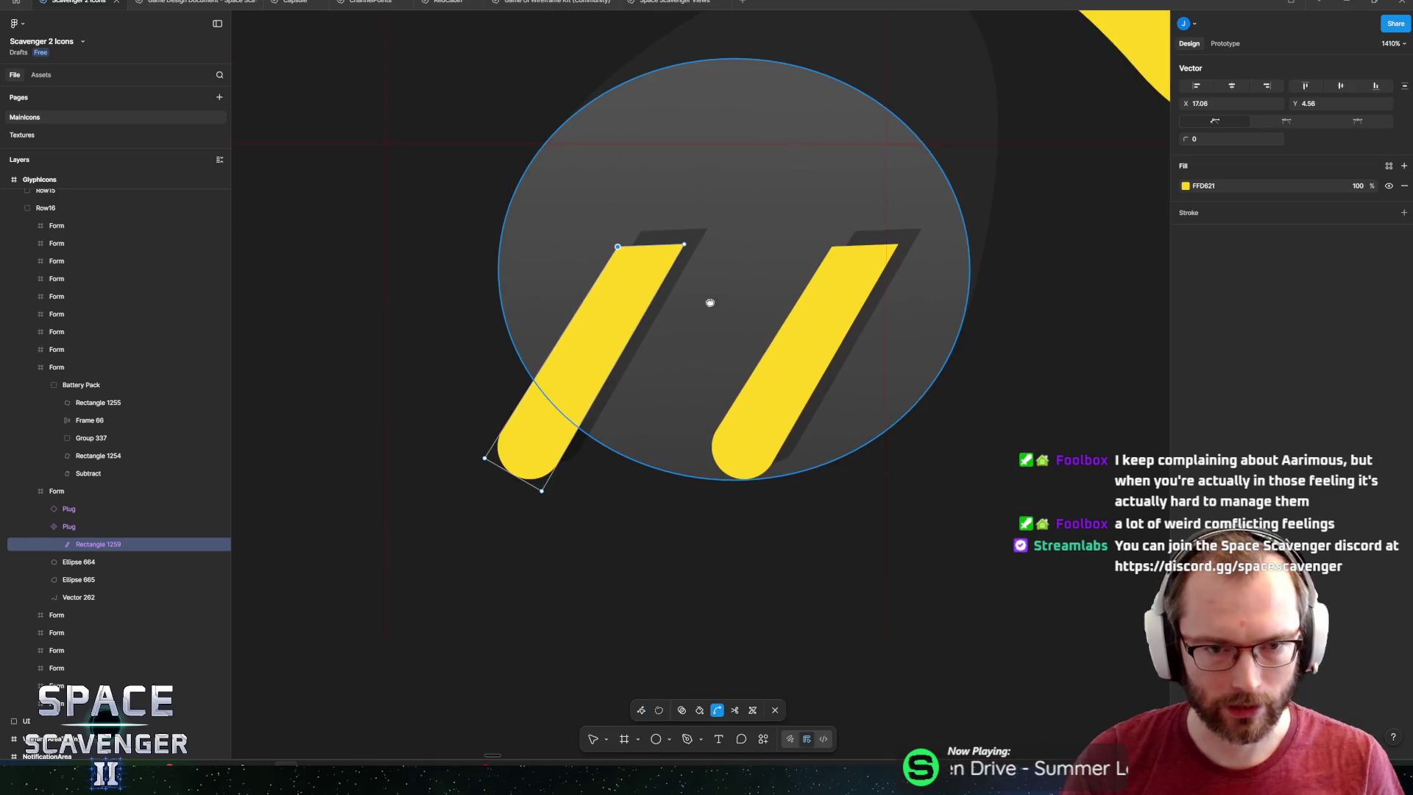
{"action": "key", "text": "ctrl+z"}
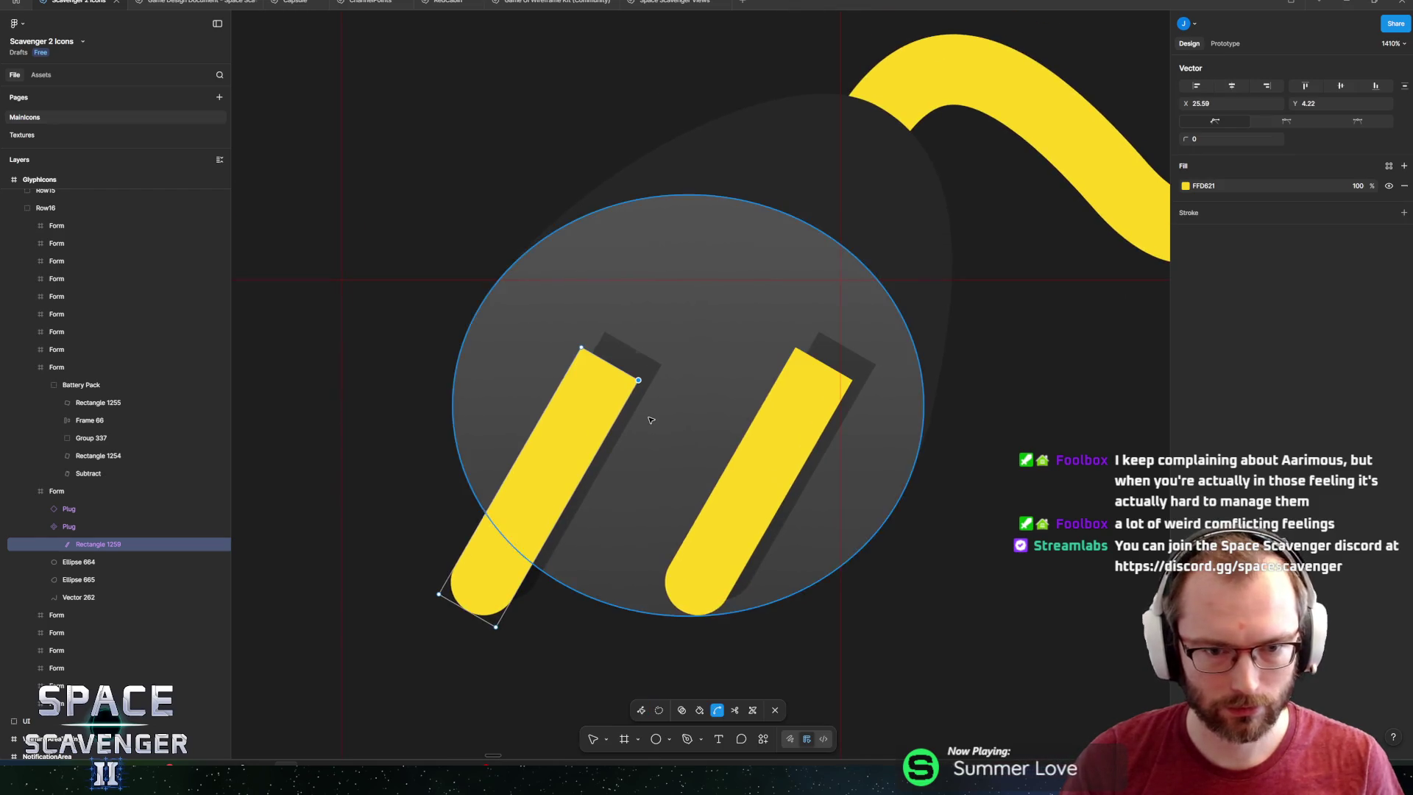
{"action": "key", "text": "Escape"}
Select Rectangle 1259 and drag its handle to lengthen the prong toward the lower left.
{"action": "left_click", "coordinate": [742, 315]}
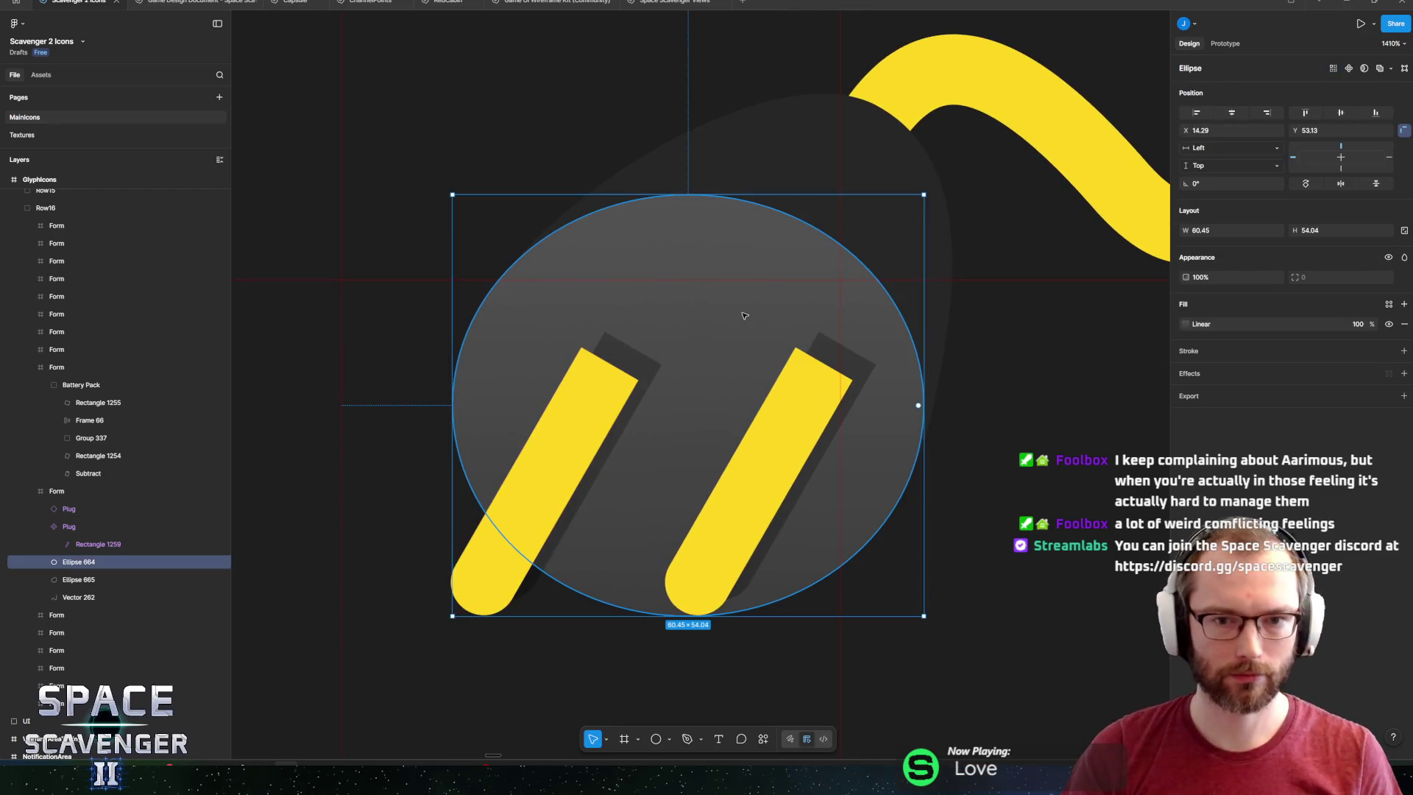
{"action": "scroll", "coordinate": [704, 406], "scroll_direction": "down", "scroll_amount": 5}
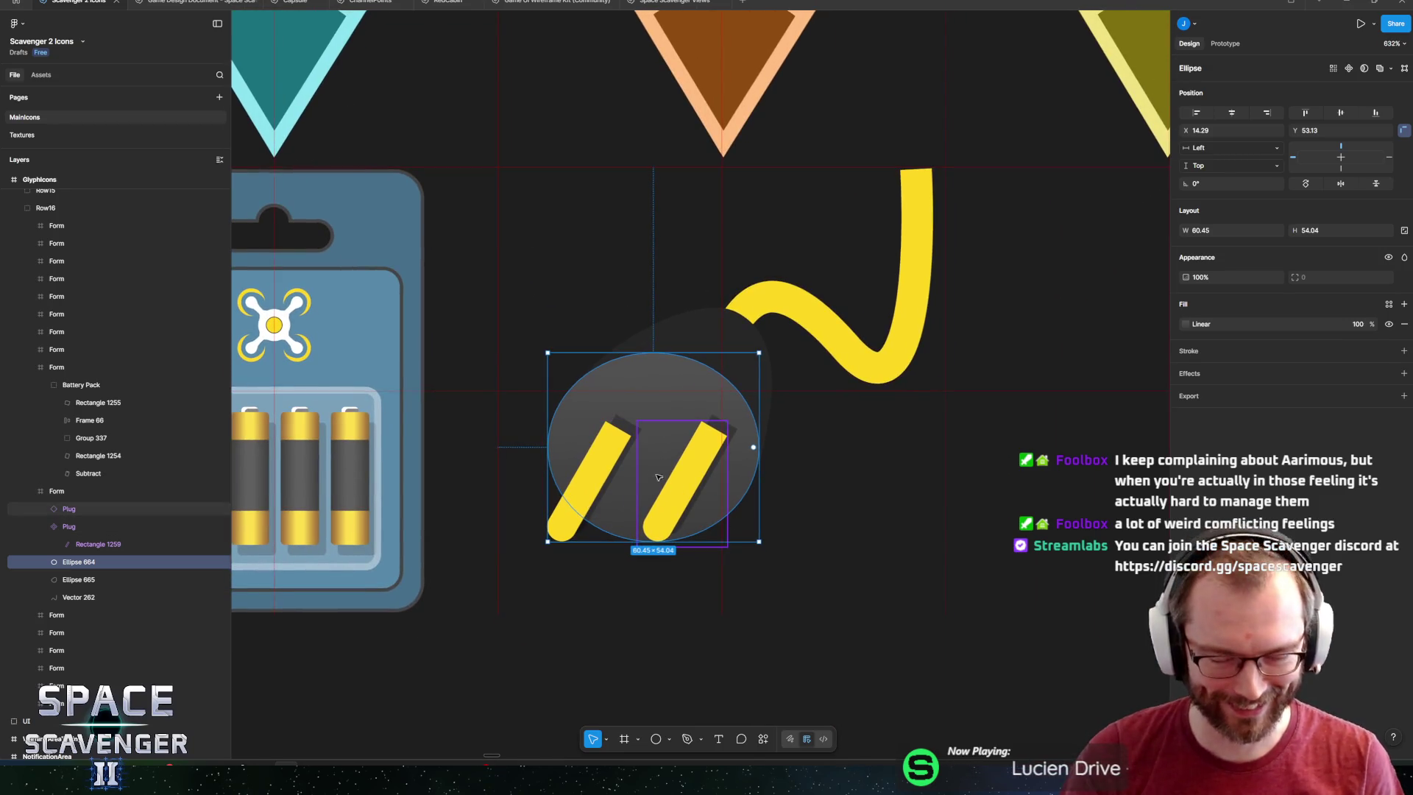
{"action": "double_click", "coordinate": [597, 490]}
{"action": "key", "text": "Return"}
{"action": "key", "text": "Escape"}
{"action": "key", "text": "Return"}
{"action": "left_click", "coordinate": [637, 479]}
{"action": "scroll", "coordinate": [625, 442], "scroll_direction": "right", "scroll_amount": 2}
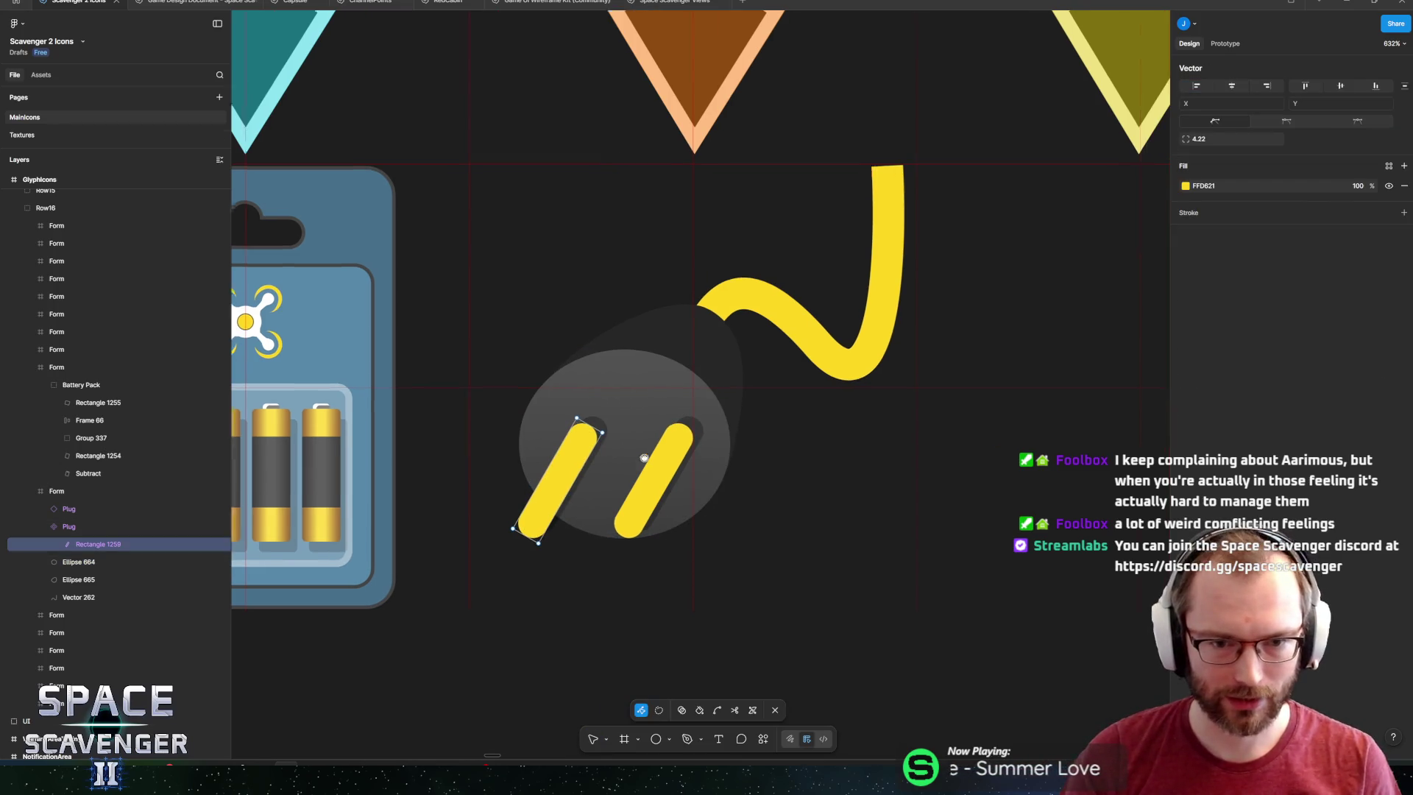
{"action": "left_click", "coordinate": [655, 445]}
{"action": "scroll", "coordinate": [688, 414], "scroll_direction": "left", "scroll_amount": 3}
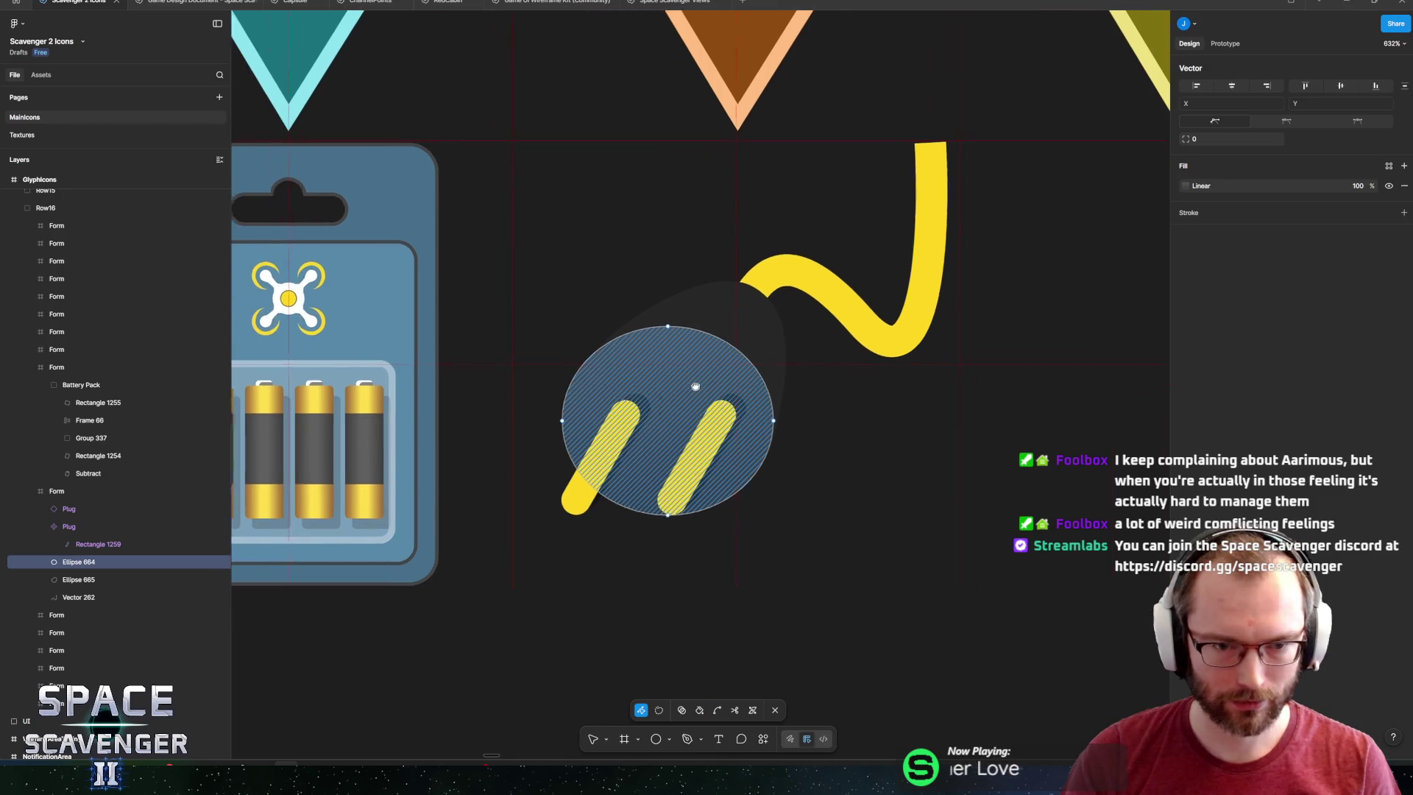
{"action": "left_click", "coordinate": [210, 527]}
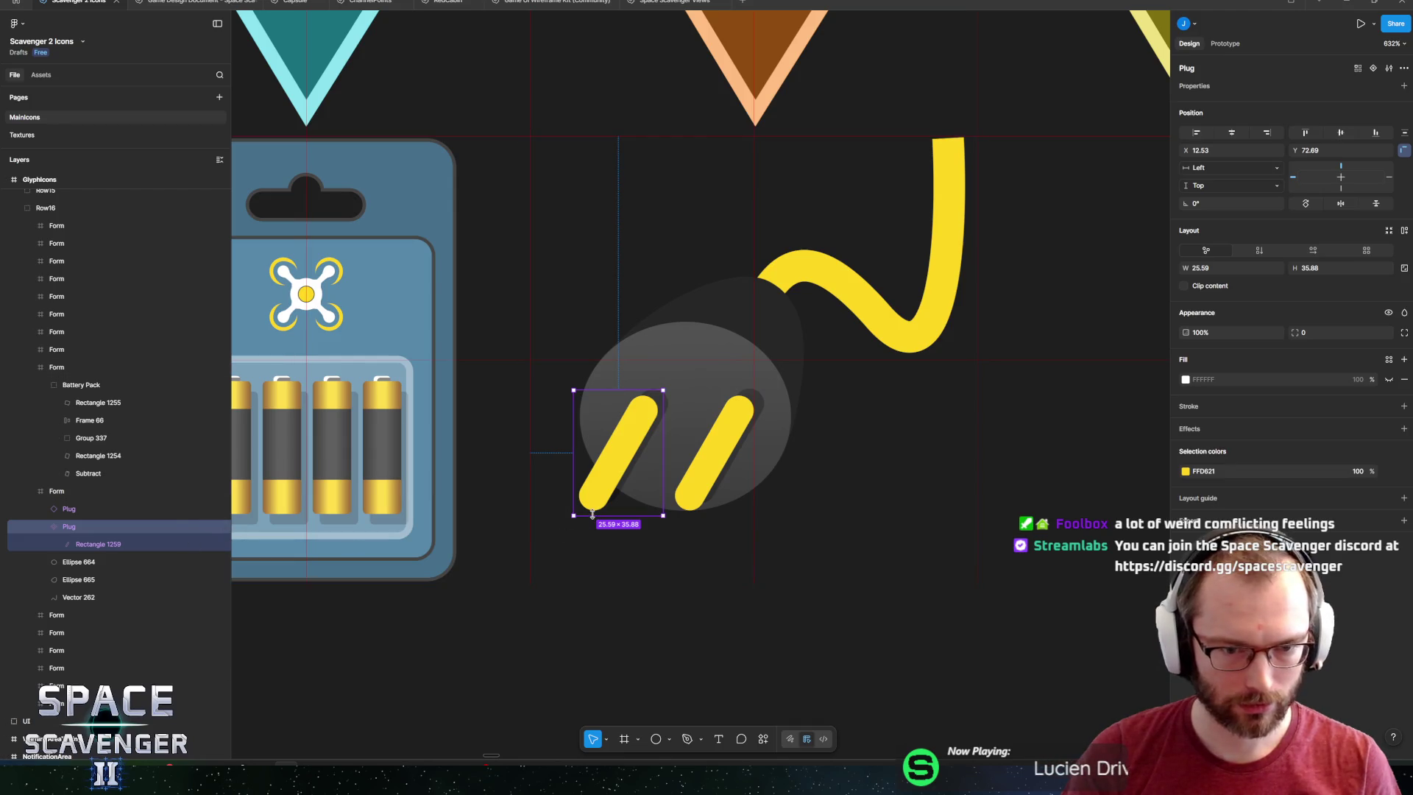
{"action": "left_click", "coordinate": [95, 544]}
{"action": "left_click_drag", "start_coordinate": [590, 519], "coordinate": [538, 564]}
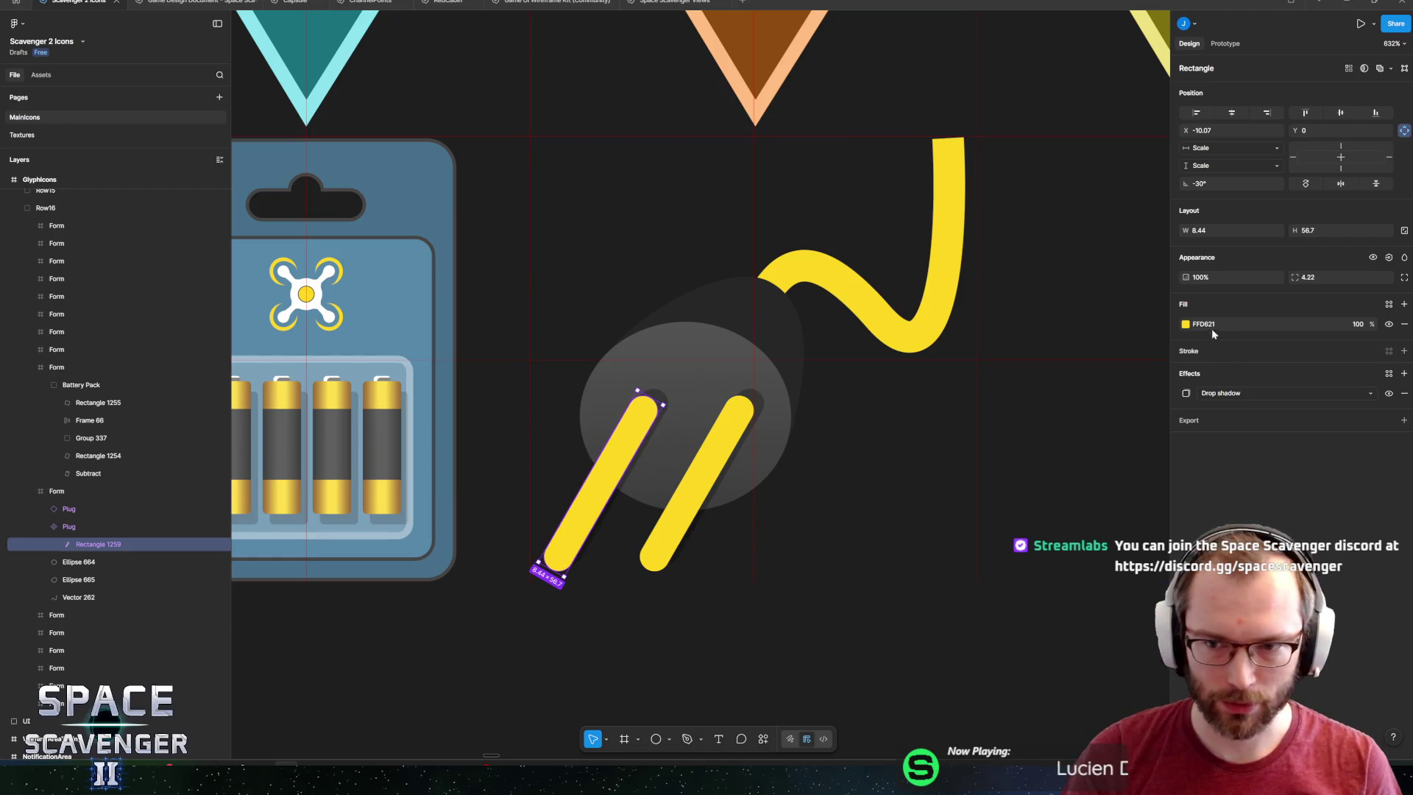
Switch the prong fill to a linear gradient running down the prong, adding a middle stop.
{"action": "left_click", "coordinate": [1186, 324]}
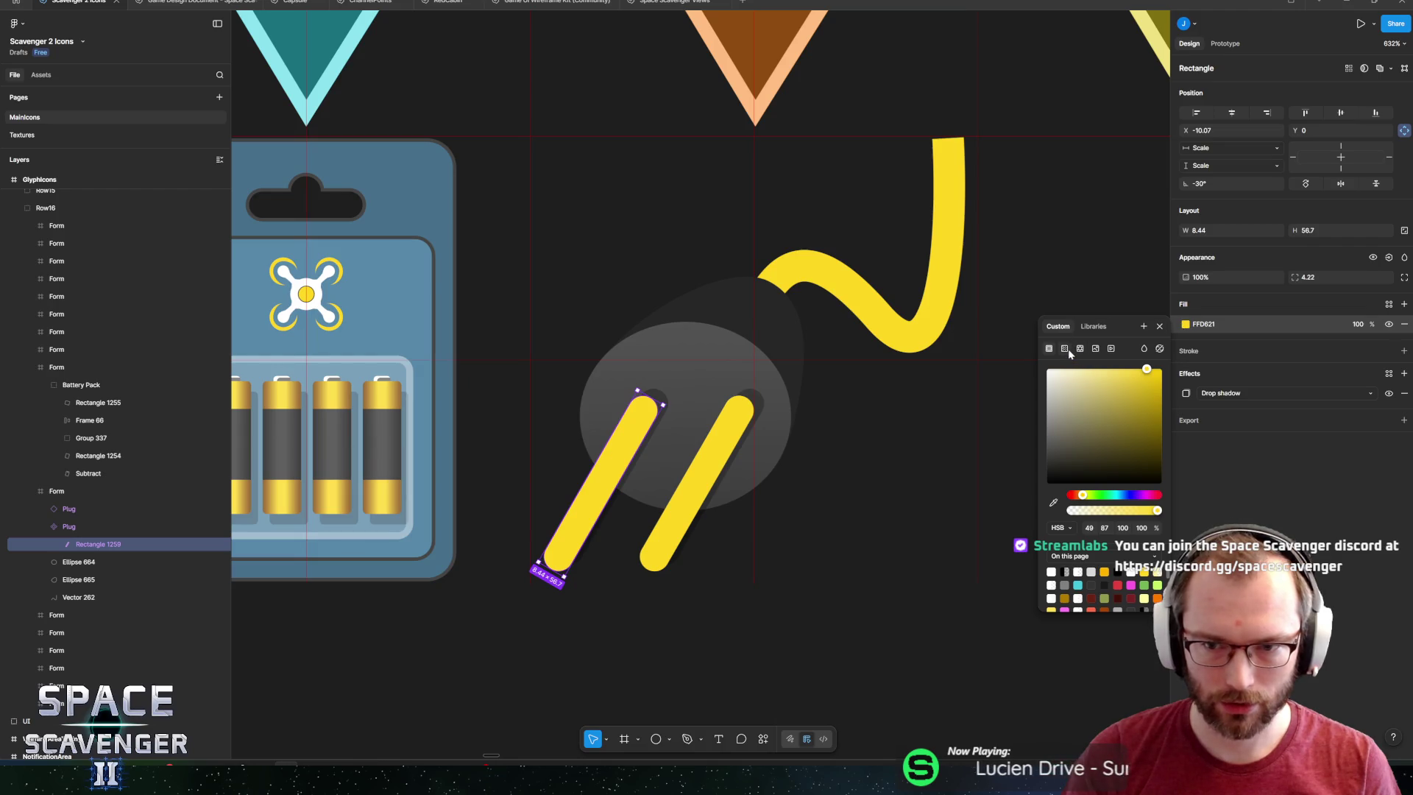
{"action": "left_click", "coordinate": [1065, 348]}
{"action": "left_click", "coordinate": [1146, 373]}
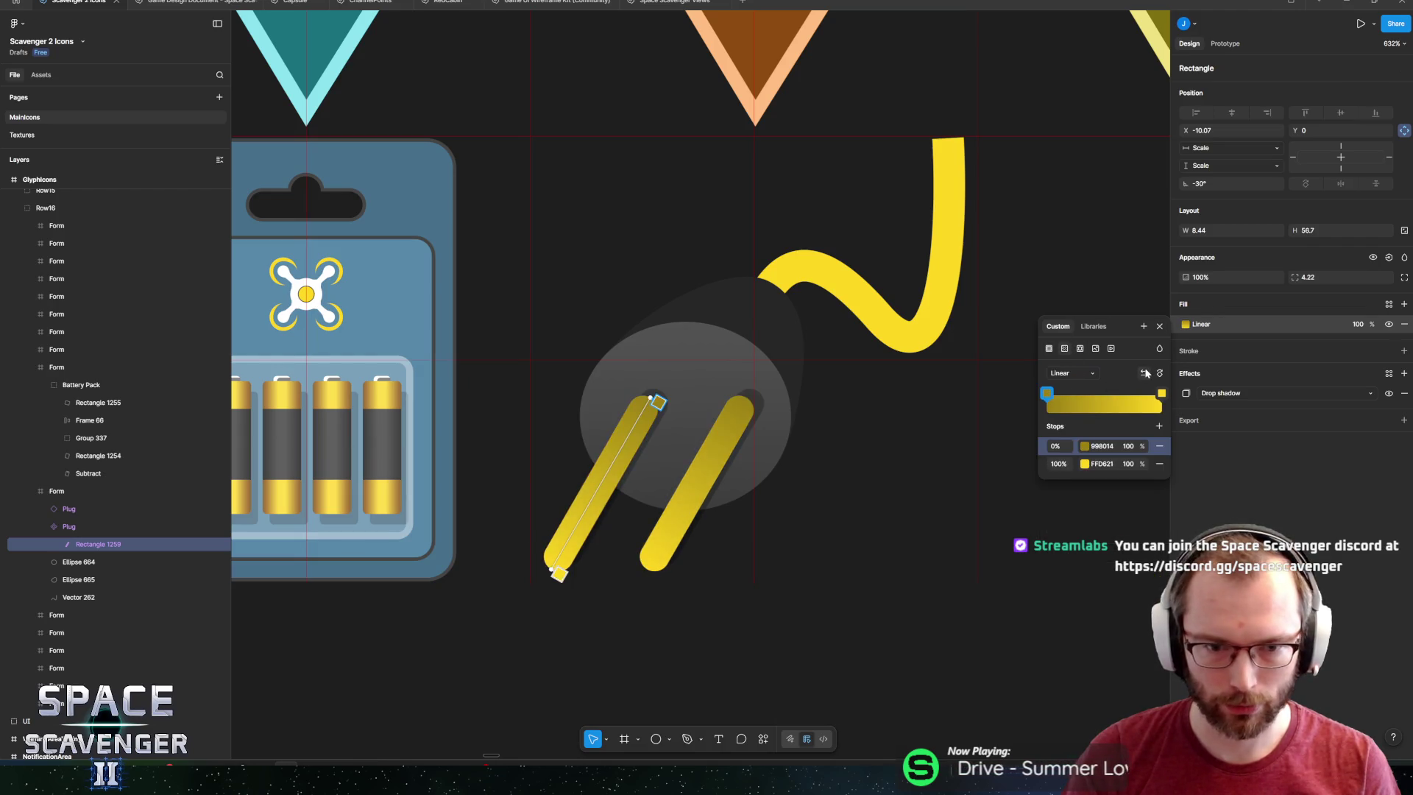
{"action": "left_click", "coordinate": [1159, 373]}
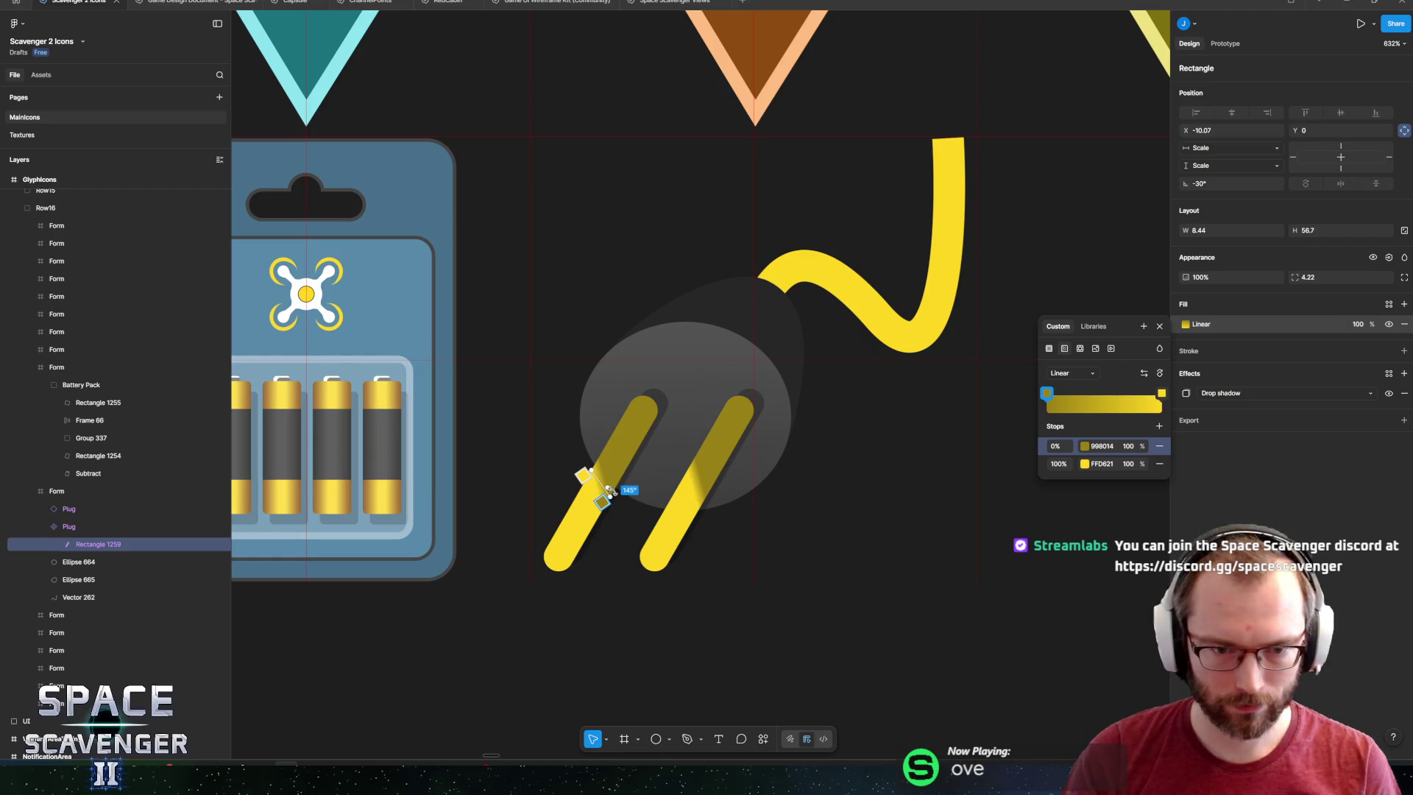
{"action": "key", "text": "ctrl+z"}
{"action": "key", "text": "ctrl+z"}
{"action": "key", "text": "ctrl+z"}
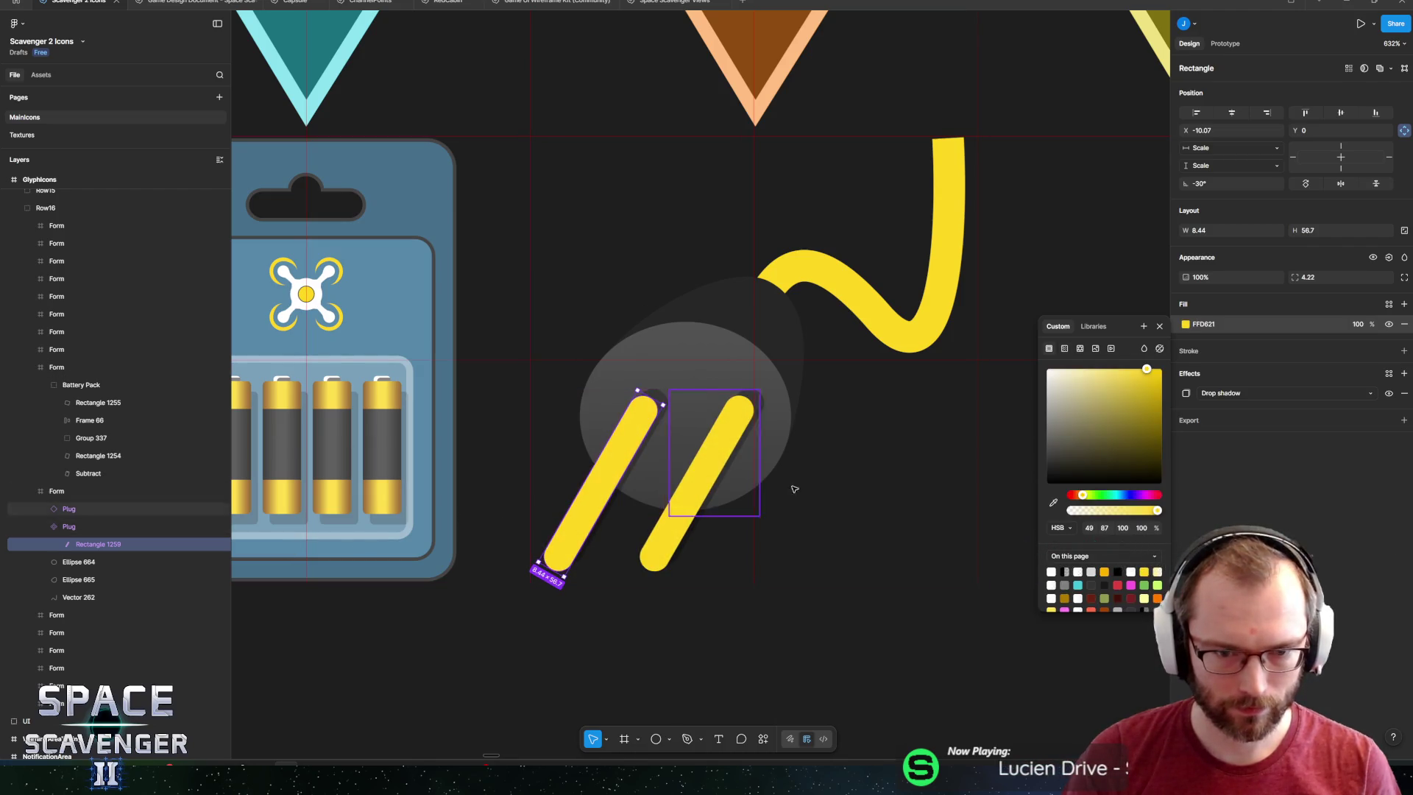
{"action": "scroll", "coordinate": [521, 521], "scroll_direction": "up", "scroll_amount": 3}
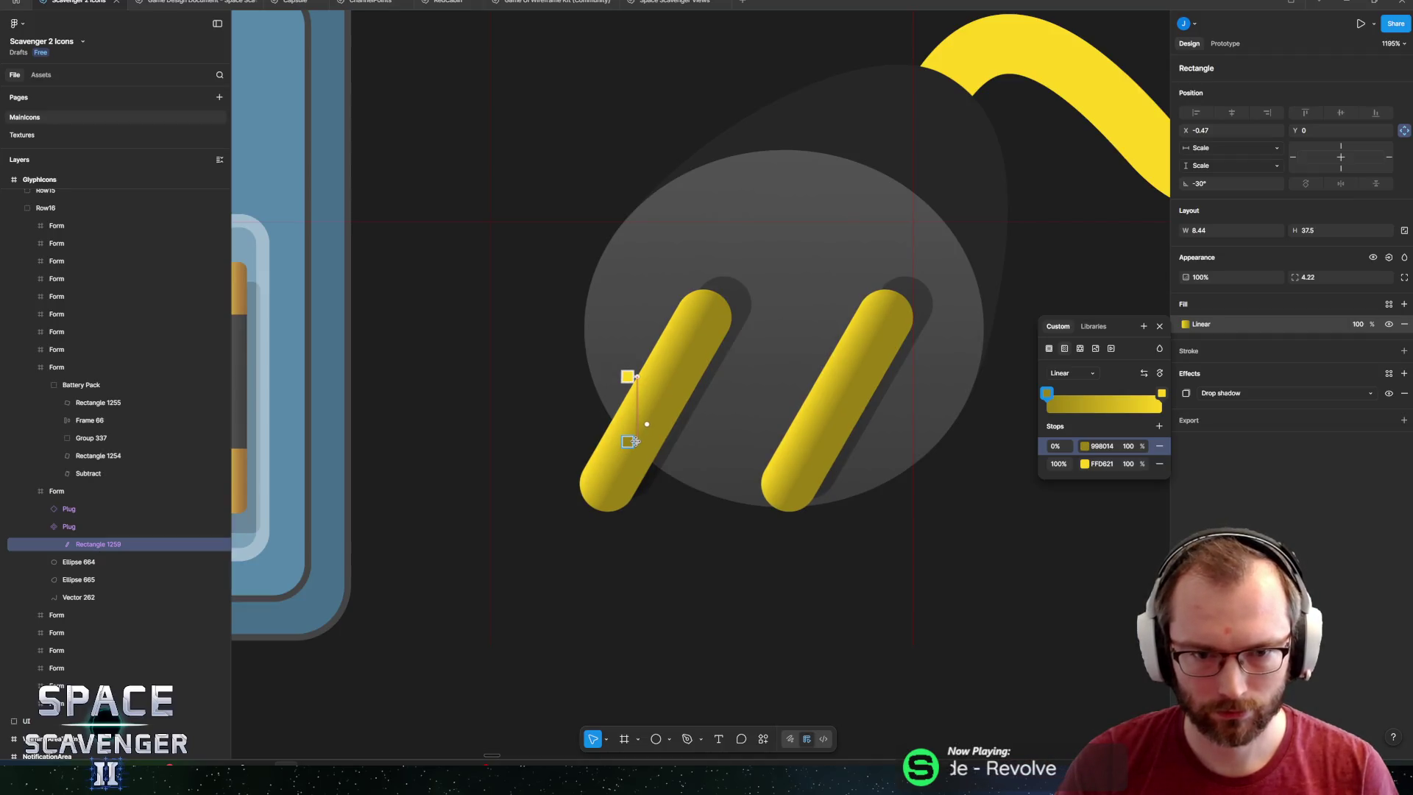
{"action": "left_click_drag", "start_coordinate": [637, 440], "coordinate": [635, 465]}
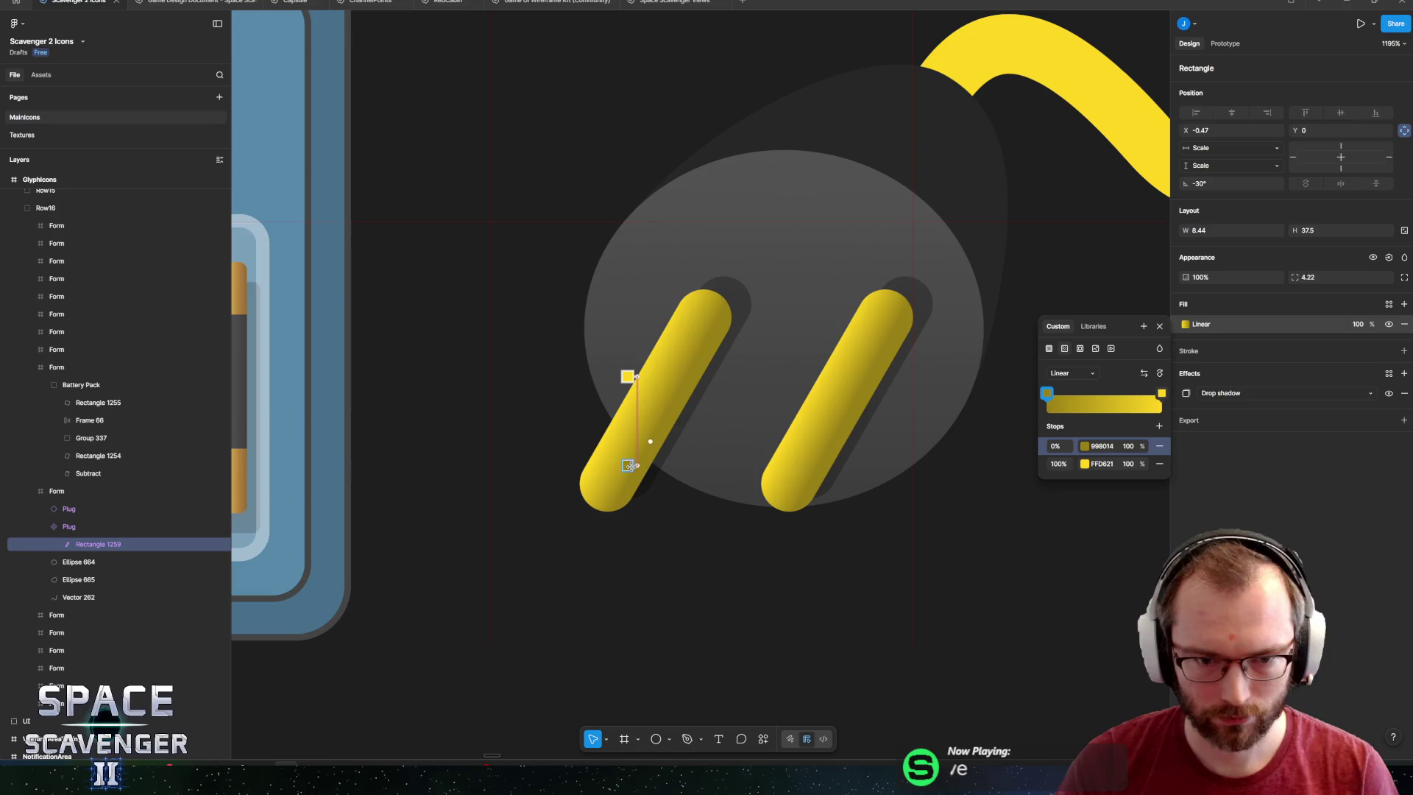
{"action": "left_click", "coordinate": [627, 430]}
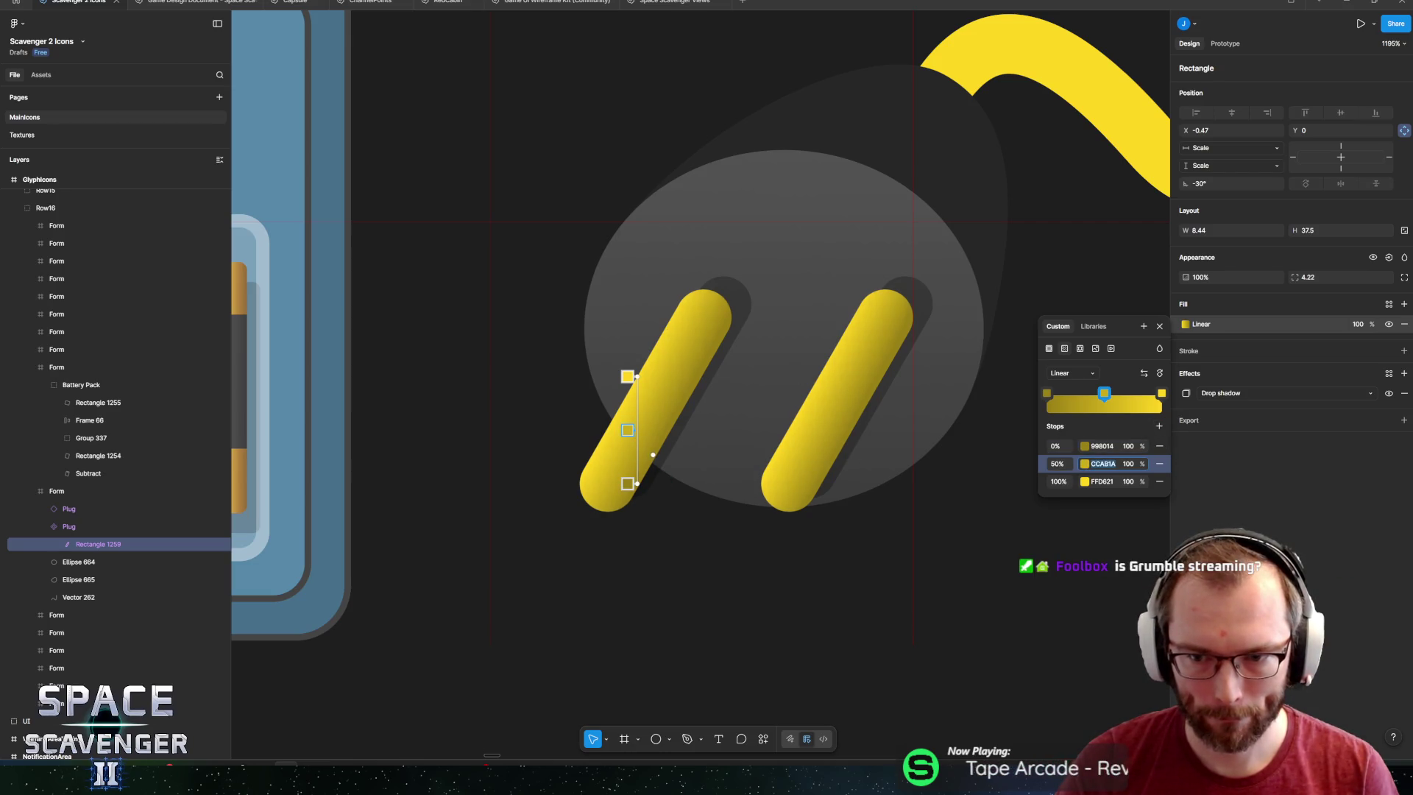
Set the gradient stops to CCAB1A, FFD621 at 50%, and CCAB1A.
{"action": "left_click", "coordinate": [1102, 446]}
{"action": "type", "text": "CCAB1A"}
{"action": "key", "text": "Return"}
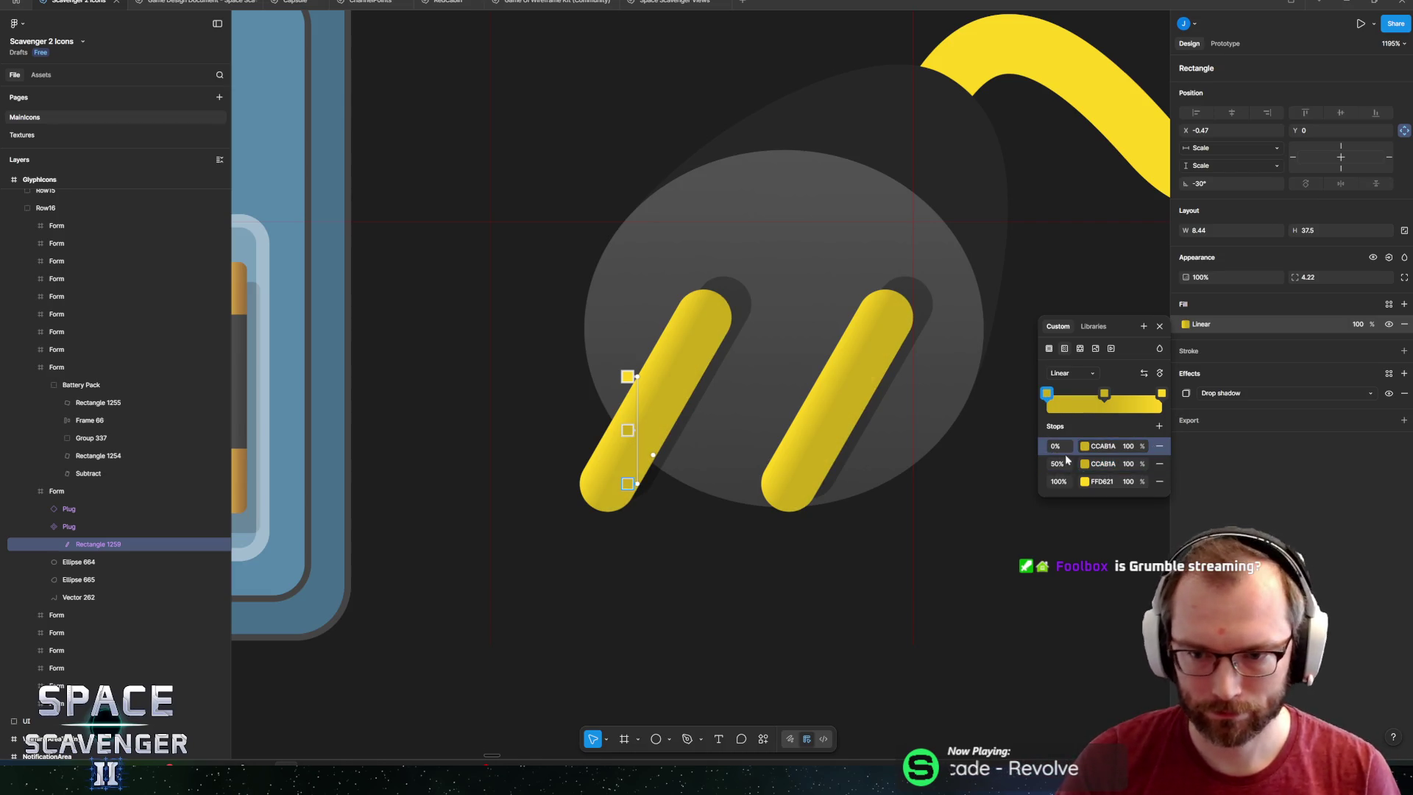
{"action": "left_click", "coordinate": [1104, 481]}
{"action": "left_click", "coordinate": [1102, 464]}
{"action": "type", "text": "FFD621"}
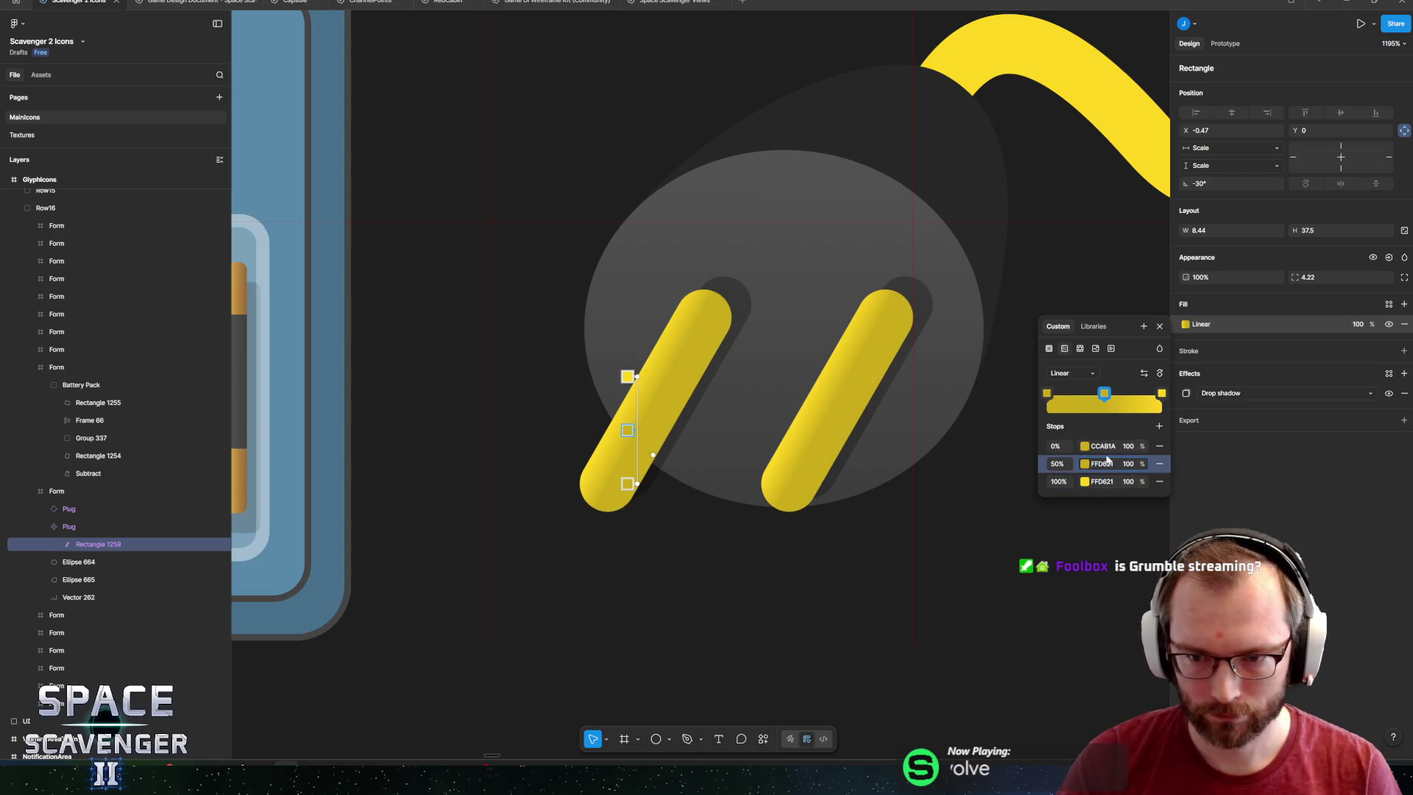
{"action": "key", "text": "Return"}
{"action": "left_click", "coordinate": [1102, 479]}
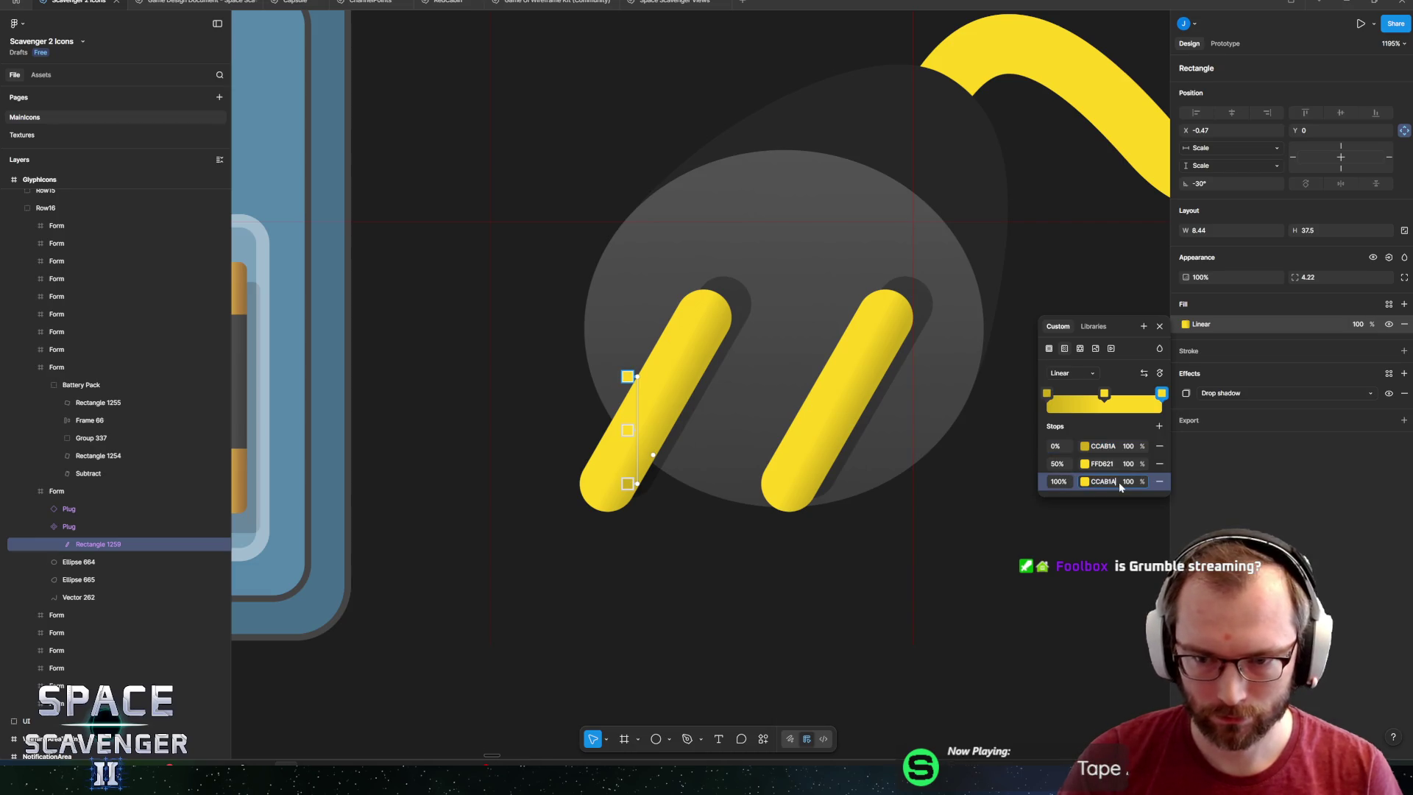
{"action": "key", "text": "ctrl+v"}
{"action": "key", "text": "Return"}
{"action": "scroll", "coordinate": [822, 396], "scroll_direction": "down", "scroll_amount": 5}
{"action": "scroll", "coordinate": [823, 396], "scroll_direction": "up", "scroll_amount": 4}
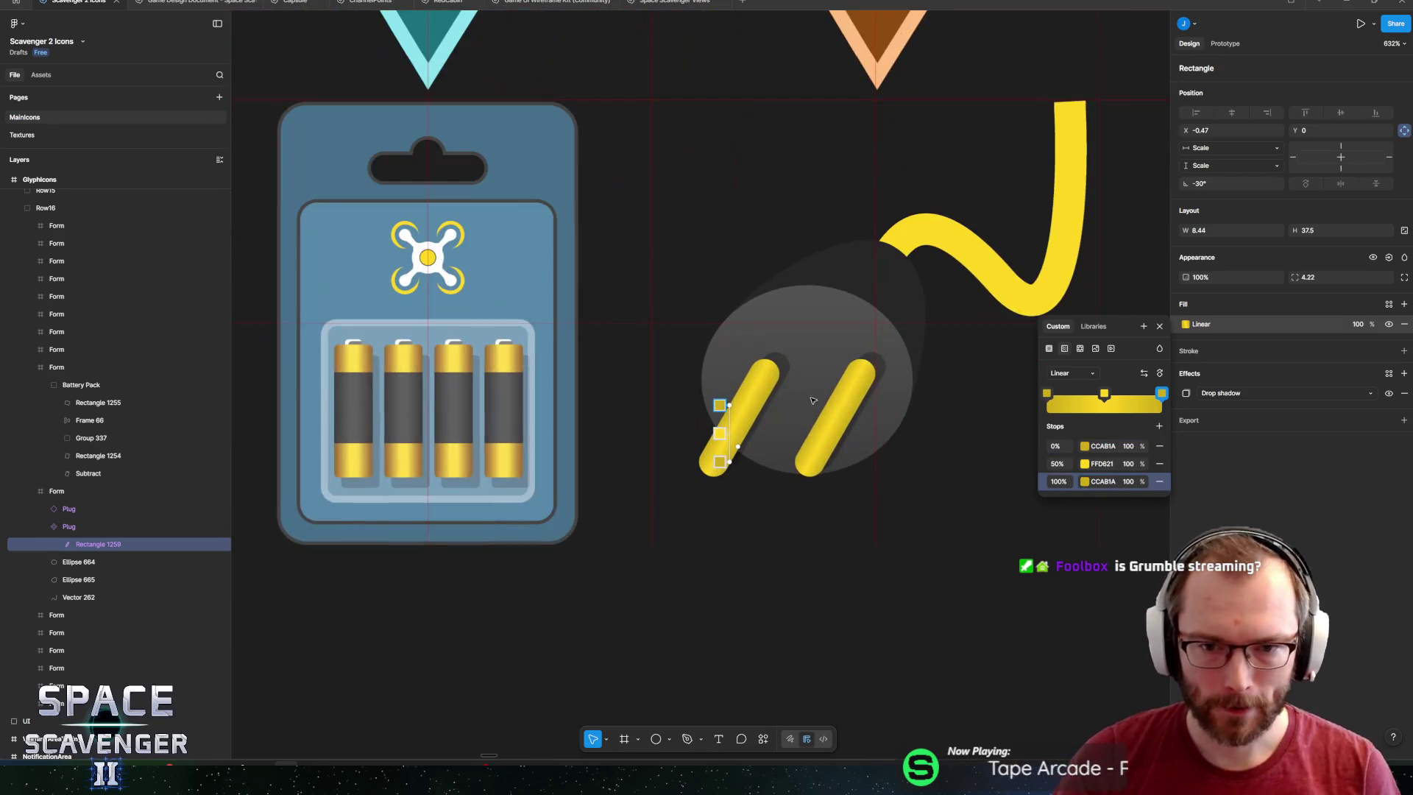
{"action": "key", "text": "Escape"}
{"action": "scroll", "coordinate": [739, 412], "scroll_direction": "up", "scroll_amount": 4}
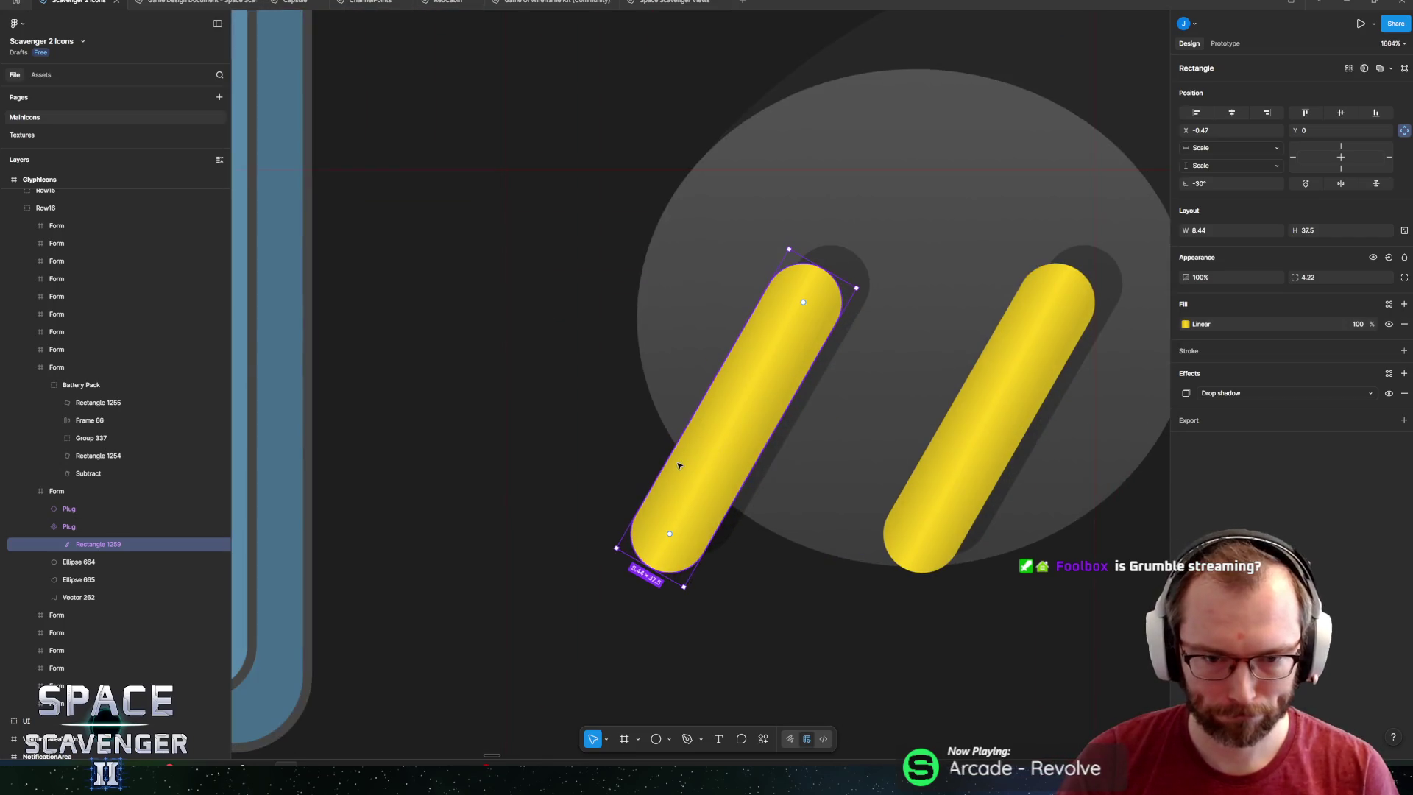
Lengthen the left prong slightly and set its corner radius to 3.3.
{"action": "left_click_drag", "start_coordinate": [636, 561], "coordinate": [630, 569]}
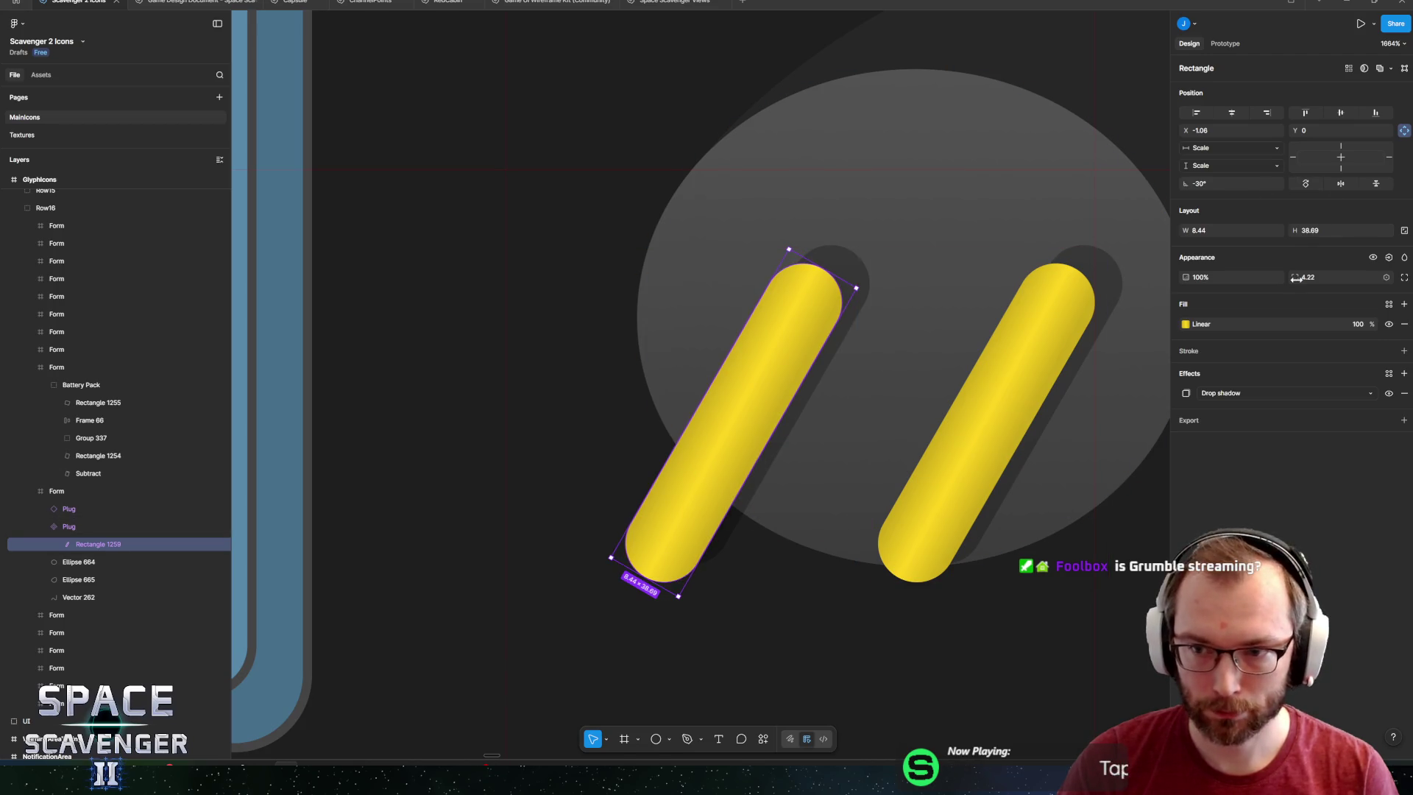
{"action": "left_click_drag", "start_coordinate": [1297, 277], "coordinate": [1213, 292]}
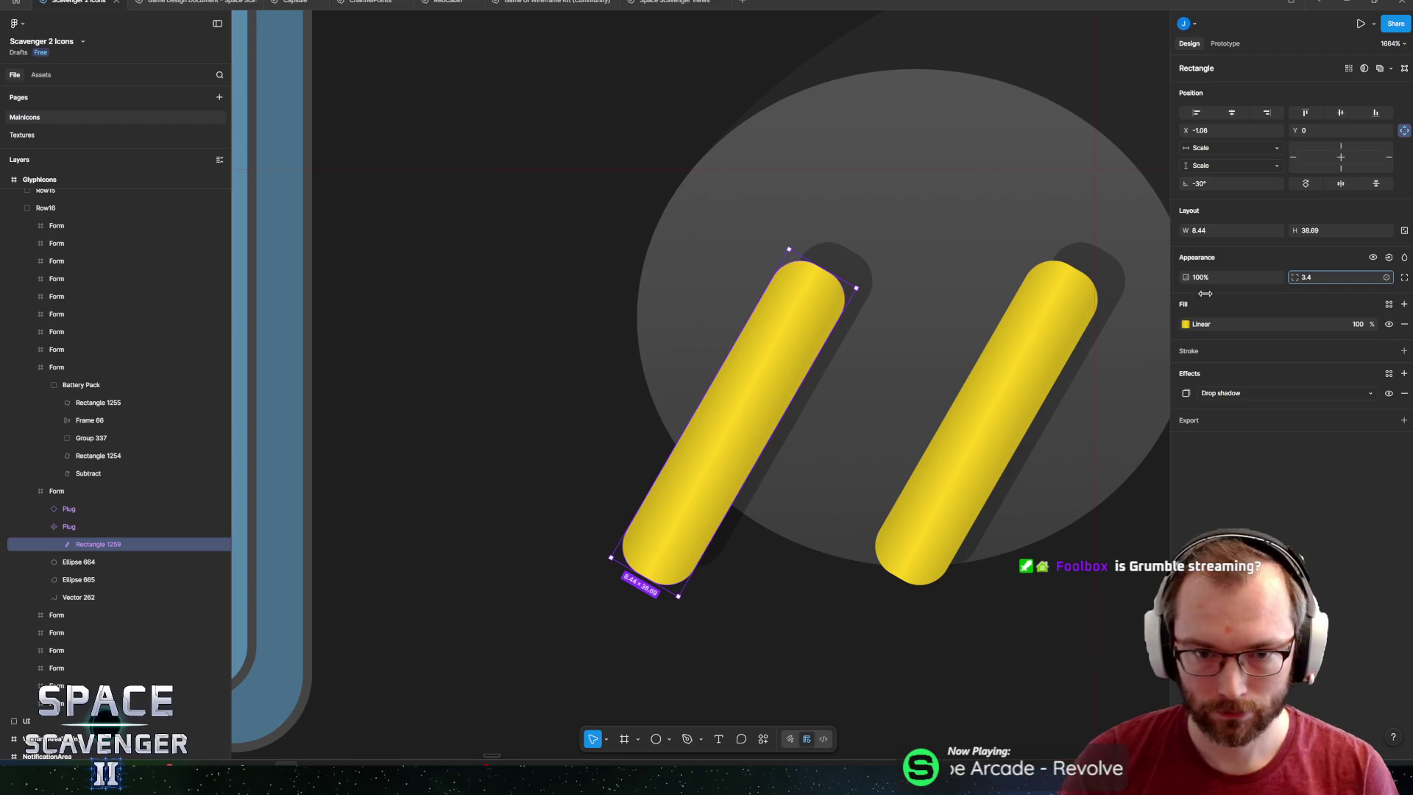
{"action": "left_click_drag", "start_coordinate": [1204, 294], "coordinate": [1200, 296]}
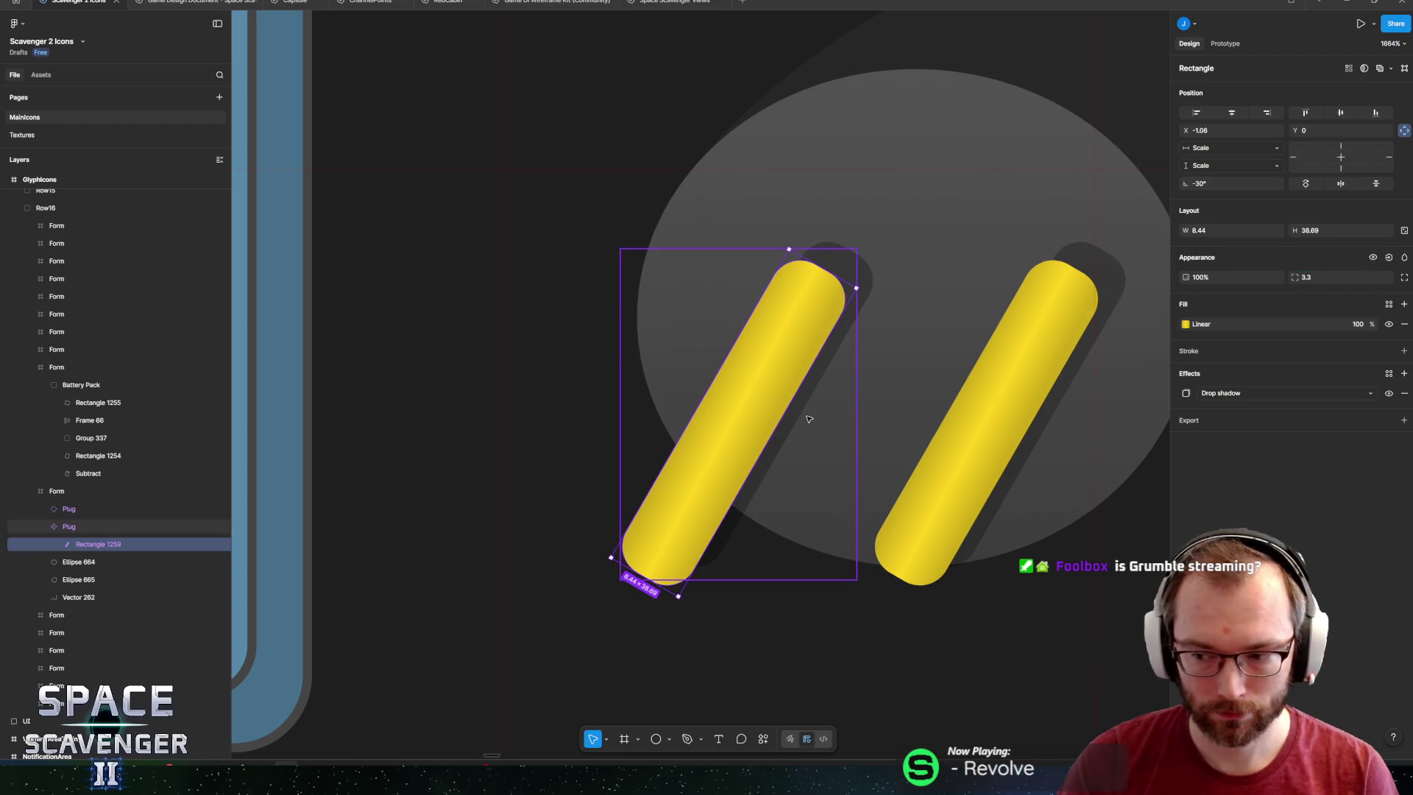
{"action": "scroll", "coordinate": [789, 386], "scroll_direction": "right", "scroll_amount": 2}
{"action": "scroll", "coordinate": [788, 385], "scroll_direction": "right", "scroll_amount": 2}
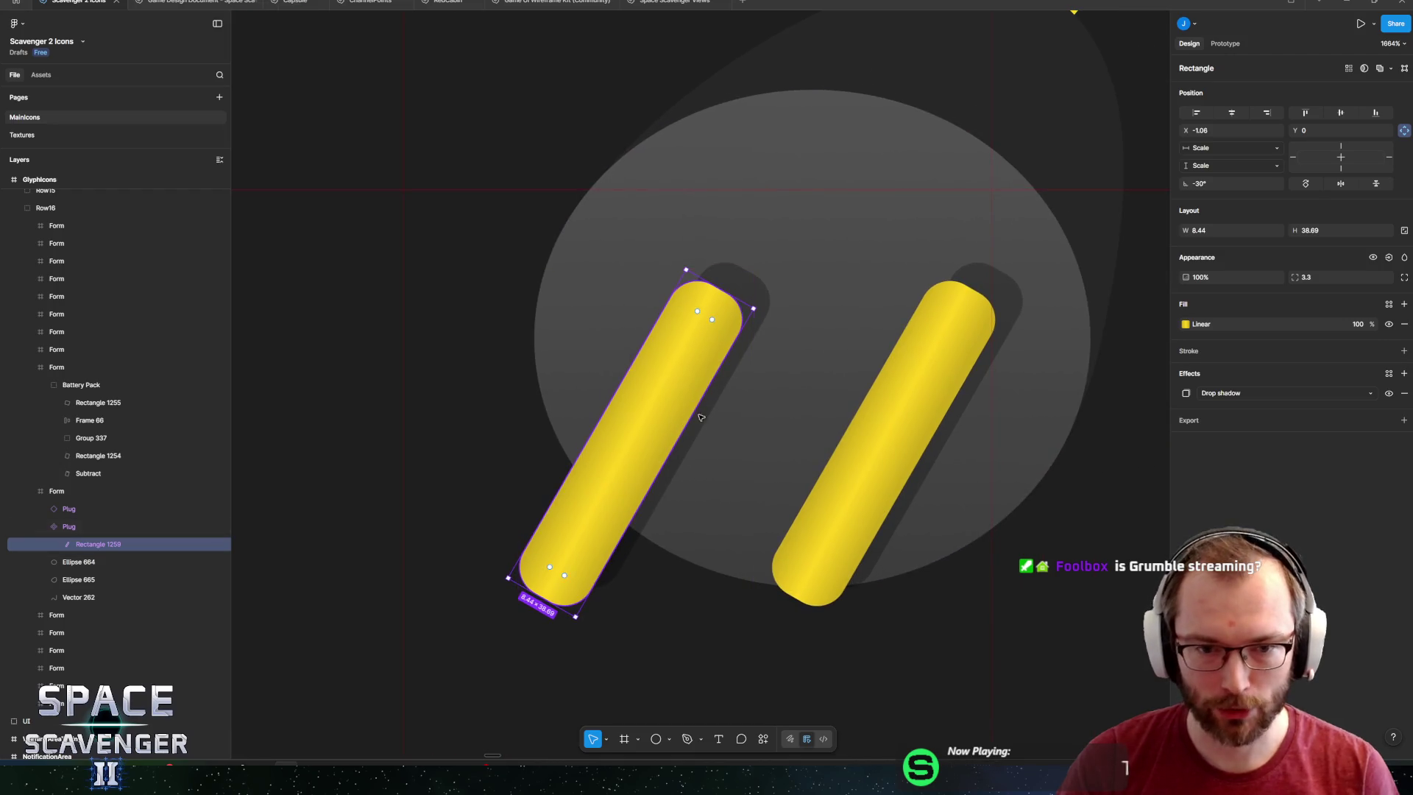
Change the left prong's drop shadow Y offset to 0.
{"action": "left_click", "coordinate": [70, 527]}
{"action": "left_click", "coordinate": [76, 544]}
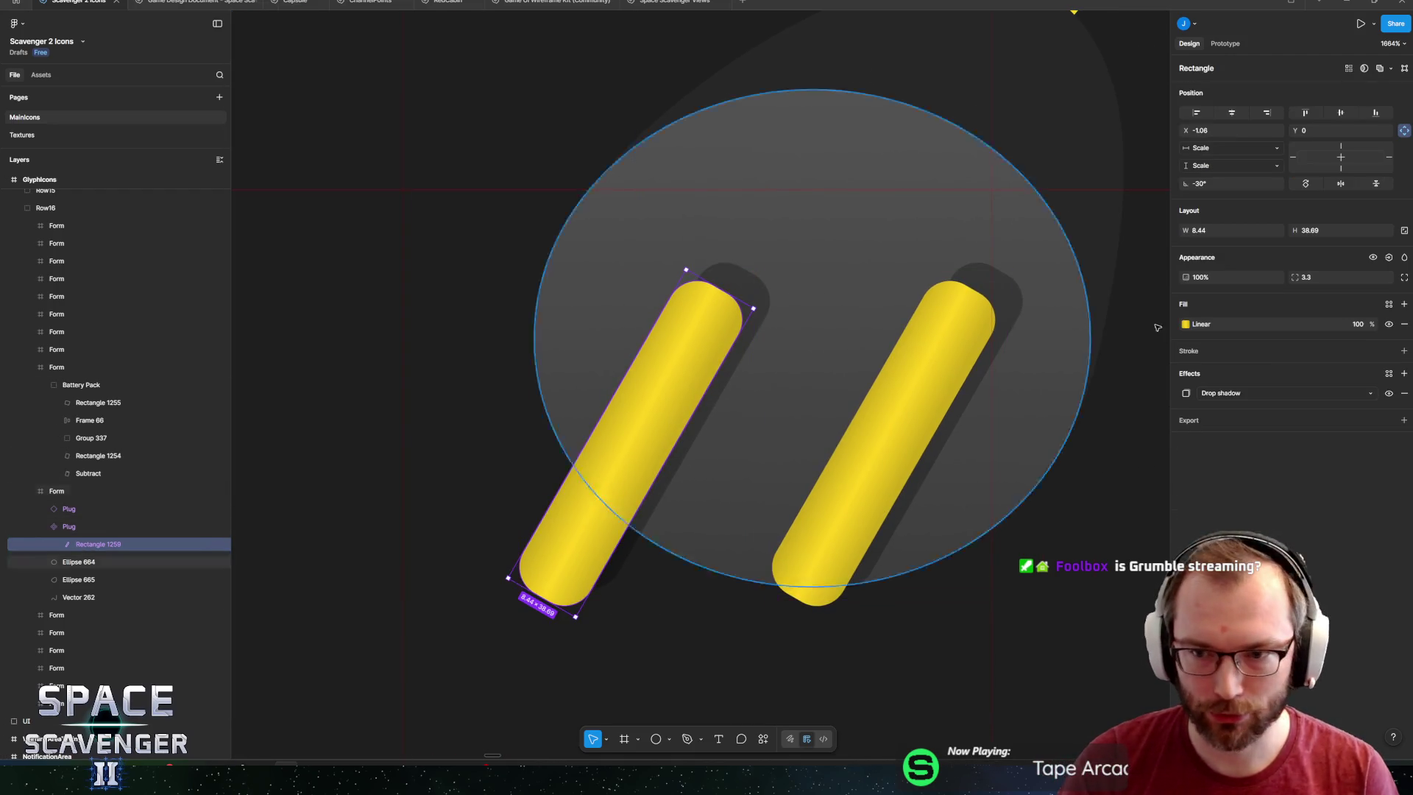
{"action": "left_click", "coordinate": [1186, 393]}
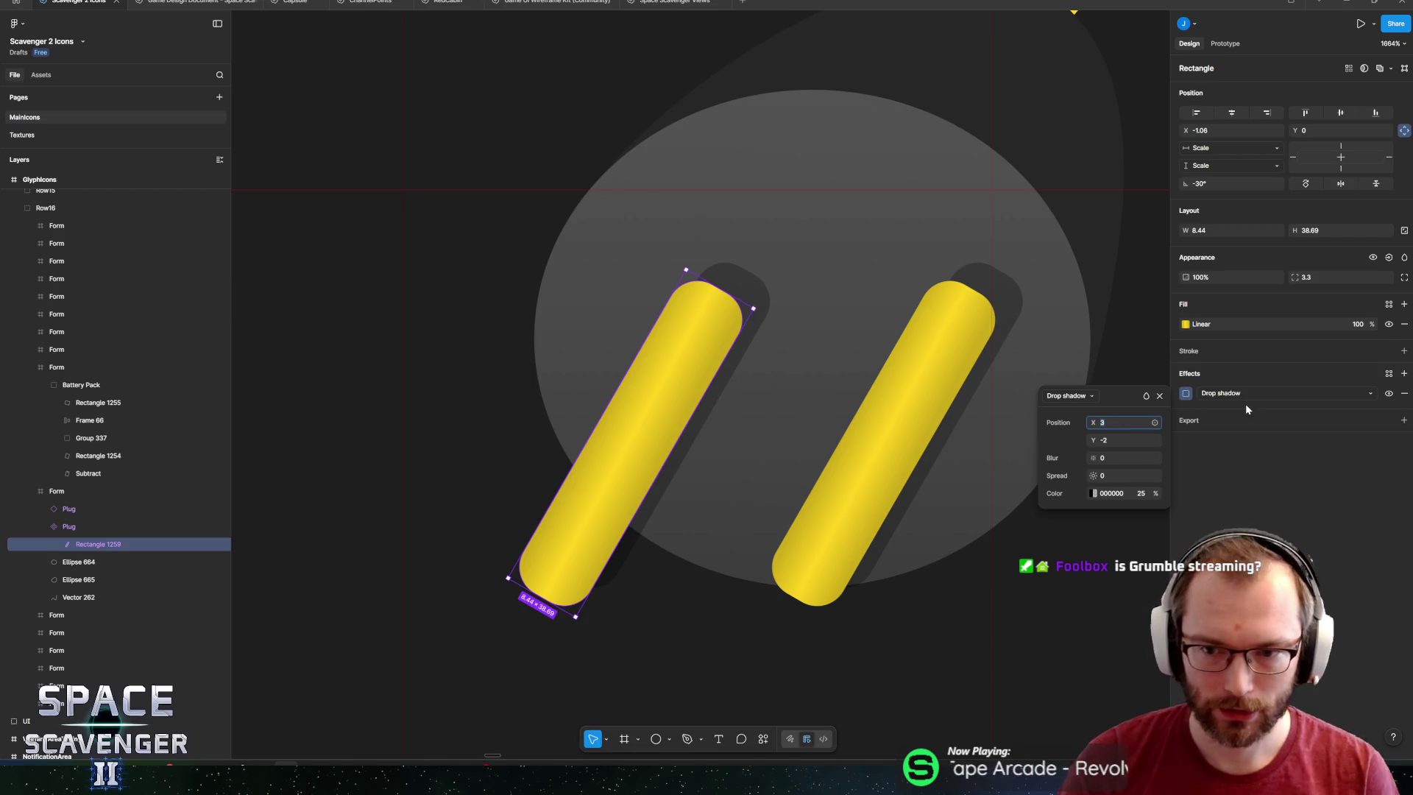
{"action": "left_click", "coordinate": [1113, 440]}
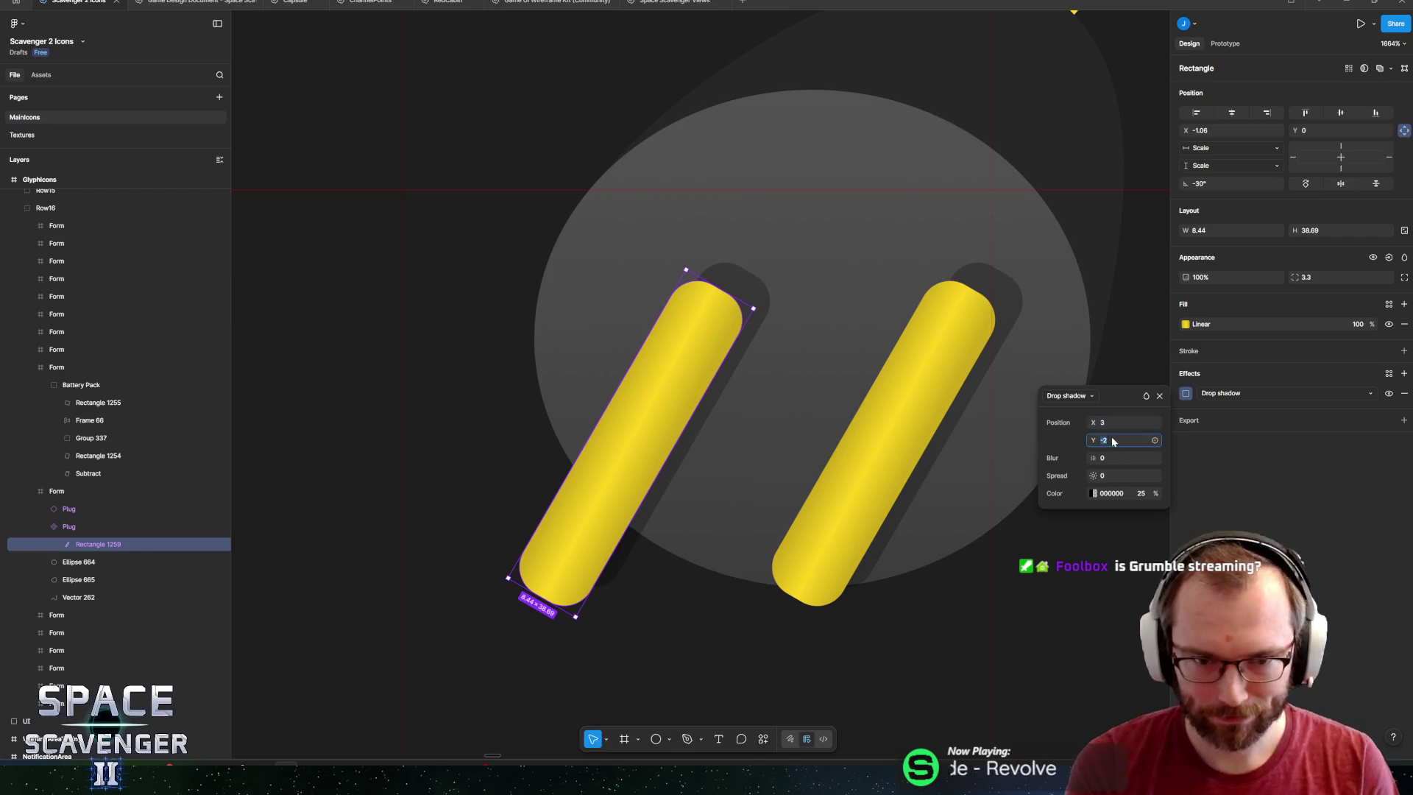
{"action": "type", "text": "0"}
{"action": "key", "text": "Return"}
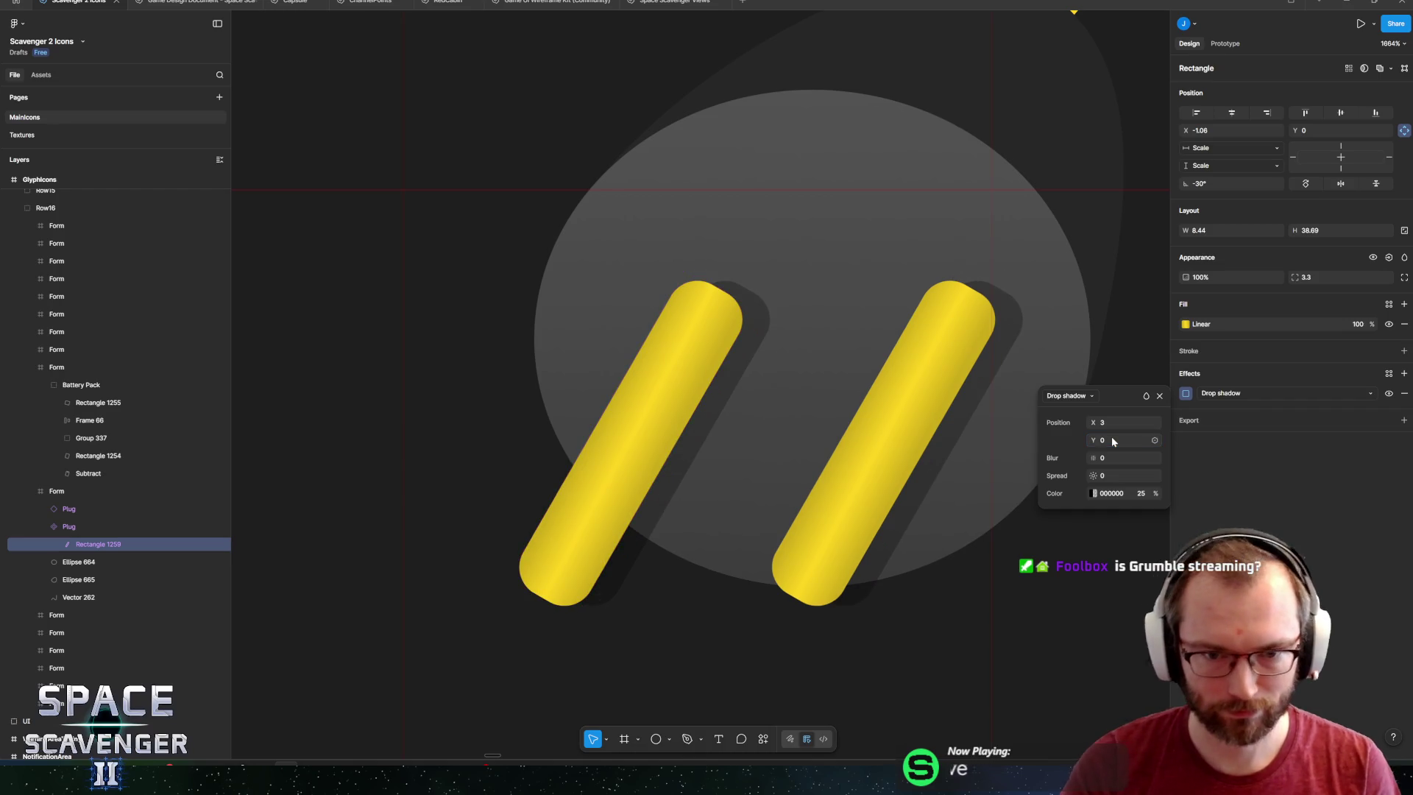
{"action": "scroll", "coordinate": [787, 427], "scroll_direction": "down", "scroll_amount": 5}
{"action": "scroll", "coordinate": [787, 427], "scroll_direction": "down", "scroll_amount": 5}
{"action": "left_click", "coordinate": [785, 507]}
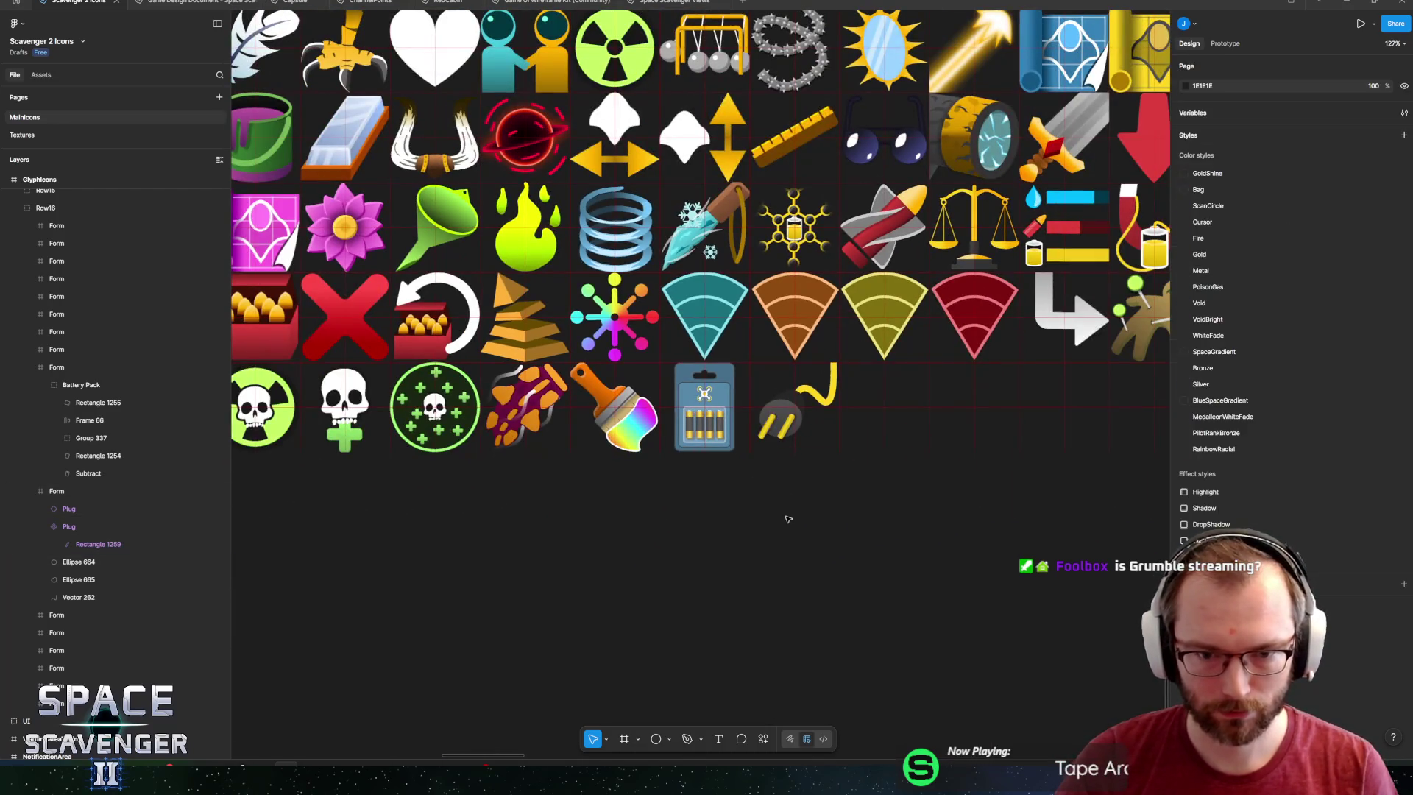
Give the plug's face ellipse (Ellipse 664) a 1px yellow FFD621 inside stroke.
{"action": "scroll", "coordinate": [757, 413], "scroll_direction": "up", "scroll_amount": 8}
{"action": "left_click", "coordinate": [756, 412]}
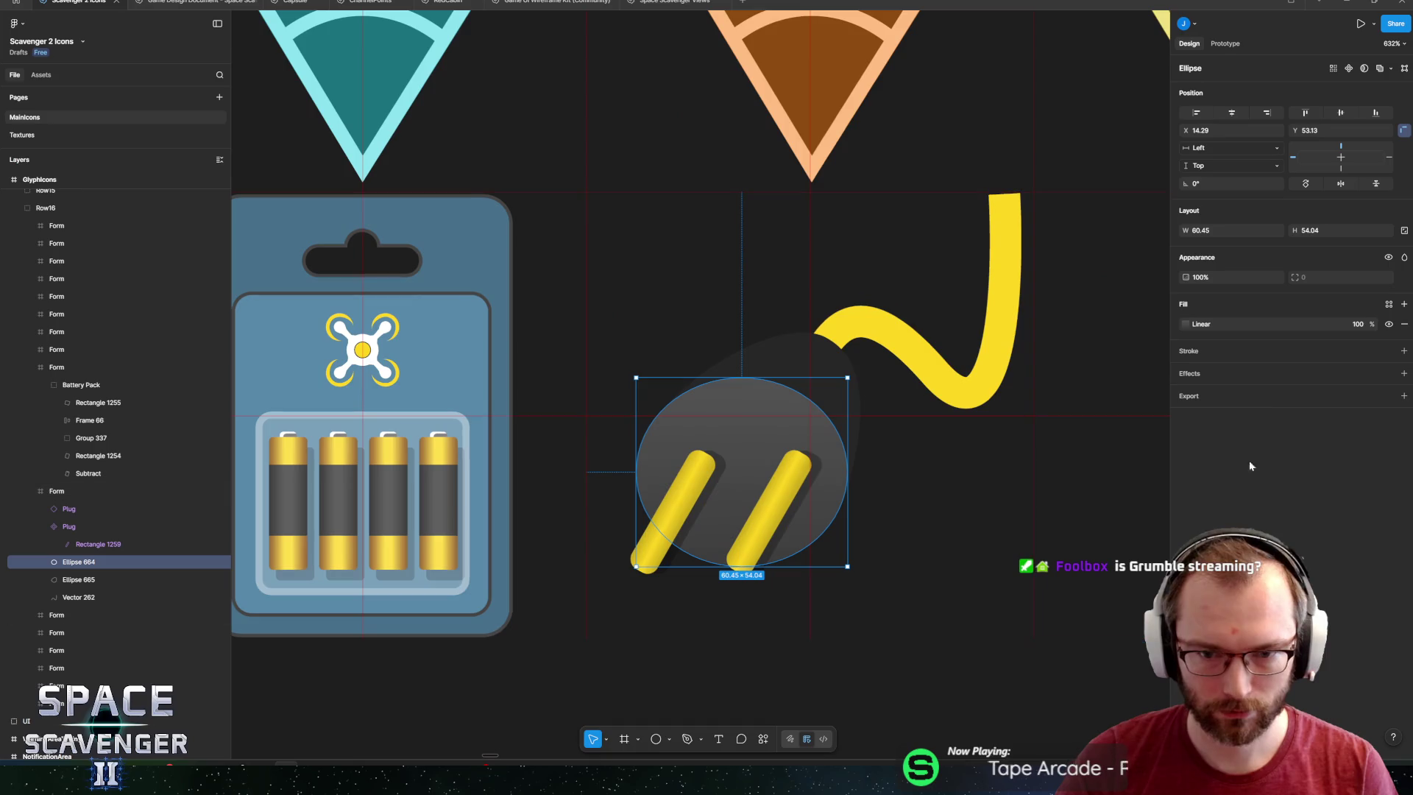
{"action": "left_click", "coordinate": [1404, 351]}
{"action": "left_click", "coordinate": [1184, 371]}
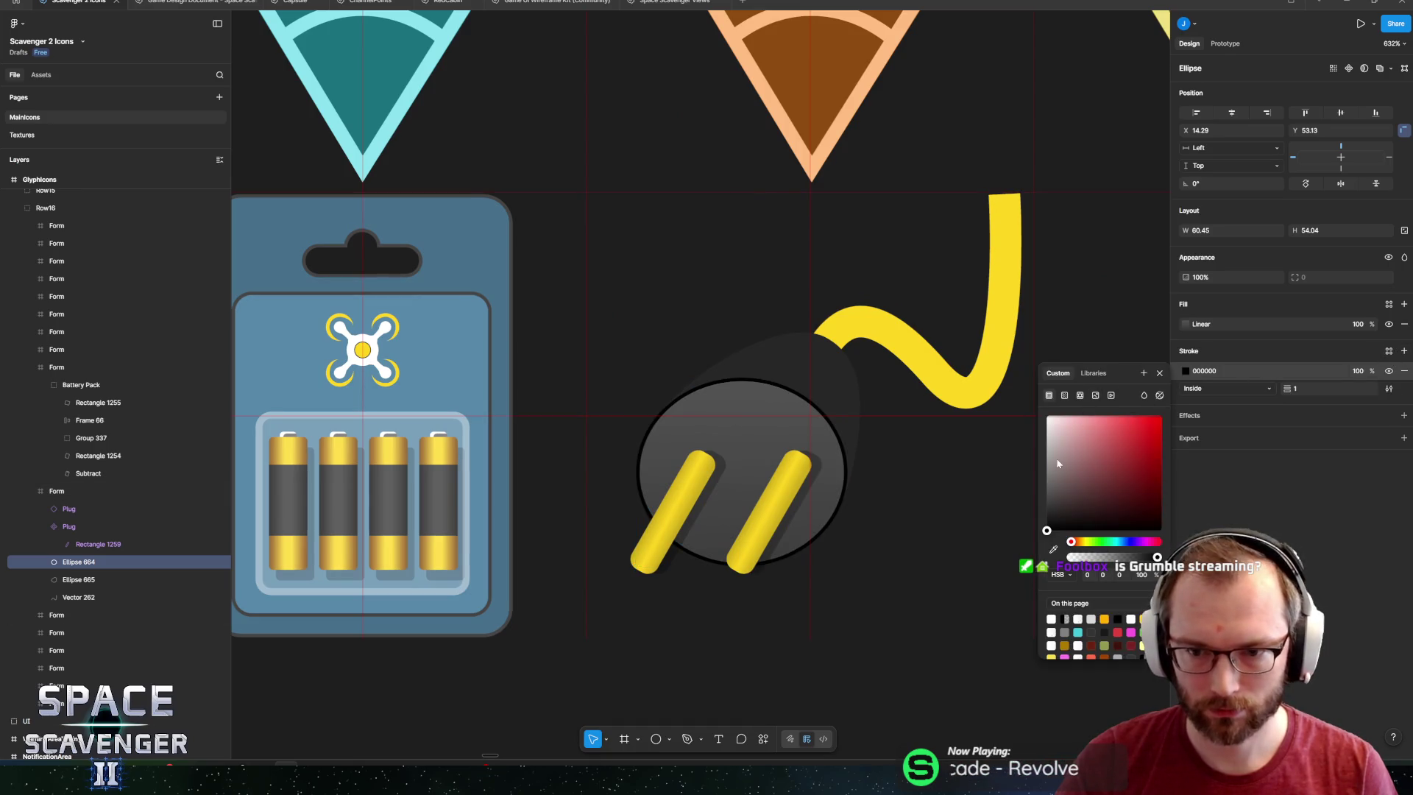
{"action": "left_click_drag", "start_coordinate": [1056, 458], "coordinate": [1153, 442]}
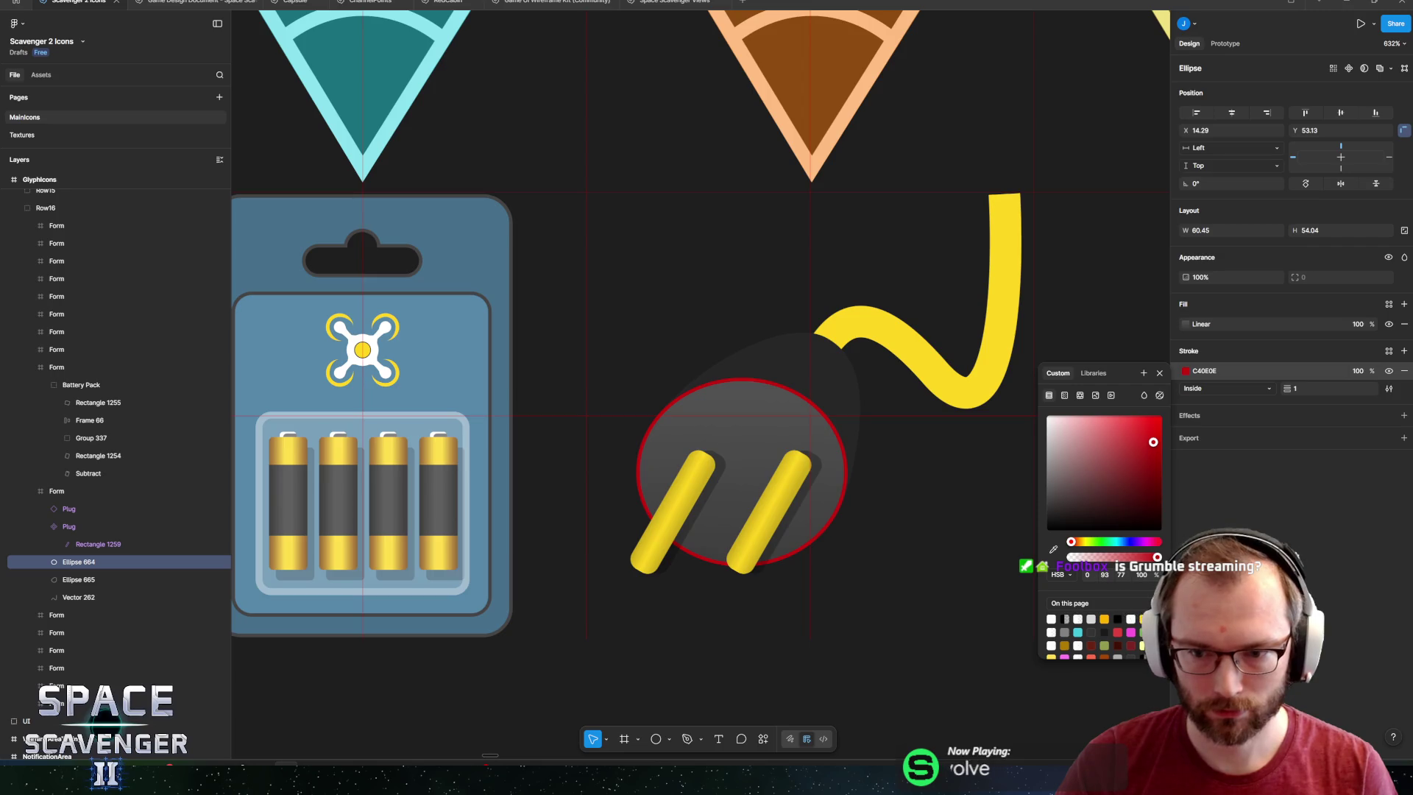
{"action": "left_click", "coordinate": [1143, 619]}
{"action": "key", "text": "Escape"}
{"action": "left_click", "coordinate": [778, 374]}
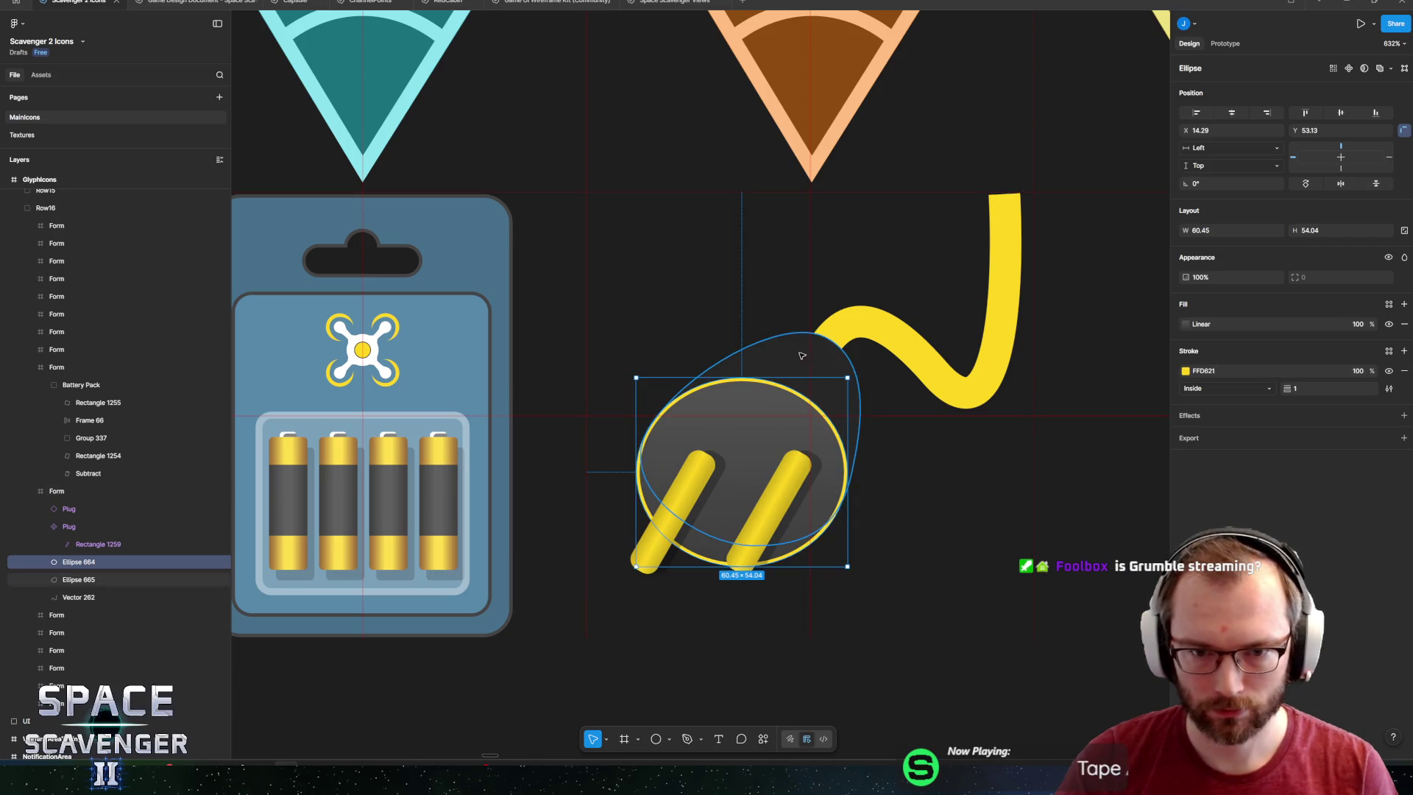
{"action": "scroll", "coordinate": [778, 375], "scroll_direction": "up", "scroll_amount": 5}
{"action": "scroll", "coordinate": [772, 368], "scroll_direction": "down", "scroll_amount": 8}
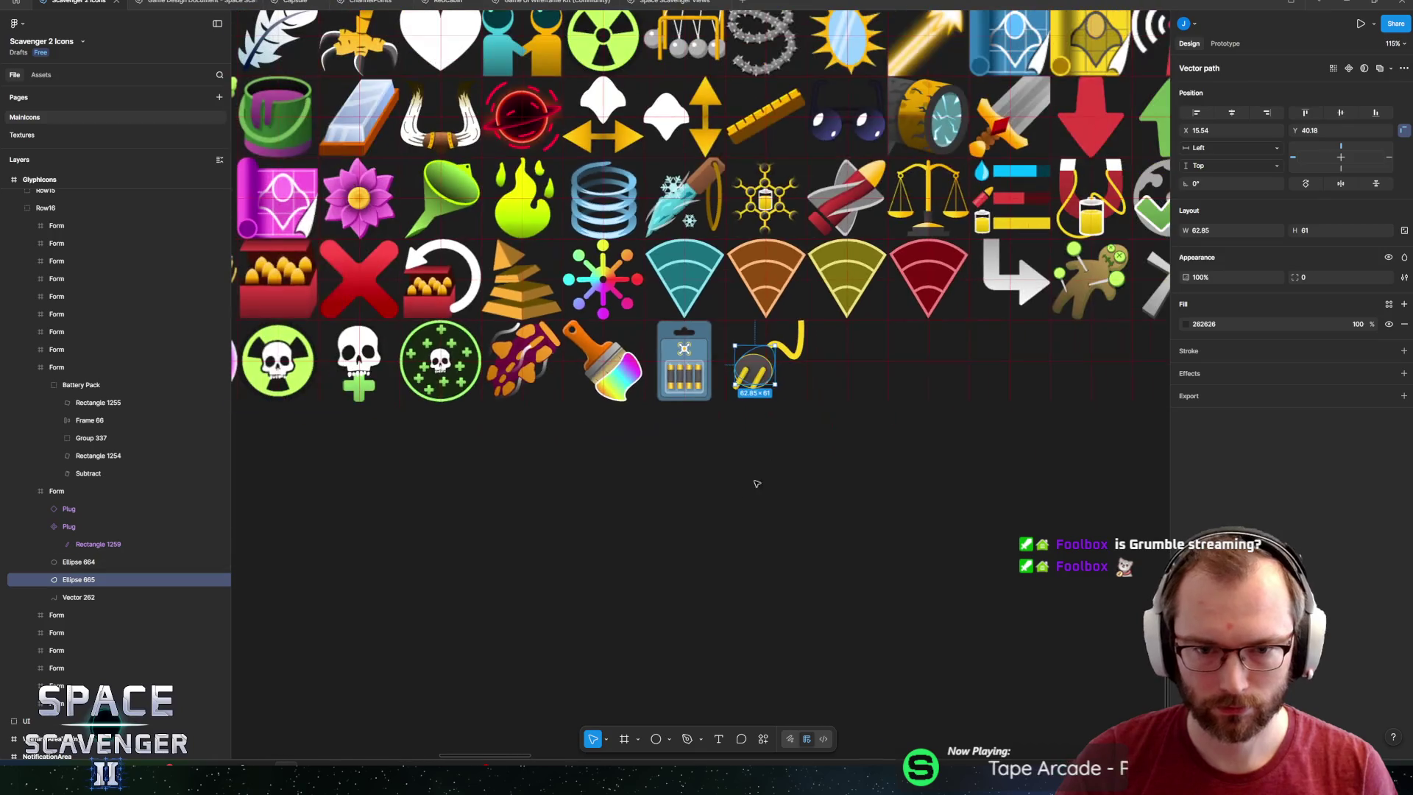
Try face ellipse heights of 60 and 40, undo both, then rotate it to -30°.
{"action": "left_click", "coordinate": [755, 482]}
{"action": "scroll", "coordinate": [826, 358], "scroll_direction": "up", "scroll_amount": 4}
{"action": "scroll", "coordinate": [826, 358], "scroll_direction": "up", "scroll_amount": 3}
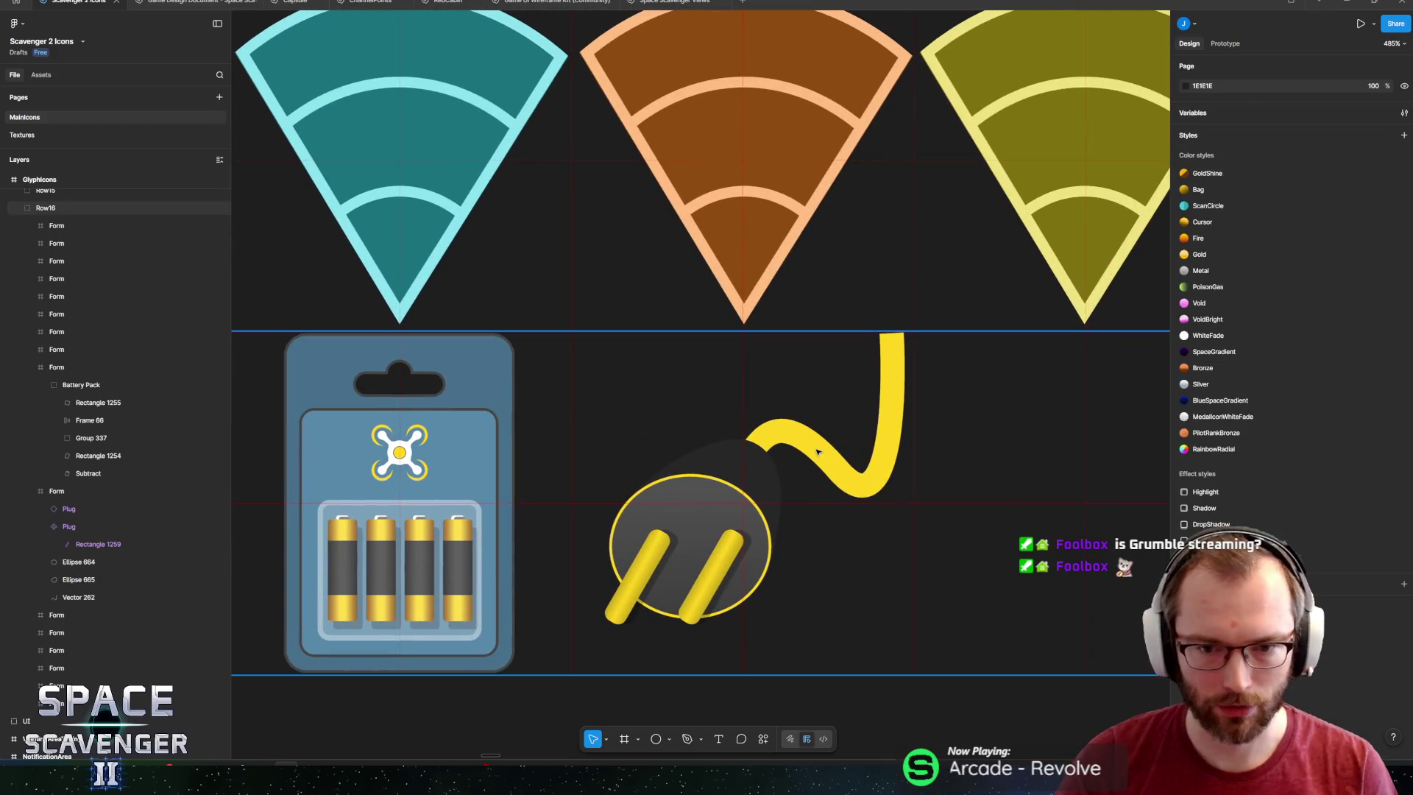
{"action": "left_click", "coordinate": [817, 450]}
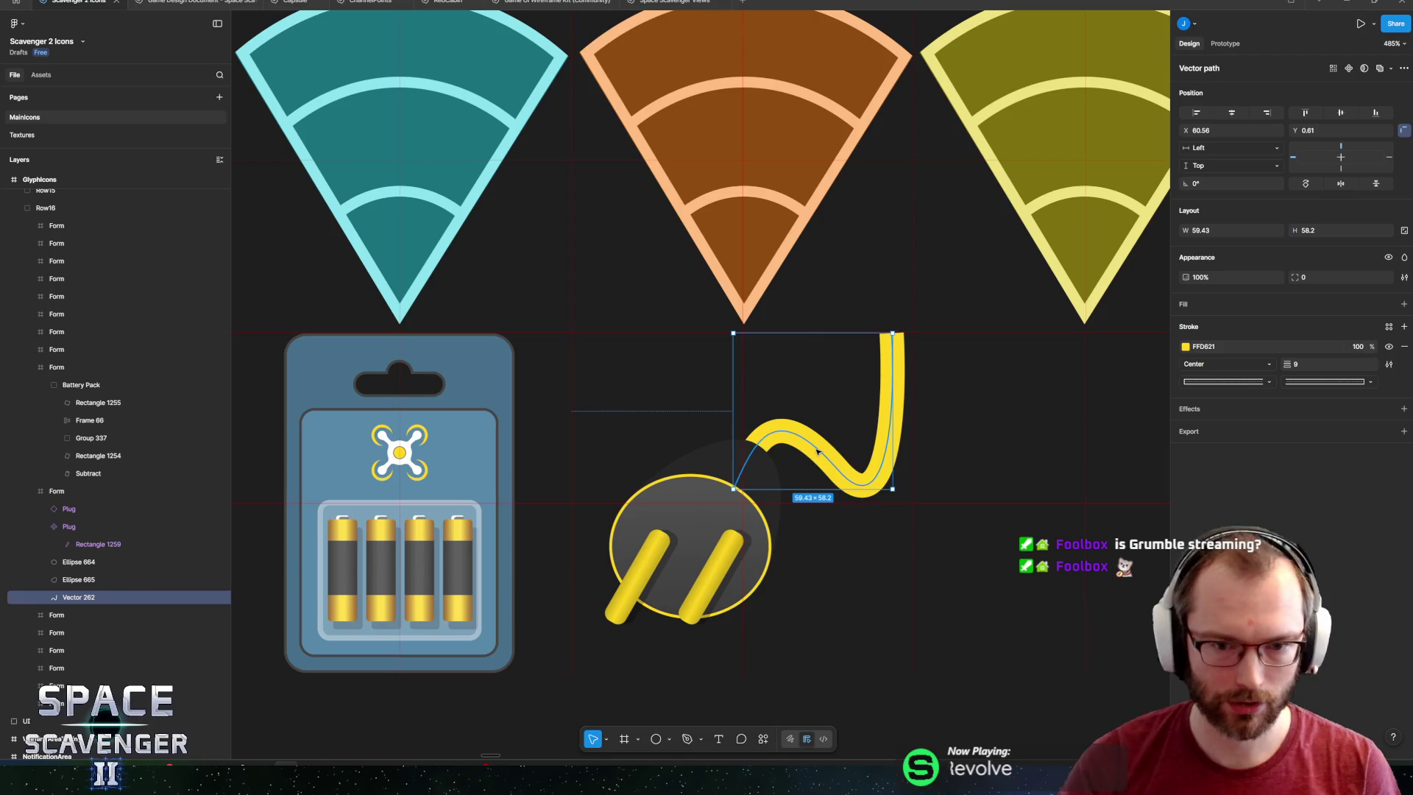
{"action": "left_click", "coordinate": [701, 502]}
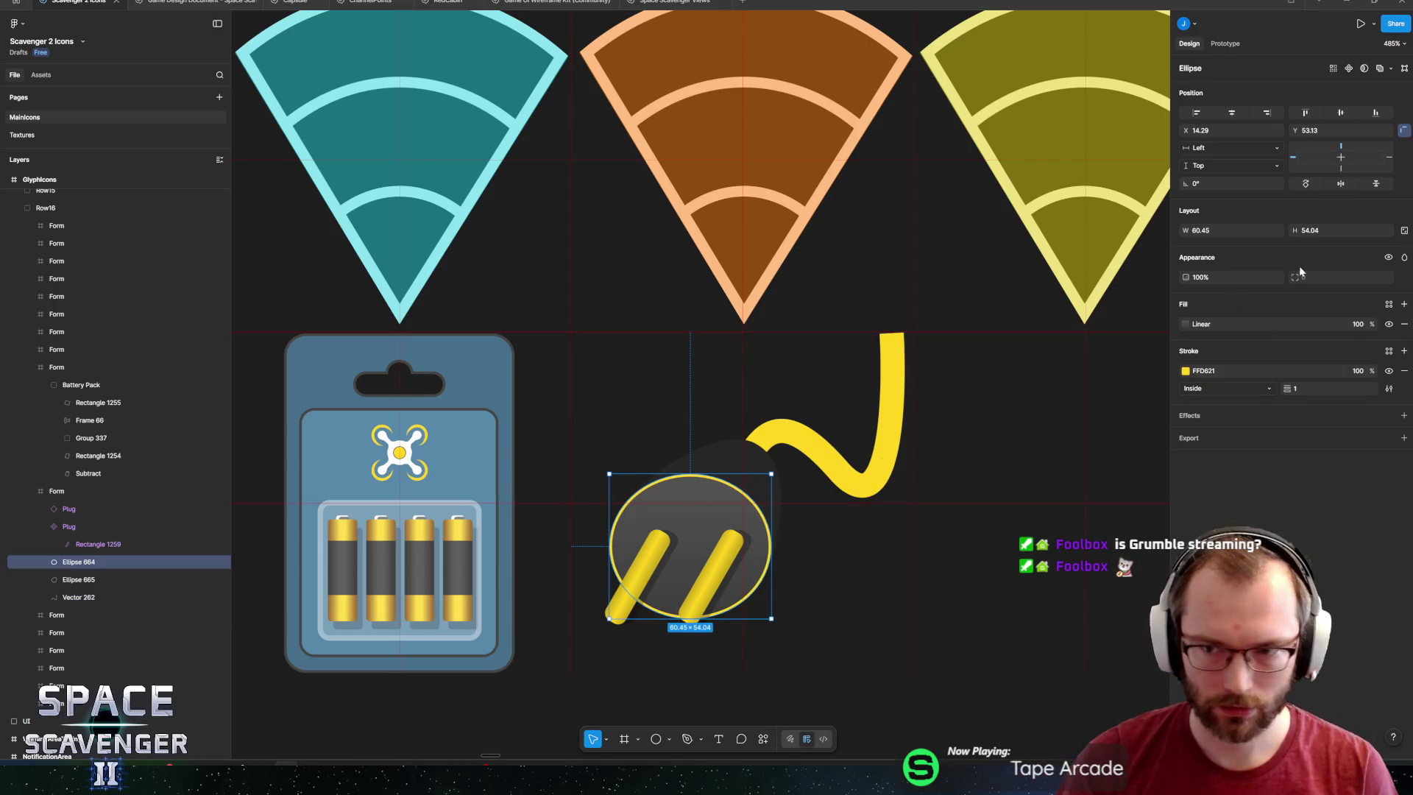
{"action": "left_click", "coordinate": [1325, 233]}
{"action": "type", "text": "60"}
{"action": "key", "text": "Return"}
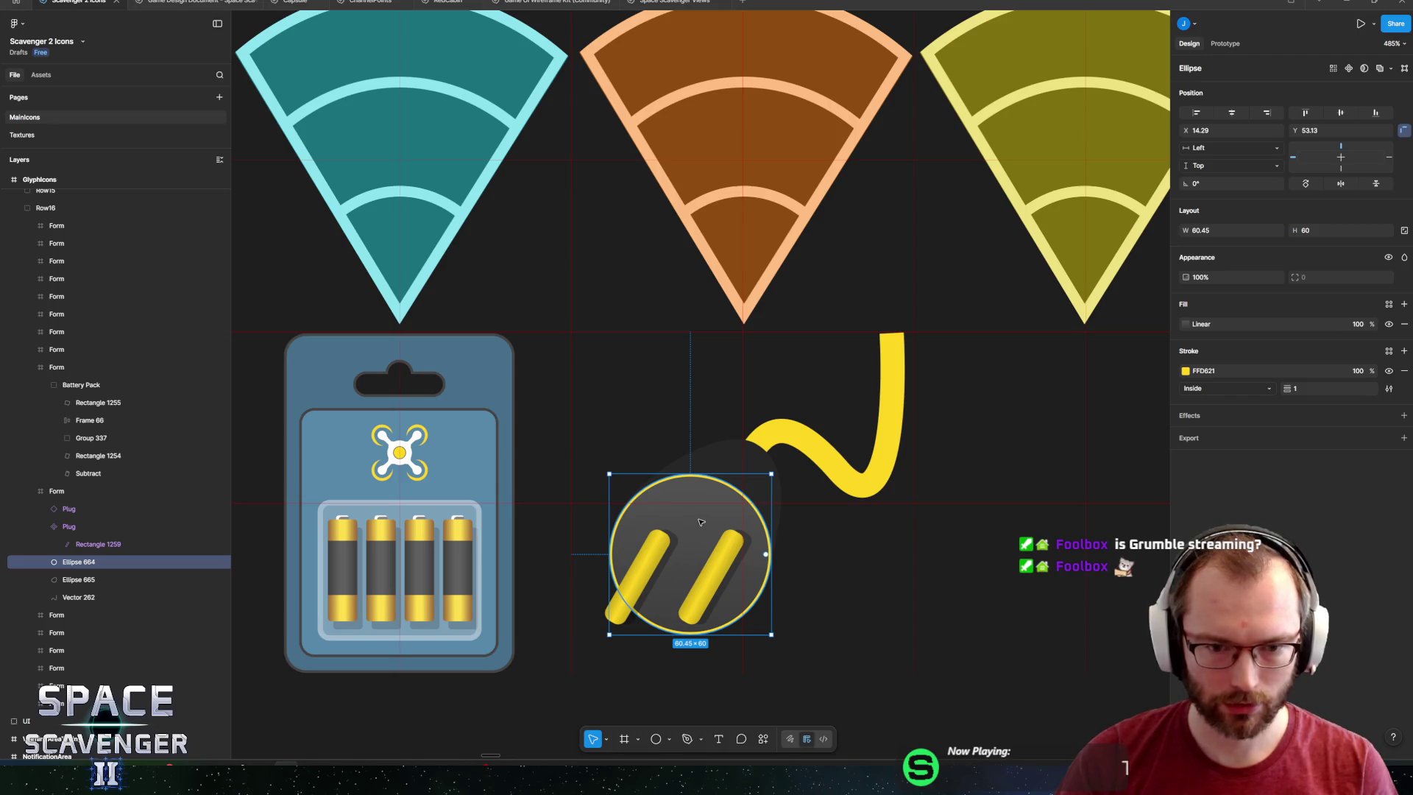
{"action": "key", "text": "ctrl+z"}
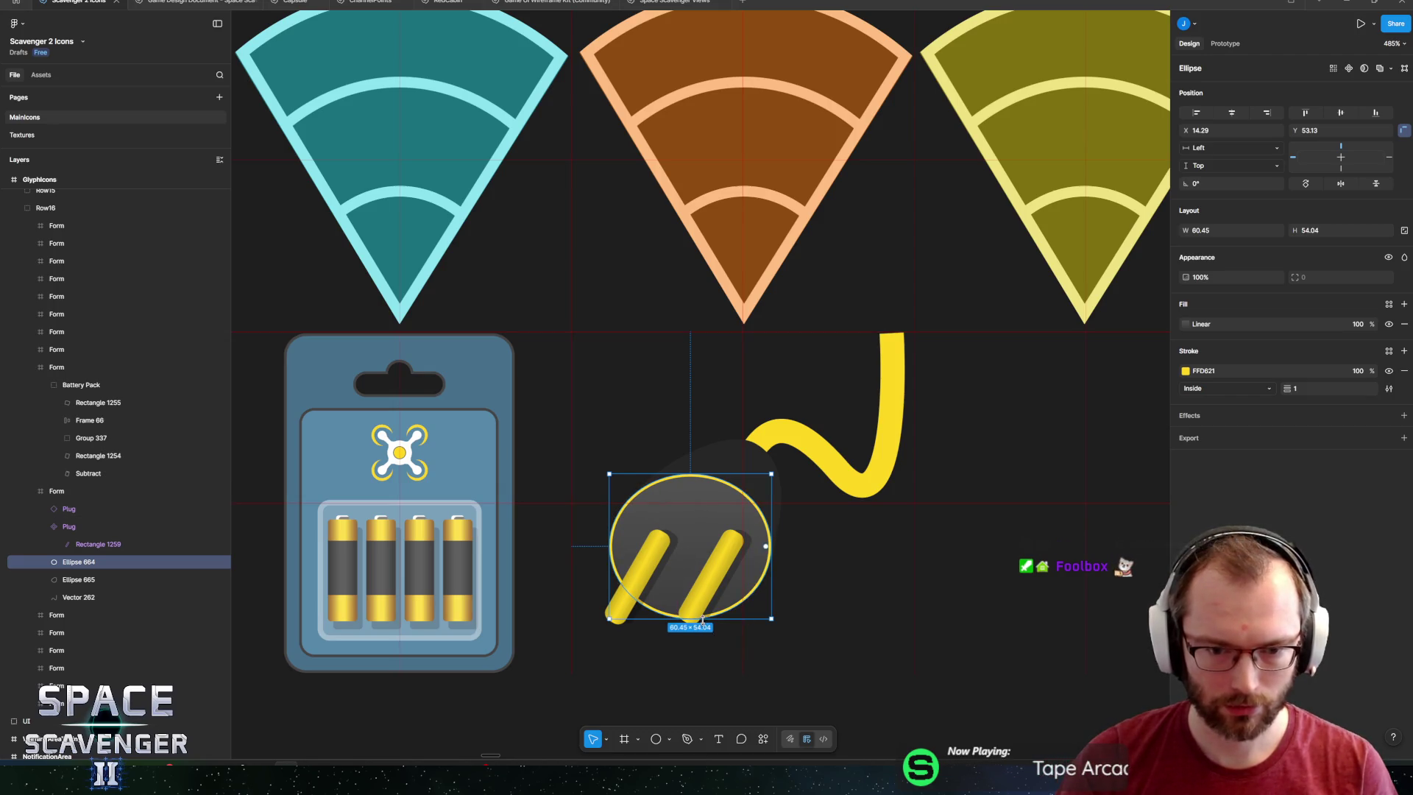
{"action": "left_click_drag", "start_coordinate": [702, 619], "coordinate": [719, 581]}
{"action": "key", "text": "ctrl+z"}
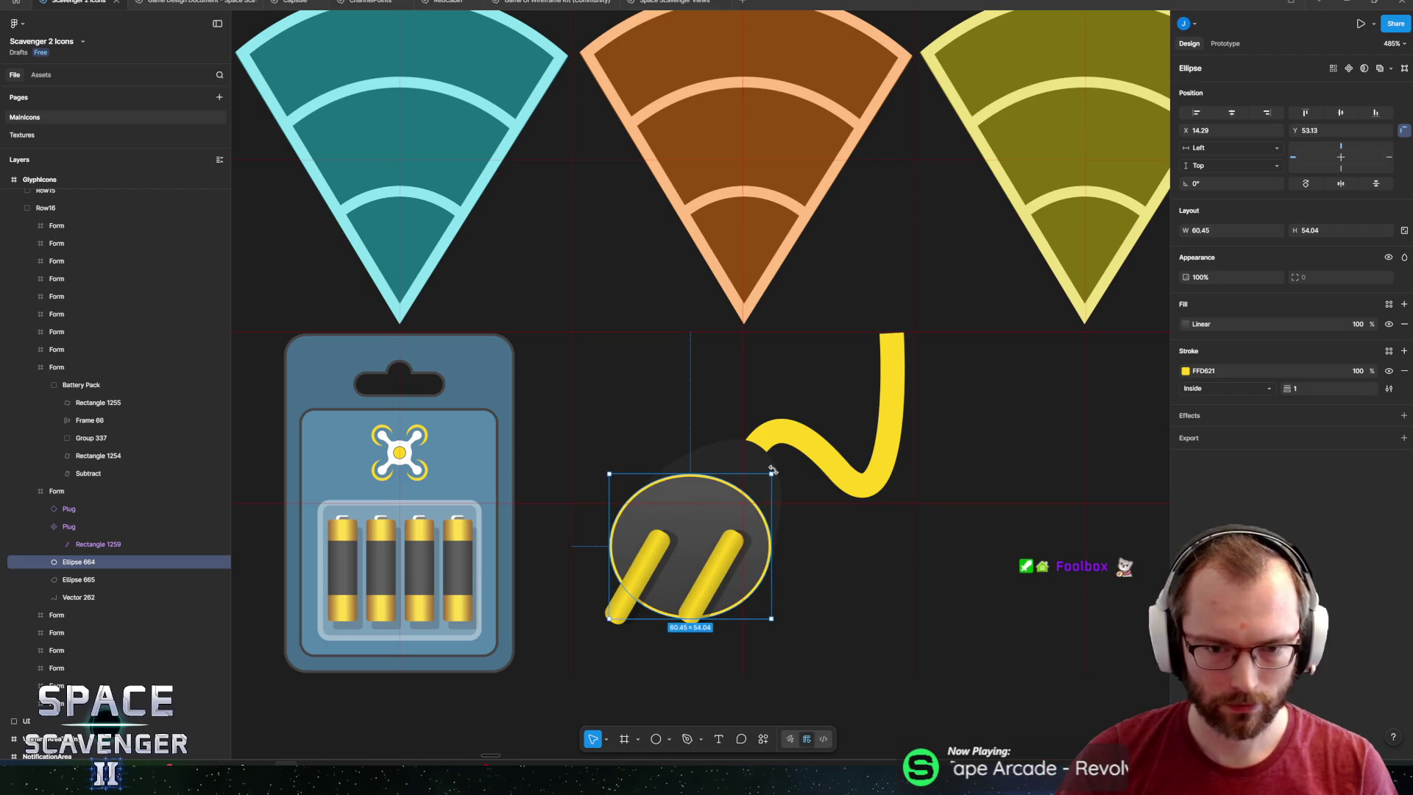
{"action": "mouse_move", "coordinate": [777, 467]}
{"action": "left_mouse_down"}
{"action": "mouse_move", "coordinate": [793, 495]}
{"action": "mouse_move", "coordinate": [787, 531]}
{"action": "left_mouse_up"}
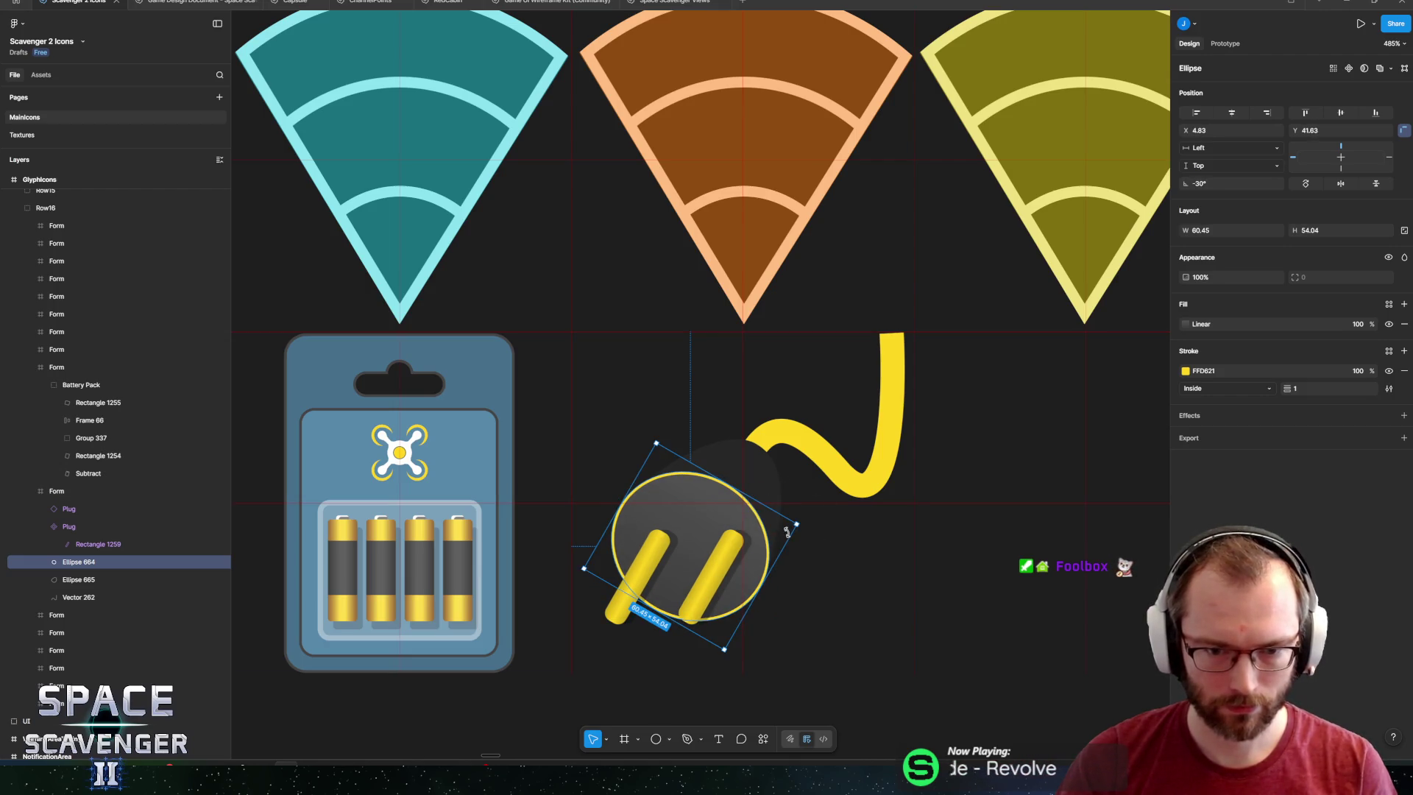
Nudge the plug's left prong slightly up and left.
{"action": "left_click", "coordinate": [111, 526]}
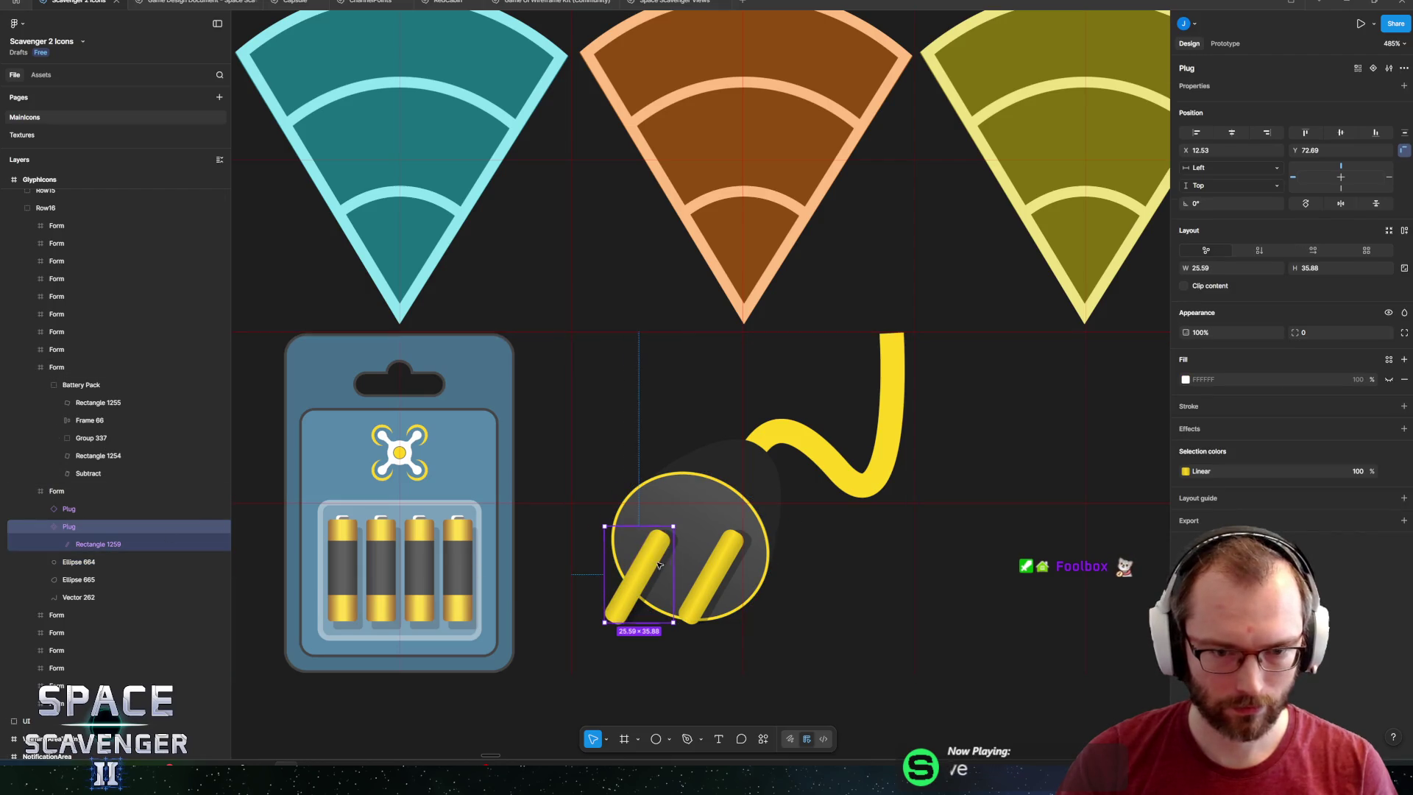
{"action": "left_click_drag", "start_coordinate": [657, 556], "coordinate": [706, 572]}
{"action": "left_click", "coordinate": [695, 559]}
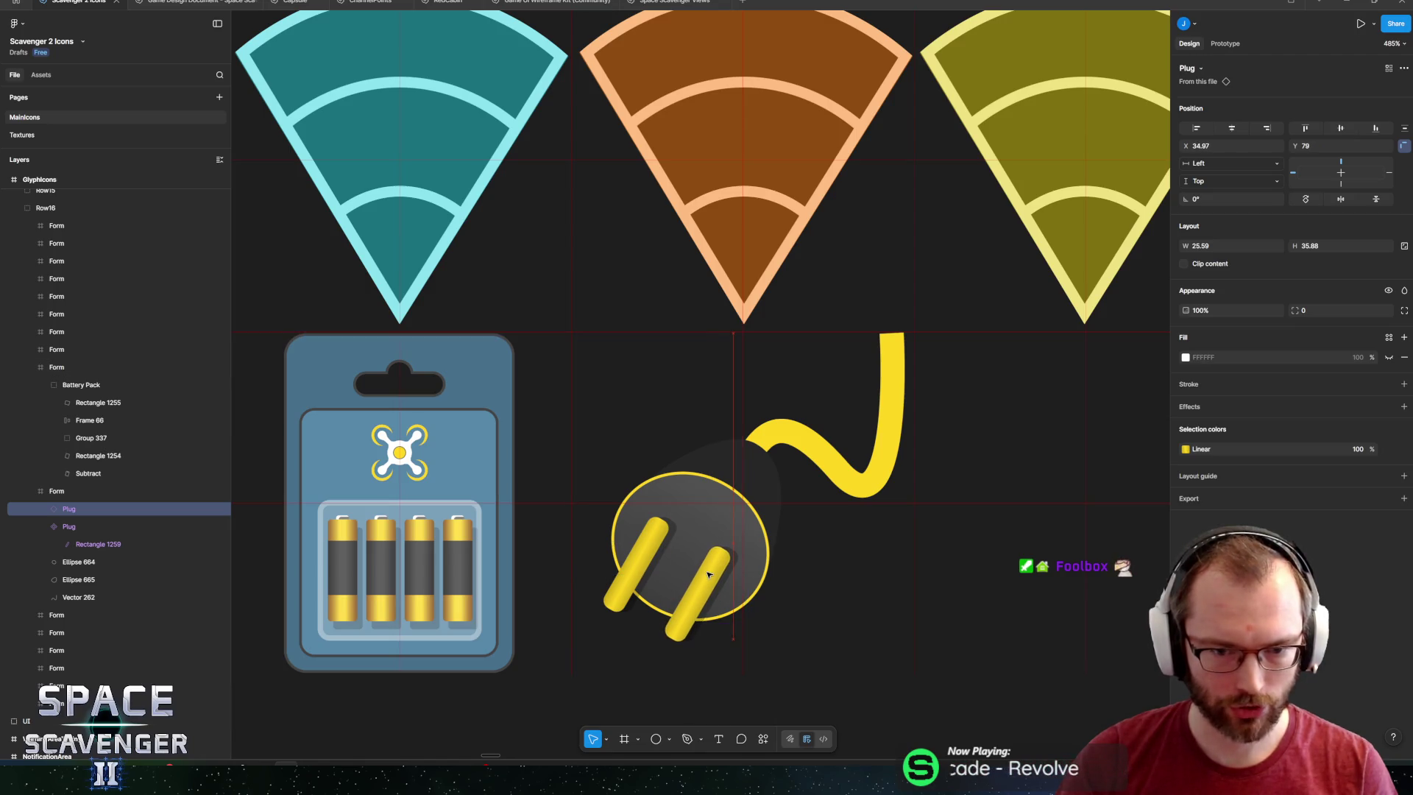
{"action": "left_click", "coordinate": [758, 551]}
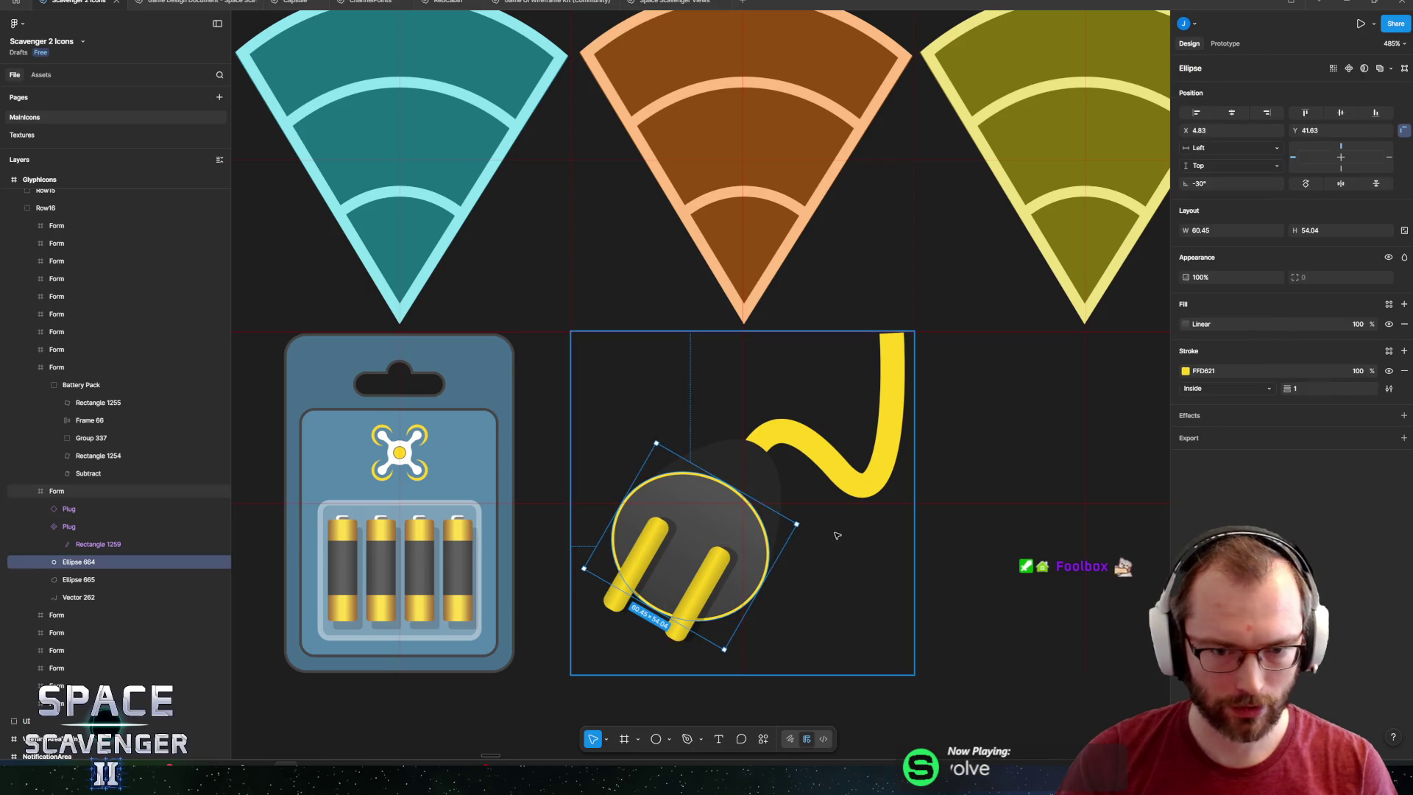
{"action": "scroll", "coordinate": [836, 535], "scroll_direction": "down", "scroll_amount": 5}
{"action": "left_click", "coordinate": [860, 642]}
{"action": "scroll", "coordinate": [829, 582], "scroll_direction": "down", "scroll_amount": 1}
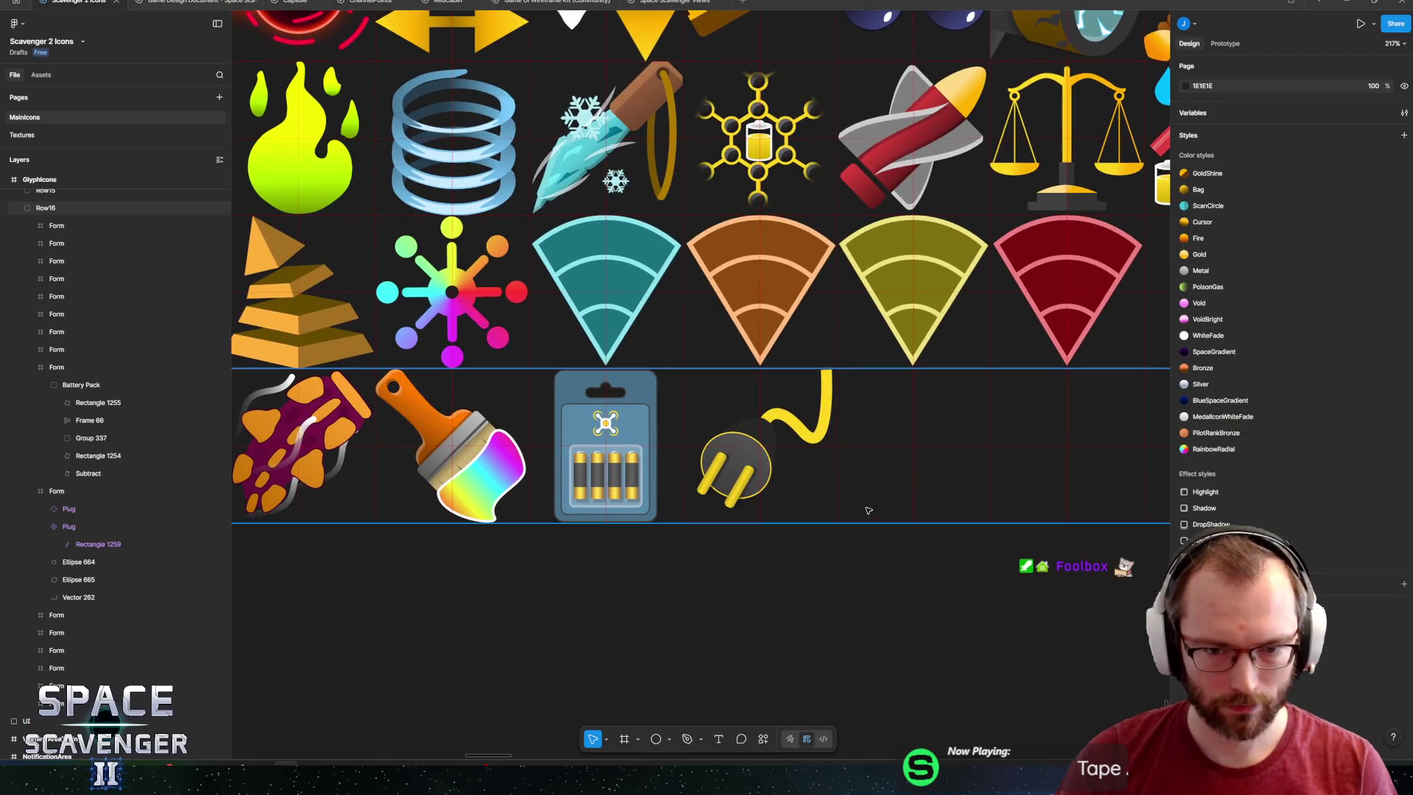
{"action": "scroll", "coordinate": [750, 434], "scroll_direction": "up", "scroll_amount": 5}
Darken the face ellipse's first gradient stop to 333333.
{"action": "left_click", "coordinate": [725, 501]}
{"action": "scroll", "coordinate": [724, 500], "scroll_direction": "up", "scroll_amount": 2}
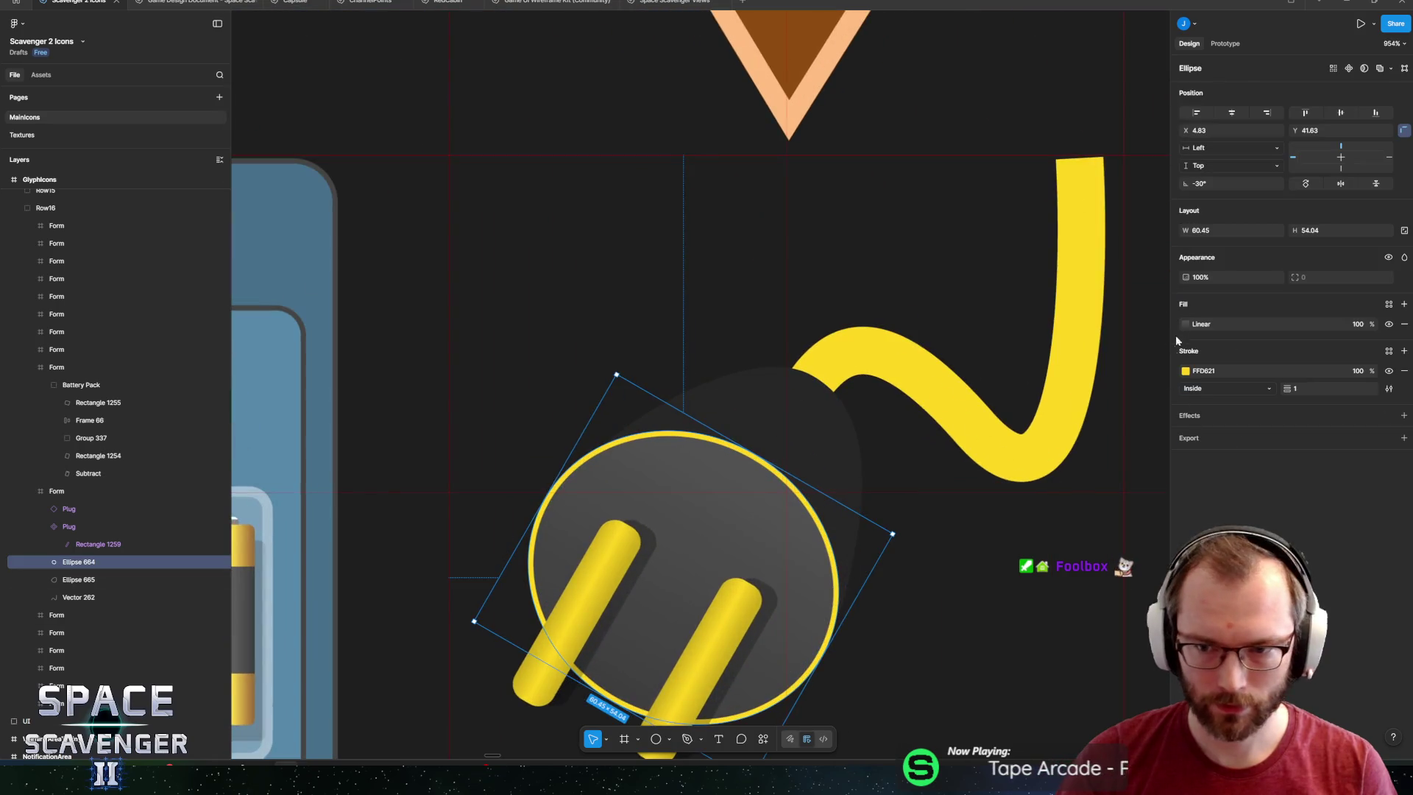
{"action": "left_click", "coordinate": [1185, 324]}
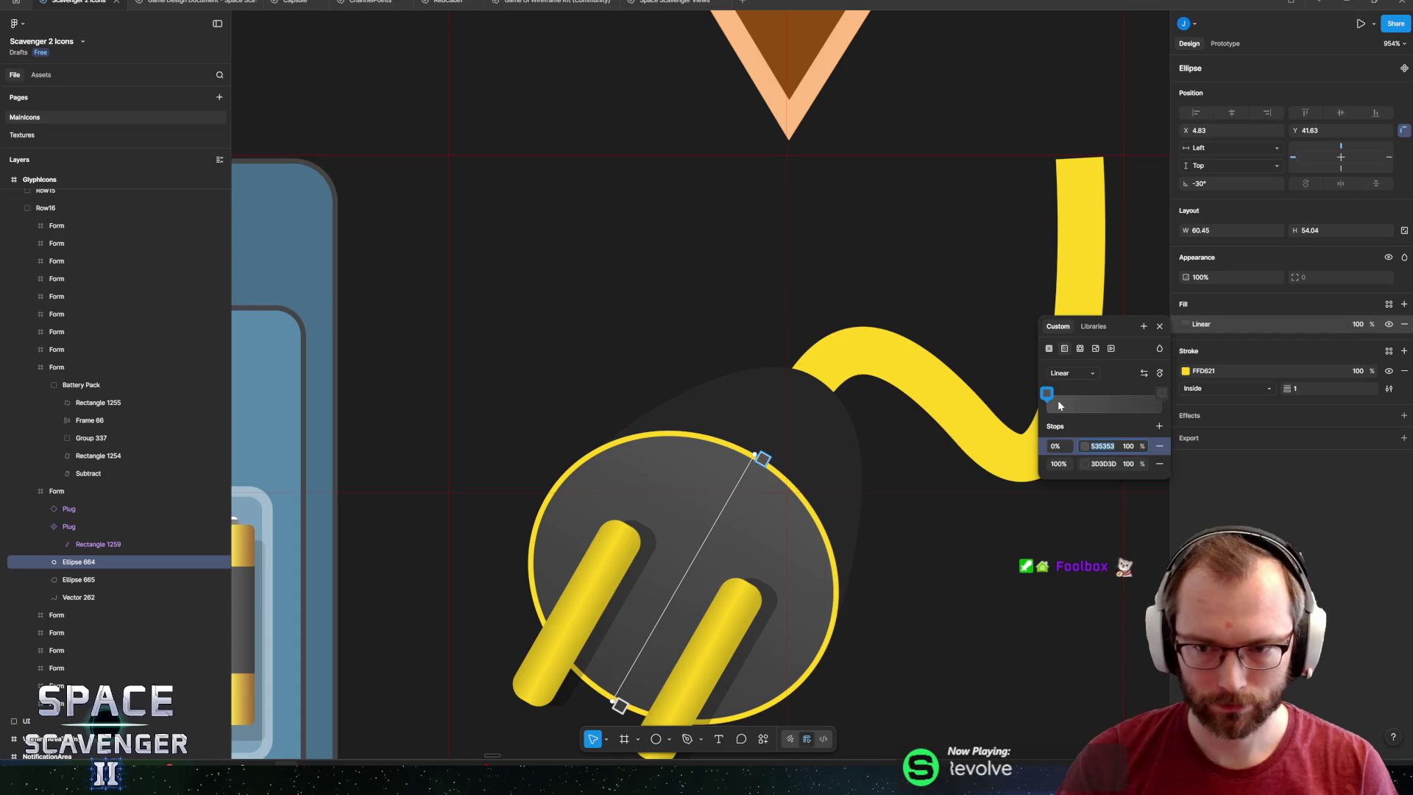
{"action": "left_click", "coordinate": [1084, 446]}
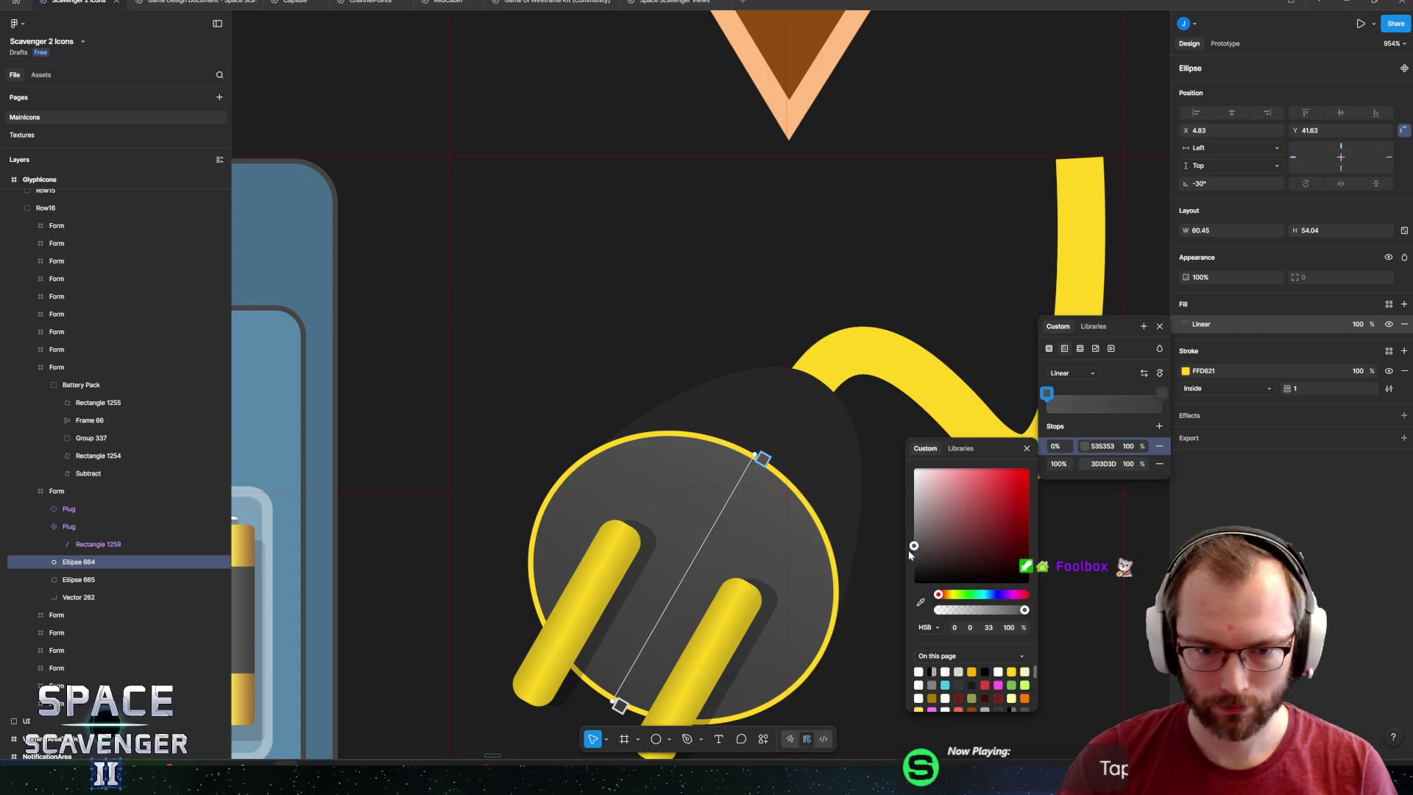
{"action": "left_click_drag", "start_coordinate": [909, 553], "coordinate": [896, 568]}
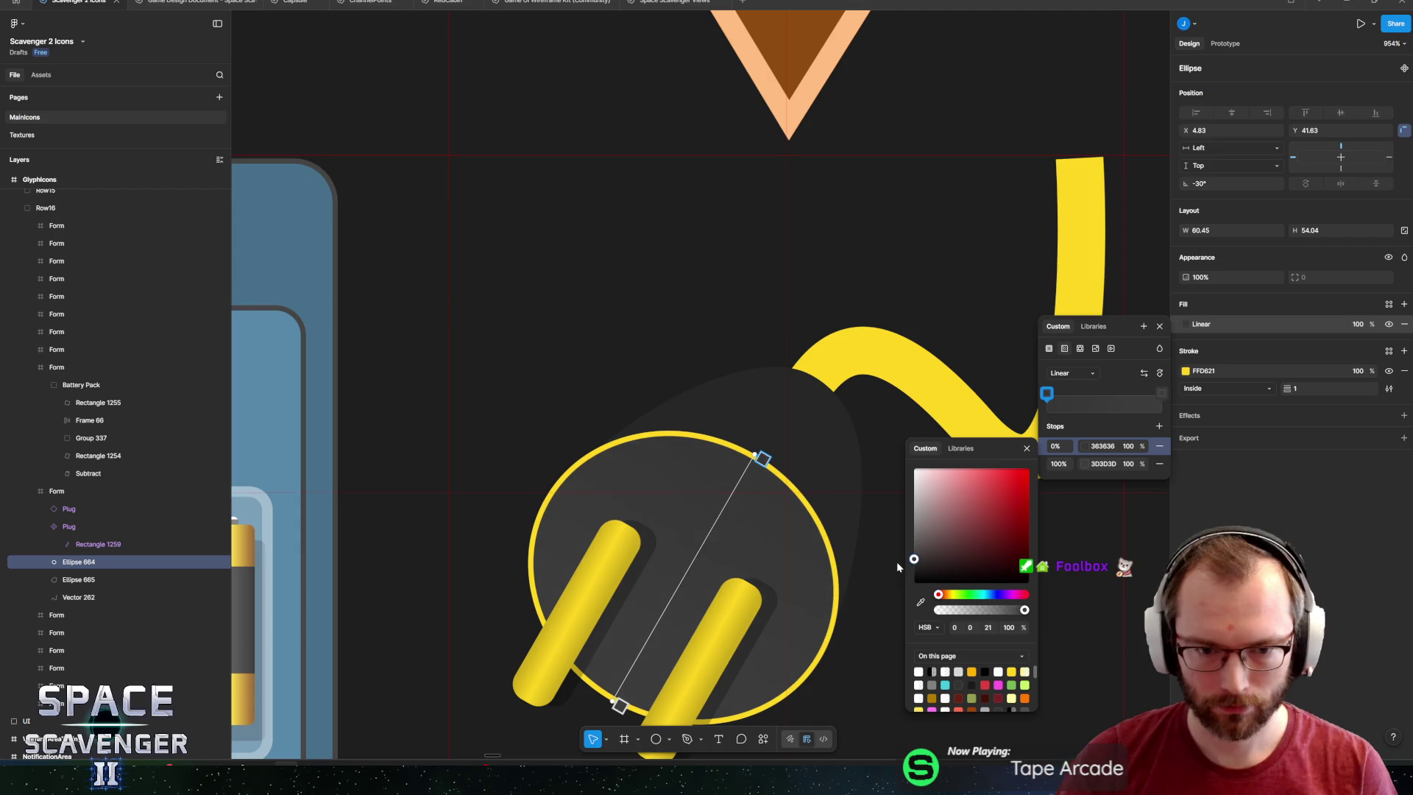
{"action": "left_click", "coordinate": [1084, 463]}
{"action": "left_click", "coordinate": [1102, 446]}
{"action": "left_click", "coordinate": [1085, 448]}
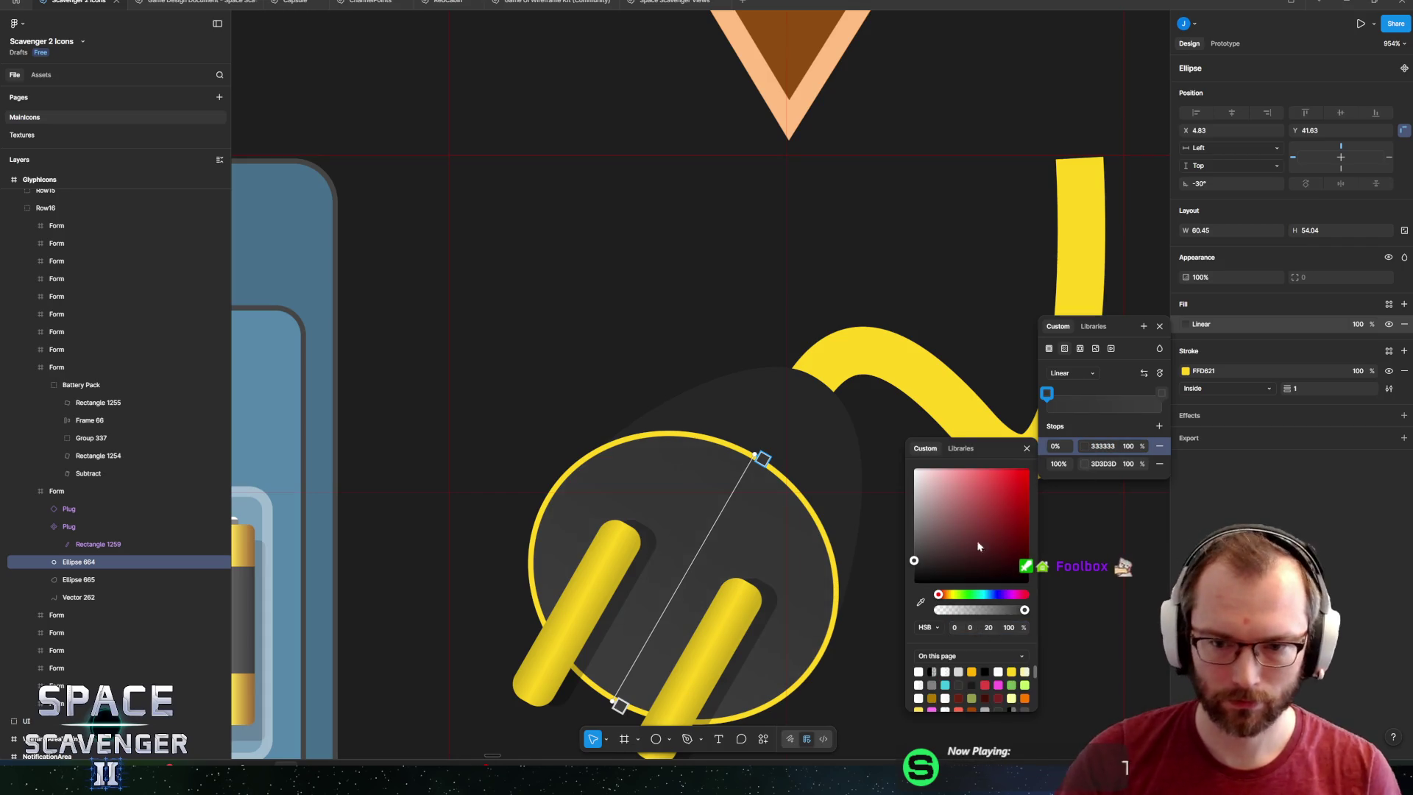
Set the second gradient stop to 1A1A1A with brightness 10.
{"action": "left_click", "coordinate": [1083, 463]}
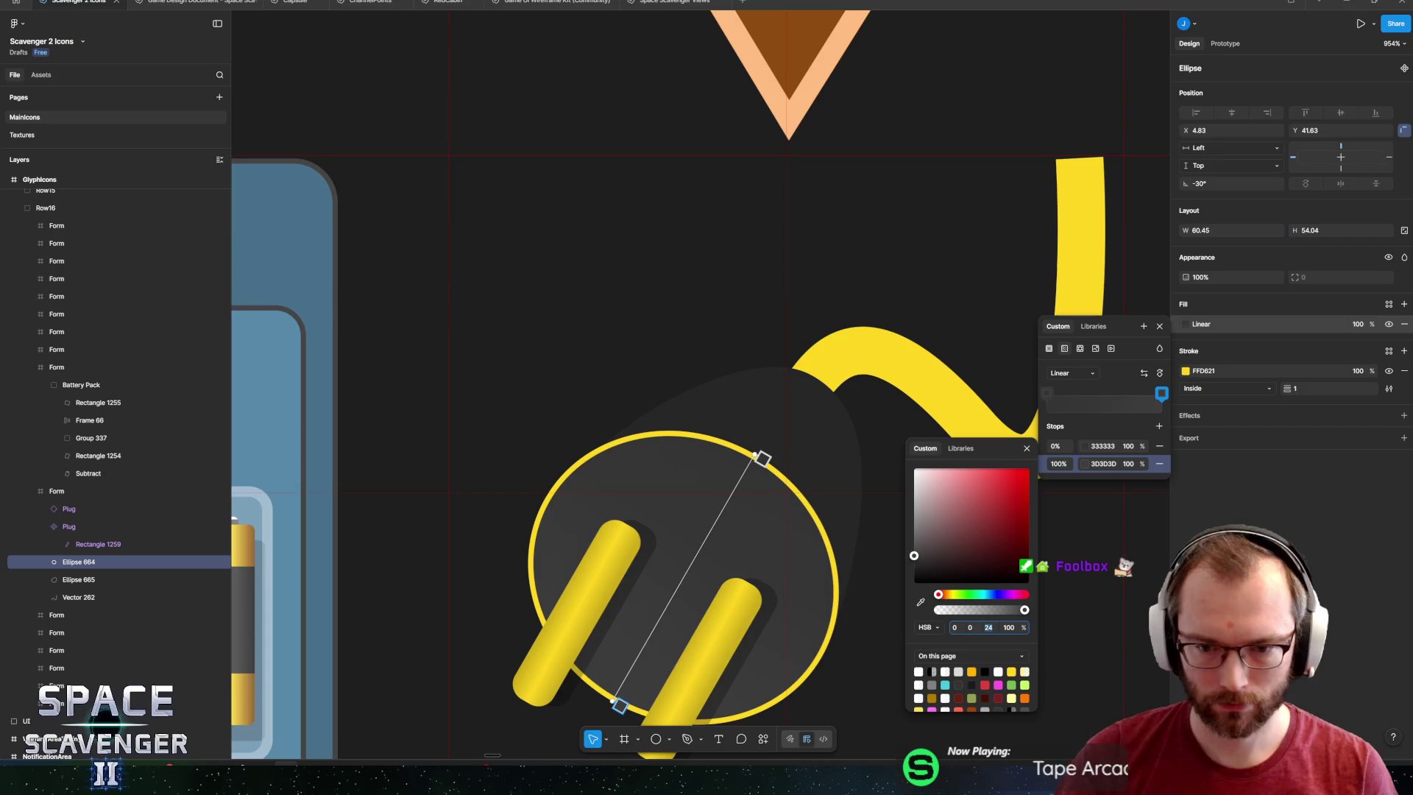
{"action": "type", "text": "10"}
{"action": "key", "text": "Return"}
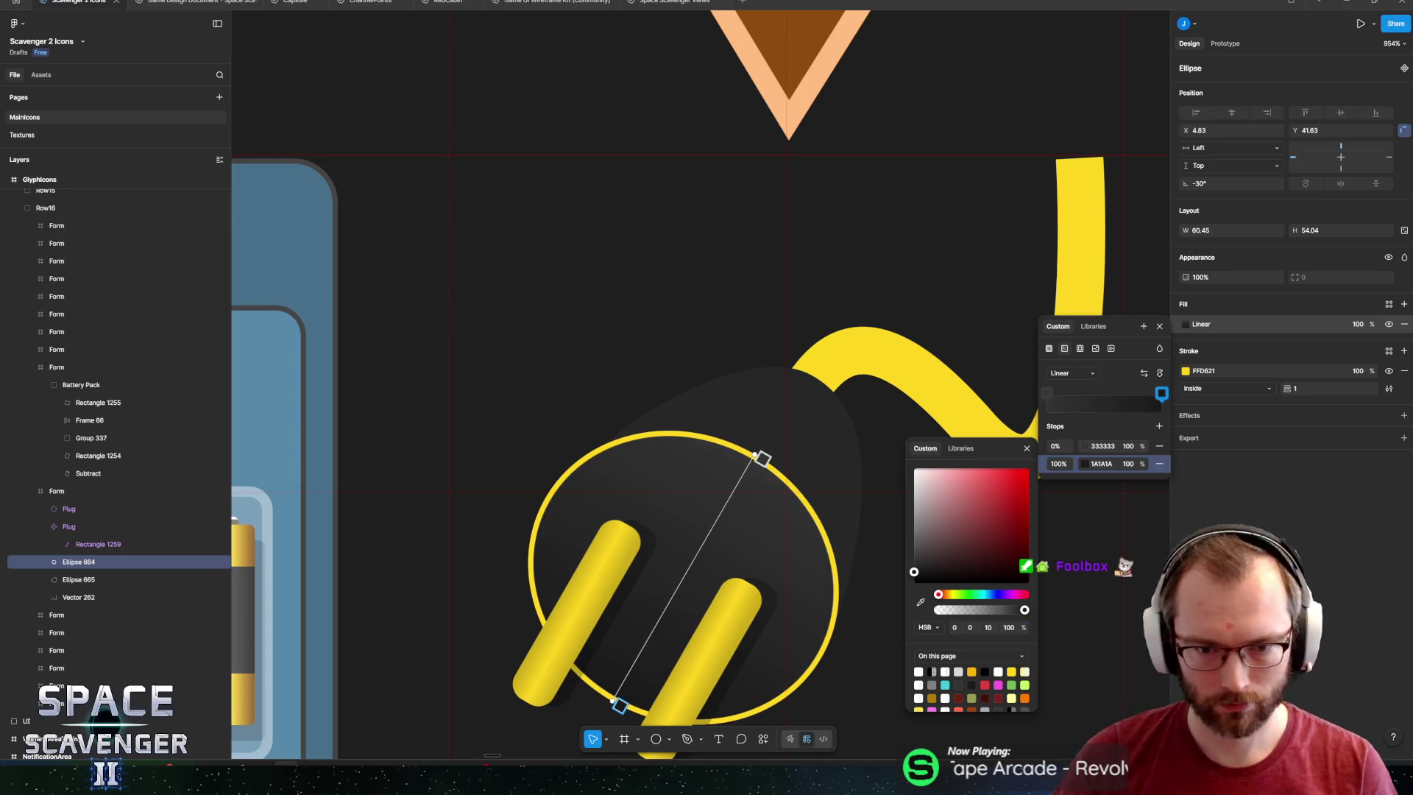
{"action": "key", "text": "Escape"}
{"action": "left_click", "coordinate": [790, 420]}
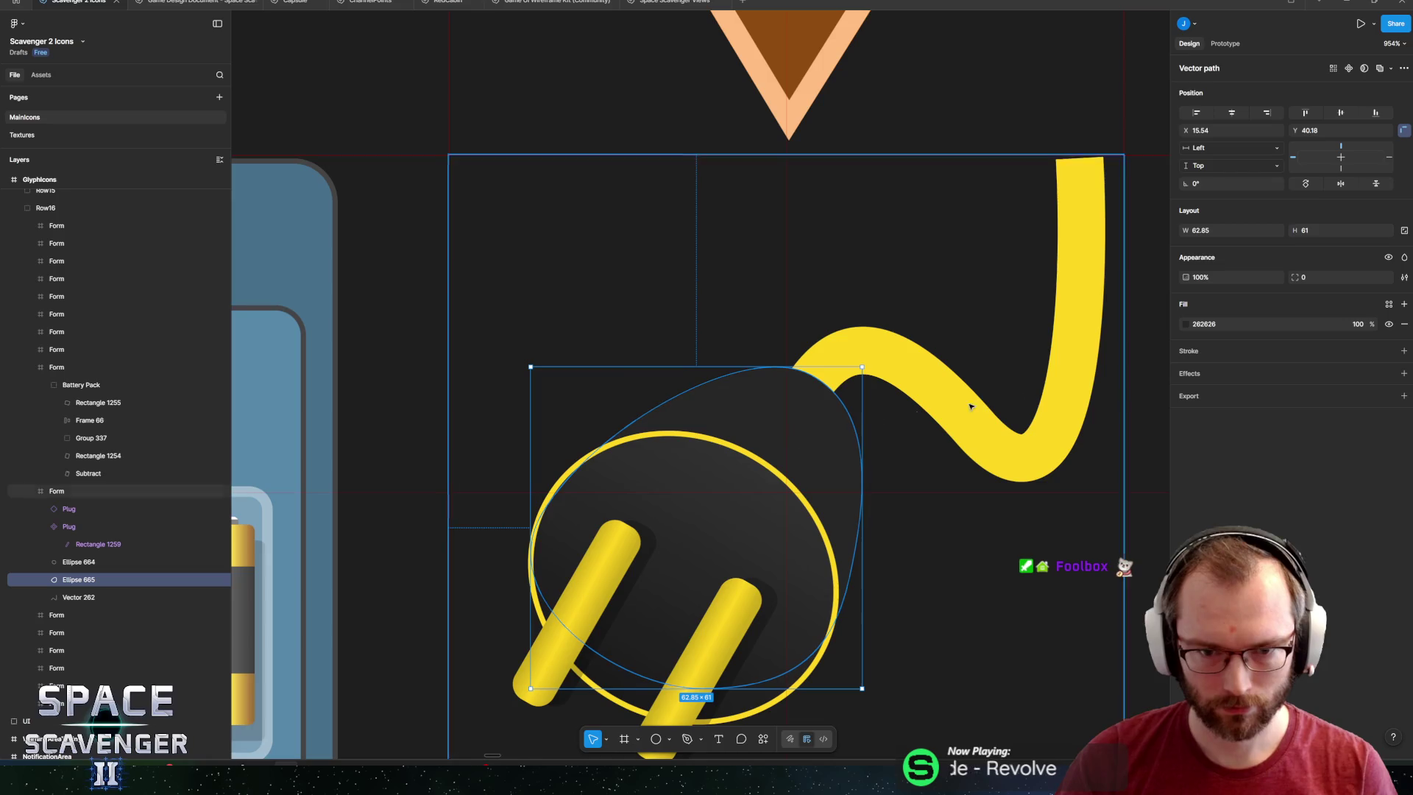
Switch the plug body fill to a linear gradient rotated 90° with a darker 30-brightness end stop.
{"action": "left_click", "coordinate": [1186, 324]}
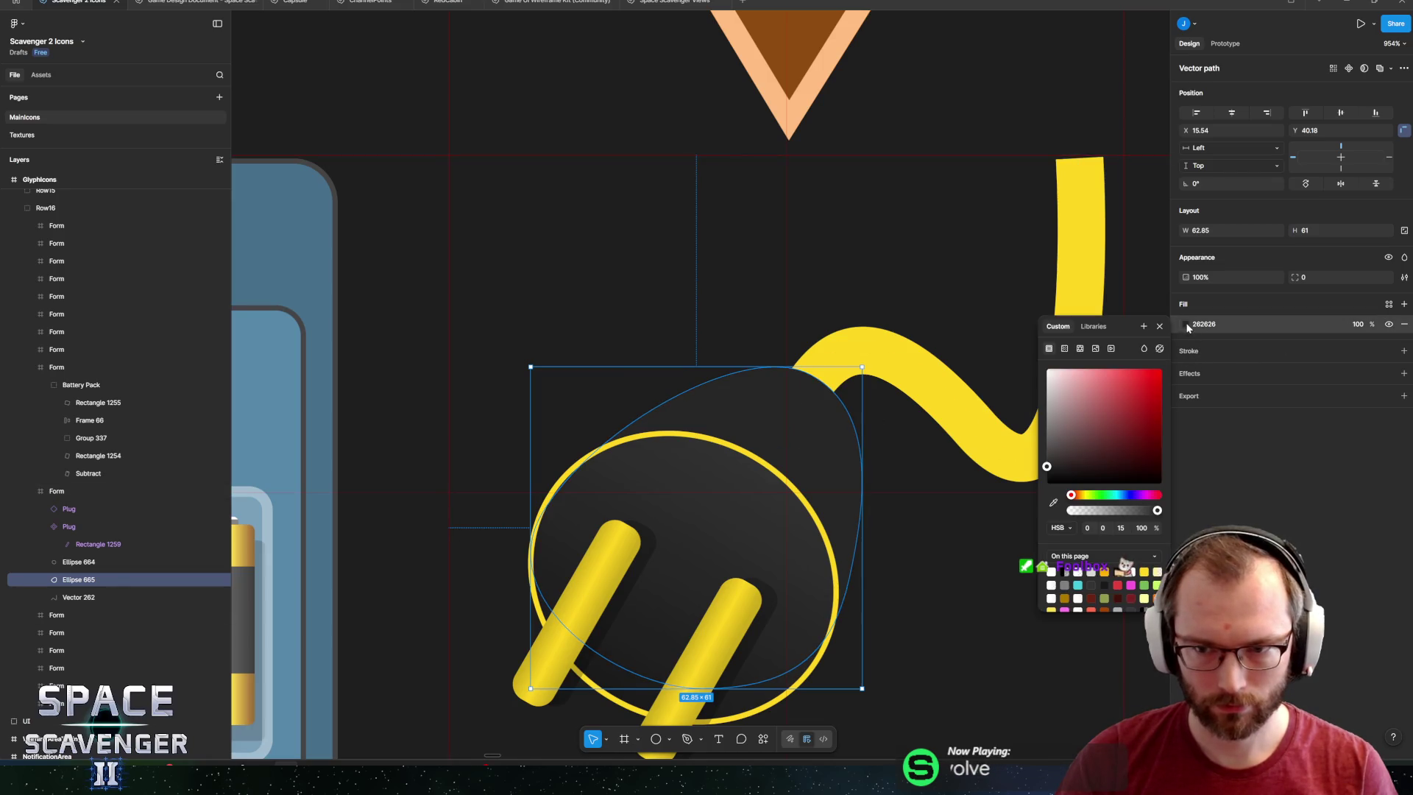
{"action": "left_click", "coordinate": [1064, 349]}
{"action": "left_click", "coordinate": [1158, 374]}
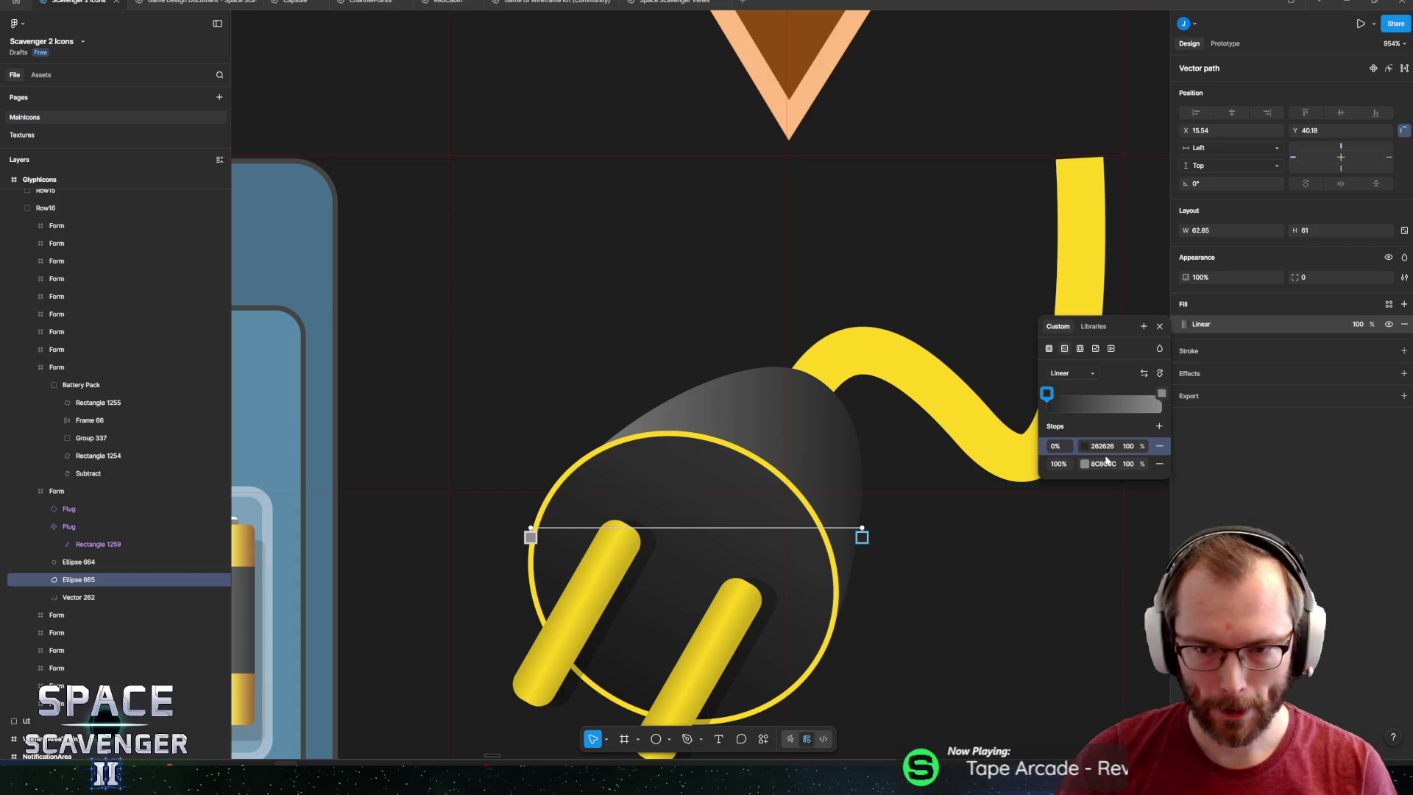
{"action": "left_click", "coordinate": [1060, 463]}
{"action": "left_click", "coordinate": [1083, 463]}
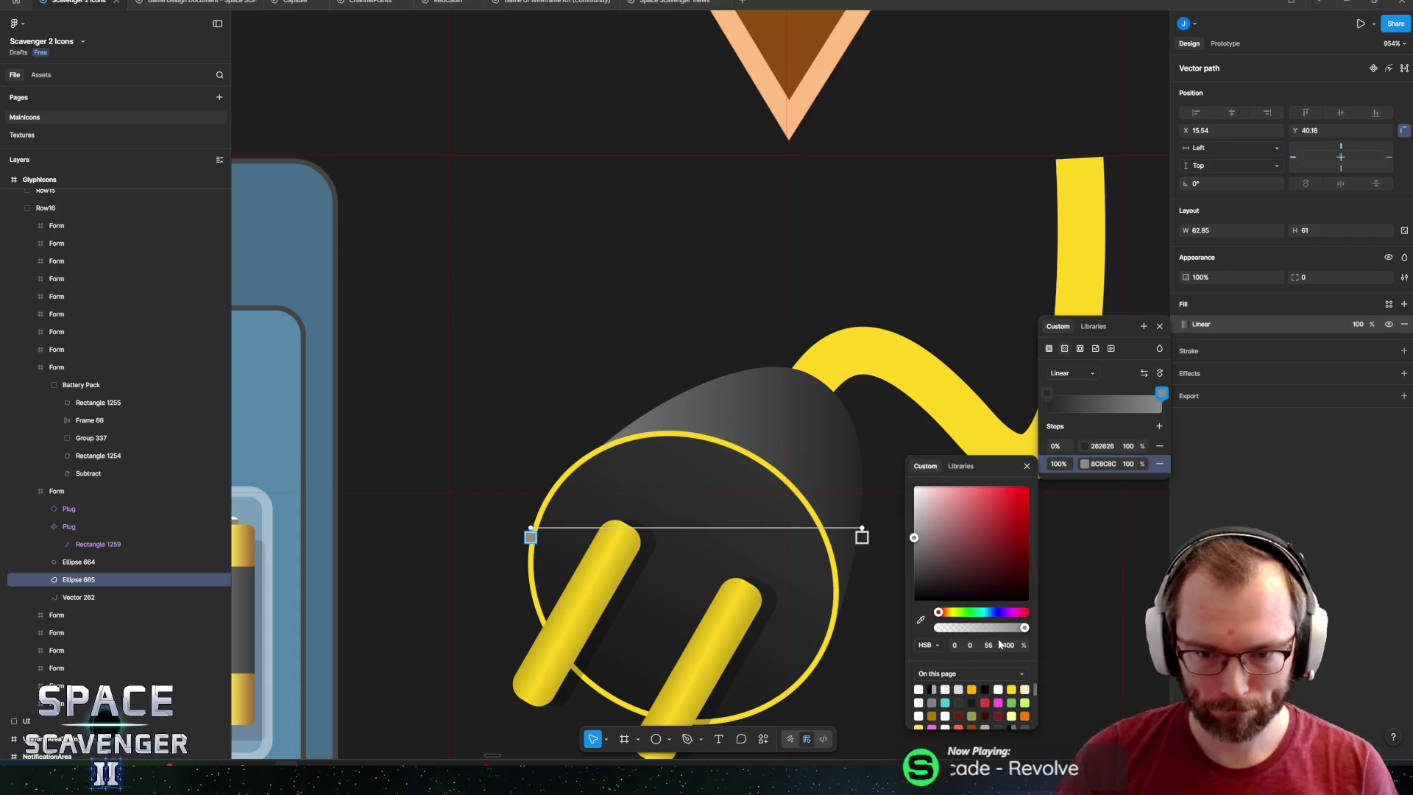
{"action": "key", "text": "Return"}
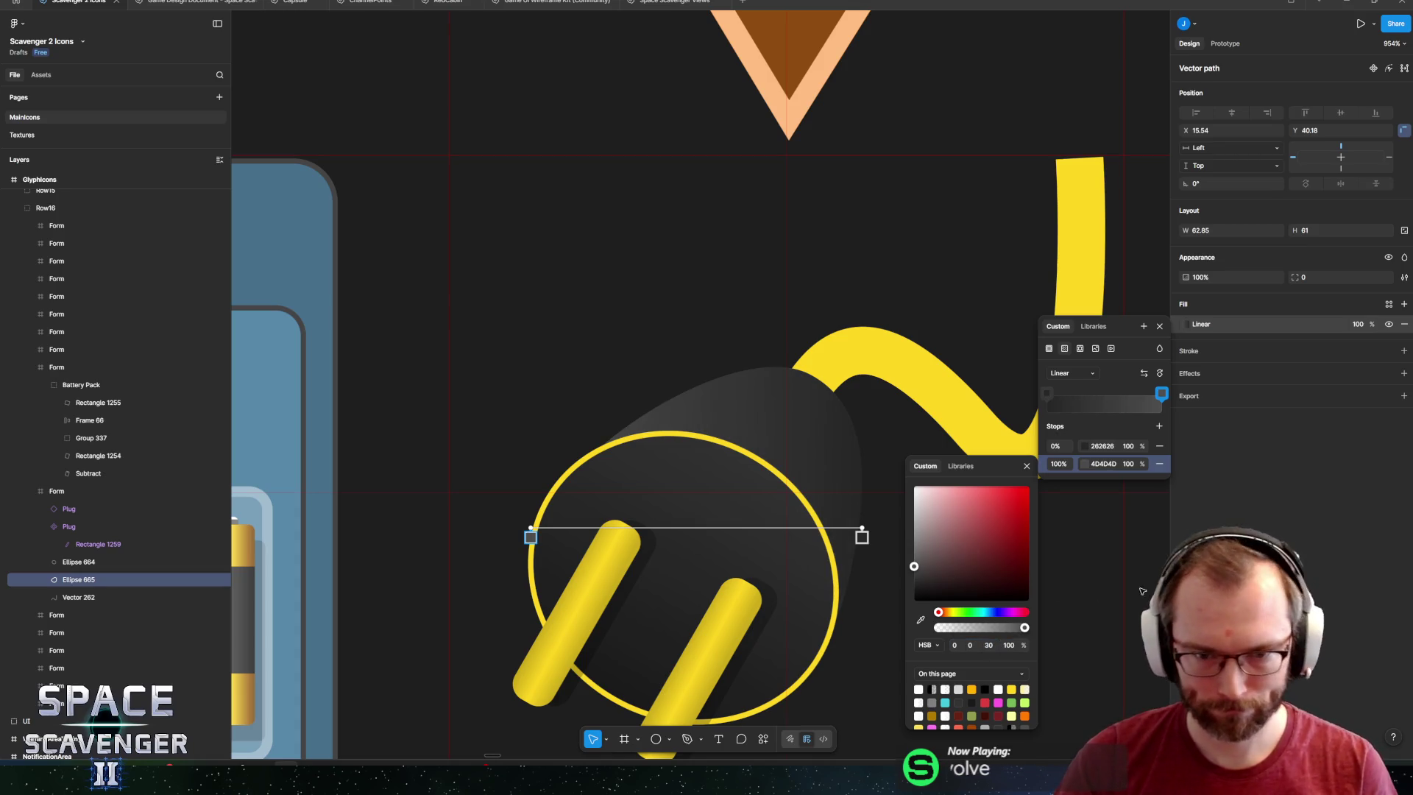
{"action": "key", "text": "Escape"}
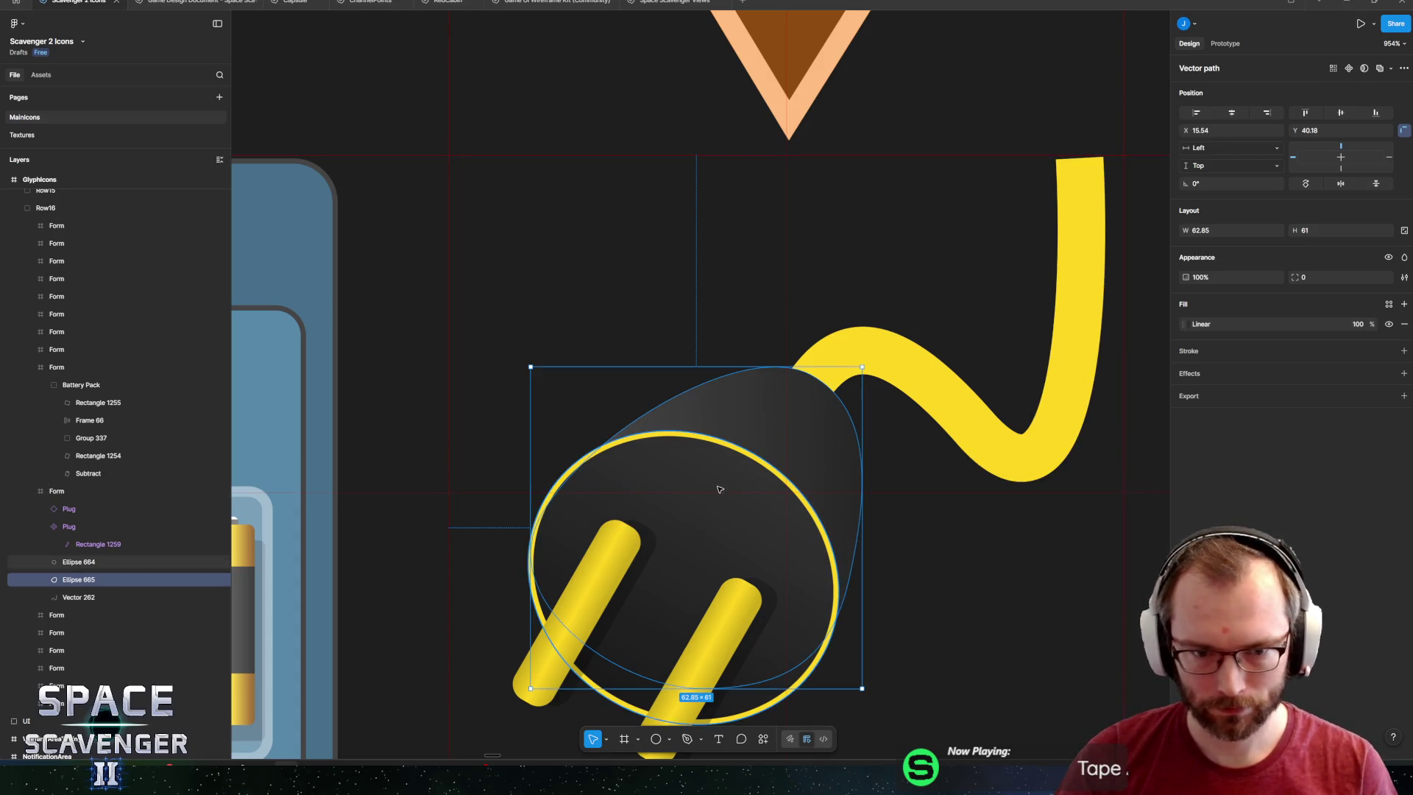
Drag the body gradient's handles so it runs diagonally from the plug's top.
{"action": "left_click", "coordinate": [1184, 323]}
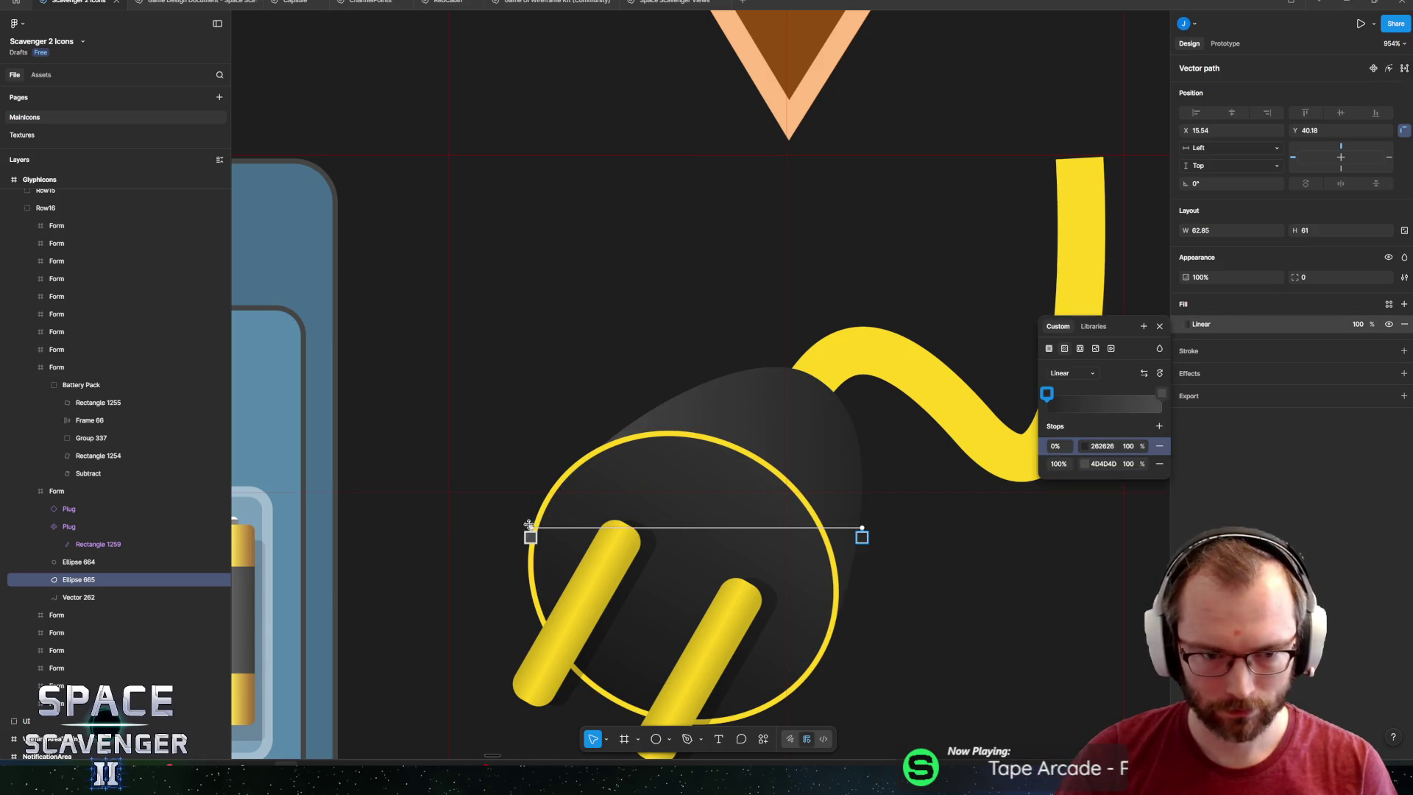
{"action": "left_click_drag", "start_coordinate": [529, 524], "coordinate": [660, 401]}
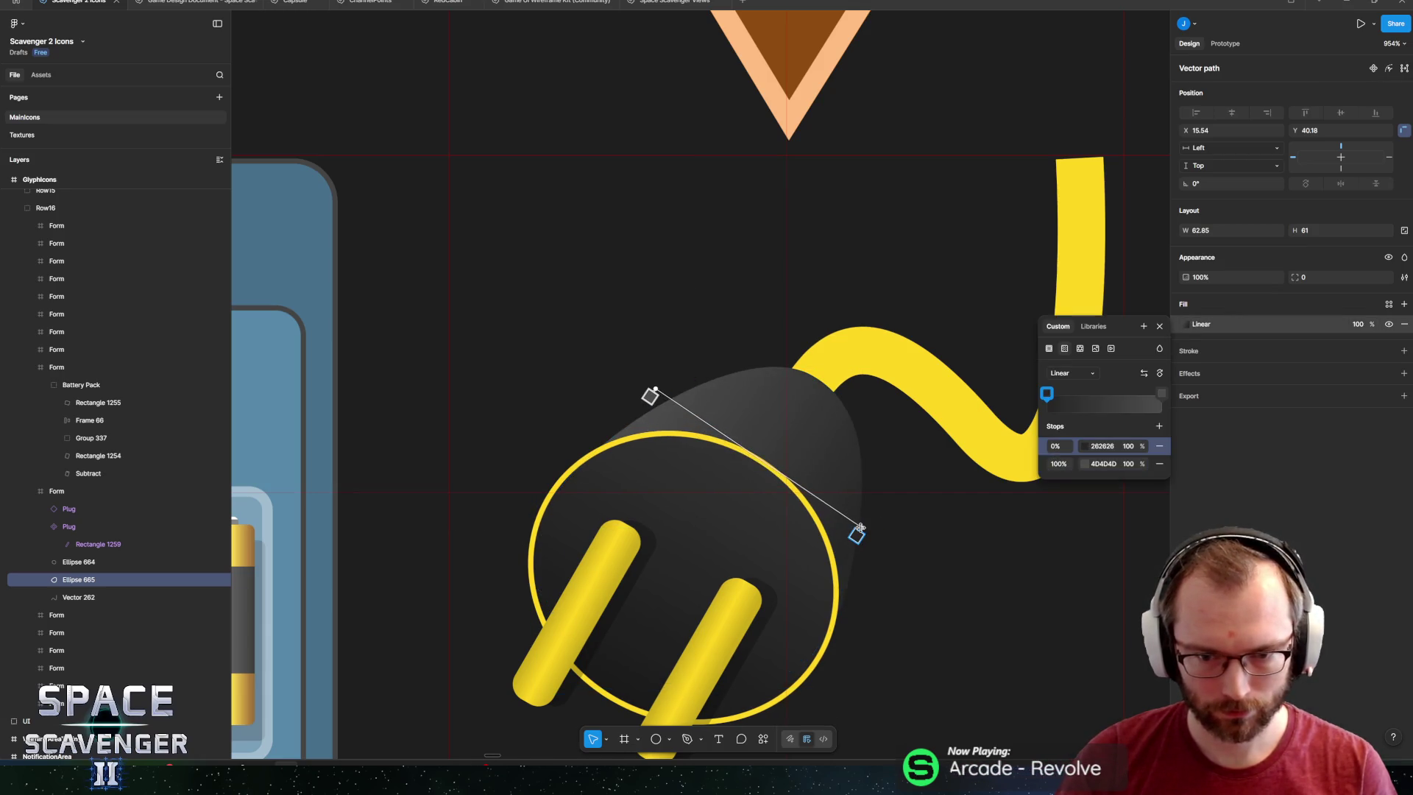
{"action": "left_click_drag", "start_coordinate": [860, 527], "coordinate": [861, 542]}
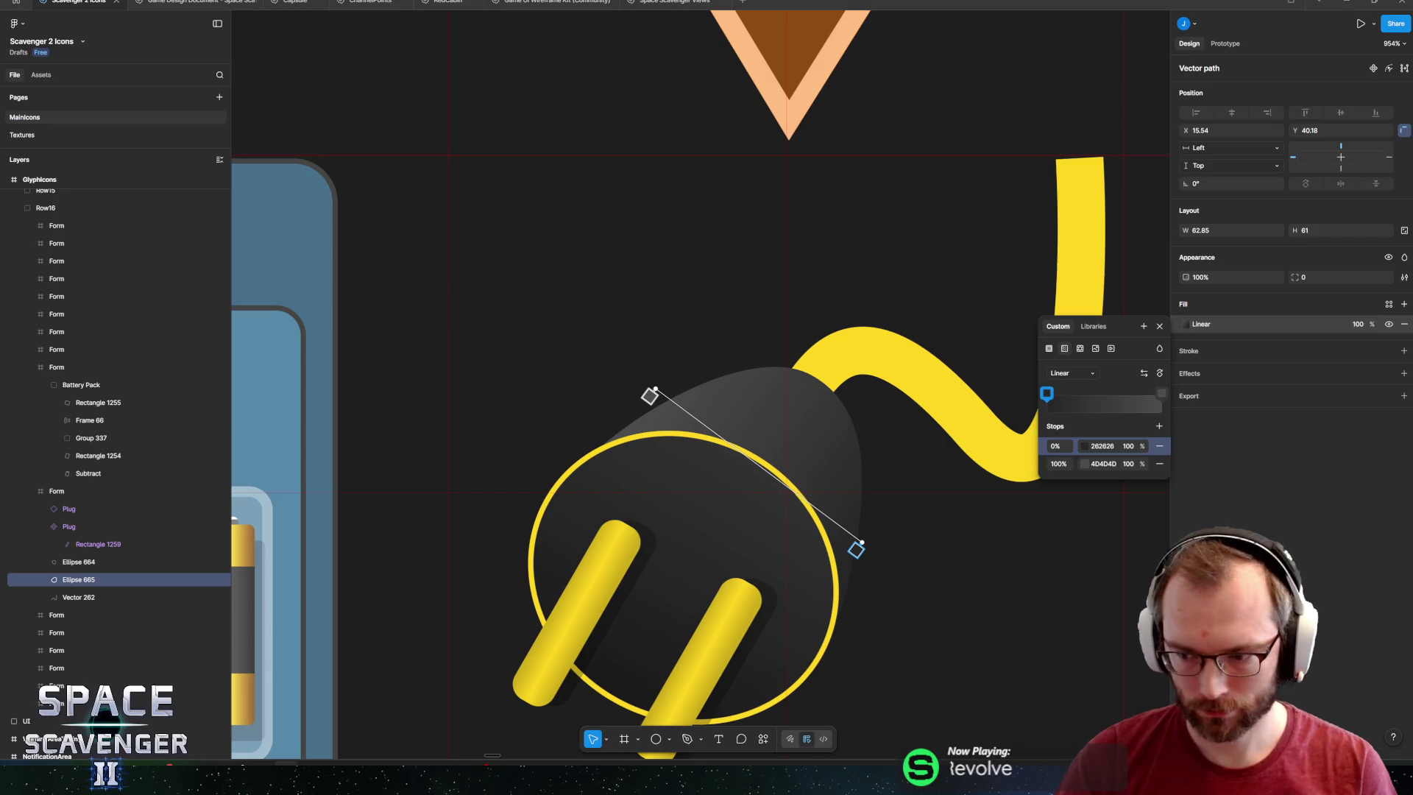
{"action": "key", "text": "Escape"}
{"action": "scroll", "coordinate": [901, 545], "scroll_direction": "down", "scroll_amount": 10}
Thicken the plug's yellow ring outline to a stroke weight of 2.
{"action": "key", "text": "Escape"}
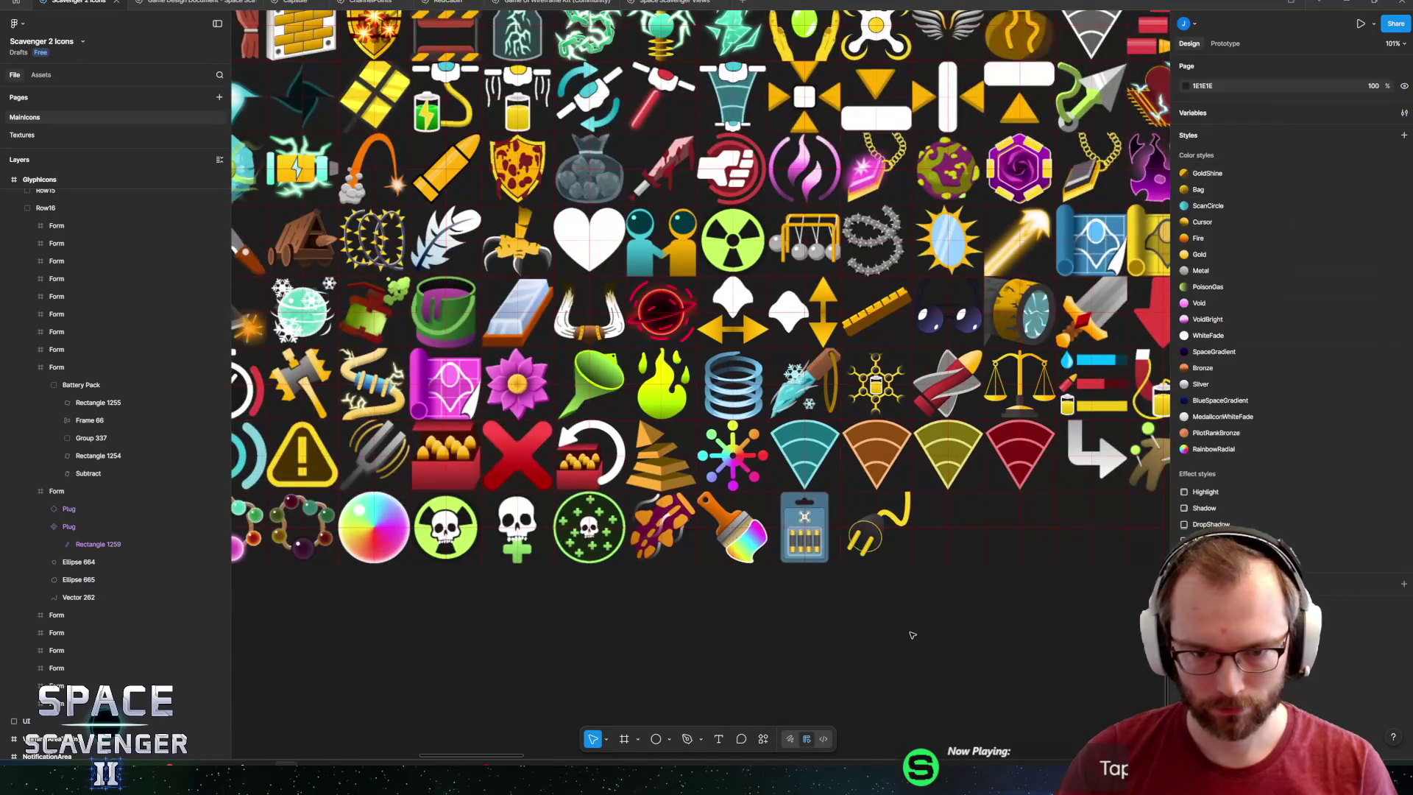
{"action": "scroll", "coordinate": [879, 531], "scroll_direction": "up", "scroll_amount": 10}
{"action": "left_click", "coordinate": [886, 497]}
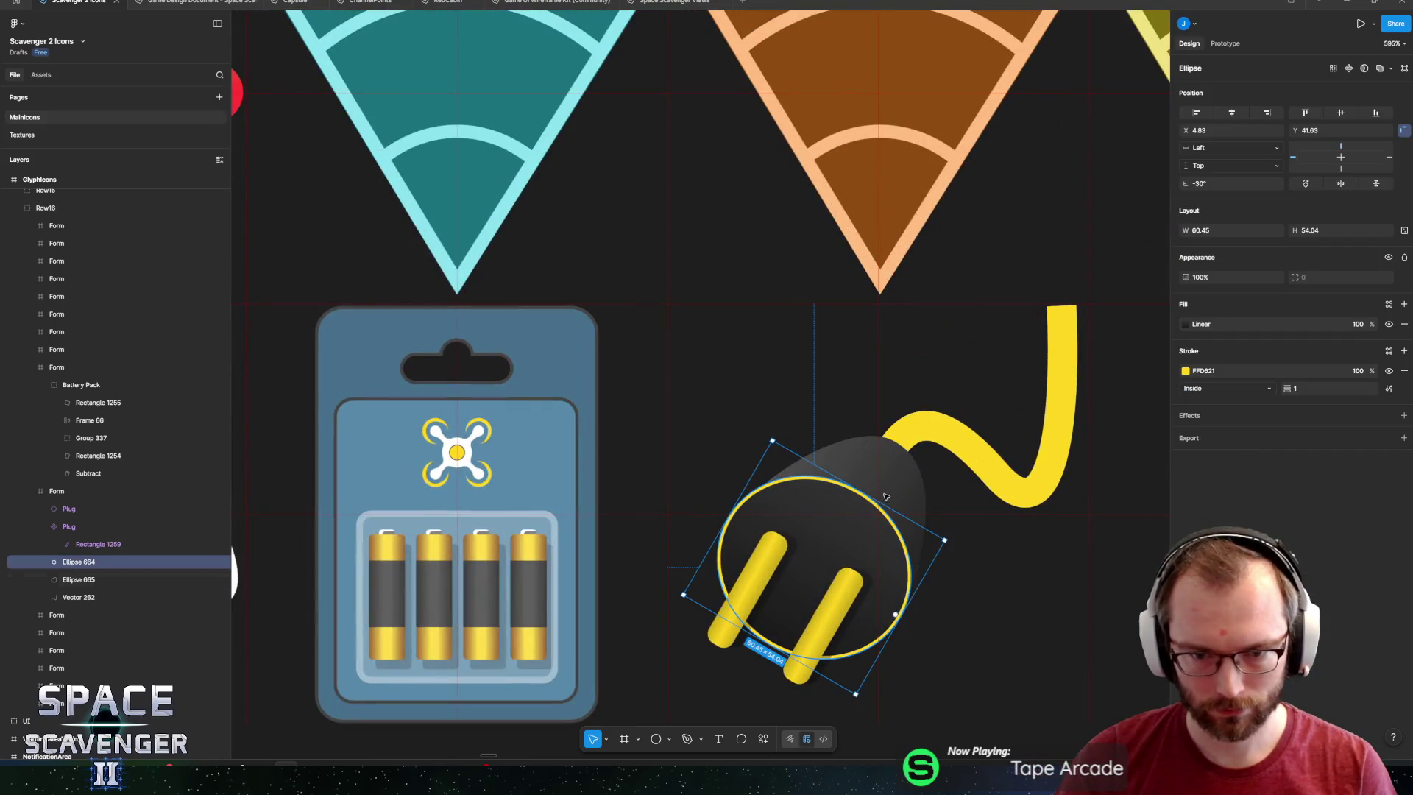
{"action": "type", "text": "2"}
{"action": "key", "text": "Return"}
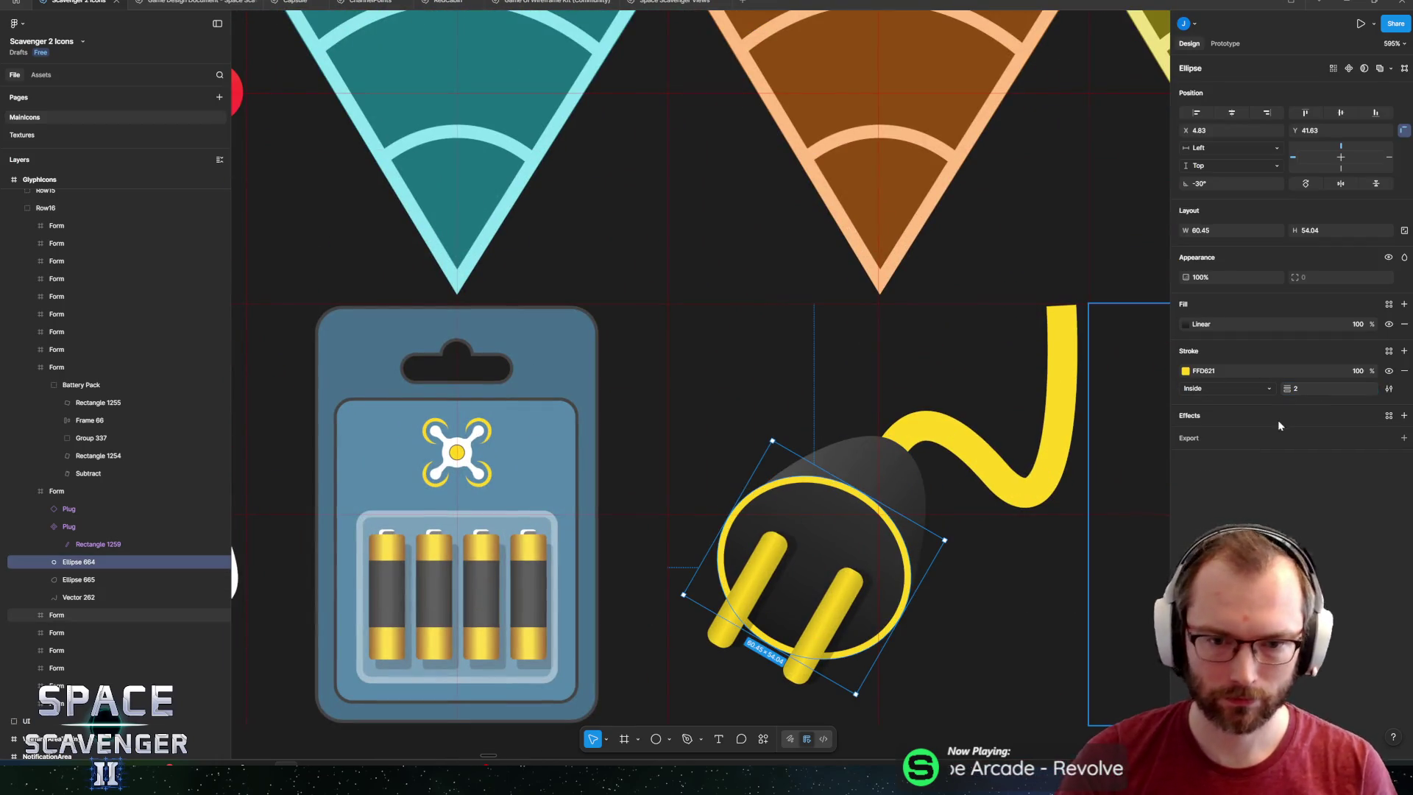
{"action": "key", "text": "Escape"}
Move the prongs, ring and plug body together down-left away from the cable.
{"action": "scroll", "coordinate": [786, 560], "scroll_direction": "down", "scroll_amount": 10}
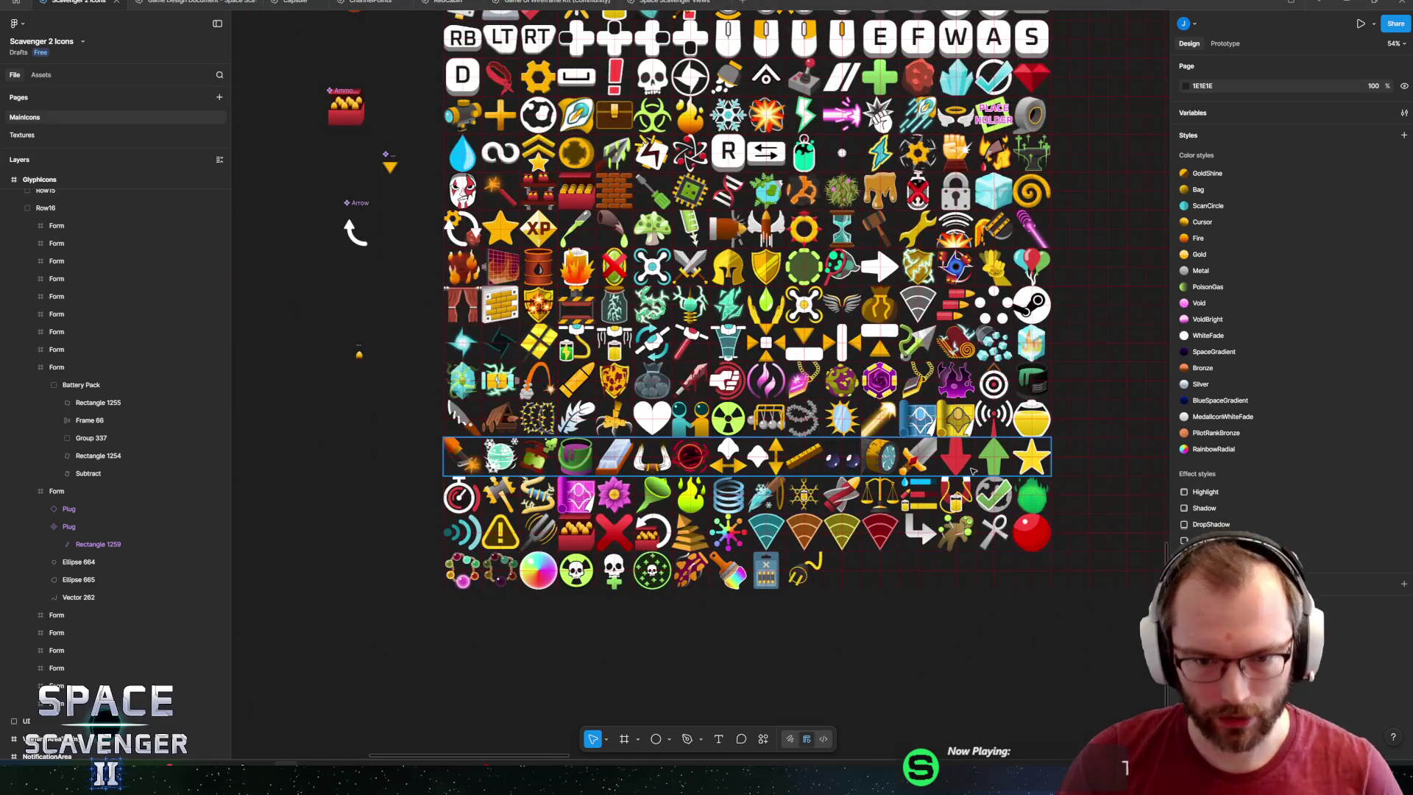
{"action": "scroll", "coordinate": [787, 560], "scroll_direction": "up", "scroll_amount": 5}
{"action": "scroll", "coordinate": [809, 479], "scroll_direction": "down", "scroll_amount": 4}
{"action": "scroll", "coordinate": [831, 446], "scroll_direction": "down", "scroll_amount": 3}
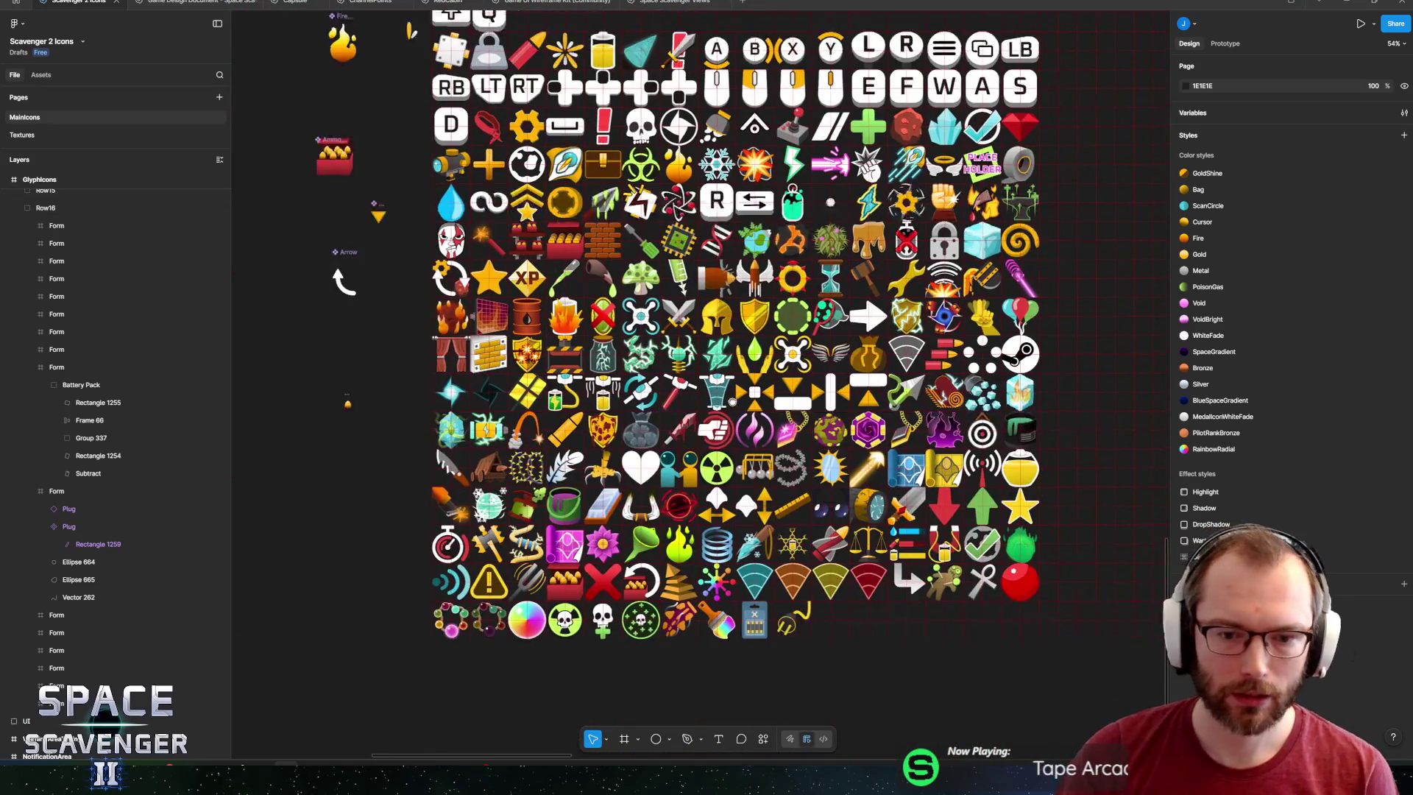
{"action": "scroll", "coordinate": [723, 528], "scroll_direction": "up", "scroll_amount": 5}
{"action": "scroll", "coordinate": [723, 528], "scroll_direction": "up", "scroll_amount": 5}
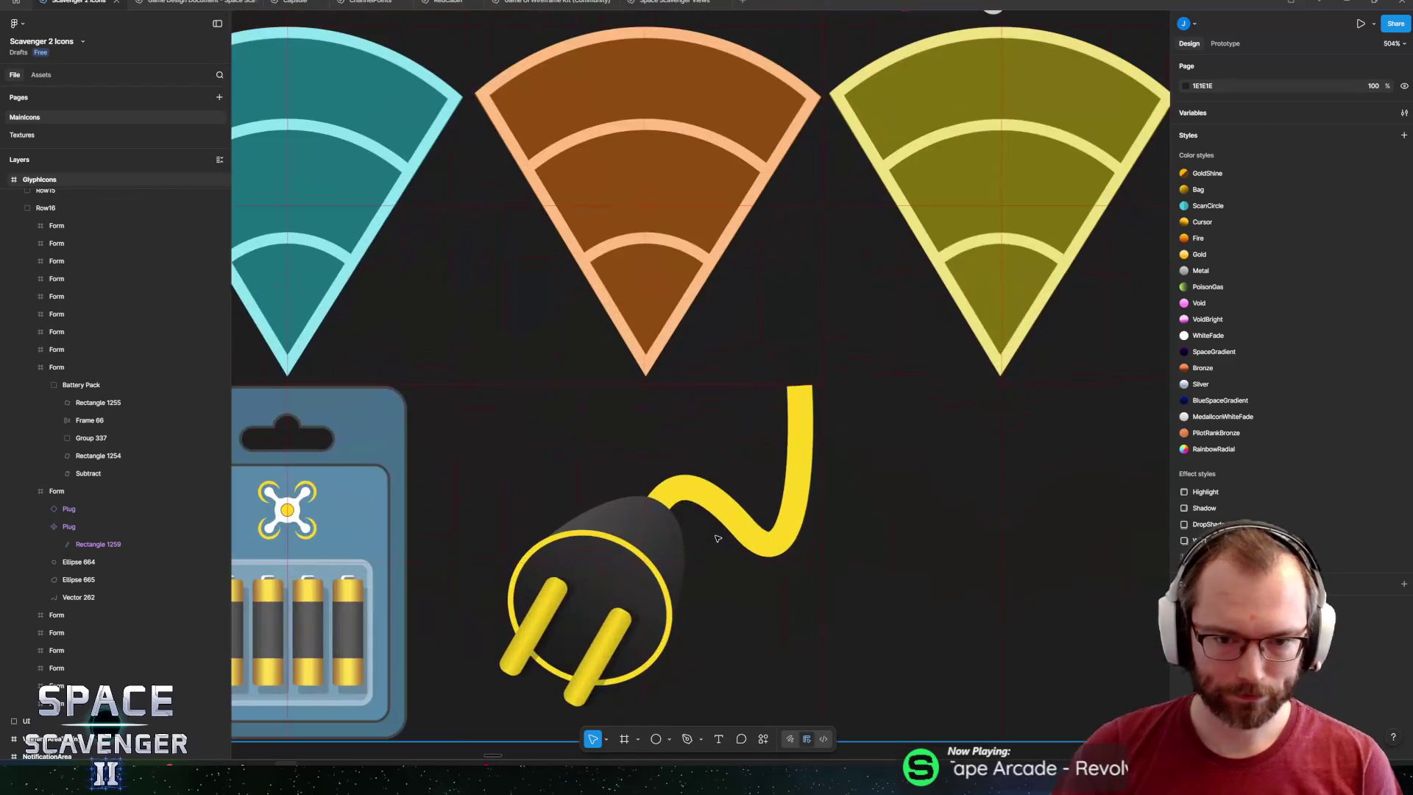
{"action": "scroll", "coordinate": [814, 447], "scroll_direction": "up", "scroll_amount": 2}
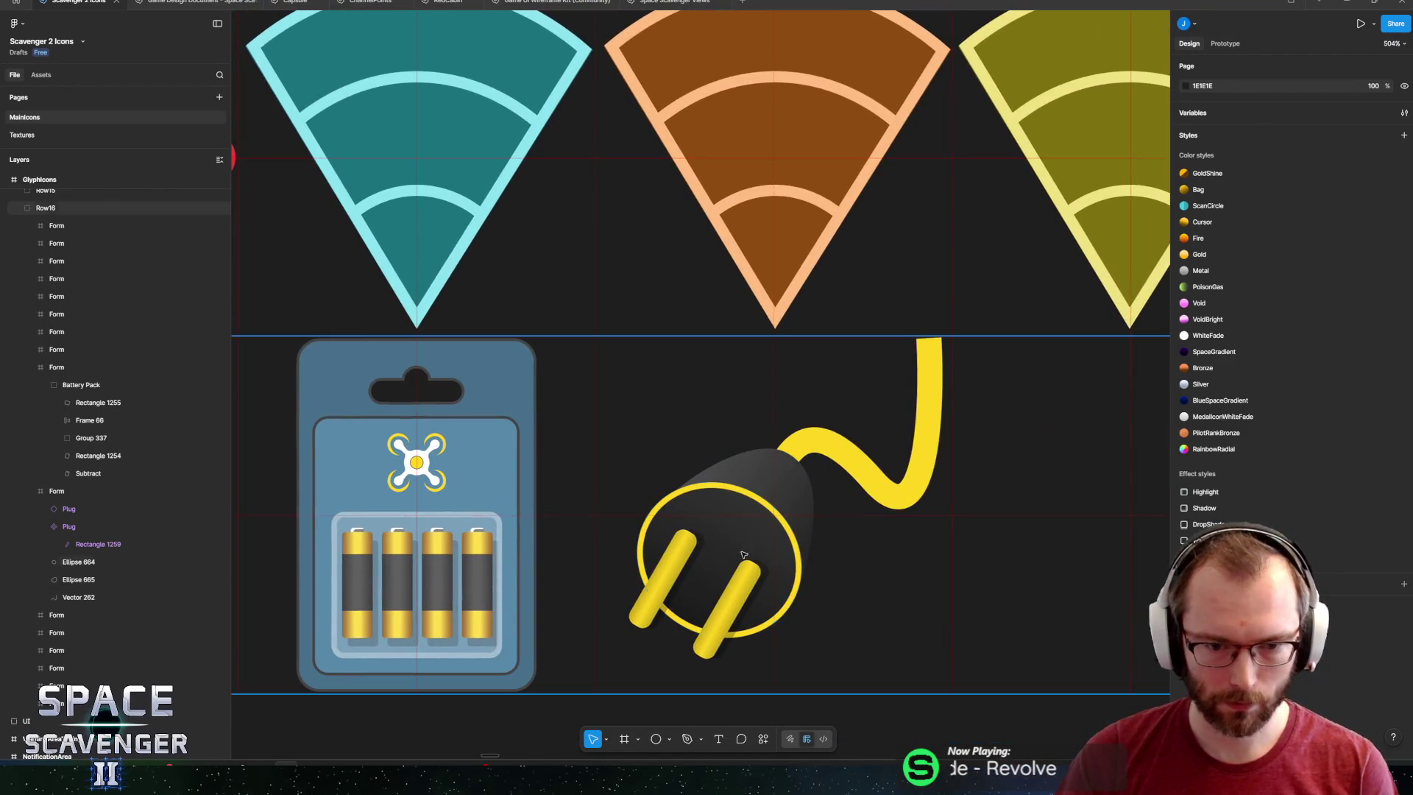
{"action": "left_click", "coordinate": [66, 527]}
{"action": "left_click", "coordinate": [52, 508], "text": "shift"}
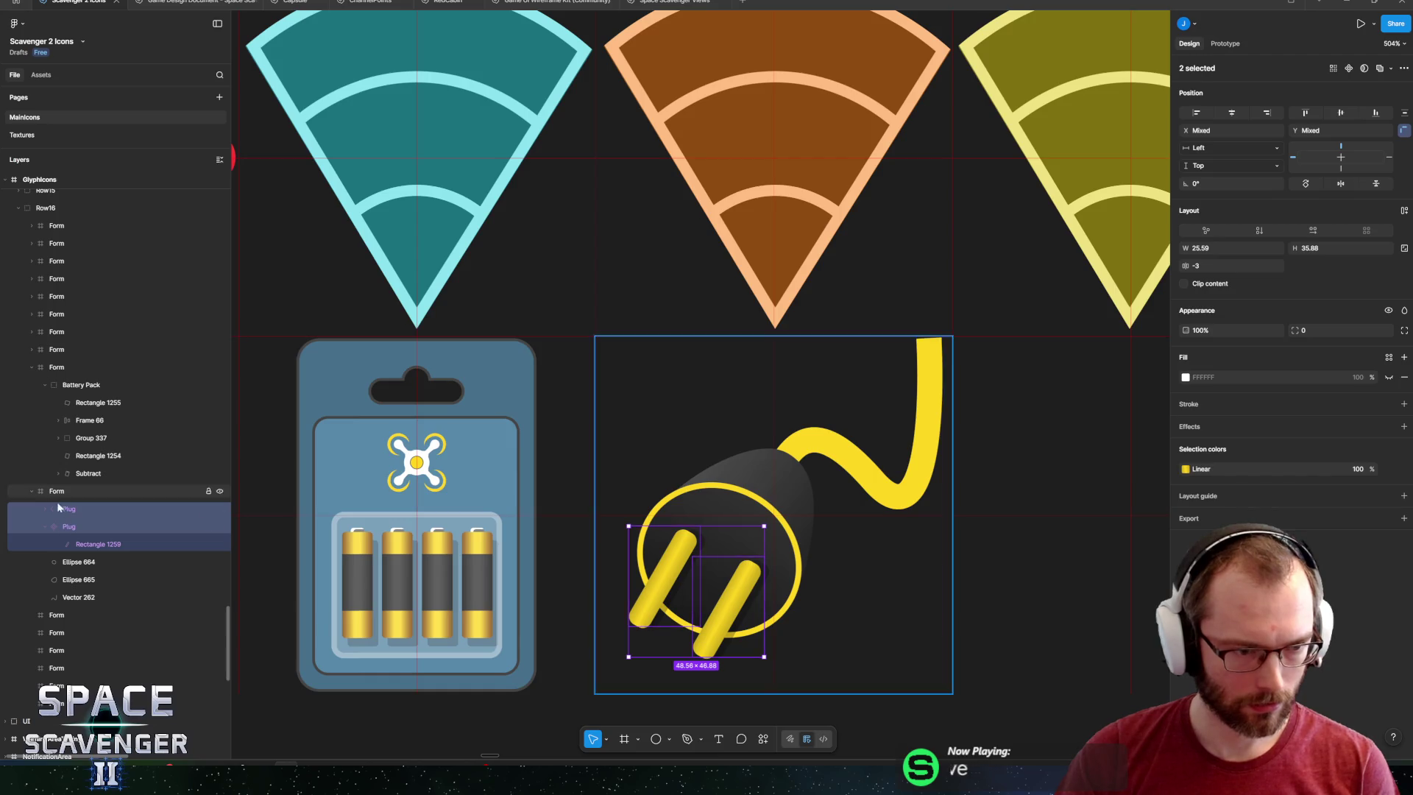
{"action": "left_click", "coordinate": [65, 548]}
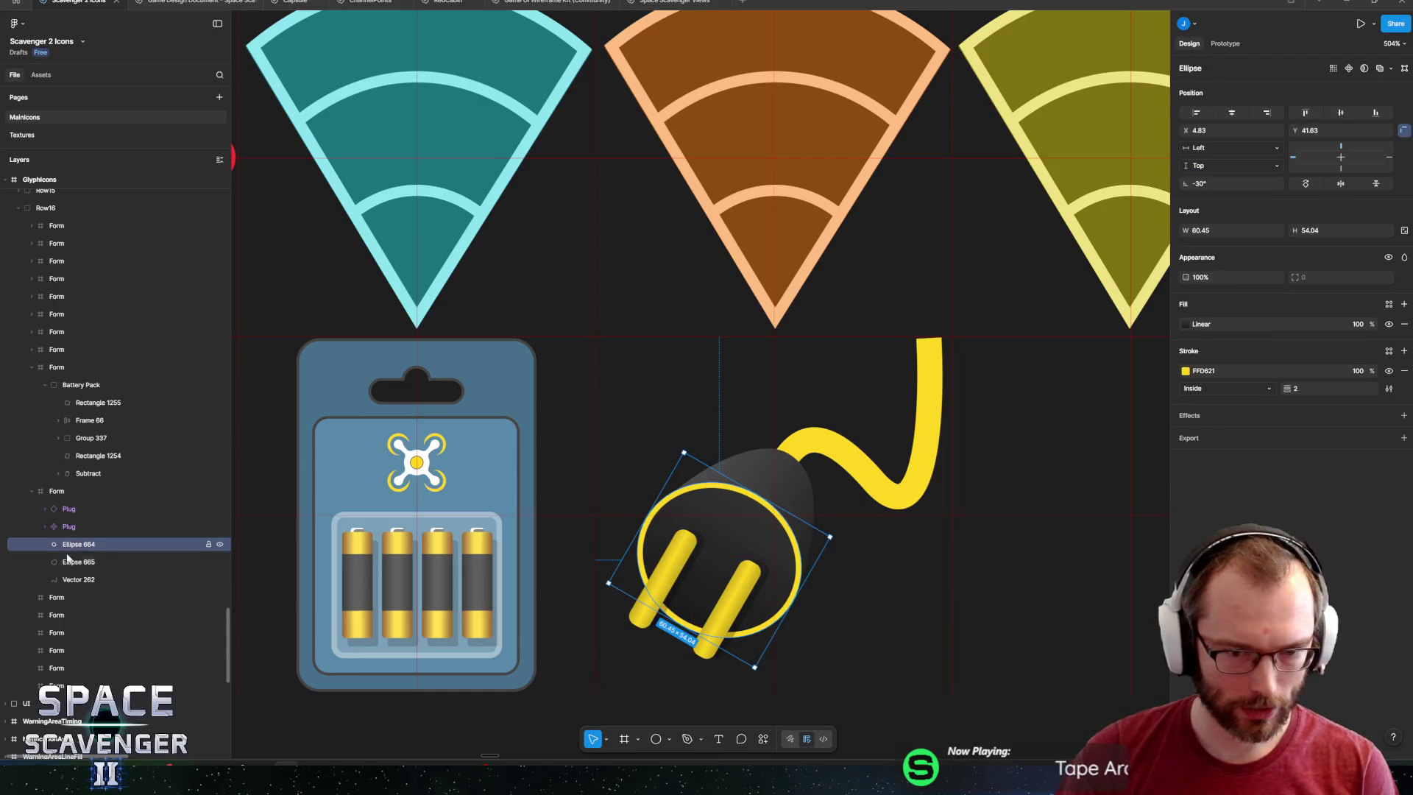
{"action": "left_click", "coordinate": [73, 561]}
{"action": "left_click", "coordinate": [68, 509], "text": "shift"}
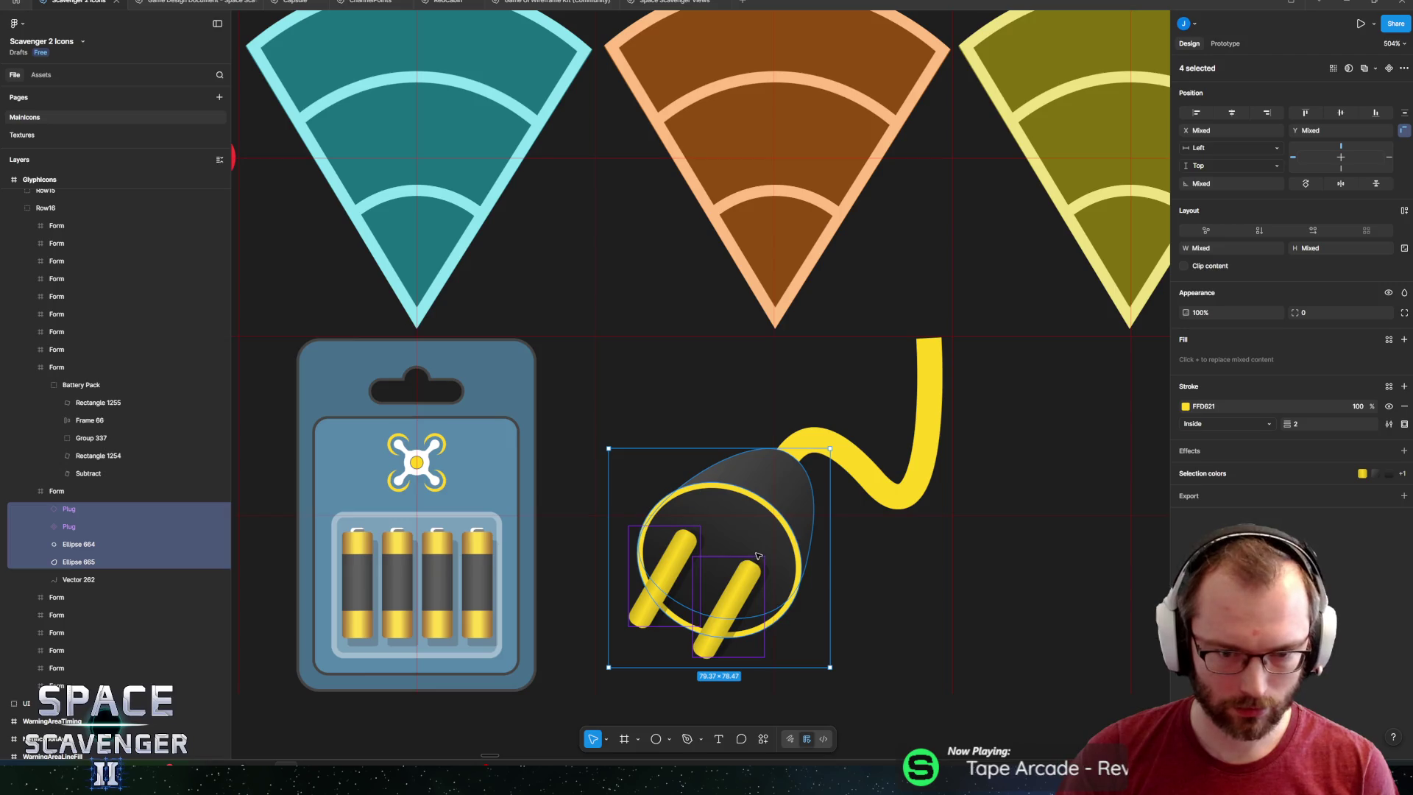
{"action": "mouse_move", "coordinate": [757, 555]}
{"action": "left_mouse_down"}
{"action": "mouse_move", "coordinate": [723, 591]}
{"action": "mouse_move", "coordinate": [731, 582]}
{"action": "left_mouse_up"}
{"action": "left_click", "coordinate": [767, 504]}
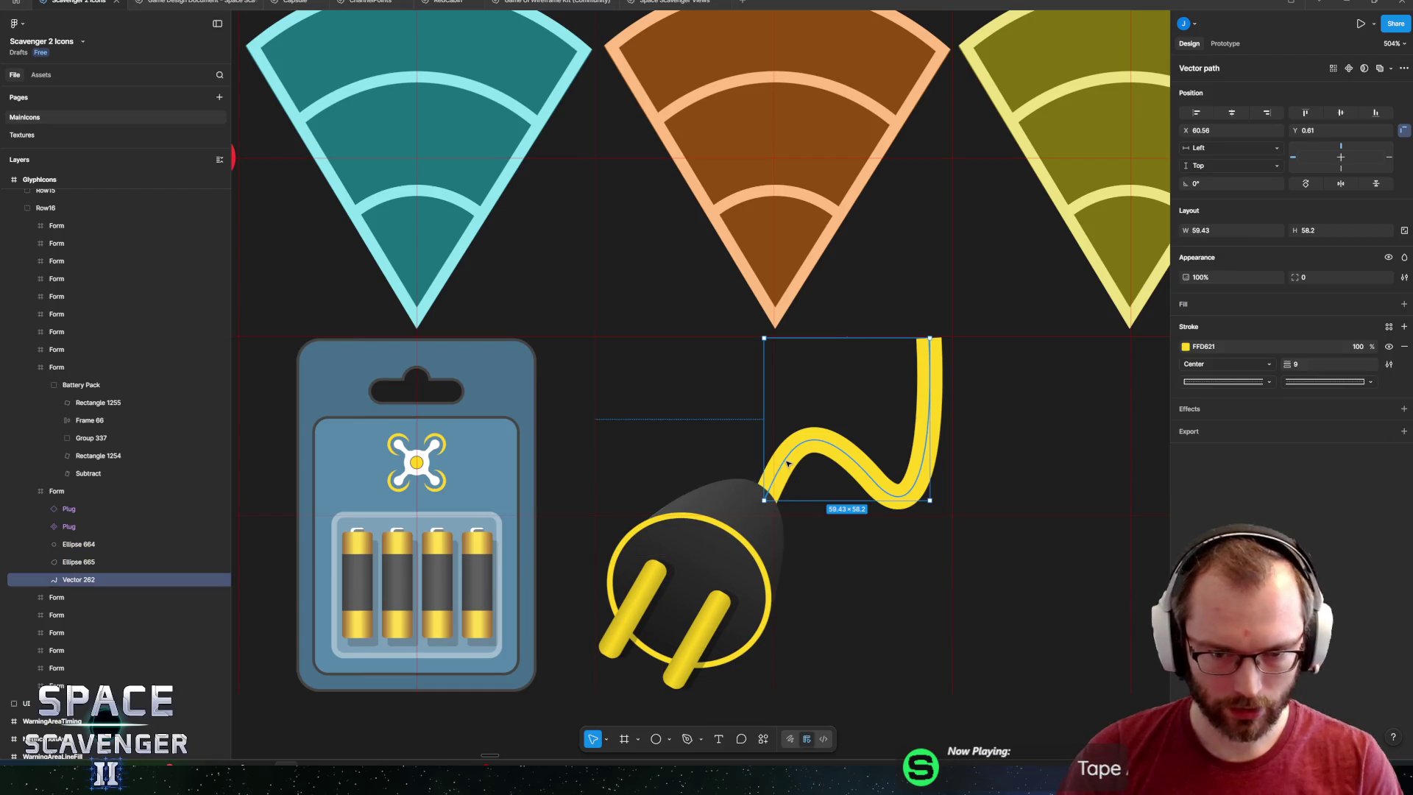
Move the cable's end onto the plug body and reshape its middle bend into a curve.
{"action": "double_click", "coordinate": [766, 504]}
{"action": "left_click_drag", "start_coordinate": [765, 504], "coordinate": [752, 514]}
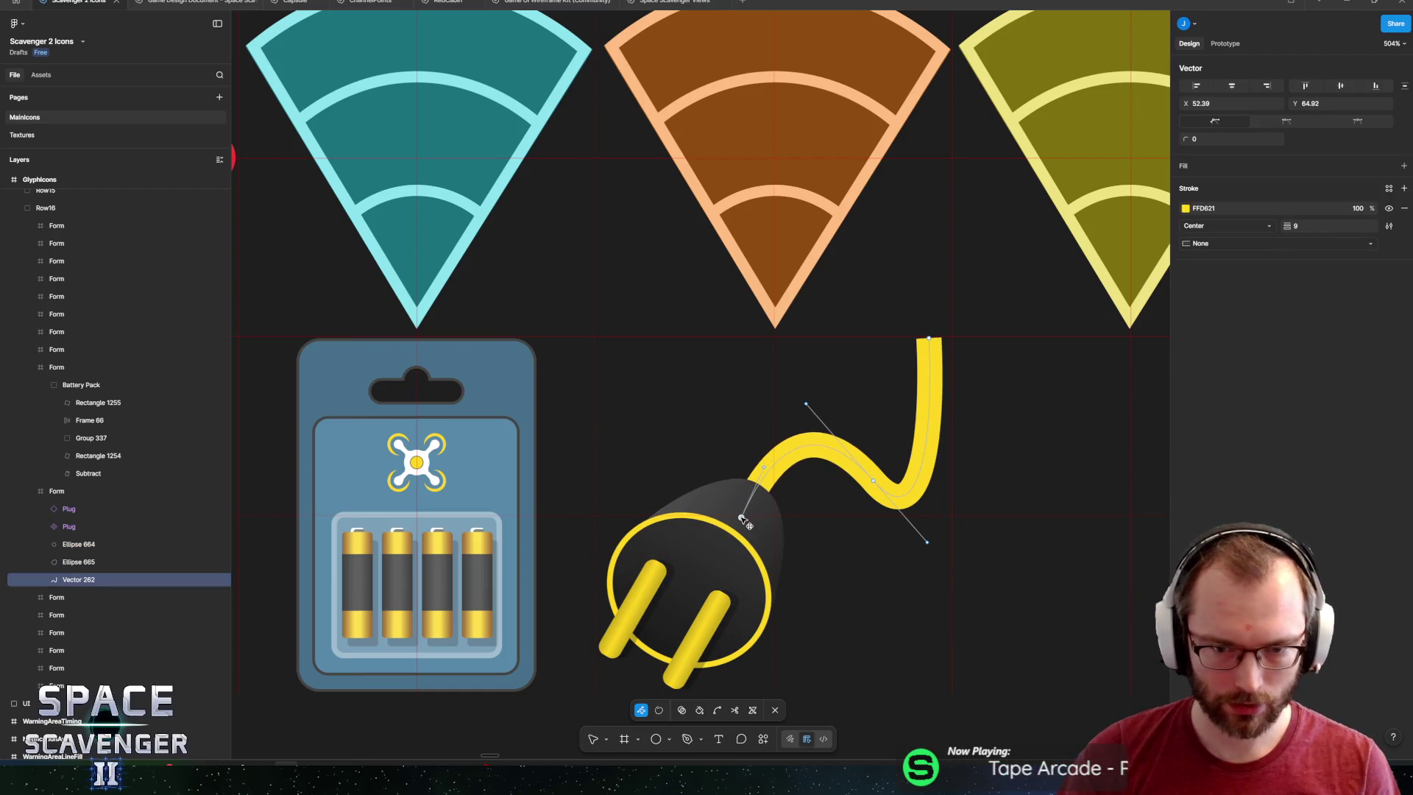
{"action": "left_click_drag", "start_coordinate": [806, 404], "coordinate": [768, 357]}
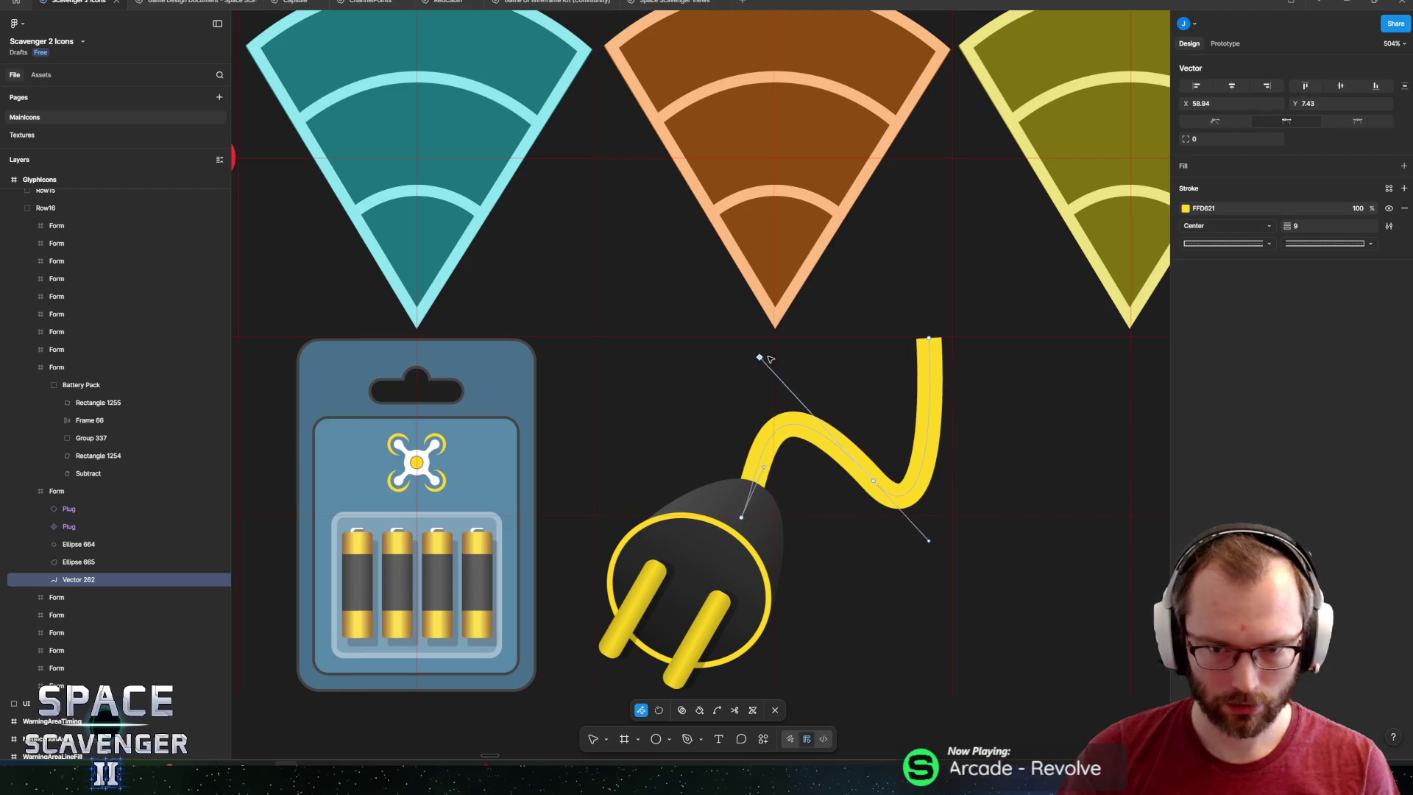
{"action": "left_click", "coordinate": [930, 338]}
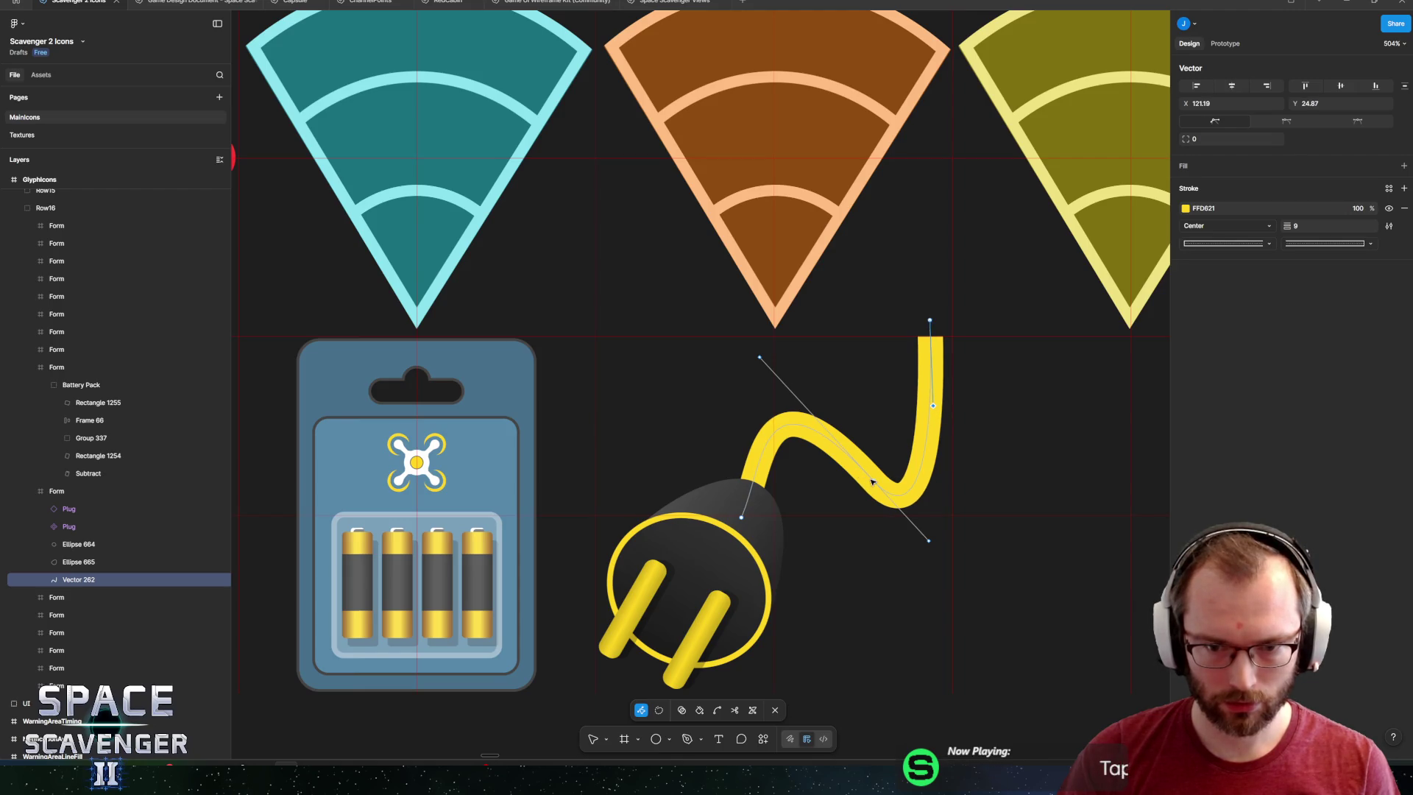
{"action": "left_click_drag", "start_coordinate": [871, 482], "coordinate": [832, 460]}
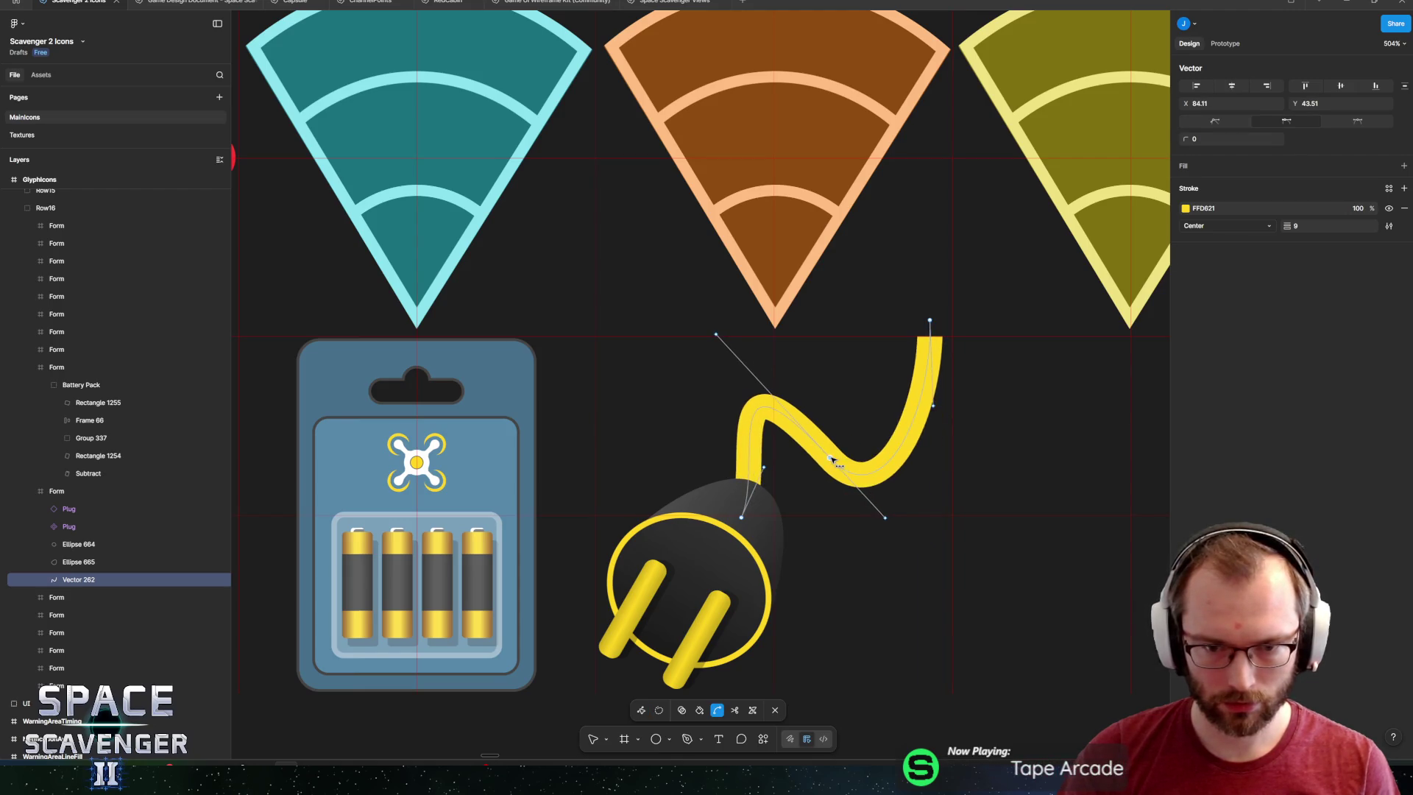
{"action": "mouse_move", "coordinate": [716, 334]}
{"action": "left_mouse_down"}
{"action": "mouse_move", "coordinate": [736, 427]}
{"action": "mouse_move", "coordinate": [719, 404]}
{"action": "mouse_move", "coordinate": [779, 378]}
{"action": "mouse_move", "coordinate": [763, 373]}
{"action": "mouse_move", "coordinate": [787, 374]}
{"action": "left_mouse_up"}
{"action": "key", "text": "Escape"}
{"action": "key", "text": "Escape"}
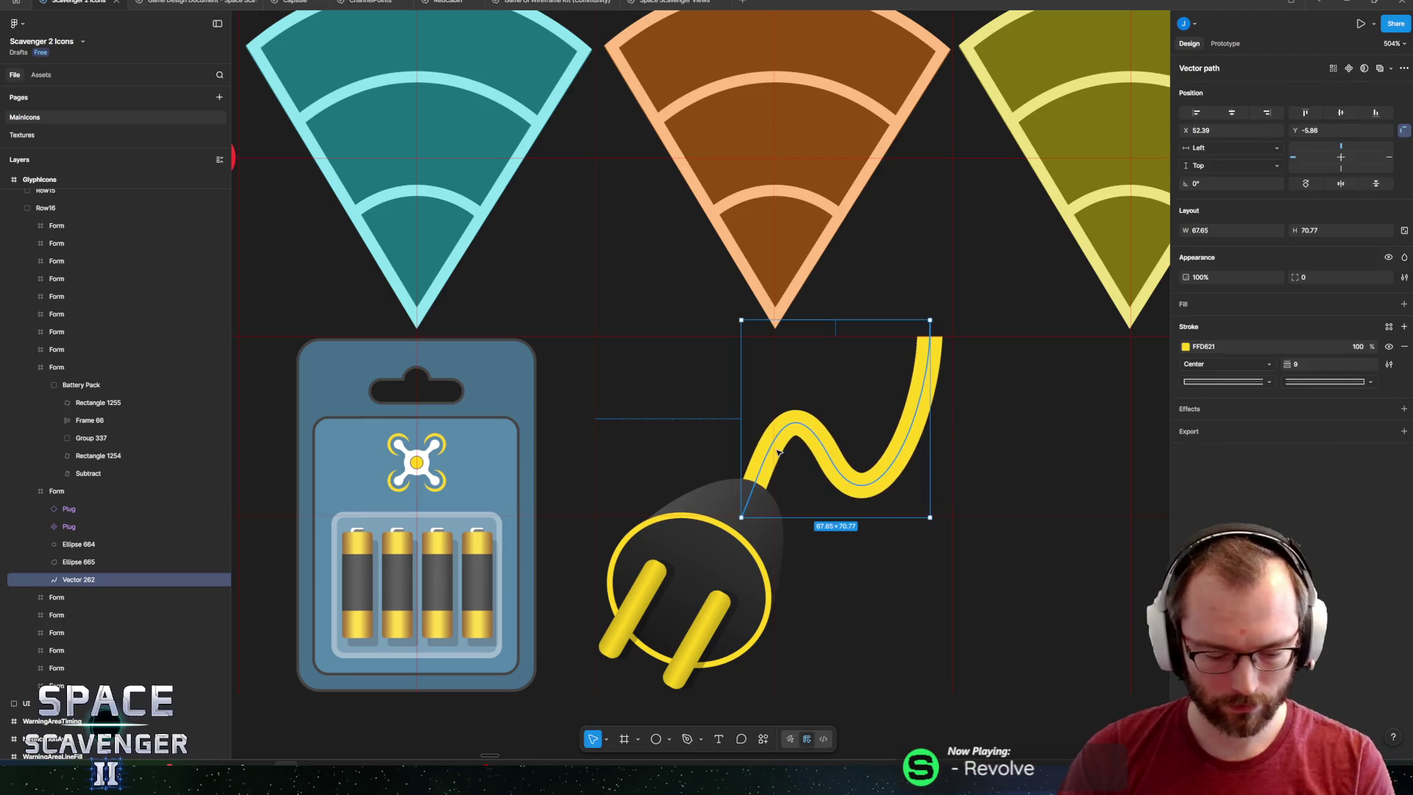
Round the cable's upper and lower bends and shift its top end leftward.
{"action": "double_click", "coordinate": [791, 440]}
{"action": "left_click", "coordinate": [792, 429]}
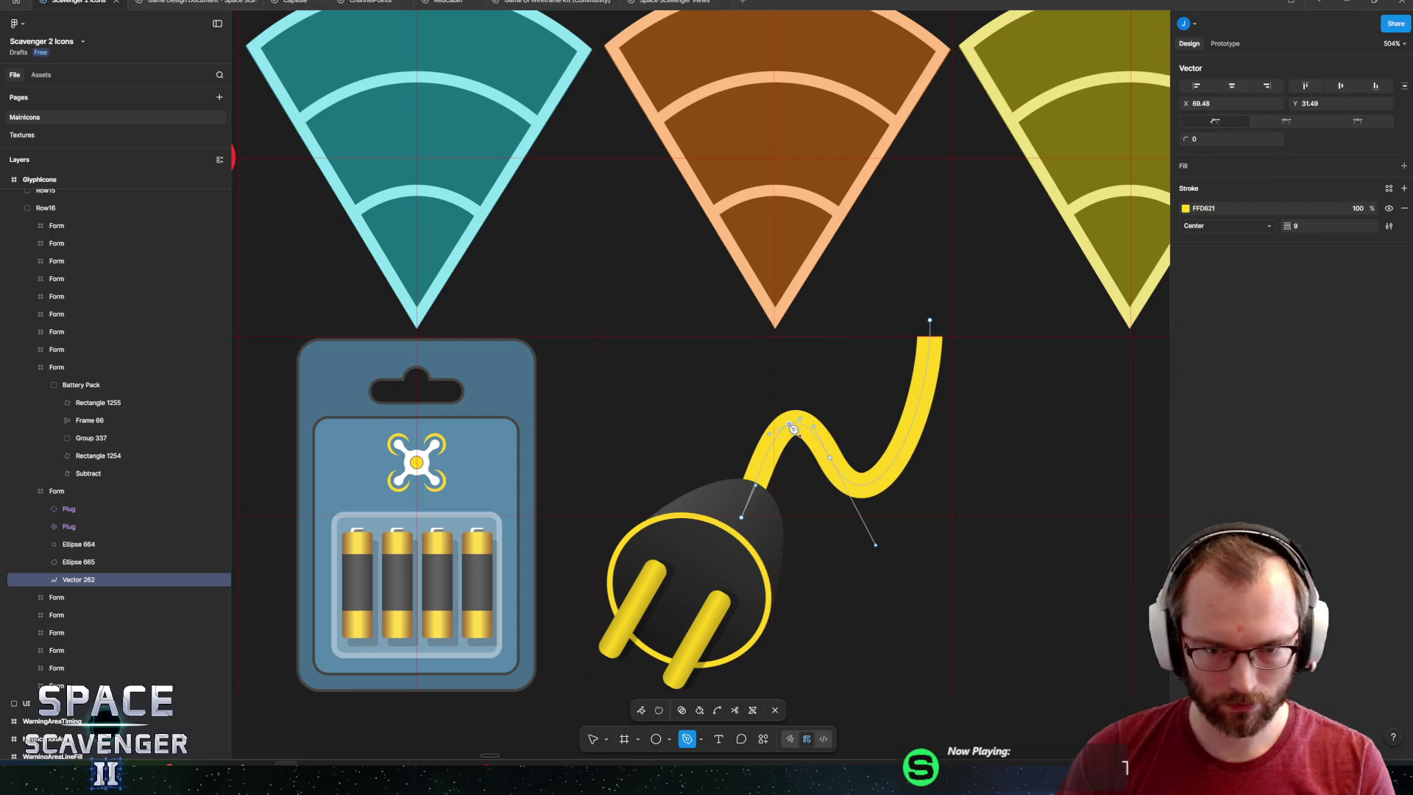
{"action": "mouse_move", "coordinate": [792, 428]}
{"action": "left_mouse_down"}
{"action": "mouse_move", "coordinate": [779, 384]}
{"action": "mouse_move", "coordinate": [825, 362]}
{"action": "left_mouse_up"}
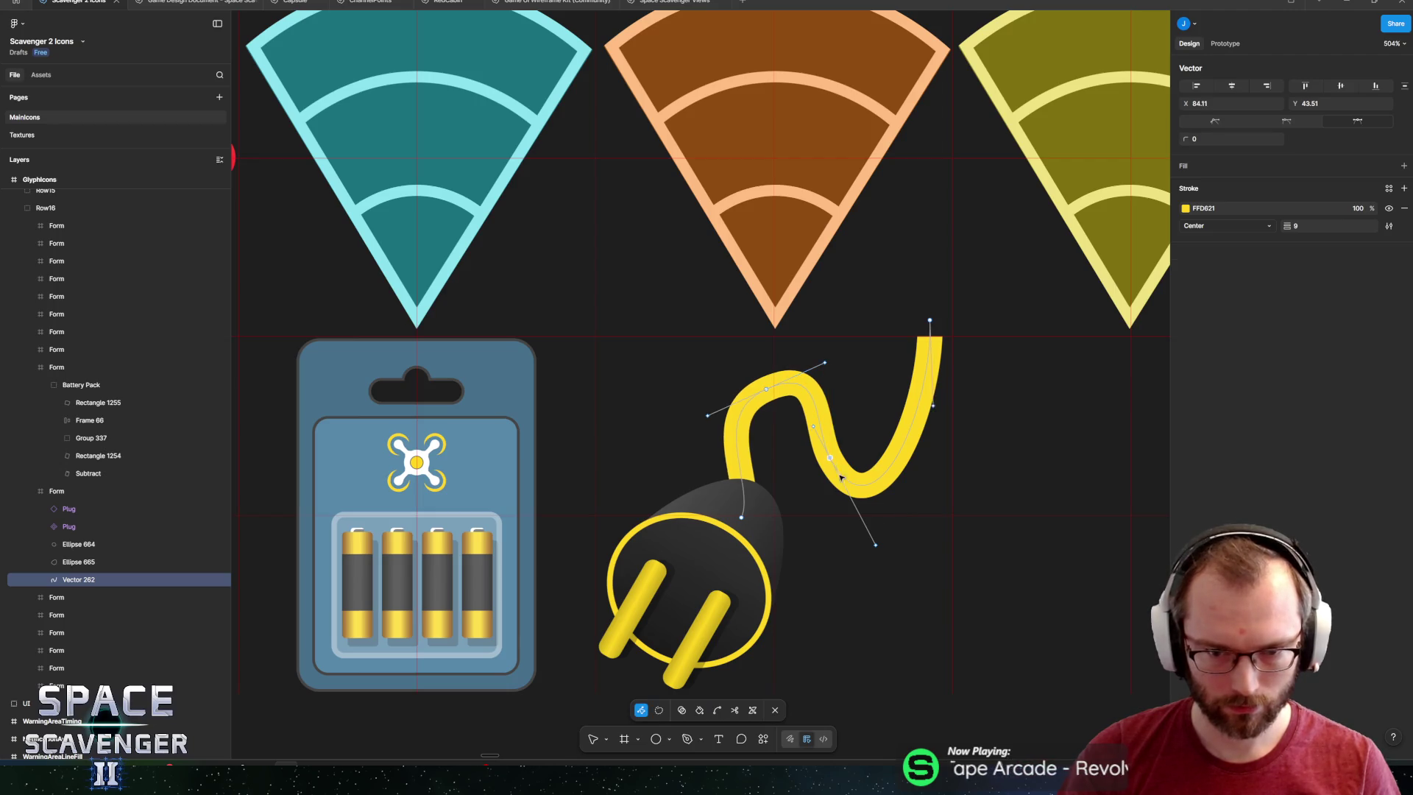
{"action": "mouse_move", "coordinate": [841, 477]}
{"action": "left_mouse_down"}
{"action": "mouse_move", "coordinate": [908, 577]}
{"action": "mouse_move", "coordinate": [810, 439]}
{"action": "left_mouse_up"}
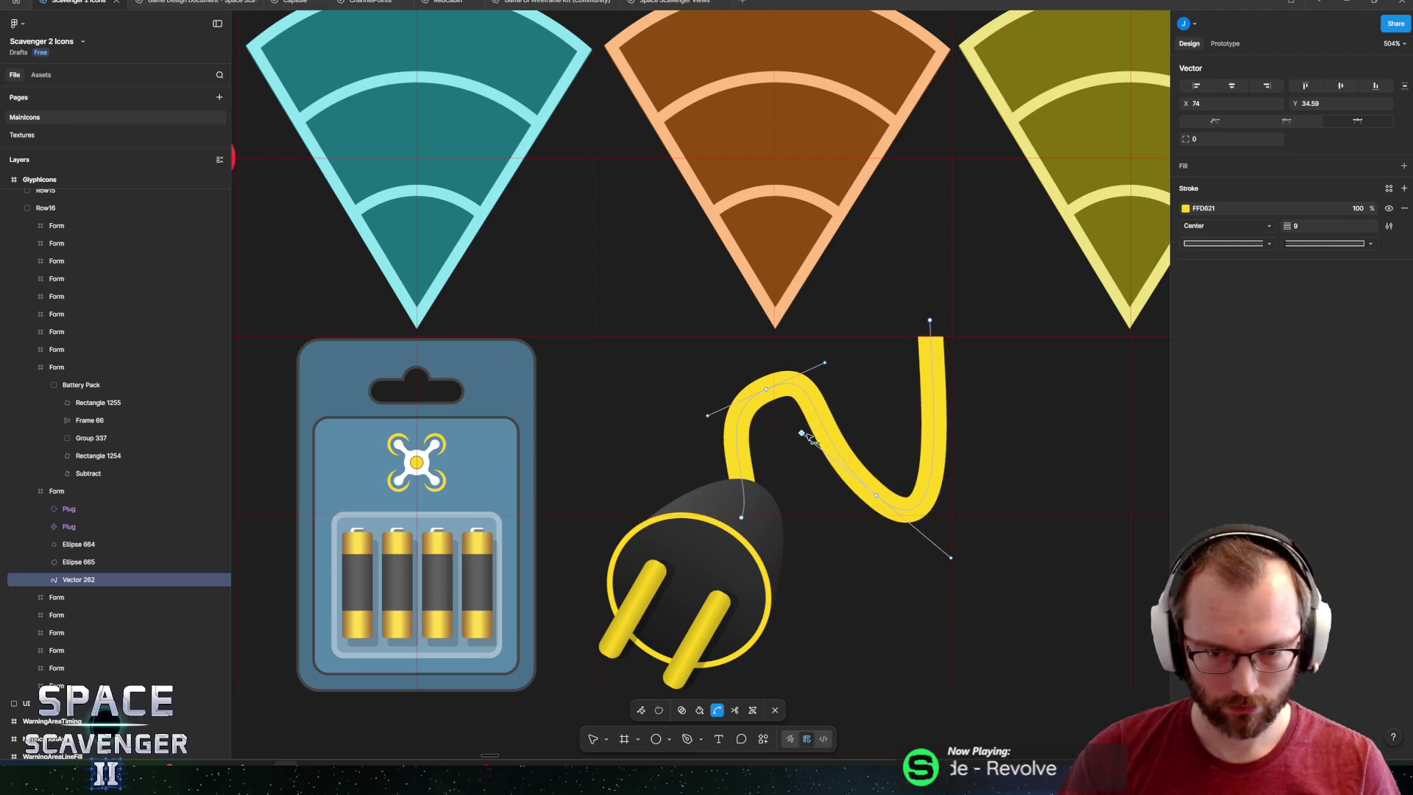
{"action": "left_click_drag", "start_coordinate": [877, 497], "coordinate": [866, 513]}
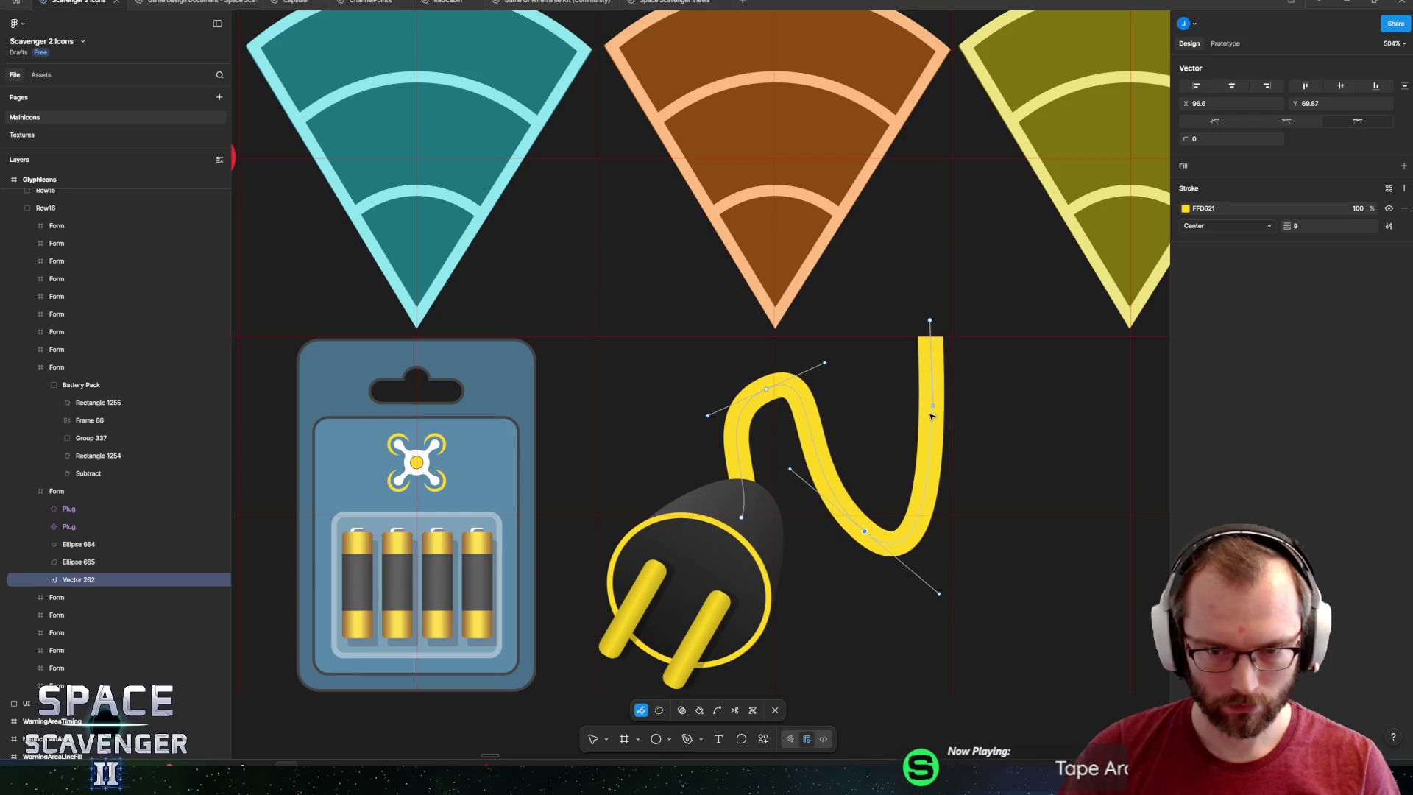
{"action": "left_click_drag", "start_coordinate": [931, 322], "coordinate": [858, 320]}
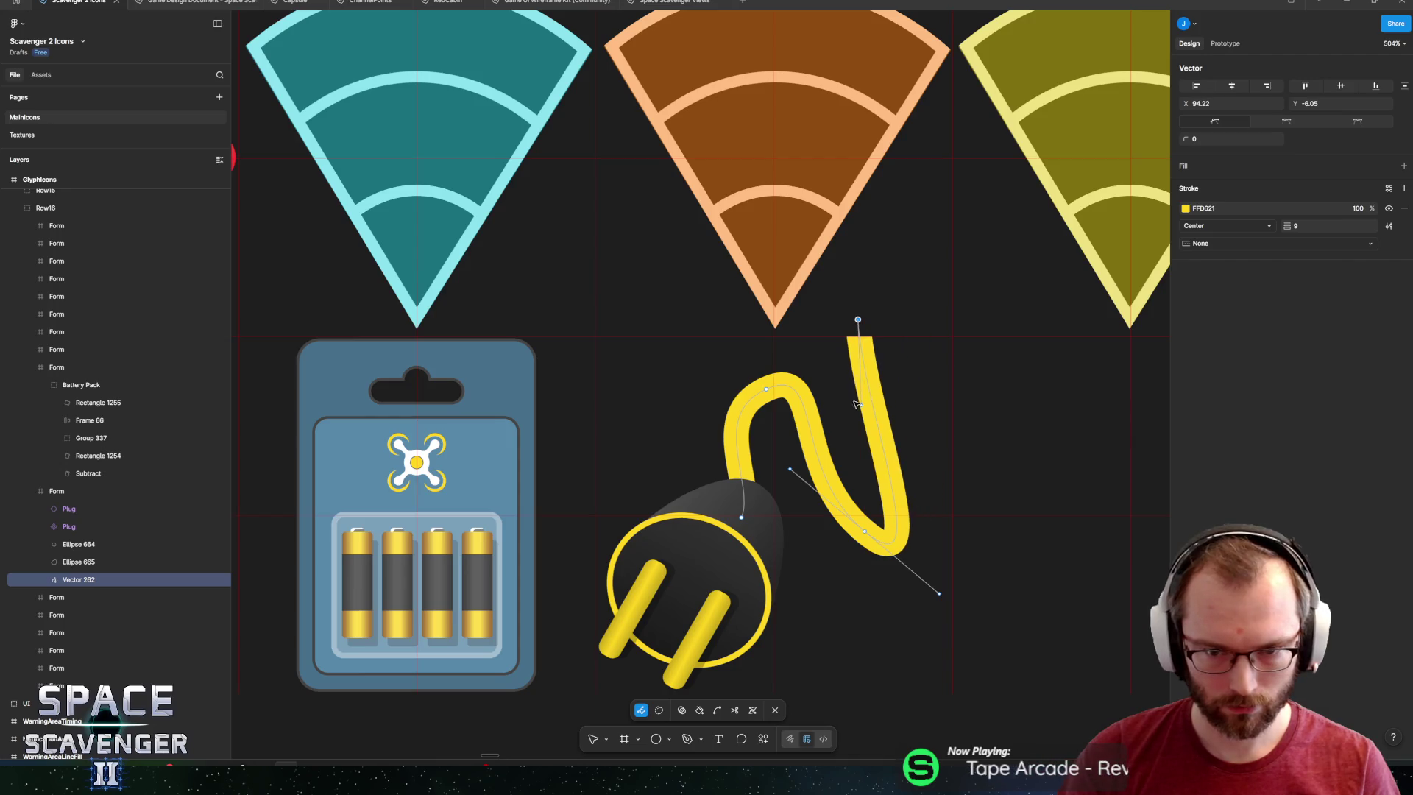
{"action": "left_click_drag", "start_coordinate": [861, 405], "coordinate": [950, 390]}
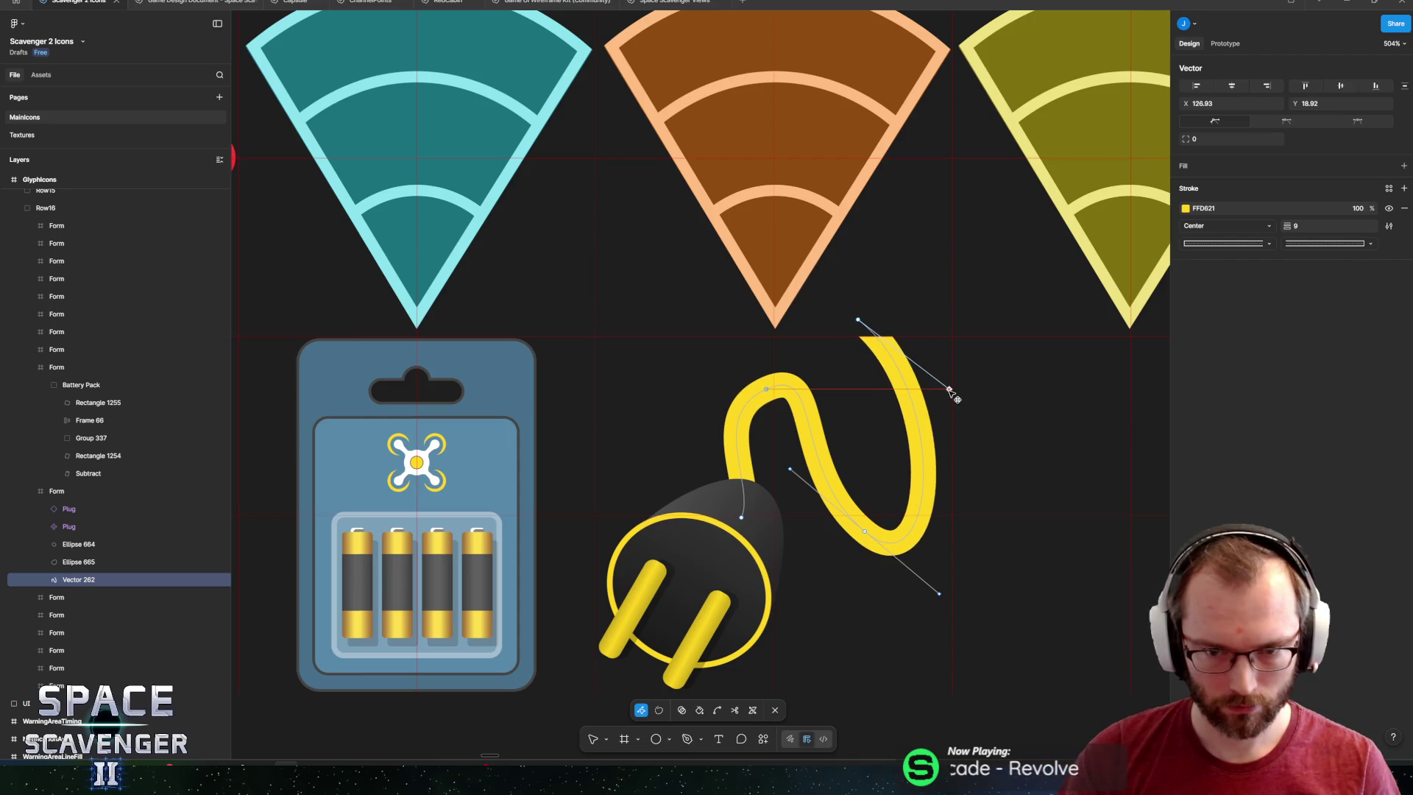
{"action": "key", "text": "Escape"}
Undo the last two cable reshaping changes.
{"action": "scroll", "coordinate": [876, 574], "scroll_direction": "down", "scroll_amount": 8}
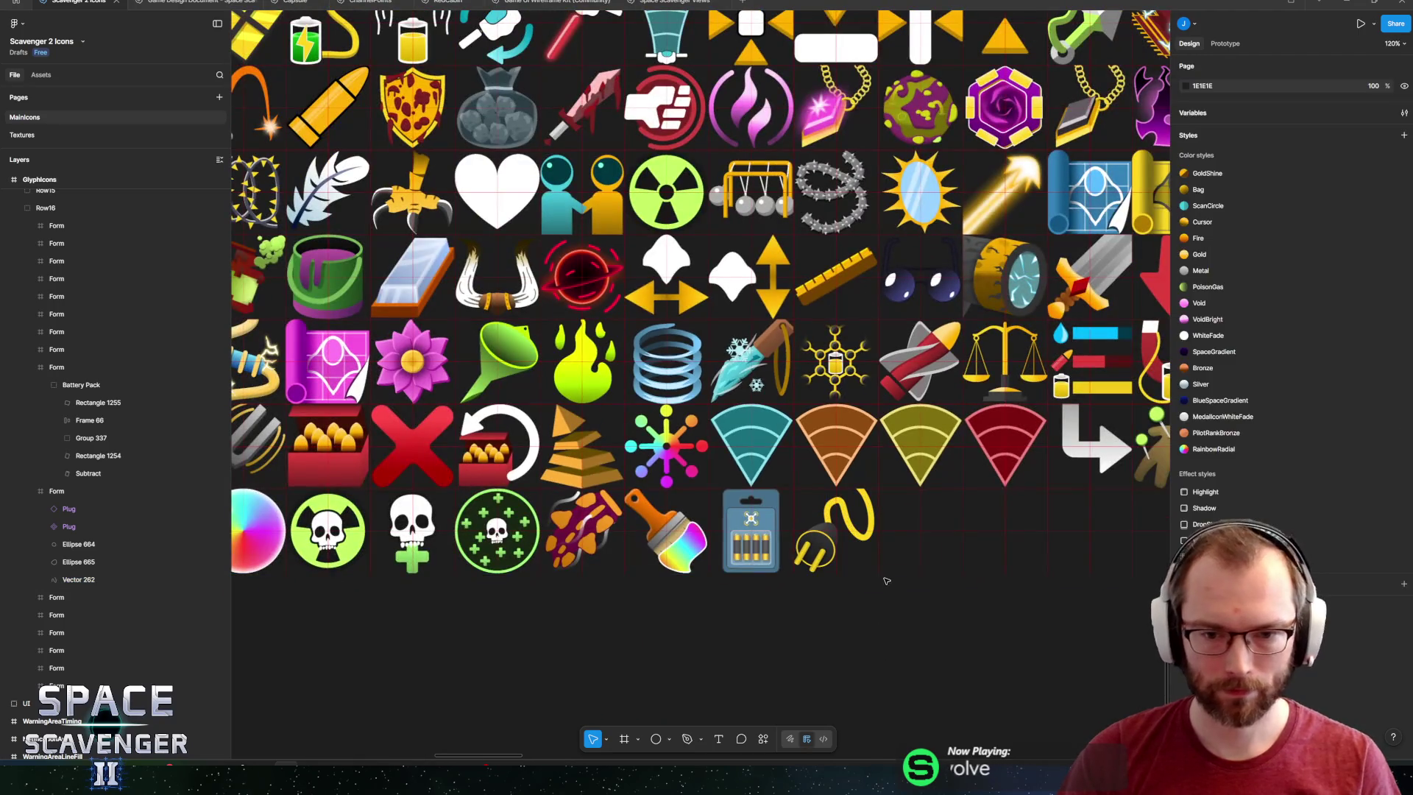
{"action": "key", "text": "ctrl+z"}
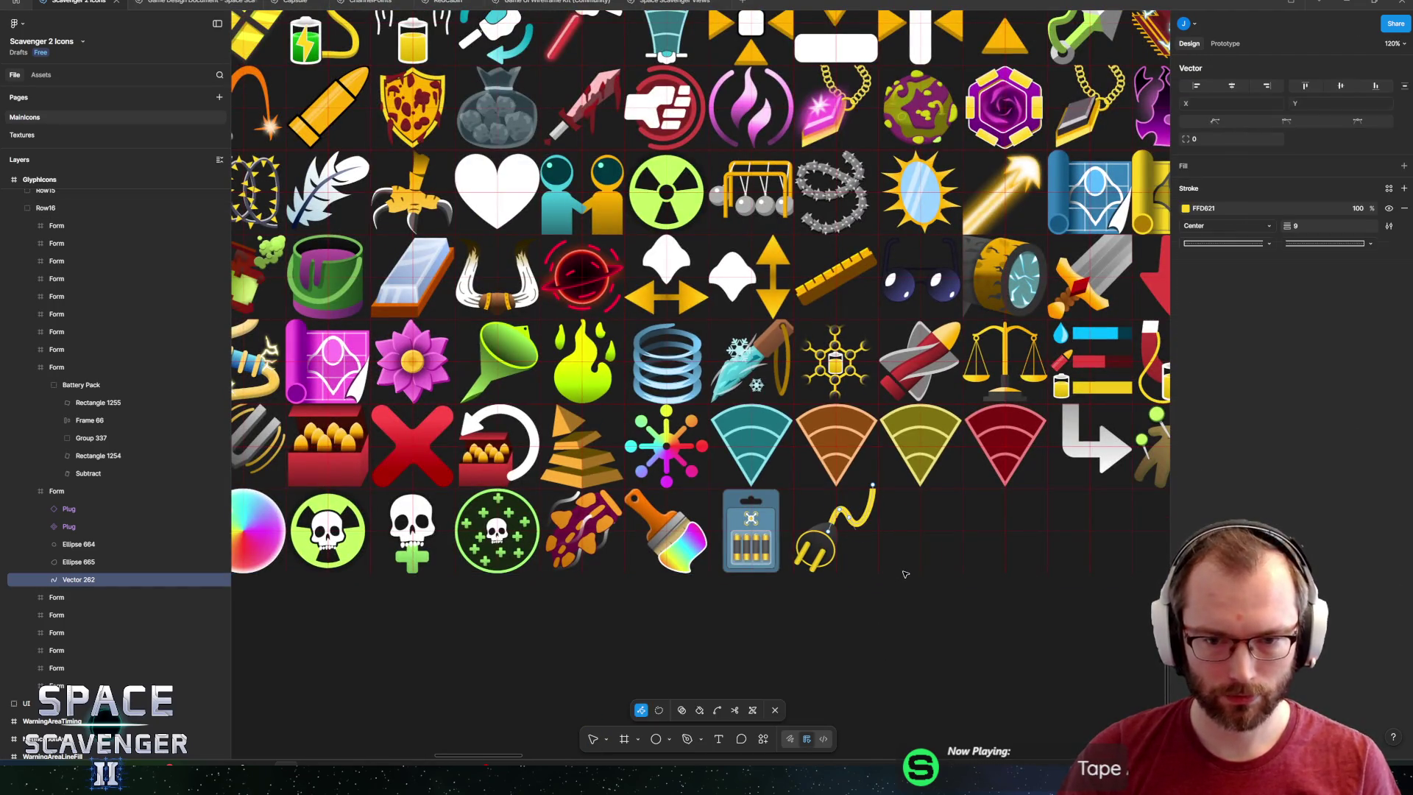
{"action": "key", "text": "ctrl+z"}
{"action": "key", "text": "ctrl+z"}
{"action": "key", "text": "ctrl+z"}
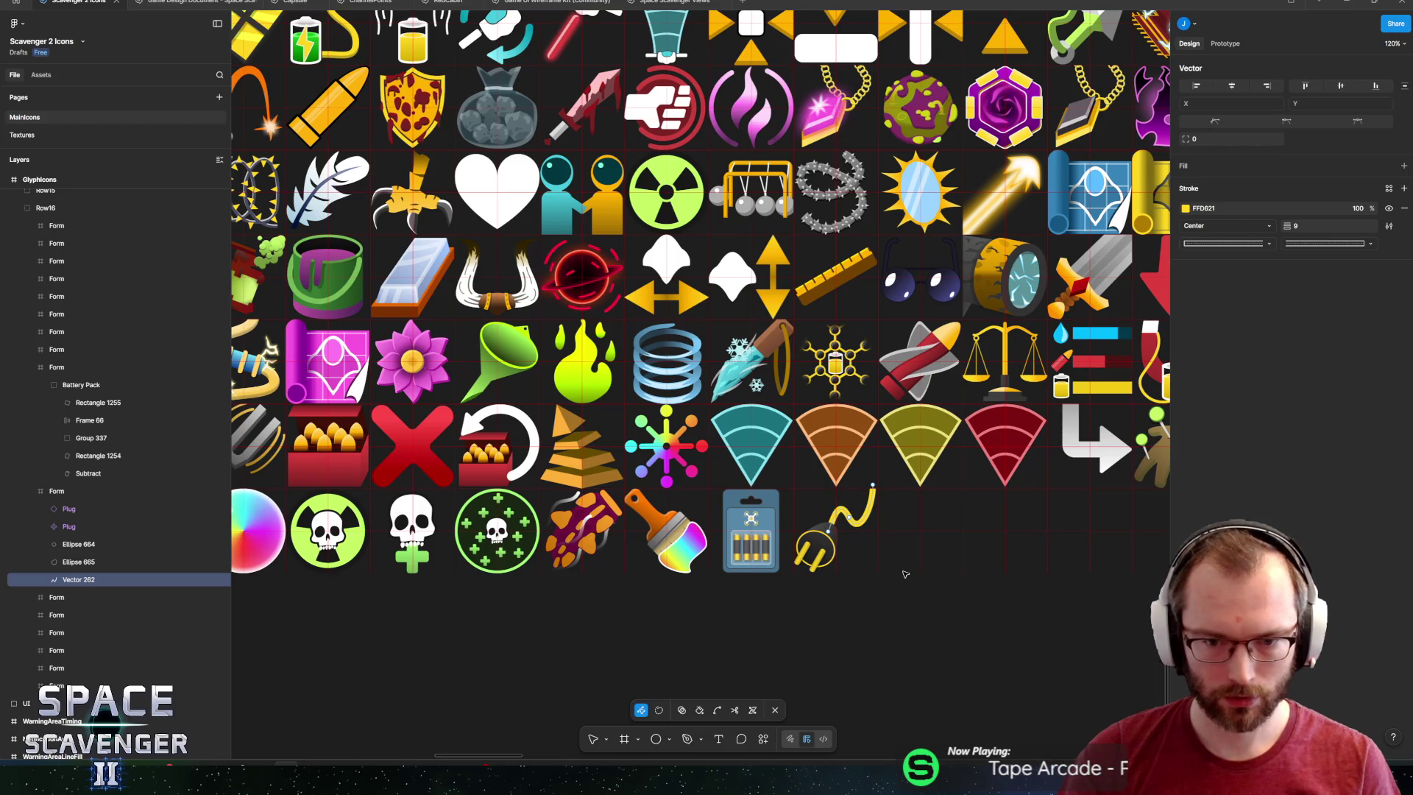
{"action": "key", "text": "Escape"}
Pull the cable's plug-end handle straight up and move its middle point up-right.
{"action": "scroll", "coordinate": [817, 515], "scroll_direction": "up", "scroll_amount": 10}
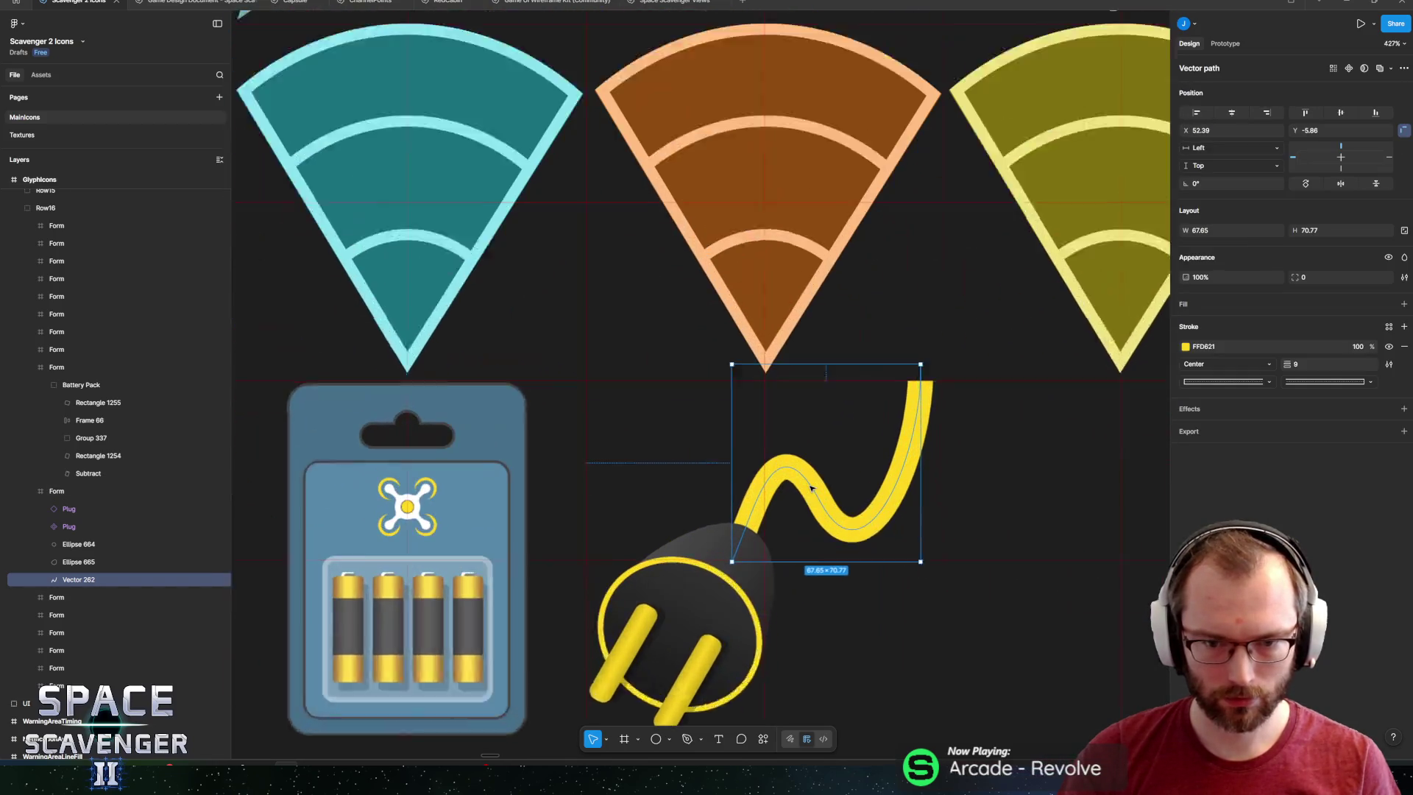
{"action": "double_click", "coordinate": [760, 509]}
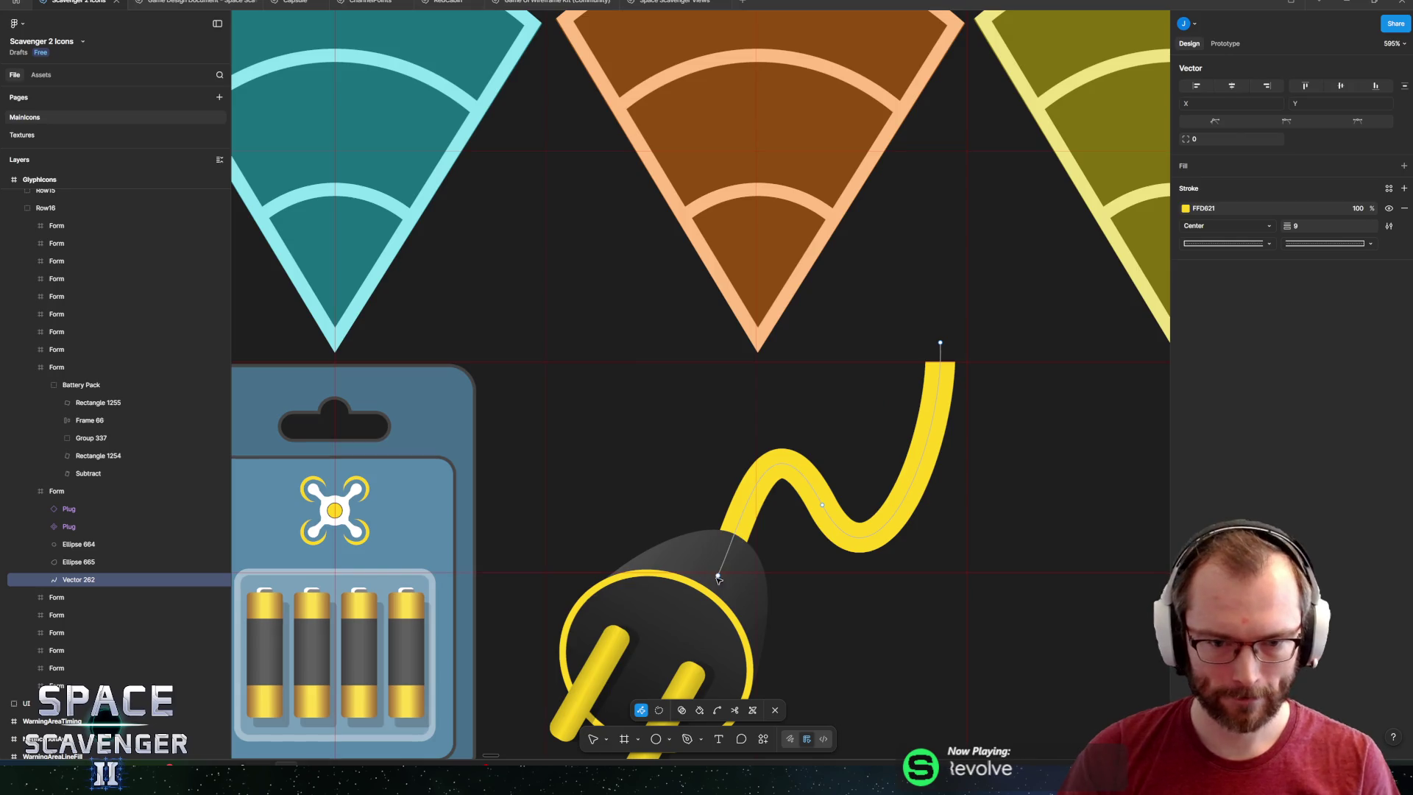
{"action": "left_click_drag", "start_coordinate": [744, 516], "coordinate": [718, 391]}
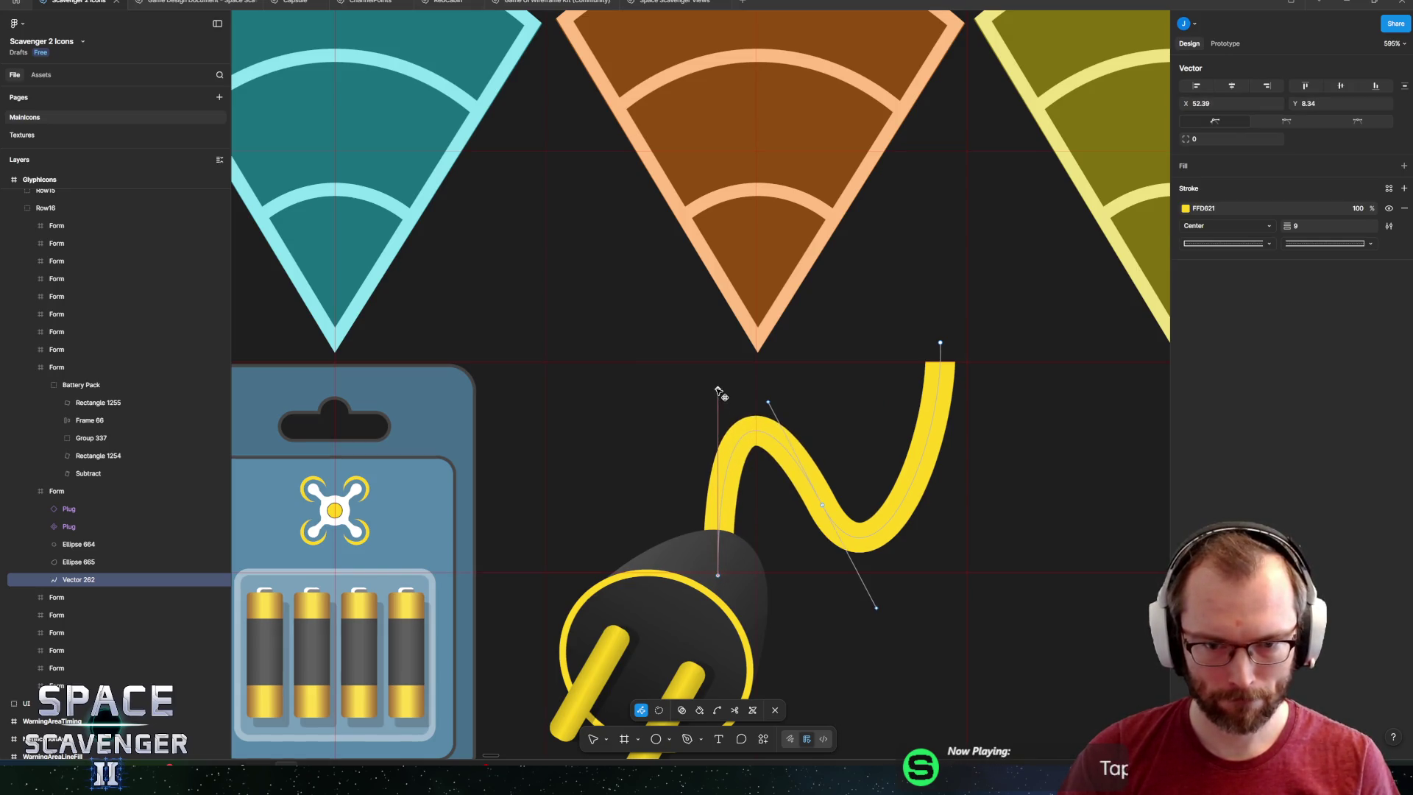
{"action": "left_click_drag", "start_coordinate": [825, 506], "coordinate": [850, 493]}
{"action": "key", "text": "Escape"}
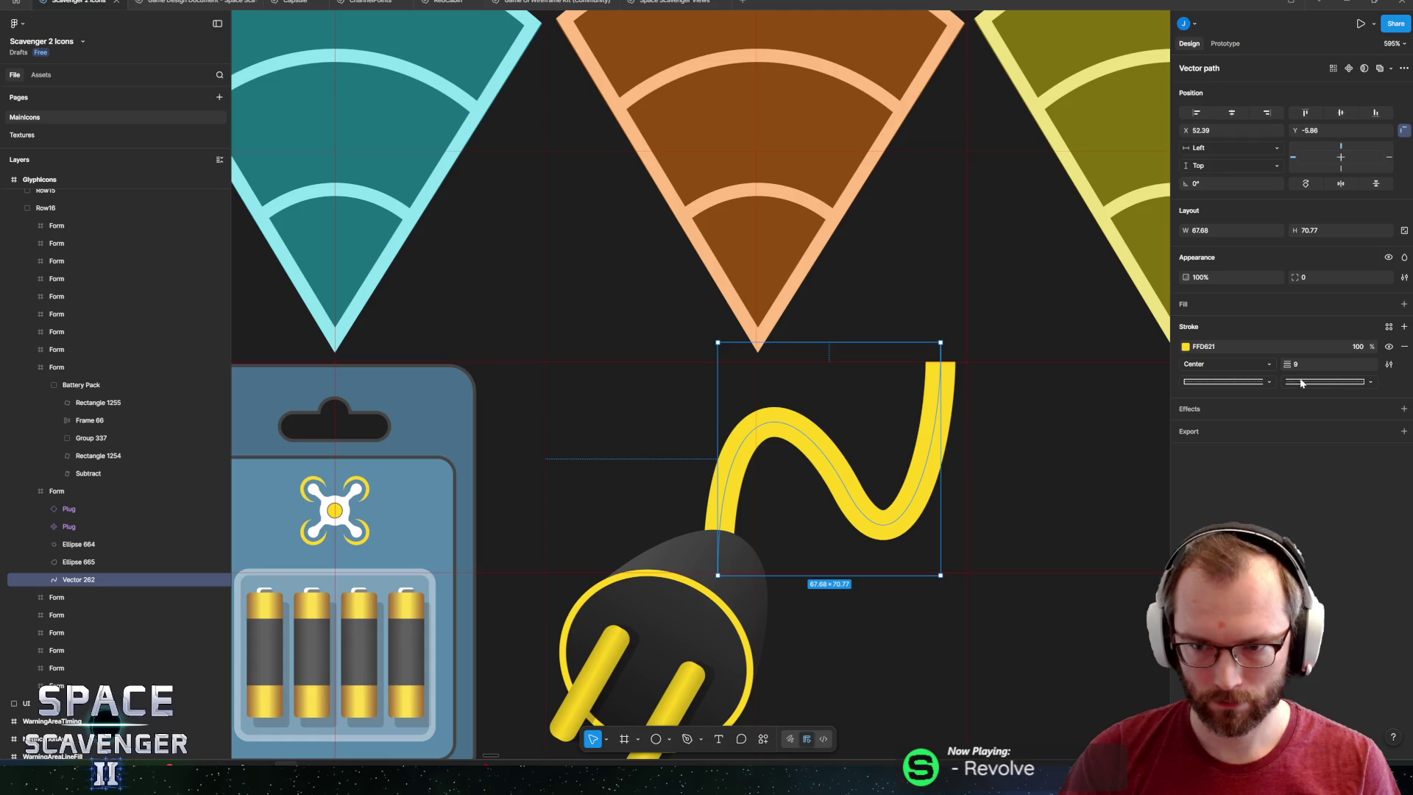
Add a white inner shadow with blur 0 to the cable.
{"action": "left_click", "coordinate": [1407, 410]}
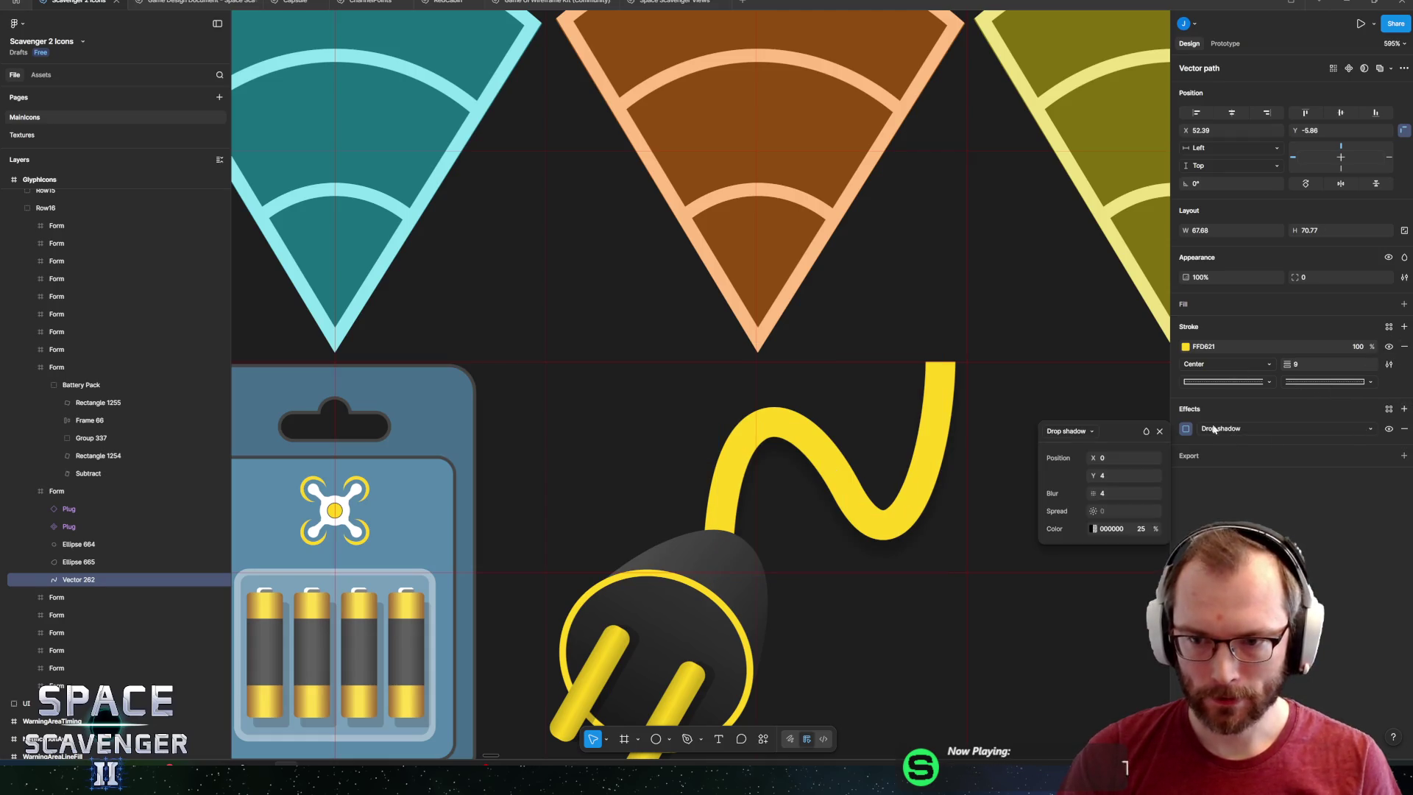
{"action": "left_click", "coordinate": [1251, 428]}
{"action": "left_click", "coordinate": [1237, 412]}
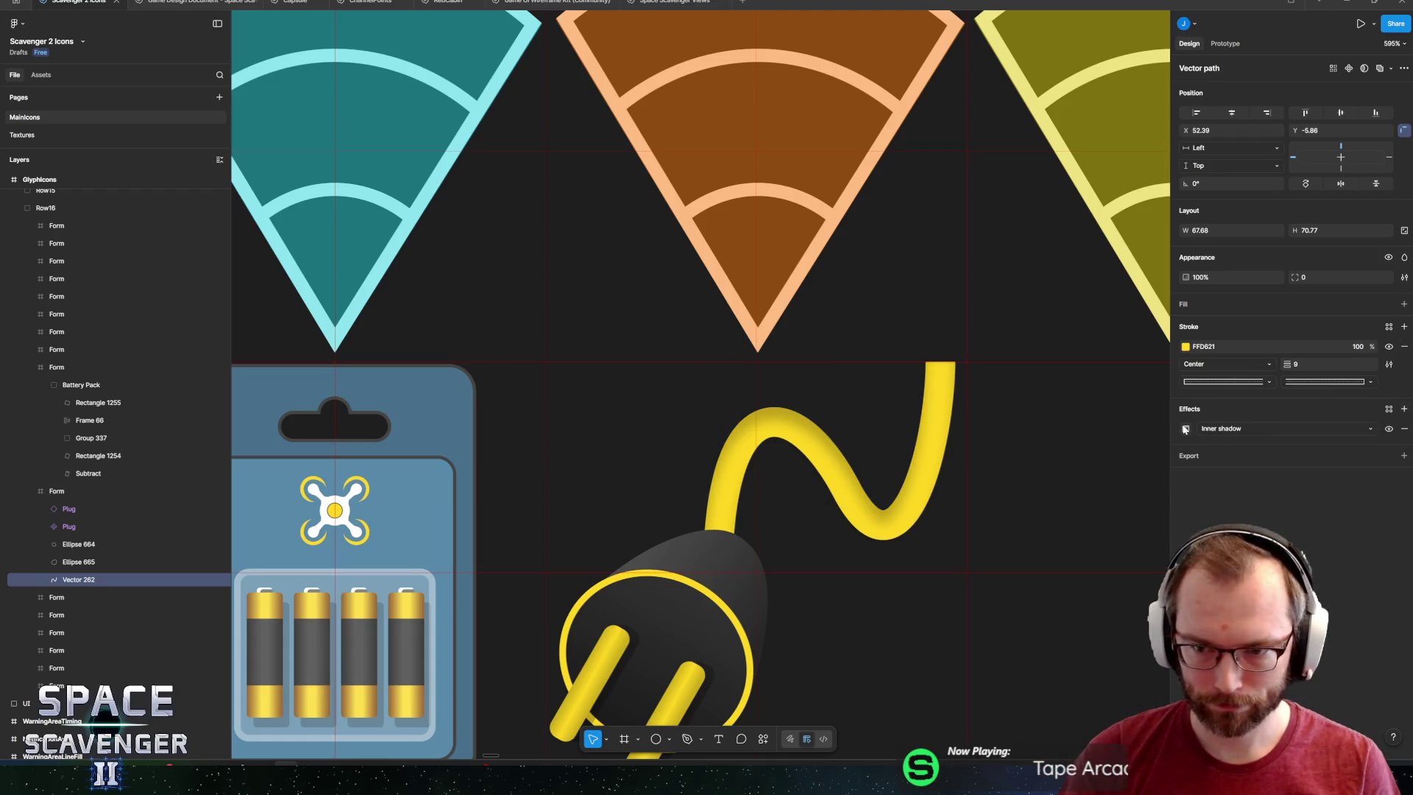
{"action": "left_click", "coordinate": [1186, 429]}
{"action": "left_click", "coordinate": [1125, 491]}
{"action": "type", "text": "0"}
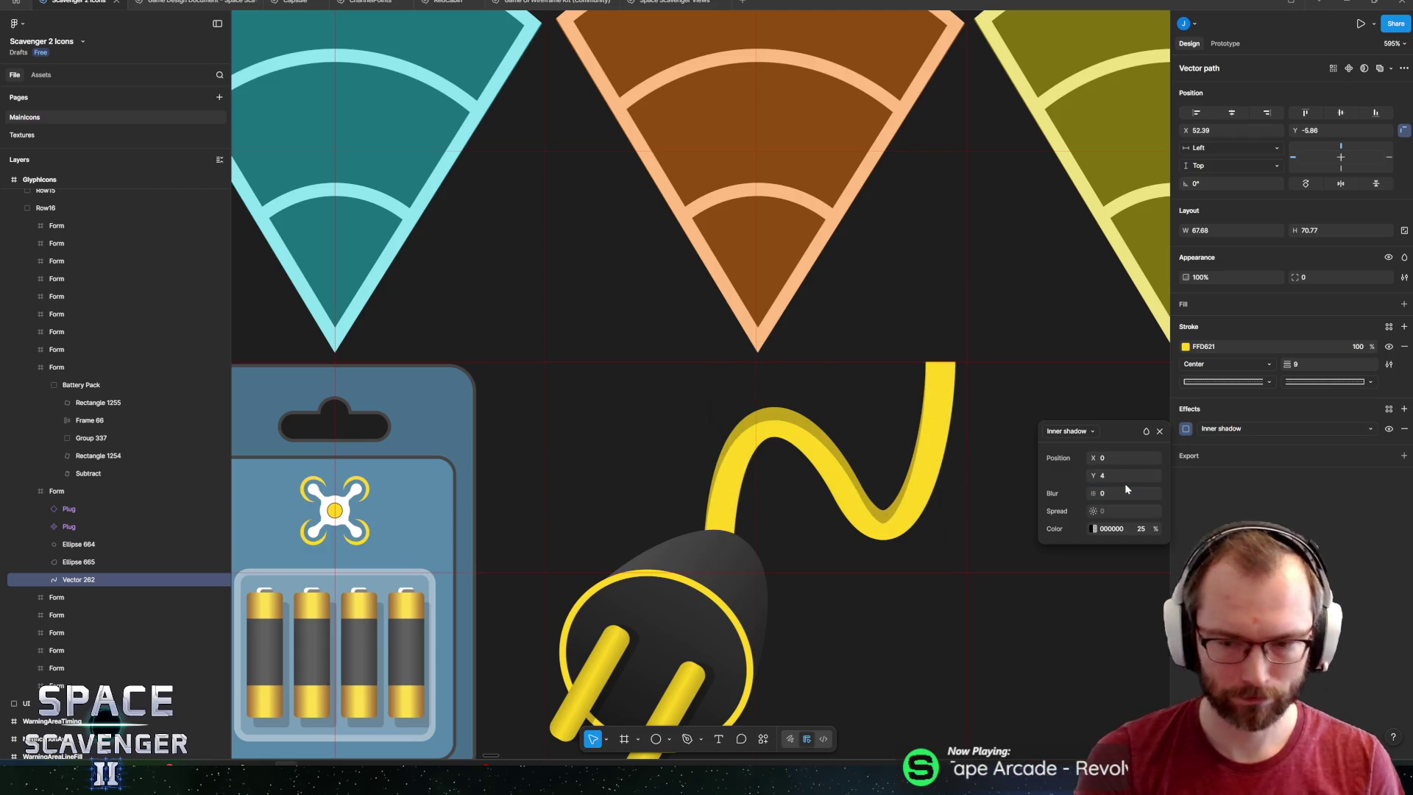
{"action": "left_click", "coordinate": [1111, 474]}
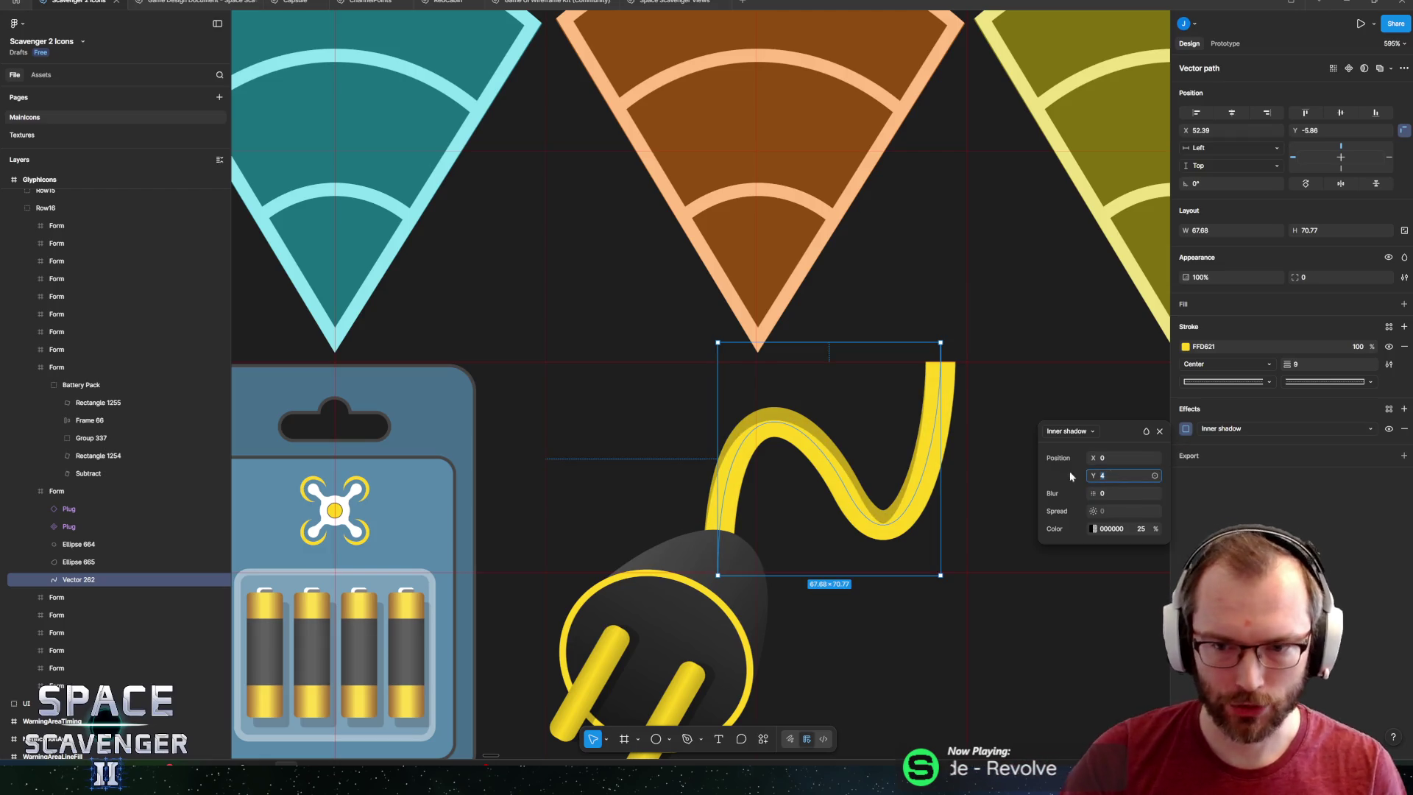
{"action": "left_click", "coordinate": [1093, 529]}
{"action": "left_click_drag", "start_coordinate": [929, 581], "coordinate": [739, 410]}
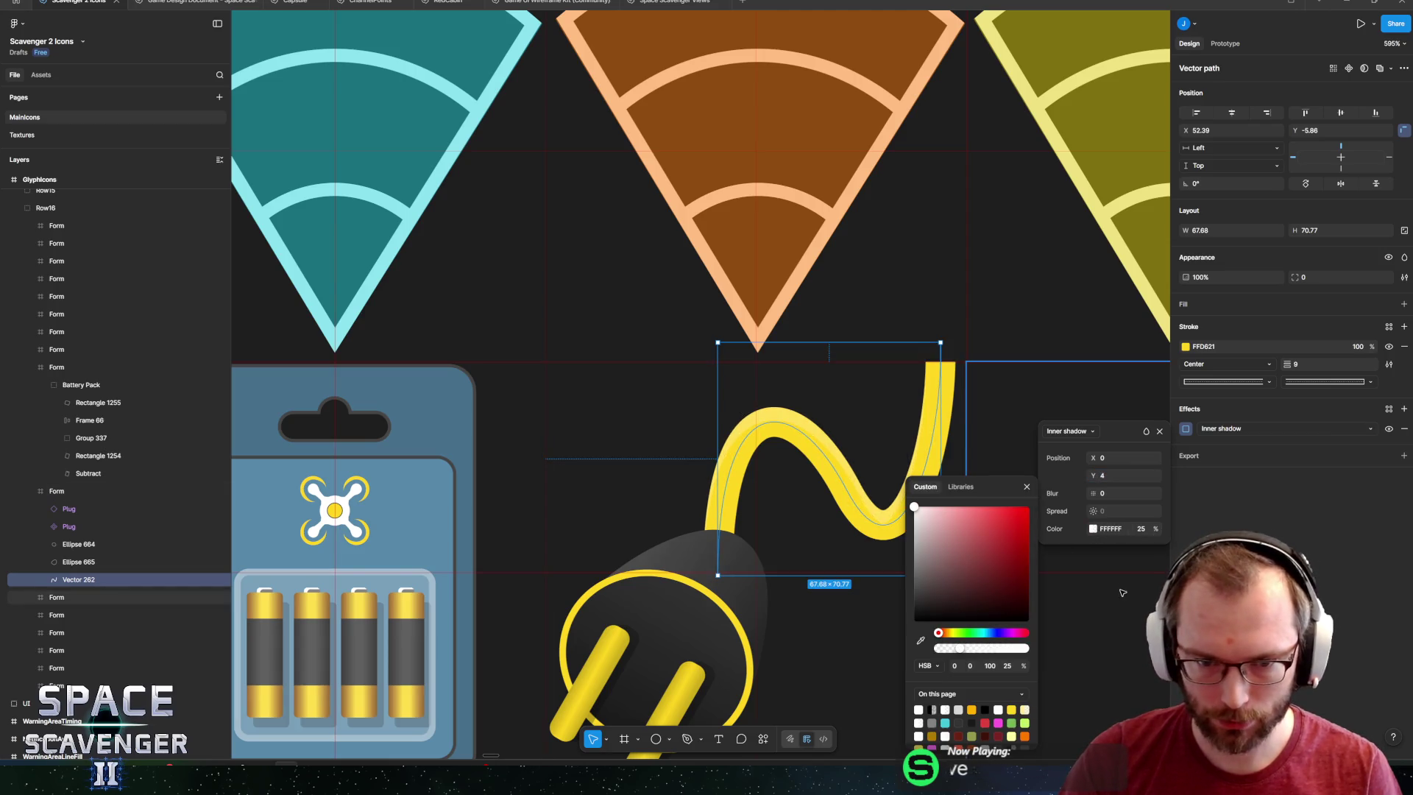
{"action": "left_click", "coordinate": [1140, 529]}
{"action": "type", "text": "50"}
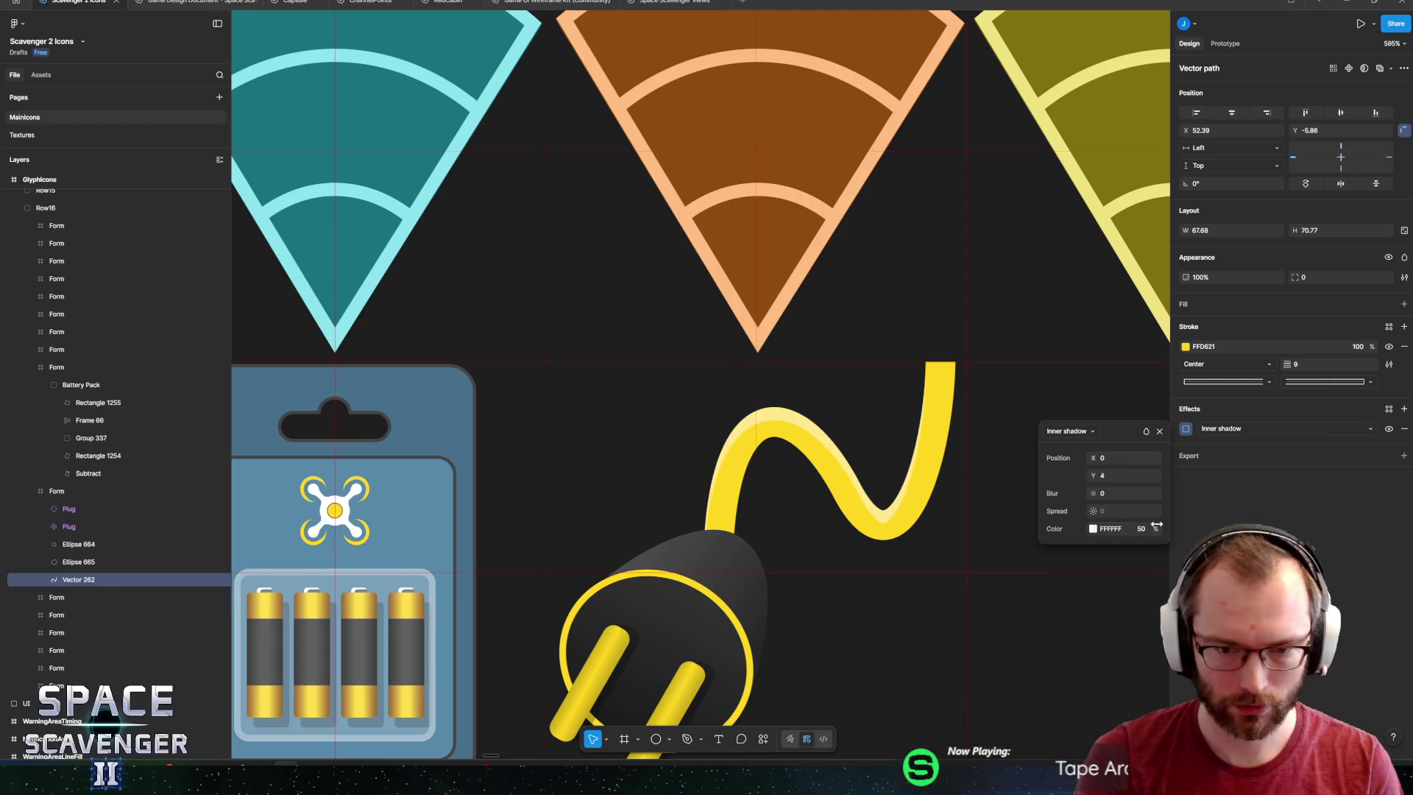
{"action": "left_click", "coordinate": [1238, 492]}
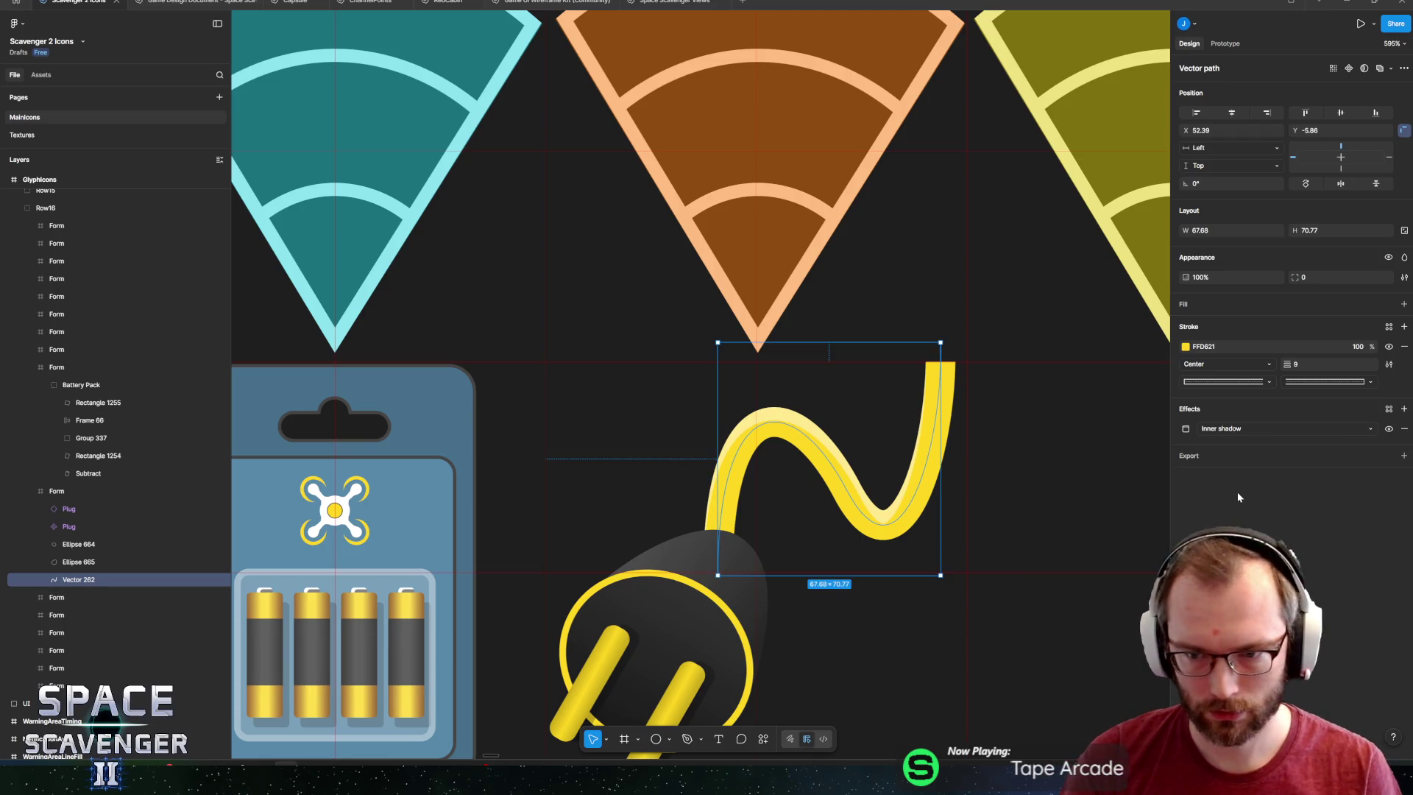
Add a second, dark red inner shadow with Y offset -4 and blur 0.
{"action": "left_click", "coordinate": [1403, 408]}
{"action": "left_click", "coordinate": [1236, 429]}
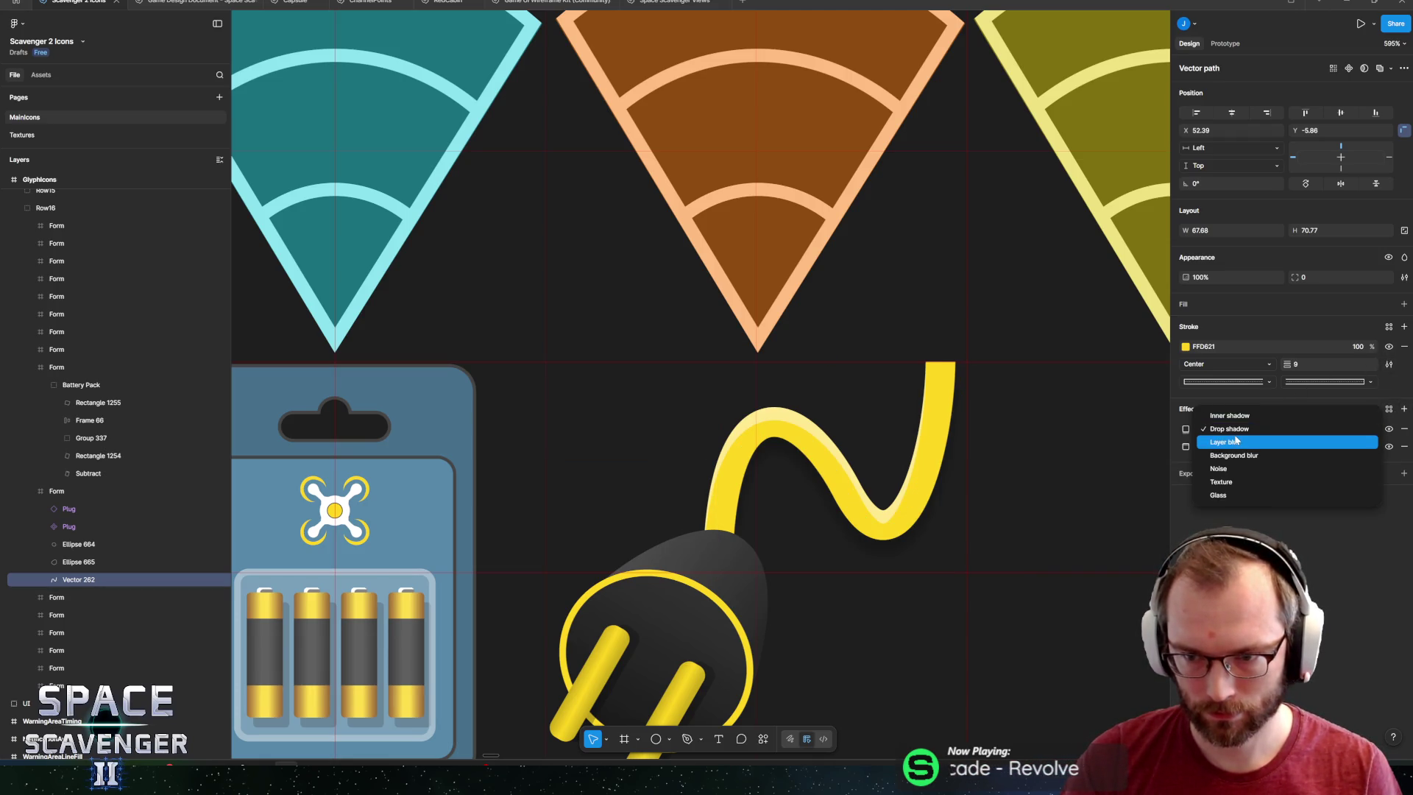
{"action": "left_click", "coordinate": [1235, 414]}
{"action": "left_click", "coordinate": [1185, 429]}
{"action": "left_click", "coordinate": [1118, 476]}
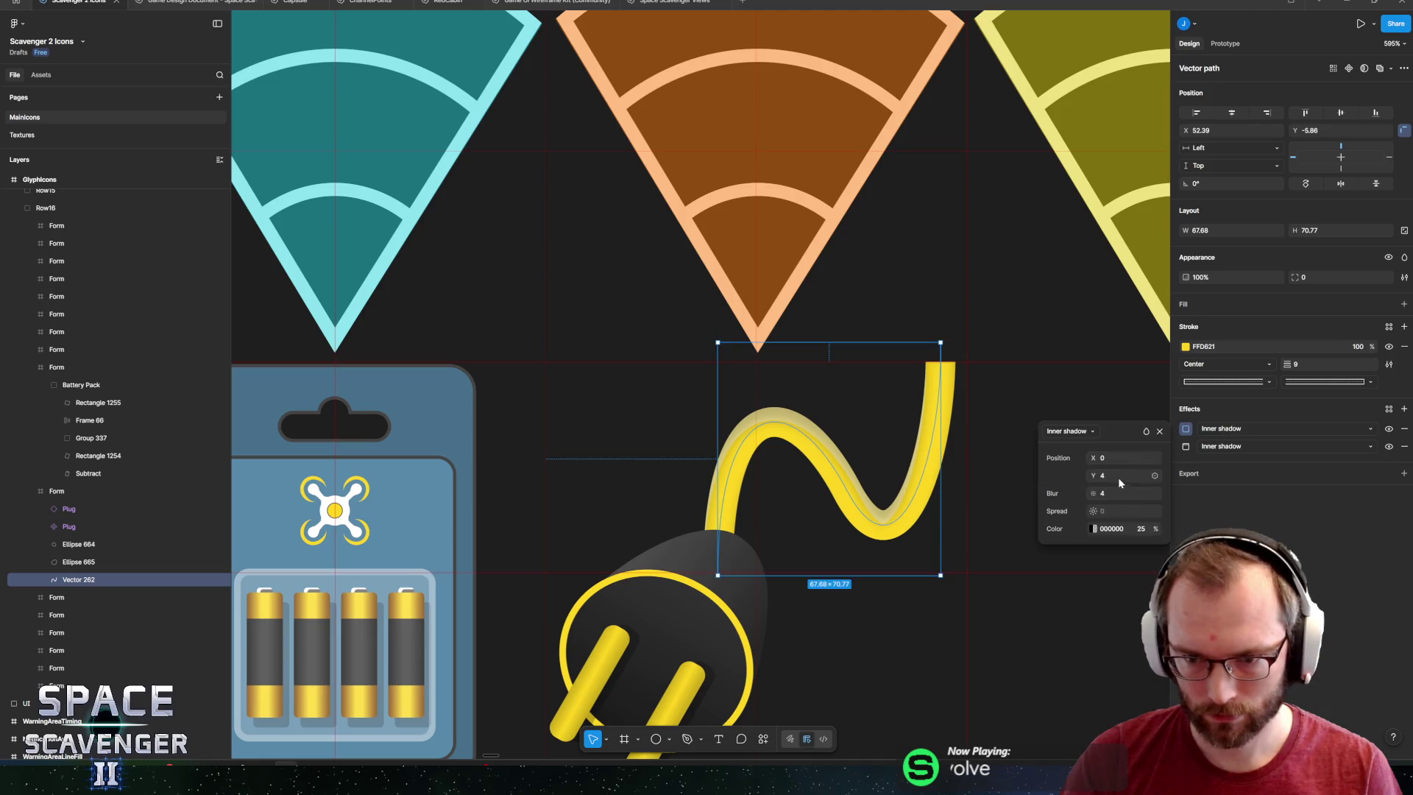
{"action": "type", "text": "-2"}
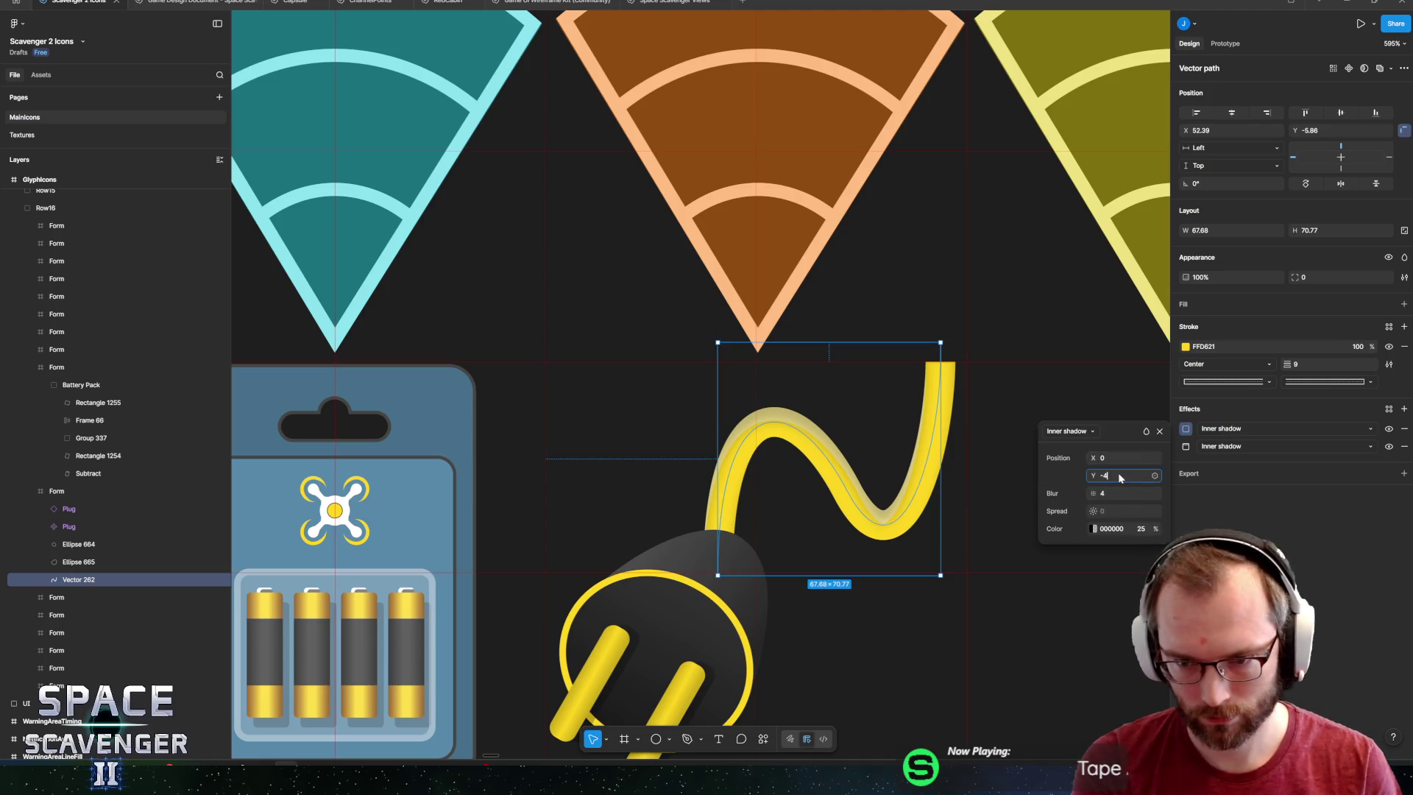
{"action": "key", "text": "BackSpace"}
{"action": "type", "text": "4"}
{"action": "key", "text": "Tab"}
{"action": "type", "text": "0"}
{"action": "key", "text": "Return"}
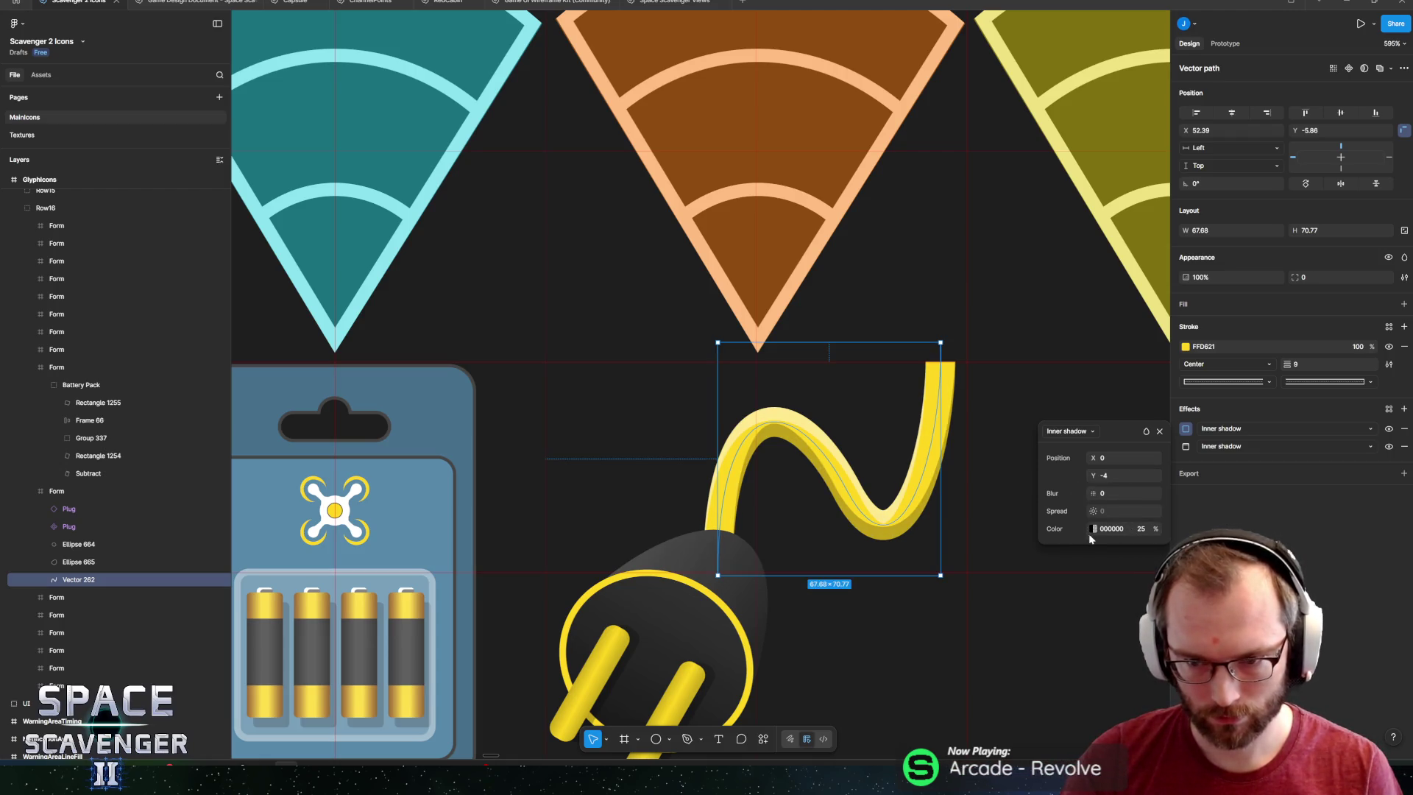
{"action": "left_click", "coordinate": [1092, 529]}
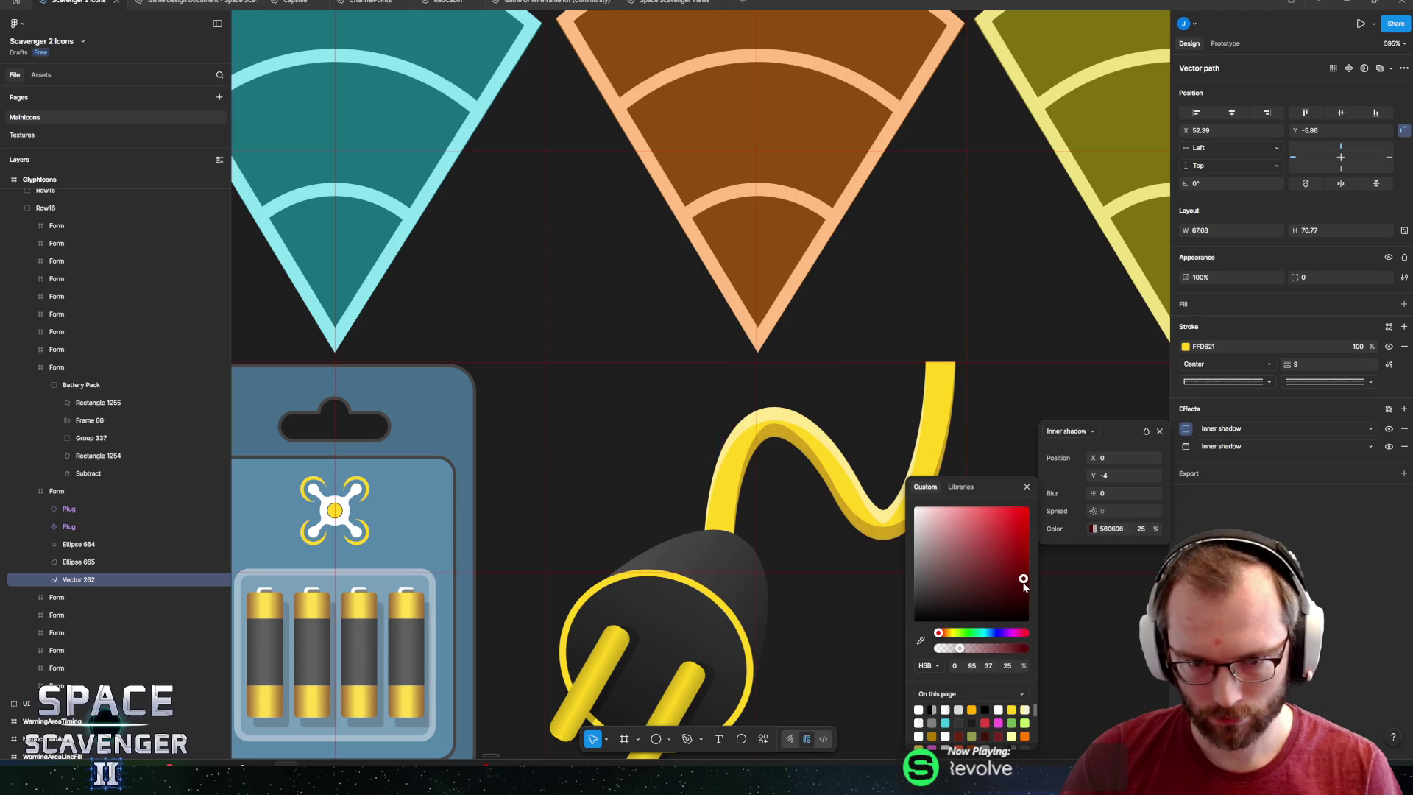
{"action": "key", "text": "Escape"}
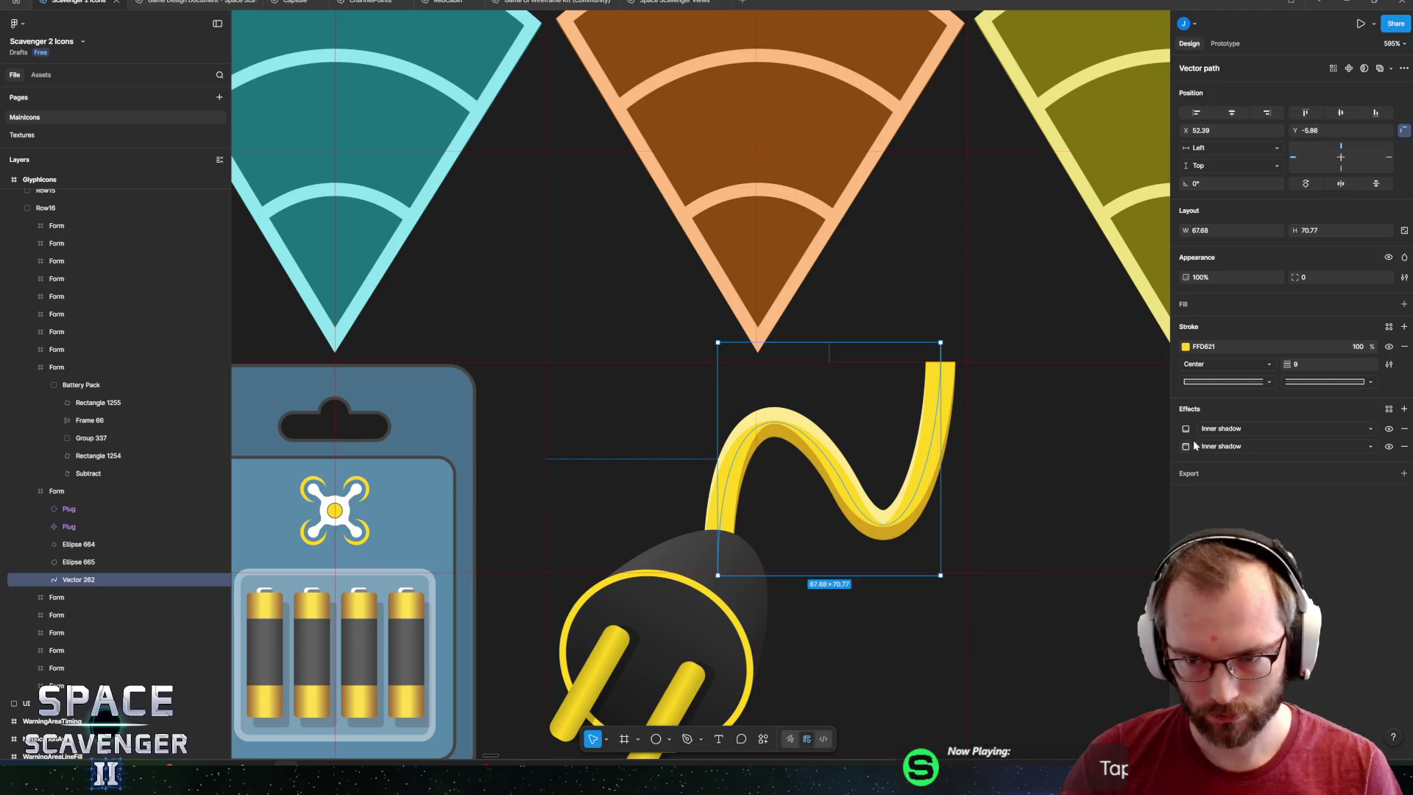
Set the first inner shadow's horizontal offset to -1 and review the second shadow.
{"action": "left_click", "coordinate": [1185, 429]}
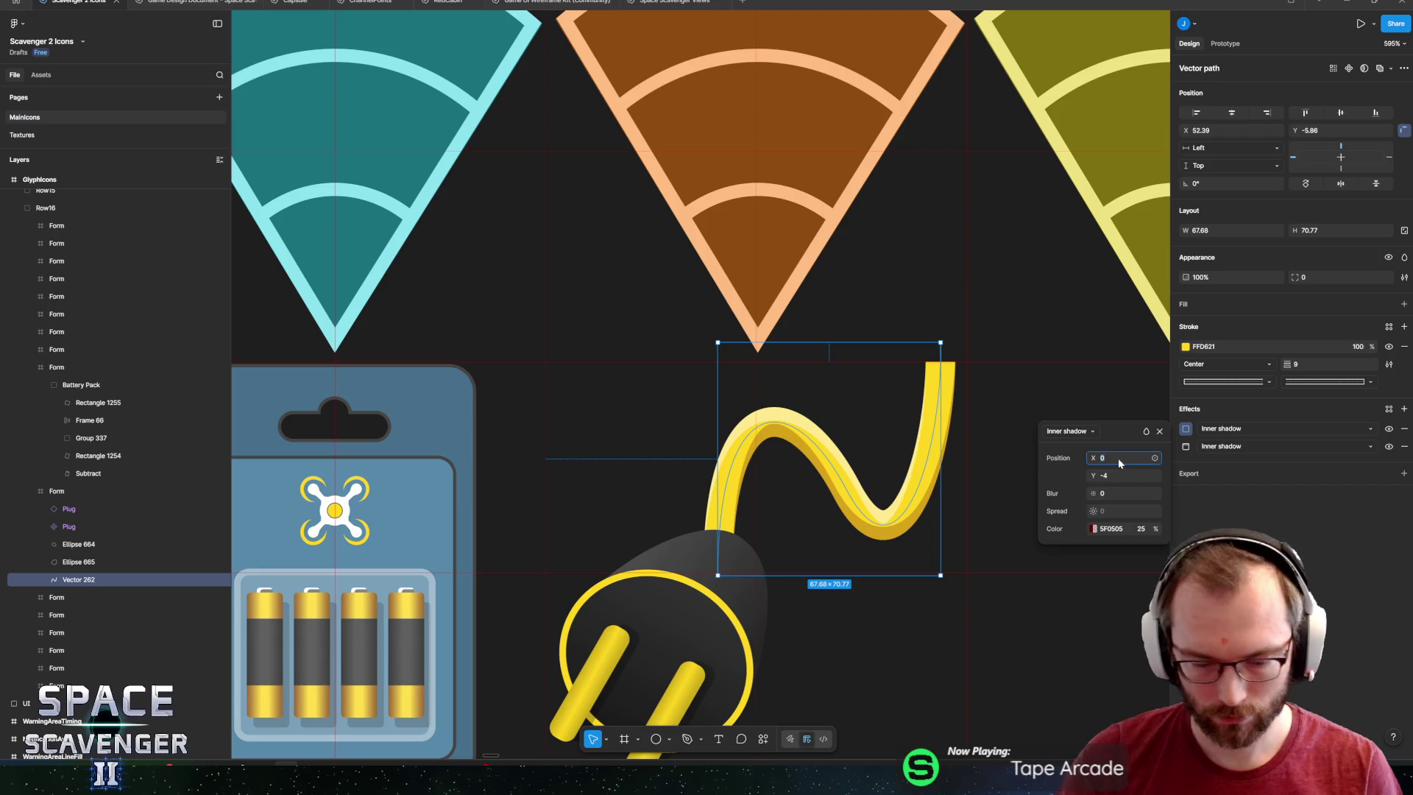
{"action": "left_click_drag", "start_coordinate": [1119, 457], "coordinate": [1111, 471]}
{"action": "left_click", "coordinate": [1186, 446]}
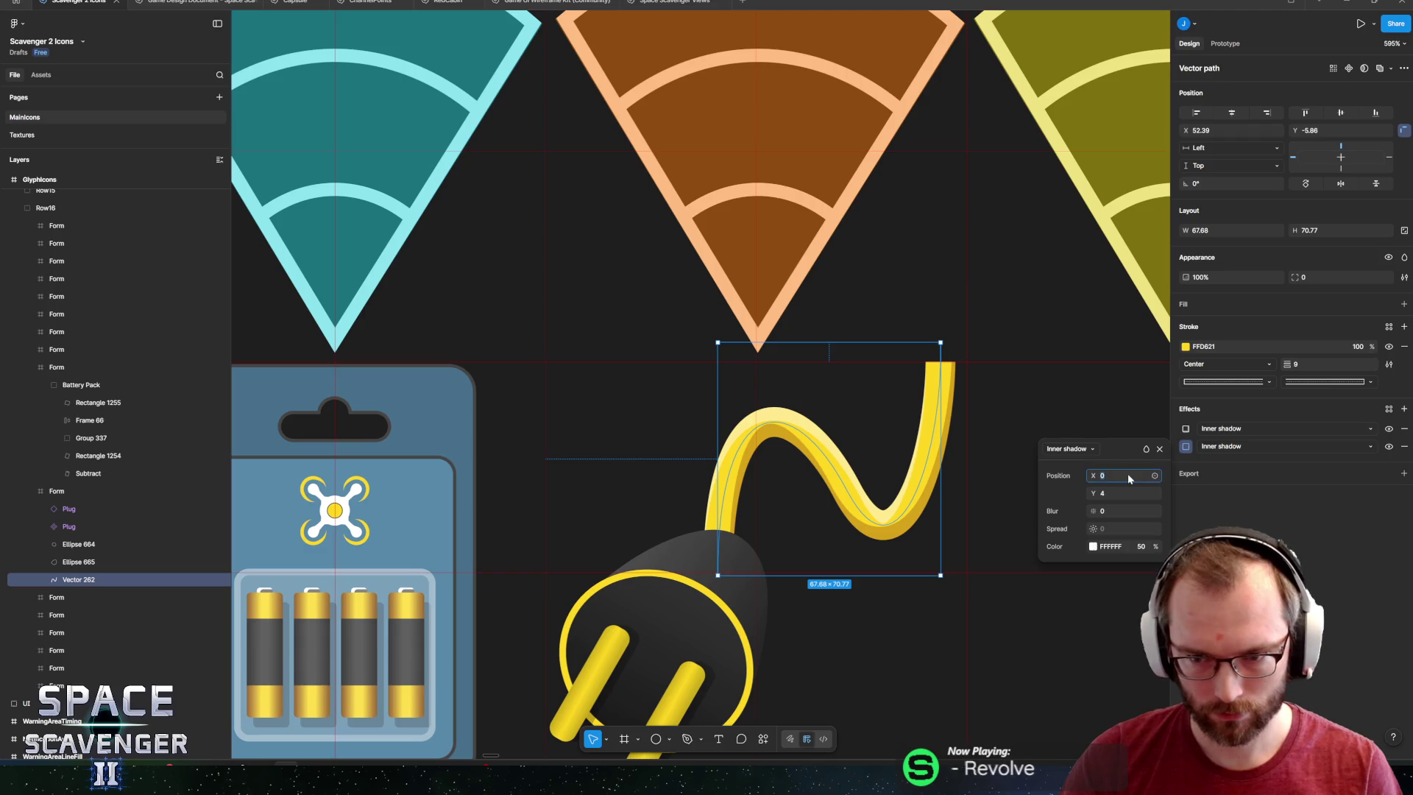
{"action": "type", "text": "1"}
{"action": "left_click", "coordinate": [901, 515]}
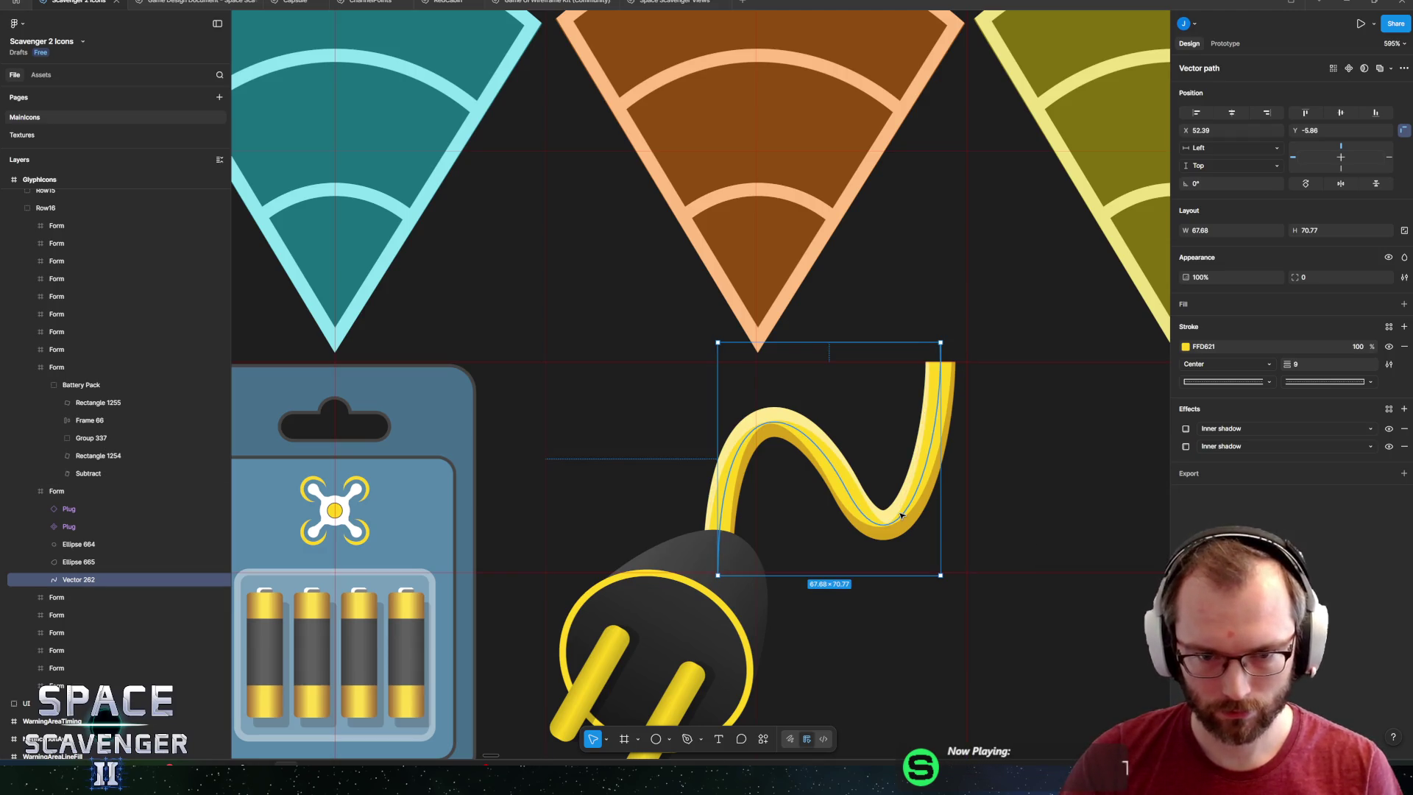
{"action": "scroll", "coordinate": [901, 515], "scroll_direction": "down", "scroll_amount": 10}
Paste the cable's inner shadow effects onto the left plug prong.
{"action": "left_click", "coordinate": [867, 571]}
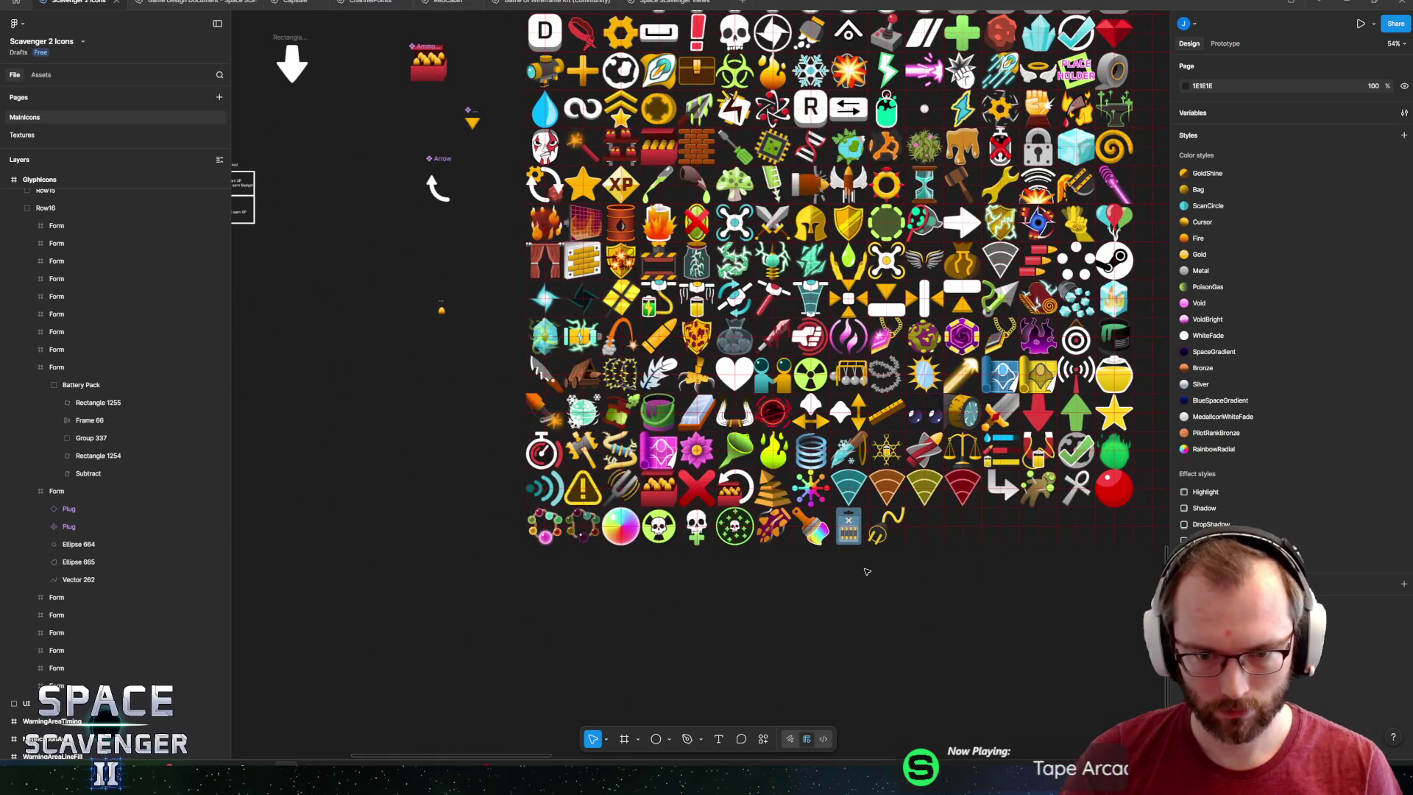
{"action": "scroll", "coordinate": [882, 541], "scroll_direction": "up", "scroll_amount": 10}
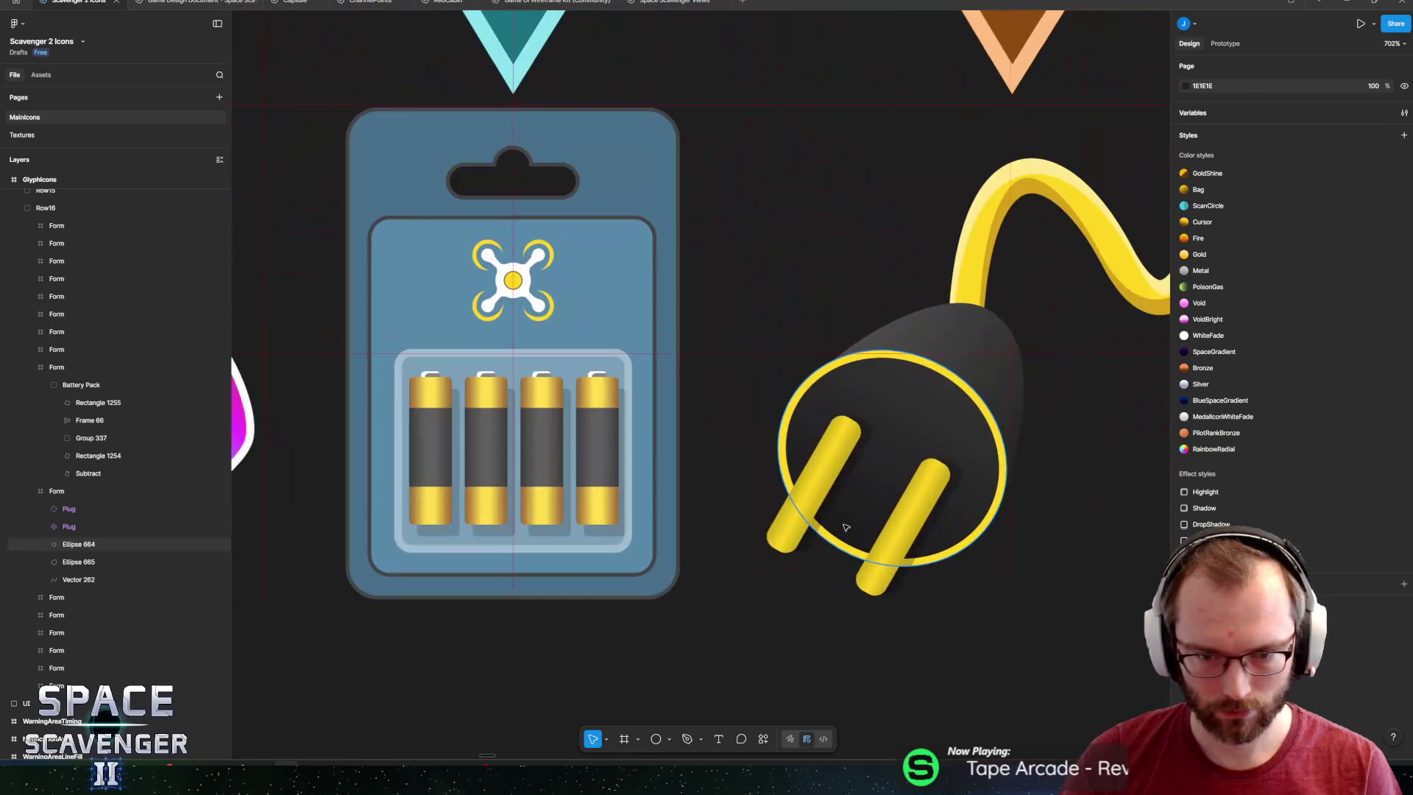
{"action": "left_click", "coordinate": [841, 471], "text": "ctrl"}
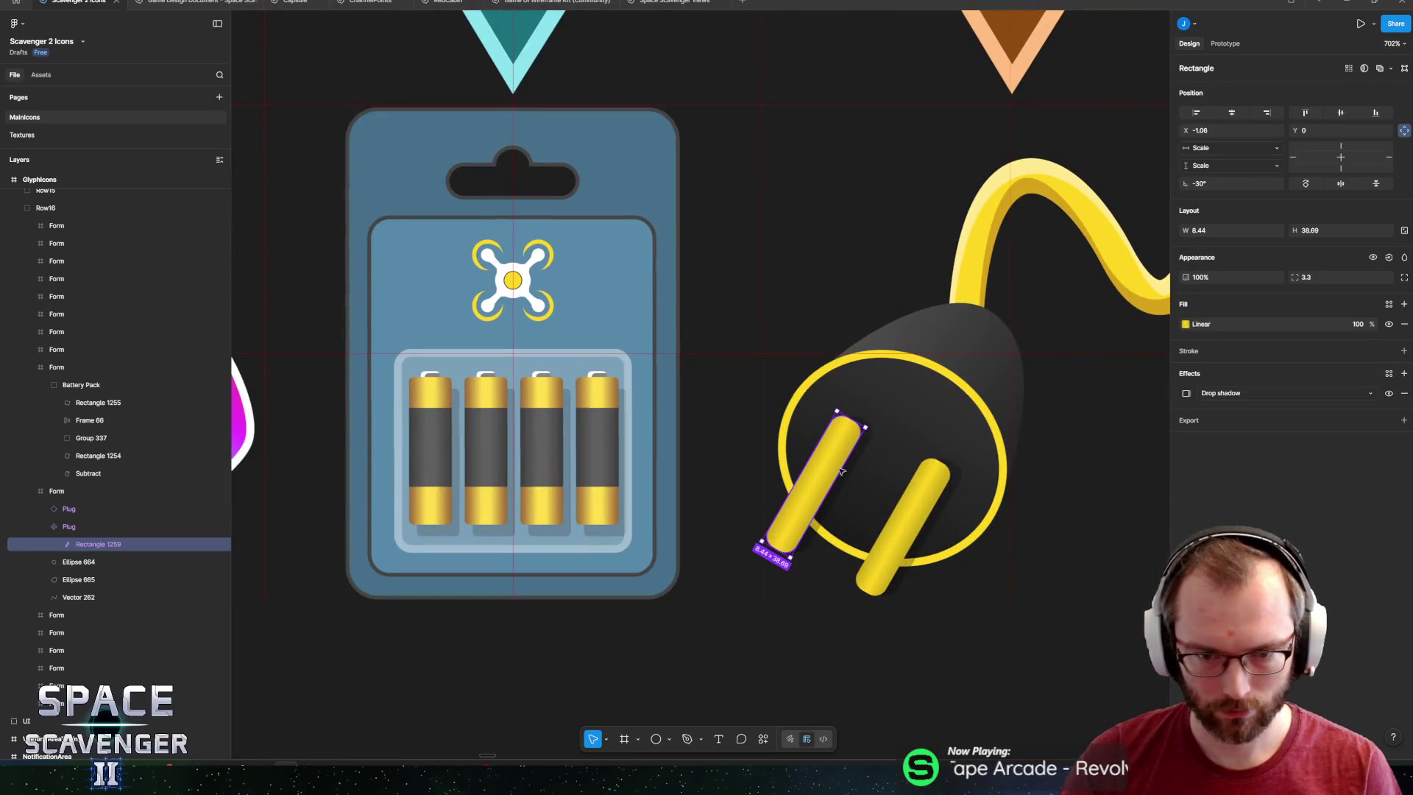
{"action": "left_click", "coordinate": [1119, 279], "text": "ctrl"}
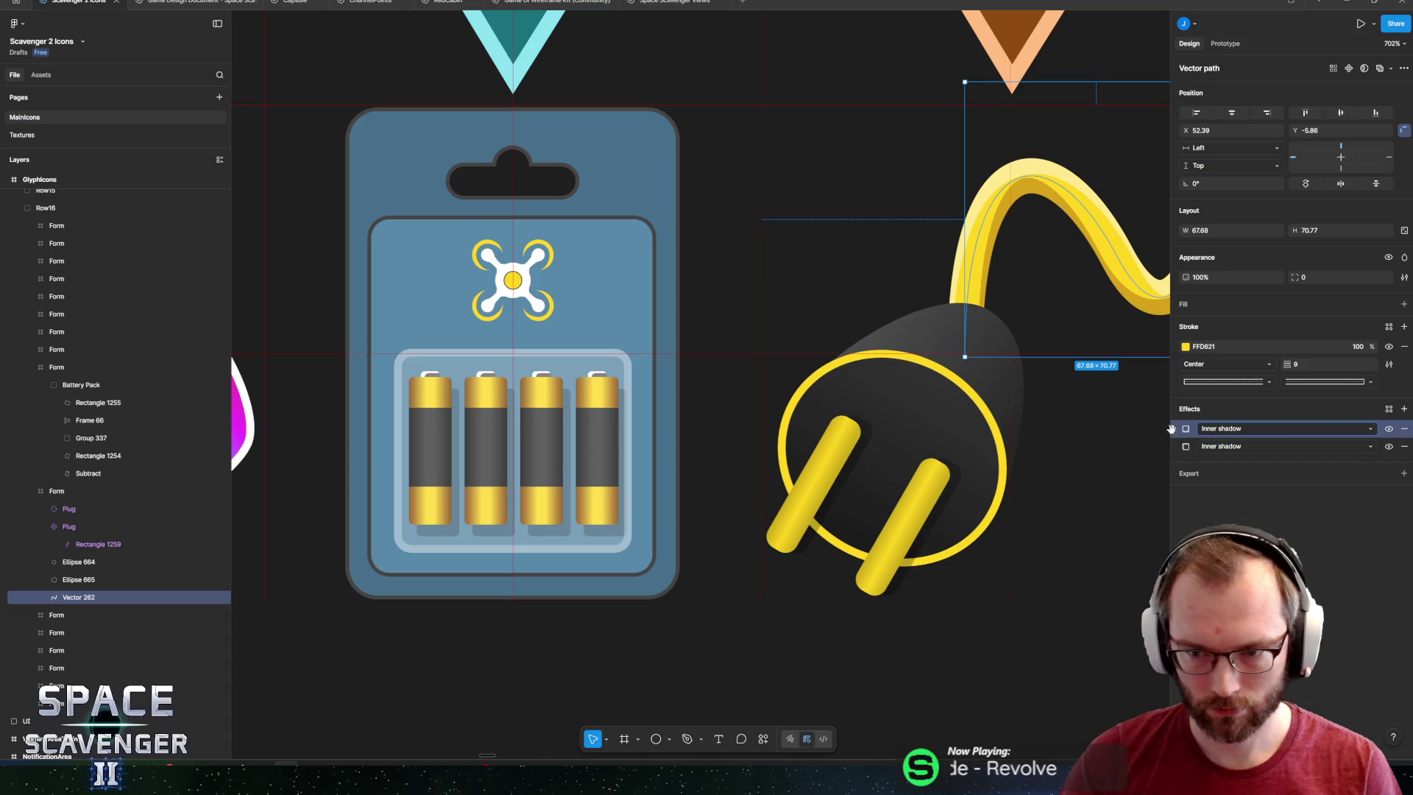
{"action": "left_click", "coordinate": [824, 473], "text": "ctrl"}
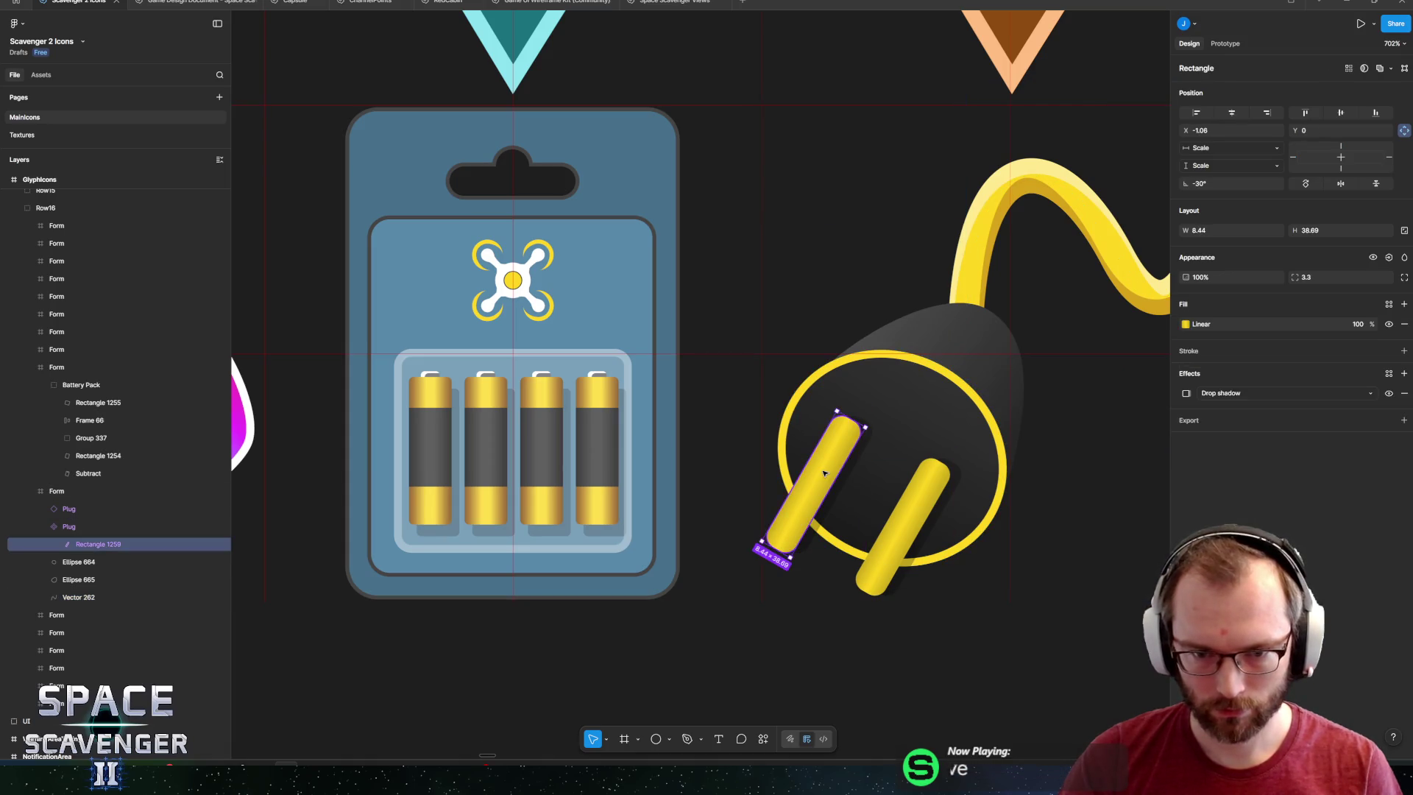
{"action": "key", "text": "ctrl+alt+v"}
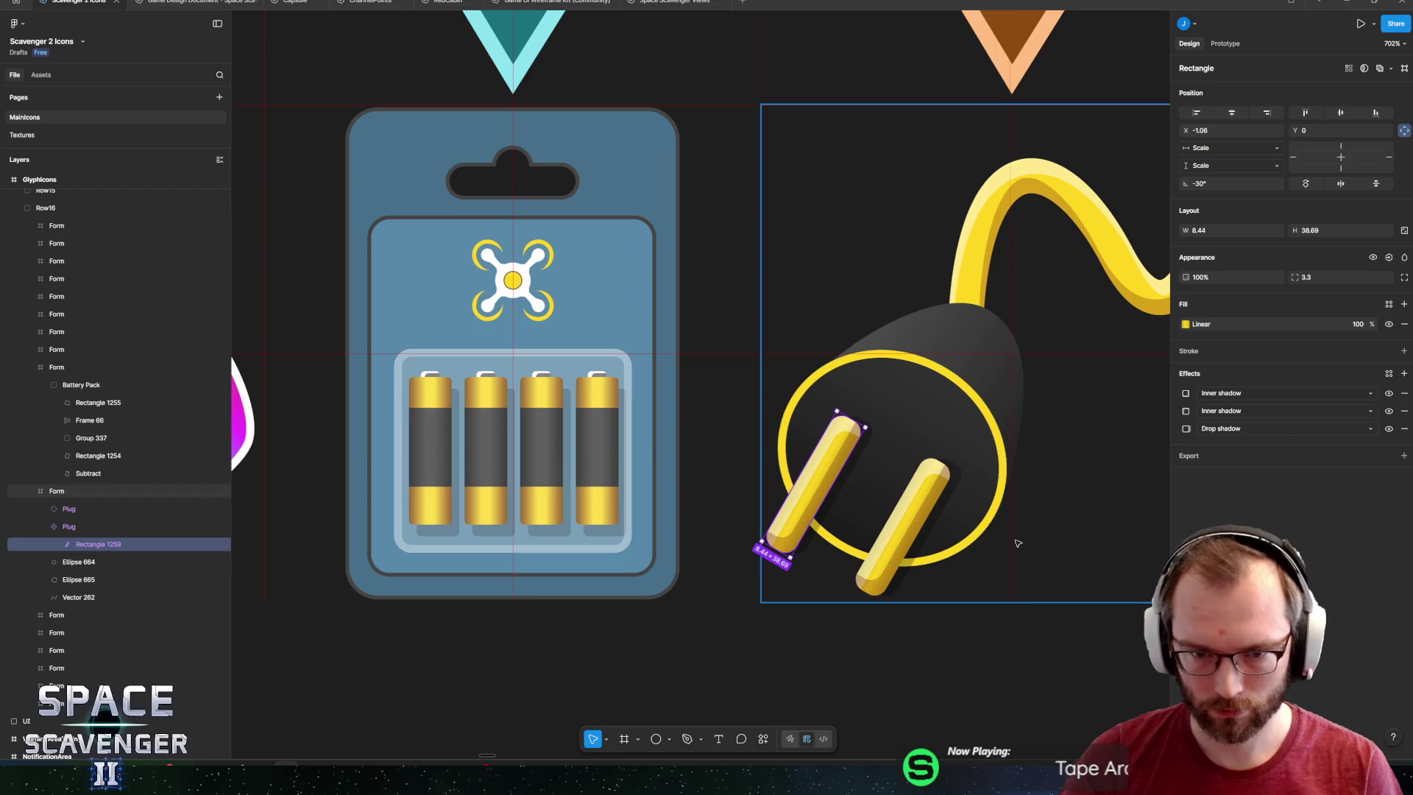
Change the prong's two inner shadow Y offsets to -2 and 2.
{"action": "left_click", "coordinate": [949, 665]}
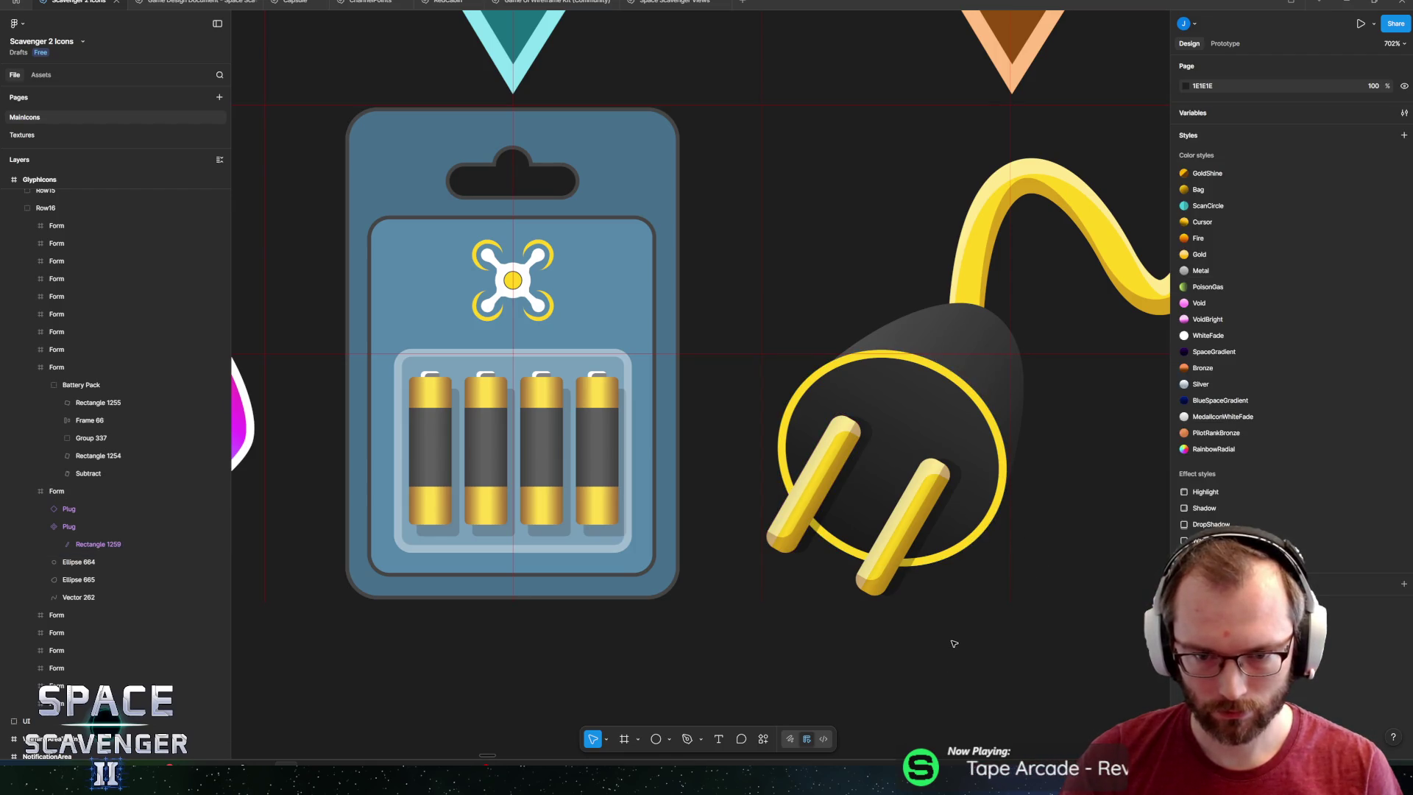
{"action": "left_click", "coordinate": [850, 477]}
{"action": "left_click", "coordinate": [1186, 395]}
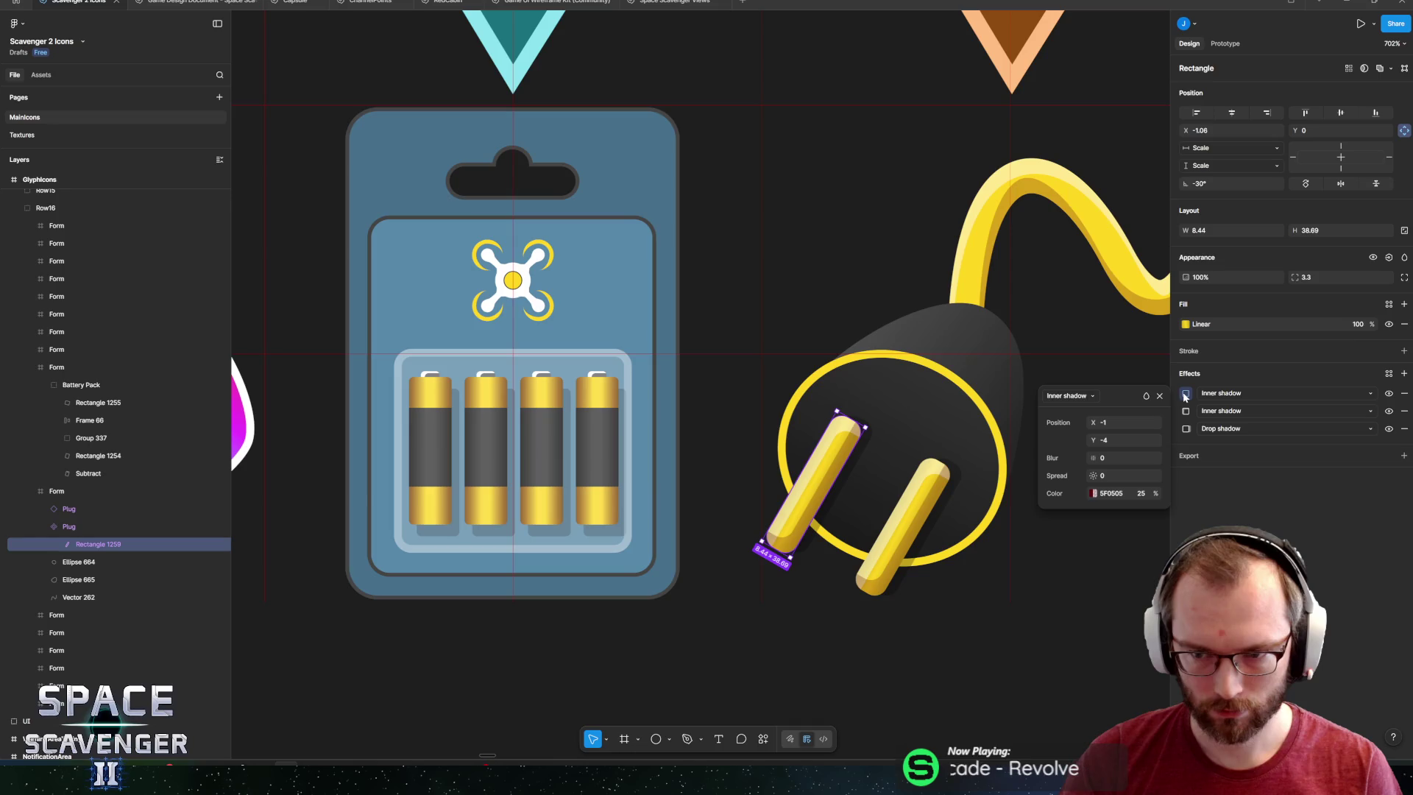
{"action": "type", "text": "-2"}
{"action": "key", "text": "Return"}
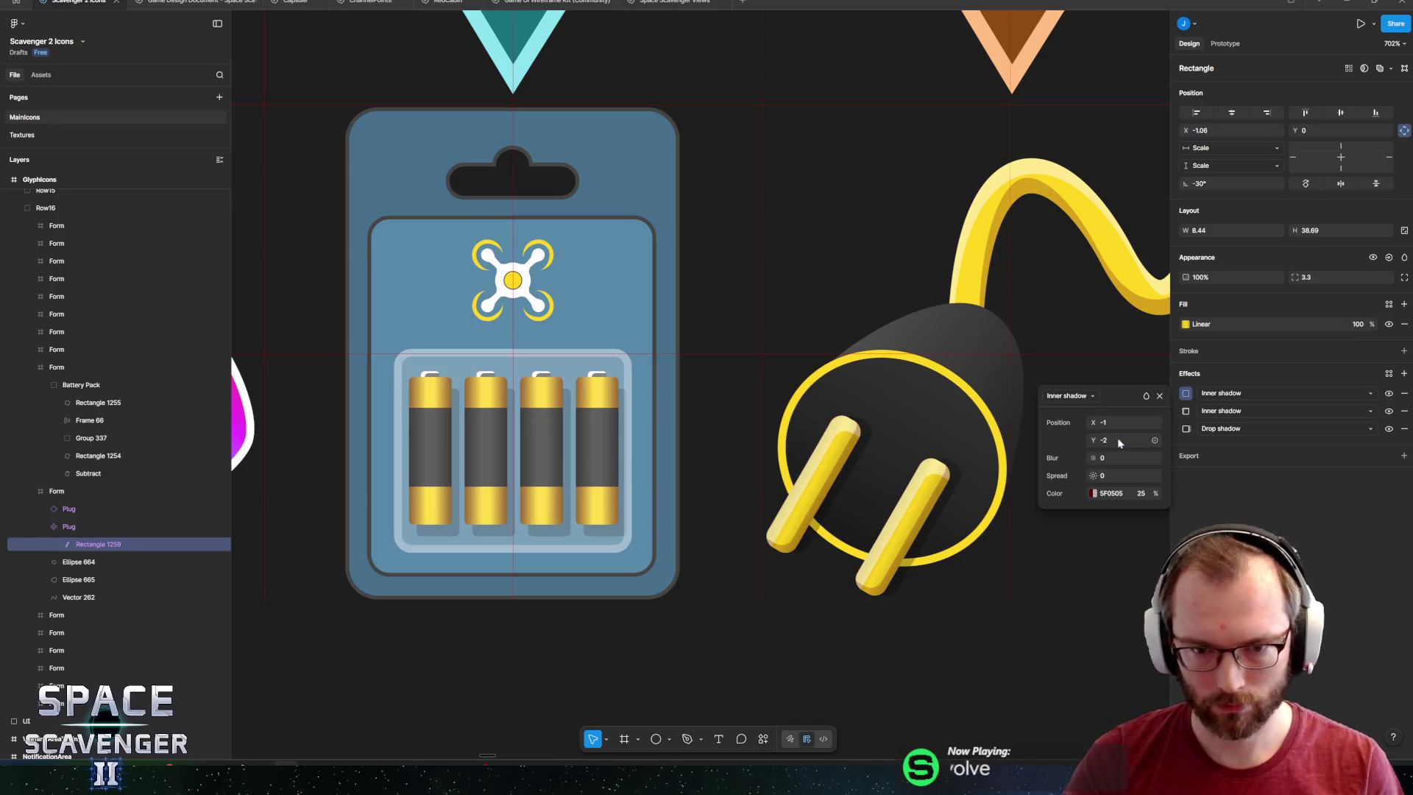
{"action": "left_click", "coordinate": [1185, 411]}
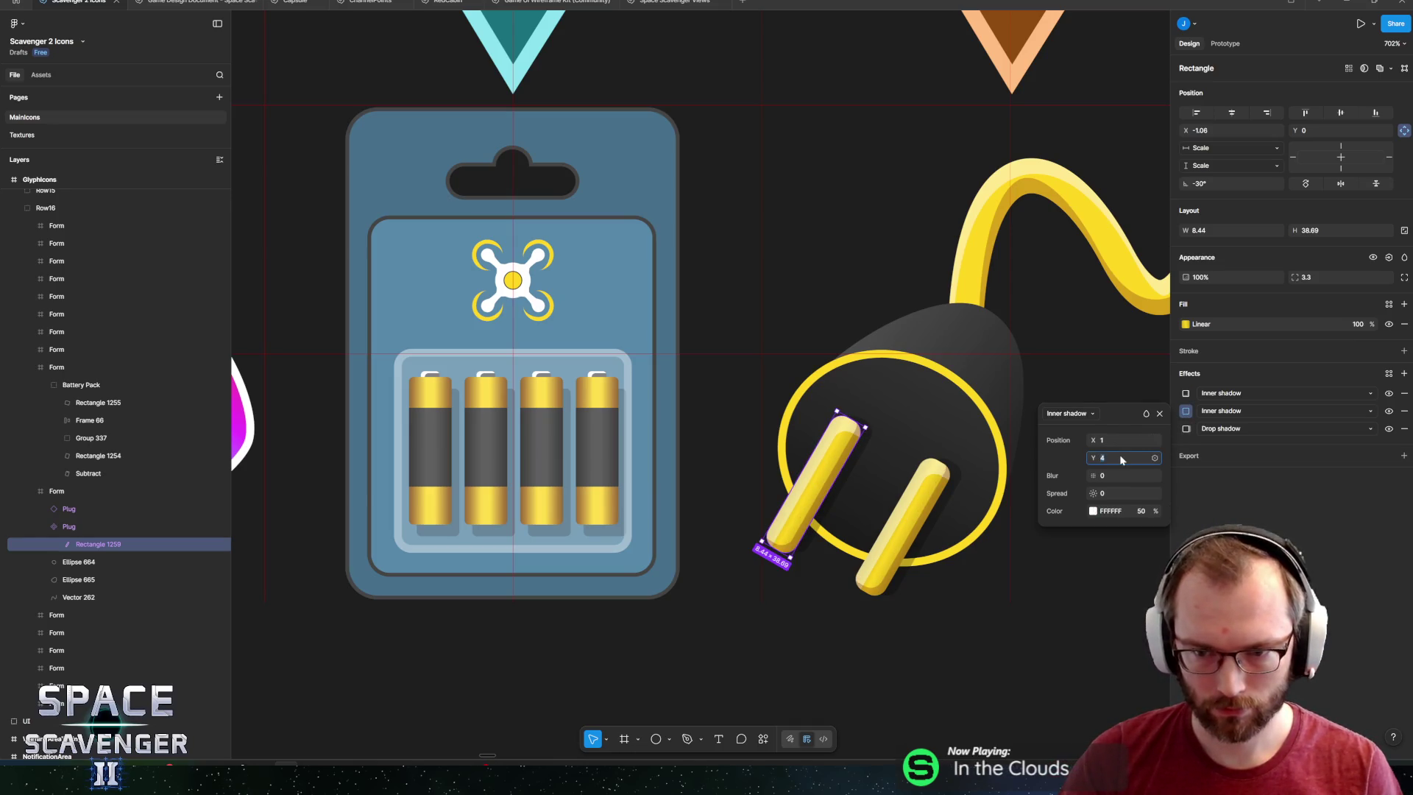
{"action": "type", "text": "2"}
{"action": "key", "text": "Return"}
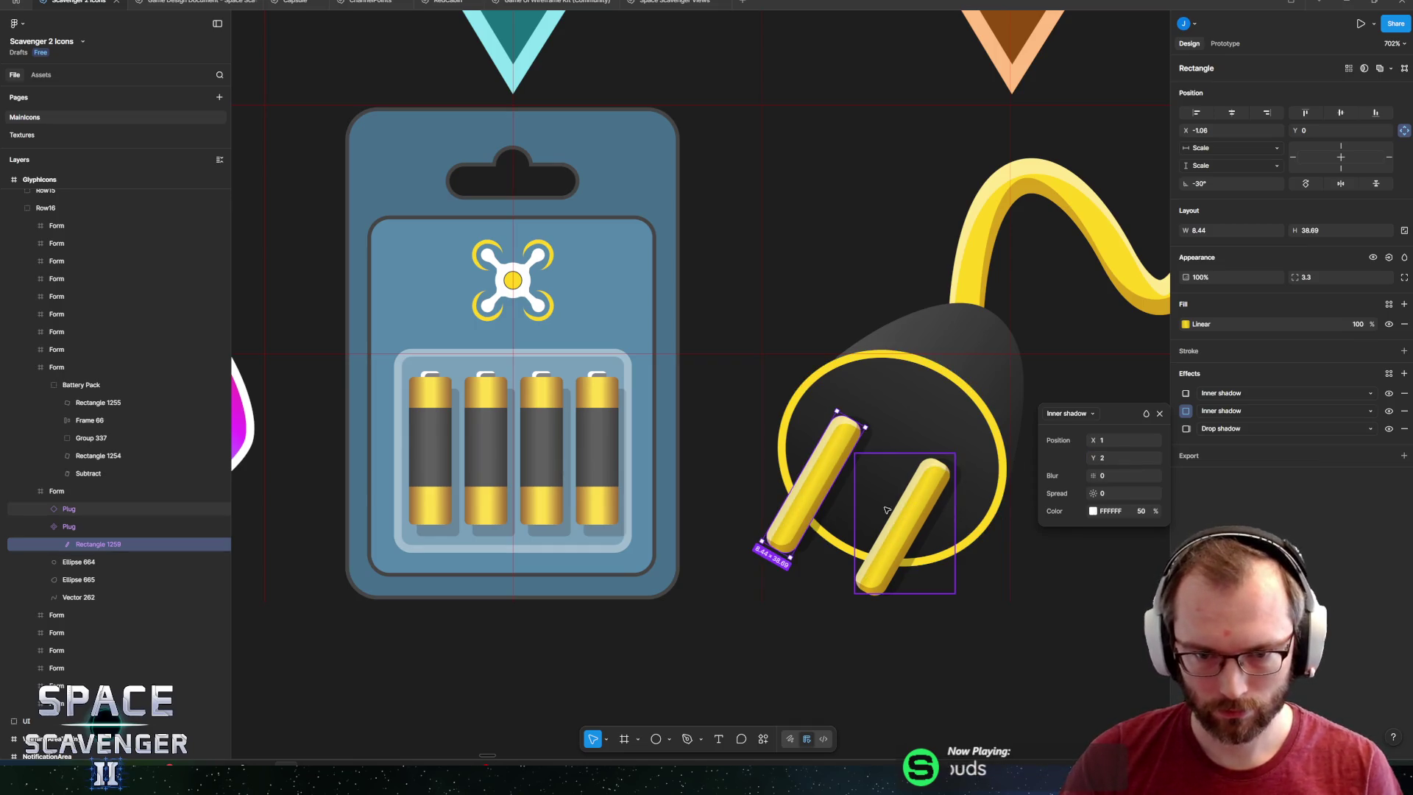
{"action": "left_click_drag", "start_coordinate": [886, 509], "coordinate": [831, 507]}
{"action": "left_click", "coordinate": [875, 501]}
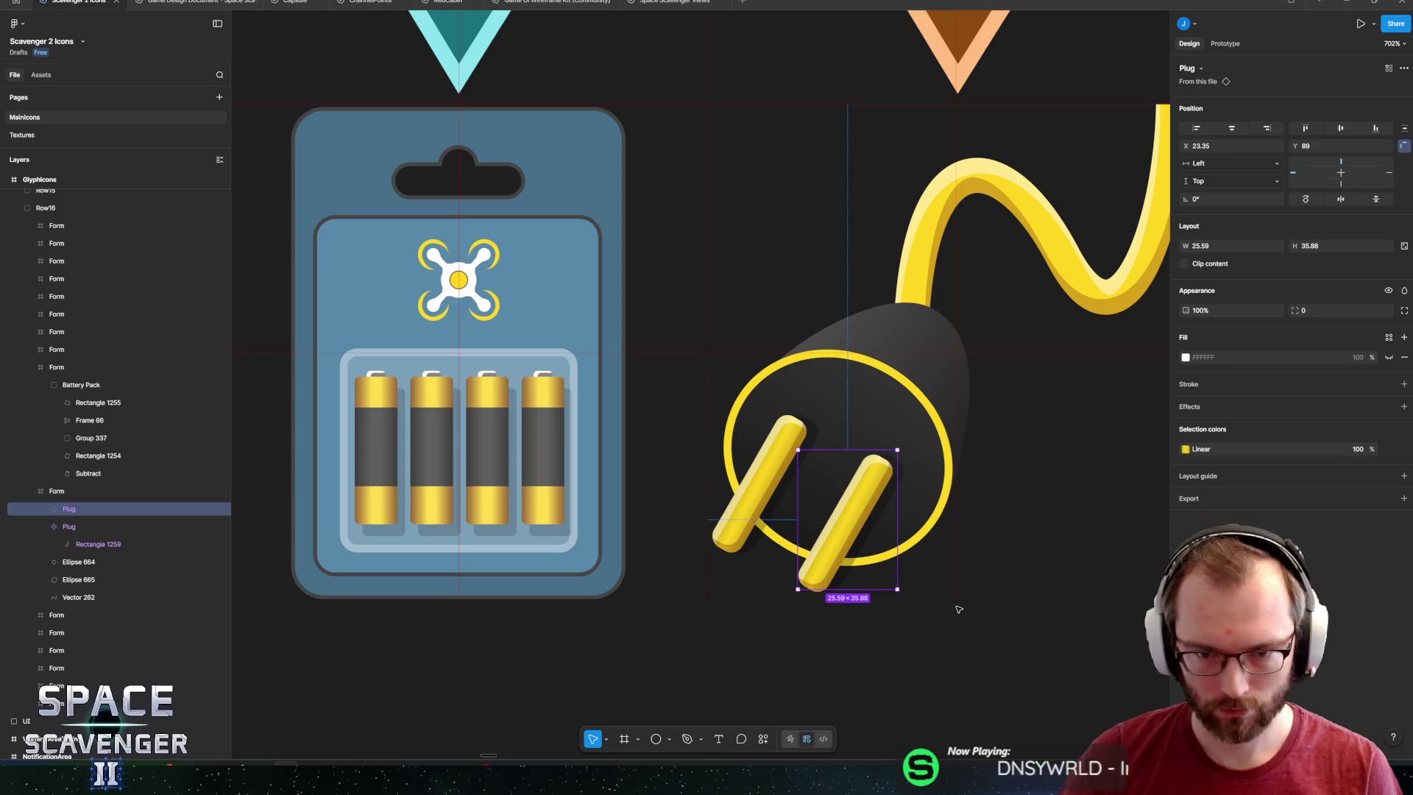
Nudge both Plug prong layers slightly down and sideways within the round face.
{"action": "left_click", "coordinate": [873, 423]}
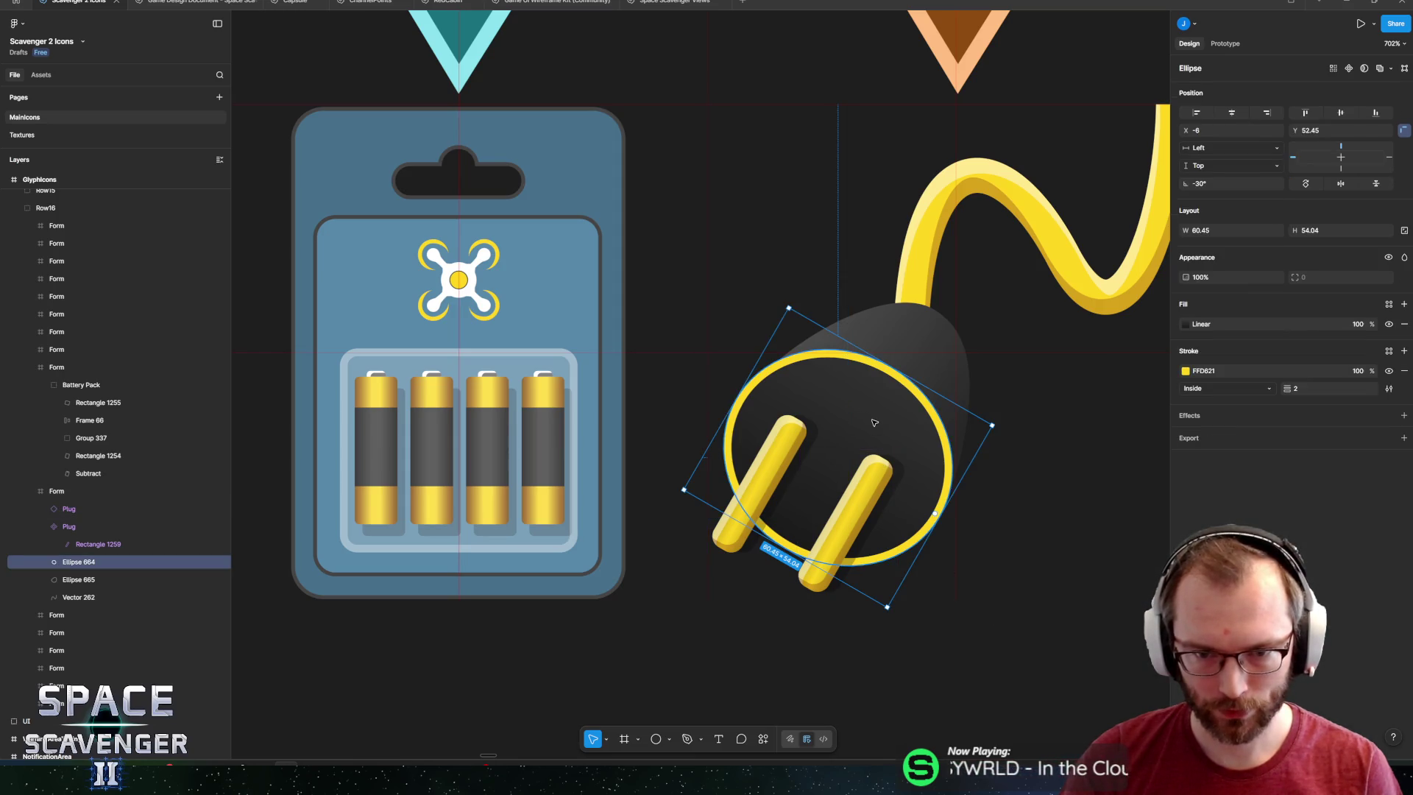
{"action": "scroll", "coordinate": [877, 417], "scroll_direction": "down", "scroll_amount": 10}
{"action": "left_click", "coordinate": [859, 450]}
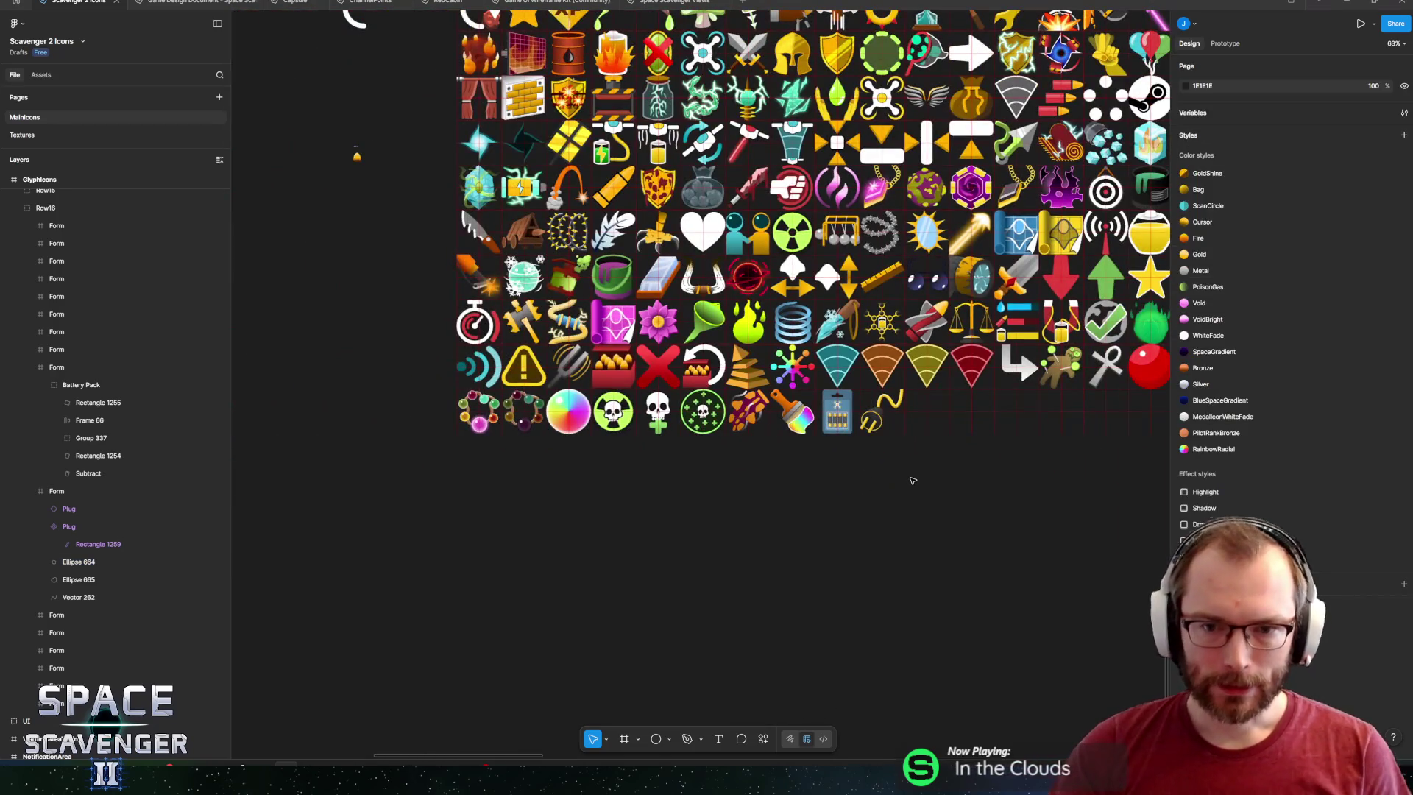
{"action": "scroll", "coordinate": [858, 451], "scroll_direction": "up", "scroll_amount": 10}
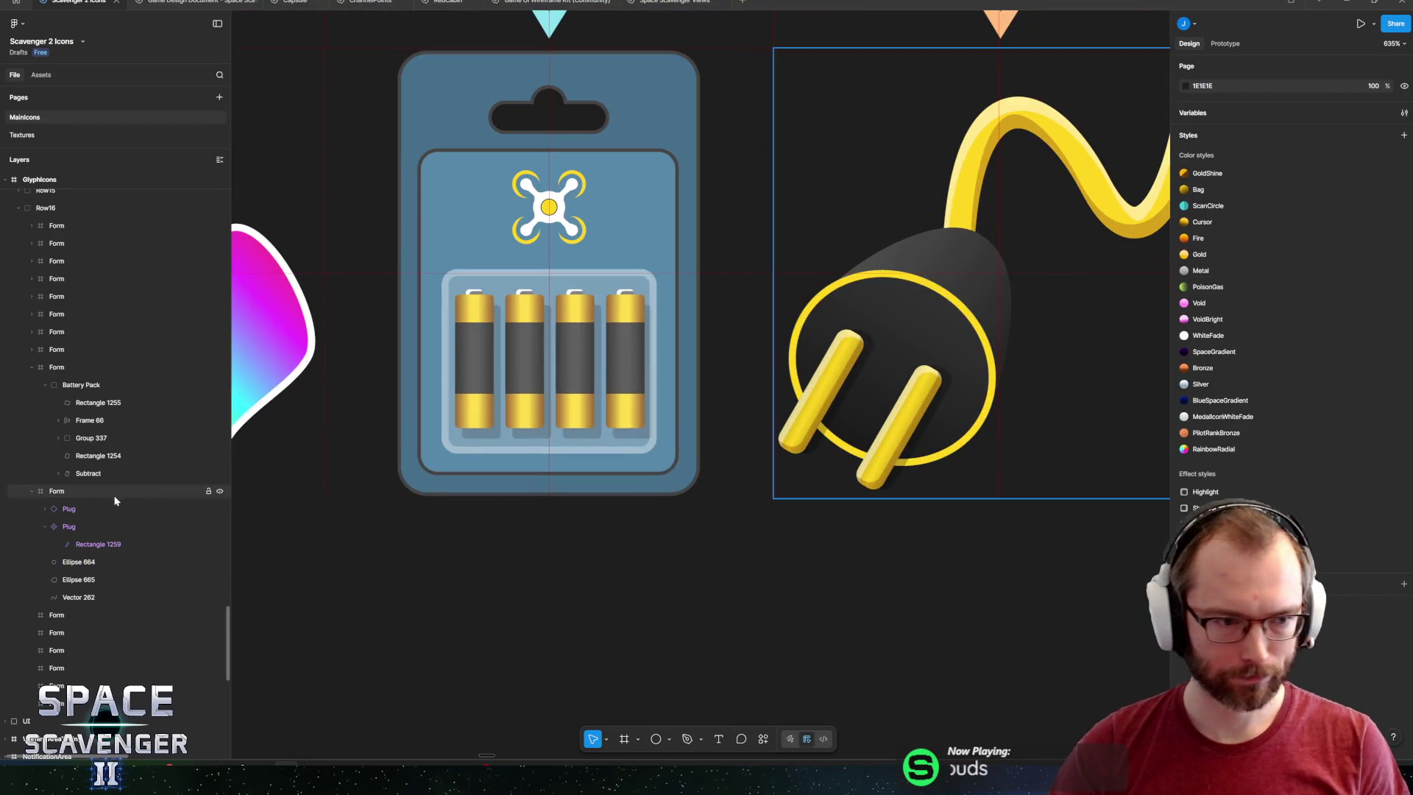
{"action": "left_click", "coordinate": [87, 509]}
{"action": "left_click", "coordinate": [90, 526], "text": "shift"}
{"action": "scroll", "coordinate": [853, 515], "scroll_direction": "down", "scroll_amount": 5}
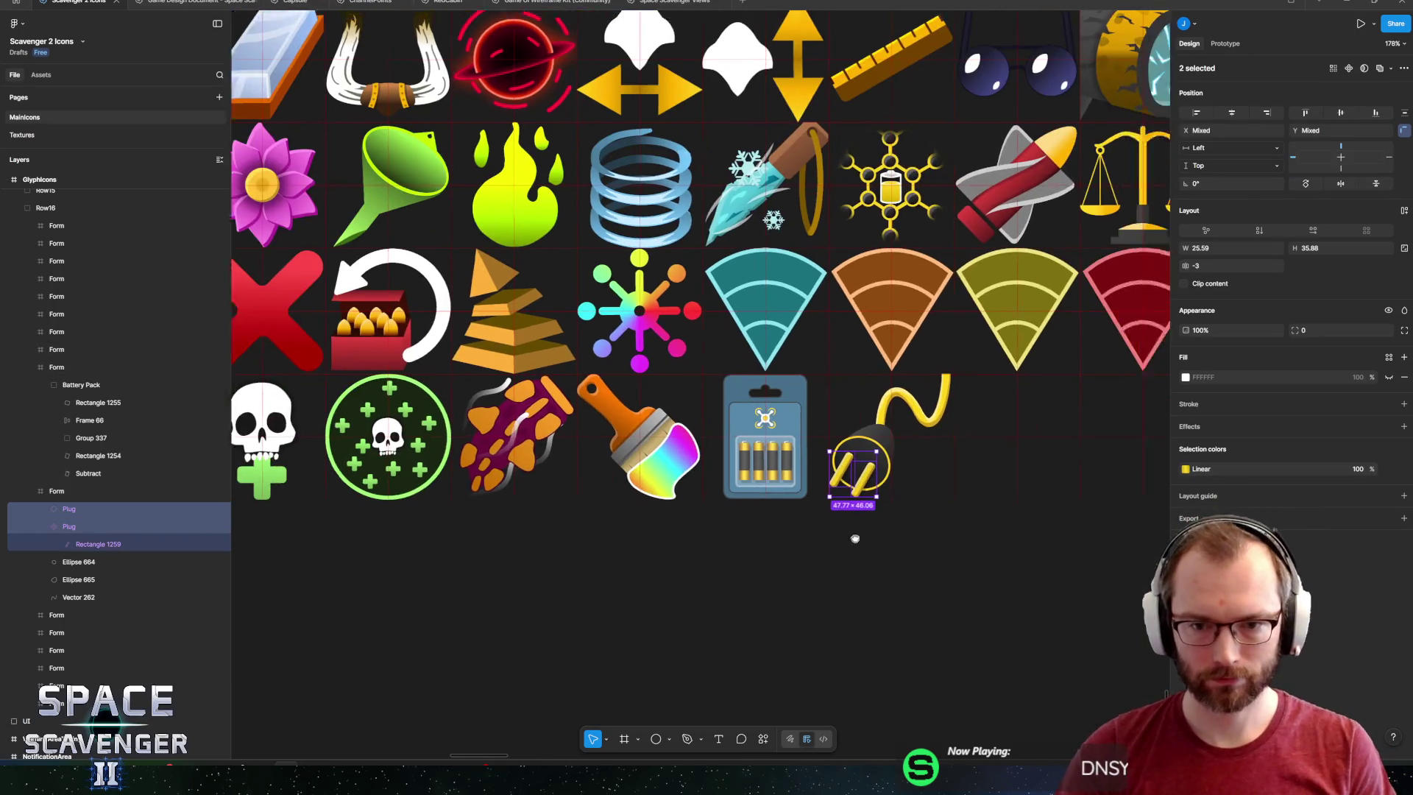
{"action": "scroll", "coordinate": [713, 512], "scroll_direction": "up", "scroll_amount": 5}
{"action": "key", "text": "Down"}
{"action": "key", "text": "Down"}
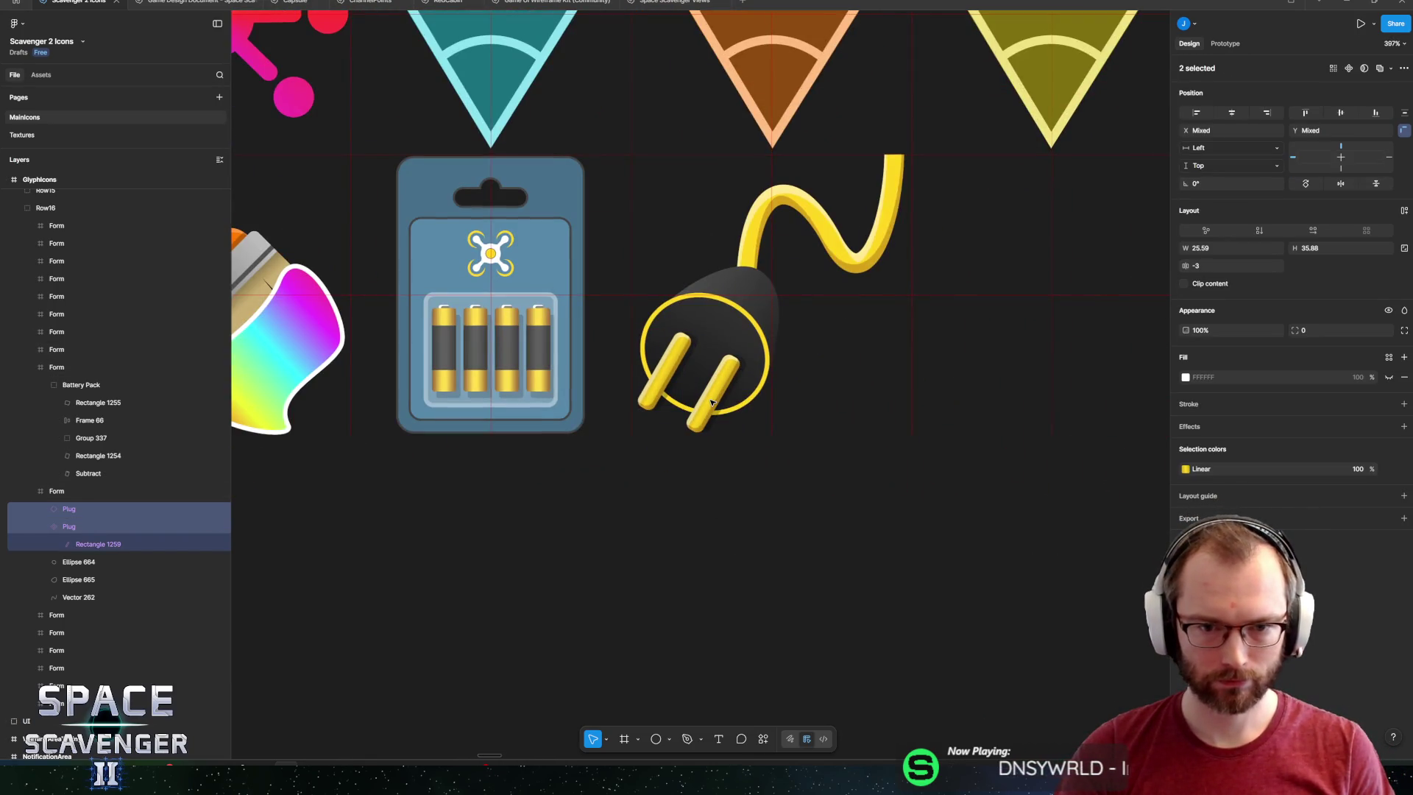
{"action": "key", "text": "Right"}
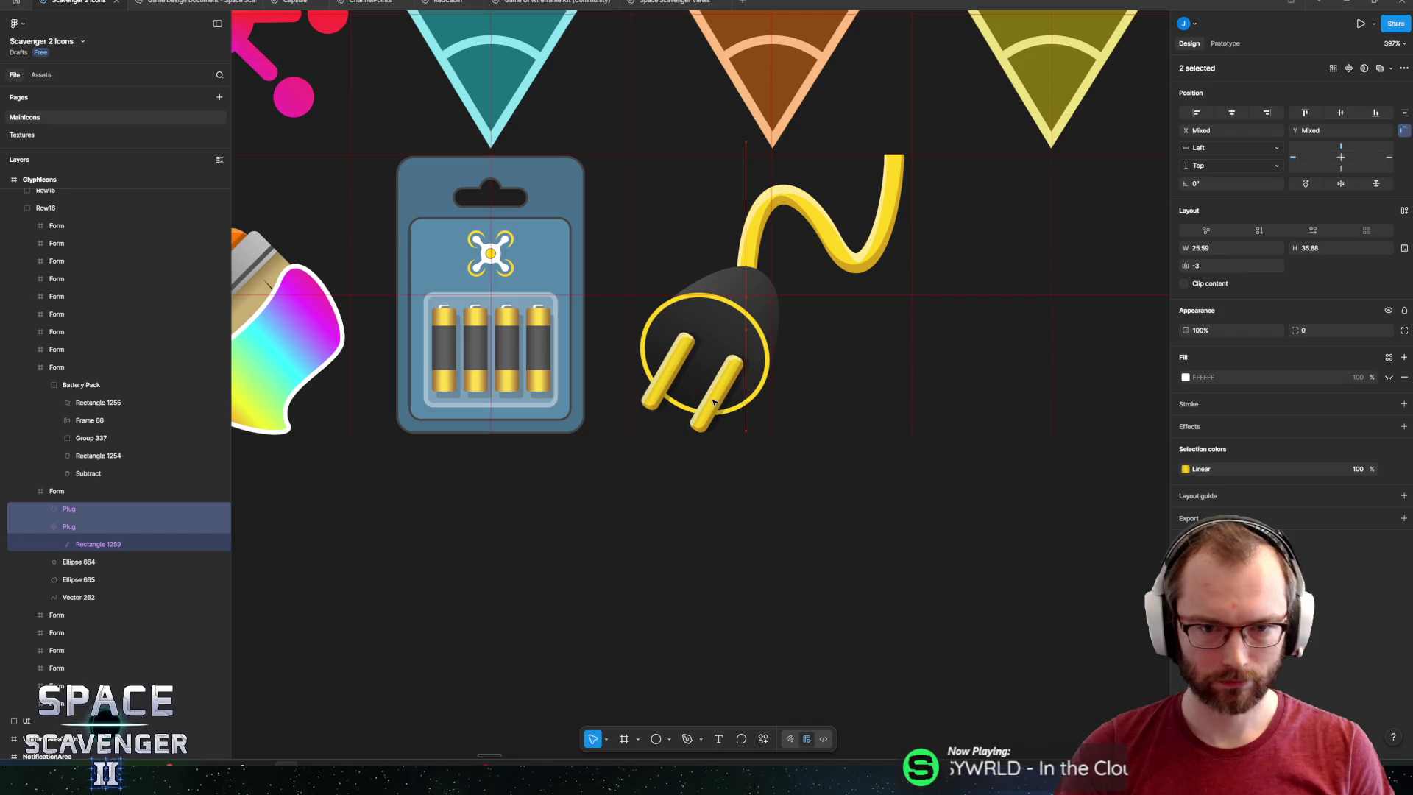
{"action": "left_click_drag", "start_coordinate": [713, 402], "coordinate": [710, 405]}
Add the plug ellipses to the selection, then enter point editing on the cable vector.
{"action": "scroll", "coordinate": [685, 435], "scroll_direction": "up", "scroll_amount": 10}
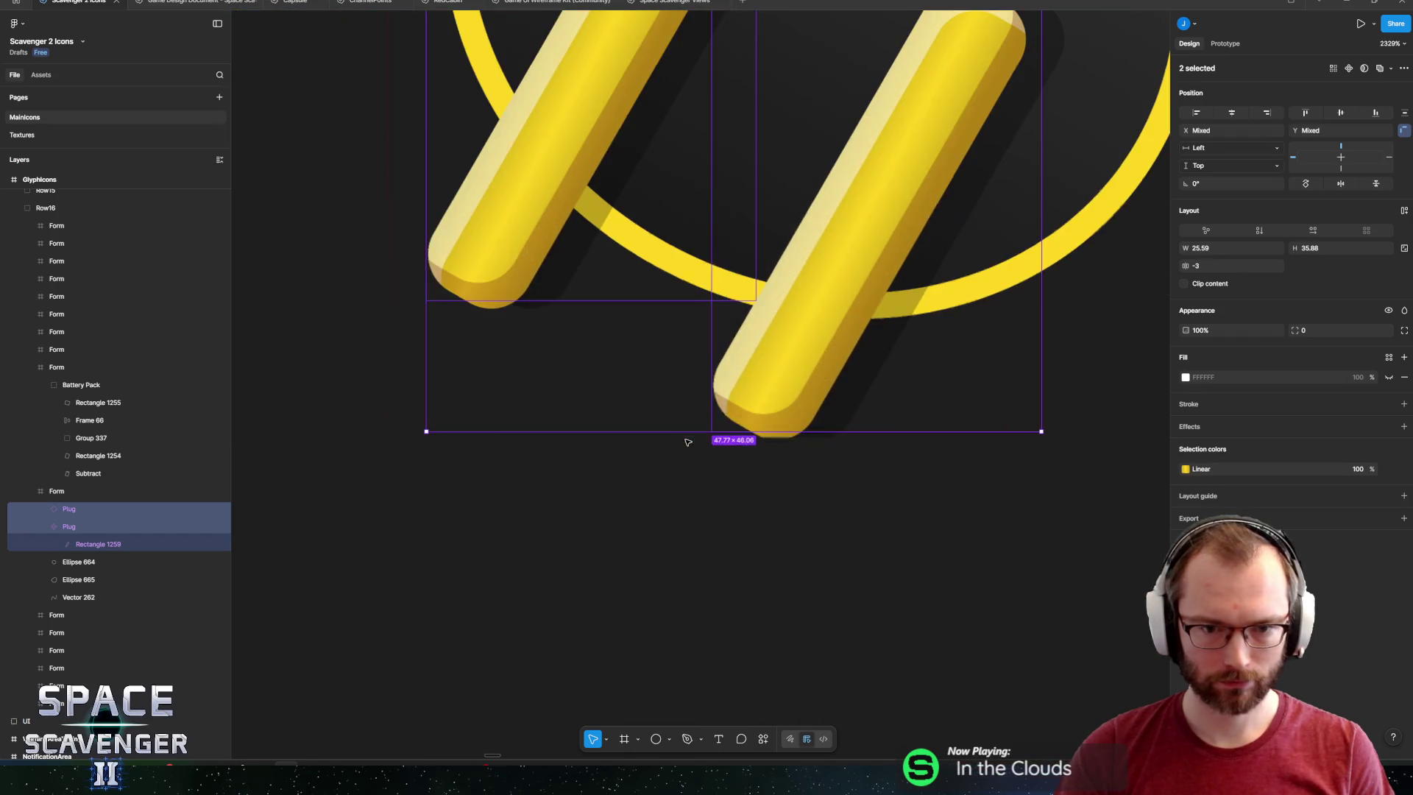
{"action": "scroll", "coordinate": [765, 550], "scroll_direction": "down", "scroll_amount": 8}
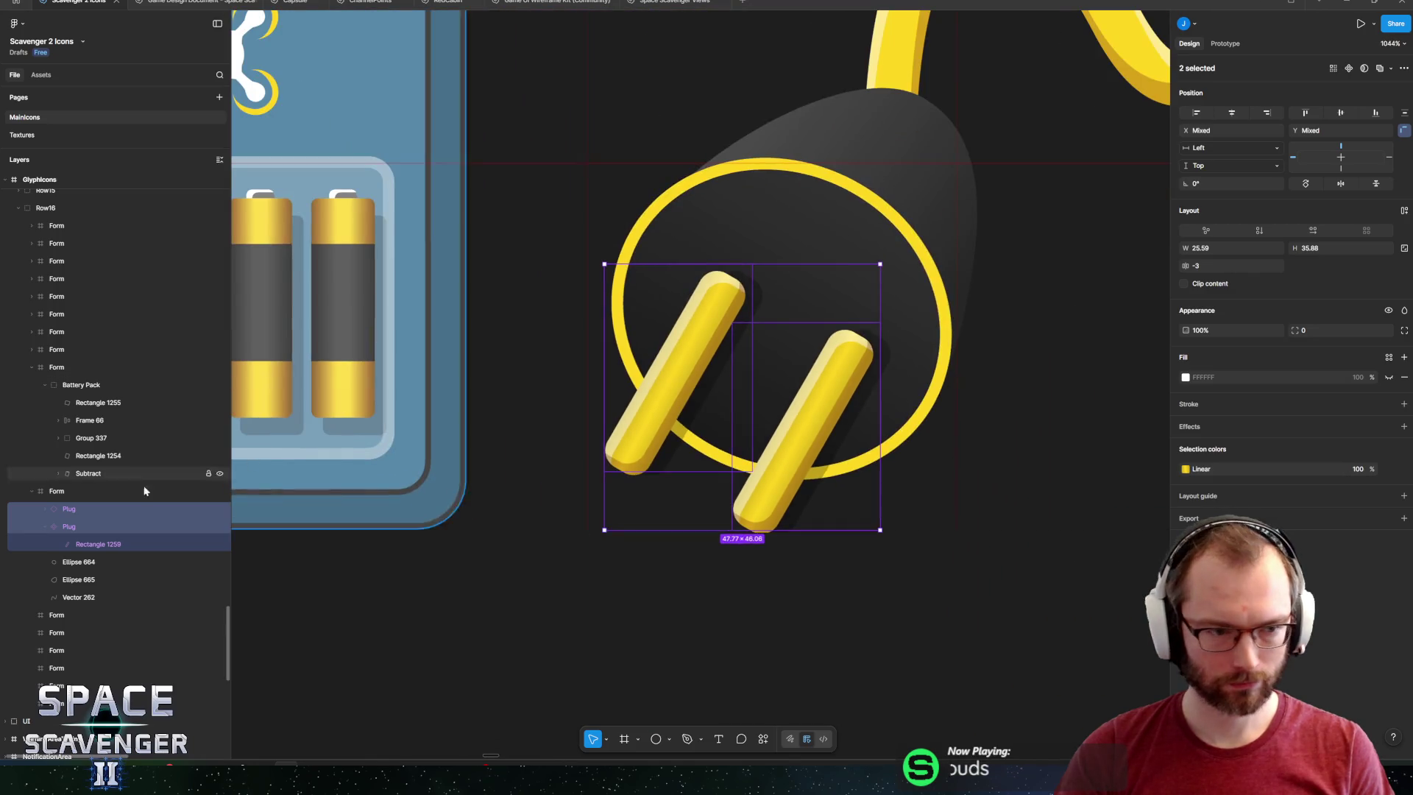
{"action": "left_click", "coordinate": [67, 578], "text": "shift"}
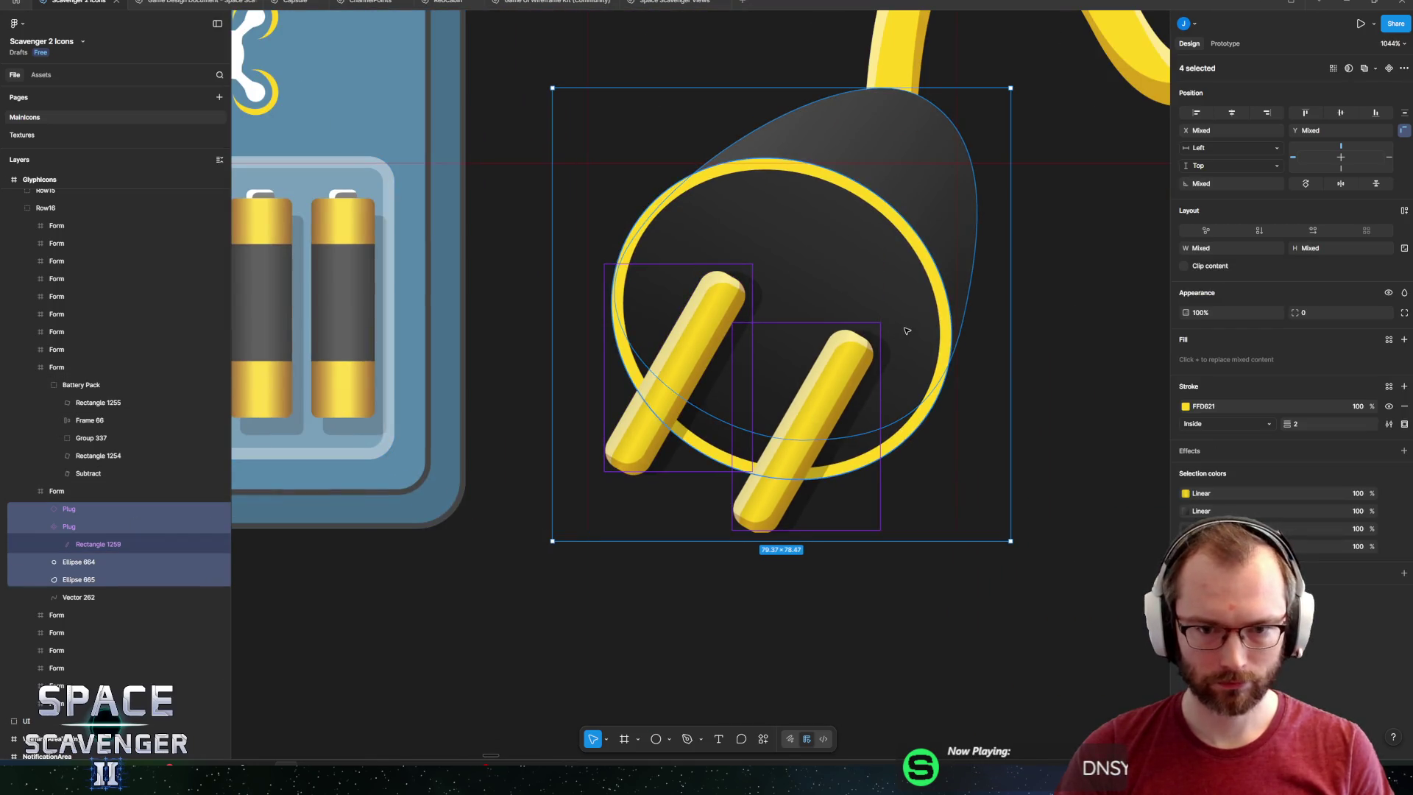
{"action": "scroll", "coordinate": [906, 331], "scroll_direction": "down", "scroll_amount": 5}
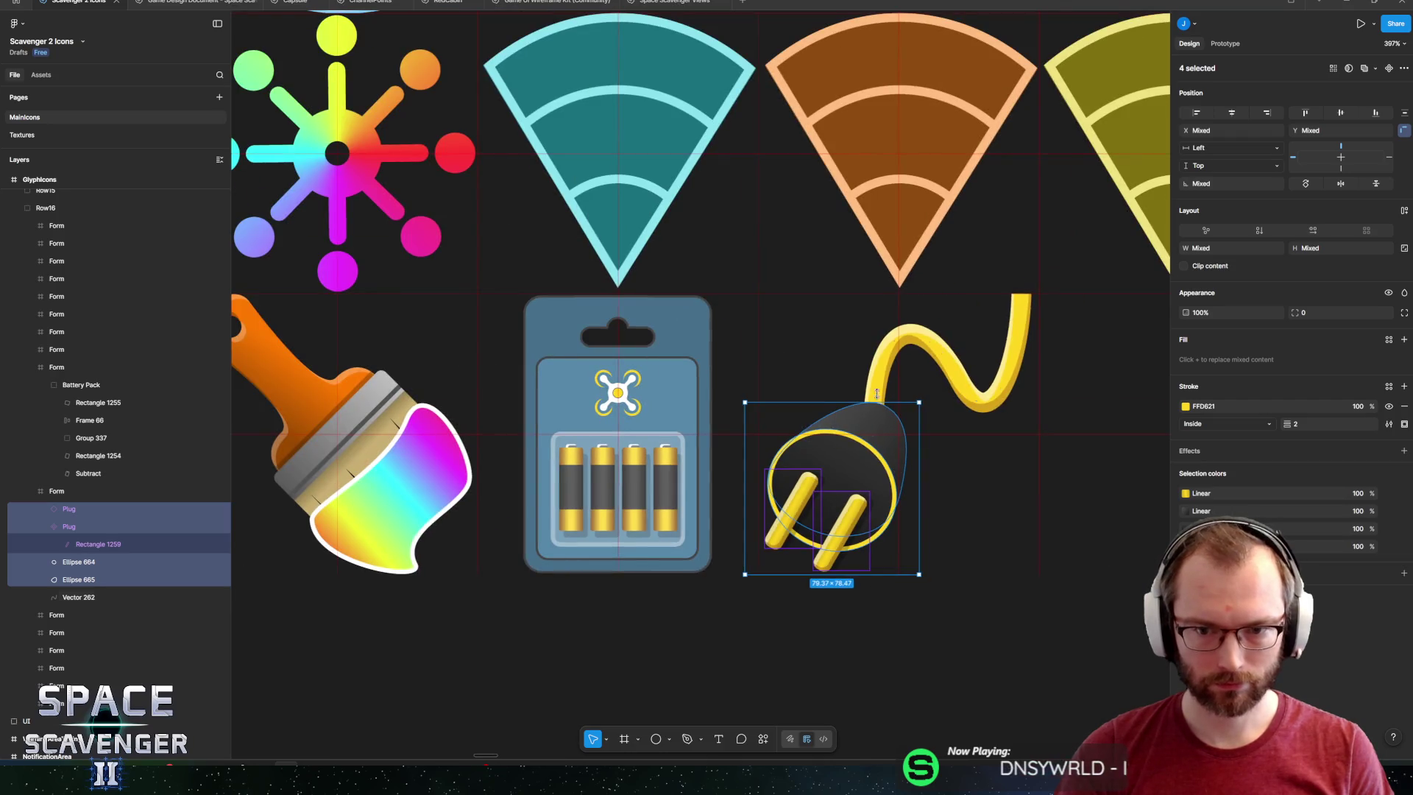
{"action": "left_click", "coordinate": [876, 393]}
{"action": "double_click", "coordinate": [886, 393]}
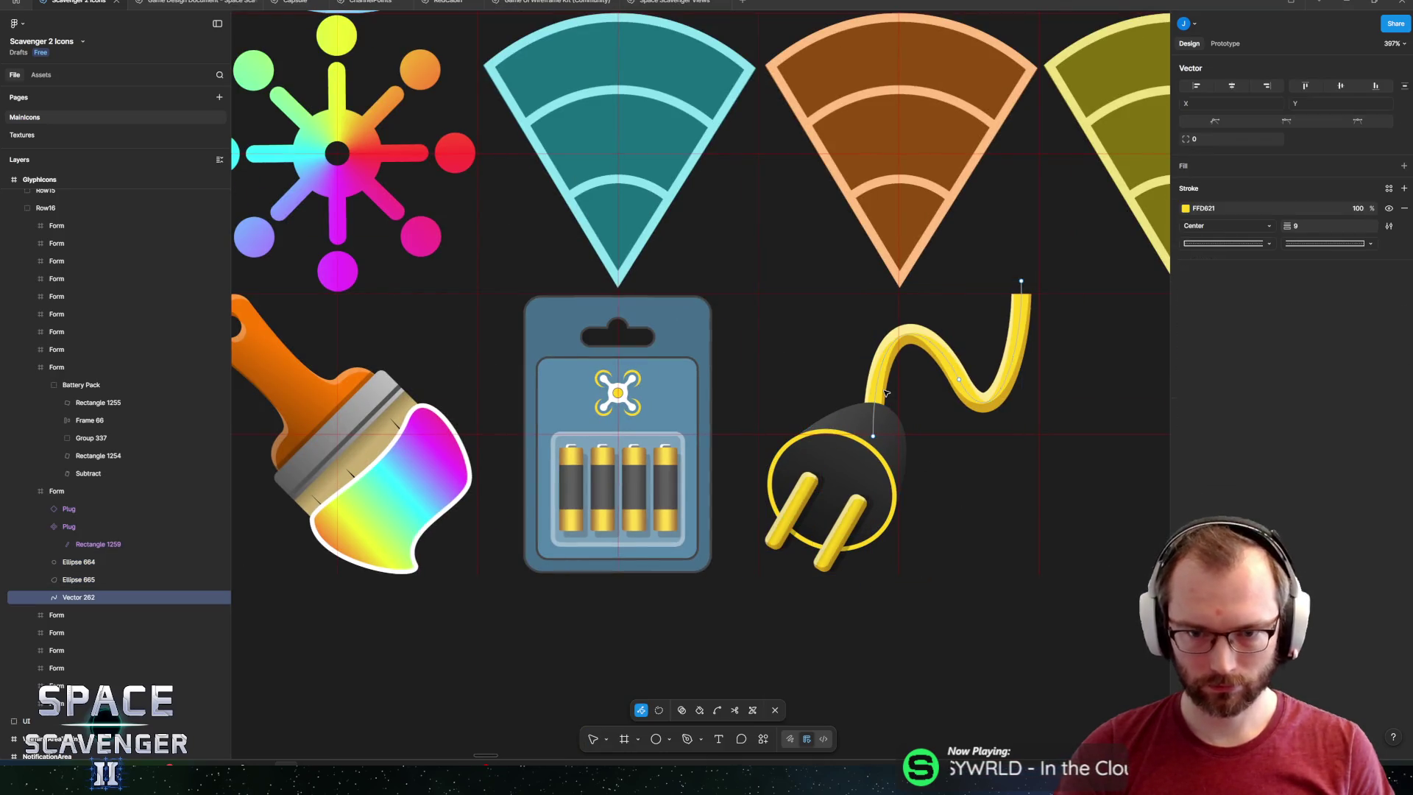
Drag the cable end point's bezier handles so the lower bend rises smoothly, then exit editing.
{"action": "left_click", "coordinate": [874, 437]}
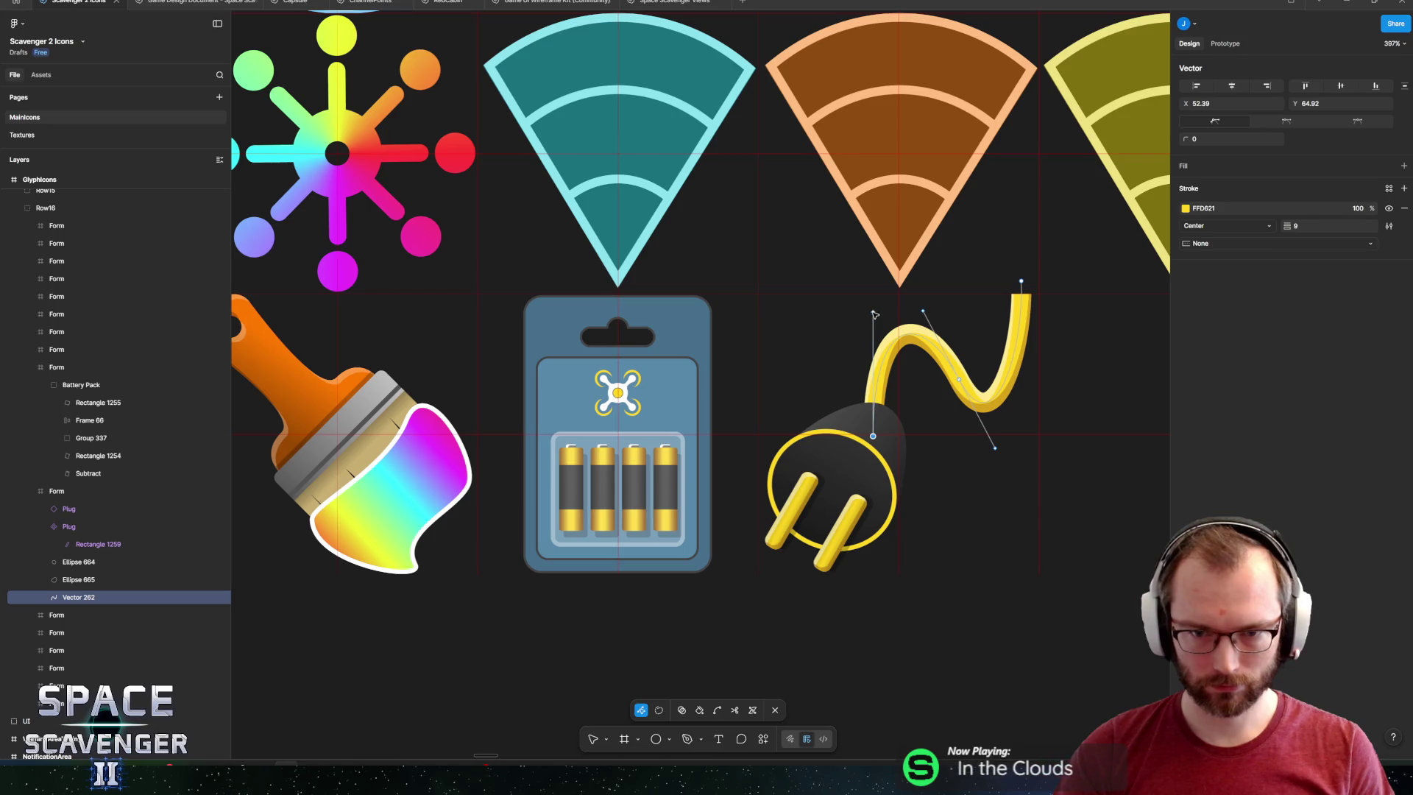
{"action": "left_click_drag", "start_coordinate": [872, 312], "coordinate": [886, 403]}
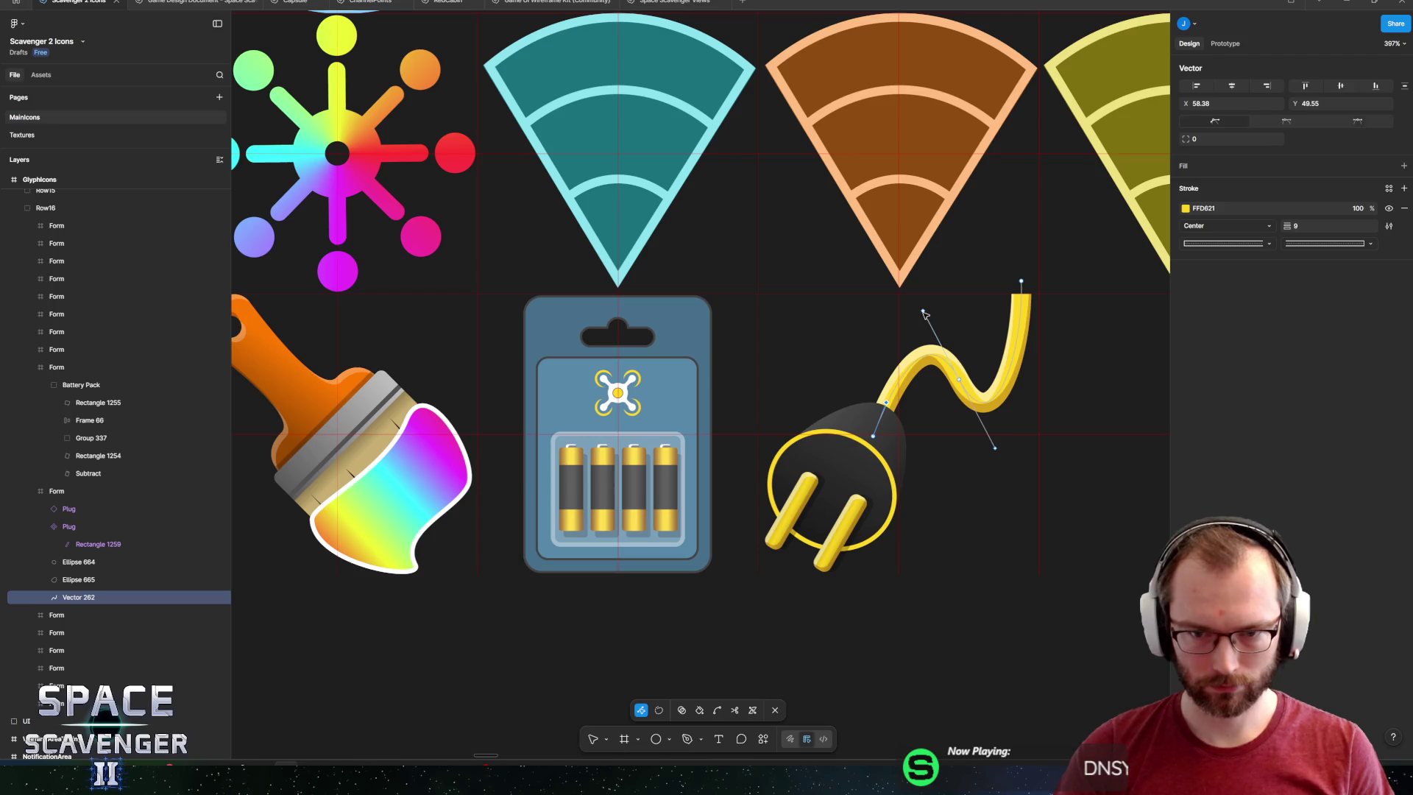
{"action": "mouse_move", "coordinate": [927, 315]}
{"action": "left_mouse_down"}
{"action": "mouse_move", "coordinate": [913, 296]}
{"action": "mouse_move", "coordinate": [925, 282]}
{"action": "left_mouse_up"}
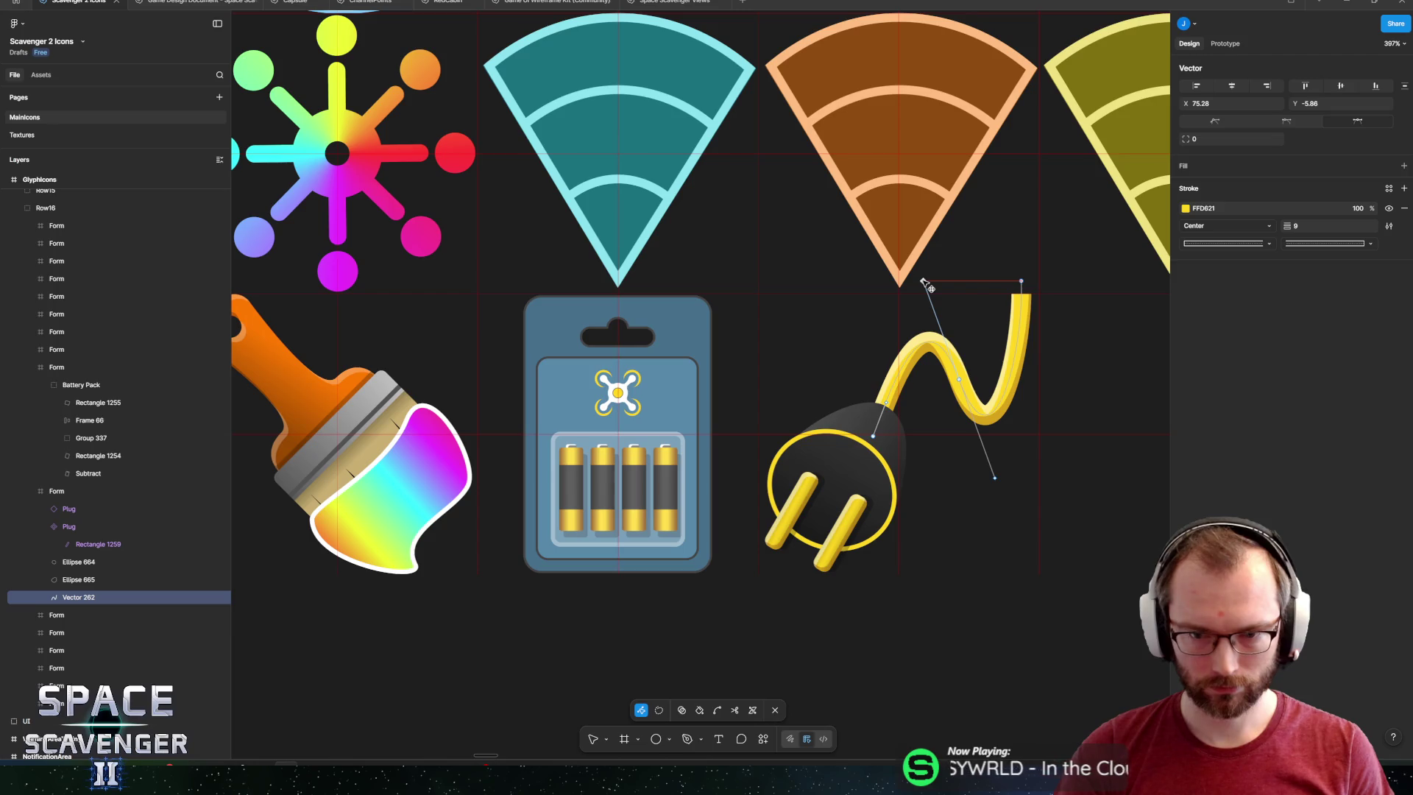
{"action": "key", "text": "Escape"}
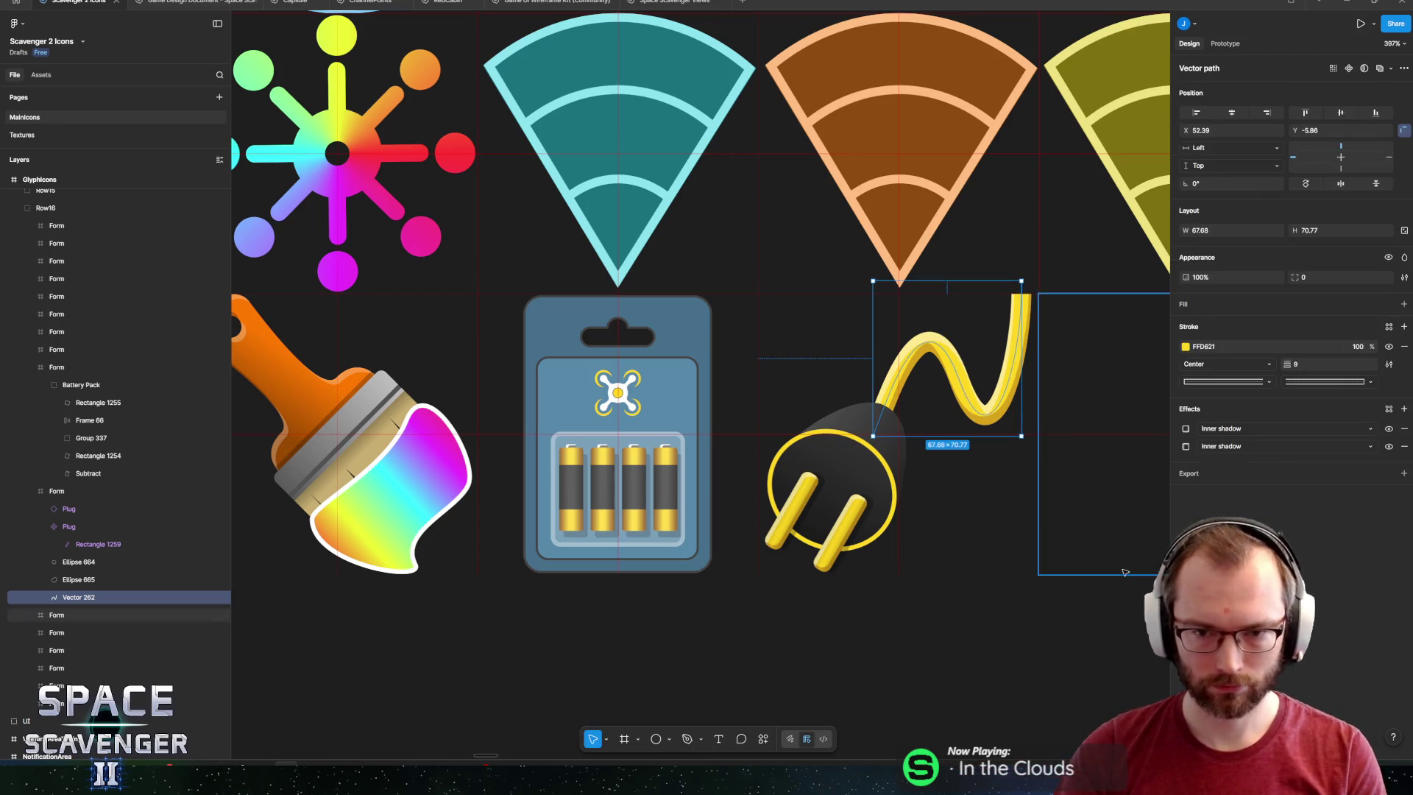
Export the whole GlyphIcons frame as GlyphIcons.png.
{"action": "scroll", "coordinate": [907, 601], "scroll_direction": "down", "scroll_amount": 10}
{"action": "scroll", "coordinate": [559, 148], "scroll_direction": "down", "scroll_amount": 5}
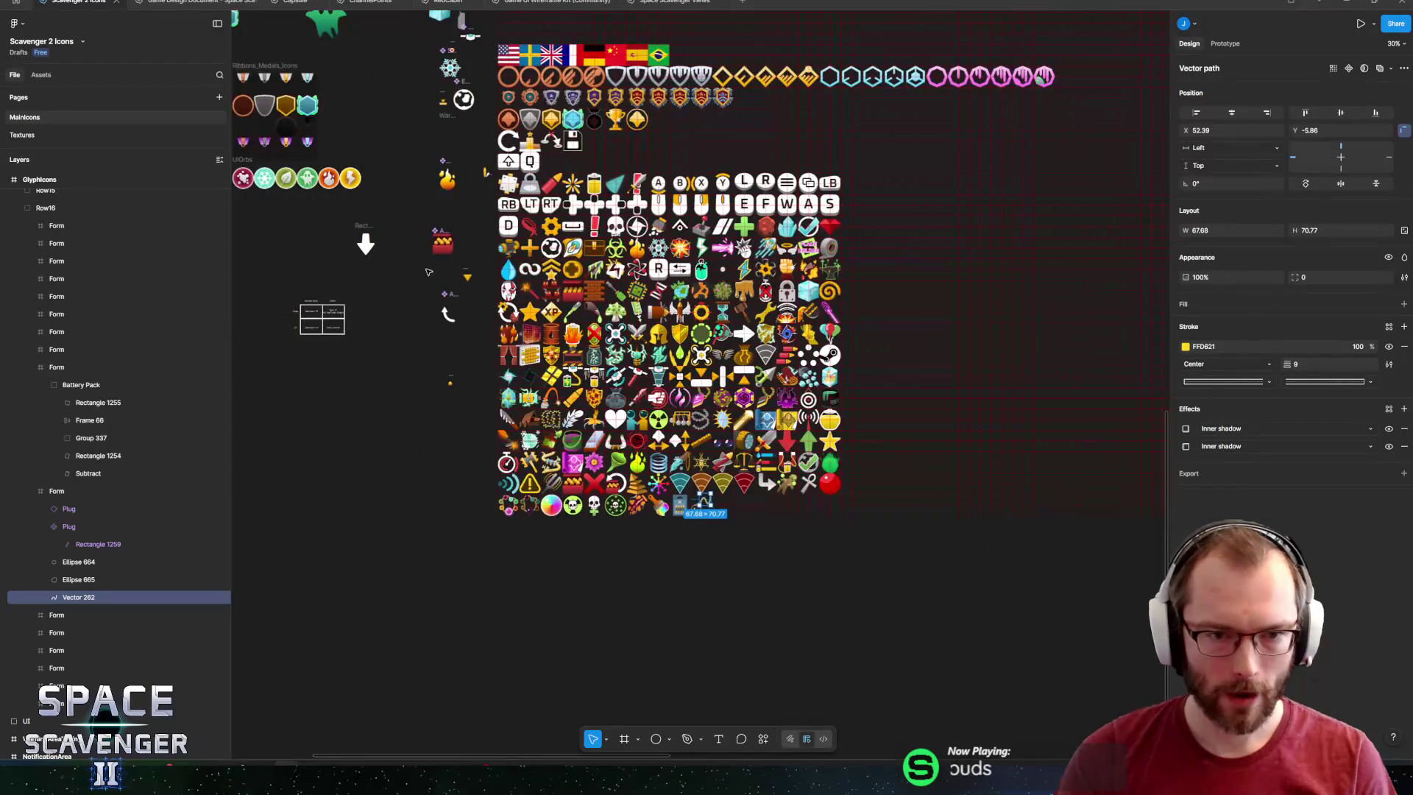
{"action": "scroll", "coordinate": [539, 170], "scroll_direction": "up", "scroll_amount": 3}
{"action": "left_click", "coordinate": [515, 146]}
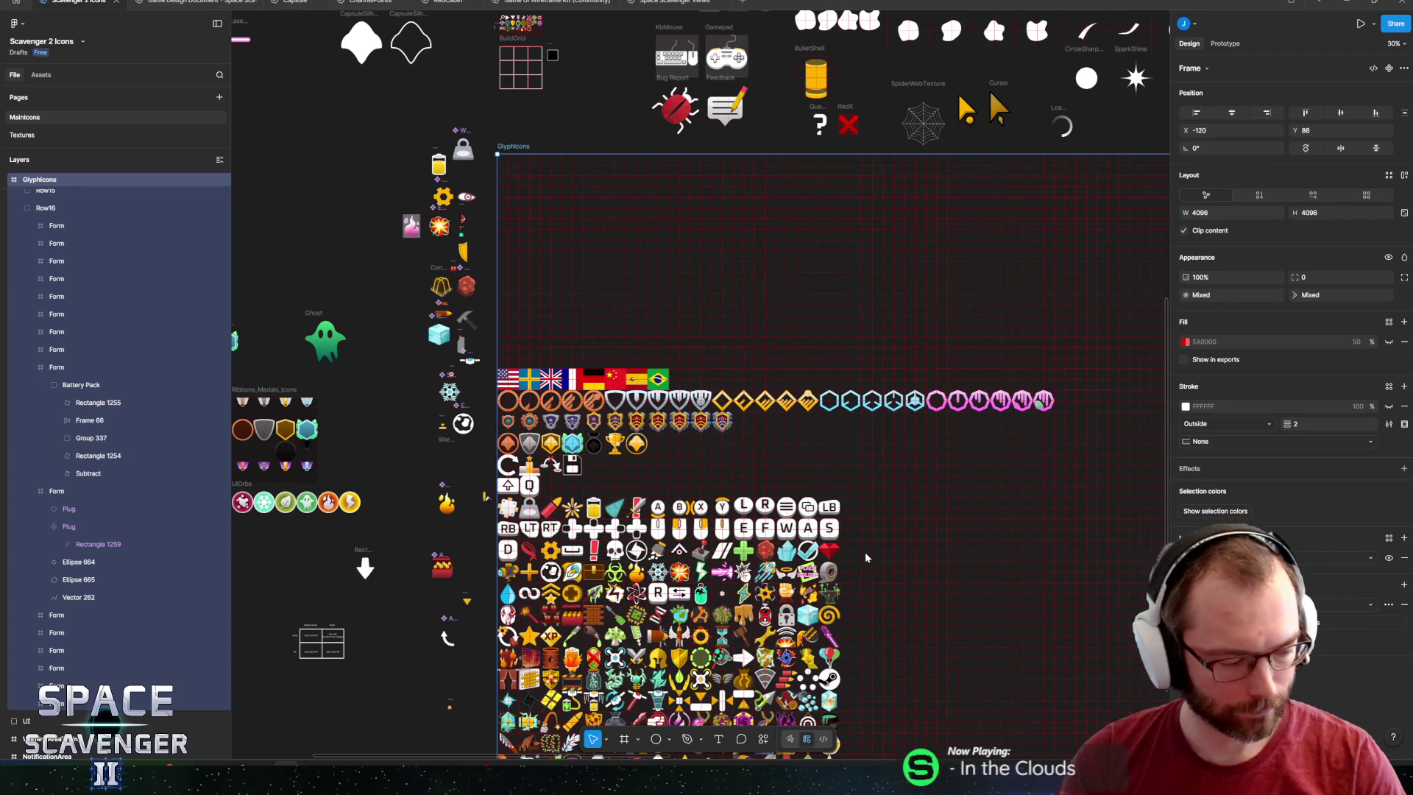
{"action": "left_click", "coordinate": [1067, 694]}
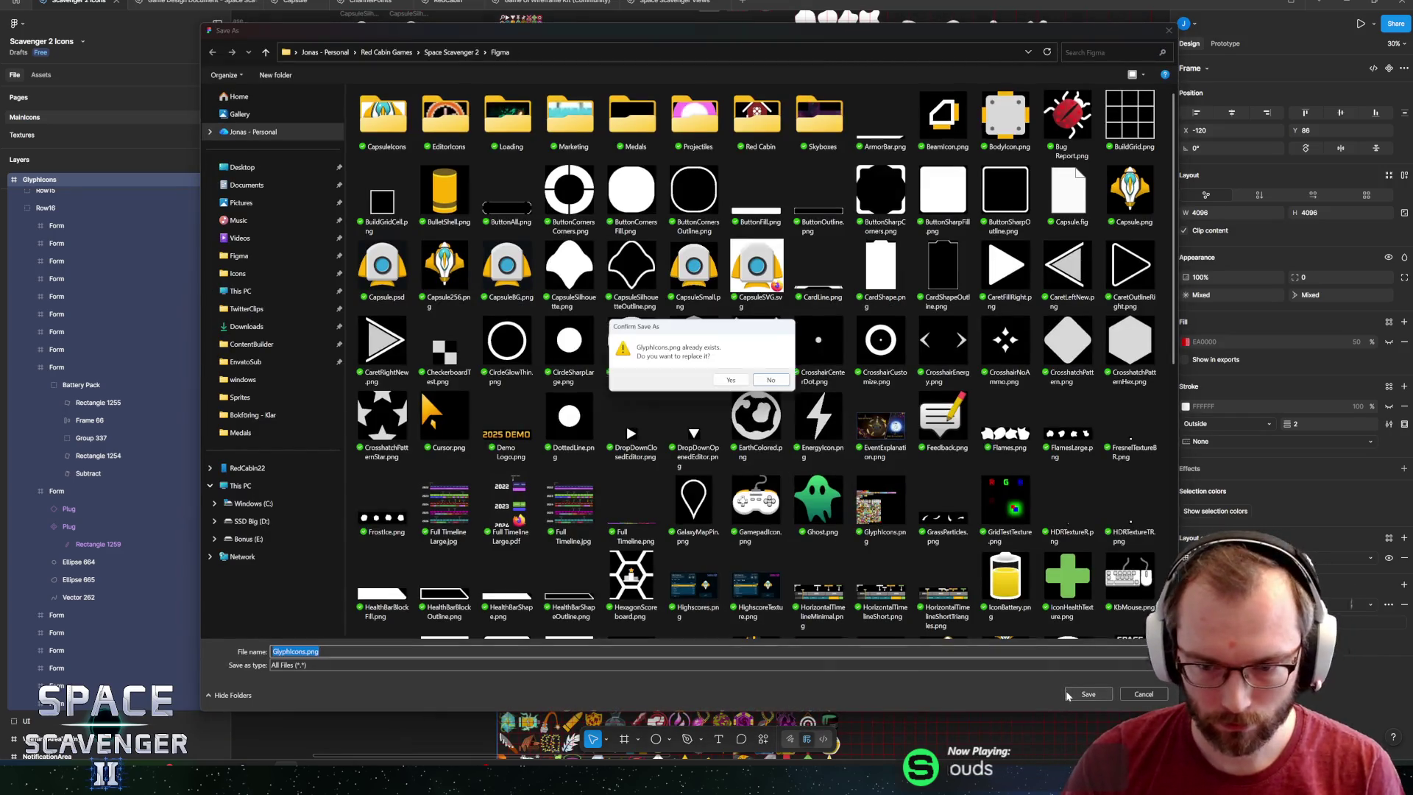
Overwrite the existing GlyphIcons.png, check the Figma folder, and switch to Unity.
{"action": "left_click", "coordinate": [727, 380]}
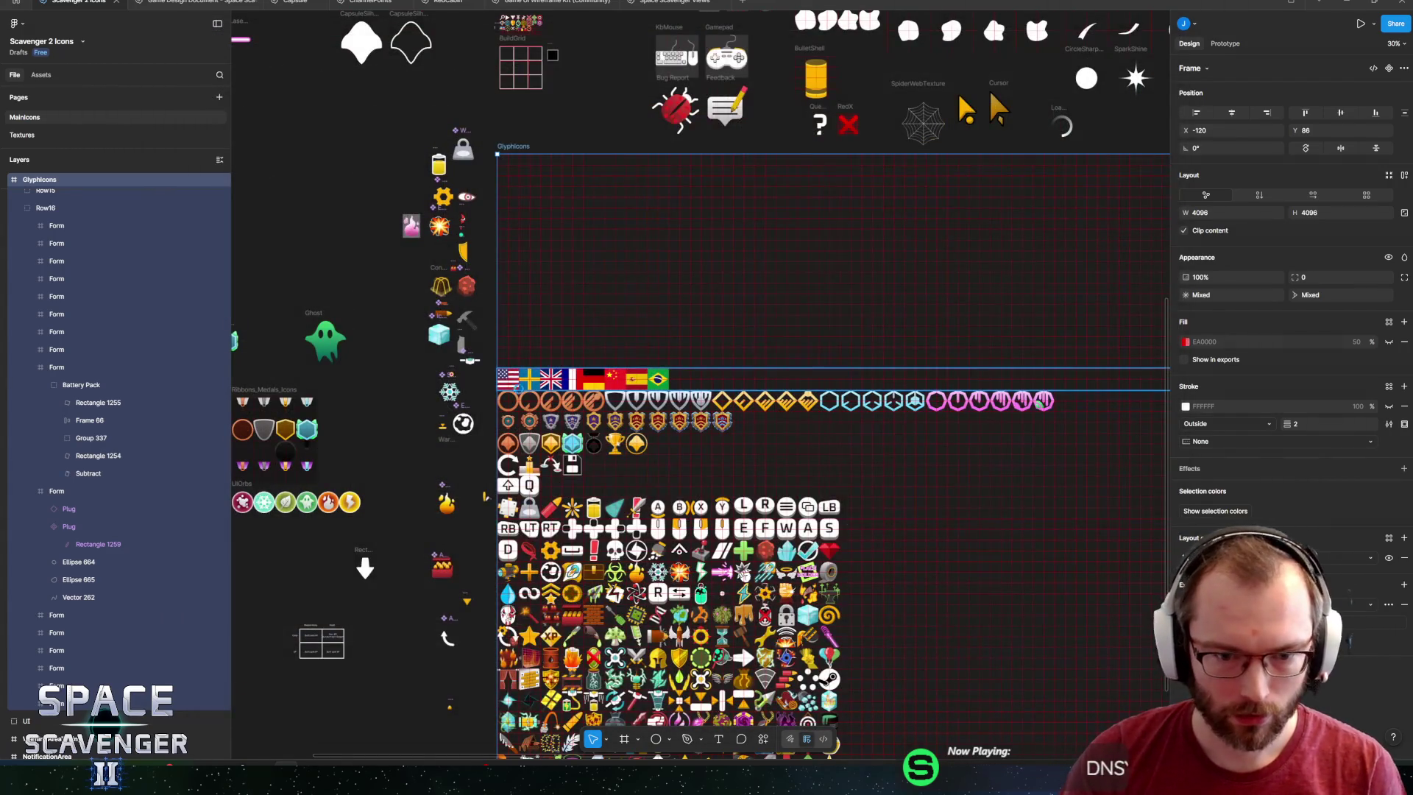
{"action": "scroll", "coordinate": [316, 711], "scroll_direction": "down", "scroll_amount": 4}
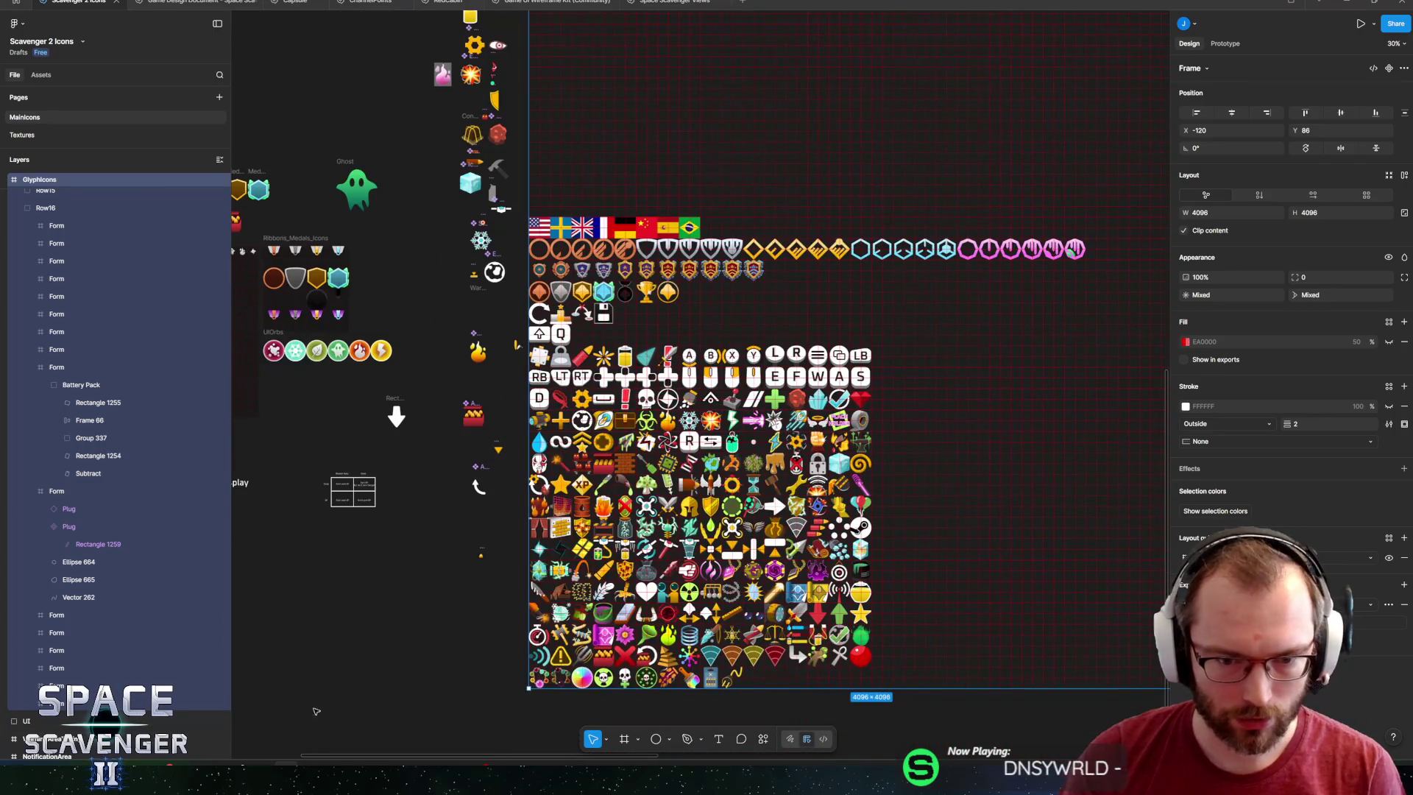
{"action": "right_click", "coordinate": [44, 780]}
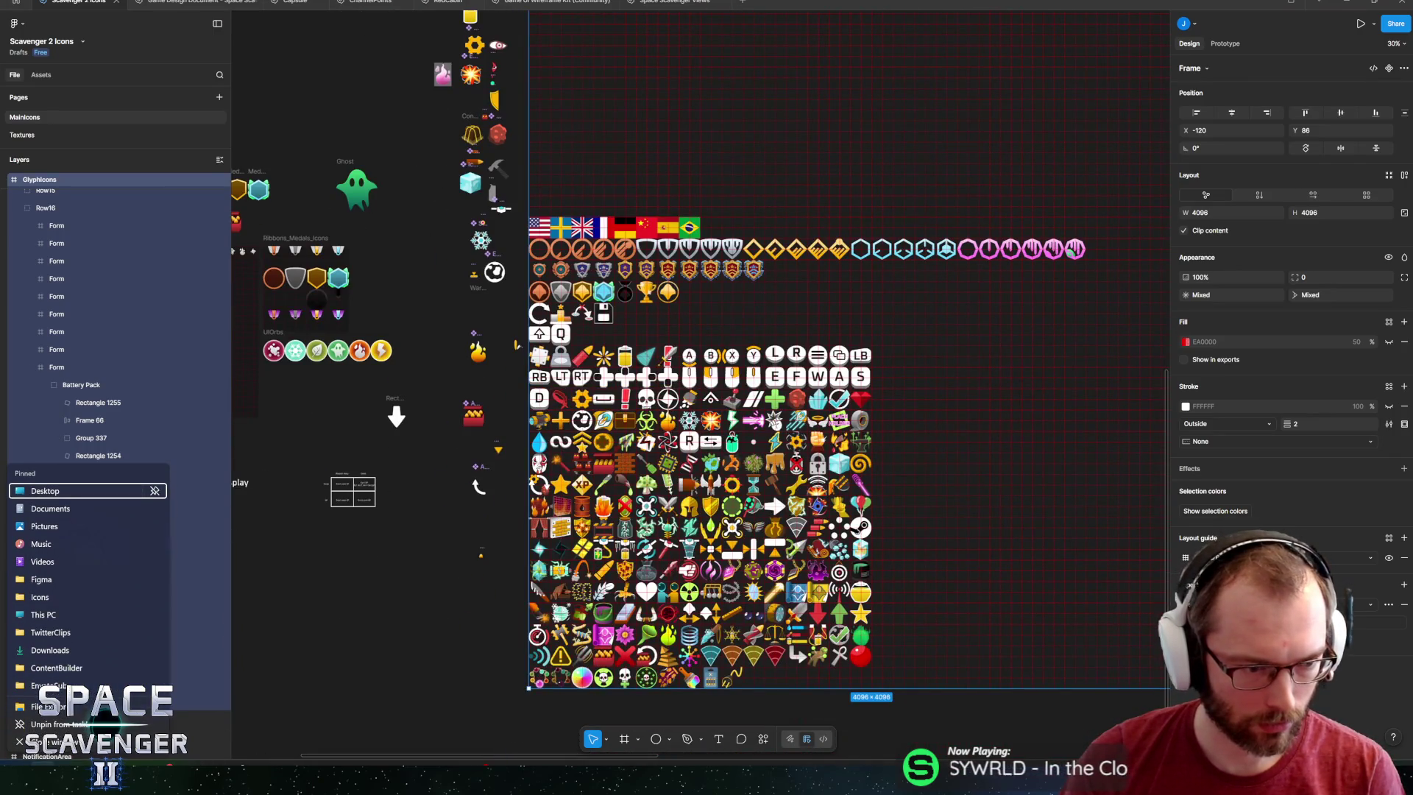
{"action": "left_click", "coordinate": [59, 581]}
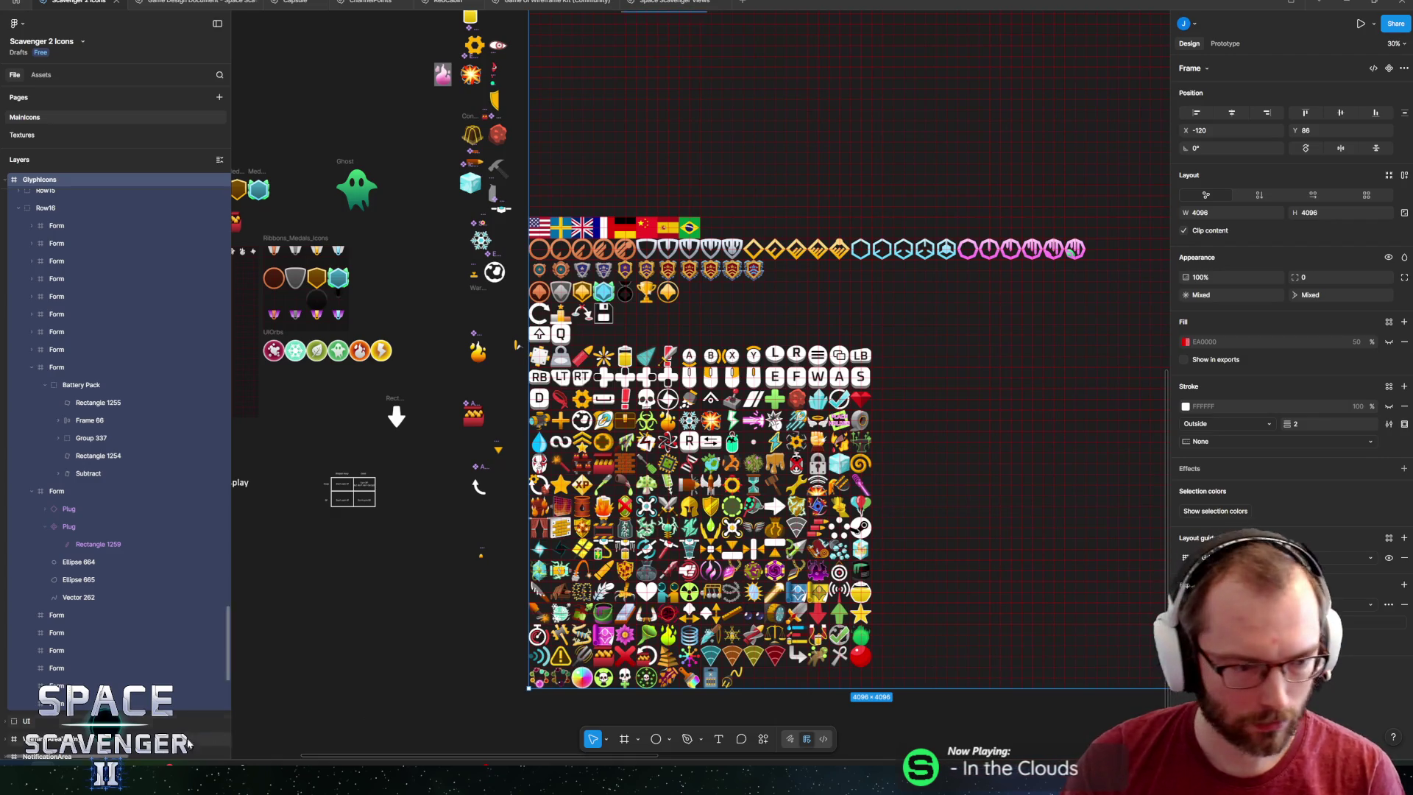
{"action": "key", "text": "alt+Tab"}
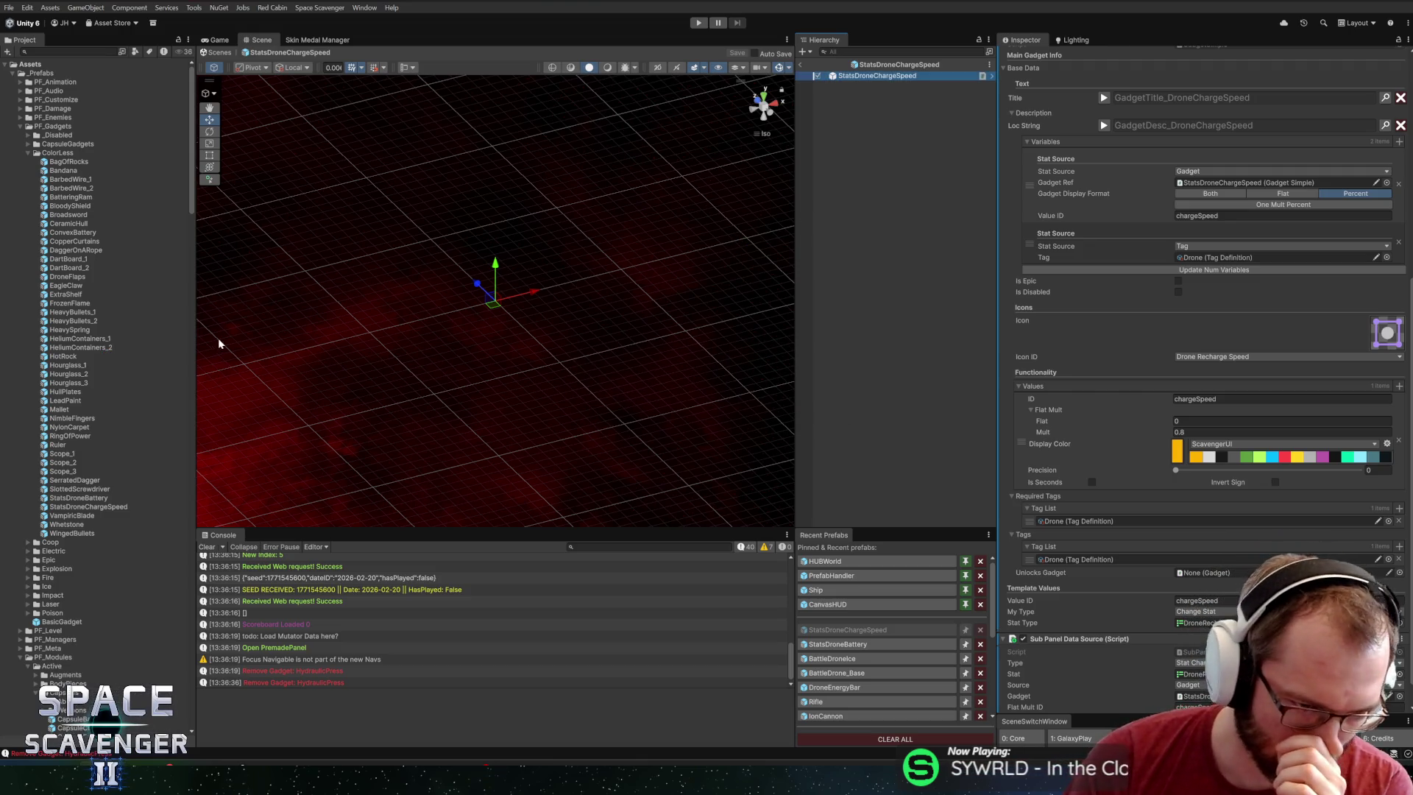
Browse the Project panel folders and collapse the Materials folder.
{"action": "left_click_drag", "start_coordinate": [191, 175], "coordinate": [166, 707]}
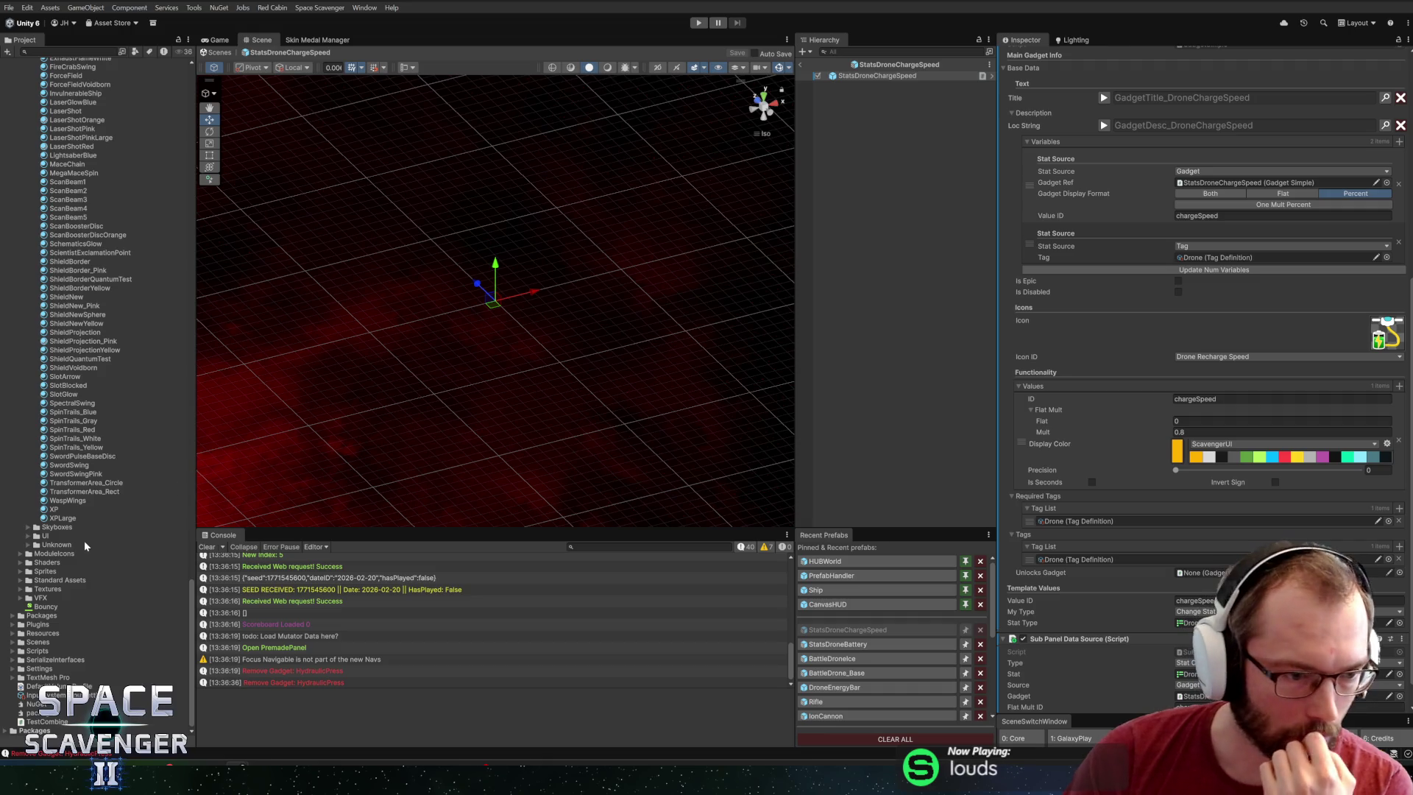
{"action": "scroll", "coordinate": [87, 550], "scroll_direction": "up", "scroll_amount": 15}
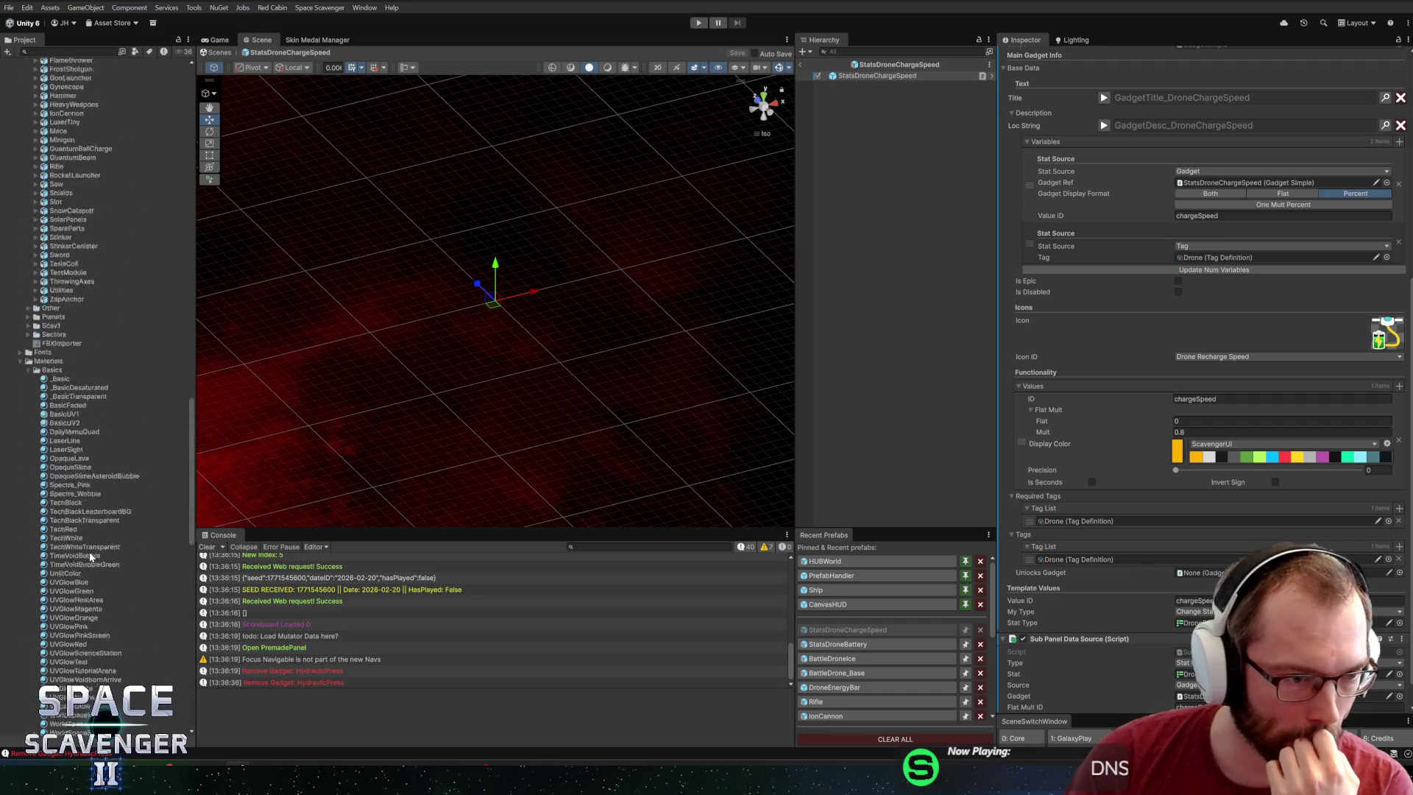
{"action": "scroll", "coordinate": [89, 557], "scroll_direction": "up", "scroll_amount": 15}
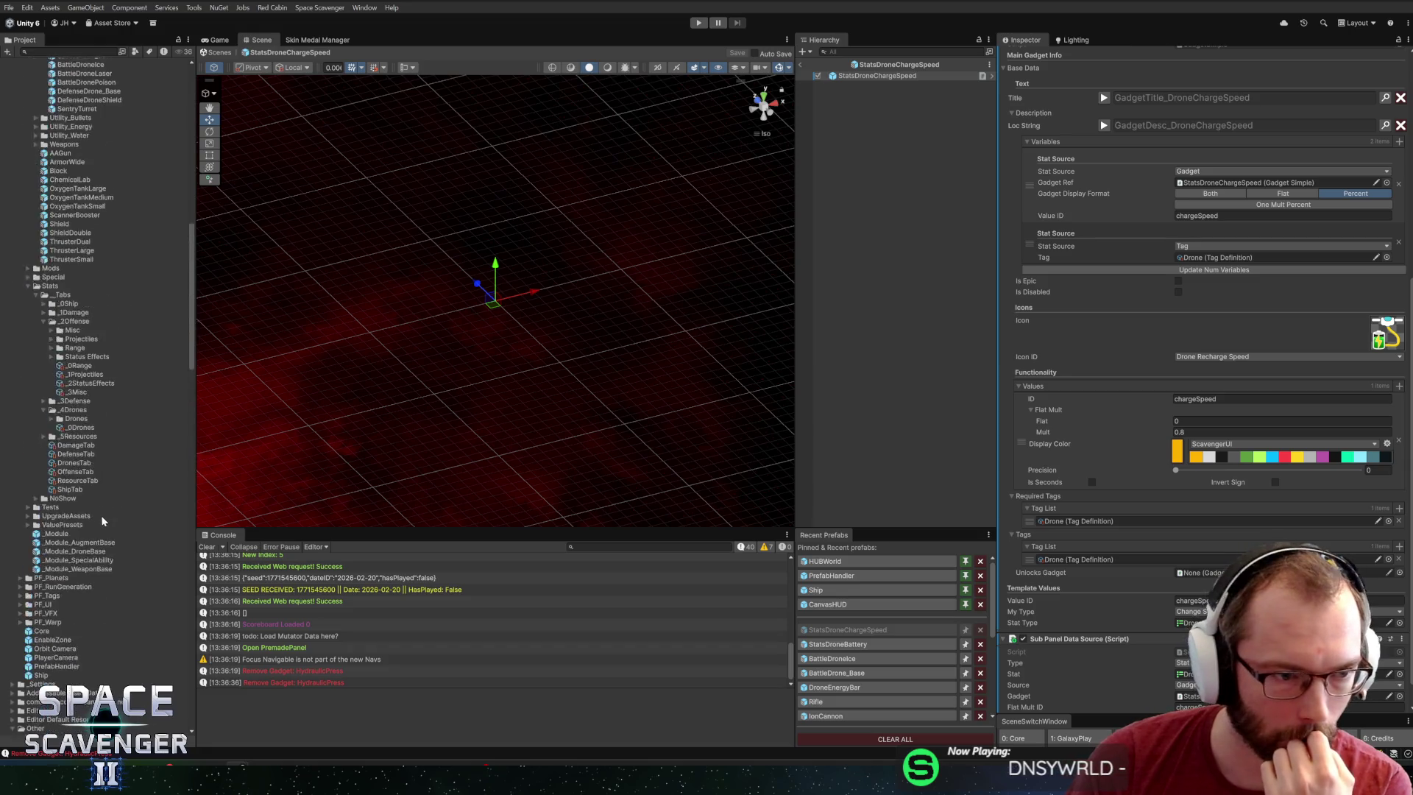
{"action": "scroll", "coordinate": [103, 515], "scroll_direction": "up", "scroll_amount": 4}
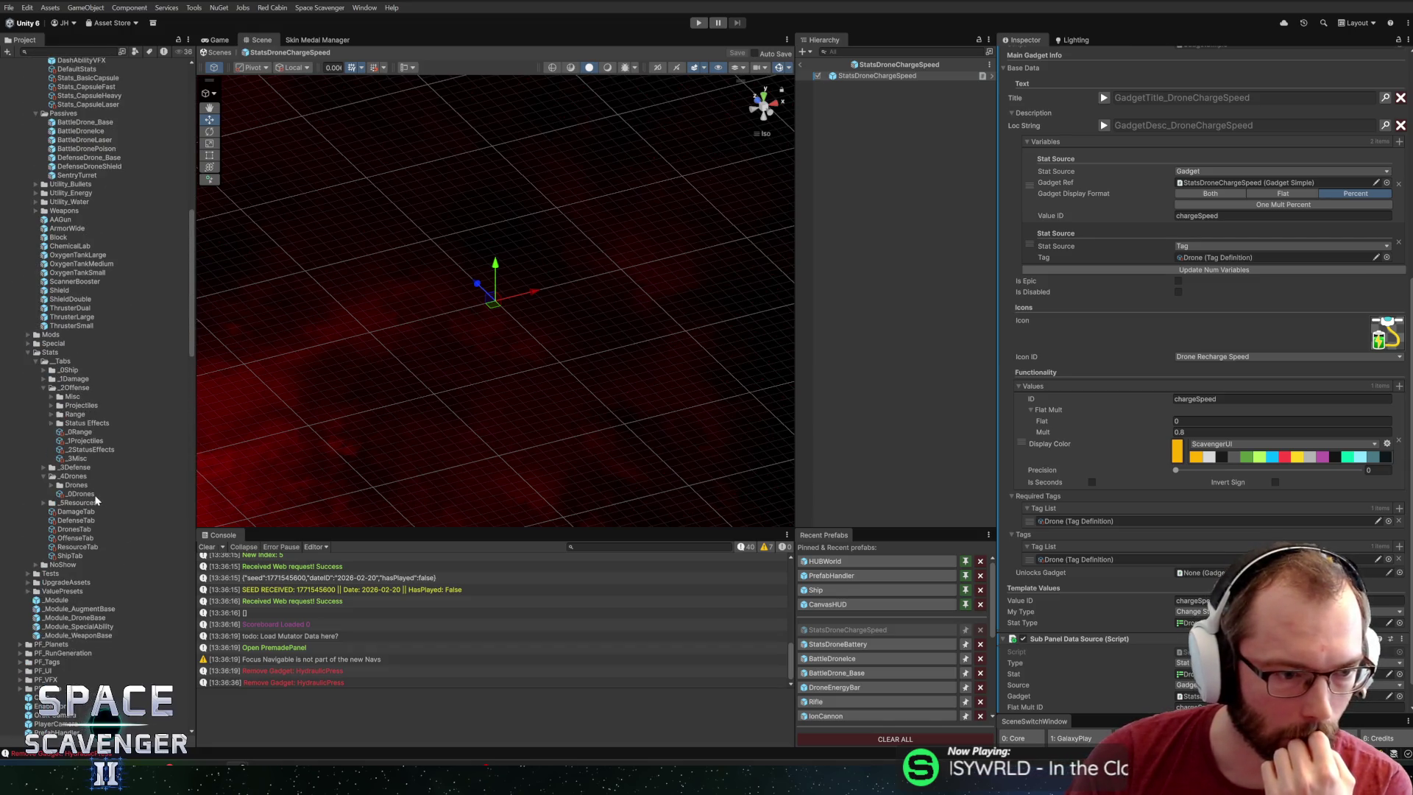
{"action": "scroll", "coordinate": [95, 500], "scroll_direction": "down", "scroll_amount": 15}
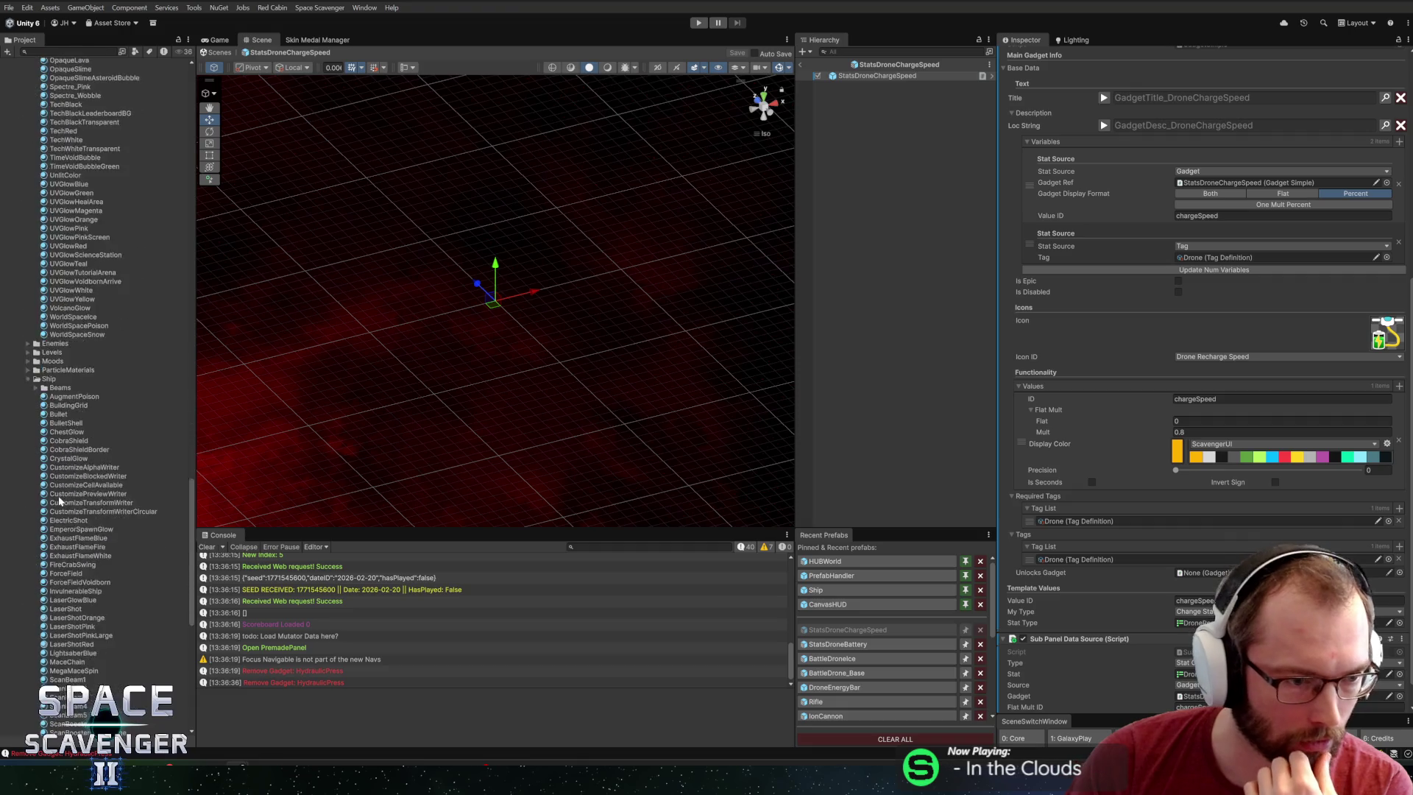
{"action": "scroll", "coordinate": [74, 486], "scroll_direction": "up", "scroll_amount": 15}
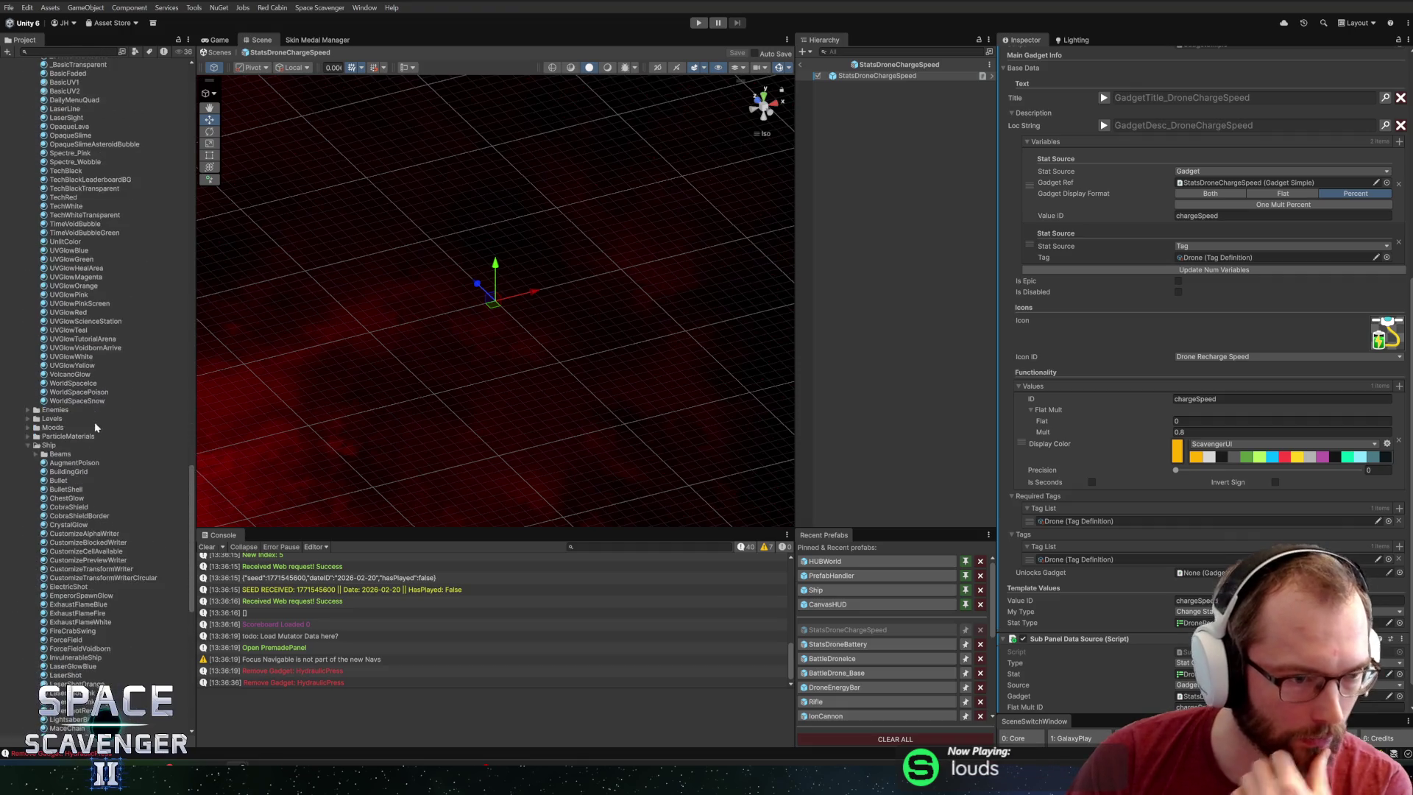
{"action": "scroll", "coordinate": [89, 515], "scroll_direction": "down", "scroll_amount": 10}
{"action": "scroll", "coordinate": [52, 441], "scroll_direction": "up", "scroll_amount": 15}
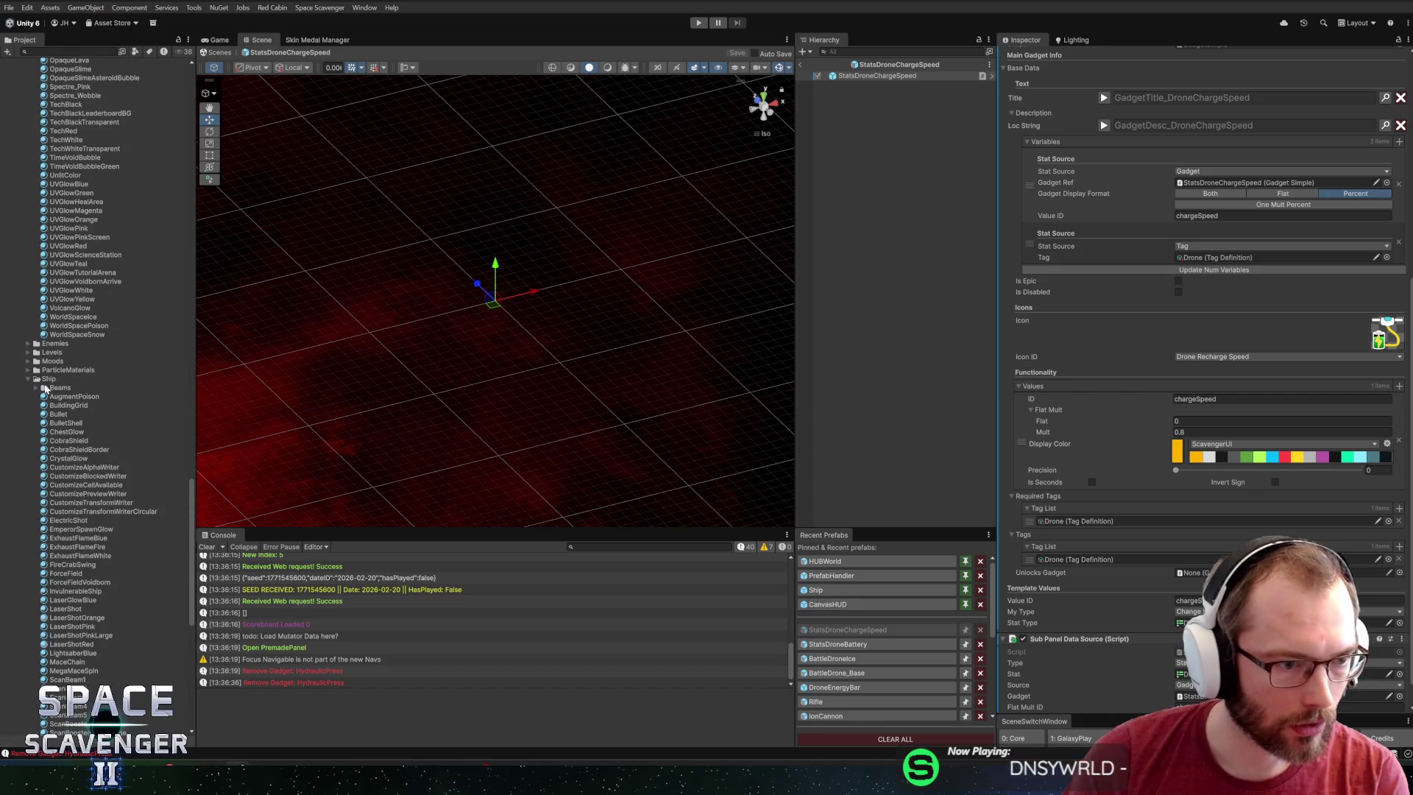
{"action": "left_click", "coordinate": [44, 386]}
{"action": "scroll", "coordinate": [44, 442], "scroll_direction": "up", "scroll_amount": 10}
{"action": "double_click", "coordinate": [61, 336]}
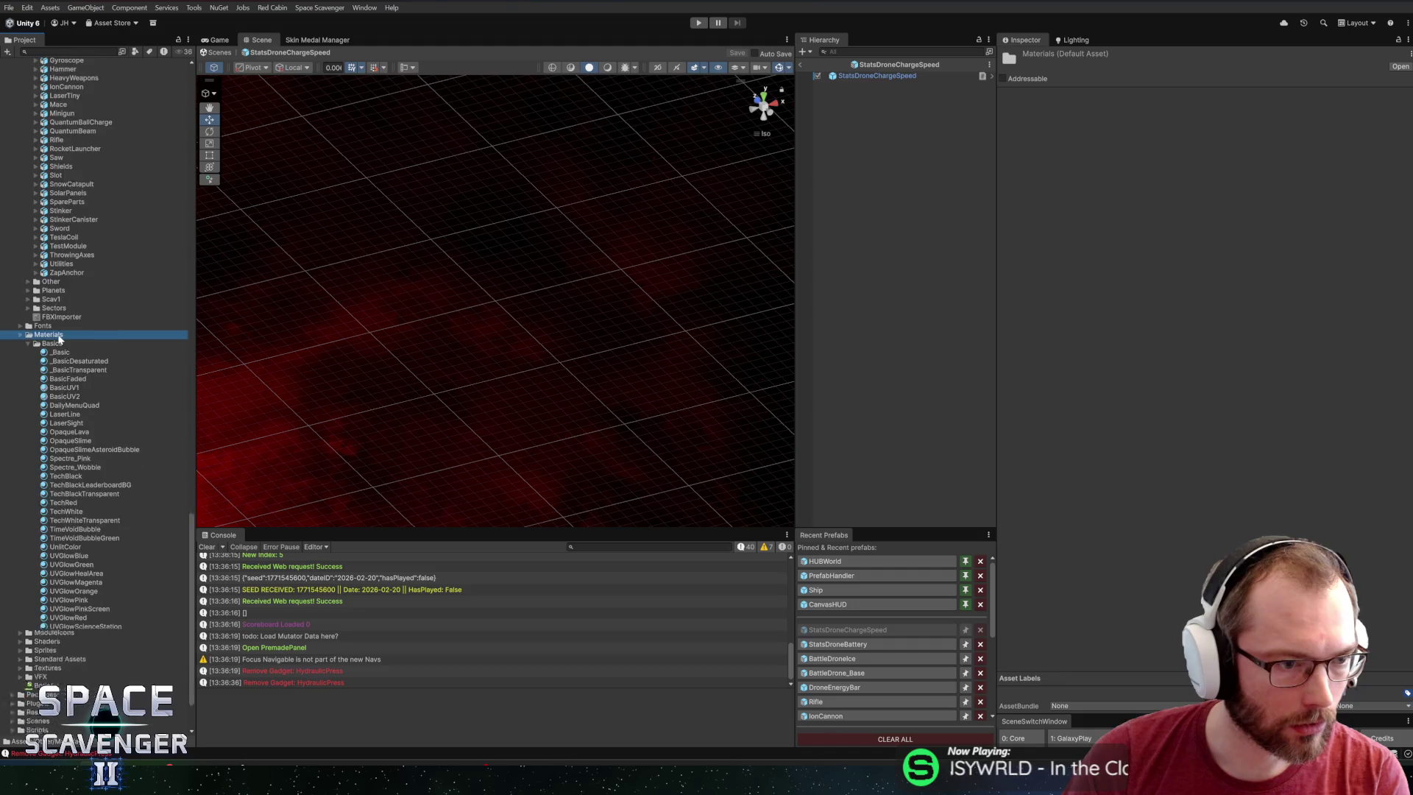
Expand Sprites > Icons and select the Glyphicons sprite sheet.
{"action": "left_click", "coordinate": [44, 304]}
{"action": "scroll", "coordinate": [44, 304], "scroll_direction": "up", "scroll_amount": 7}
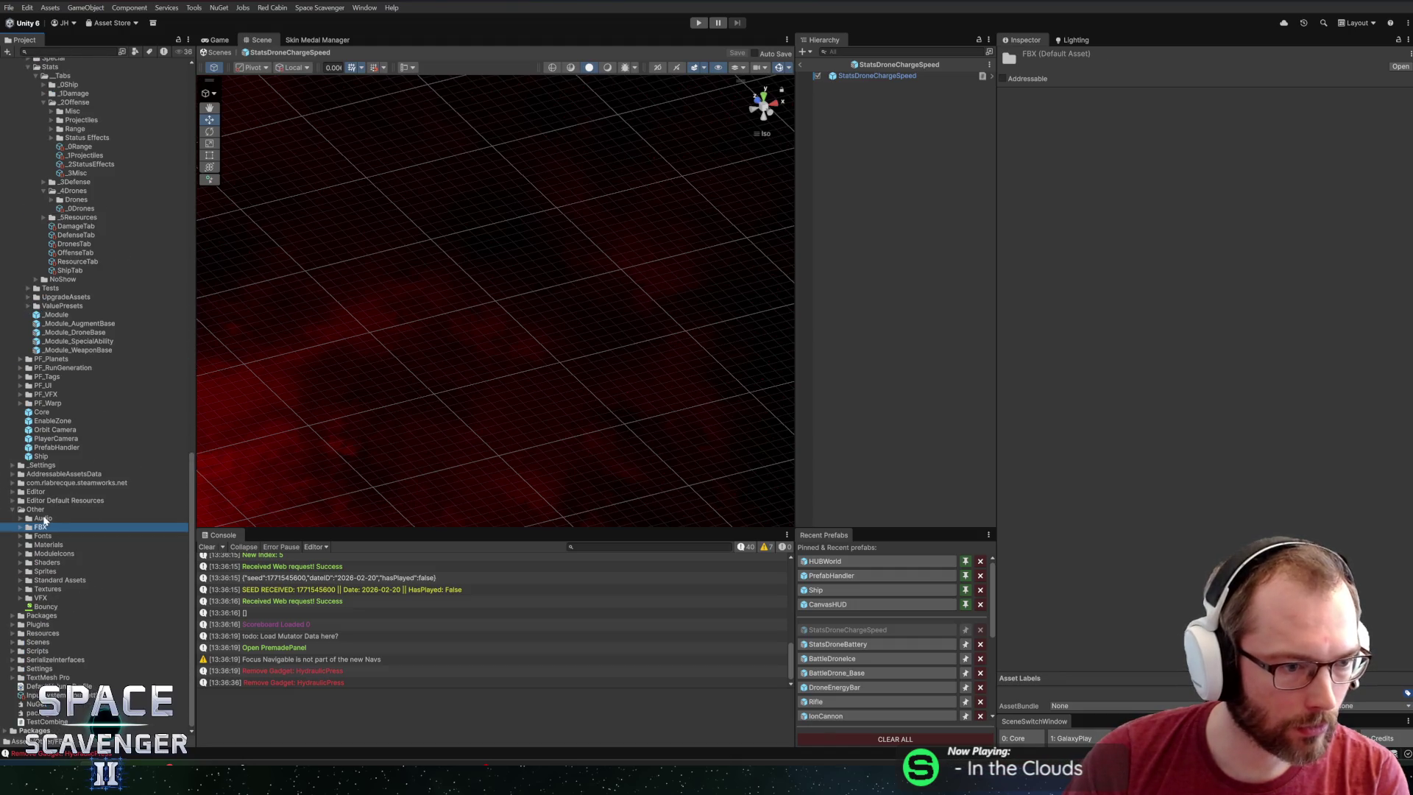
{"action": "double_click", "coordinate": [45, 571]}
{"action": "scroll", "coordinate": [45, 571], "scroll_direction": "down", "scroll_amount": 4}
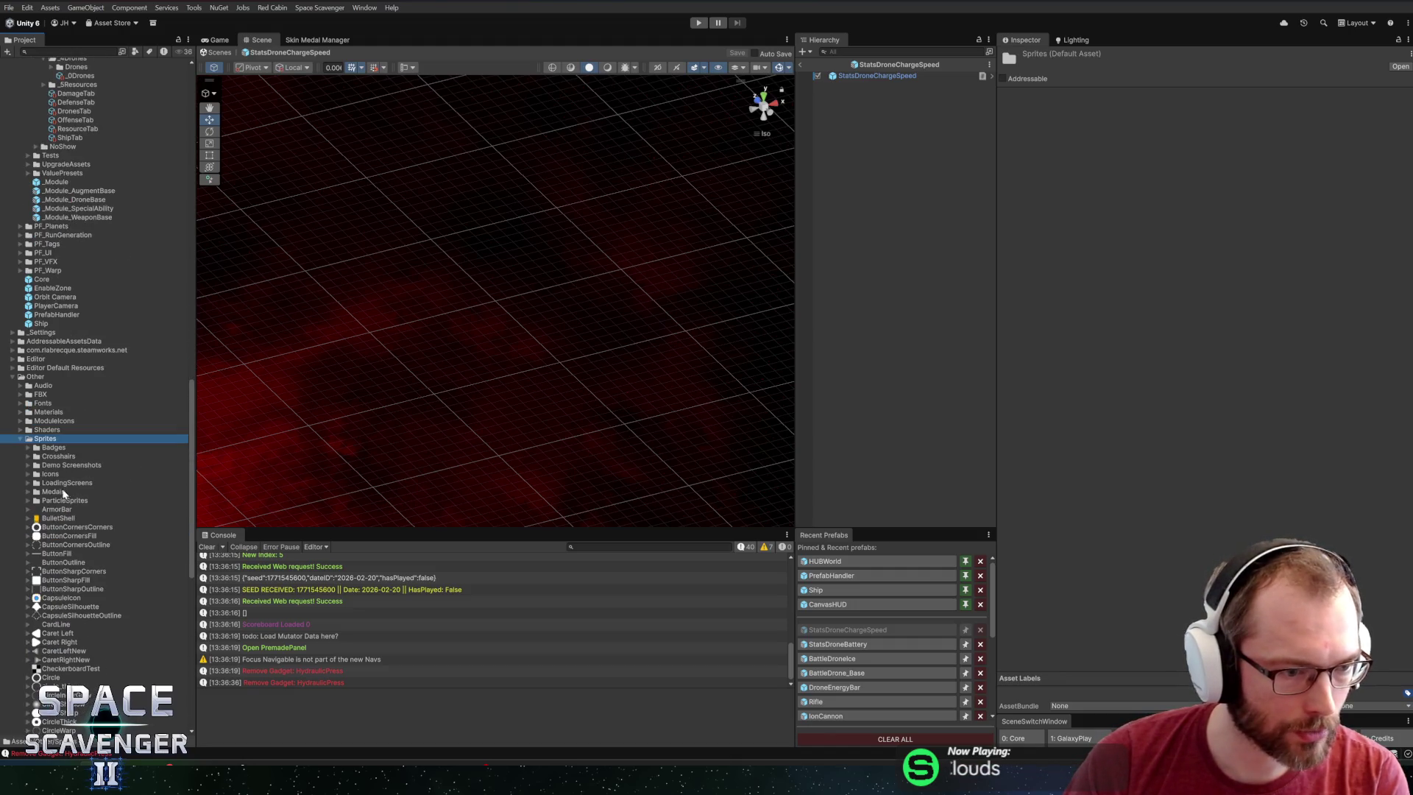
{"action": "double_click", "coordinate": [50, 474]}
{"action": "left_click", "coordinate": [59, 545]}
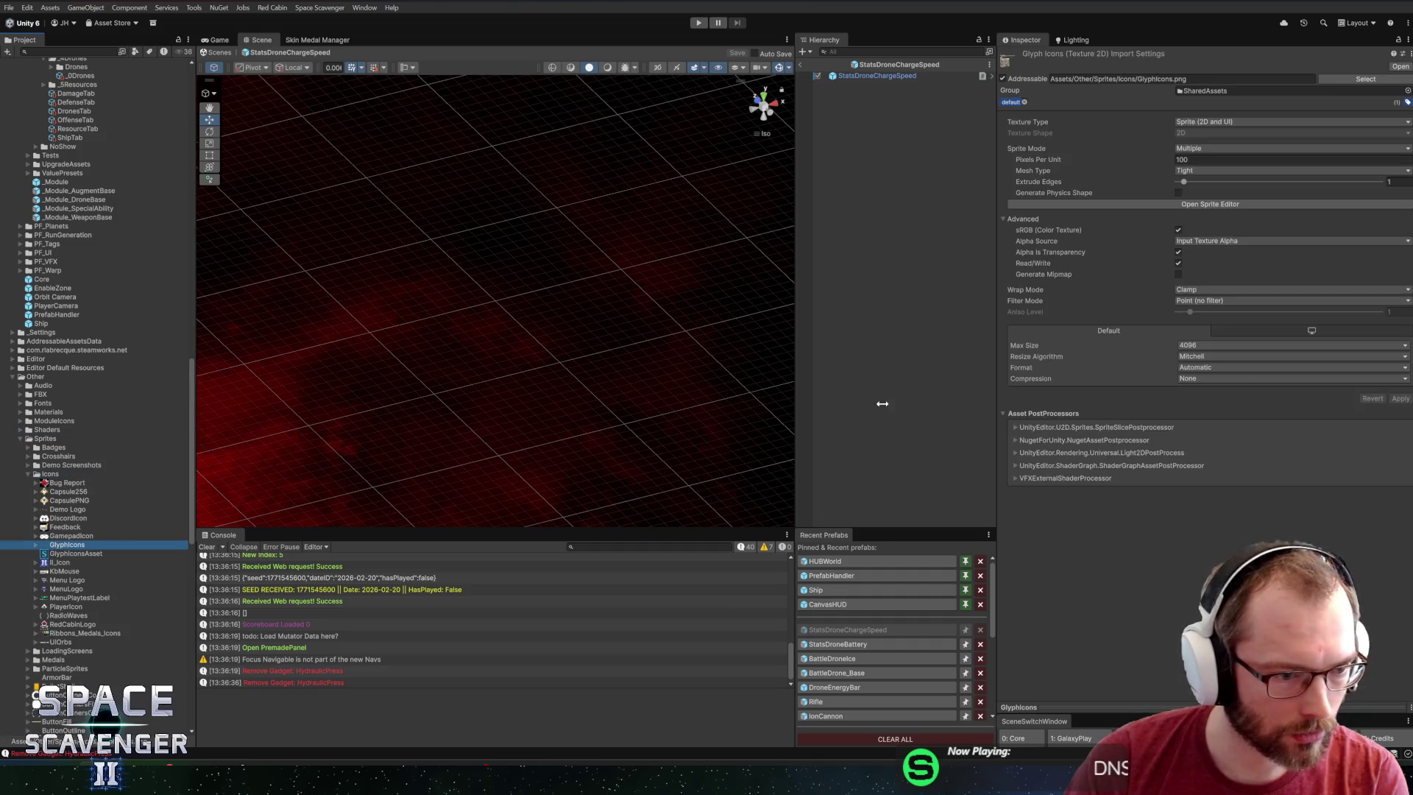
In the Sprite Editor, name the sprite at X 1024 GadgetBatteryPack.
{"action": "left_click", "coordinate": [1201, 204]}
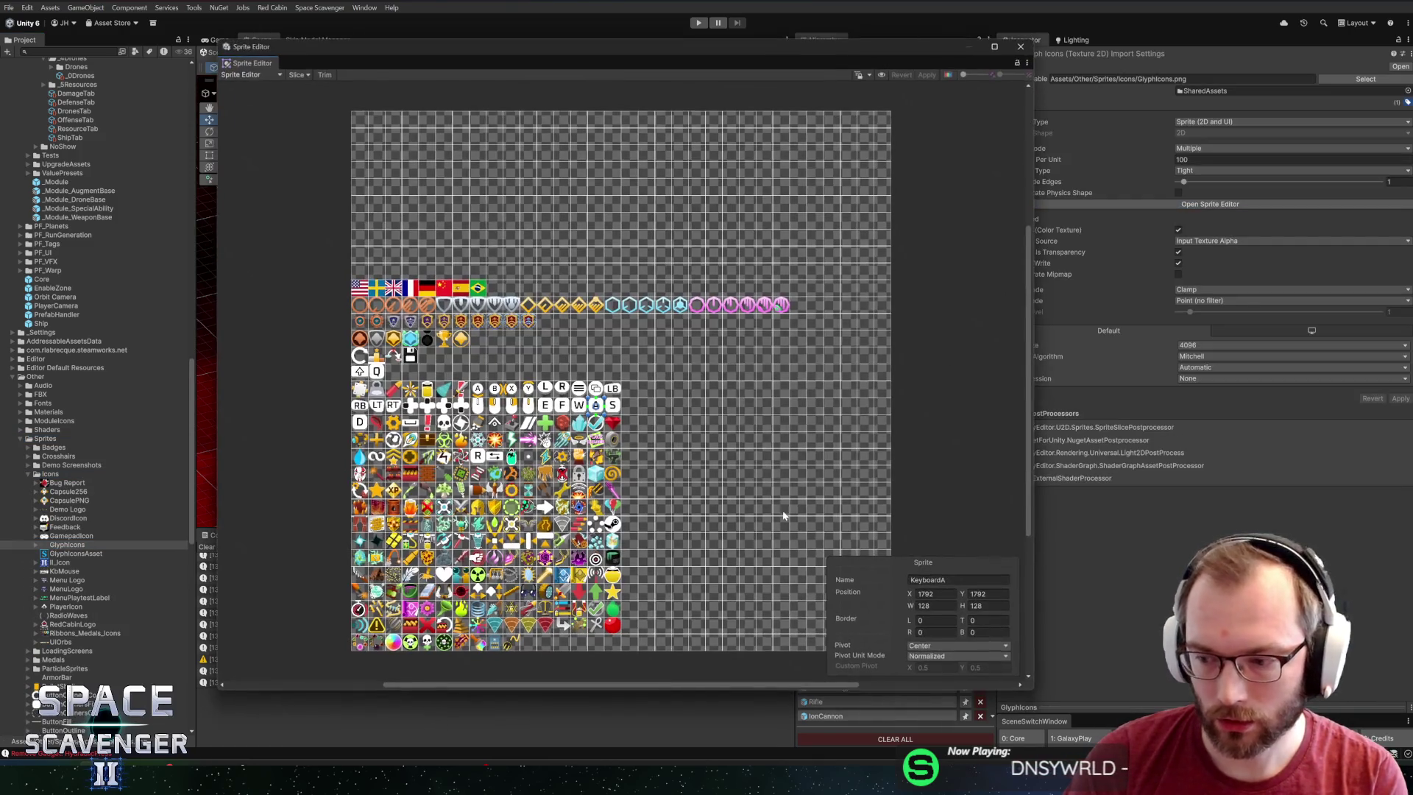
{"action": "left_click", "coordinate": [495, 643]}
{"action": "left_click", "coordinate": [957, 579]}
{"action": "type", "text": "G"}
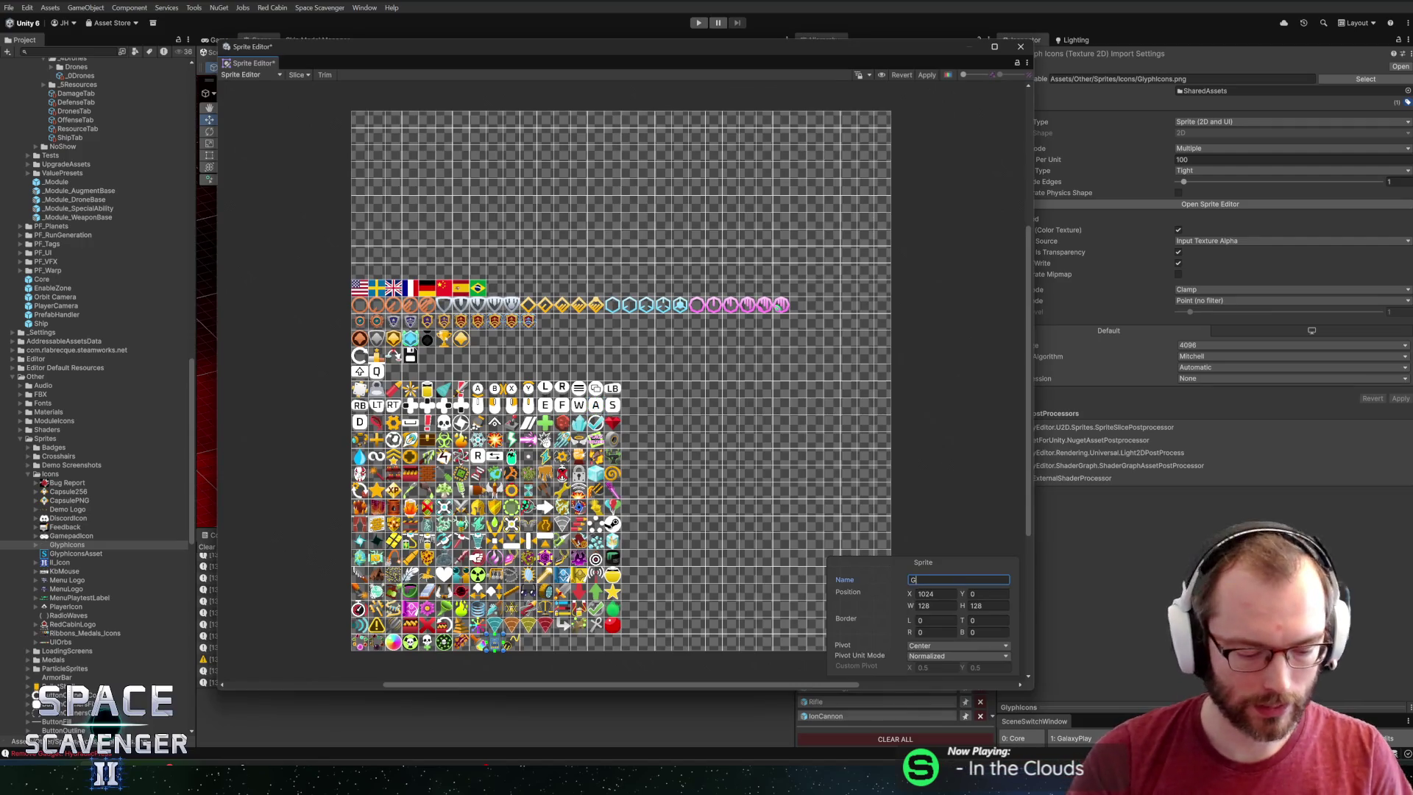
{"action": "type", "text": "adgetBattery"}
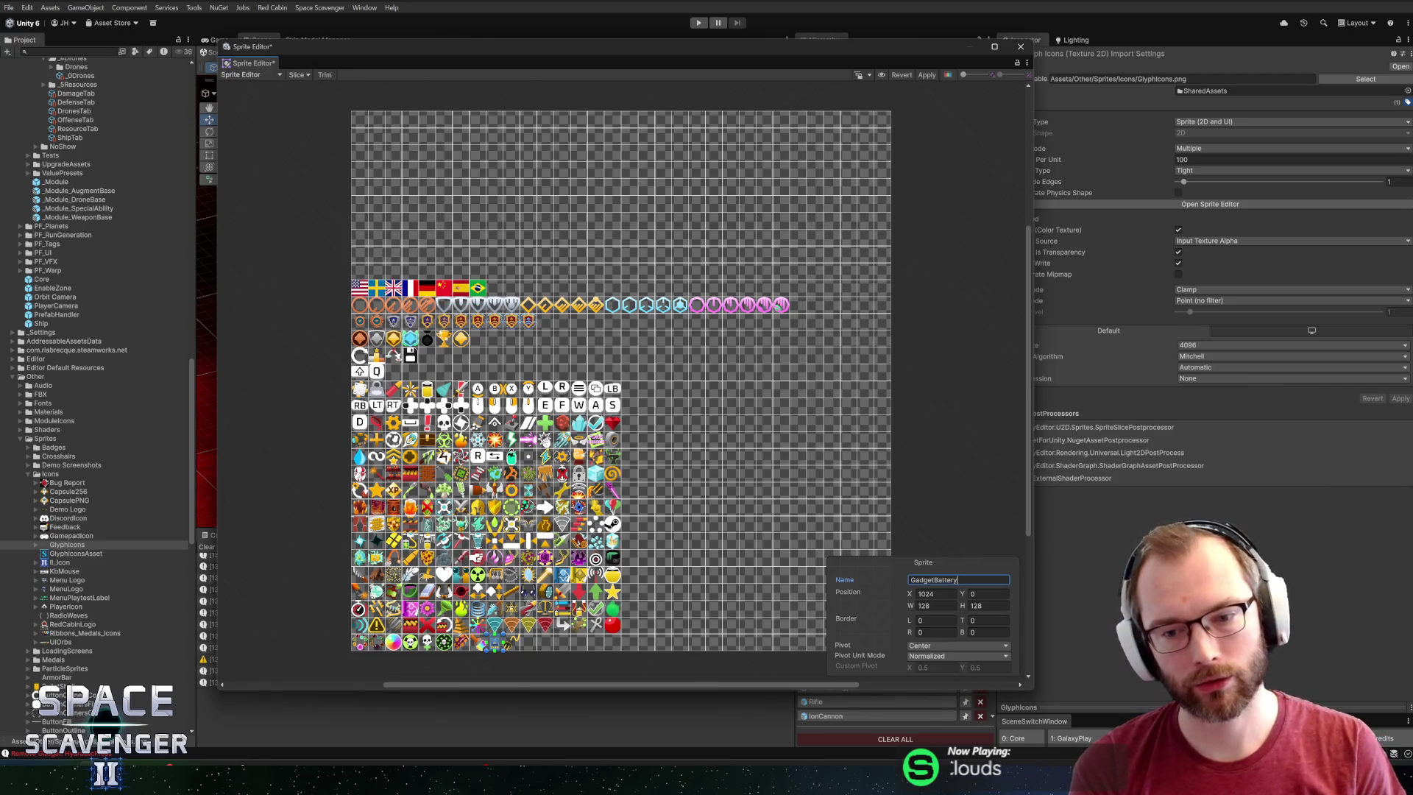
{"action": "type", "text": "Pack"}
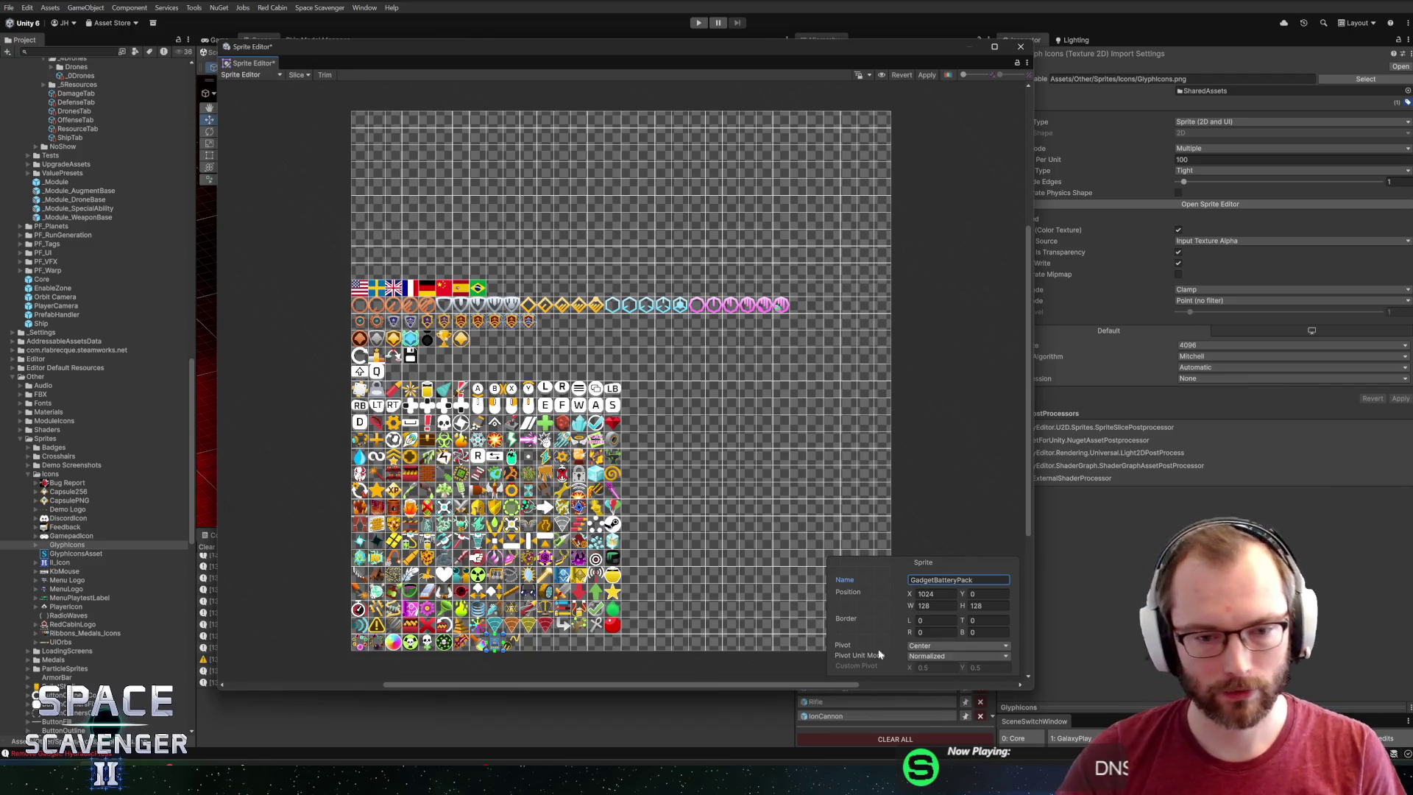
Name the X 1152 sprite GadgetGoldenPlug, apply the changes, and close the Sprite Editor.
{"action": "left_click", "coordinate": [512, 643]}
{"action": "left_click", "coordinate": [986, 577]}
{"action": "type", "text": "Gadget"}
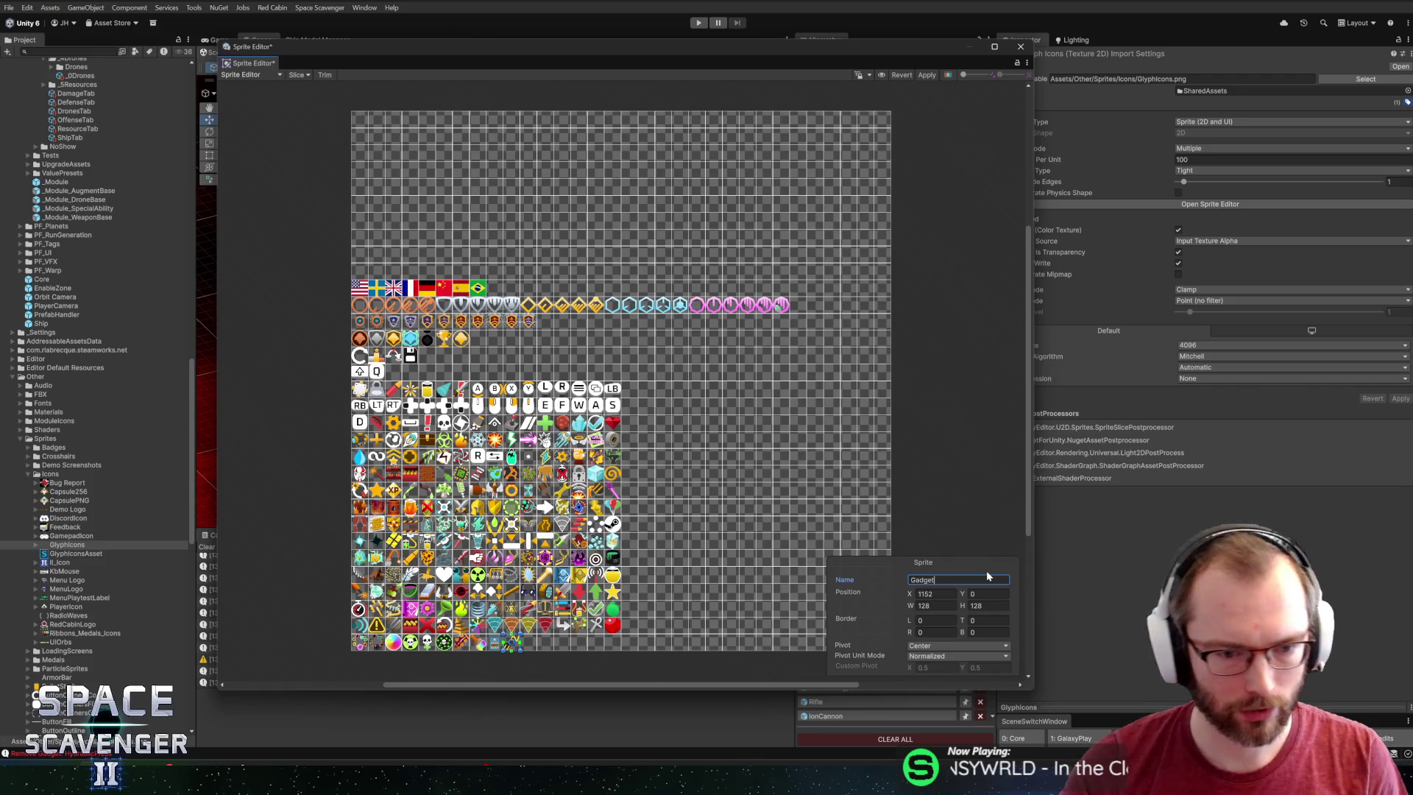
{"action": "scroll", "coordinate": [442, 648], "scroll_direction": "up", "scroll_amount": 5}
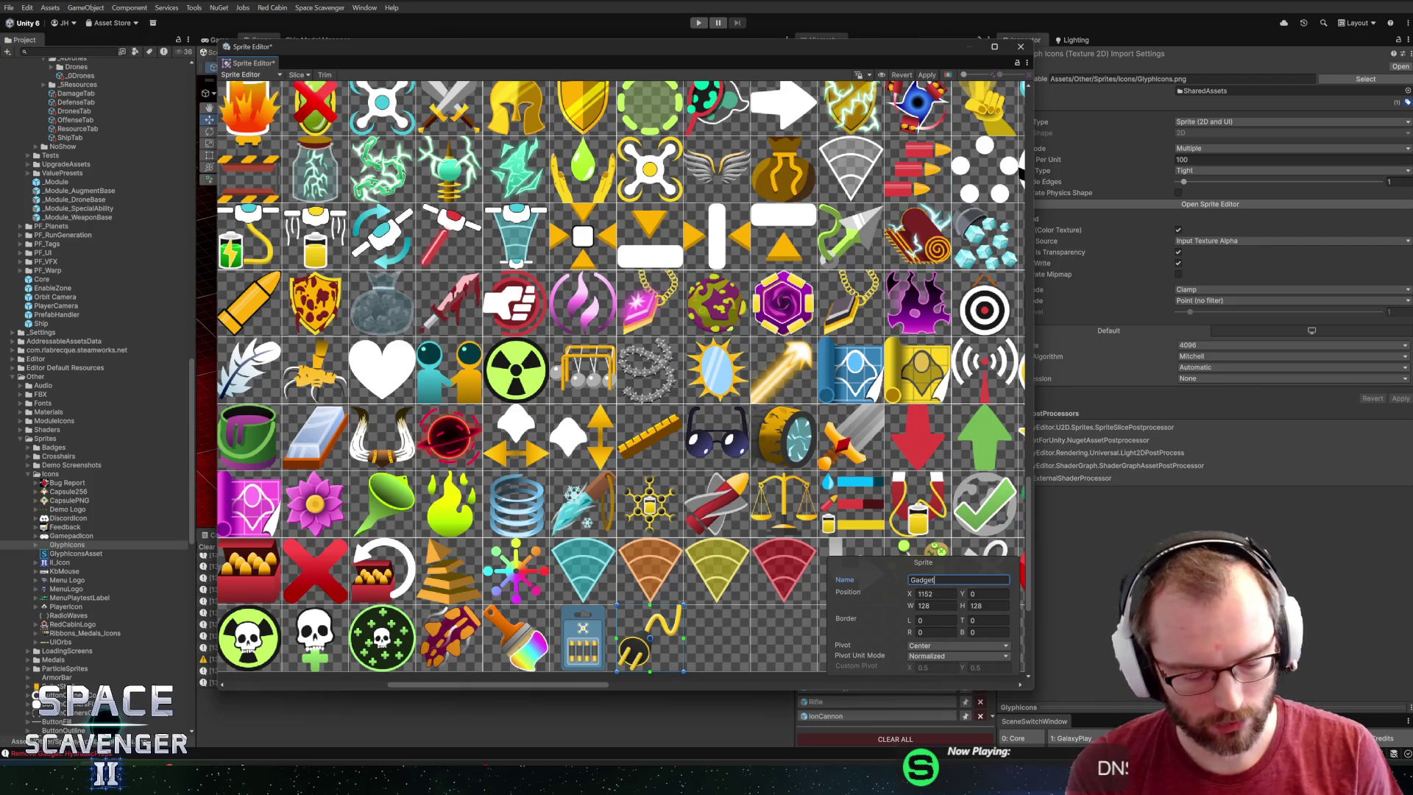
{"action": "type", "text": "GoldenPlug"}
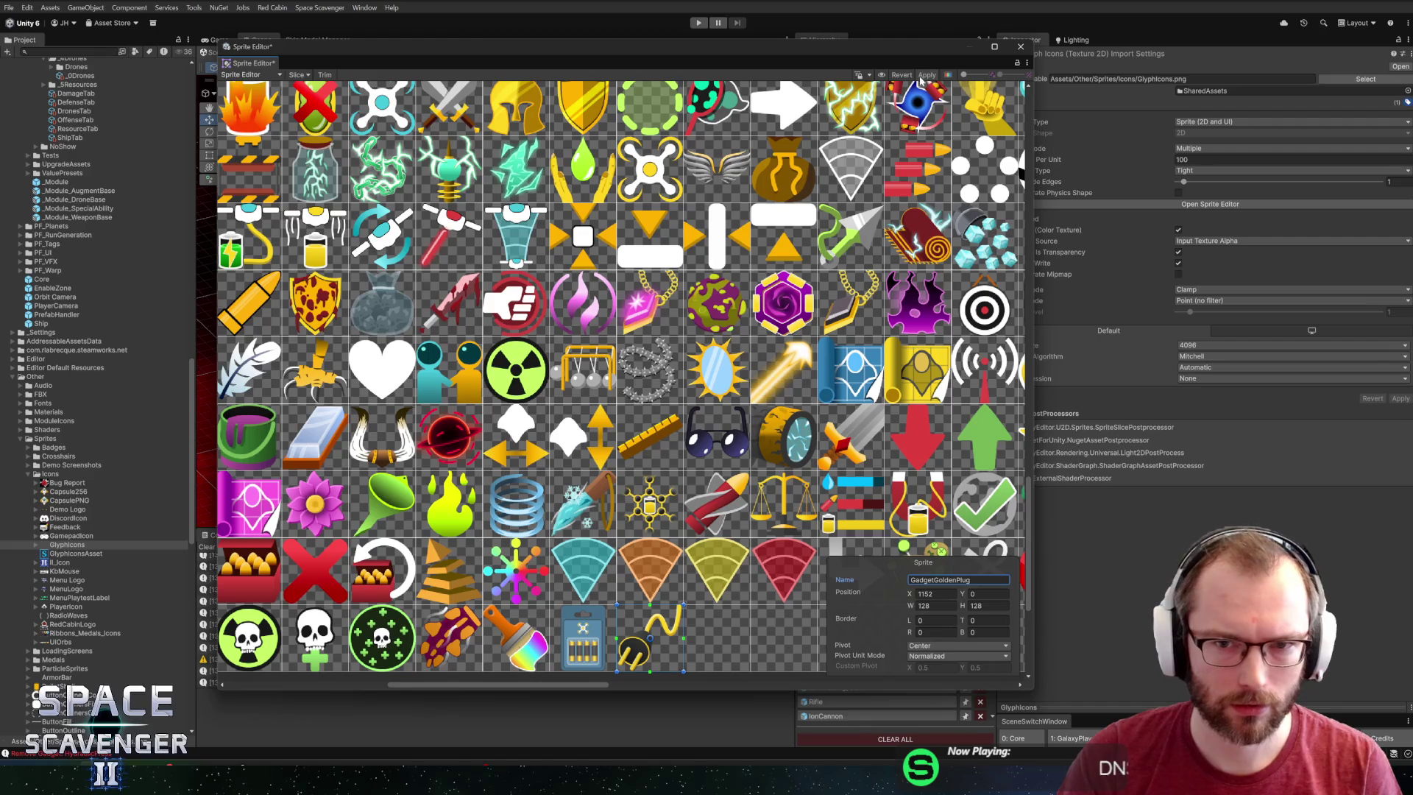
{"action": "left_click", "coordinate": [922, 76]}
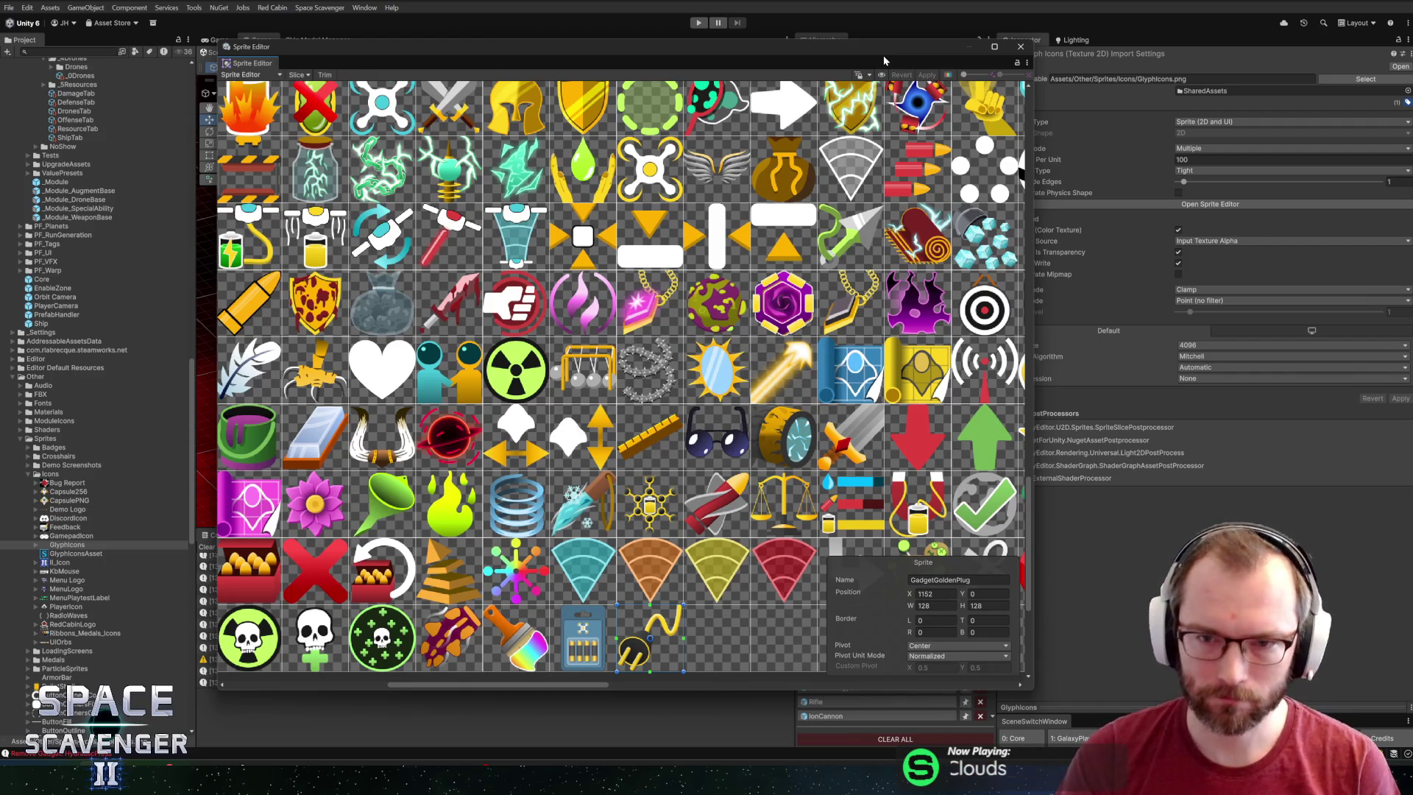
{"action": "left_click", "coordinate": [1020, 47]}
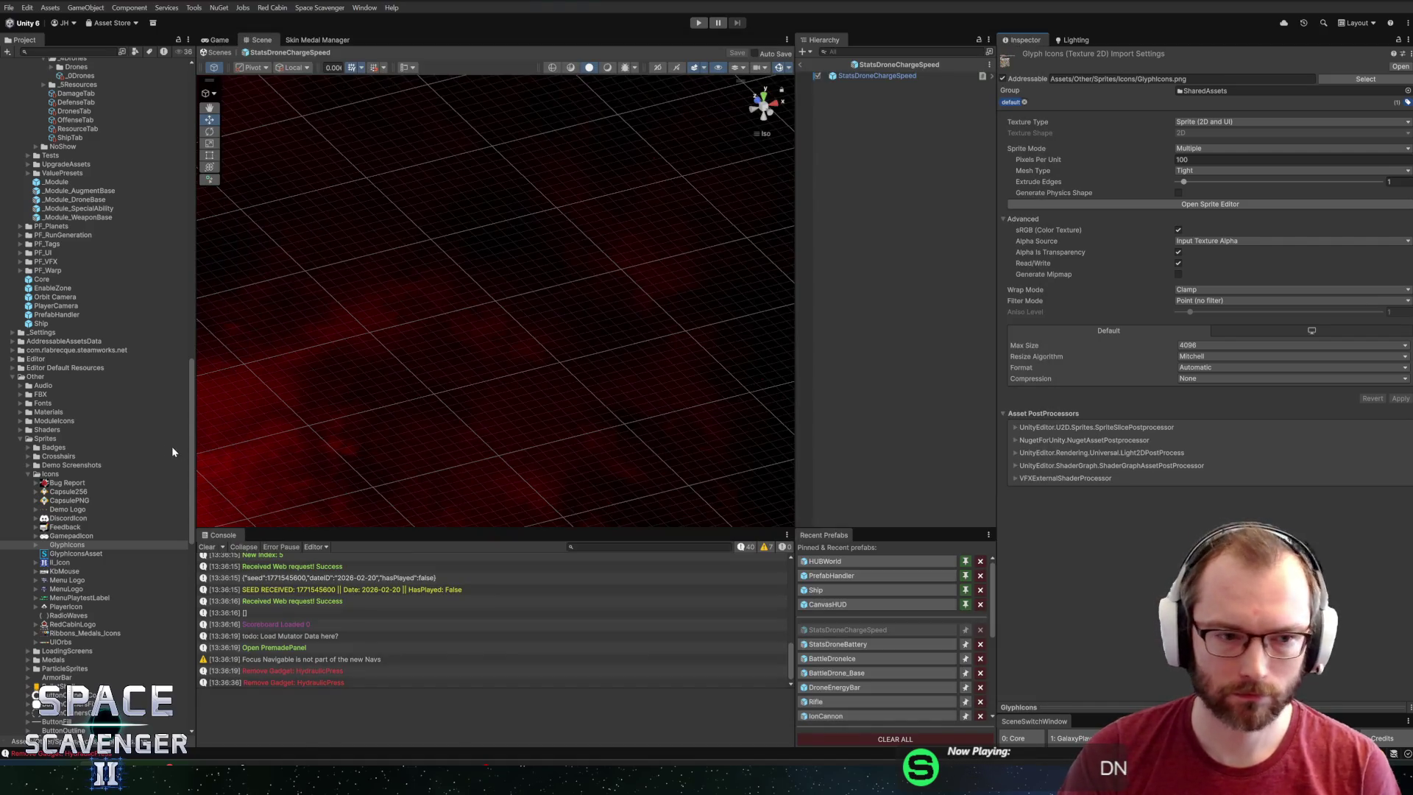
Rename prefab StatsDroneBattery to BatteryPack and StatsDroneChargeSpeed to GoldenPlug.
{"action": "left_click_drag", "start_coordinate": [190, 445], "coordinate": [182, 117]}
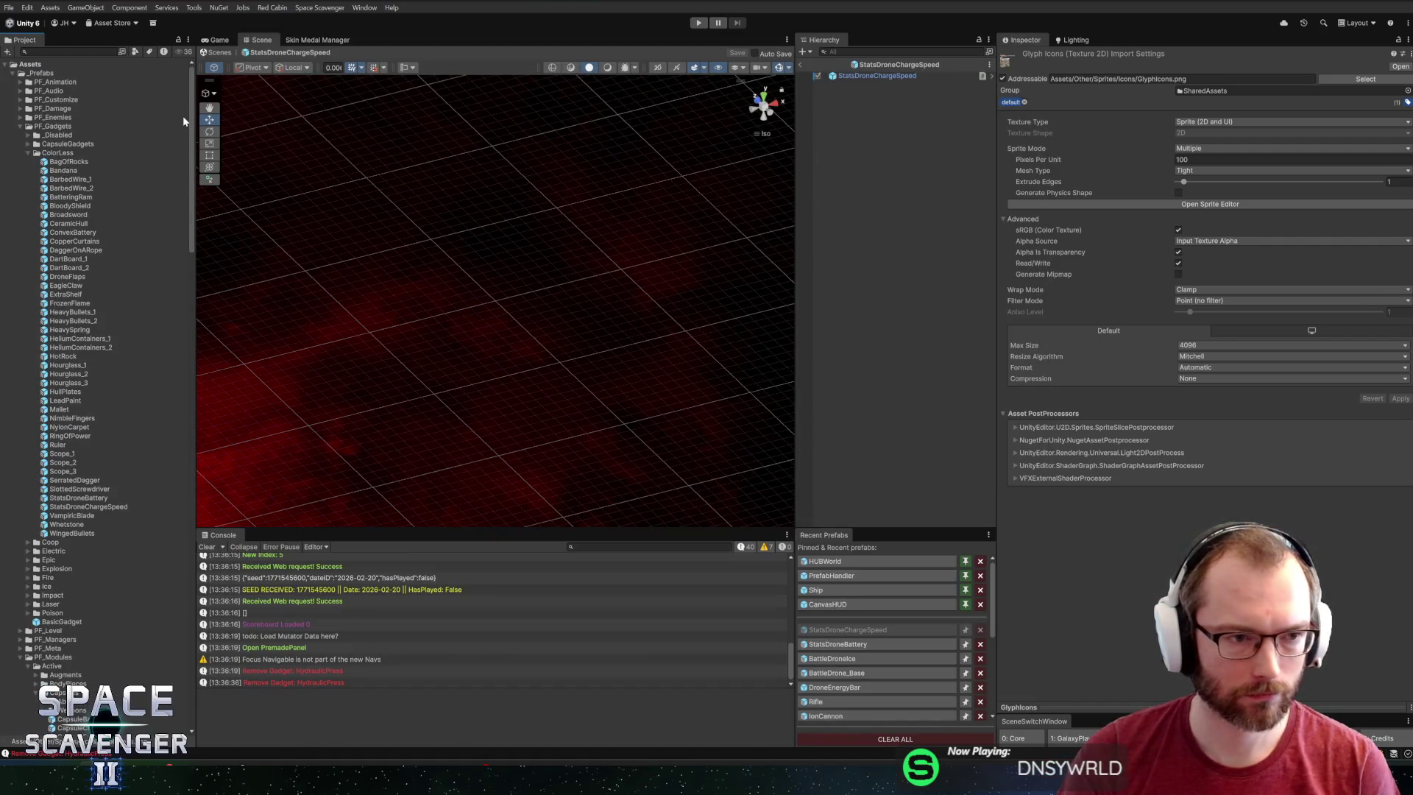
{"action": "left_click", "coordinate": [58, 498]}
{"action": "scroll", "coordinate": [59, 498], "scroll_direction": "down", "scroll_amount": 5}
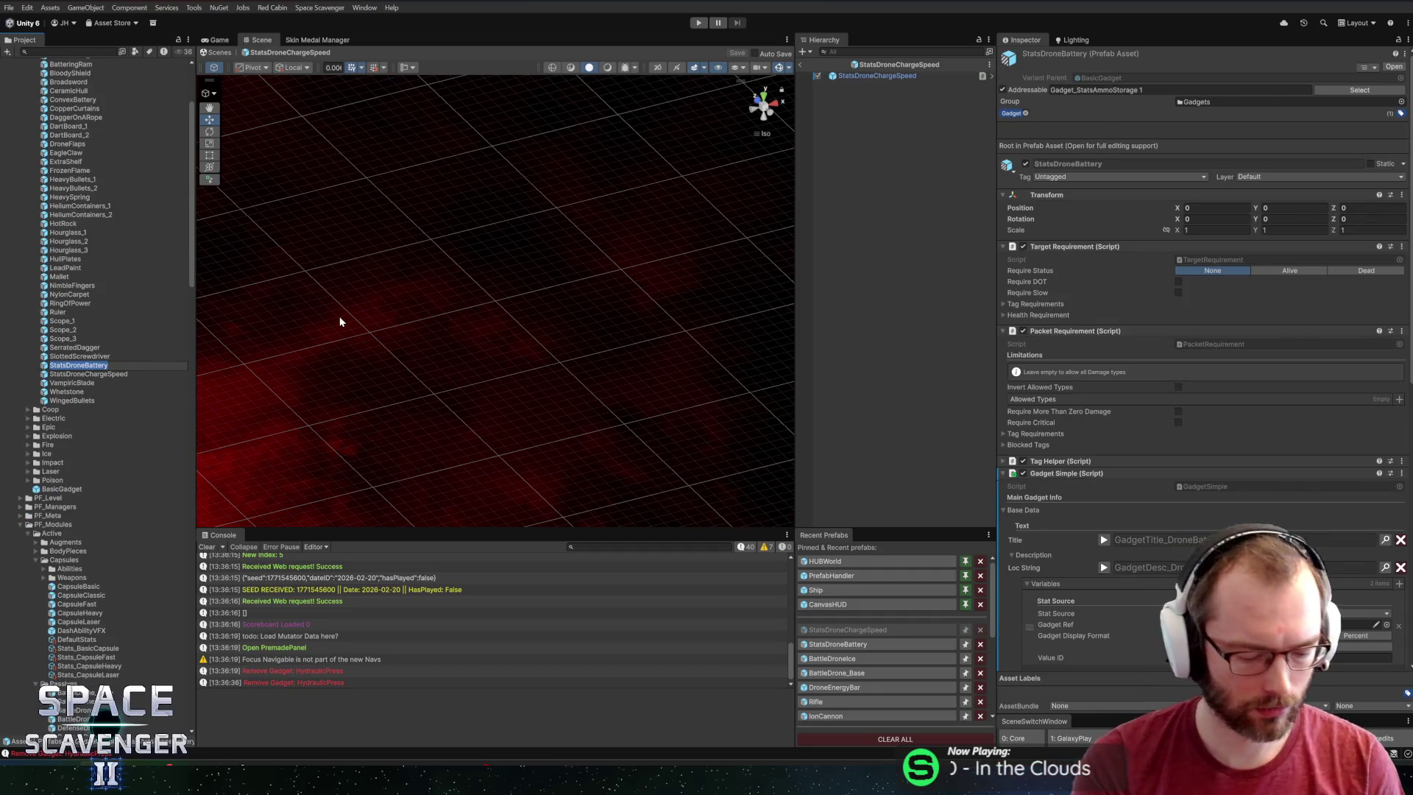
{"action": "type", "text": "BatteryPa"}
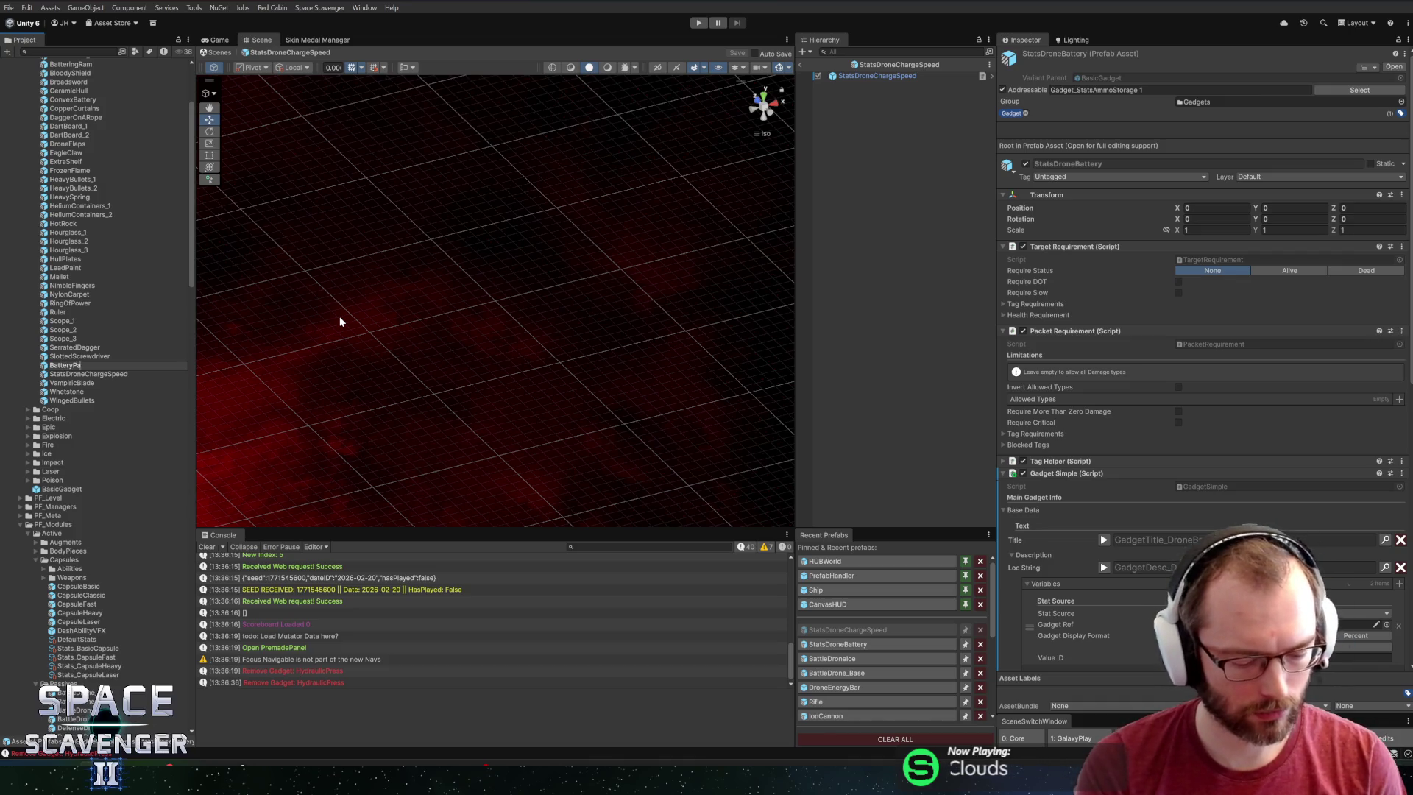
{"action": "type", "text": "ck"}
{"action": "key", "text": "Return"}
{"action": "left_click", "coordinate": [56, 375]}
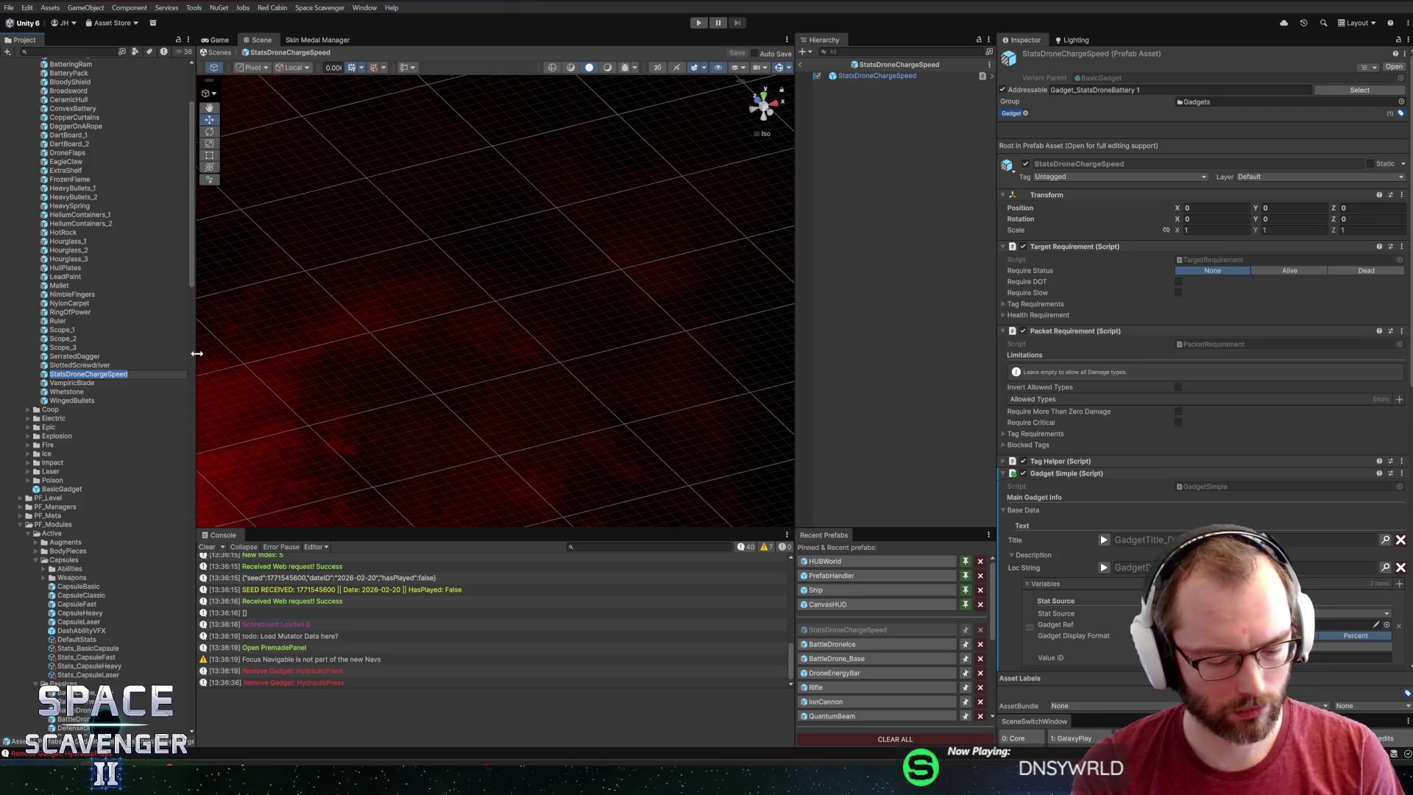
{"action": "type", "text": "GoldenPl"}
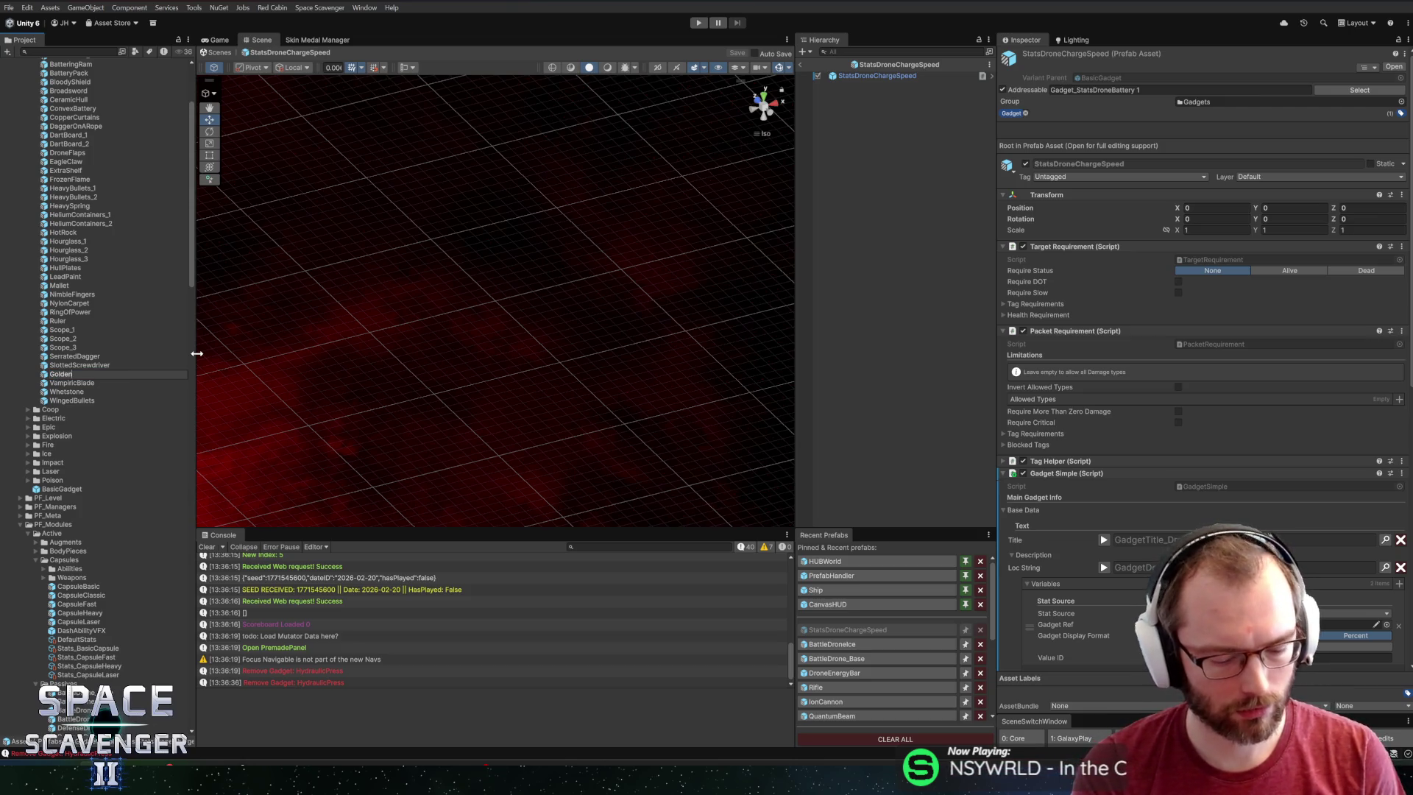
{"action": "type", "text": "ug"}
{"action": "key", "text": "Return"}
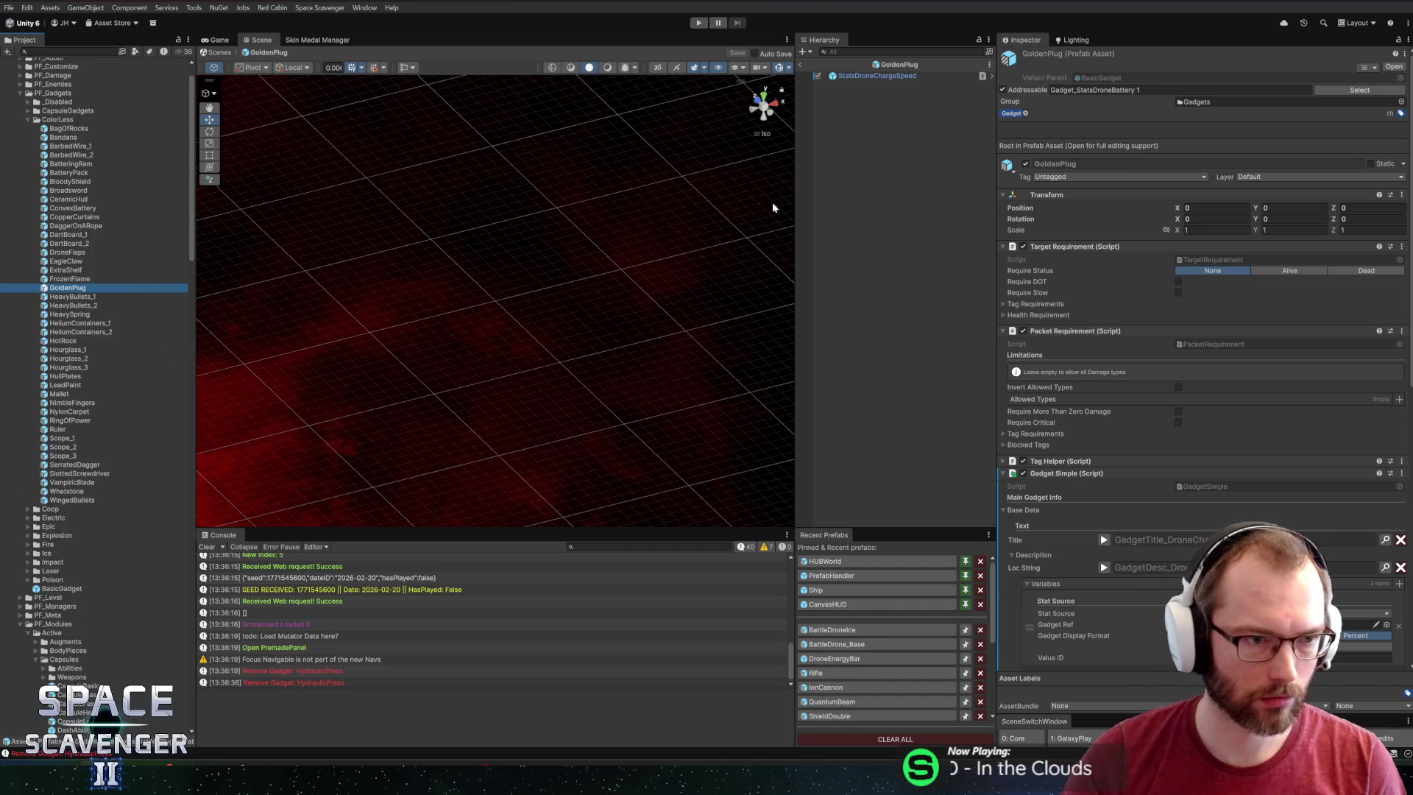
Run Space Scavenger > Generate Glyph Enum to pick up the new sprite names.
{"action": "scroll", "coordinate": [1101, 304], "scroll_direction": "down", "scroll_amount": 5}
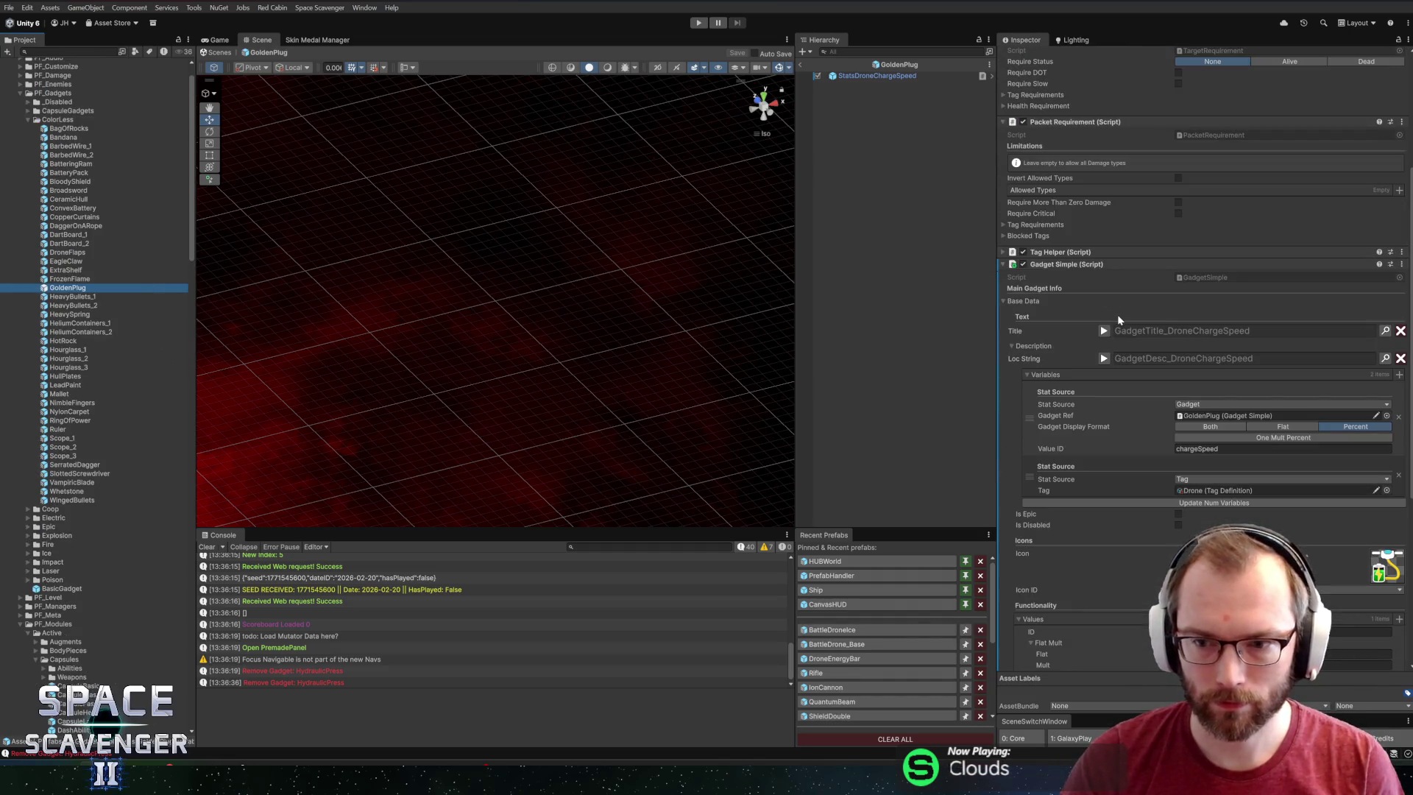
{"action": "left_click", "coordinate": [319, 7]}
{"action": "left_click", "coordinate": [330, 36]}
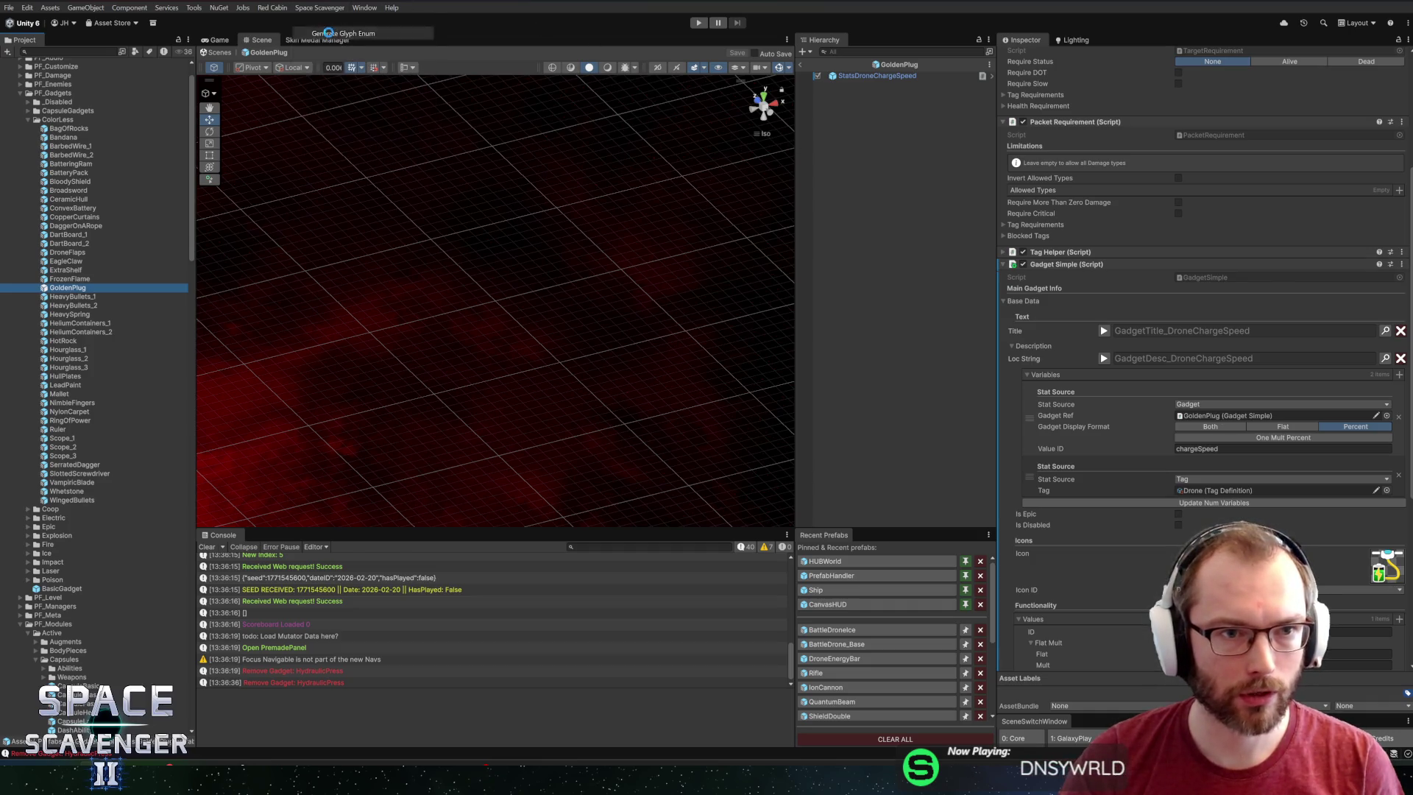
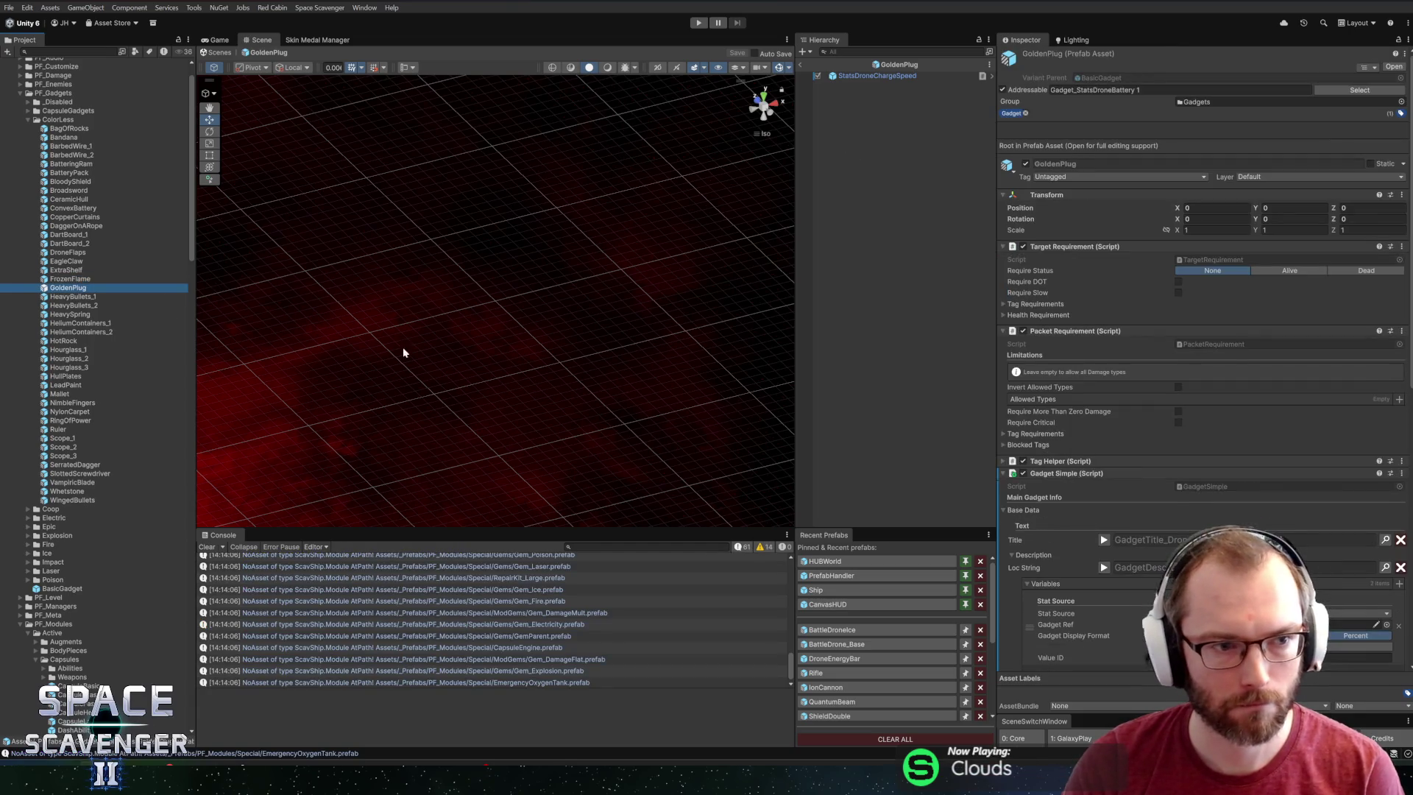
Set the GoldenPlug gadget's Icon to the GadgetGoldenPlug sprite.
{"action": "scroll", "coordinate": [1254, 498], "scroll_direction": "down", "scroll_amount": 5}
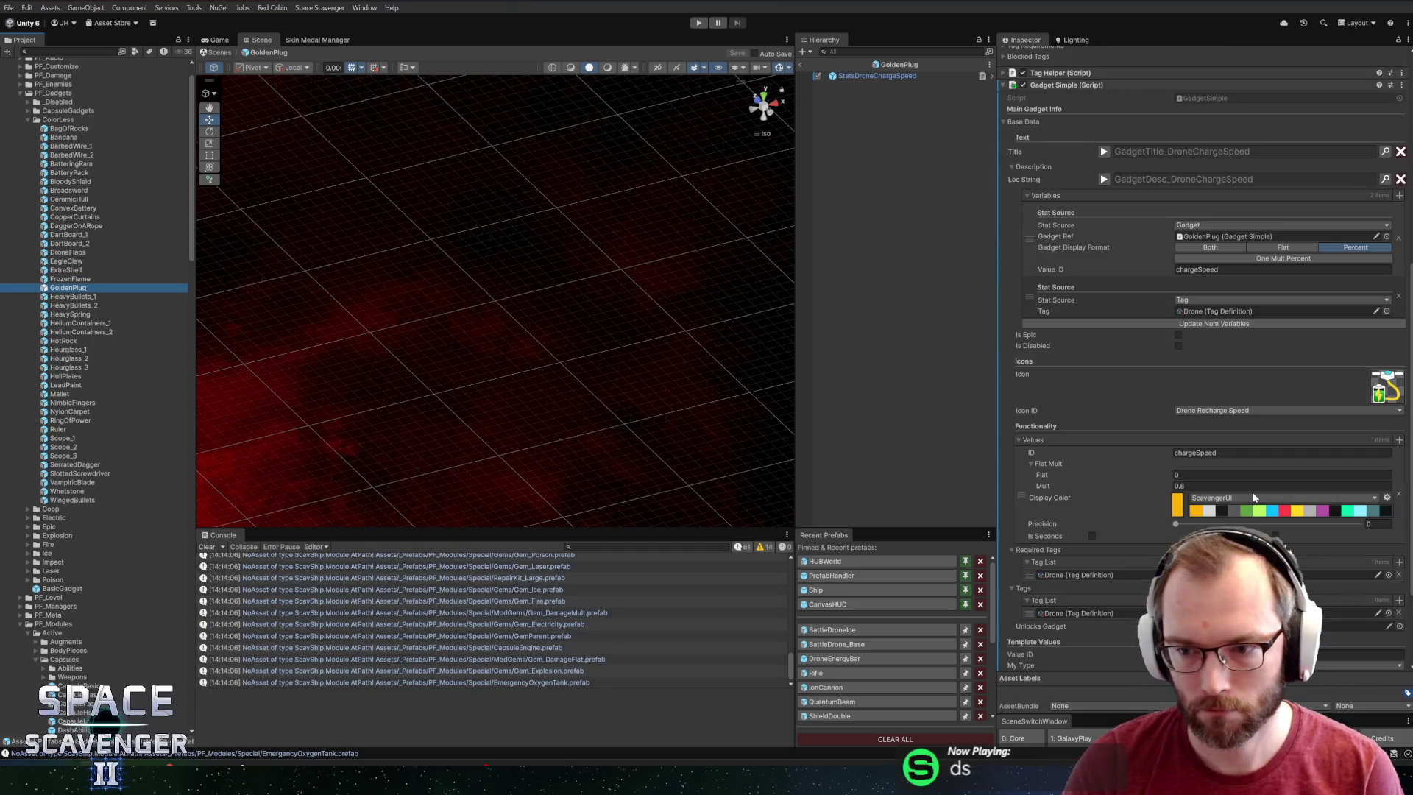
{"action": "left_click", "coordinate": [1389, 404]}
{"action": "type", "text": "plug"}
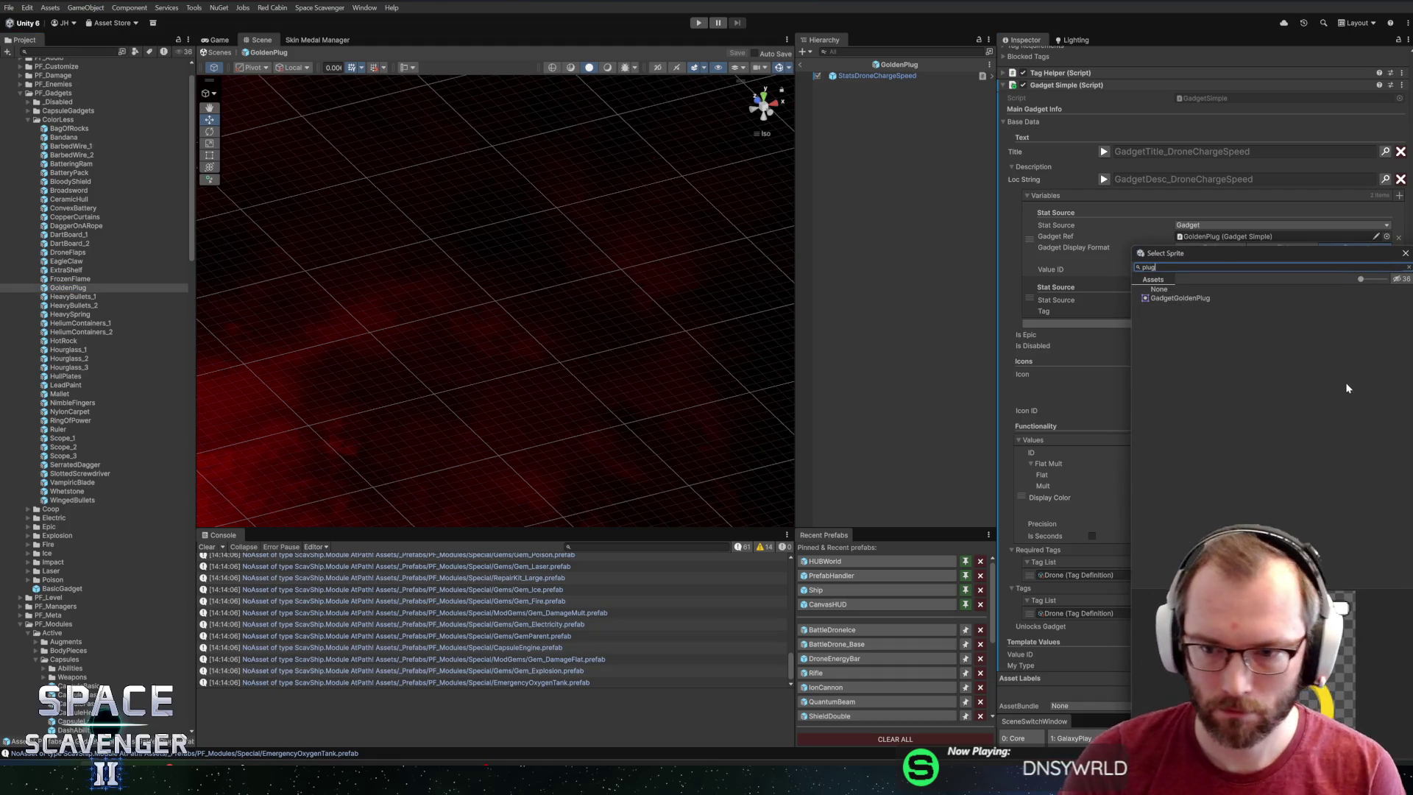
{"action": "double_click", "coordinate": [1175, 299]}
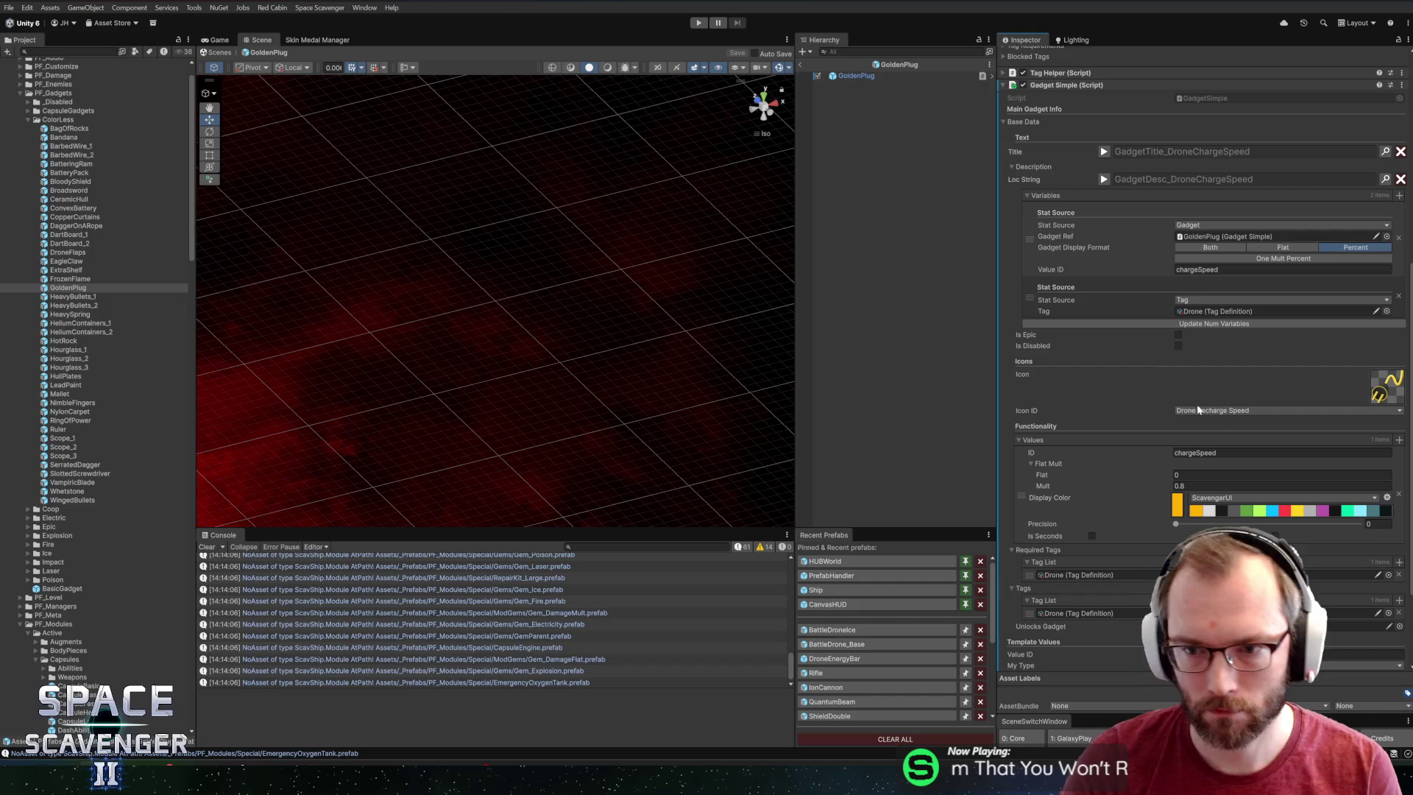
Set the Icon ID to Gadget Golden Plug.
{"action": "left_click", "coordinate": [1256, 410]}
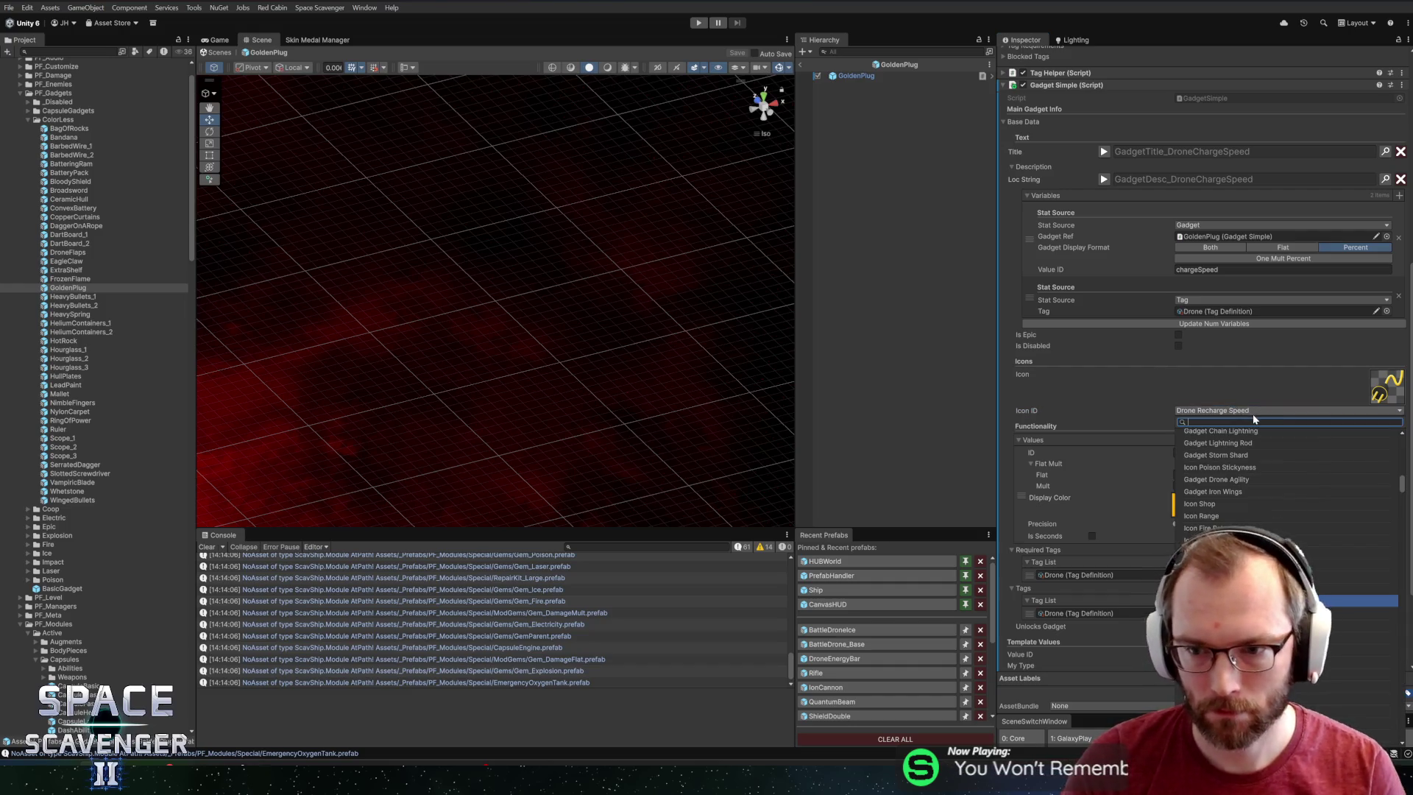
{"action": "type", "text": "pl"}
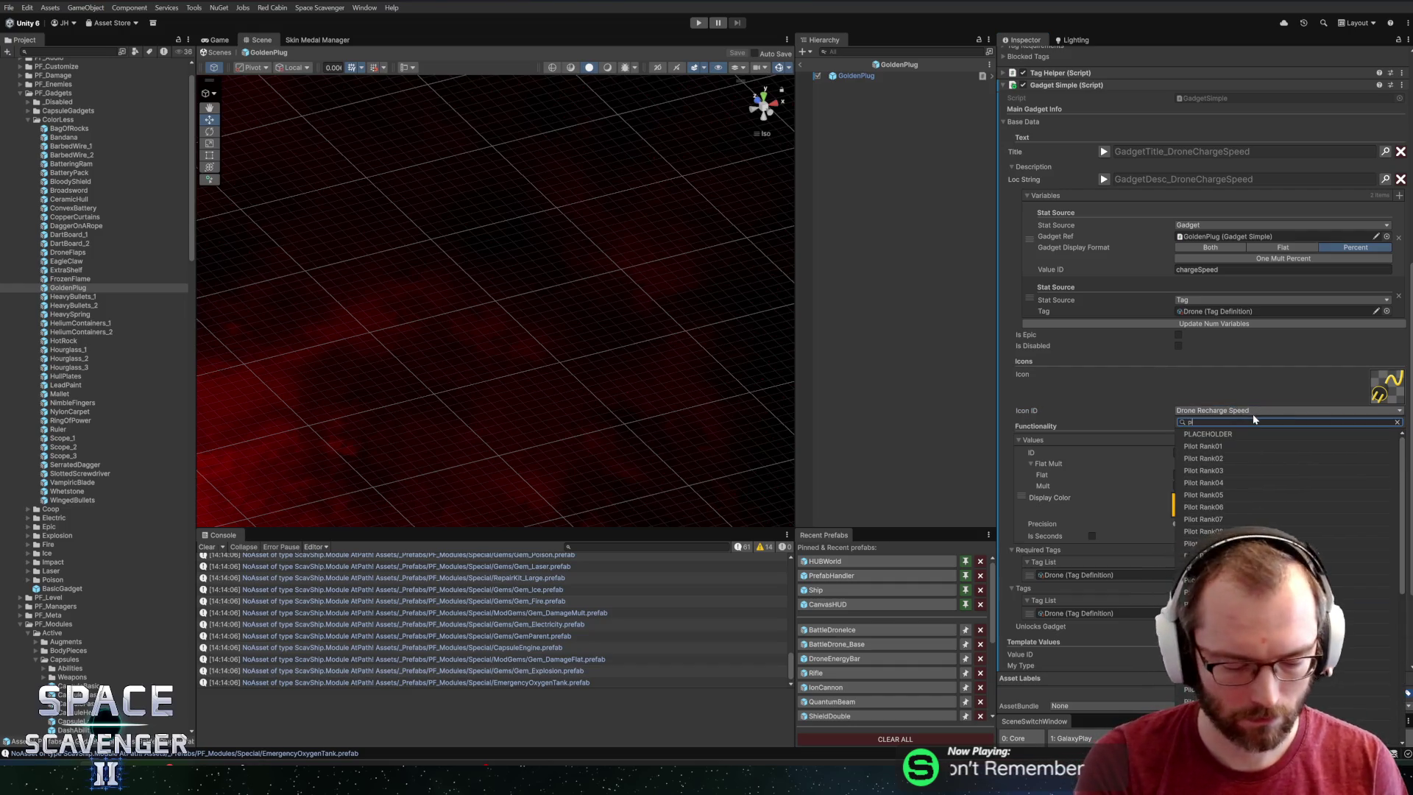
{"action": "type", "text": "ug"}
{"action": "left_click", "coordinate": [1219, 436]}
{"action": "left_click", "coordinate": [1219, 435]}
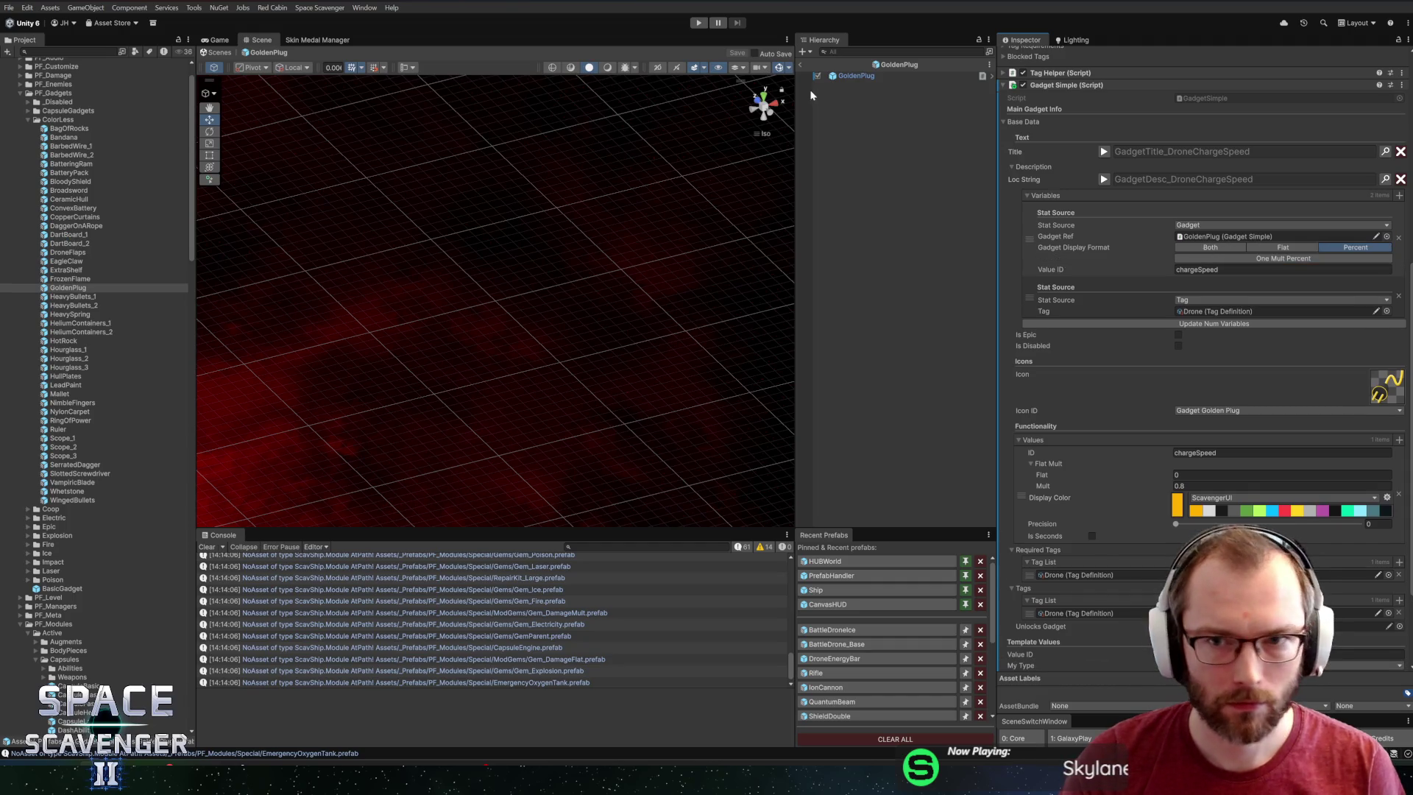
{"action": "left_click", "coordinate": [900, 64]}
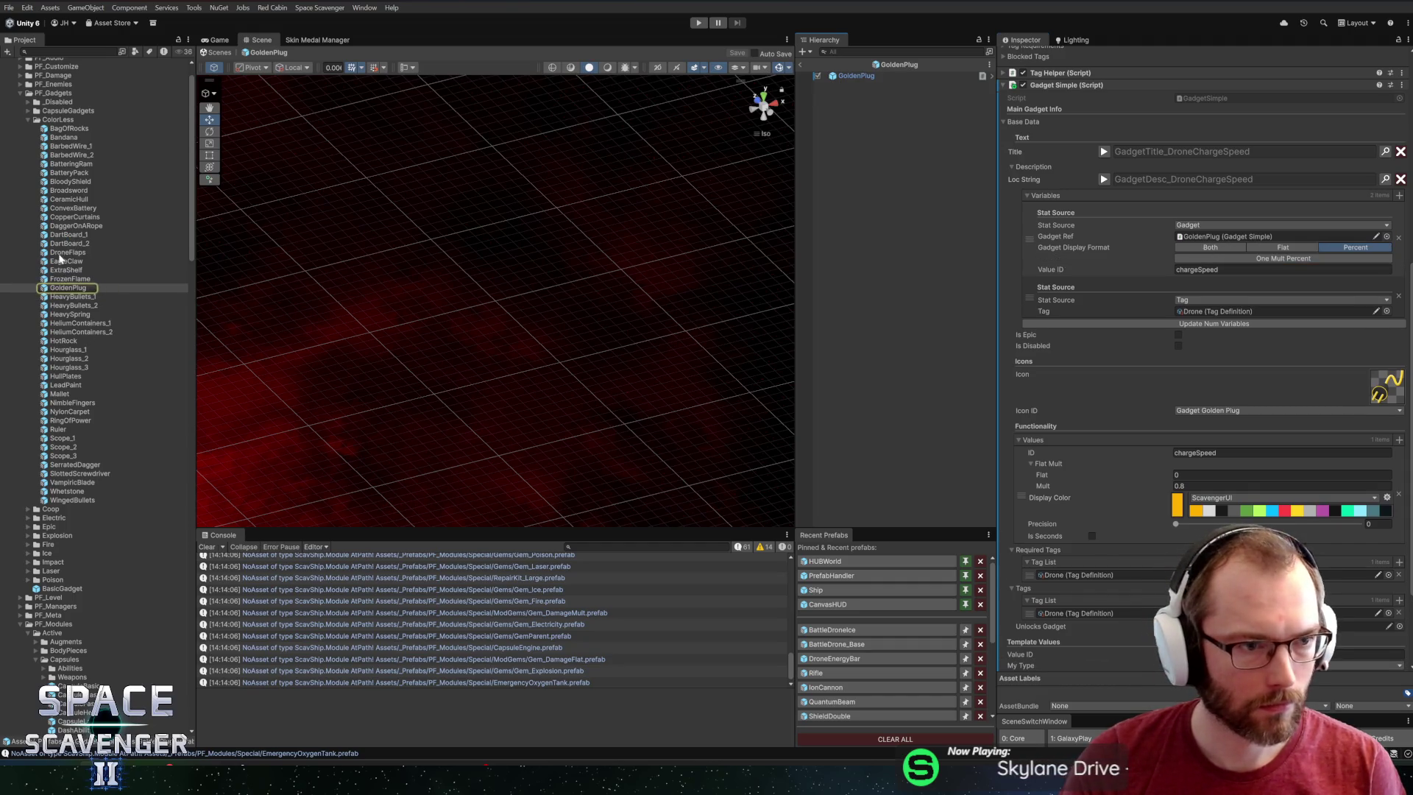
Open the BatteryPack prefab and give it the GadgetBatteryPack icon sprite.
{"action": "double_click", "coordinate": [56, 178]}
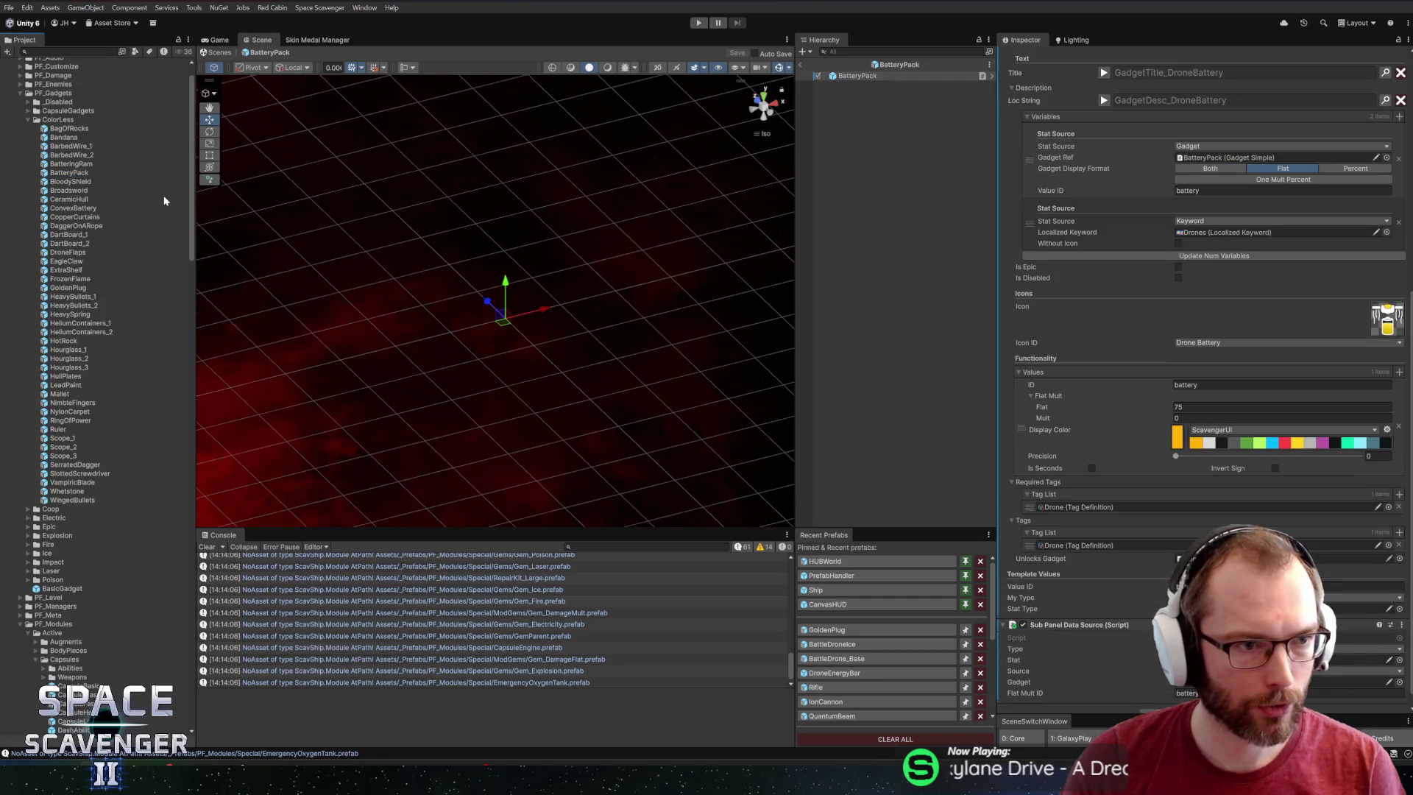
{"action": "left_click", "coordinate": [1398, 335]}
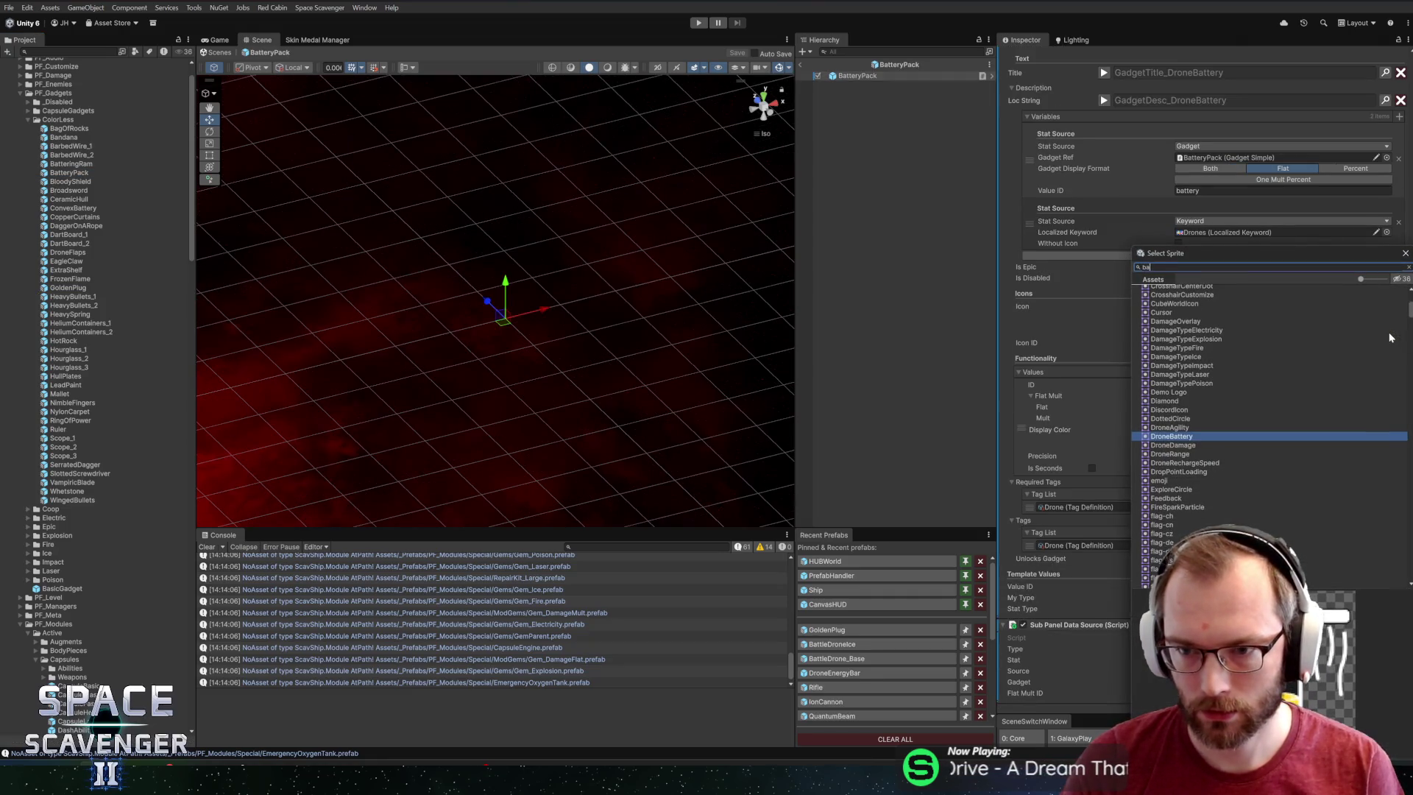
{"action": "type", "text": "battery"}
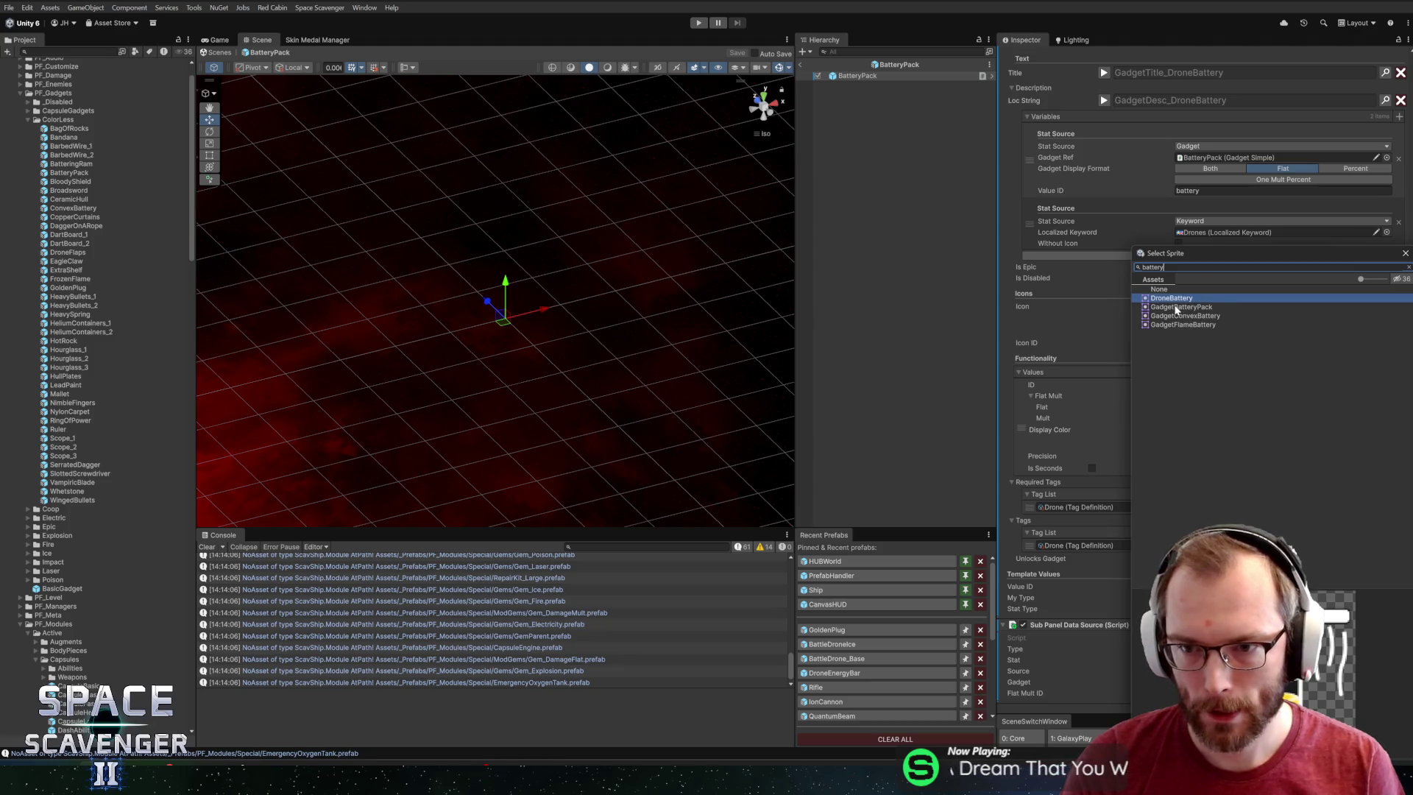
{"action": "key", "text": "Return"}
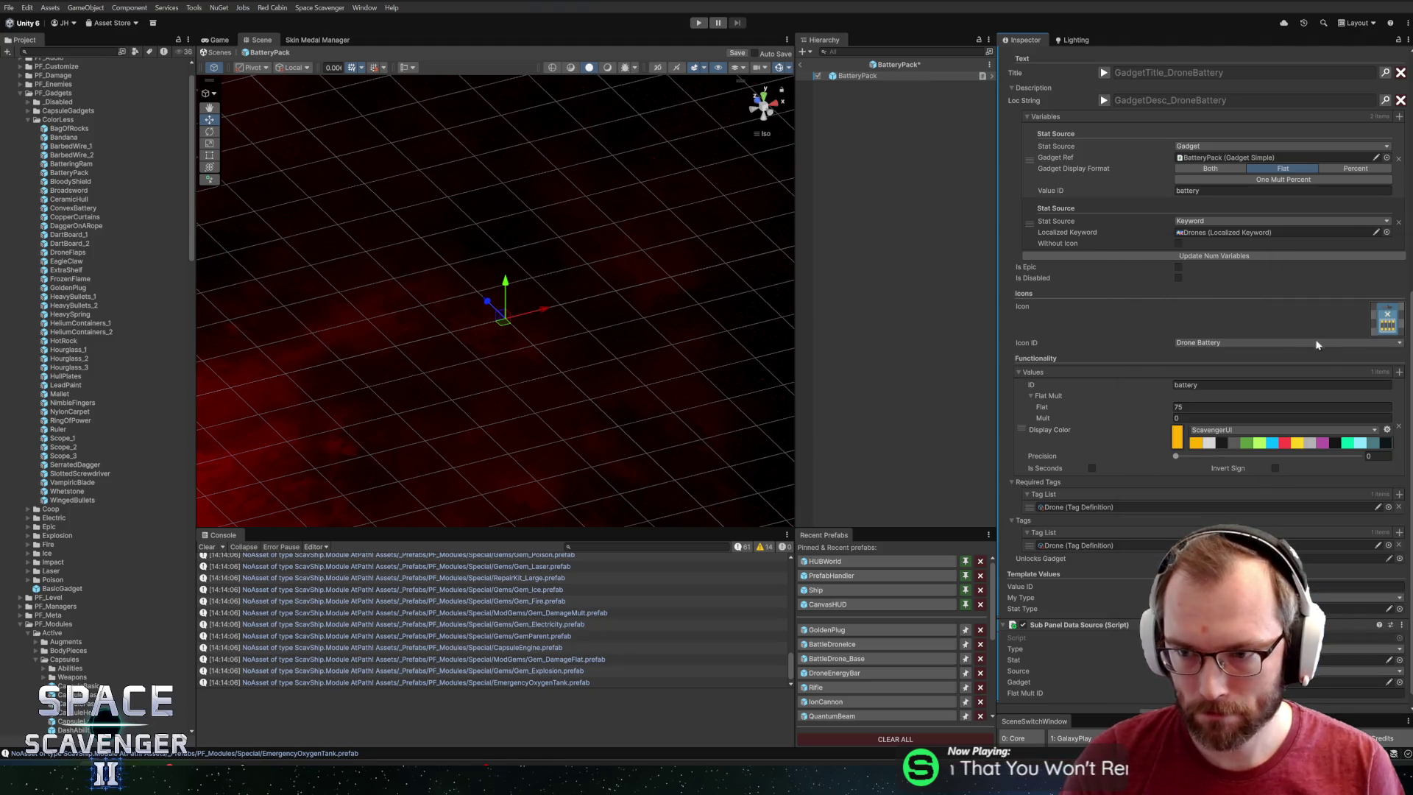
Set its Icon ID to Gadget Battery Pack and return to the Core scene.
{"action": "left_click", "coordinate": [1297, 343]}
{"action": "type", "text": "battery"}
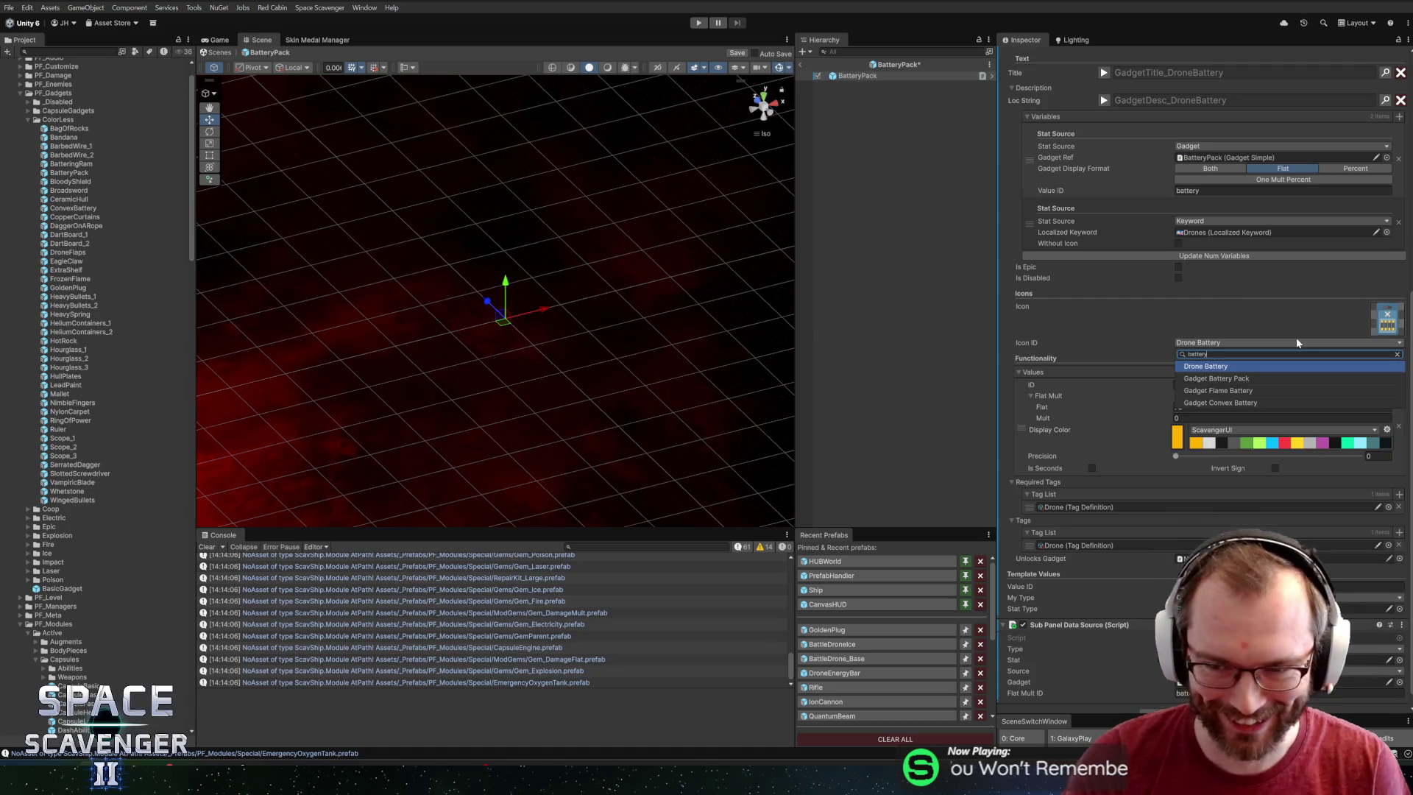
{"action": "left_click", "coordinate": [1243, 379]}
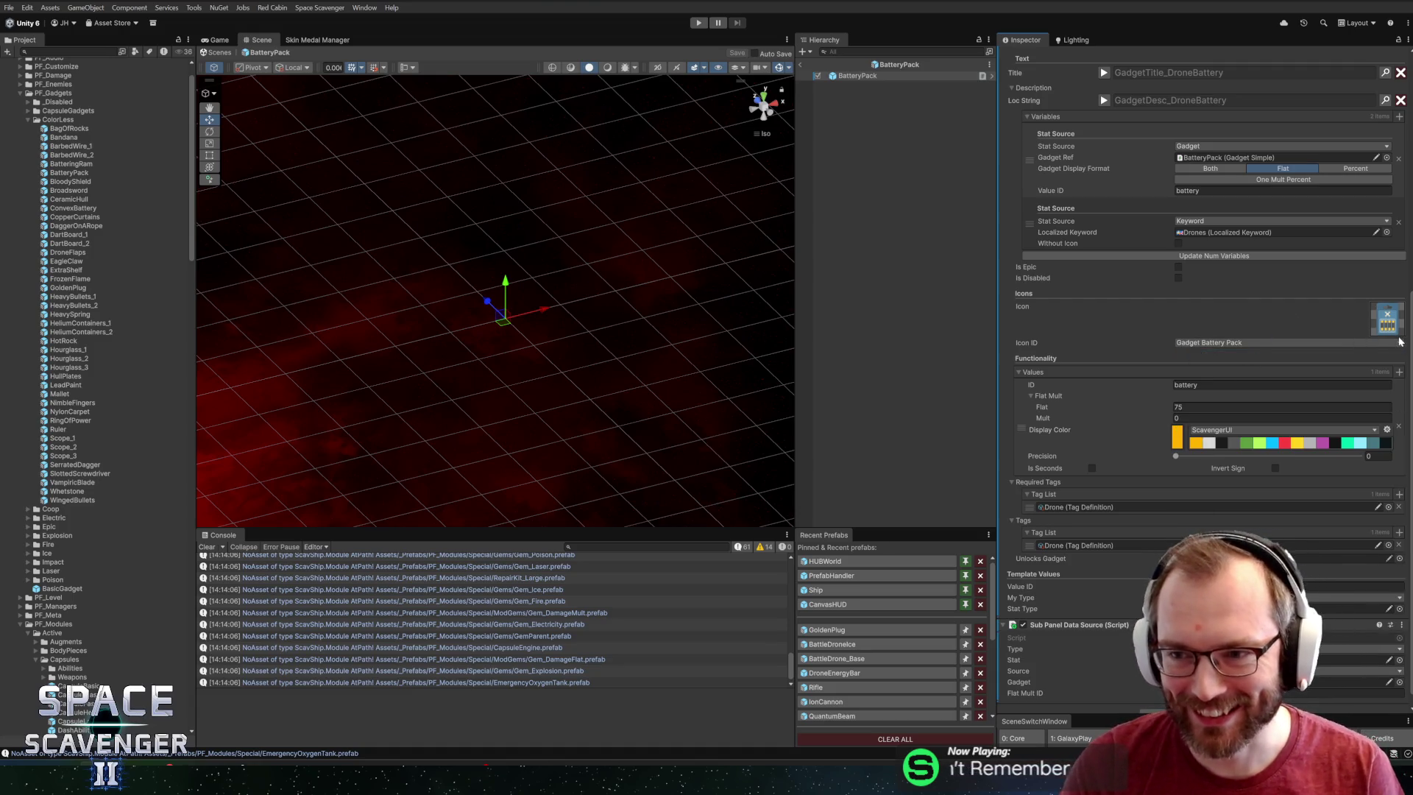
{"action": "left_click", "coordinate": [802, 66]}
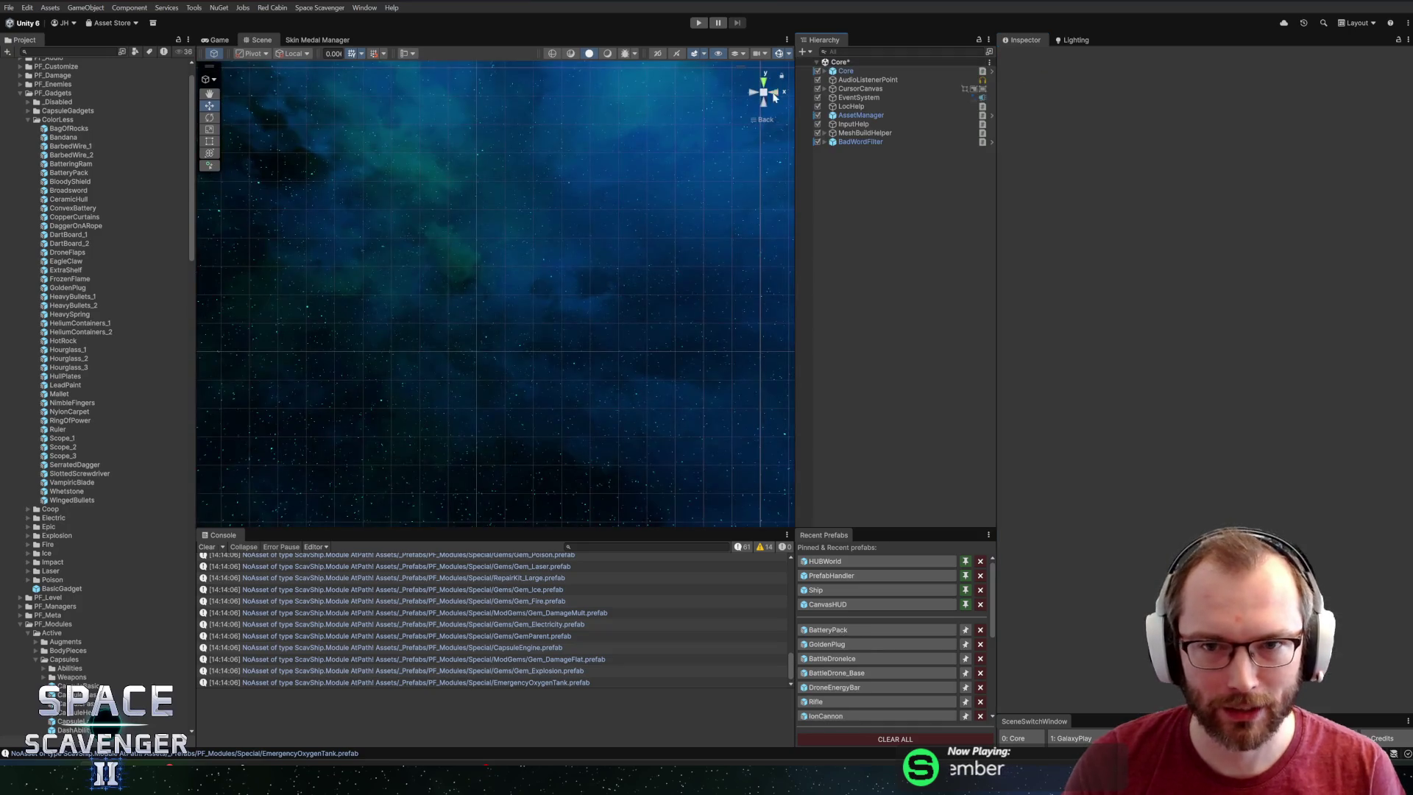
Restart Play mode with Core selected and maximize the Game view.
{"action": "left_click", "coordinate": [699, 23]}
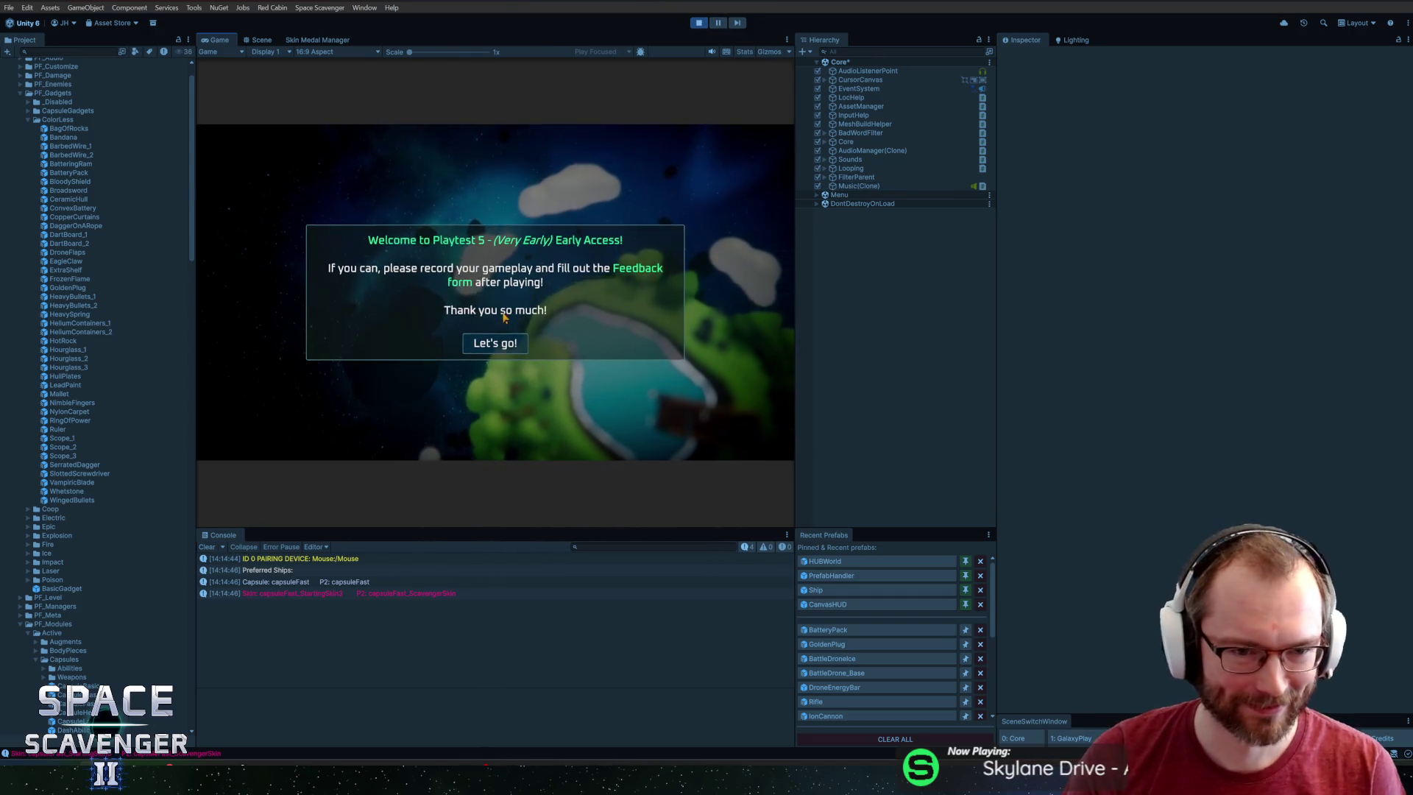
{"action": "left_click", "coordinate": [701, 23]}
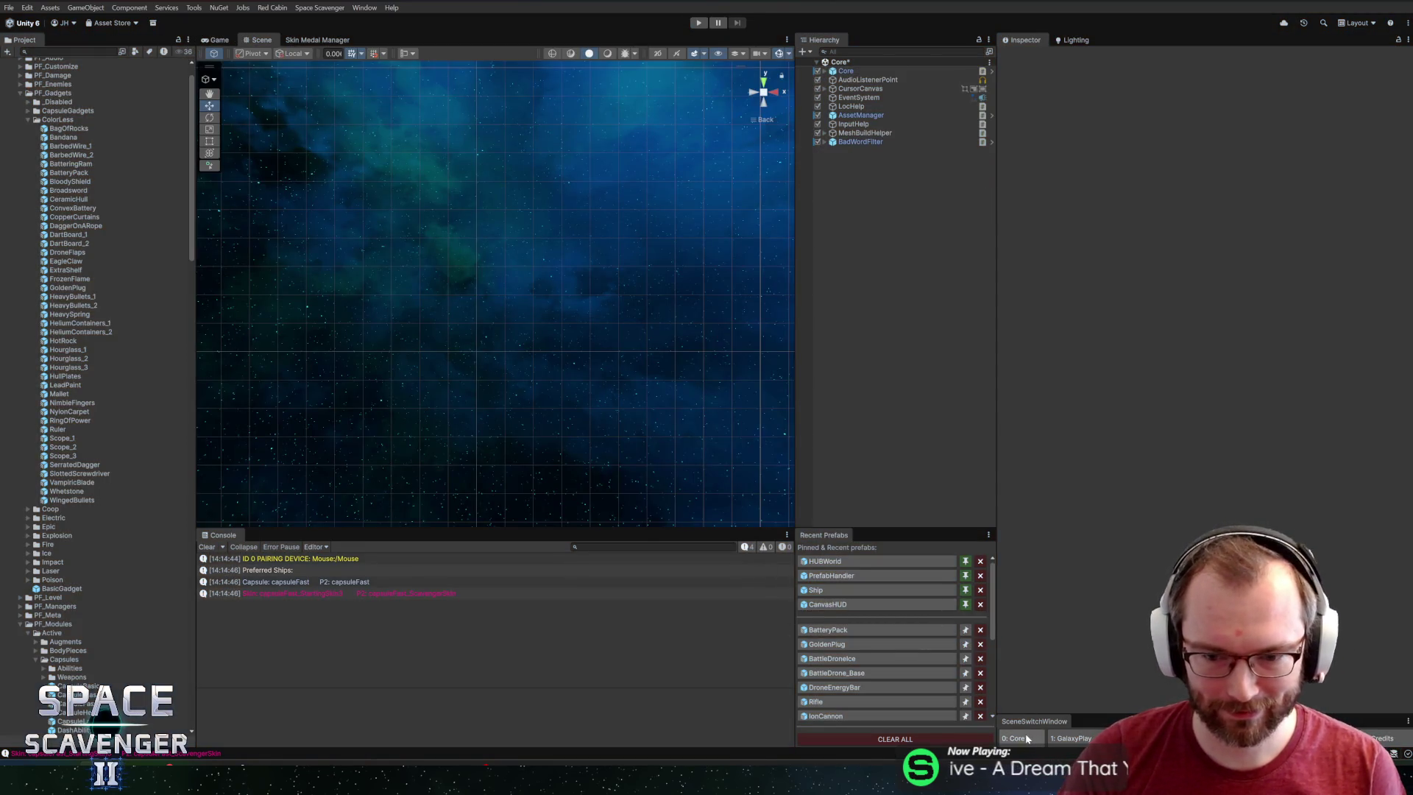
{"action": "left_click", "coordinate": [842, 71]}
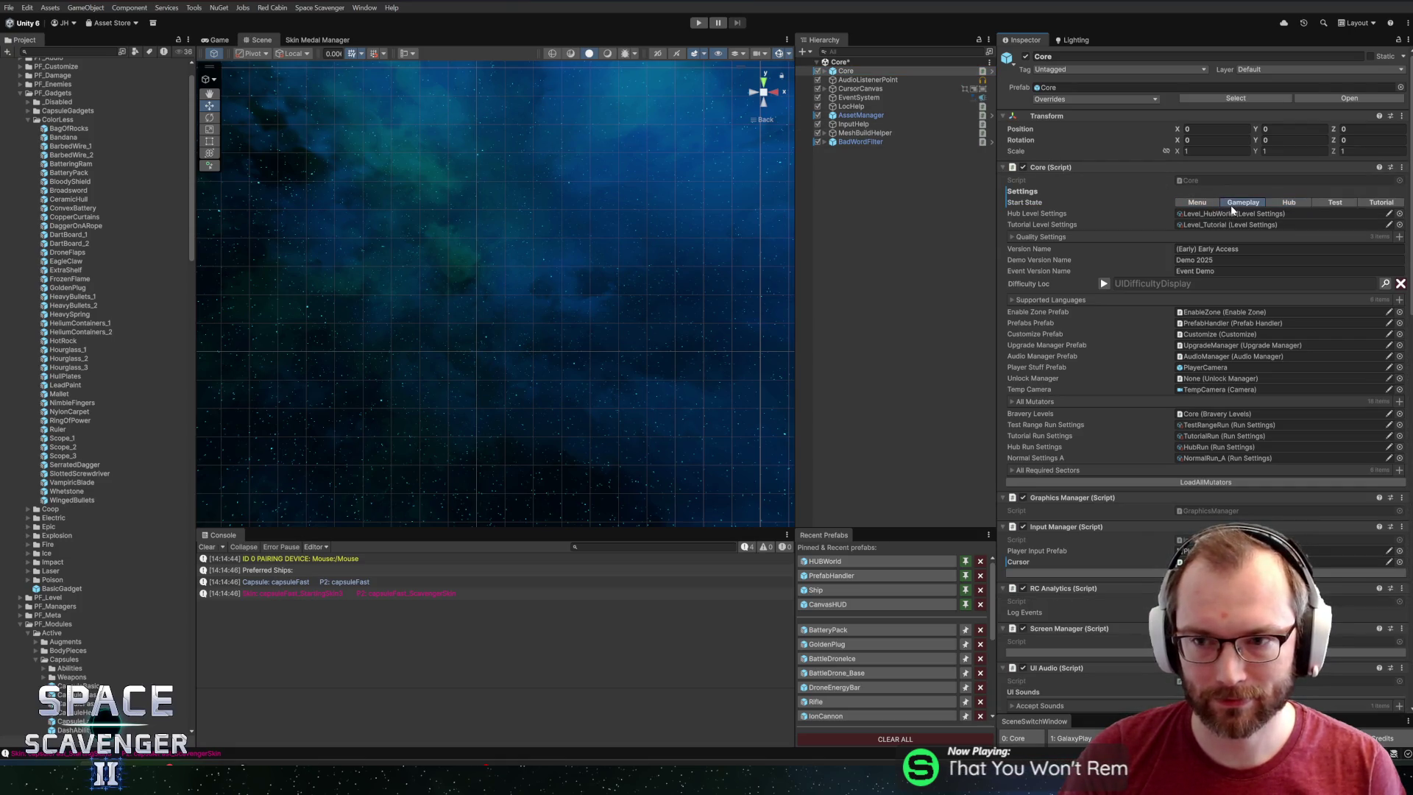
{"action": "left_click", "coordinate": [696, 23]}
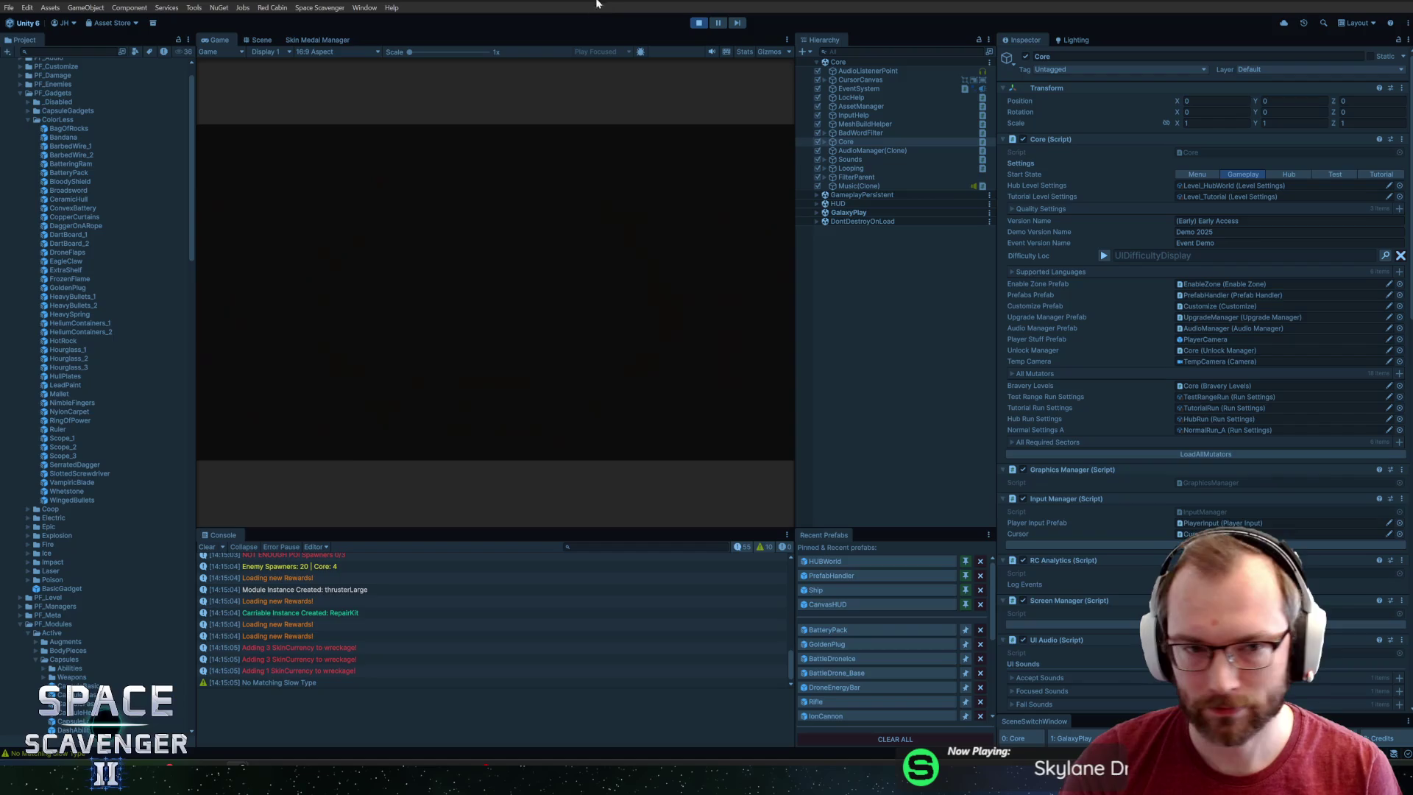
{"action": "double_click", "coordinate": [219, 40]}
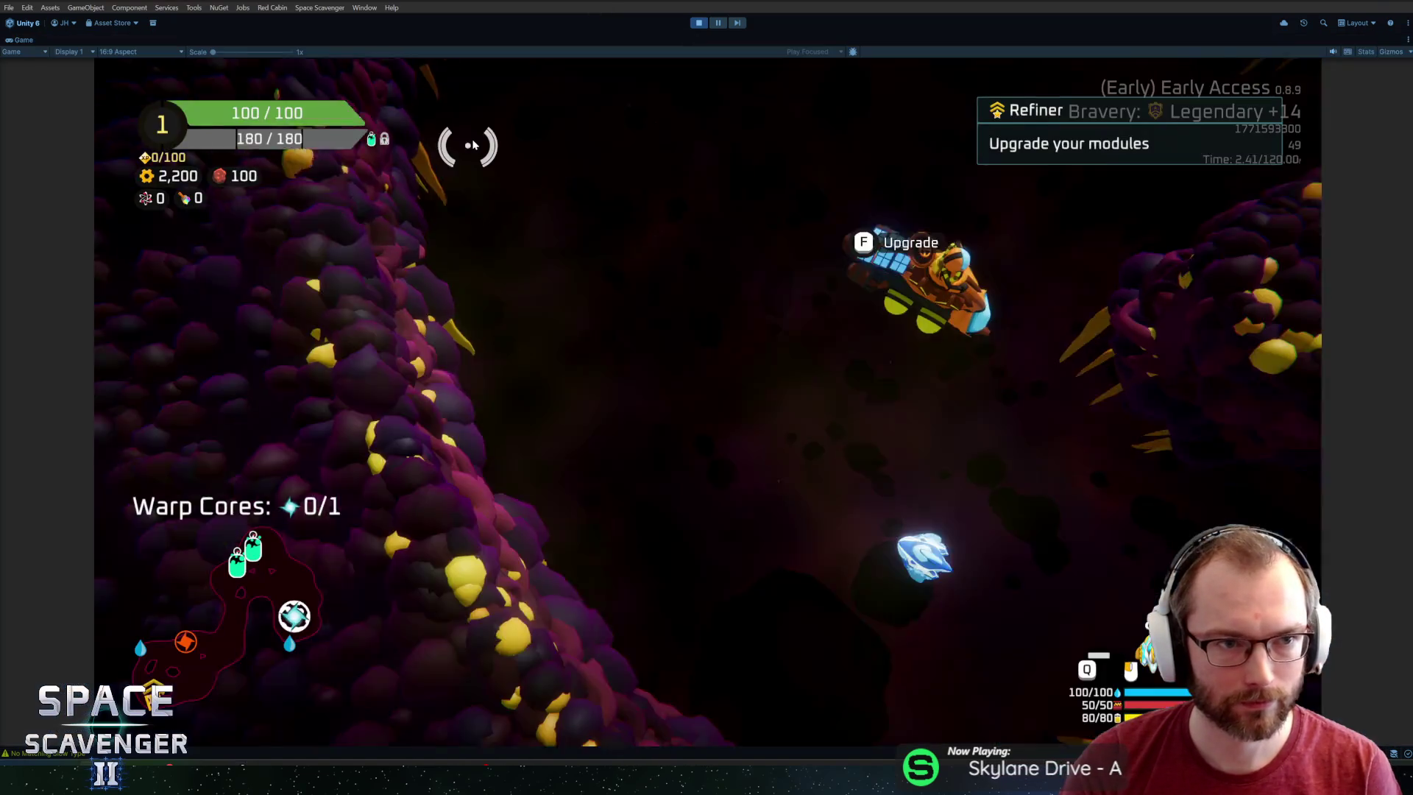
Spawn battle drones with a spawn command in the in-game debug console.
{"action": "key", "text": "grave"}
{"action": "type", "text": "spawn dron"}
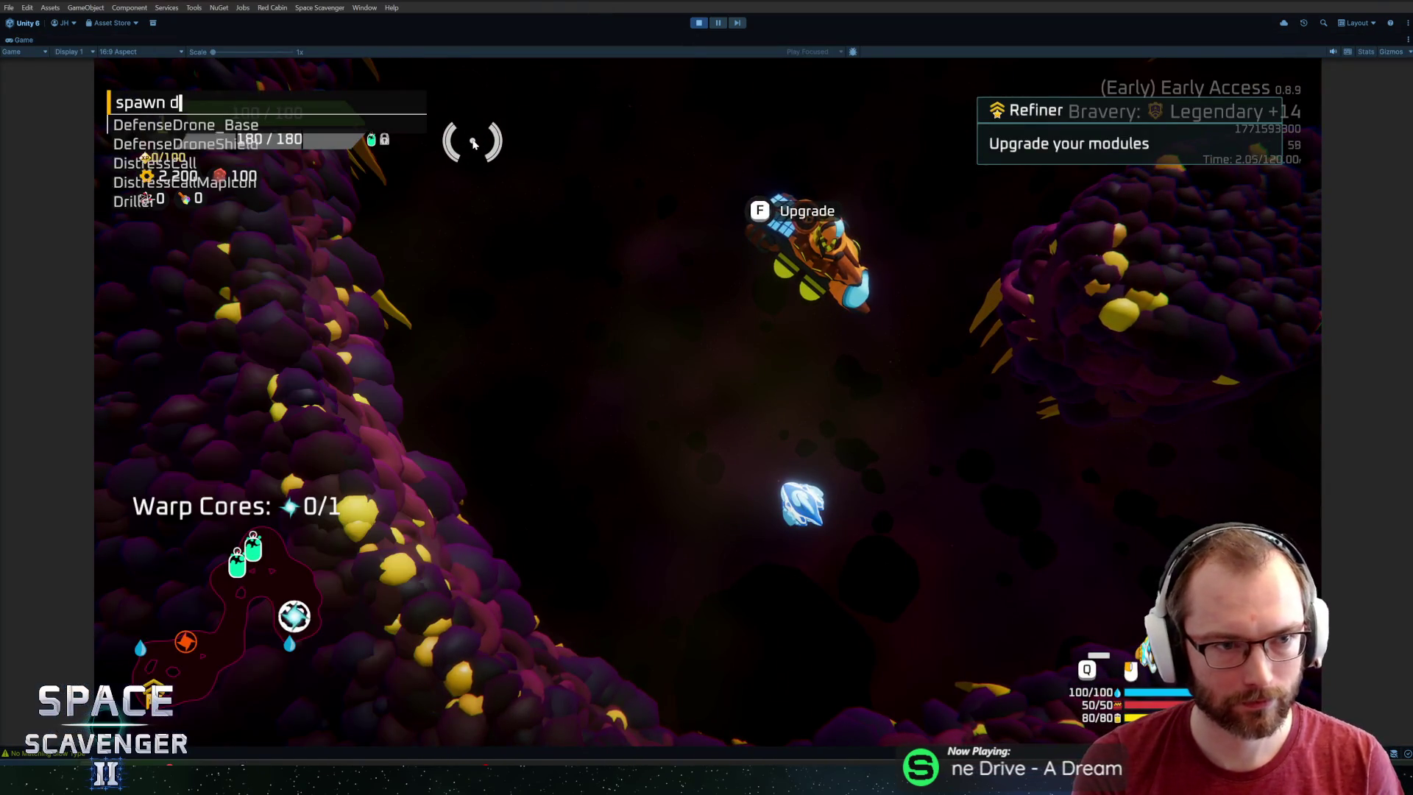
{"action": "key", "text": "BackSpace"}
{"action": "type", "text": "battledr"}
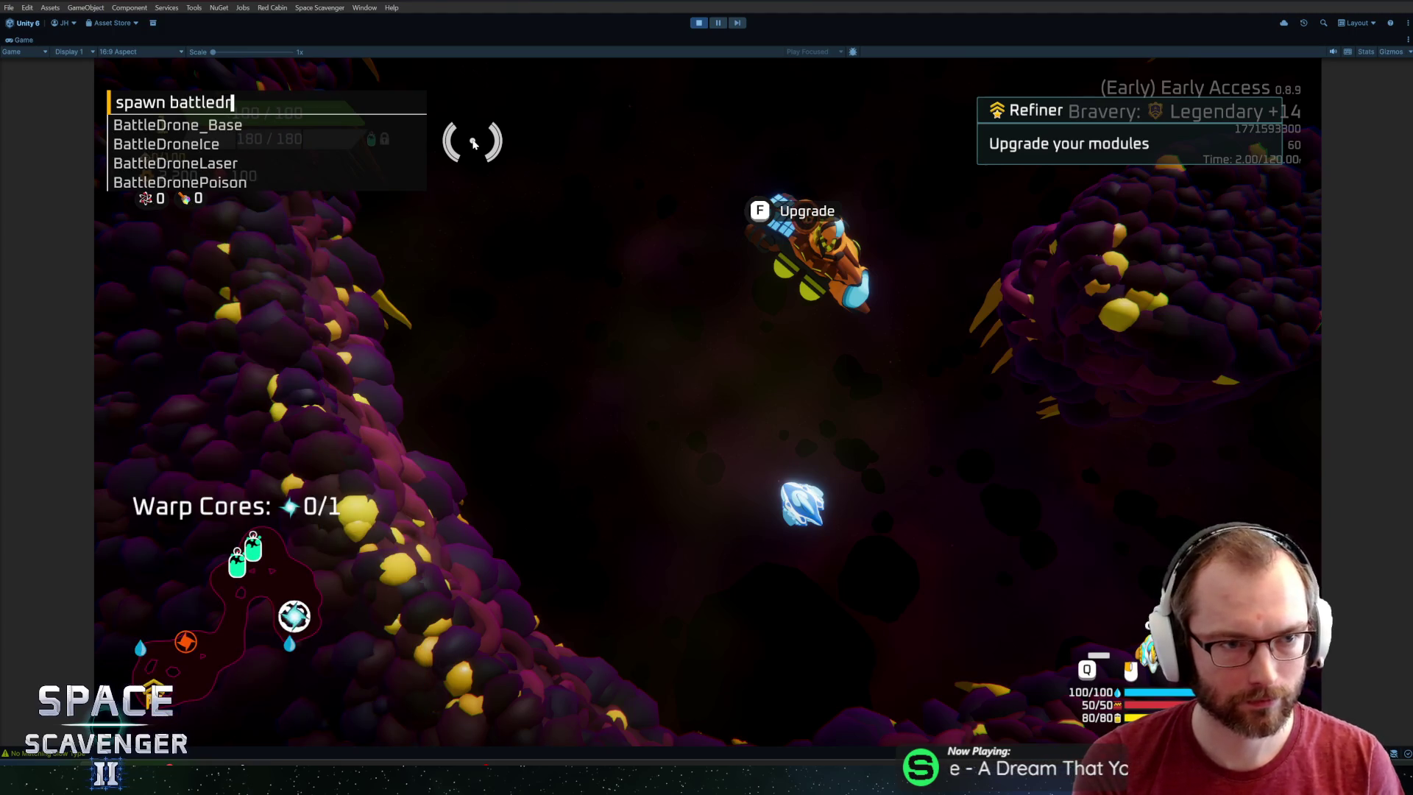
{"action": "key", "text": "Return"}
{"action": "key", "text": "grave"}
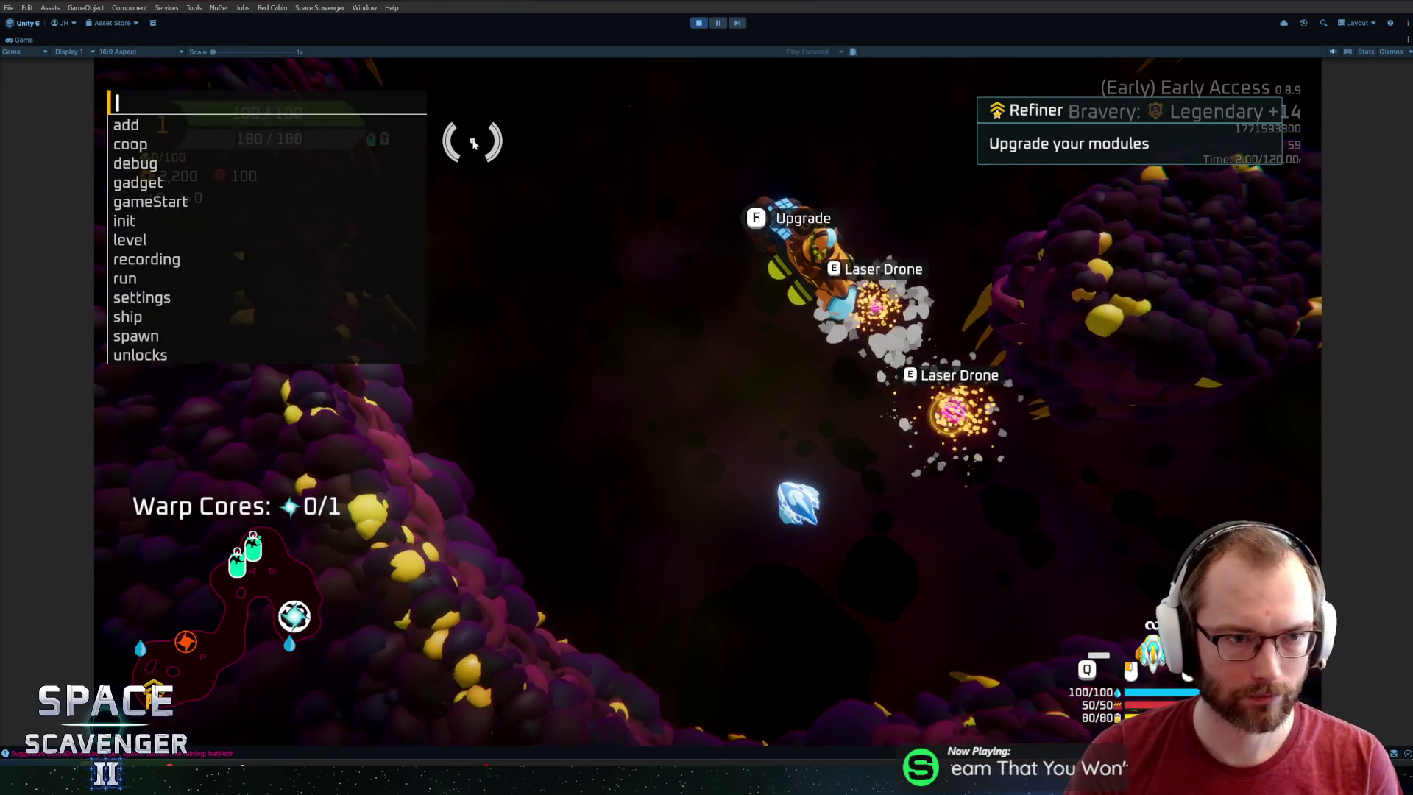
{"action": "key", "text": "grave"}
Attach two Laser Drones to the ship's build grid.
{"action": "left_click_drag", "start_coordinate": [315, 383], "coordinate": [765, 346]}
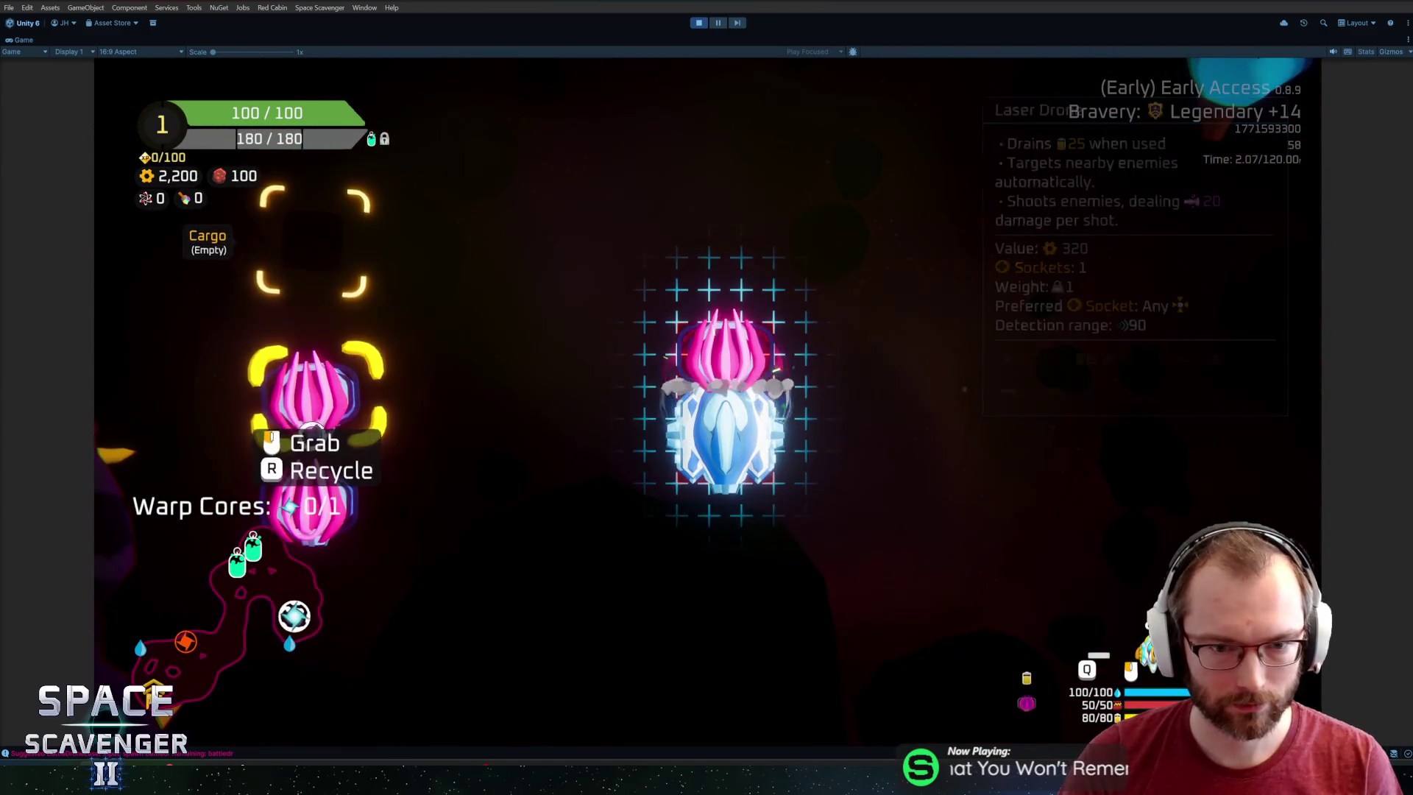
{"action": "mouse_move", "coordinate": [346, 412]}
{"action": "left_mouse_down"}
{"action": "mouse_move", "coordinate": [466, 445]}
{"action": "mouse_move", "coordinate": [852, 420]}
{"action": "left_mouse_up"}
{"action": "key", "text": "grave"}
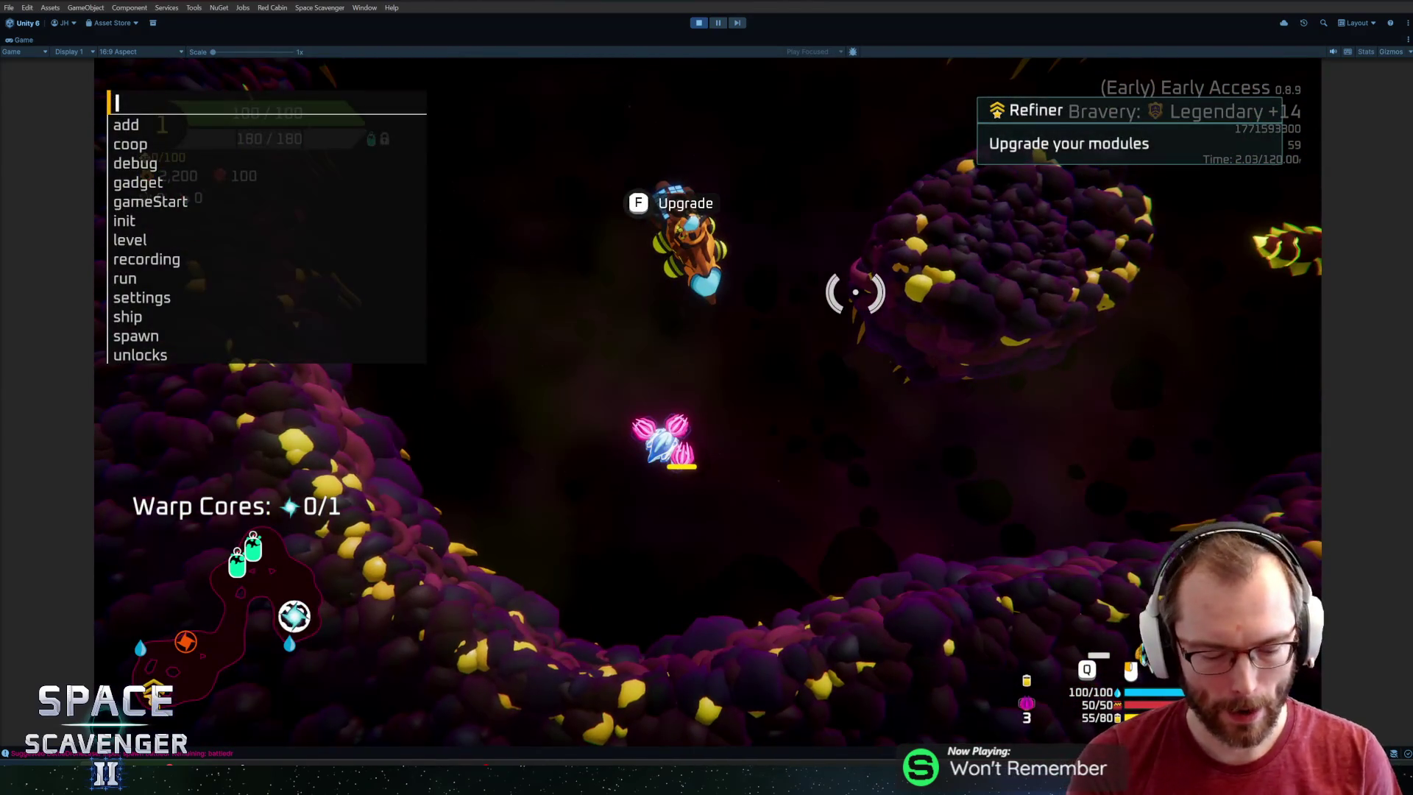
Run a ship debug command in the console to gain a rank.
{"action": "type", "text": "spawn d"}
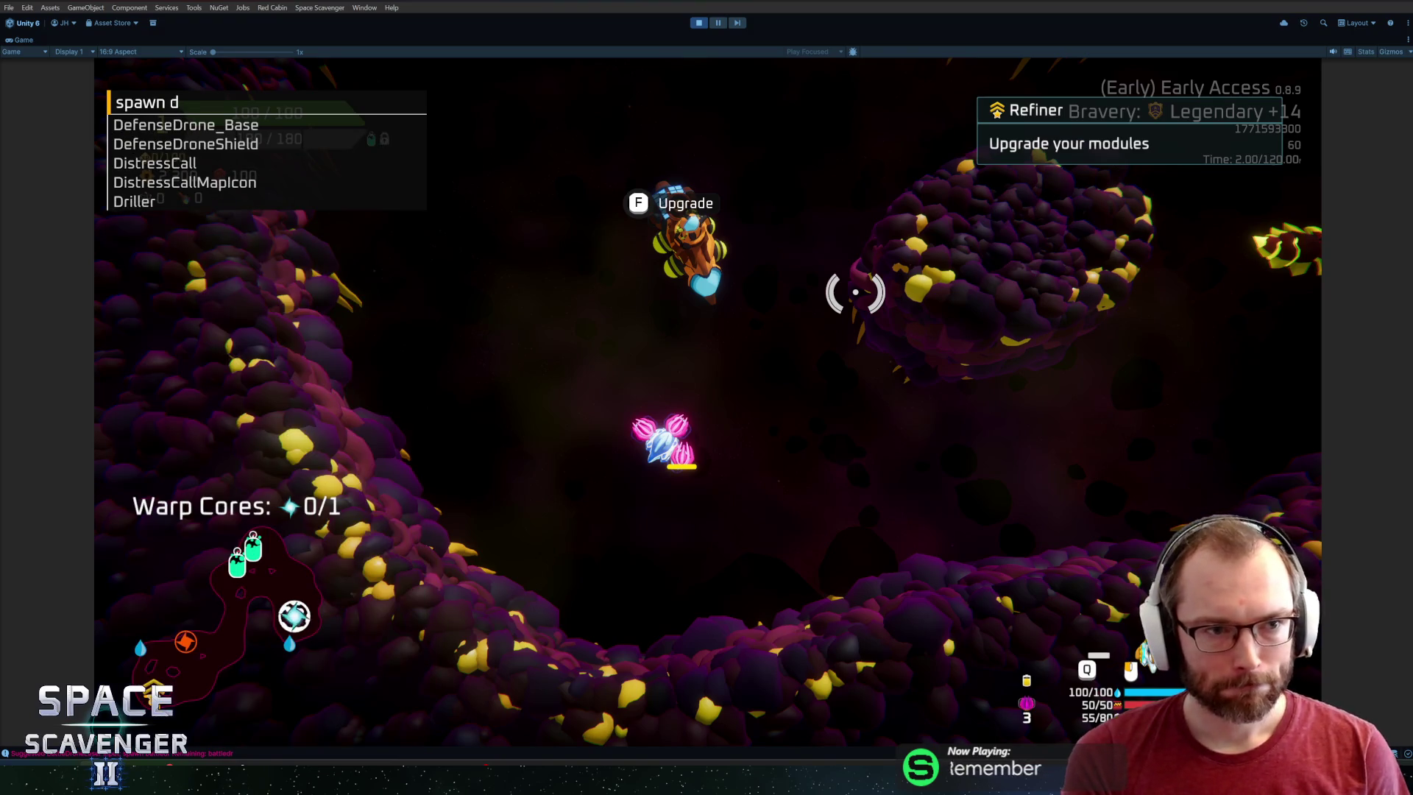
{"action": "key", "text": "BackSpace"}
{"action": "key", "text": "BackSpace"}
{"action": "key", "text": "BackSpace"}
{"action": "key", "text": "BackSpace"}
{"action": "type", "text": "s"}
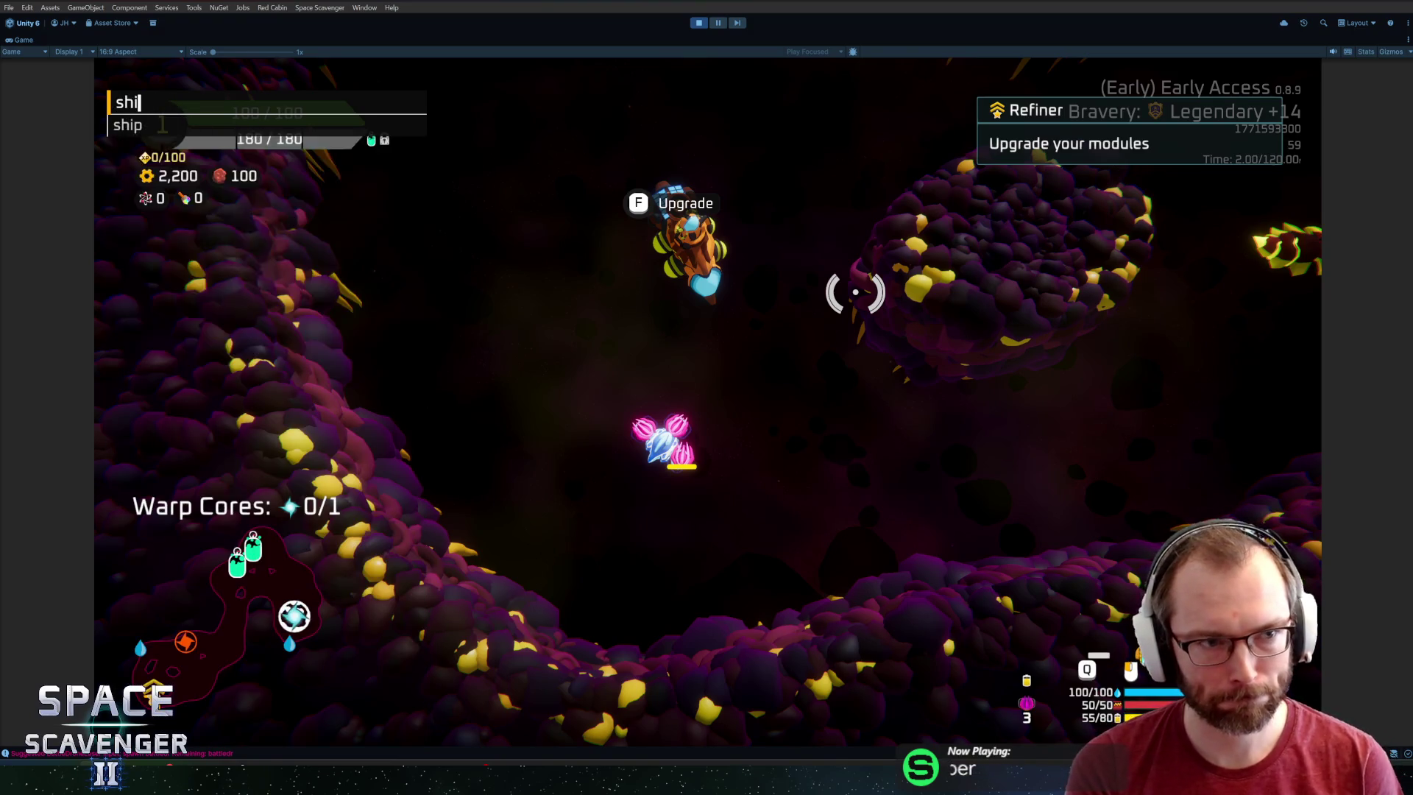
{"action": "type", "text": "hip core"}
{"action": "key", "text": "Return"}
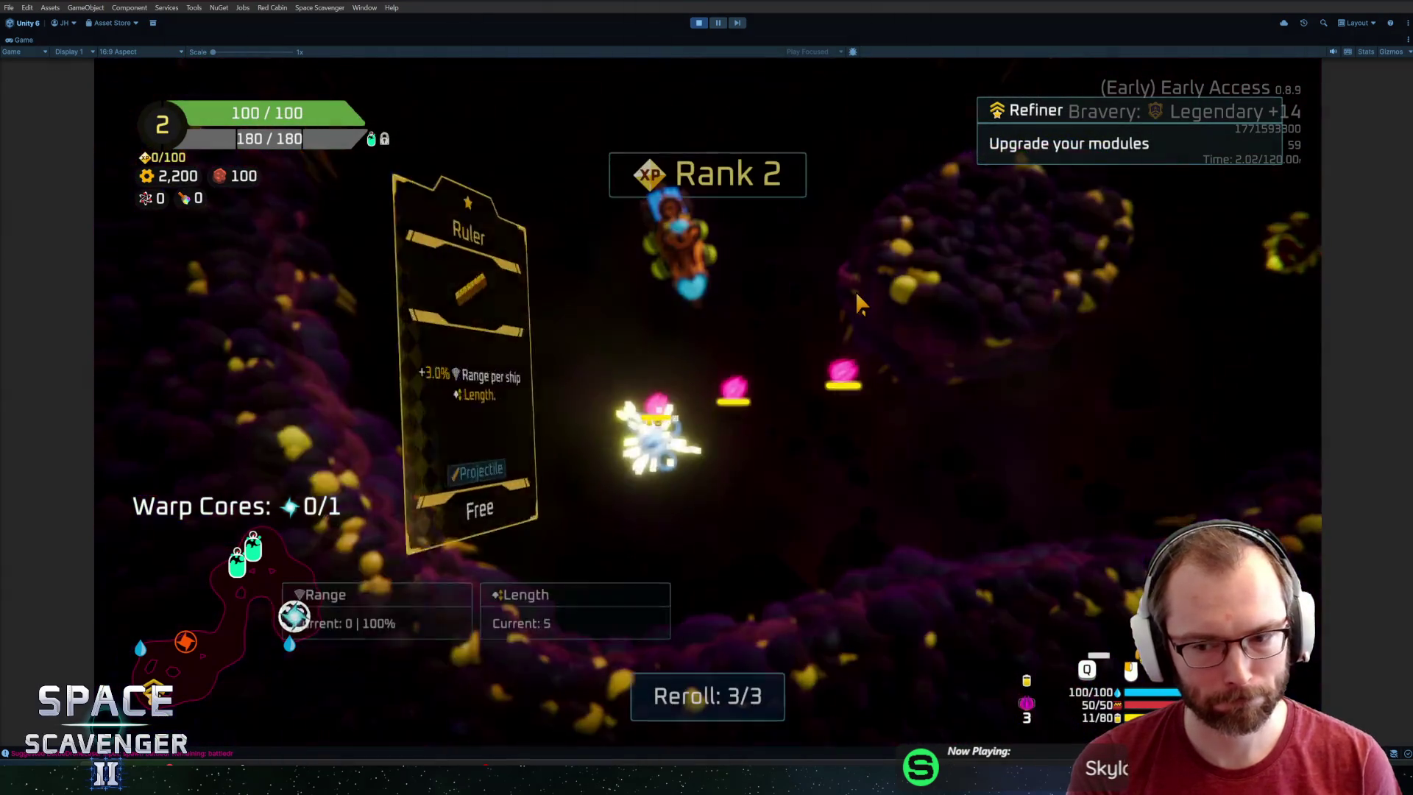
Enable infinite rerolls with 'debug InfiniteRerolls' and reroll the upgrade cards.
{"action": "key", "text": "grave"}
{"action": "type", "text": "de"}
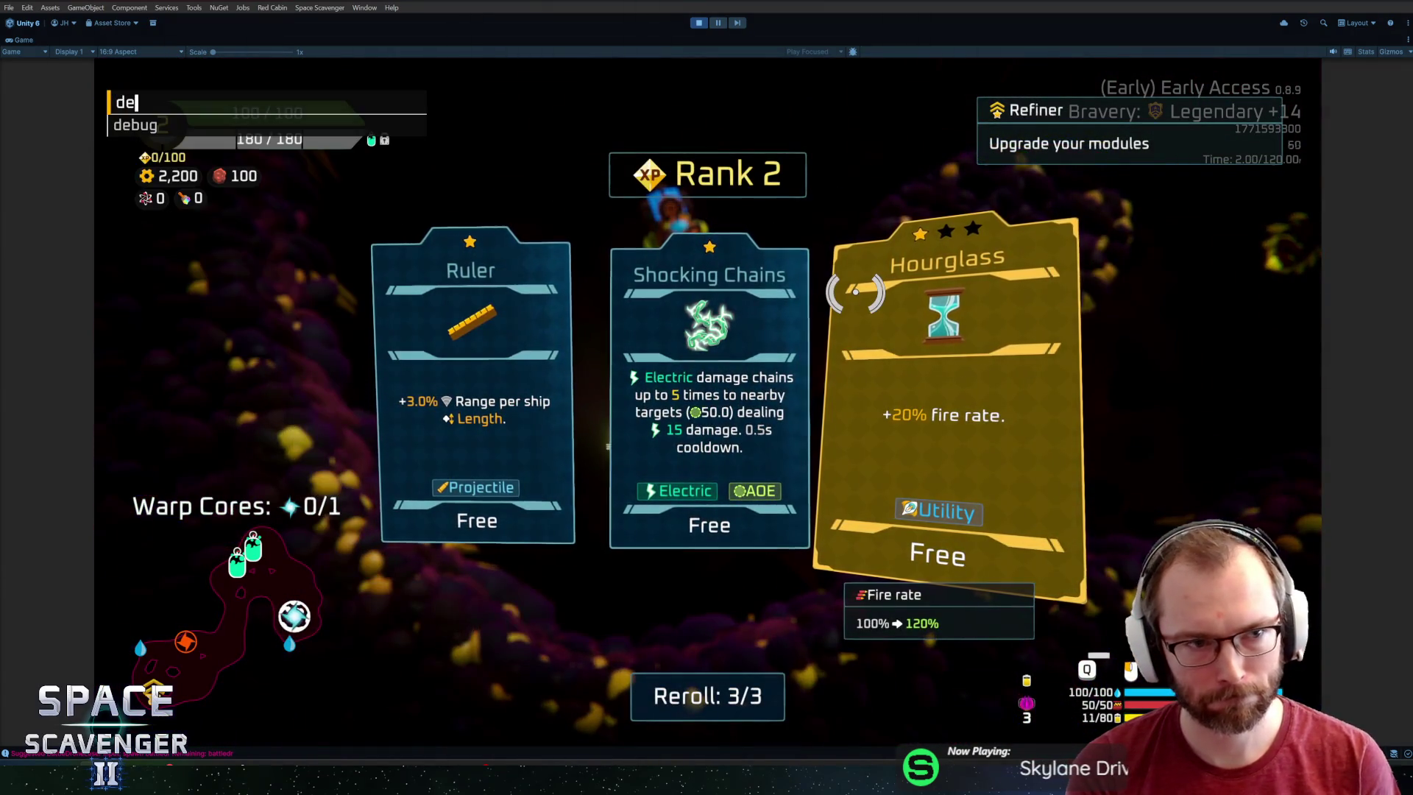
{"action": "type", "text": "bug infinif"}
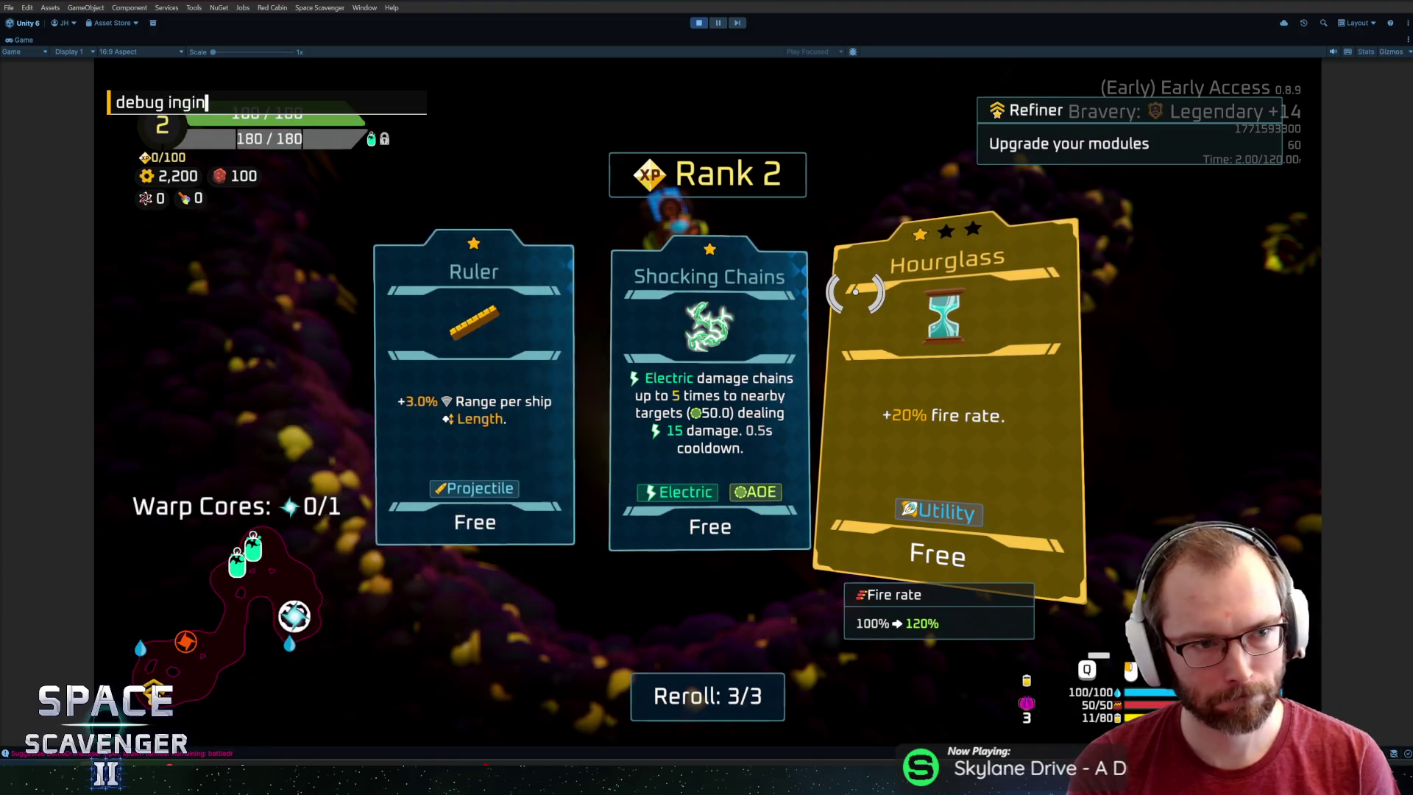
{"action": "key", "text": "Tab"}
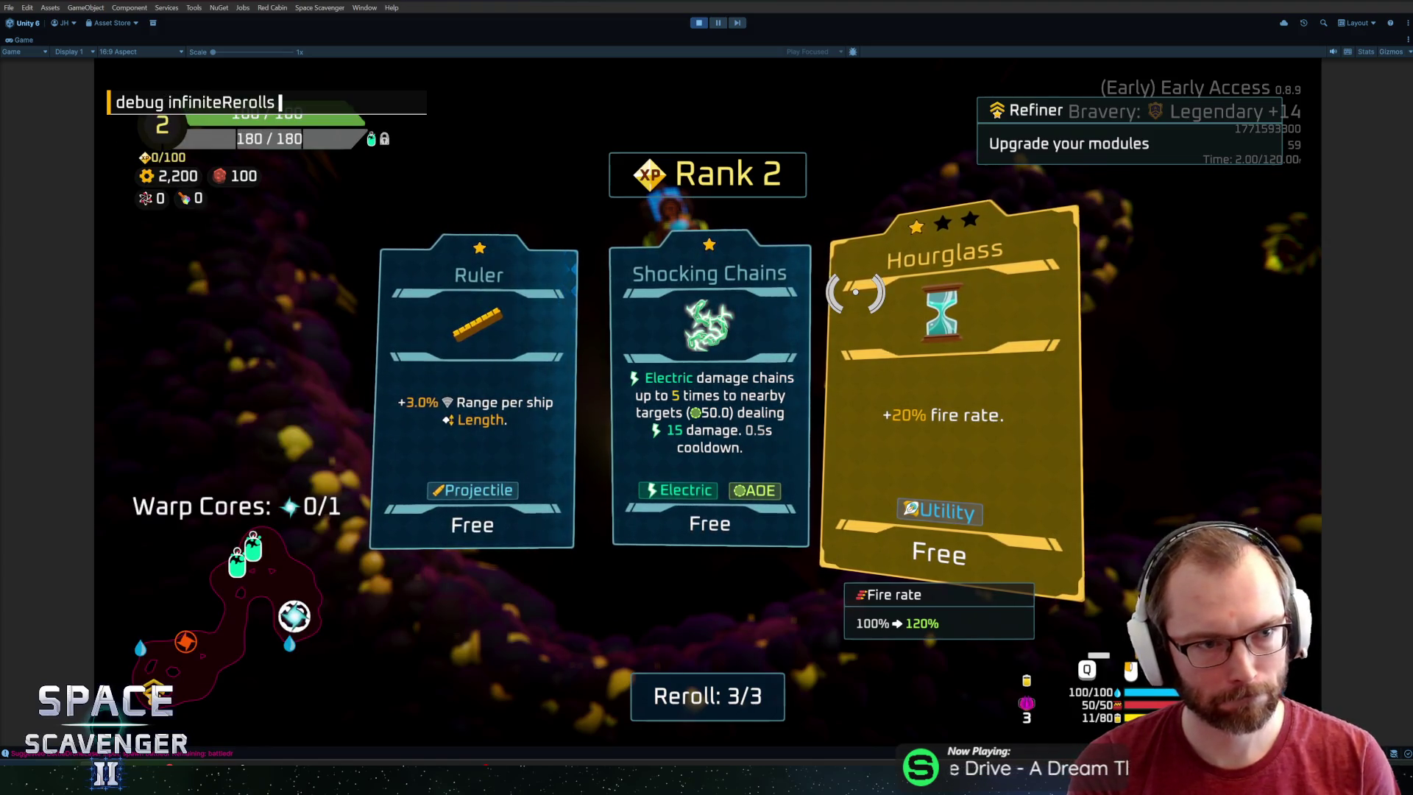
{"action": "key", "text": "Return"}
{"action": "left_click", "coordinate": [670, 687]}
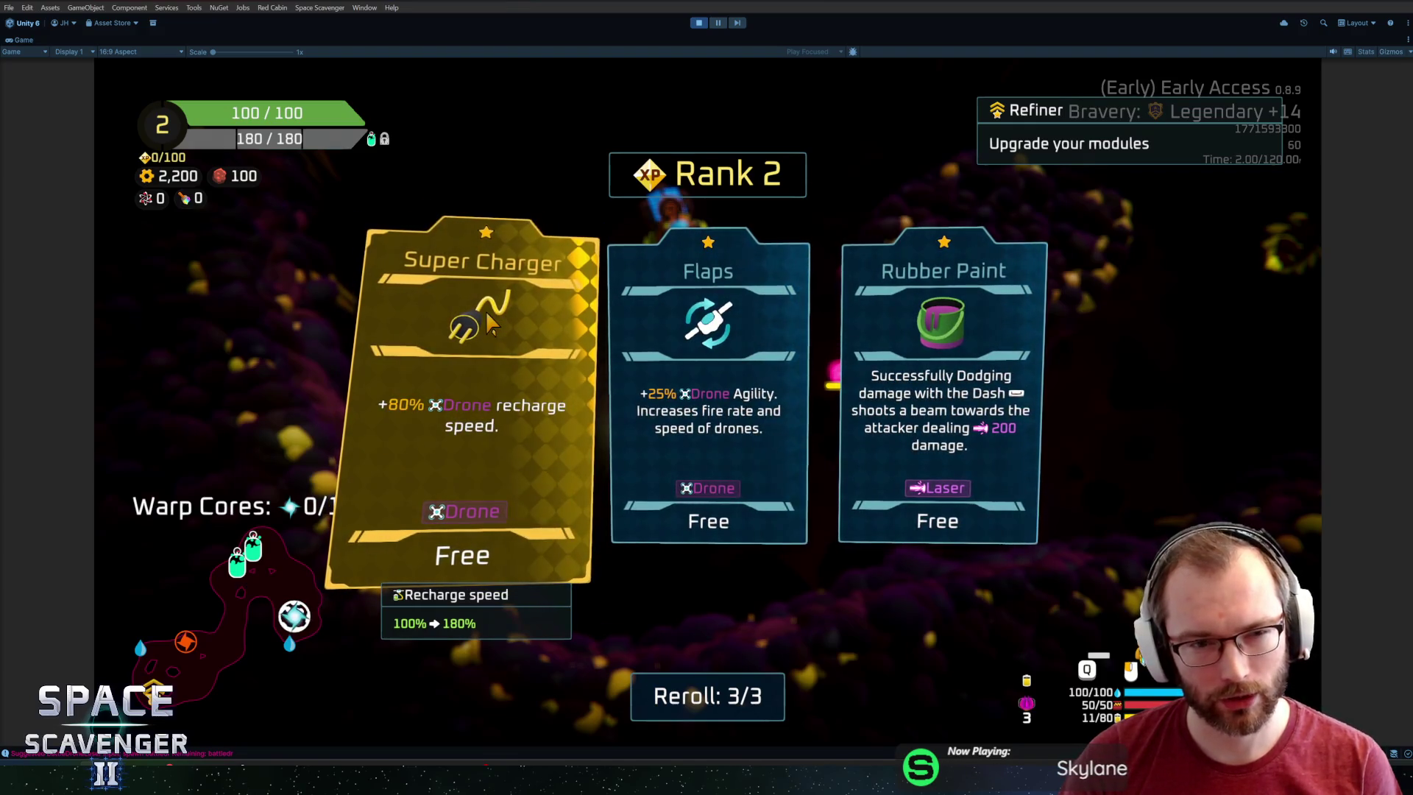
Spawn the Special_Supercharger and fit it into the ship's bottom socket.
{"action": "key", "text": "grave"}
{"action": "type", "text": "spawn special"}
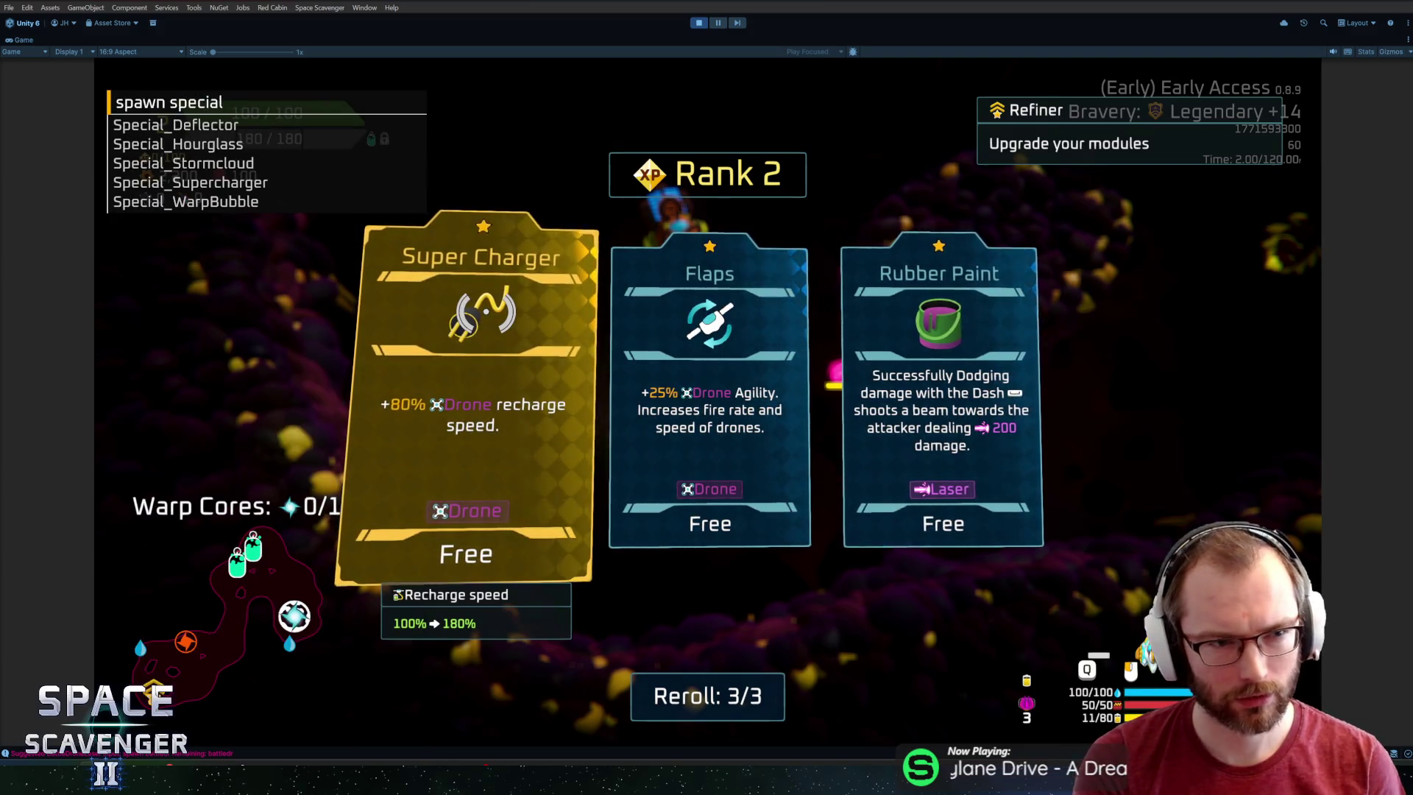
{"action": "key", "text": "Tab"}
{"action": "key", "text": "Return"}
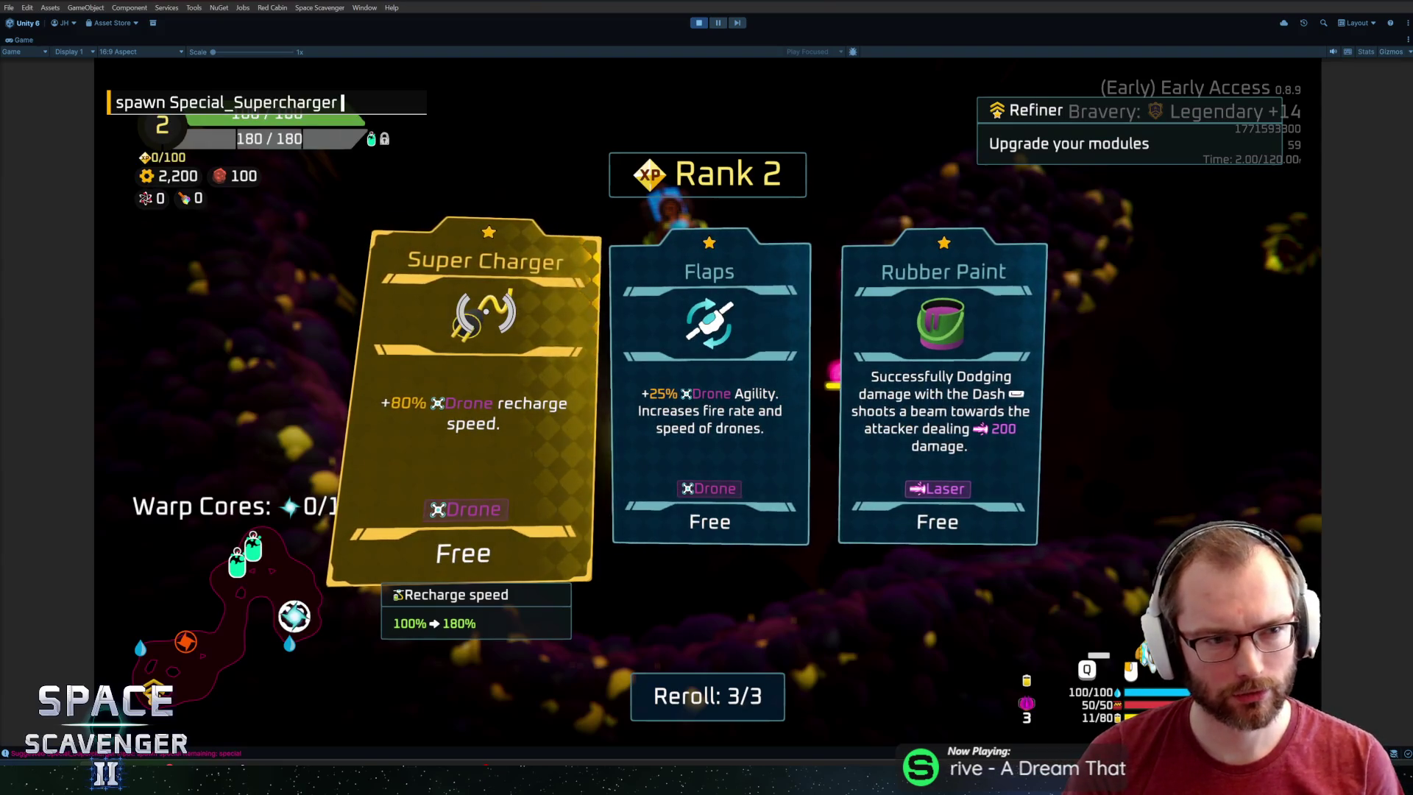
{"action": "left_click", "coordinate": [494, 397]}
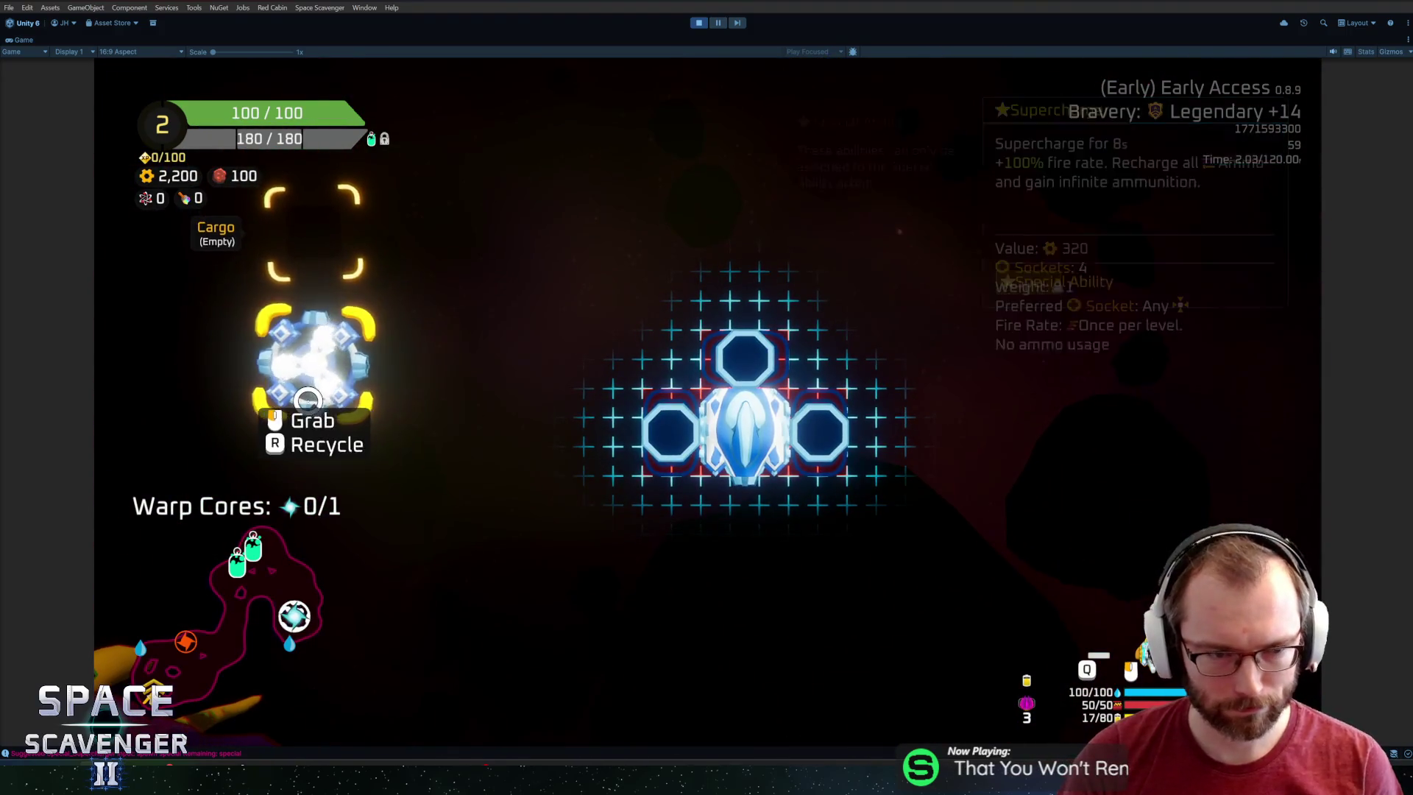
{"action": "mouse_move", "coordinate": [316, 346]}
{"action": "left_mouse_down"}
{"action": "mouse_move", "coordinate": [743, 515]}
{"action": "mouse_move", "coordinate": [773, 465]}
{"action": "left_mouse_up"}
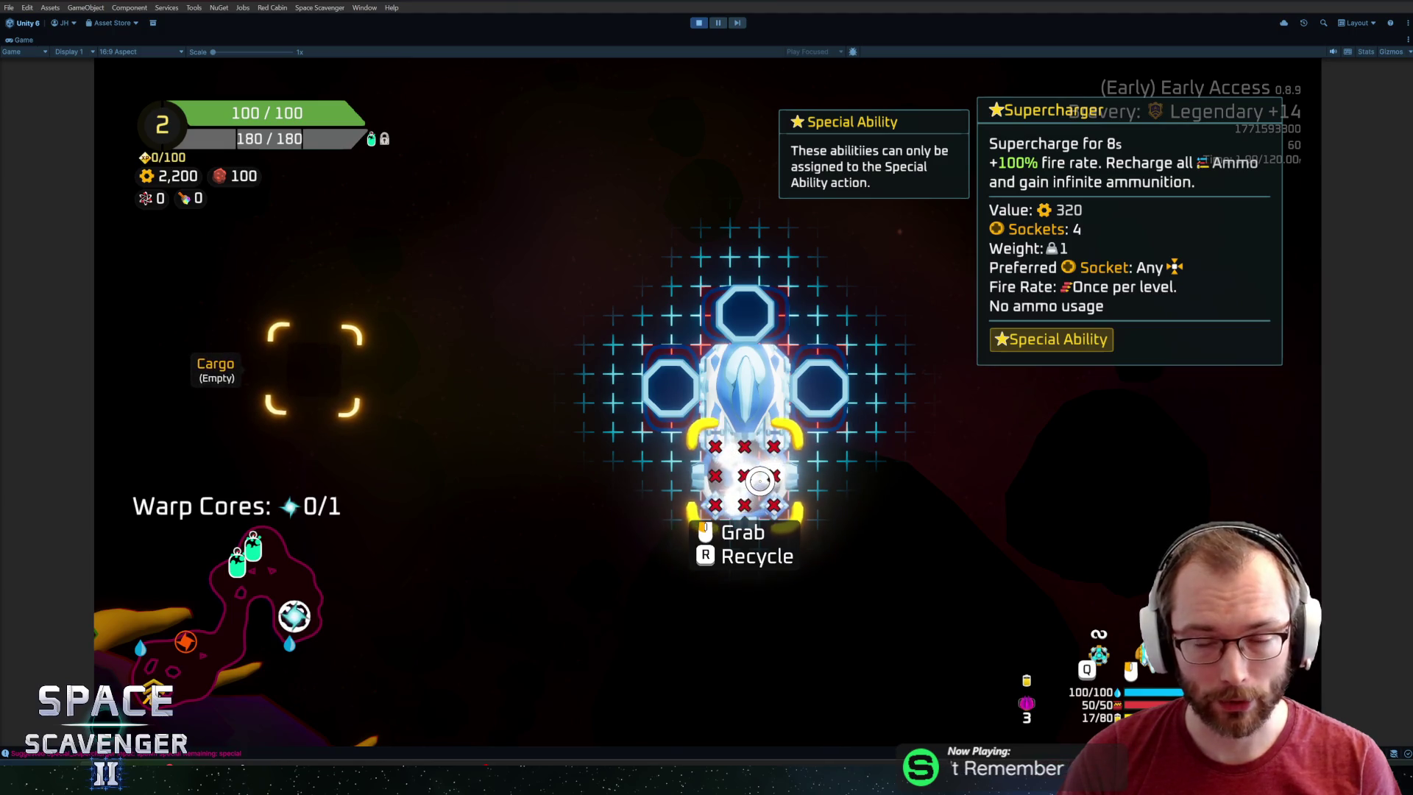
{"action": "key", "text": "Tab"}
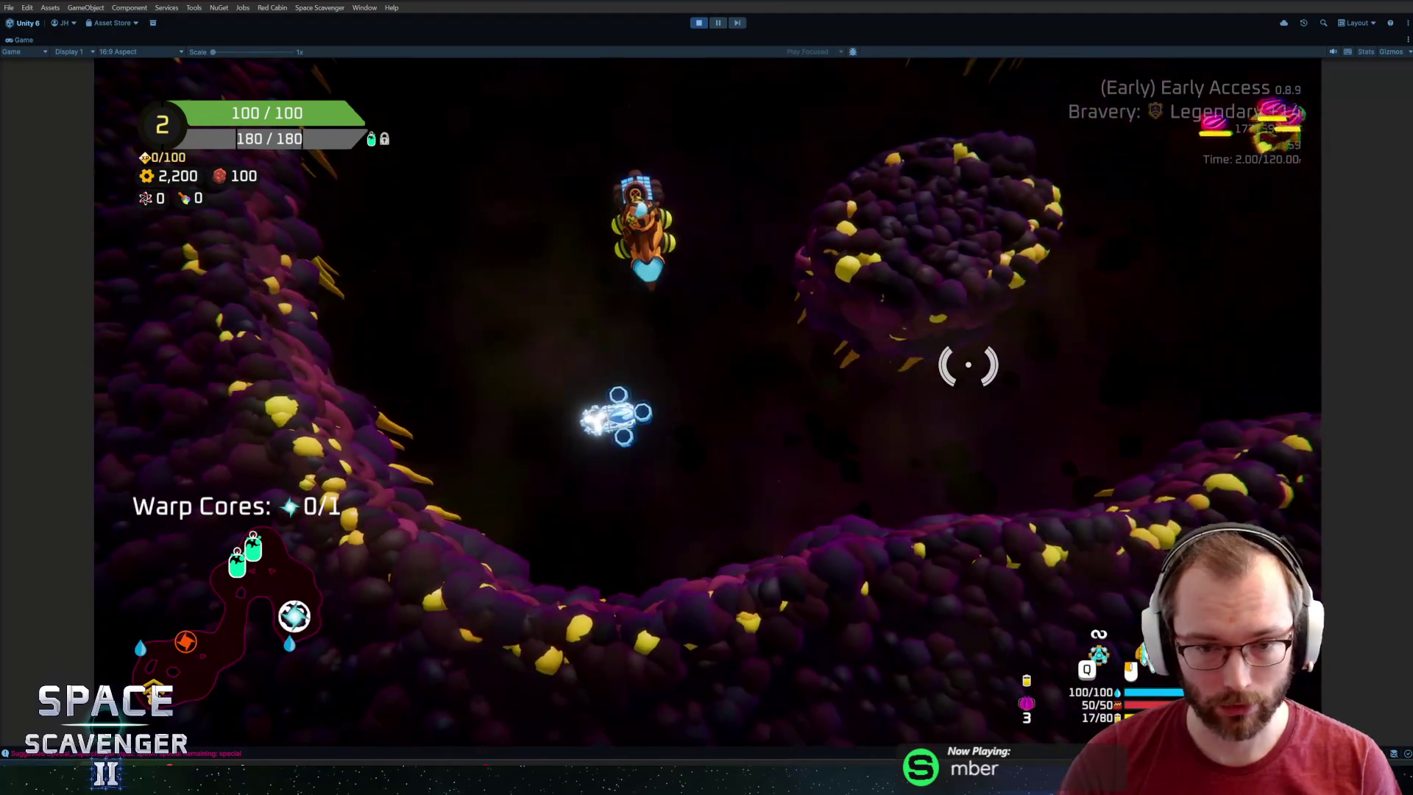
Run 'ship rankUp' to reach rank 3 with Battery Pack, Convex Battery, Heavy Spring offered.
{"action": "key", "text": "grave"}
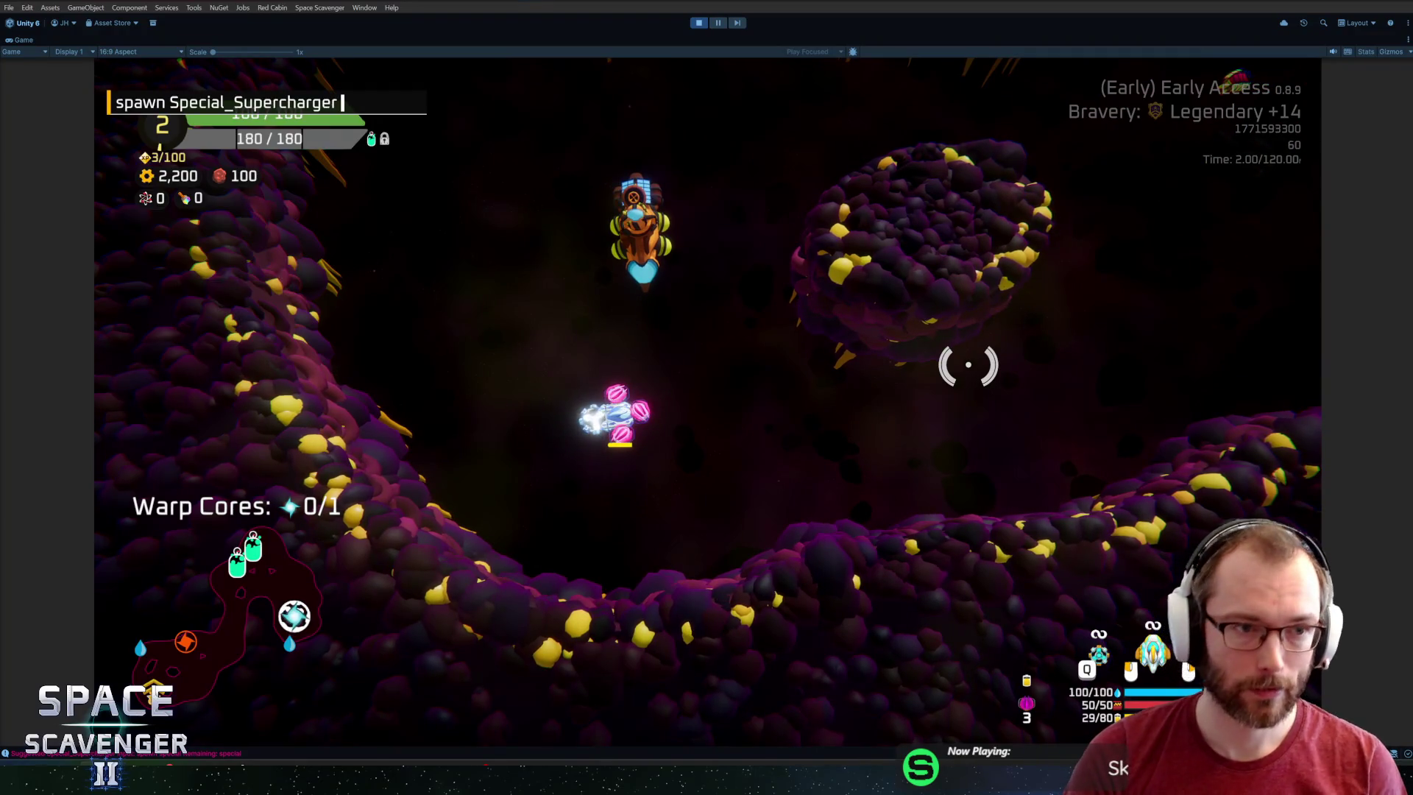
{"action": "type", "text": "ship rankUp"}
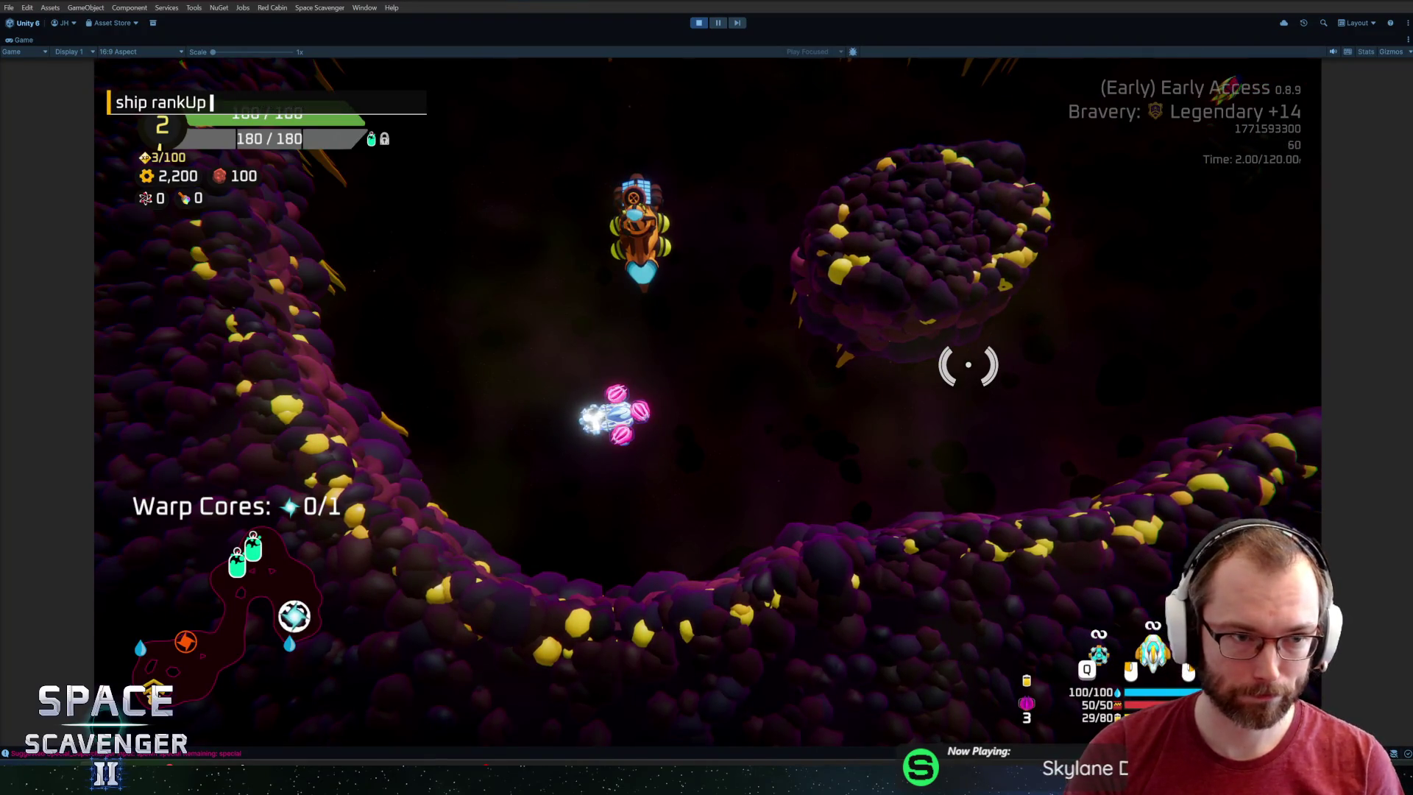
{"action": "key", "text": "Return"}
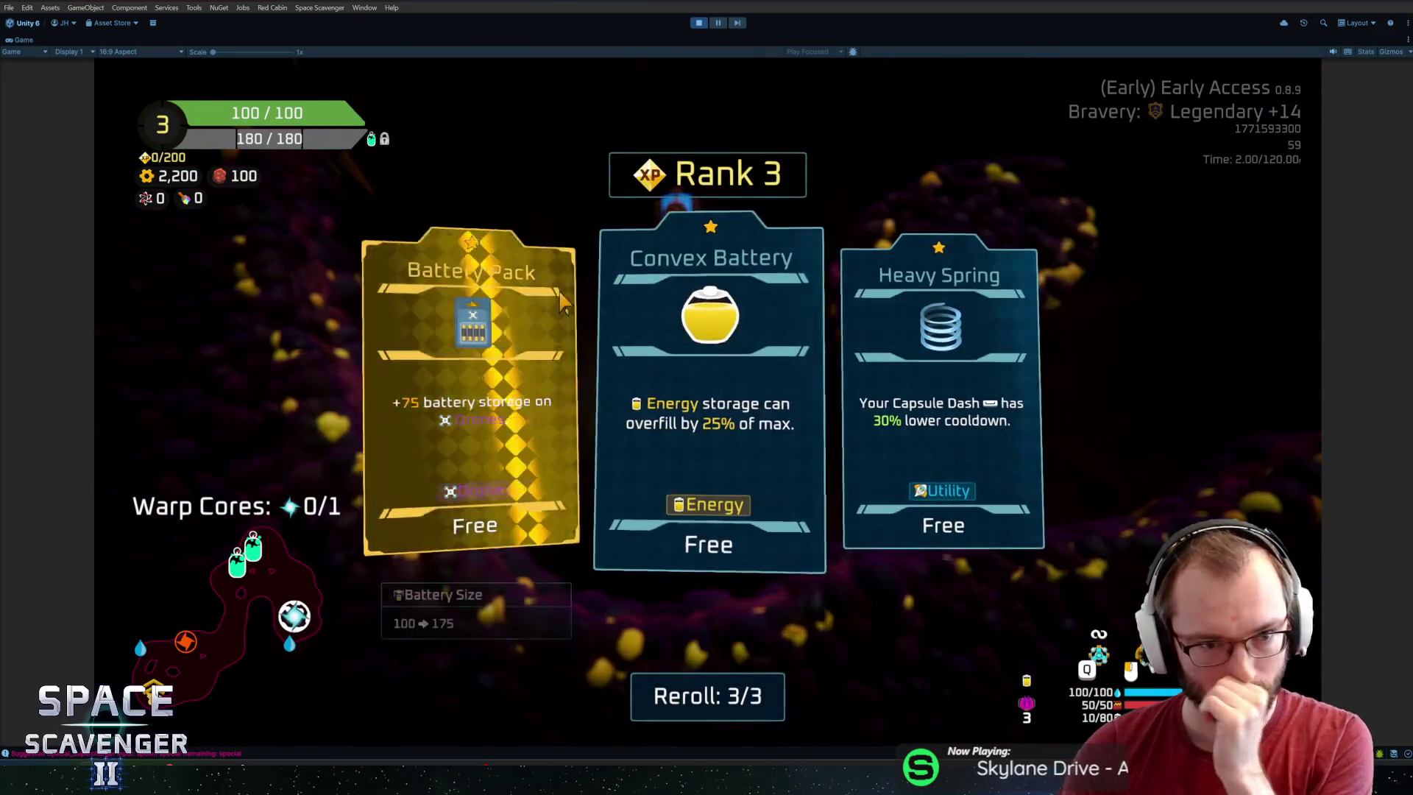
{"action": "left_click", "coordinate": [500, 357]}
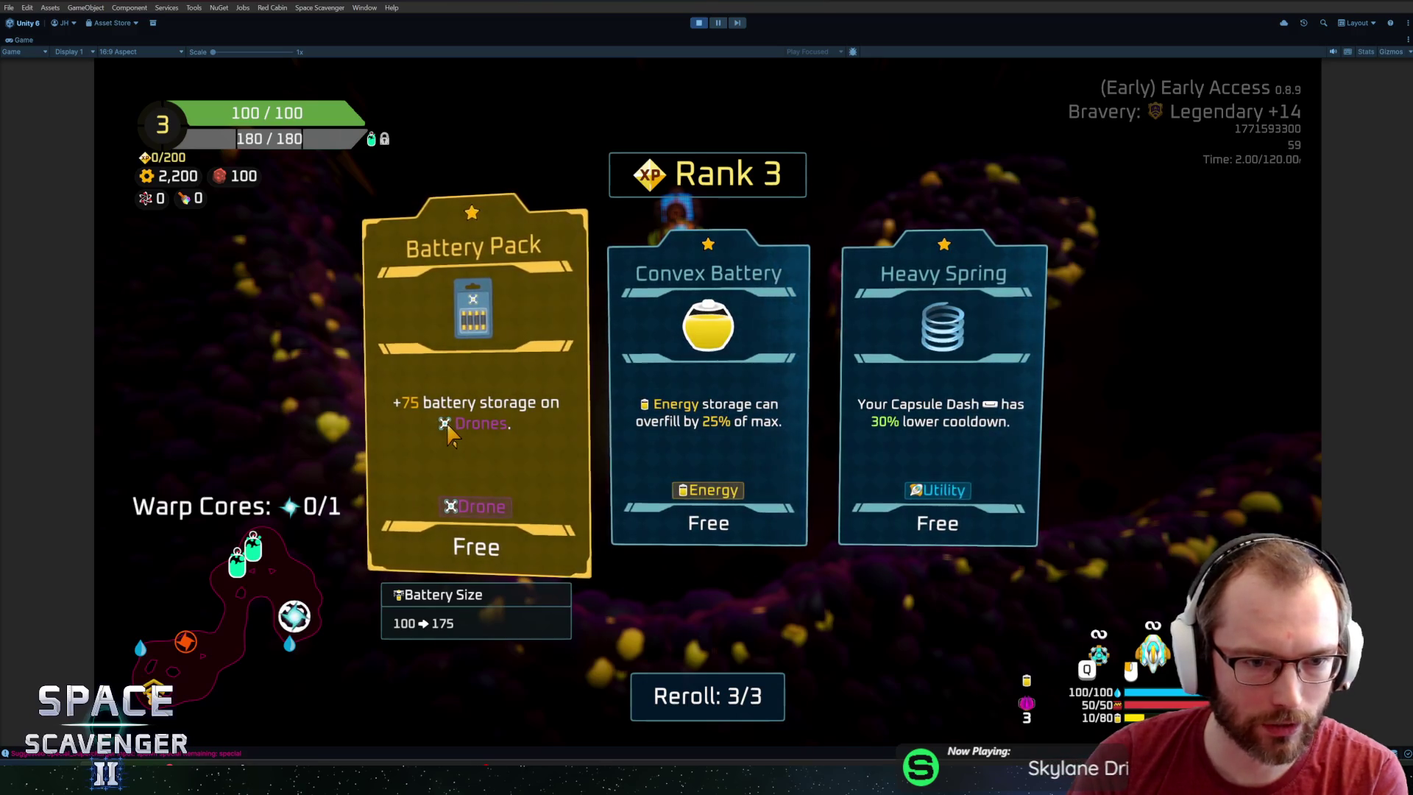
{"action": "key", "text": "alt+Tab"}
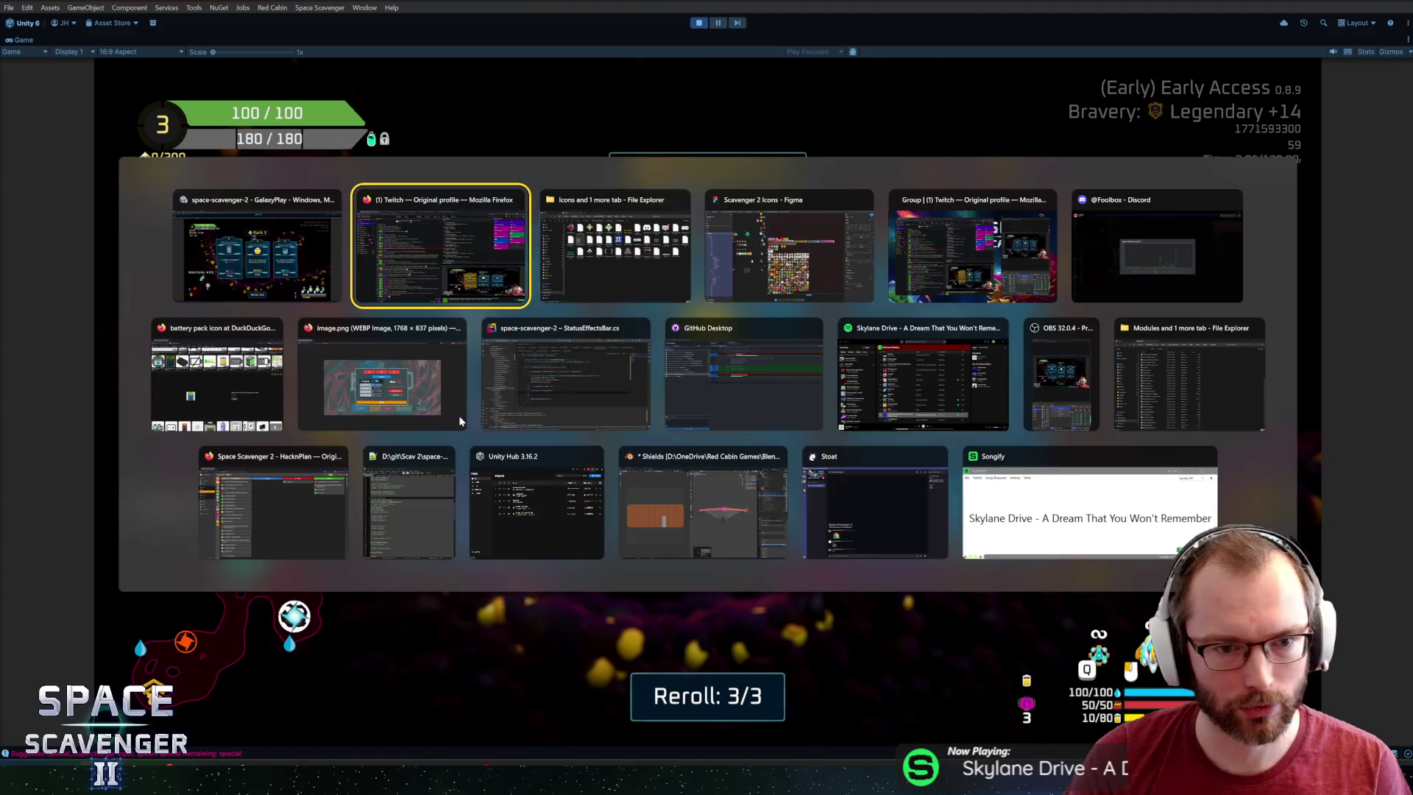
{"action": "scroll", "coordinate": [687, 530], "scroll_direction": "up", "scroll_amount": 5}
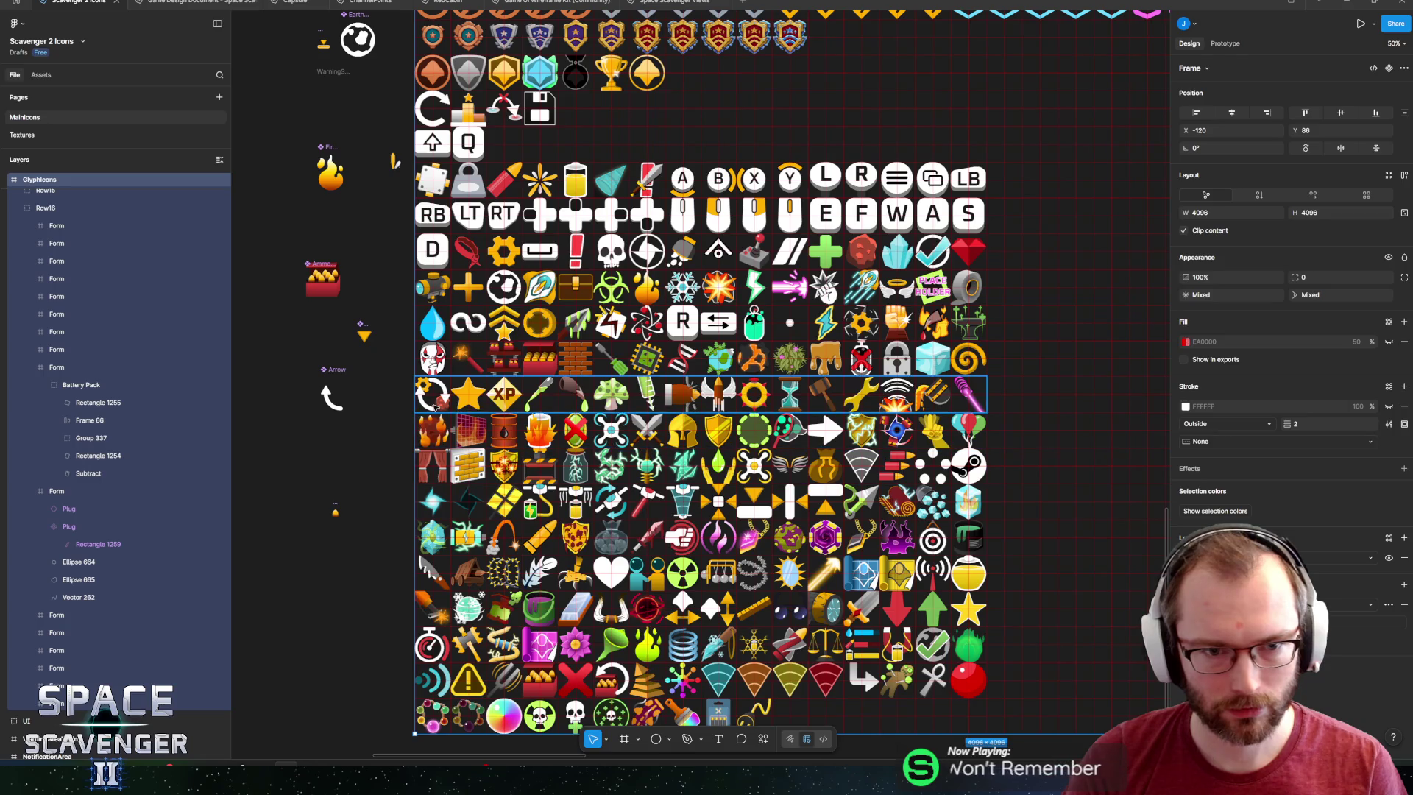
{"action": "scroll", "coordinate": [422, 341], "scroll_direction": "up", "scroll_amount": 2}
{"action": "scroll", "coordinate": [401, 350], "scroll_direction": "down", "scroll_amount": 4}
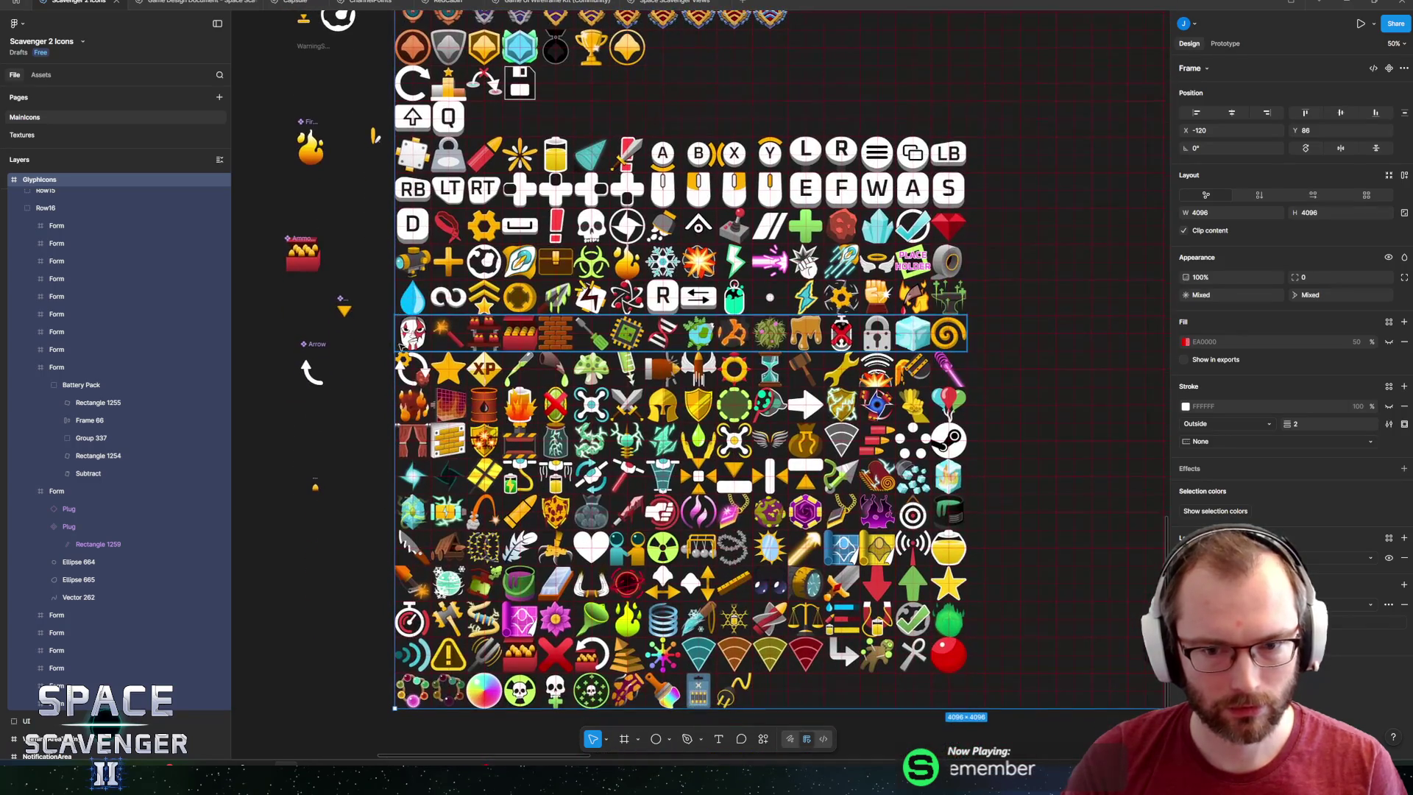
{"action": "scroll", "coordinate": [395, 356], "scroll_direction": "down", "scroll_amount": 2}
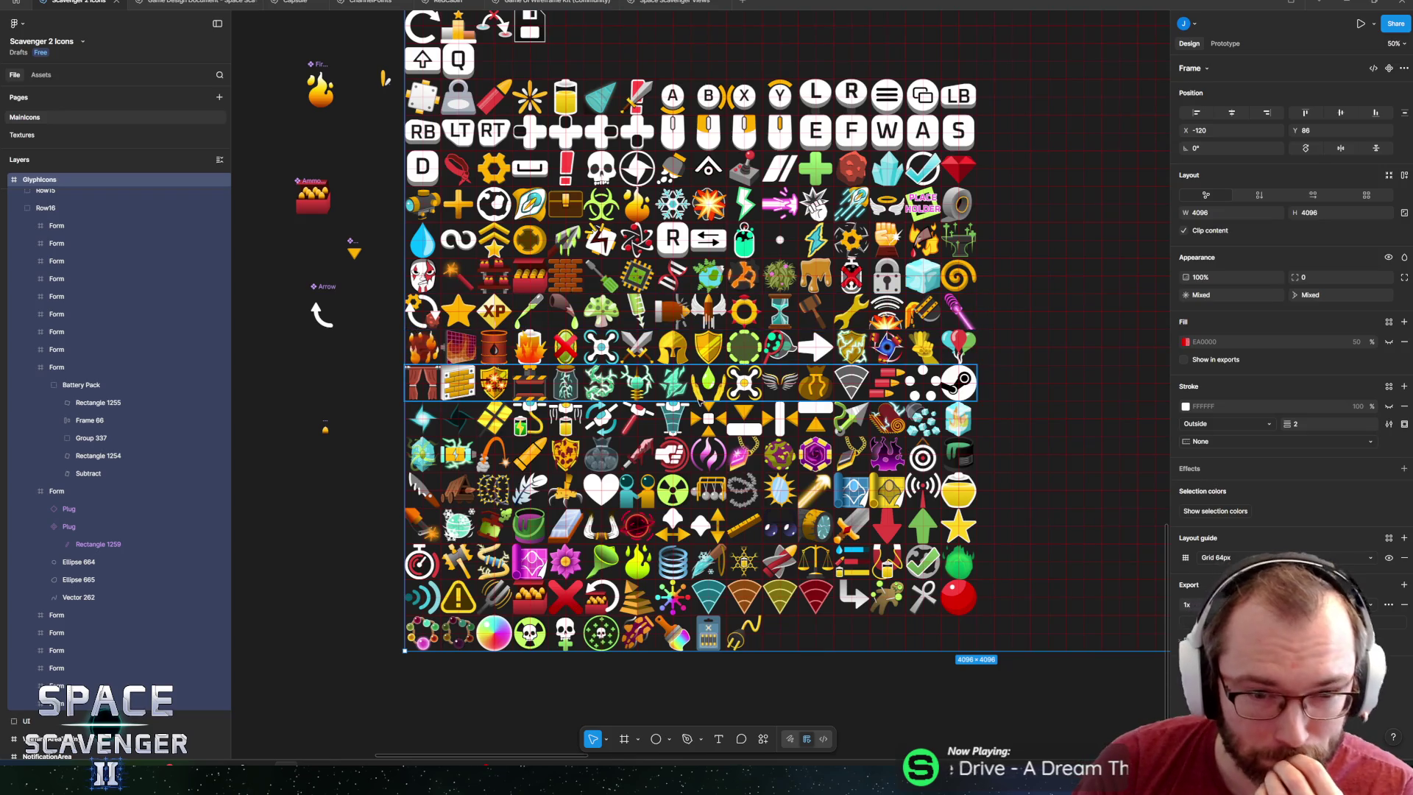
{"action": "scroll", "coordinate": [593, 344], "scroll_direction": "up", "scroll_amount": 5}
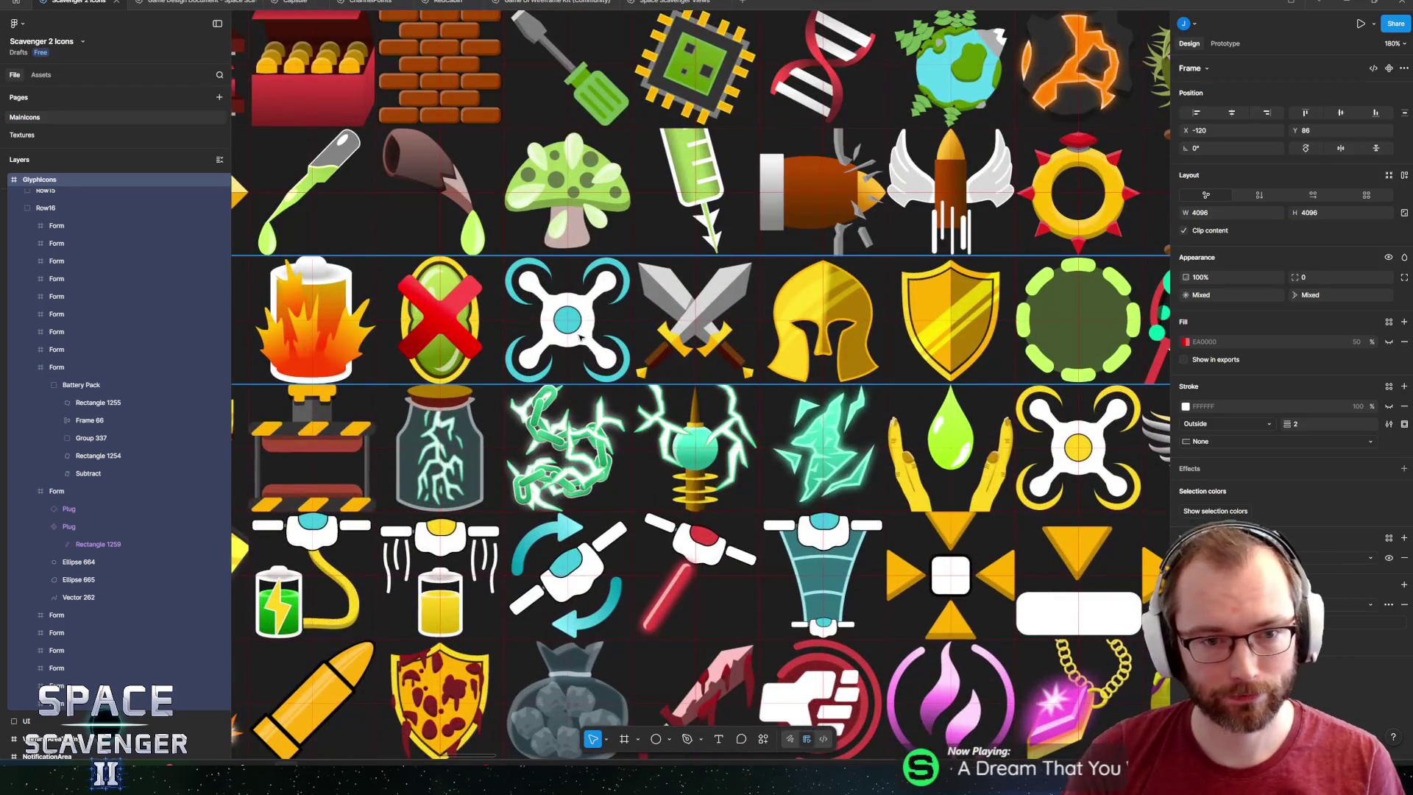
{"action": "scroll", "coordinate": [581, 337], "scroll_direction": "down", "scroll_amount": 4}
{"action": "left_click_drag", "start_coordinate": [572, 352], "coordinate": [555, 317]}
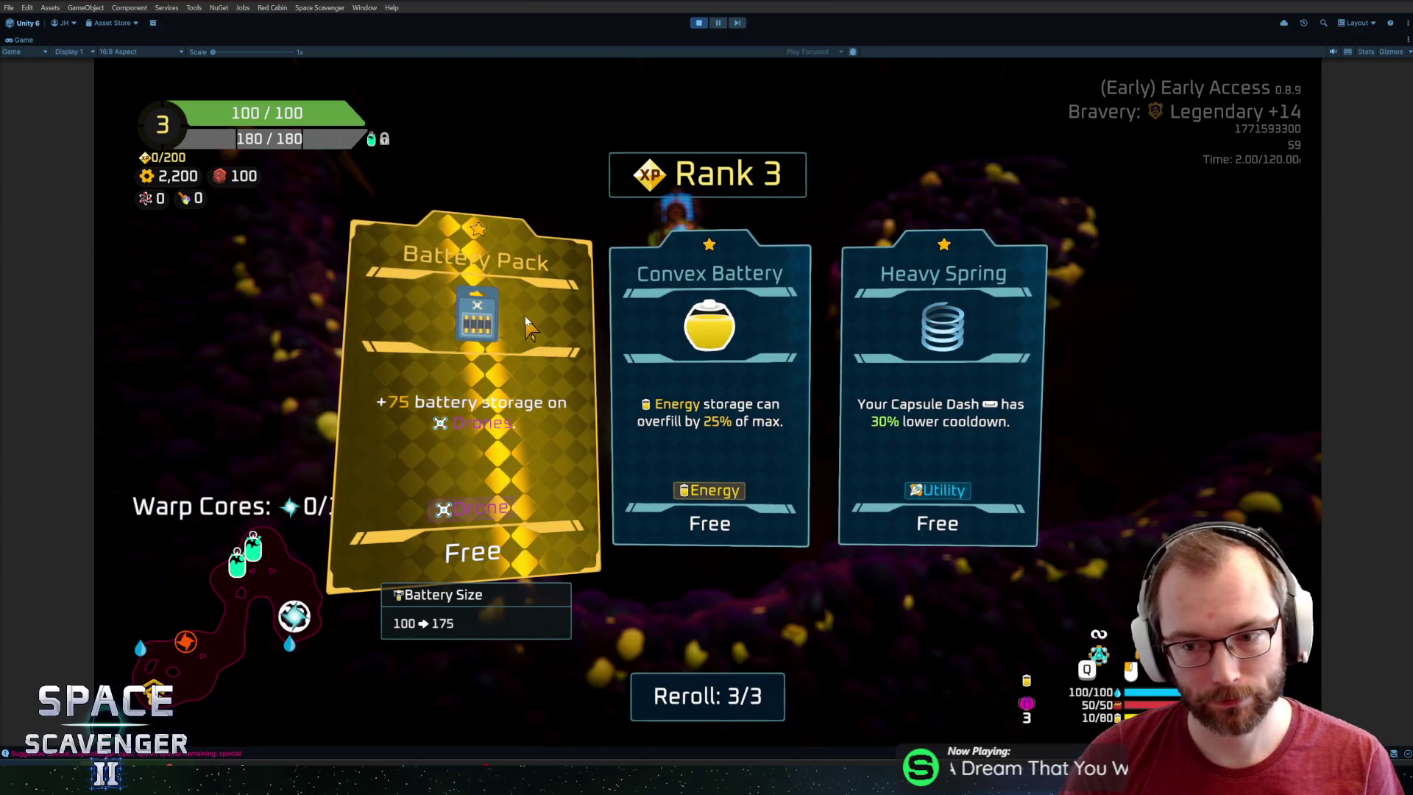
Take the Battery Pack upgrade and fly the ship through the cave.
{"action": "left_click", "coordinate": [526, 324]}
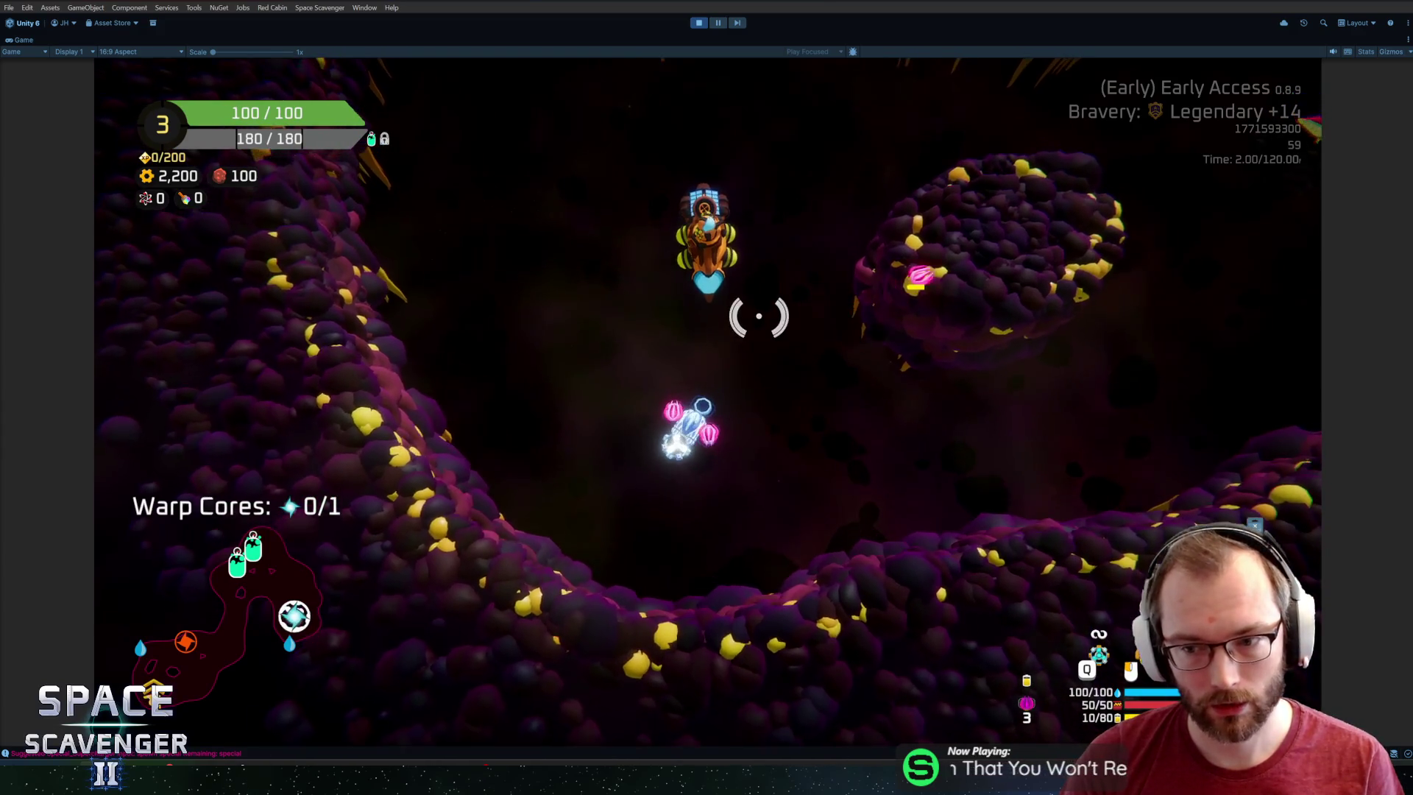
{"action": "key", "text": "d"}
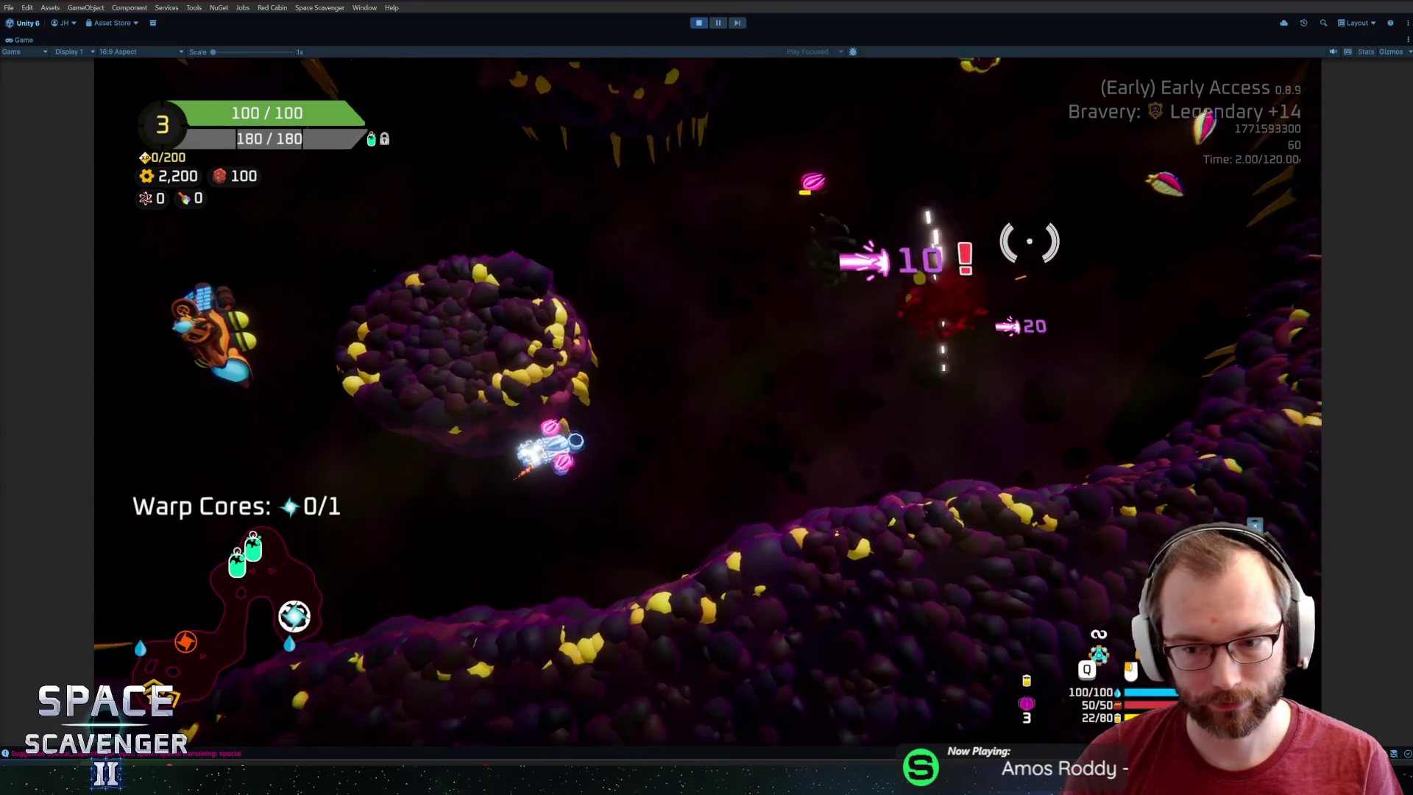
{"action": "key", "text": "d"}
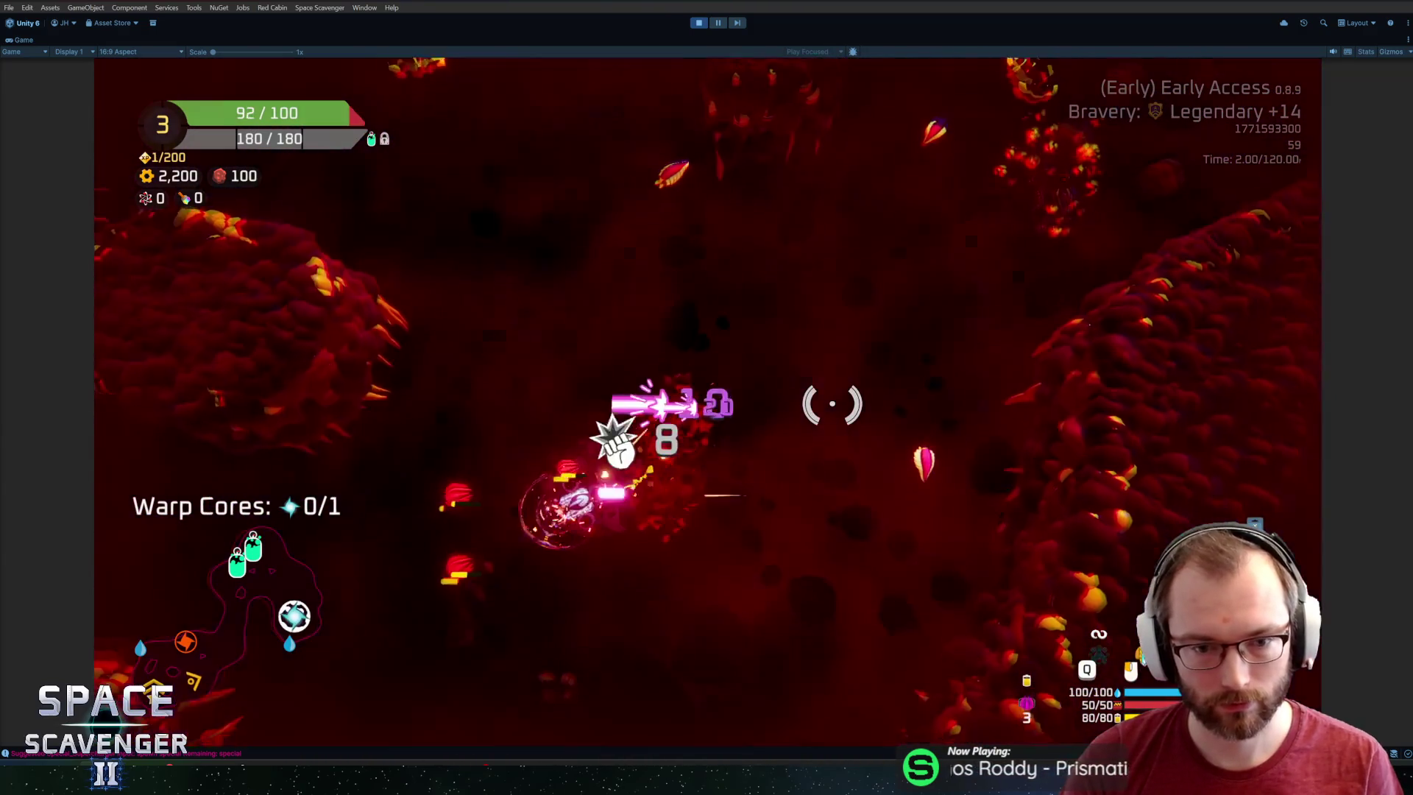
{"action": "key", "text": "w"}
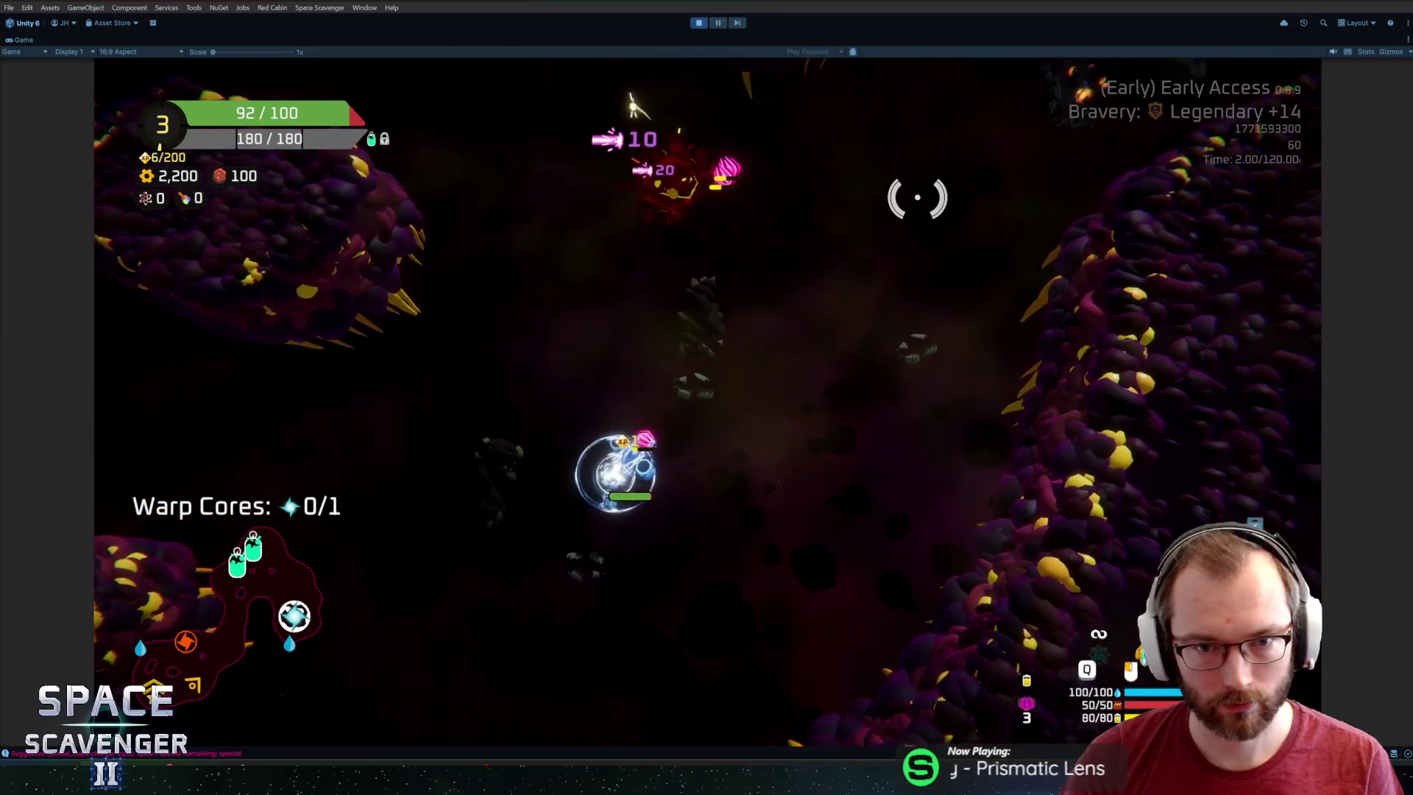
{"action": "key", "text": "w"}
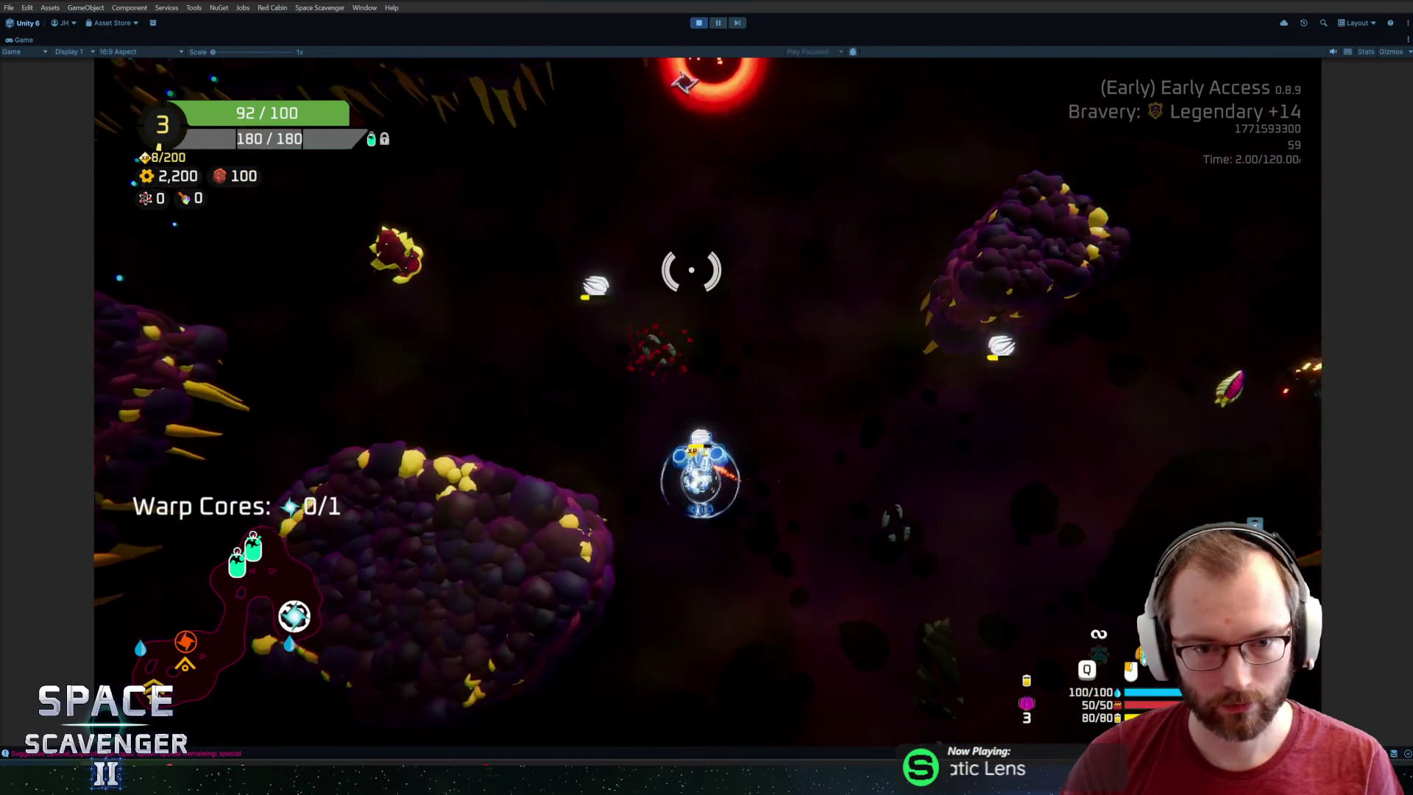
{"action": "key", "text": "s"}
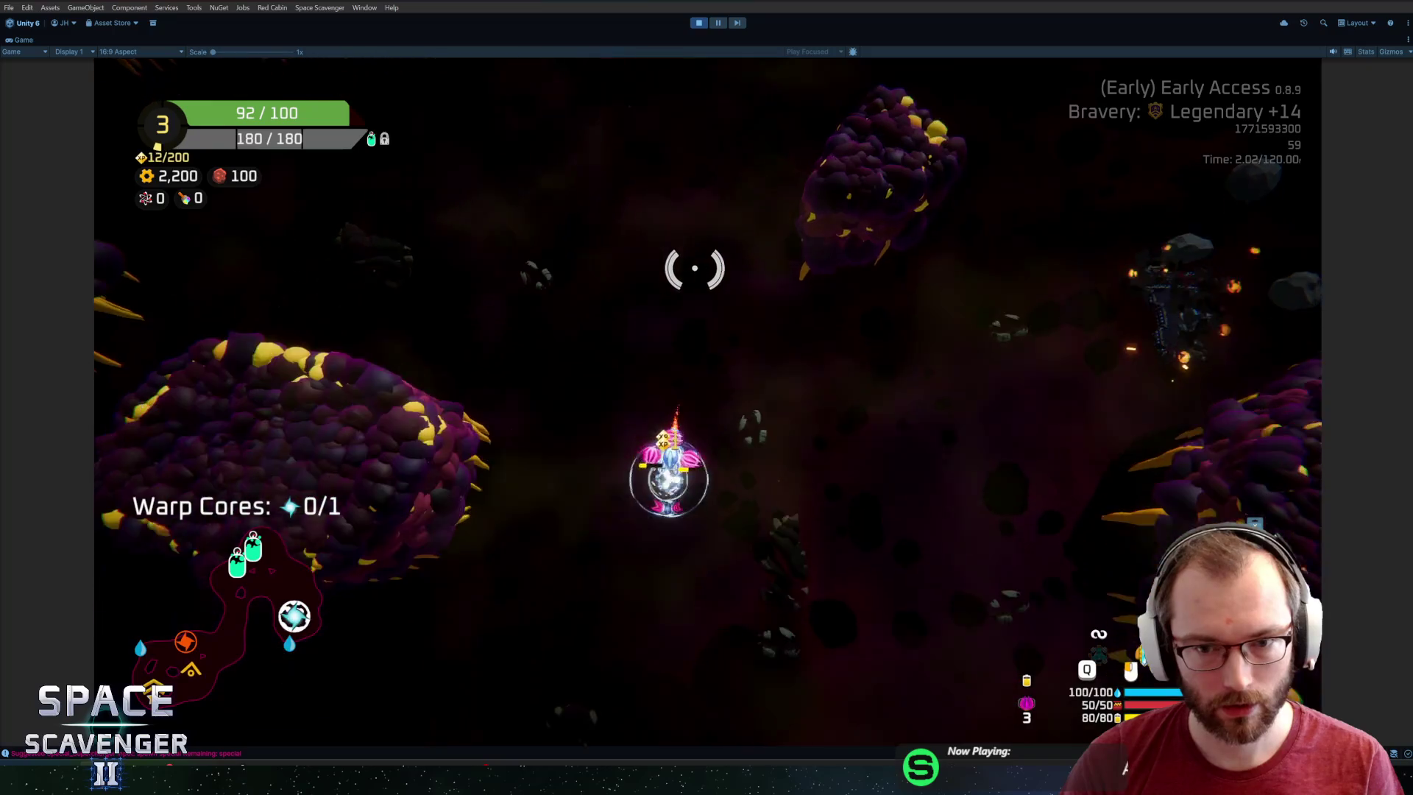
{"action": "key", "text": "s"}
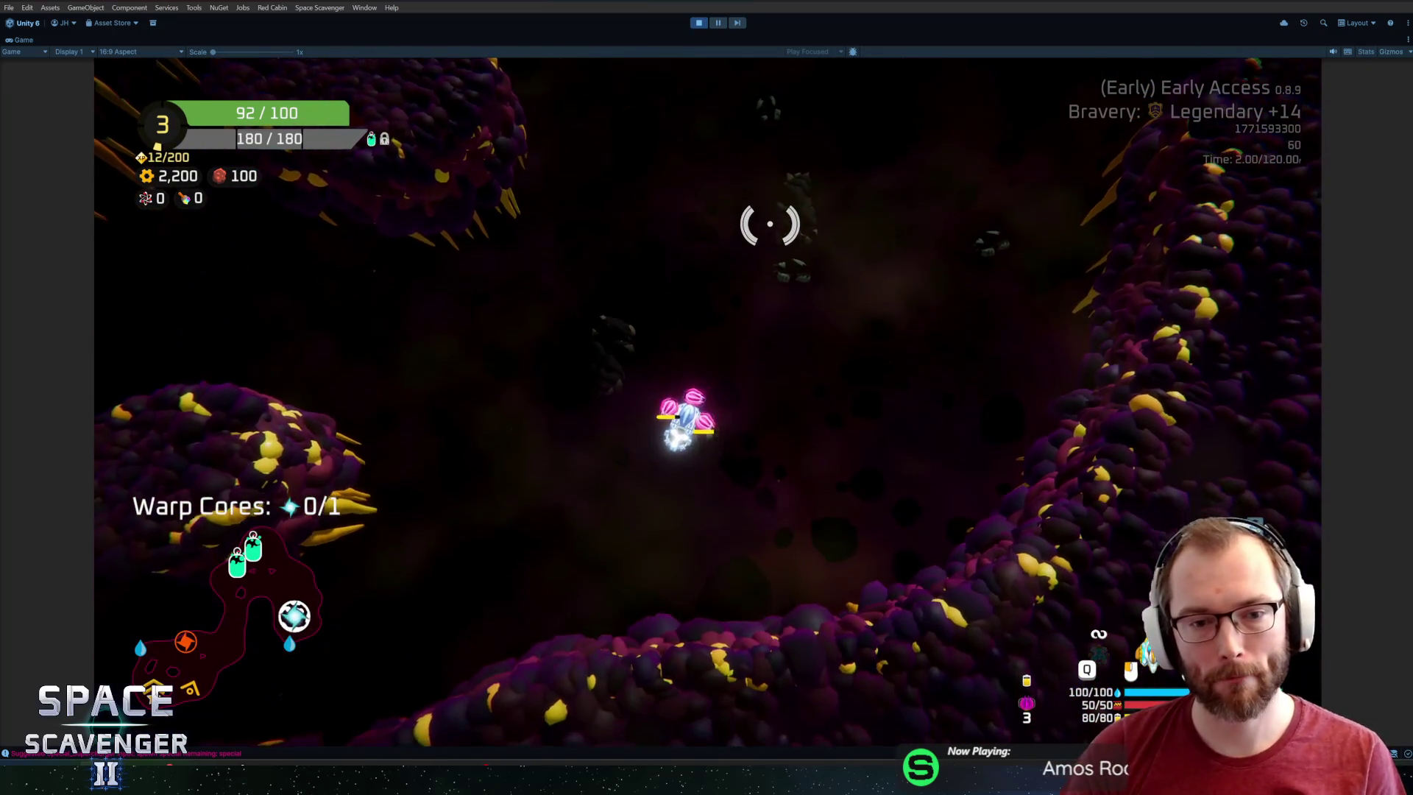
{"action": "key", "text": "Tab"}
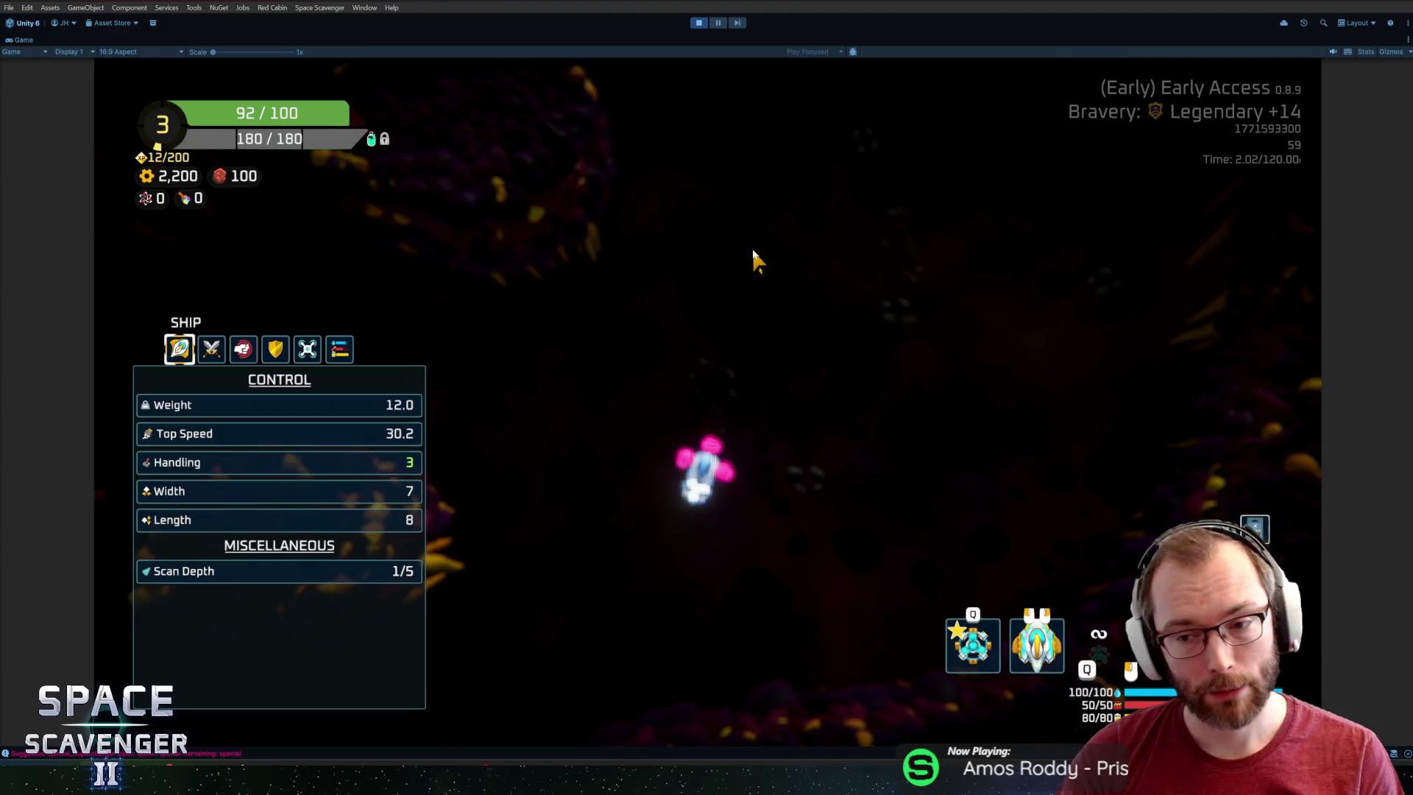
{"action": "key", "text": "Tab"}
Recall 'ship rankUp' from the console history and run it to reach Rank 4.
{"action": "key", "text": "grave"}
{"action": "type", "text": "spawn "}
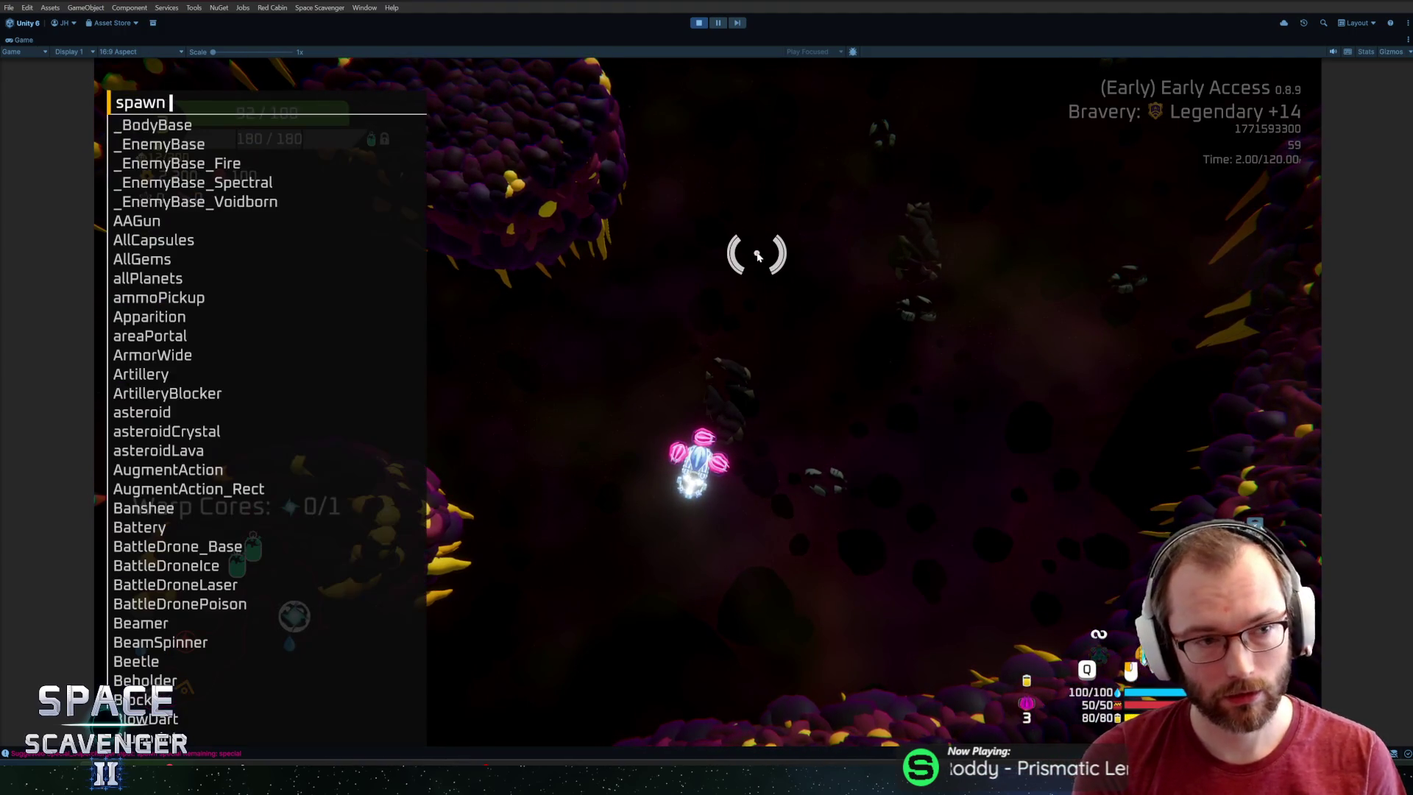
{"action": "type", "text": "l"}
{"action": "key", "text": "BackSpace"}
{"action": "key", "text": "Up"}
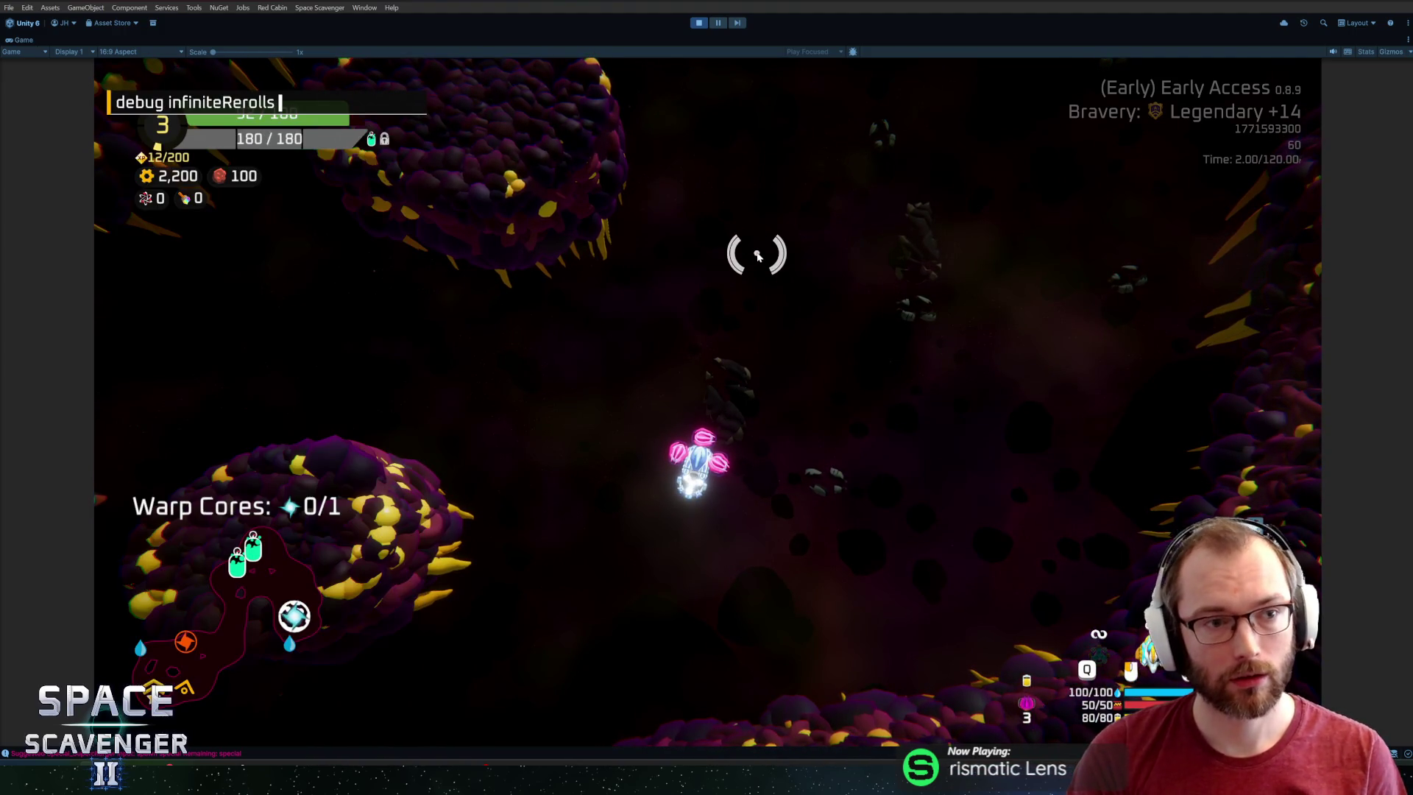
{"action": "key", "text": "Return"}
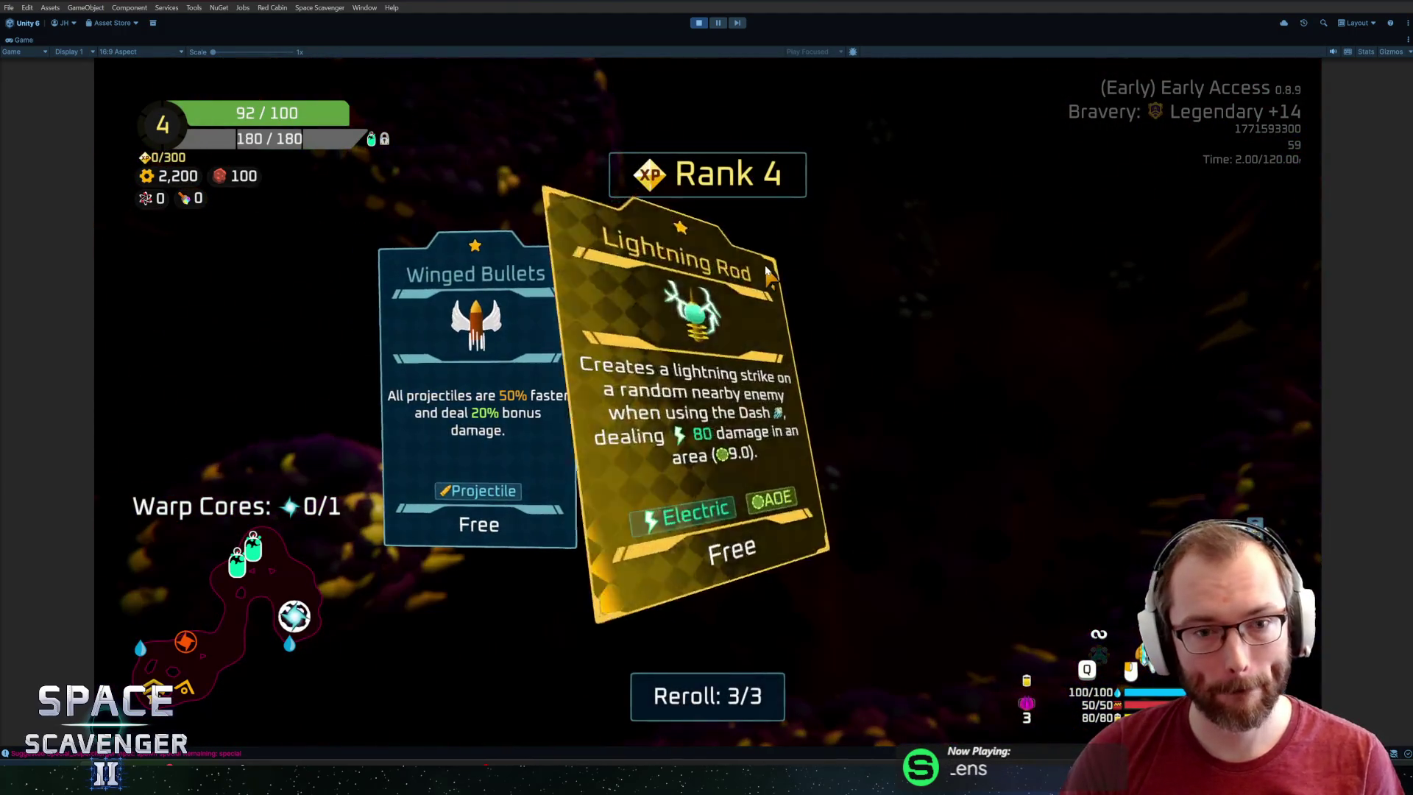
Reroll the Rank 4 upgrade offer four times for new cards.
{"action": "left_click", "coordinate": [708, 695]}
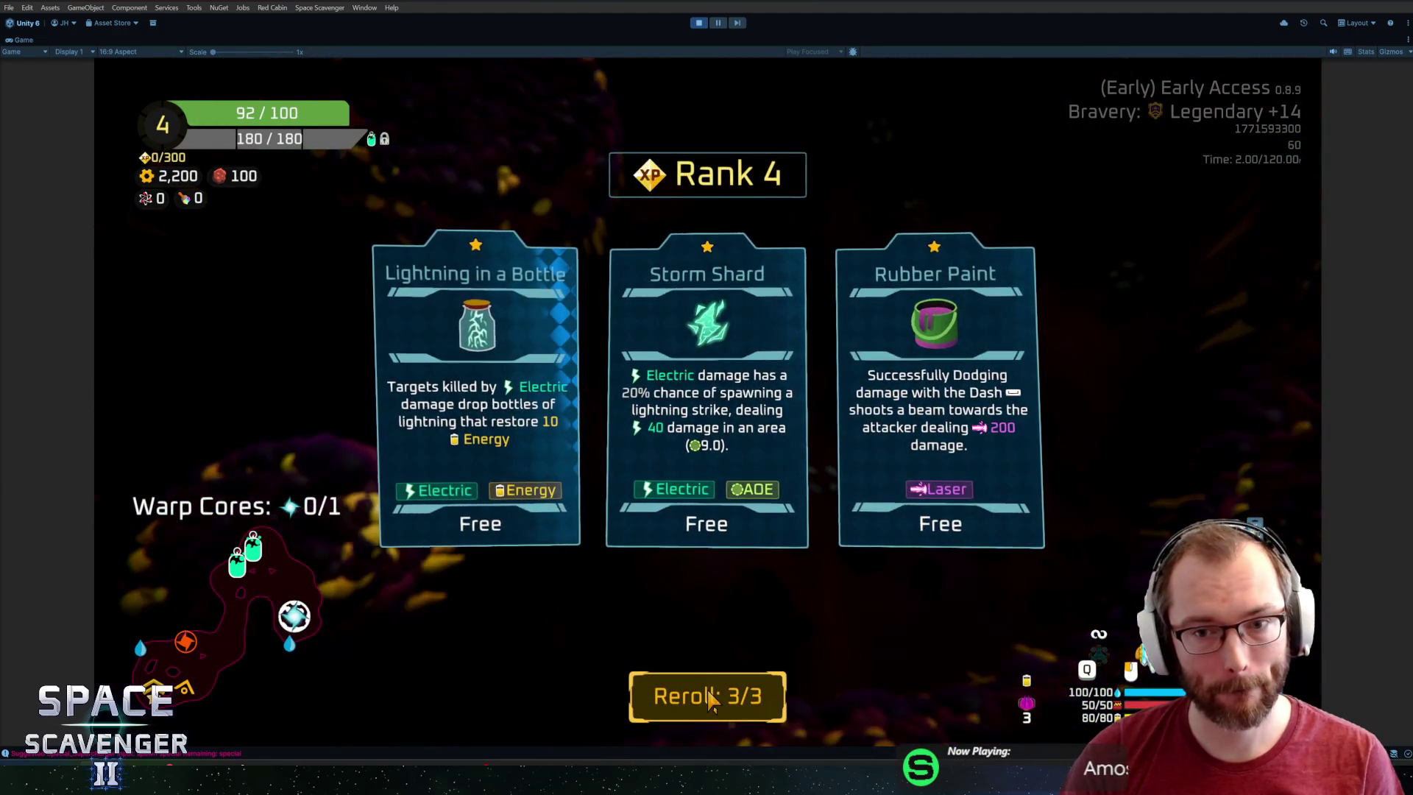
{"action": "left_click", "coordinate": [708, 696]}
{"action": "left_click", "coordinate": [708, 695]}
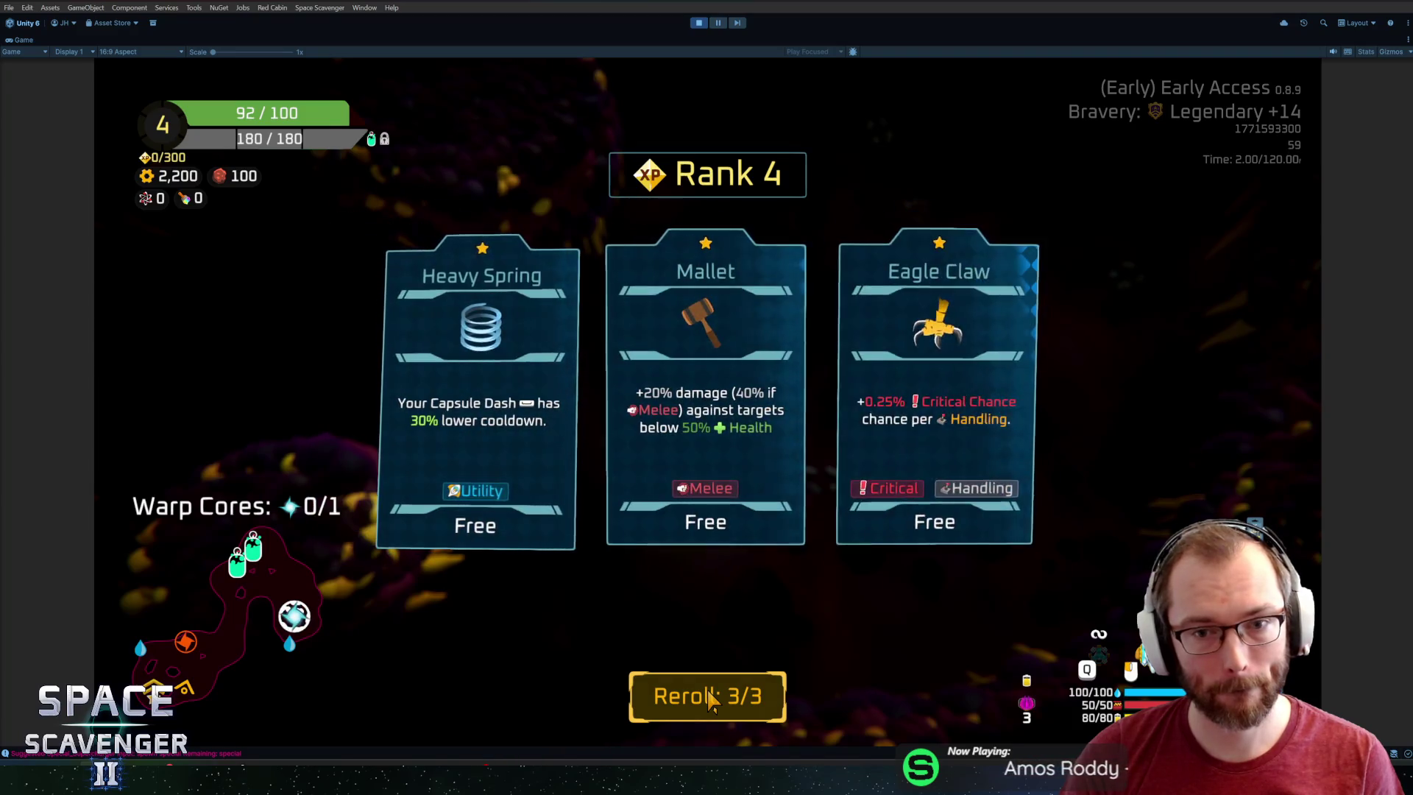
{"action": "left_click", "coordinate": [708, 695]}
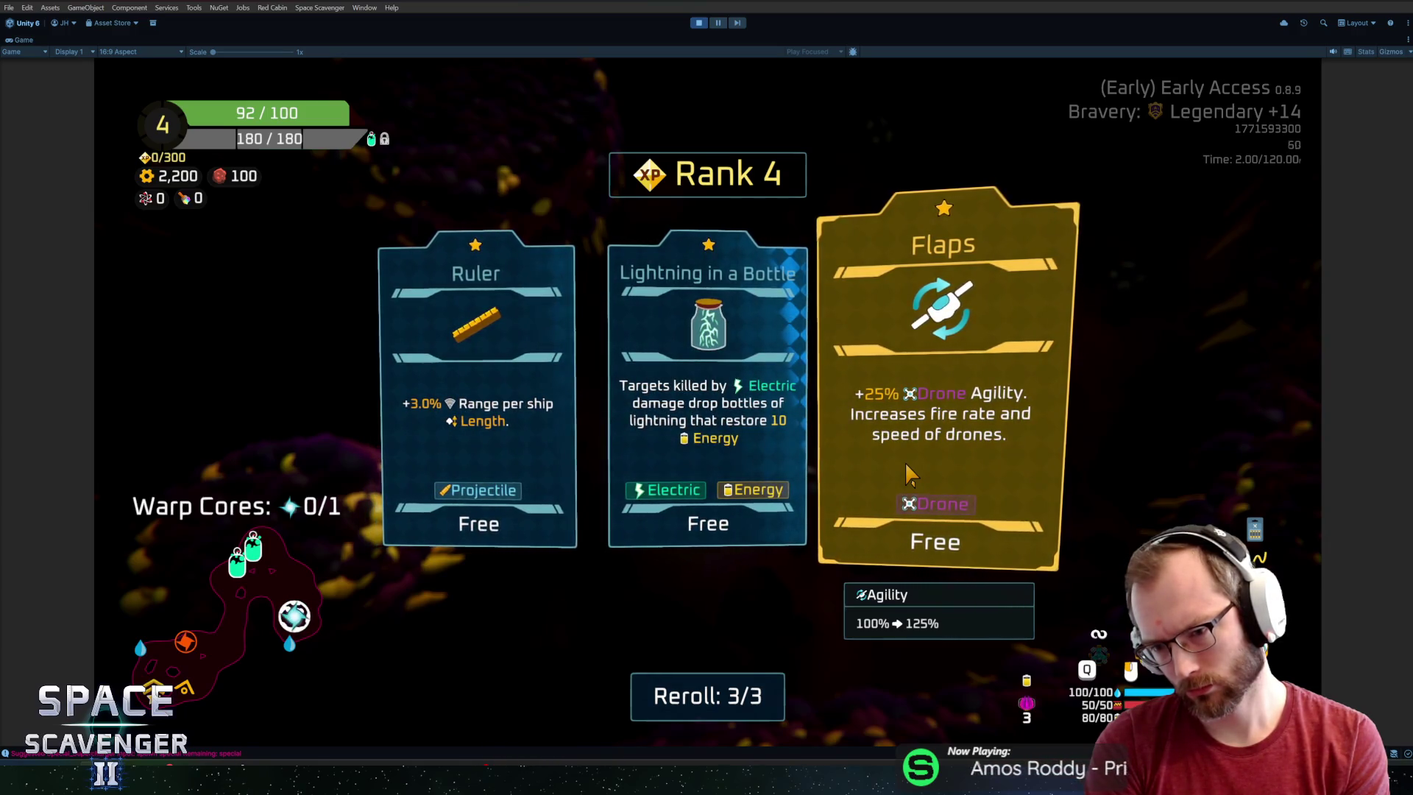
Hide the upgrade cards to view the ship stats (Weight 12.0, Top Speed 30.2).
{"action": "left_click", "coordinate": [903, 462]}
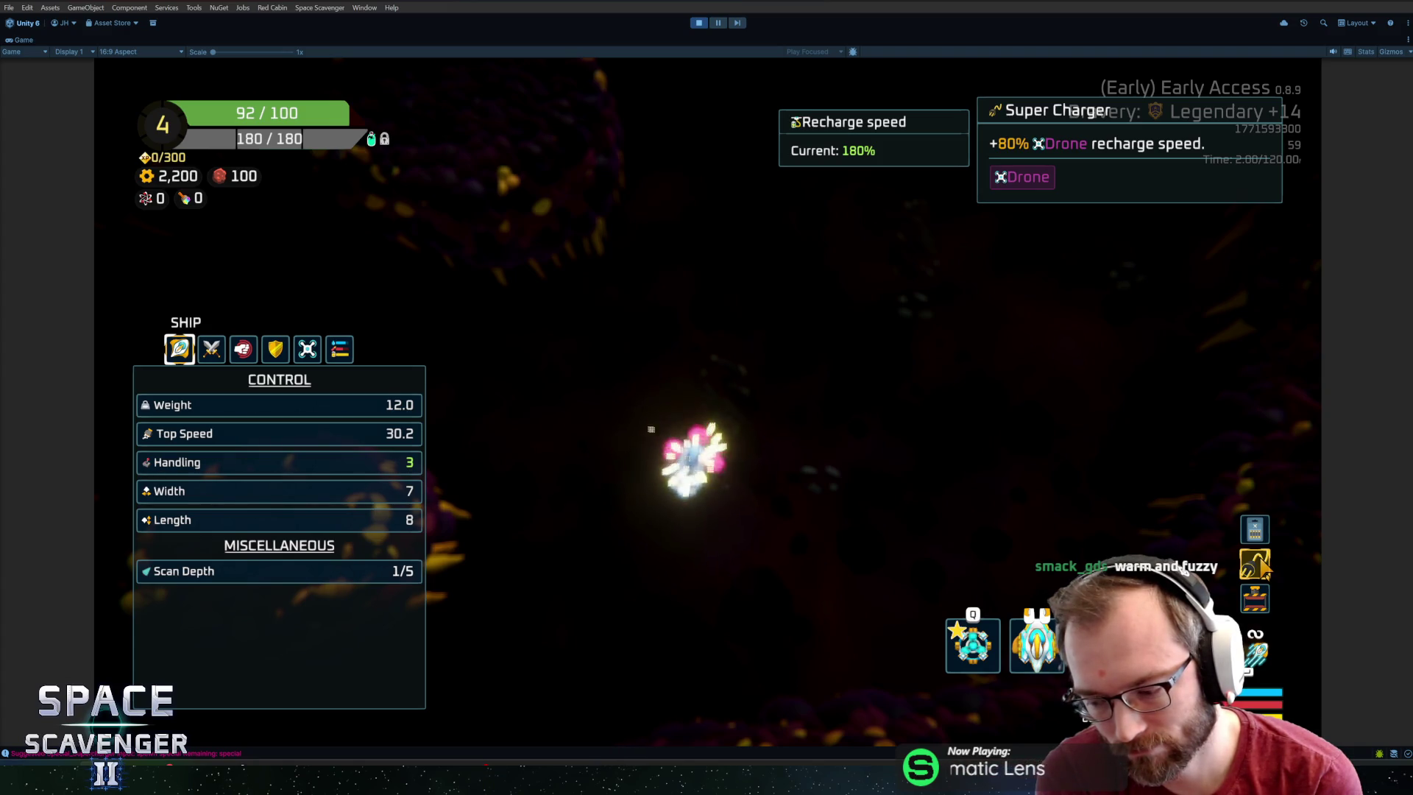
Bring back the Rank 4 cards, take Flaps, then pause and resume the game.
{"action": "left_click", "coordinate": [1258, 565]}
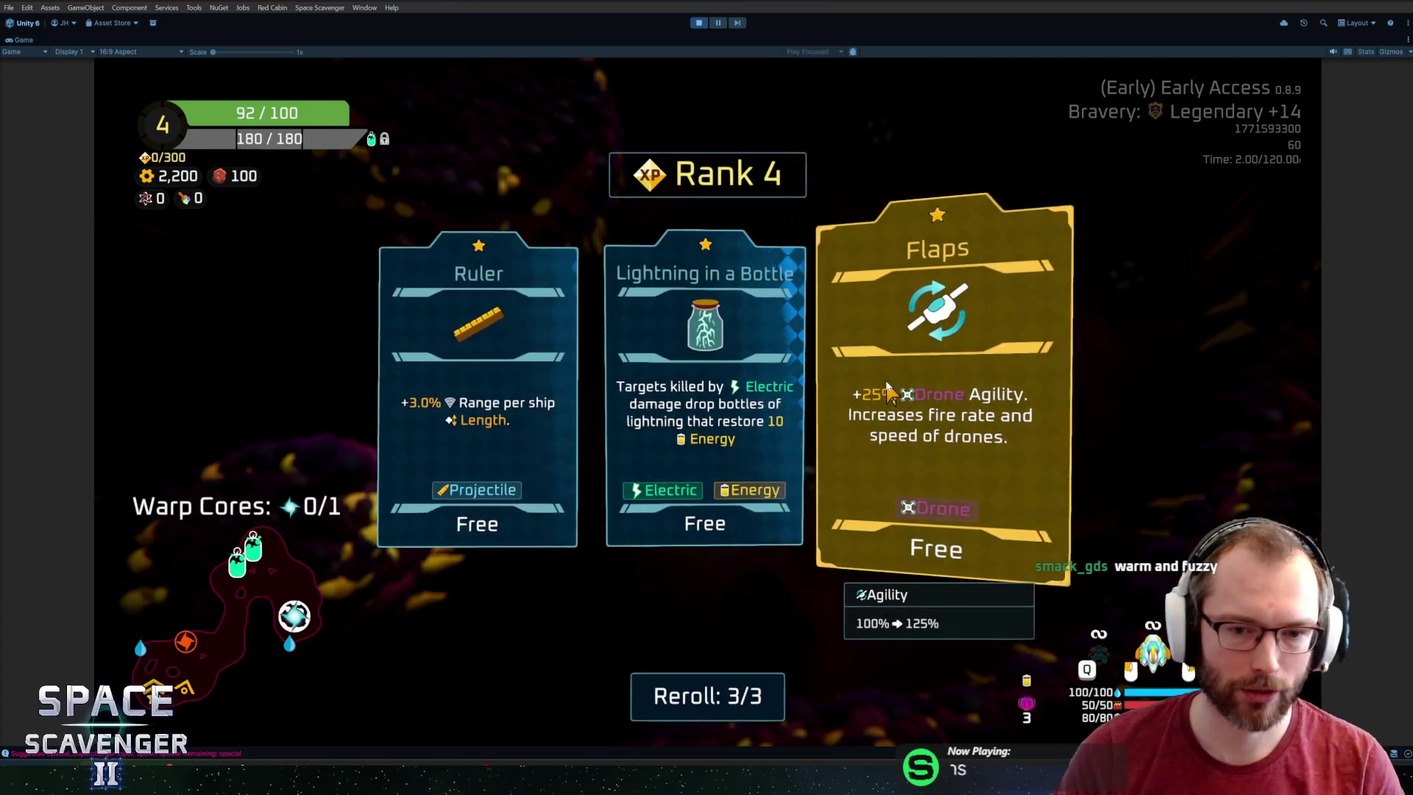
{"action": "left_click", "coordinate": [930, 378]}
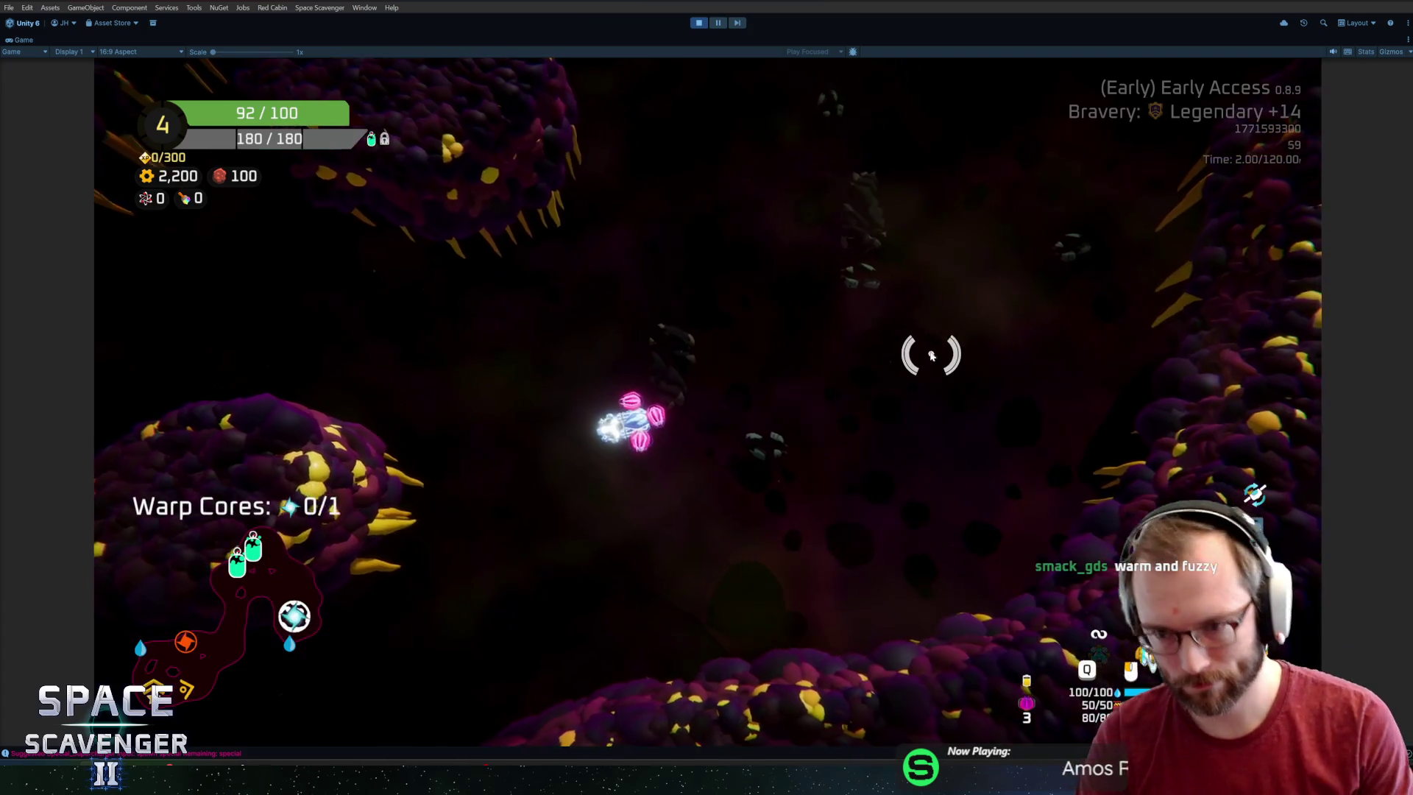
{"action": "key", "text": "Escape"}
{"action": "key", "text": "Escape"}
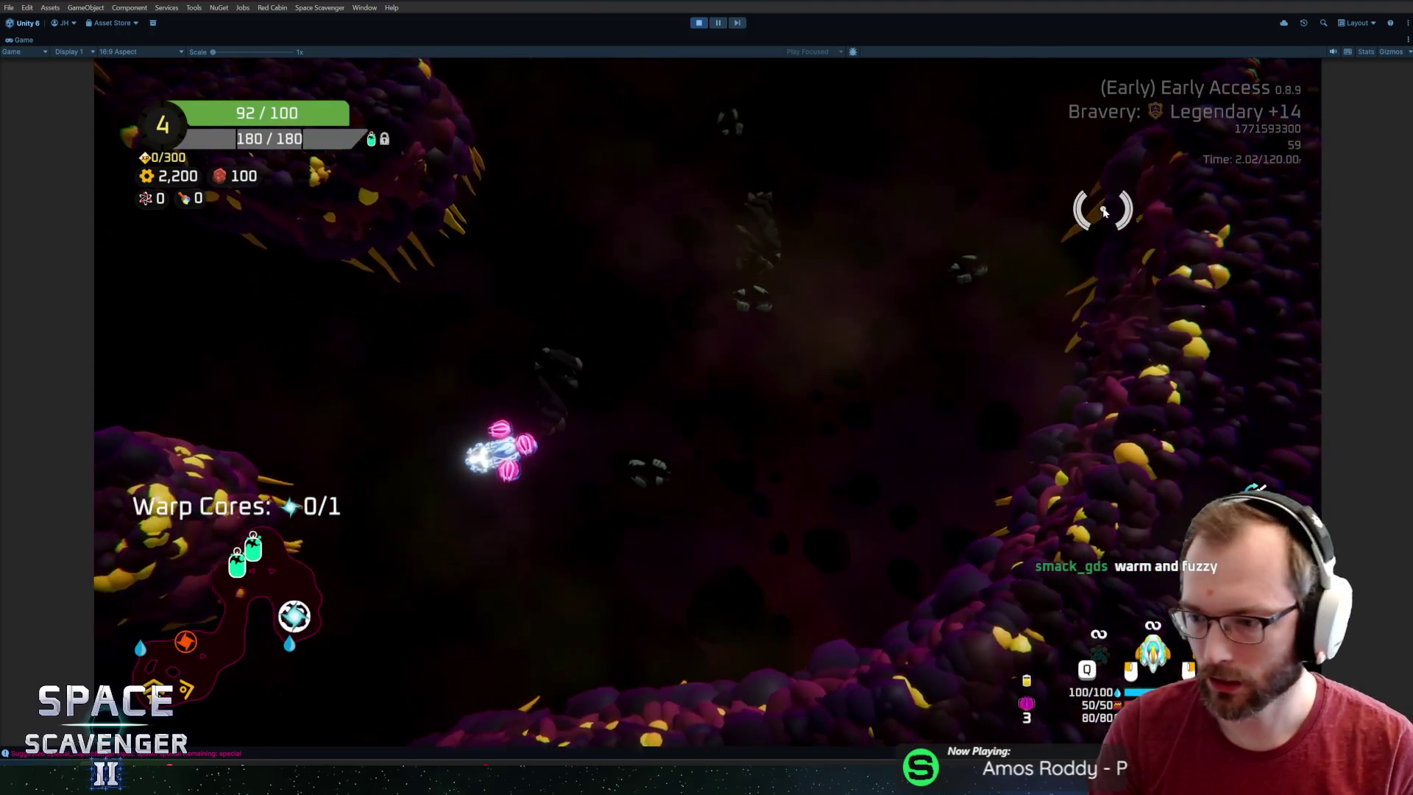
{"action": "key", "text": "Escape"}
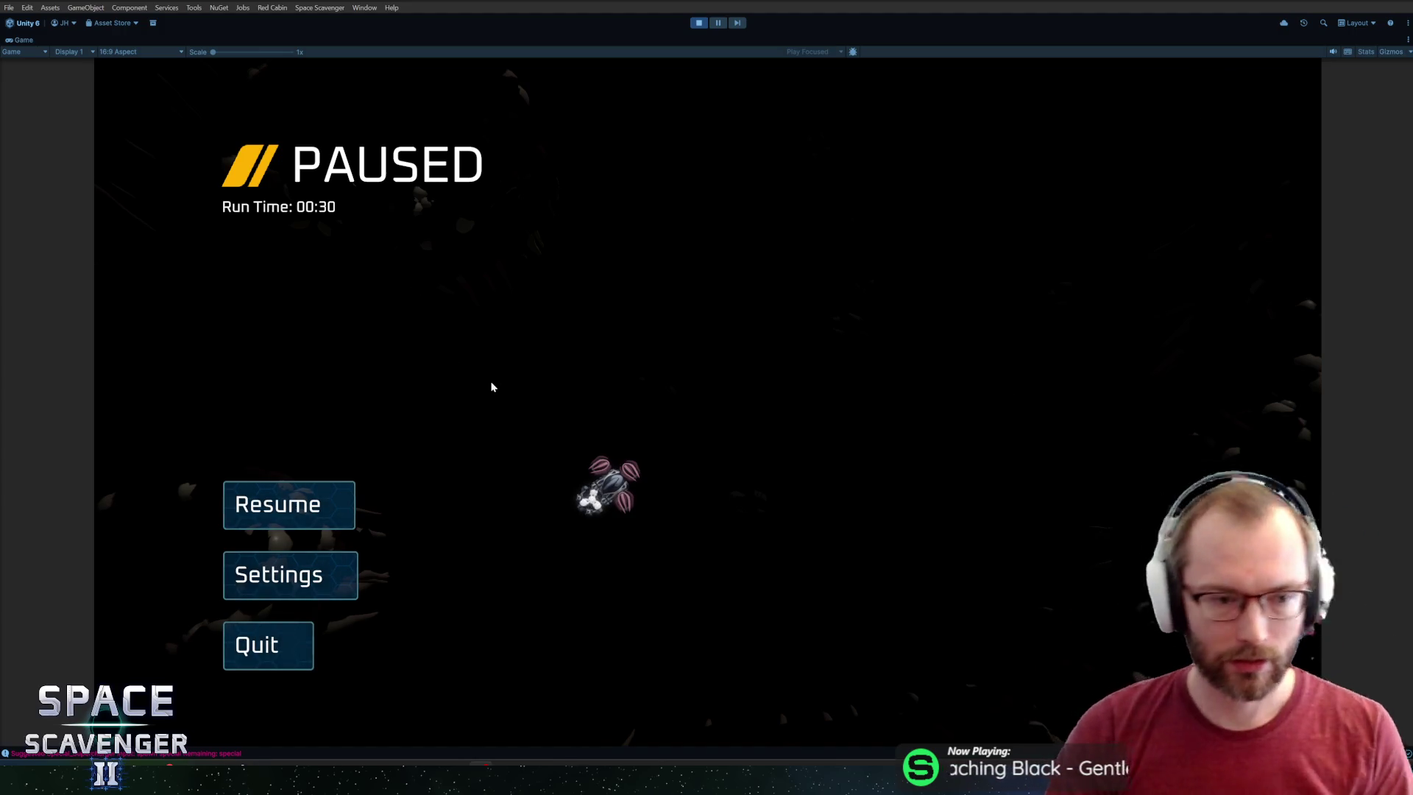
Resume the paused game, fly forward and toggle the ship stats overview on and off.
{"action": "left_click", "coordinate": [340, 486]}
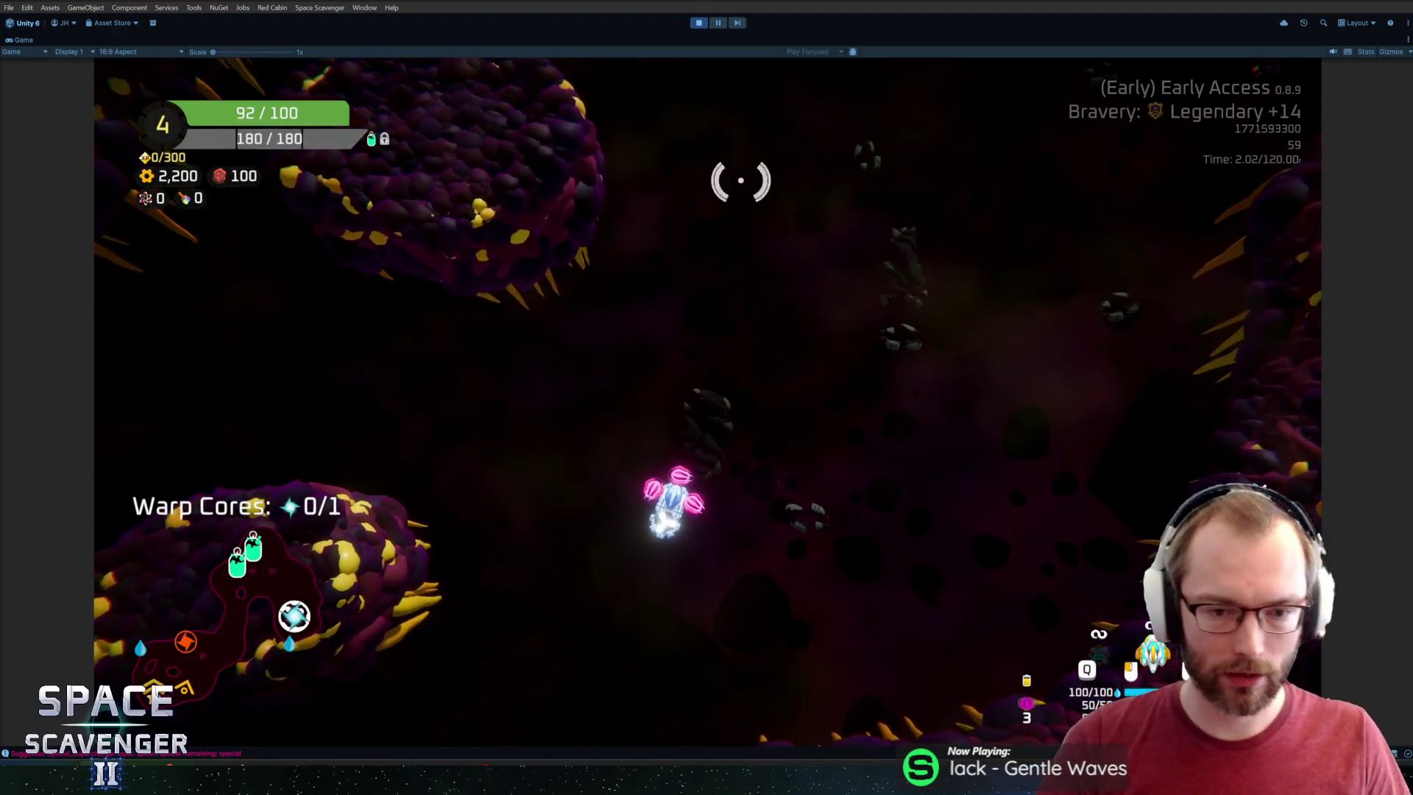
{"action": "key", "text": "w"}
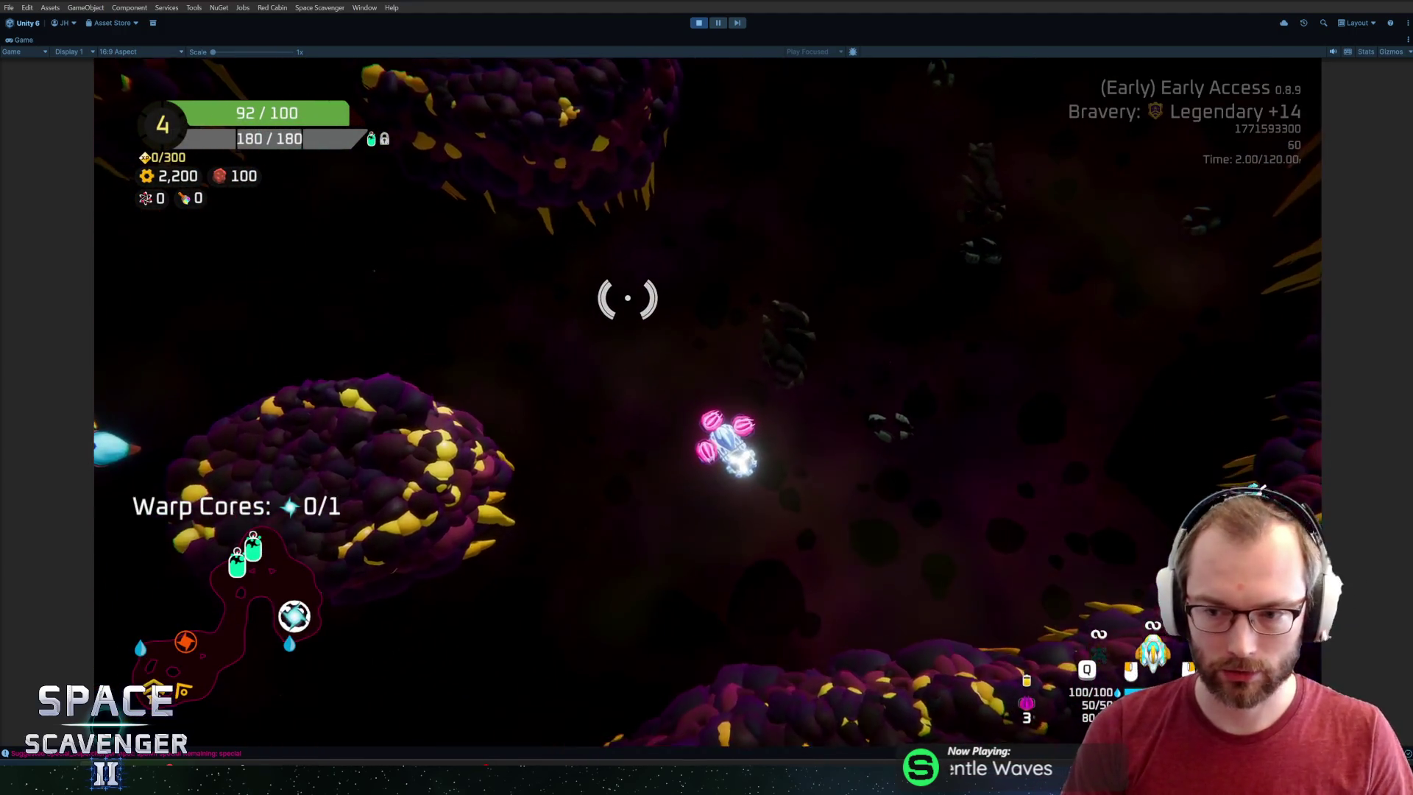
{"action": "key", "text": "Tab"}
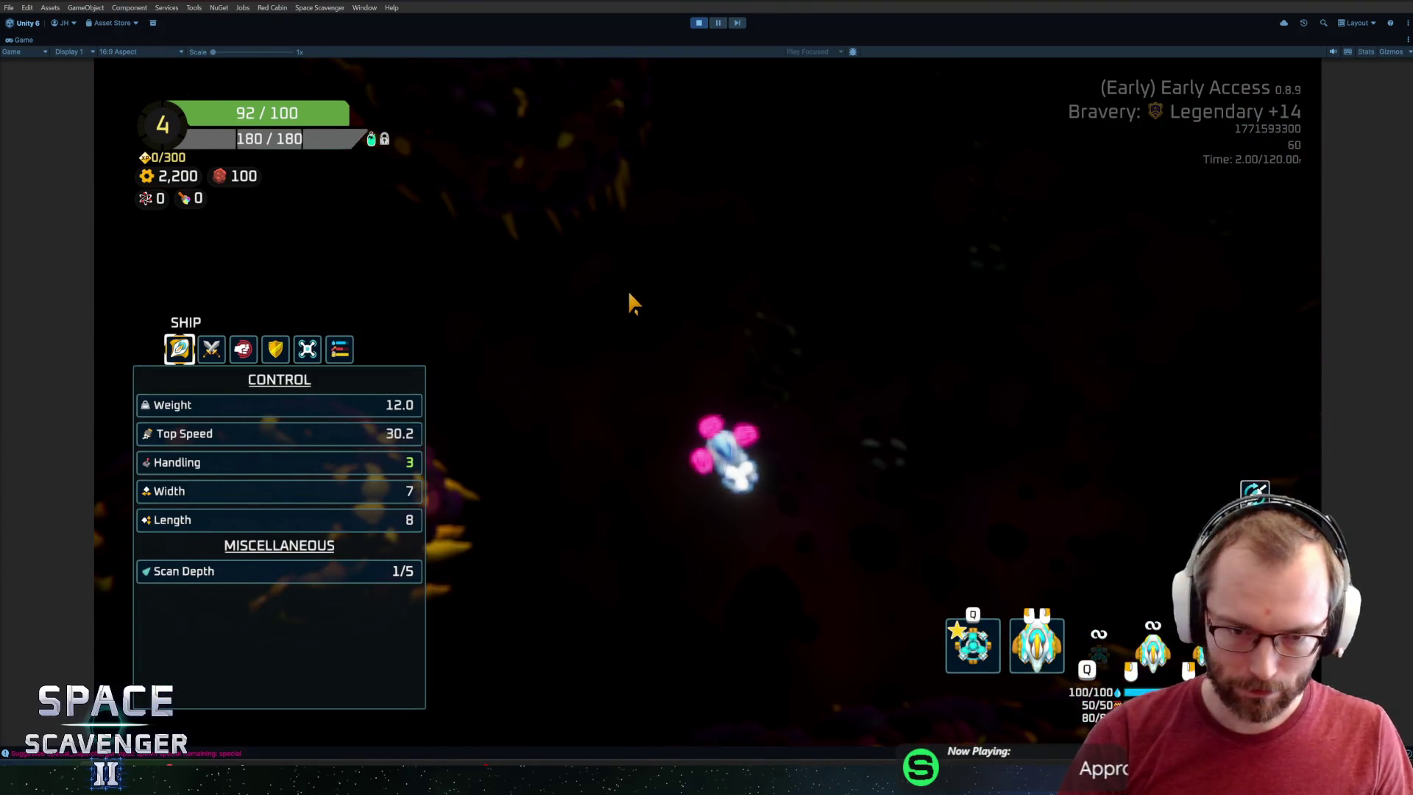
{"action": "key", "text": "Tab"}
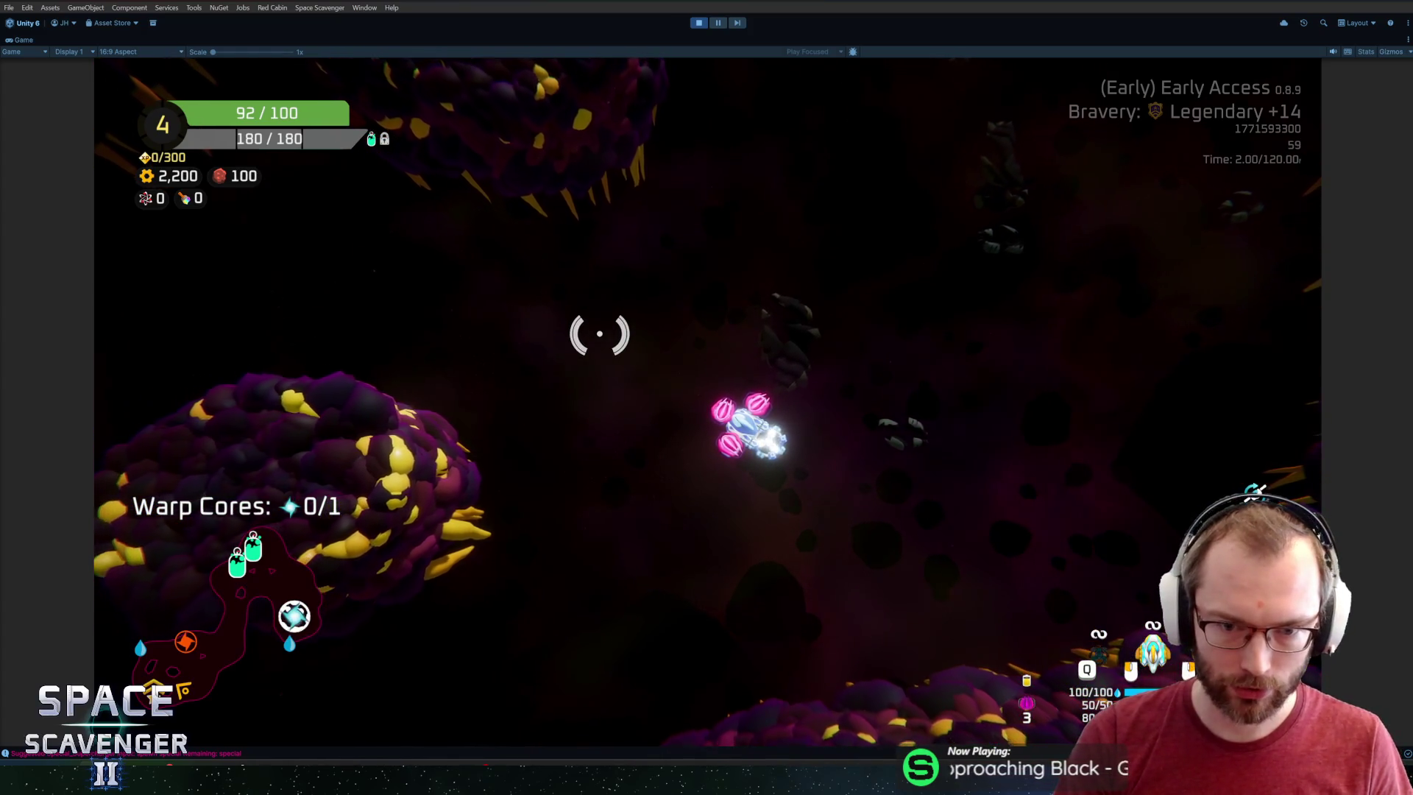
Fly the ship through the cave while firing, then stop Play mode with Ctrl+P.
{"action": "key", "text": "s"}
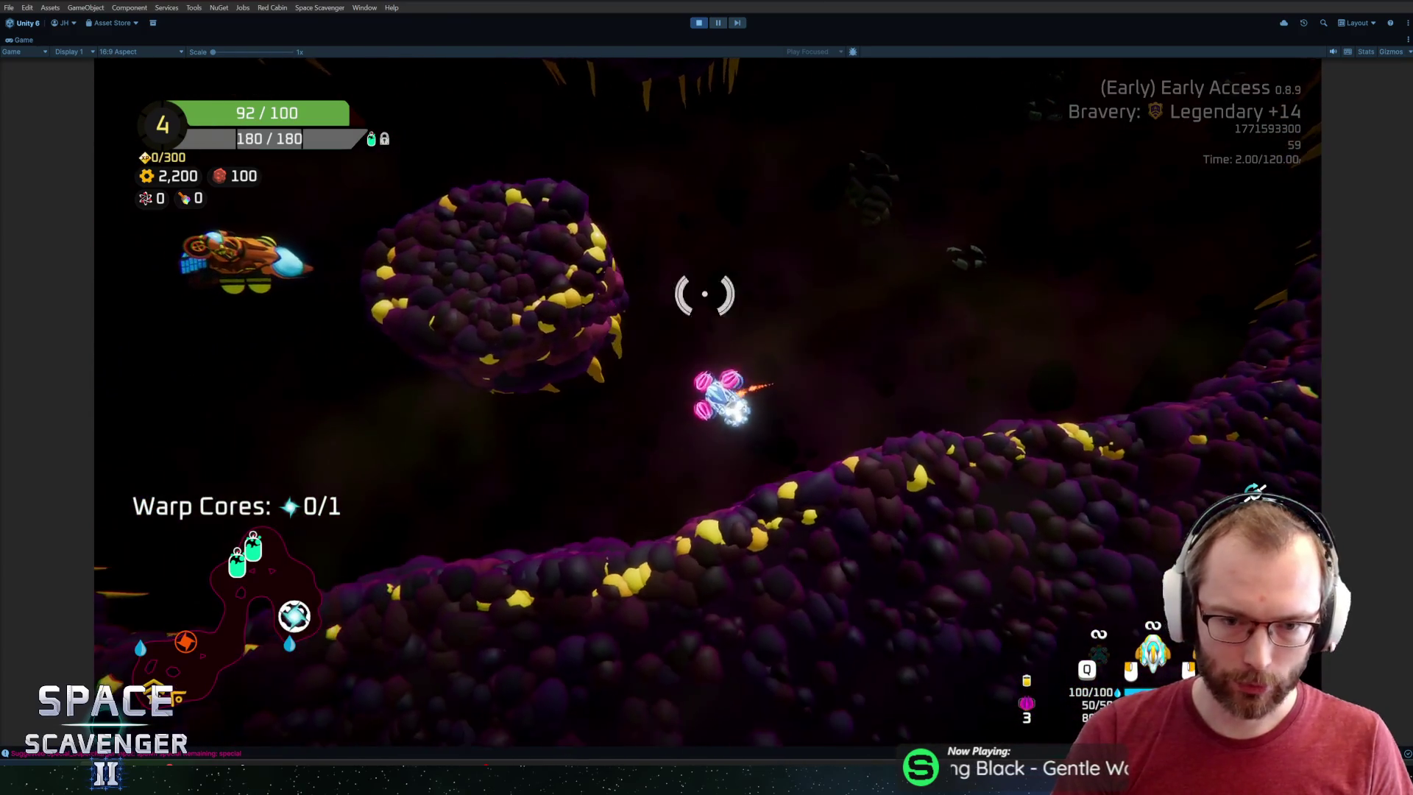
{"action": "key", "text": "a"}
{"action": "key", "text": "w"}
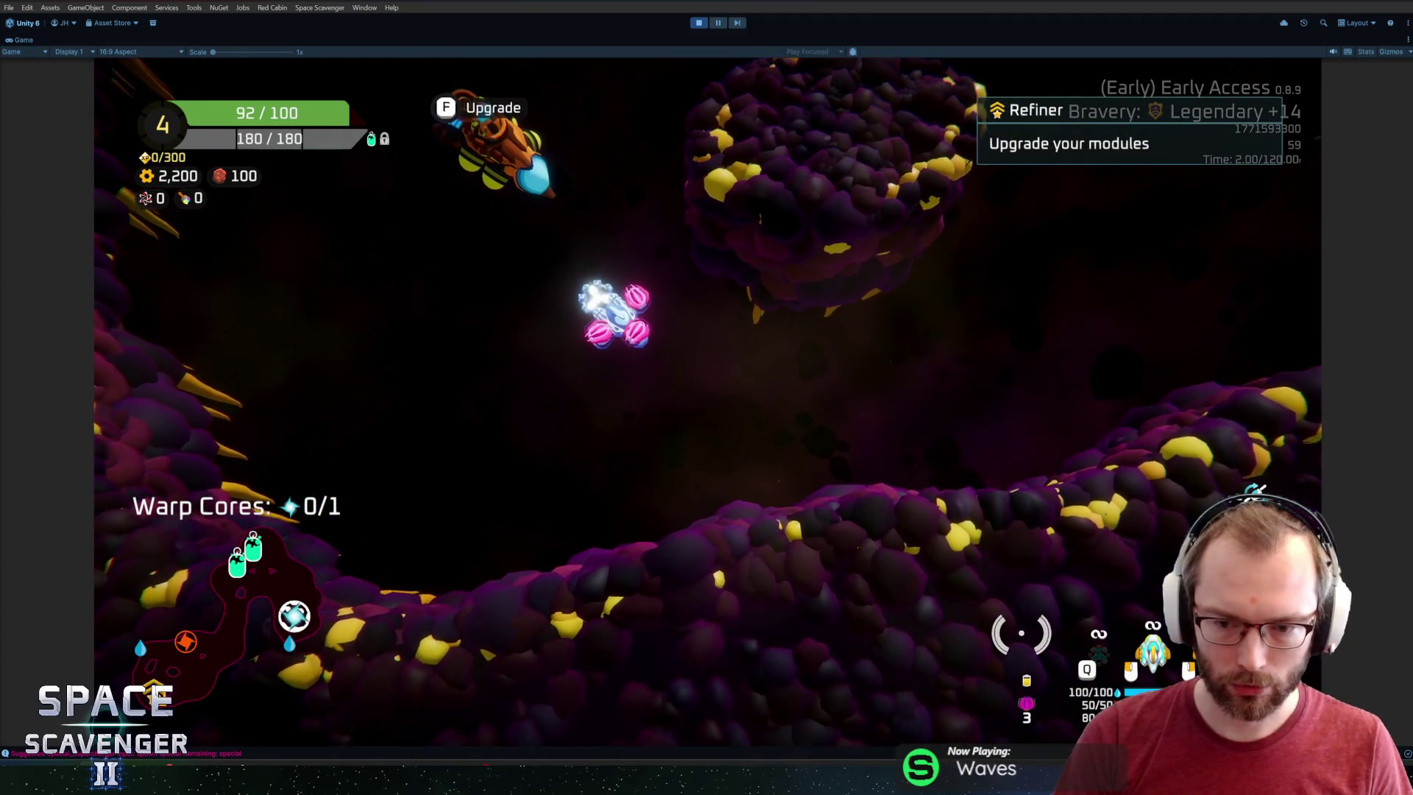
{"action": "key", "text": "ctrl+p"}
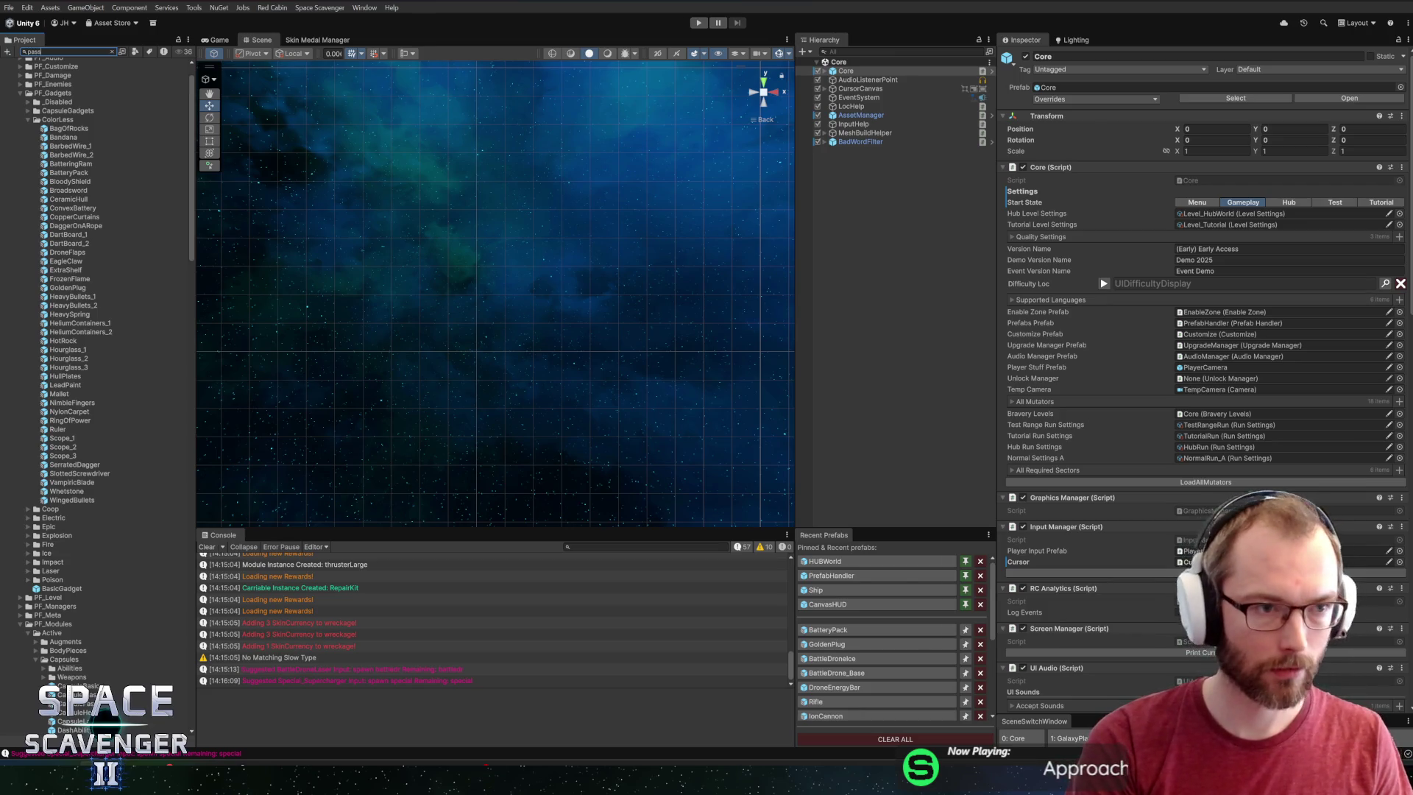
Search the Project for 'passive', inspect UIPassiveAction's AmountText, then return to the Core scene.
{"action": "type", "text": "ive"}
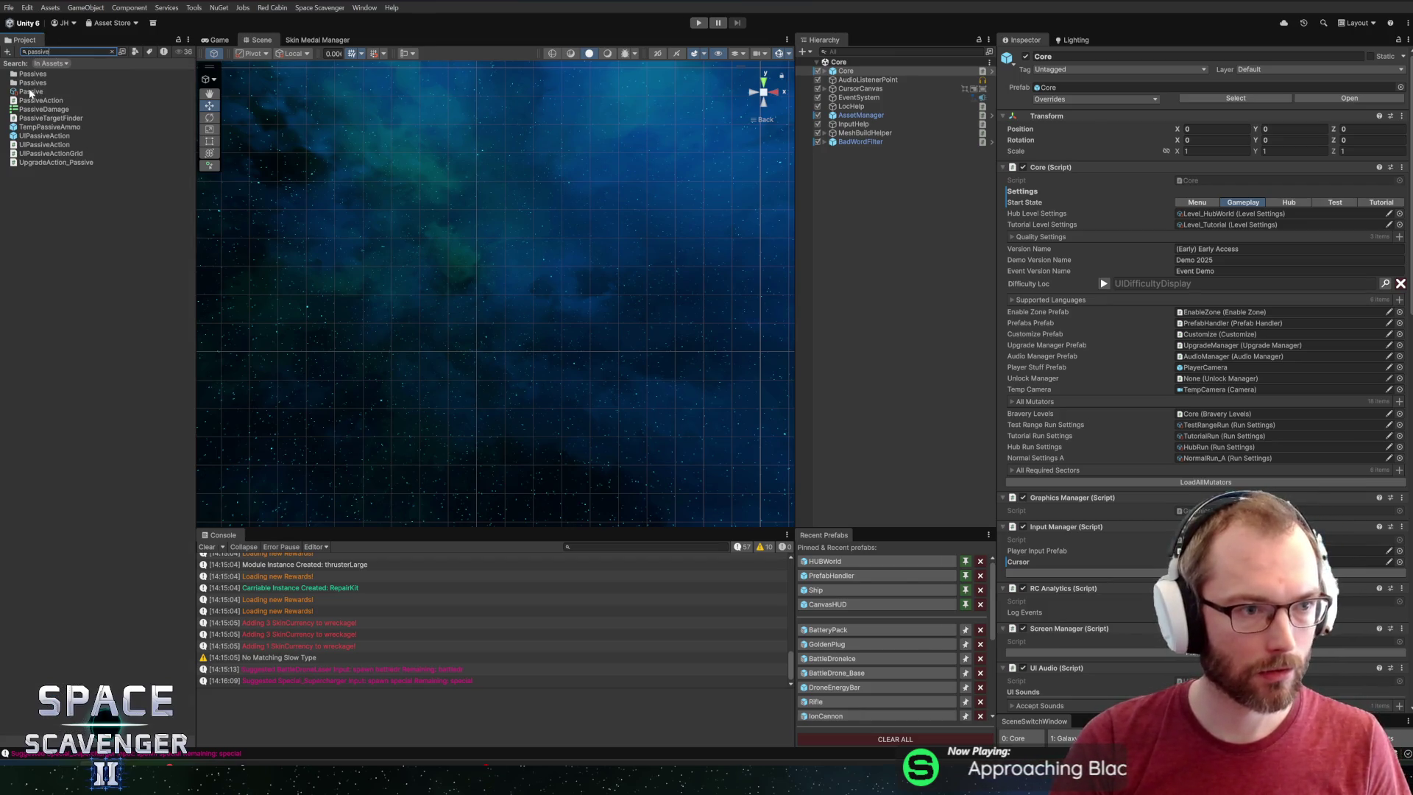
{"action": "double_click", "coordinate": [41, 136]}
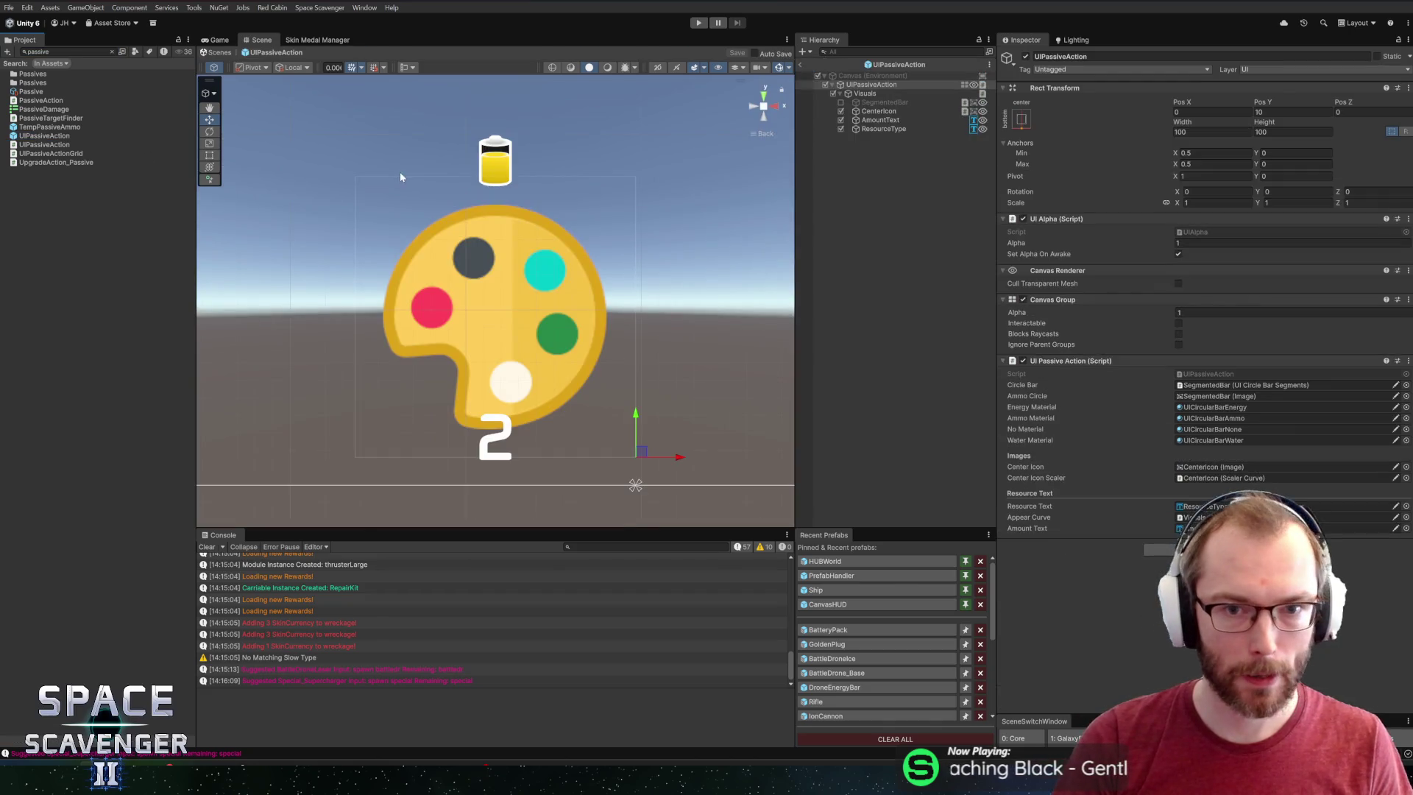
{"action": "left_click", "coordinate": [881, 119]}
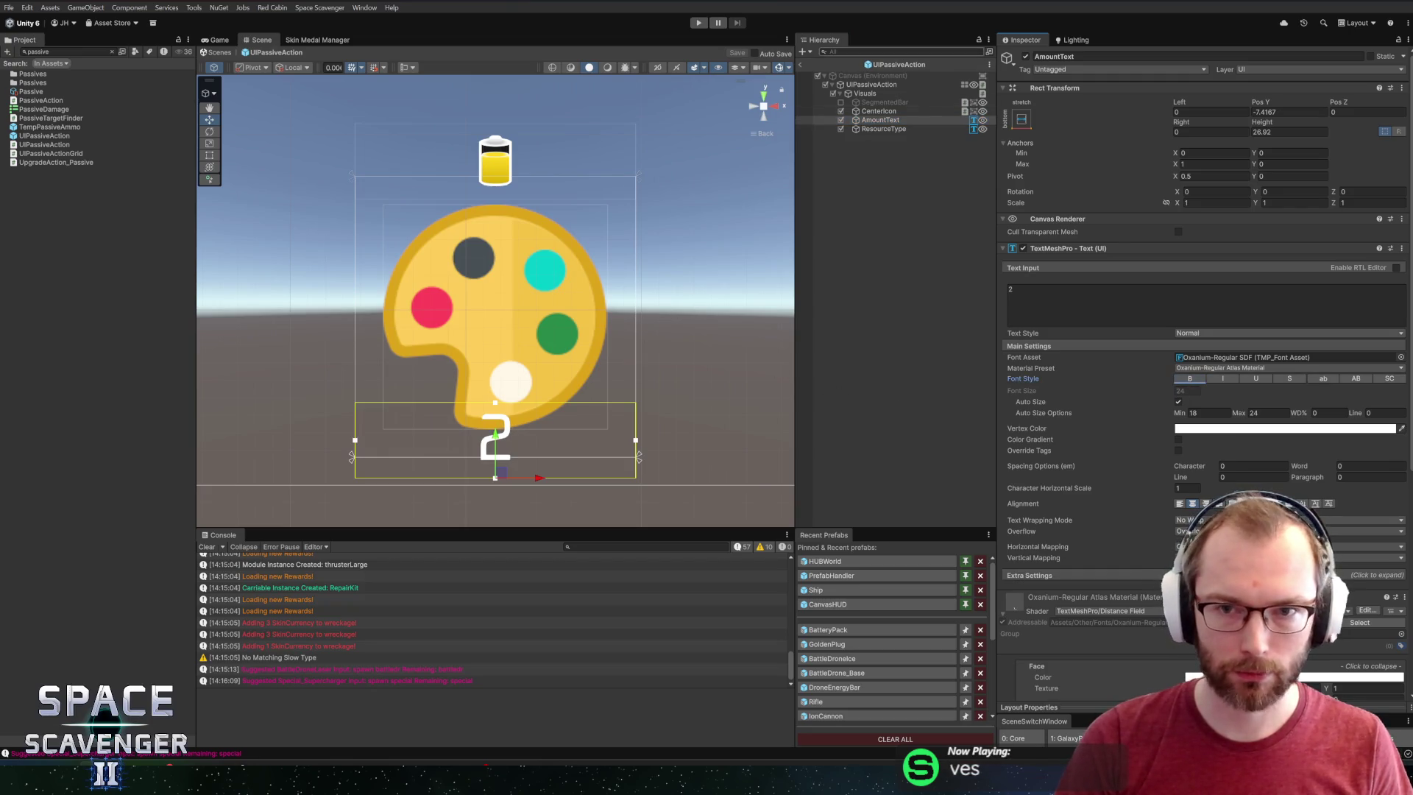
{"action": "left_click", "coordinate": [802, 64]}
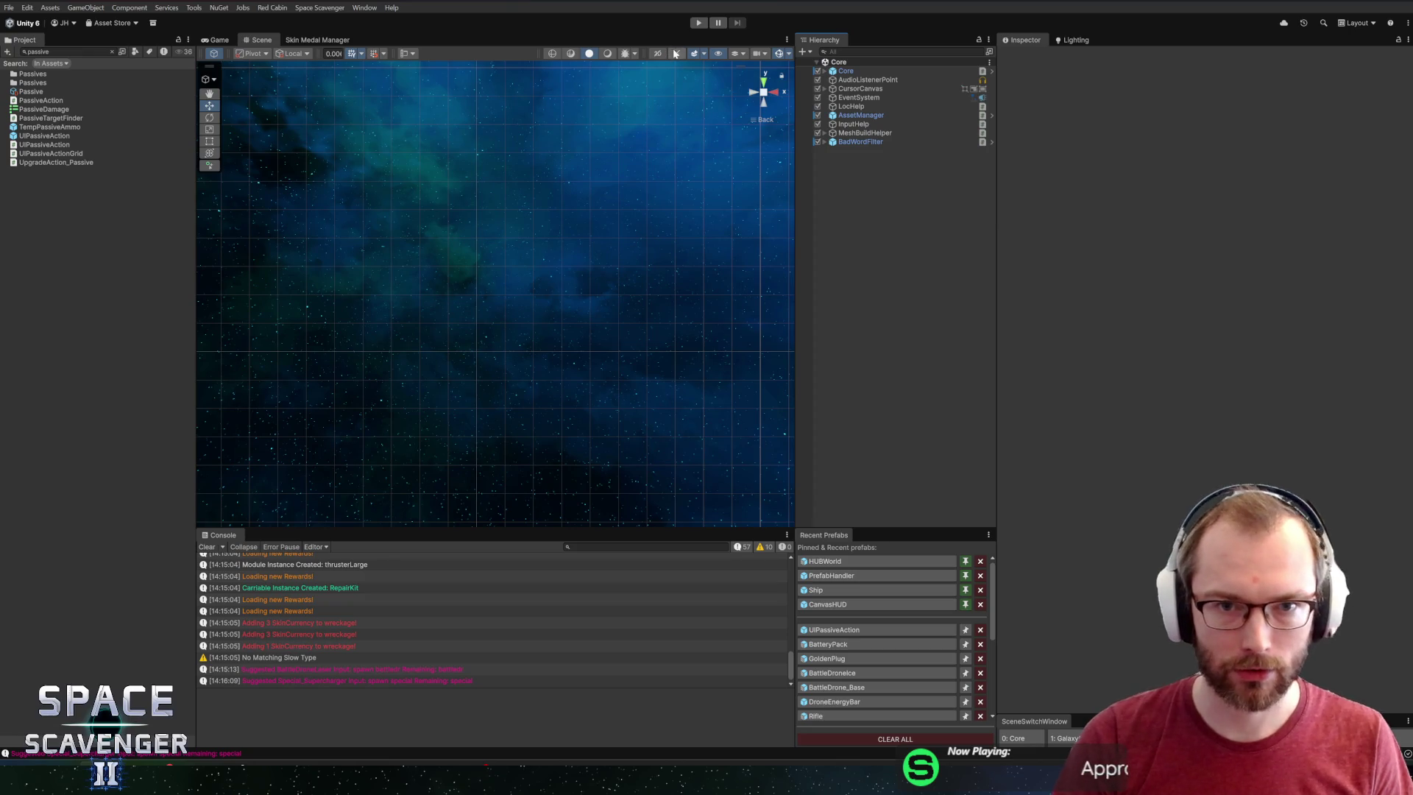
Start Play mode, maximize the Game view, and fly up-left to shoot down an enemy.
{"action": "left_click", "coordinate": [690, 23]}
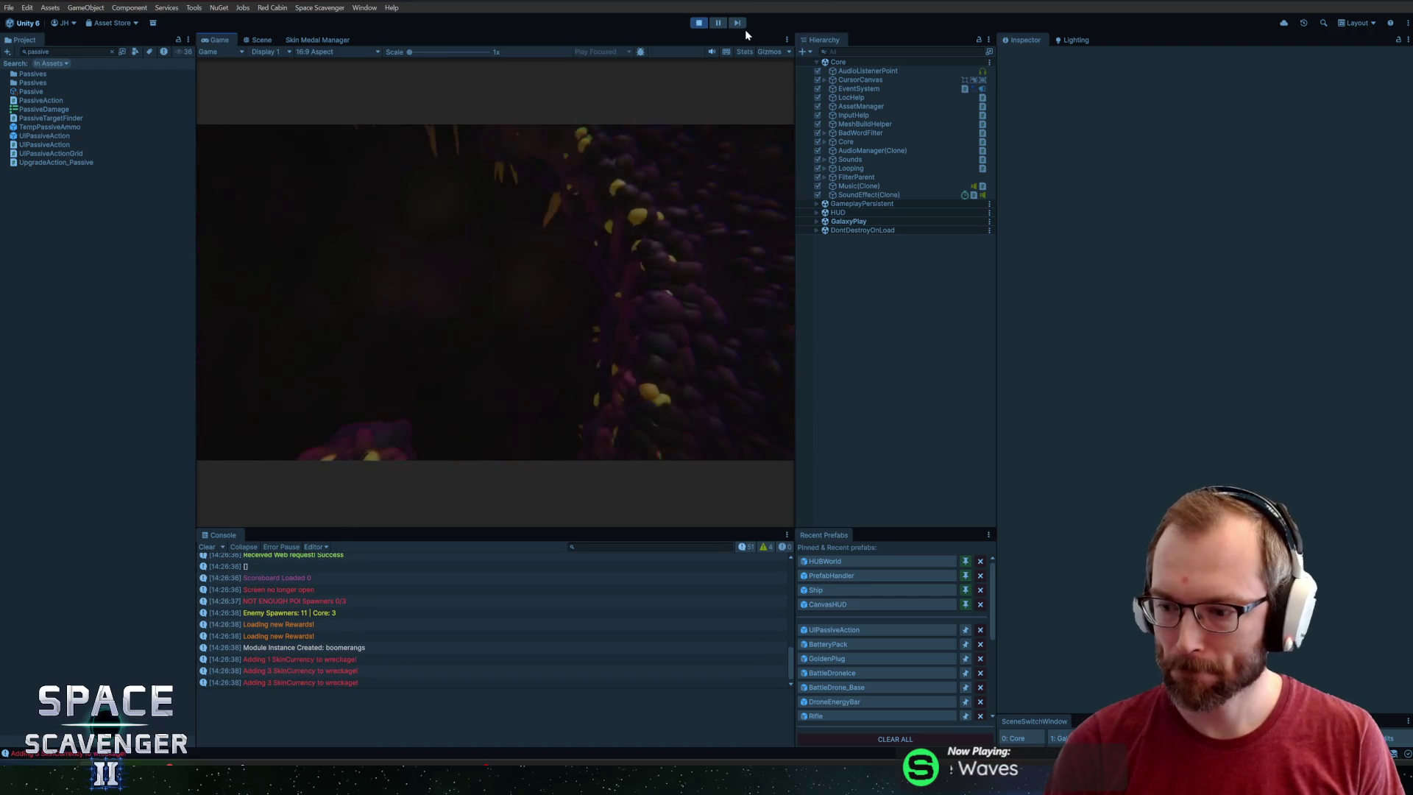
{"action": "double_click", "coordinate": [224, 43]}
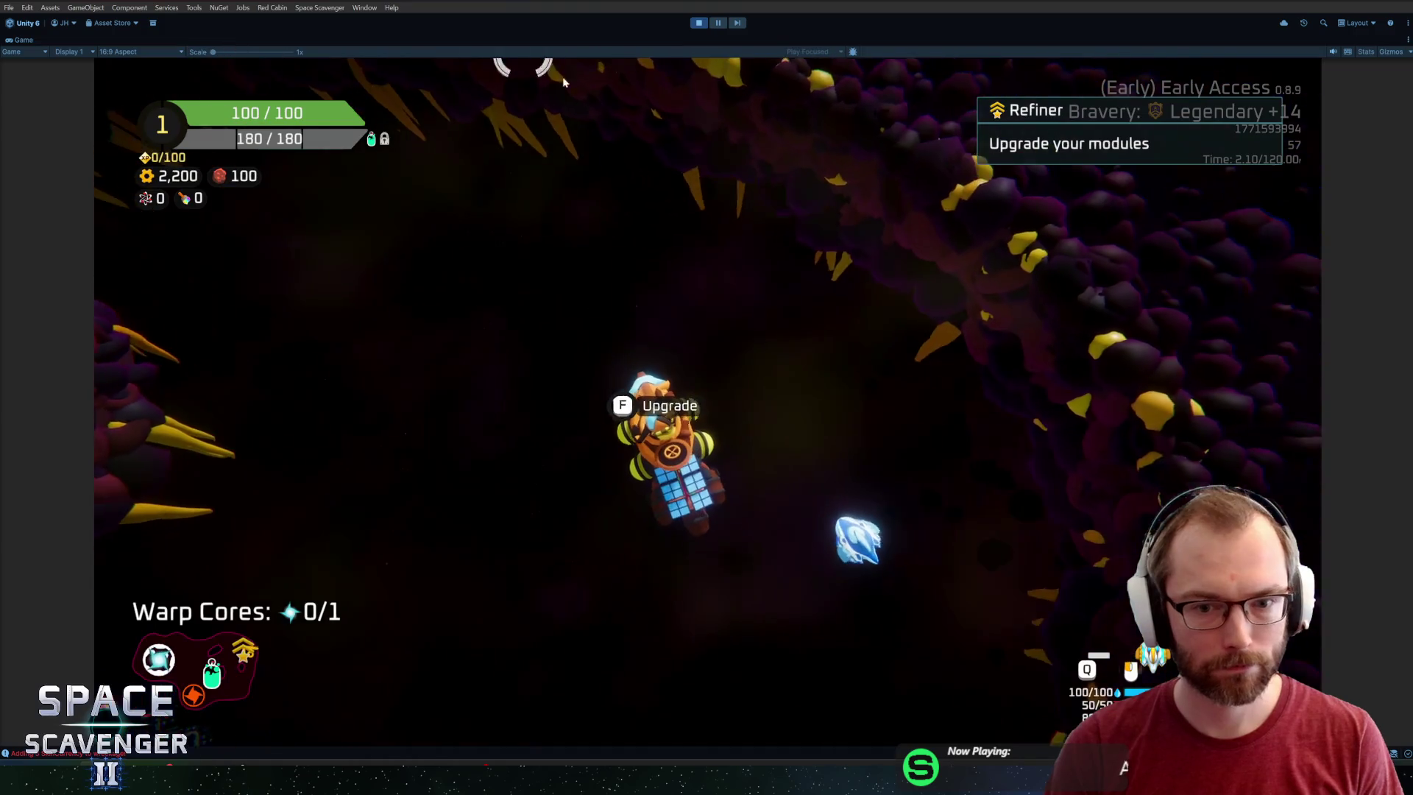
{"action": "key", "text": "w"}
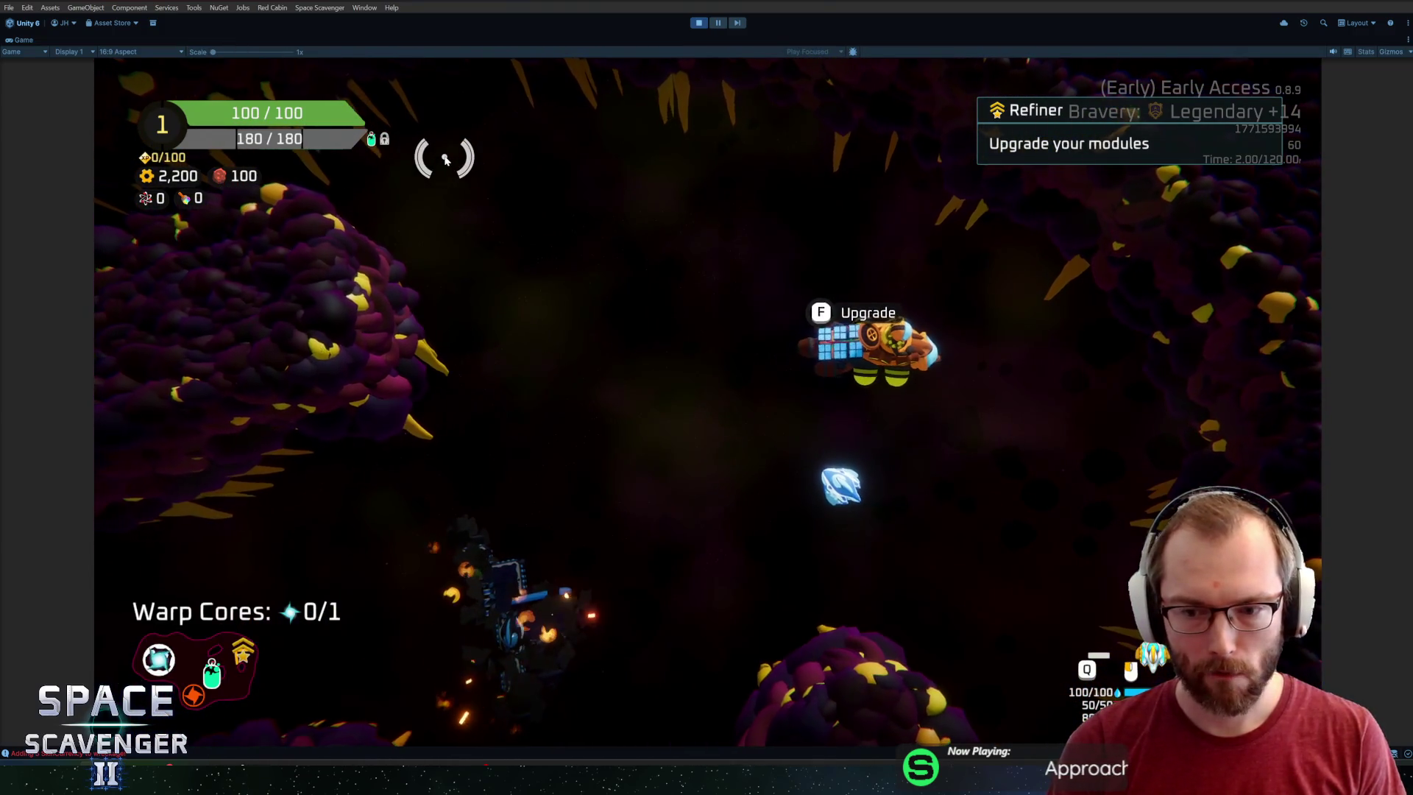
{"action": "key", "text": "a"}
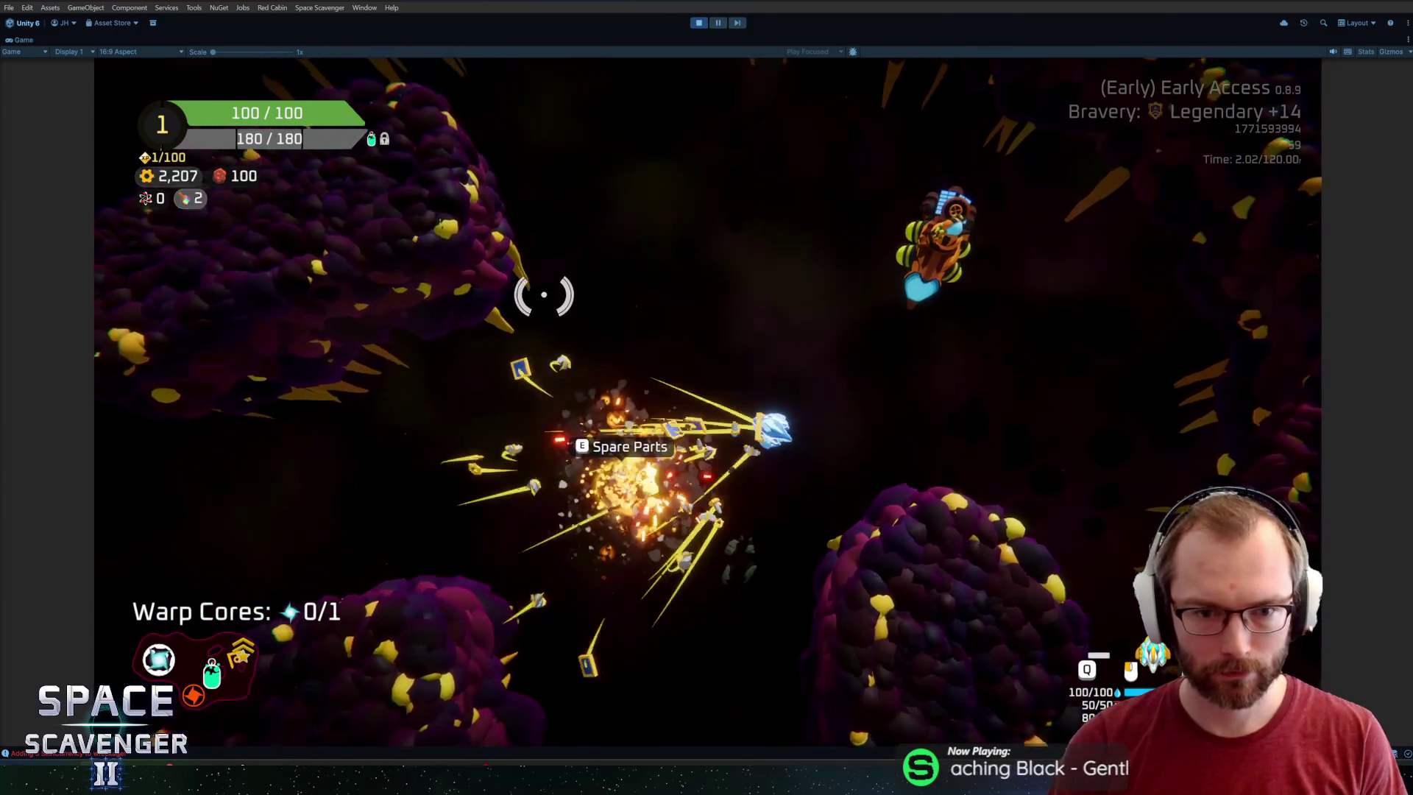
Craft a Laser Sword from spare parts, fit it to the ship's front, check its stats, and stop playing.
{"action": "key", "text": "e"}
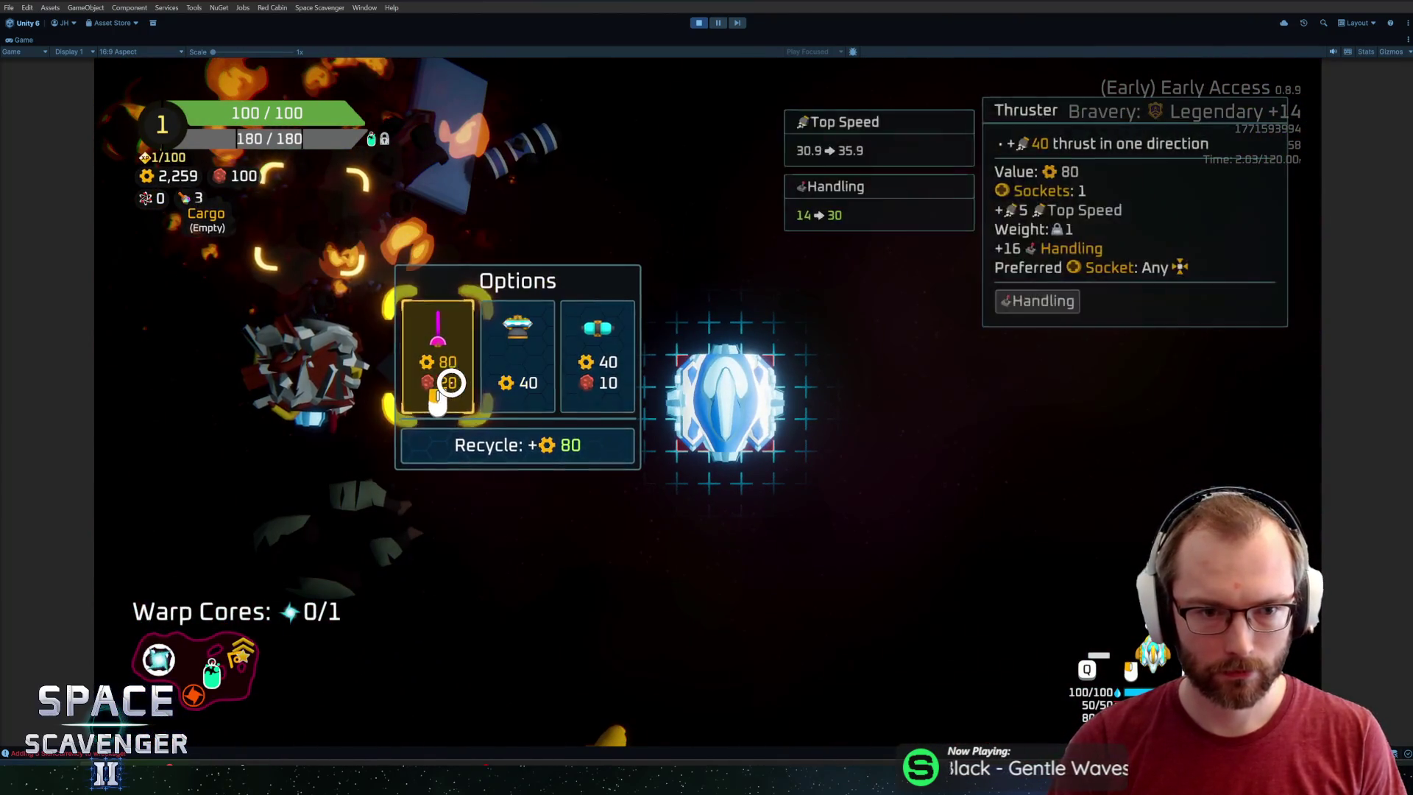
{"action": "left_click", "coordinate": [442, 368]}
{"action": "left_click_drag", "start_coordinate": [395, 410], "coordinate": [807, 277]}
{"action": "key", "text": "e"}
{"action": "key", "text": "e"}
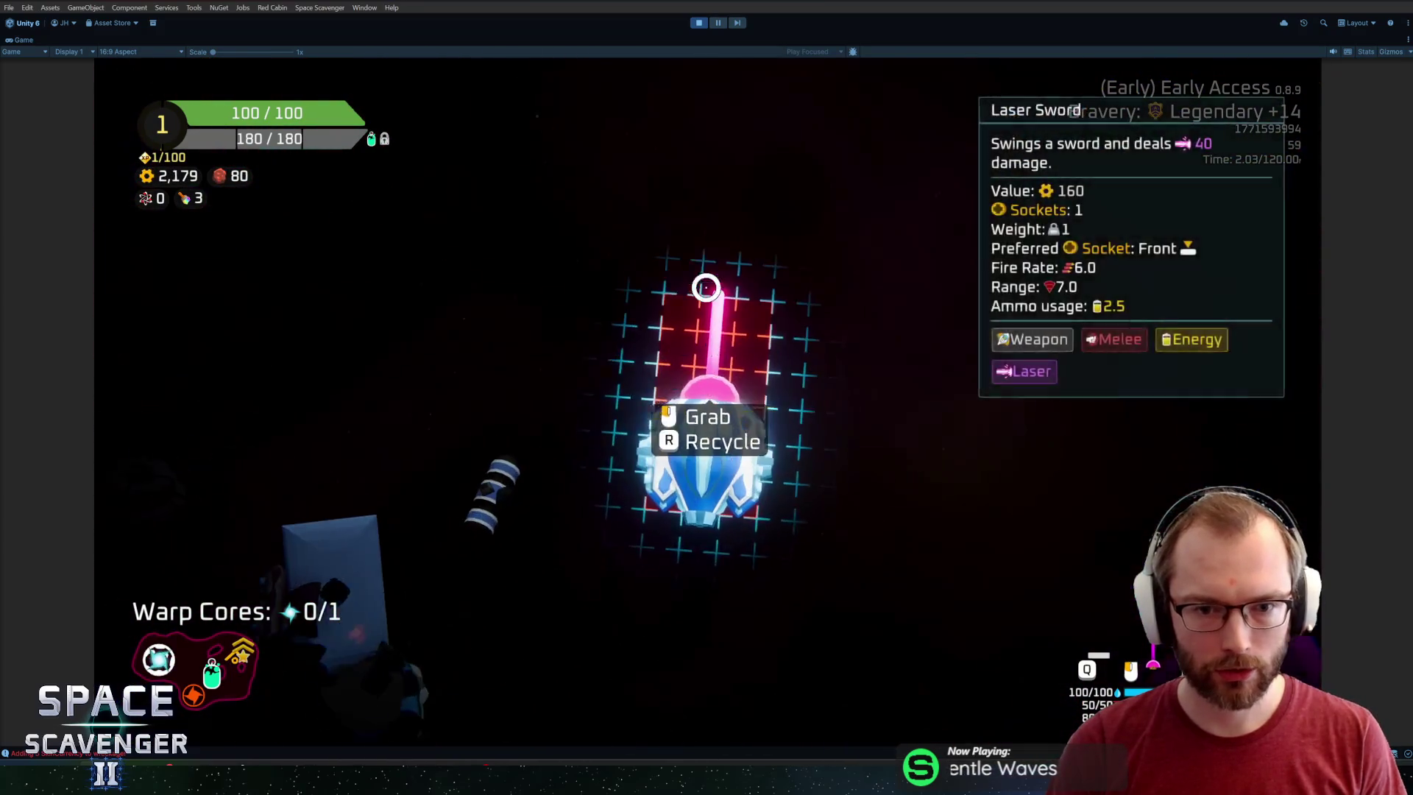
{"action": "key", "text": "e"}
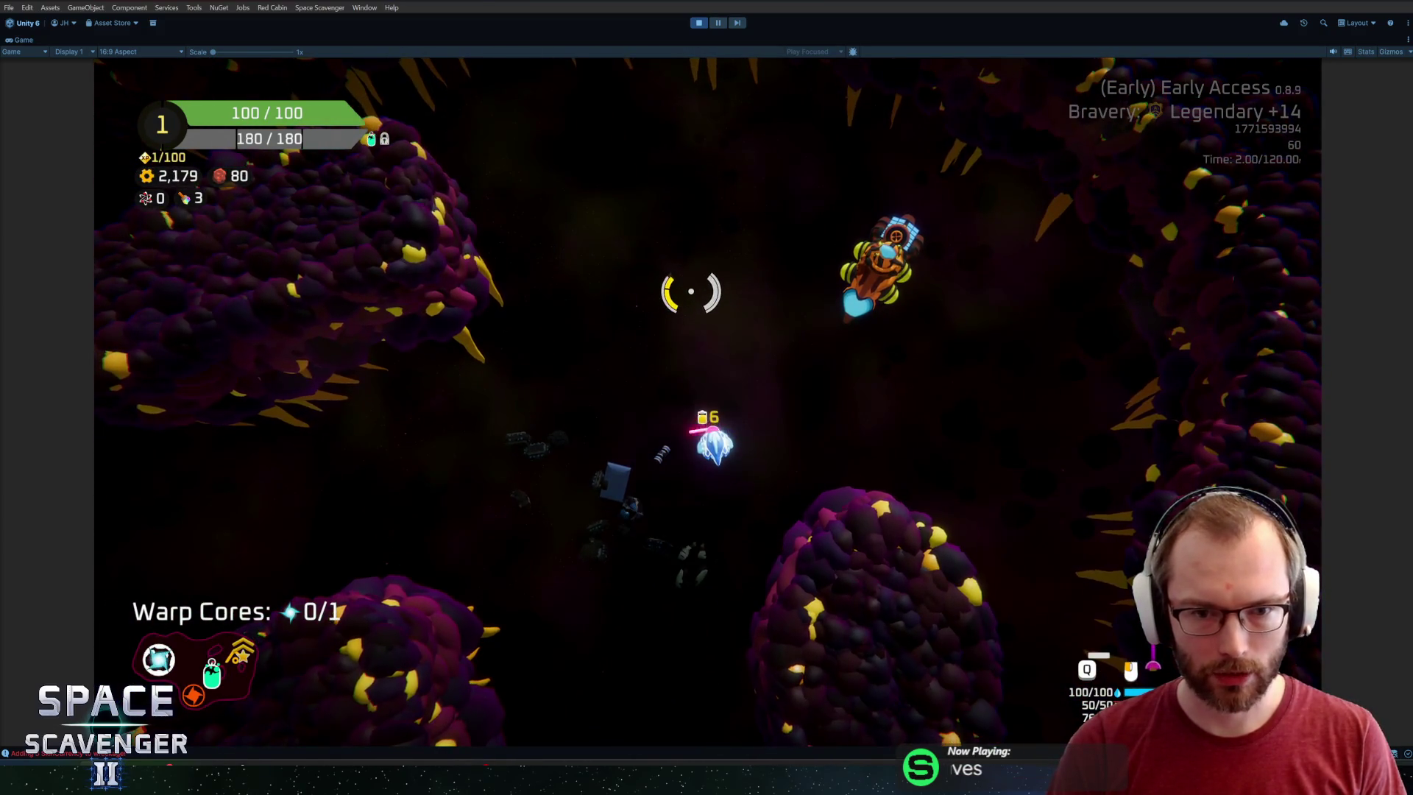
{"action": "key", "text": "ctrl+p"}
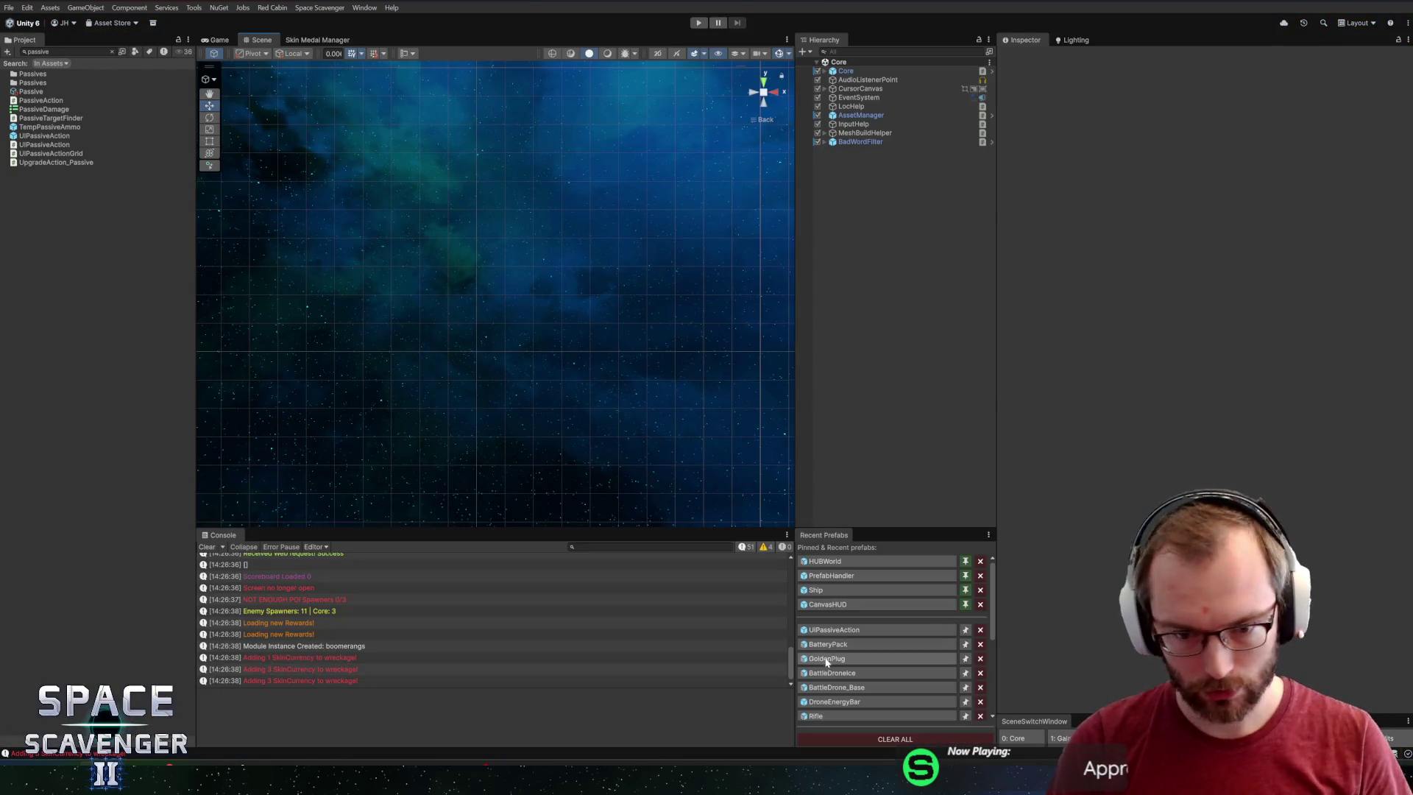
Search the Project for 'sword', open the Sword prefab and inspect its DamageArea settings.
{"action": "type", "text": "sword"}
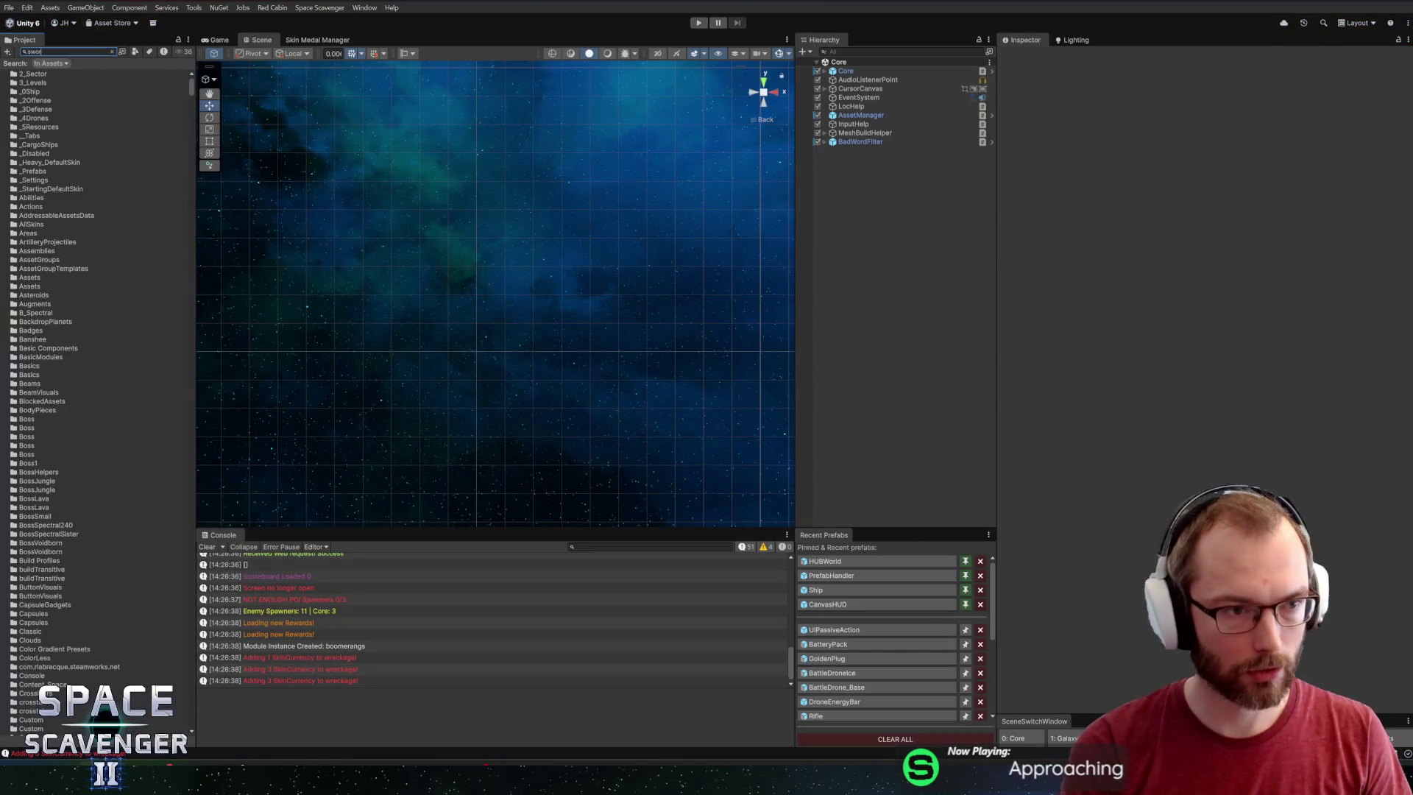
{"action": "left_click", "coordinate": [24, 208]}
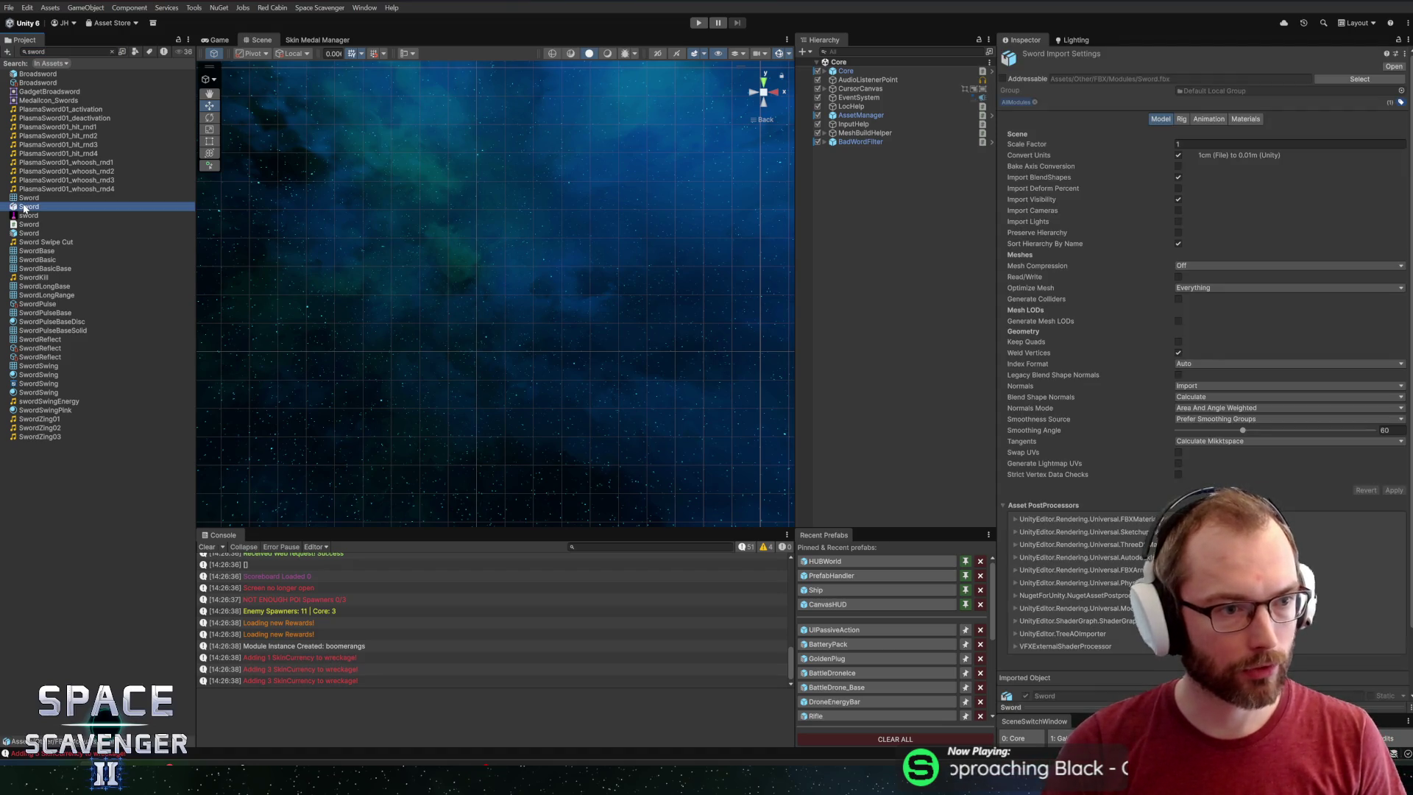
{"action": "double_click", "coordinate": [25, 234]}
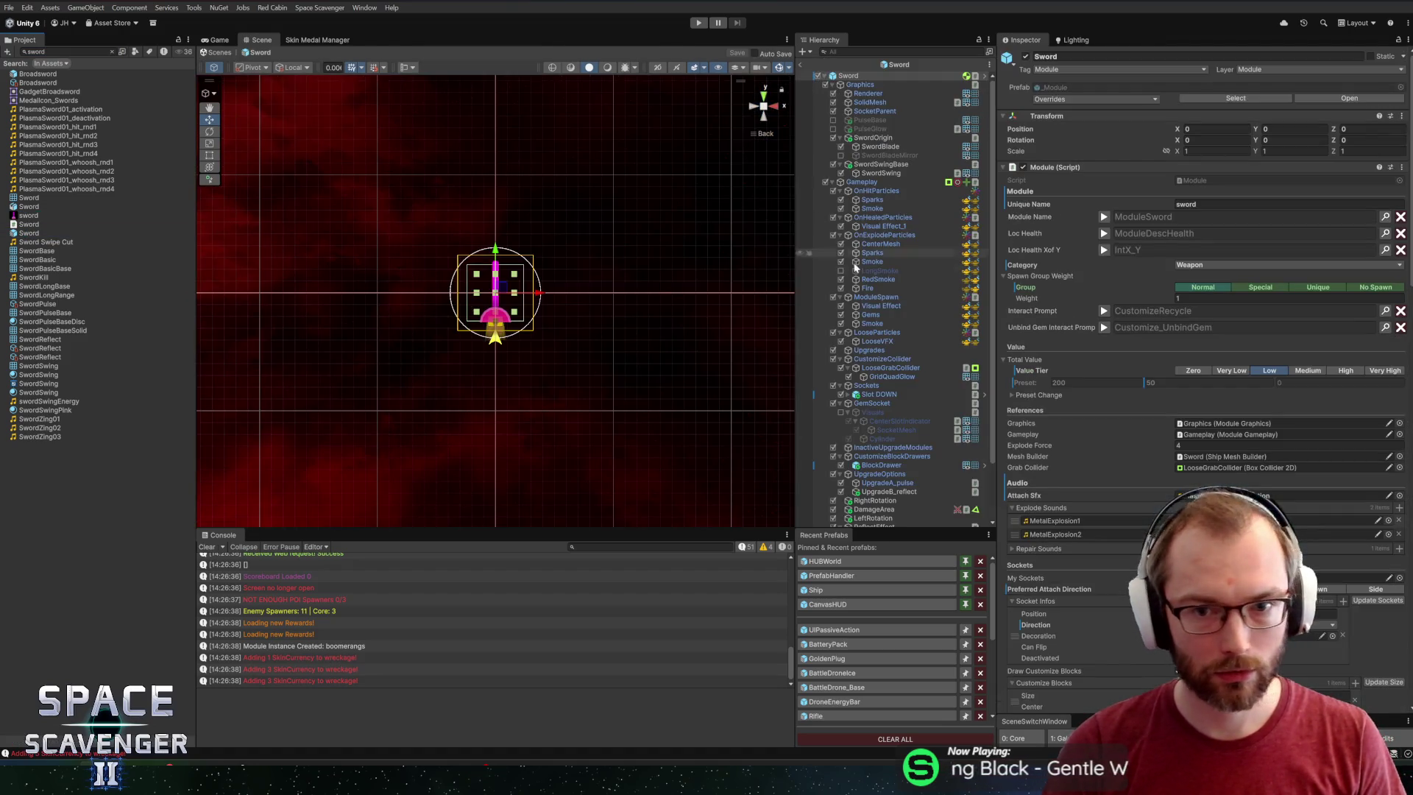
{"action": "scroll", "coordinate": [901, 449], "scroll_direction": "down", "scroll_amount": 3}
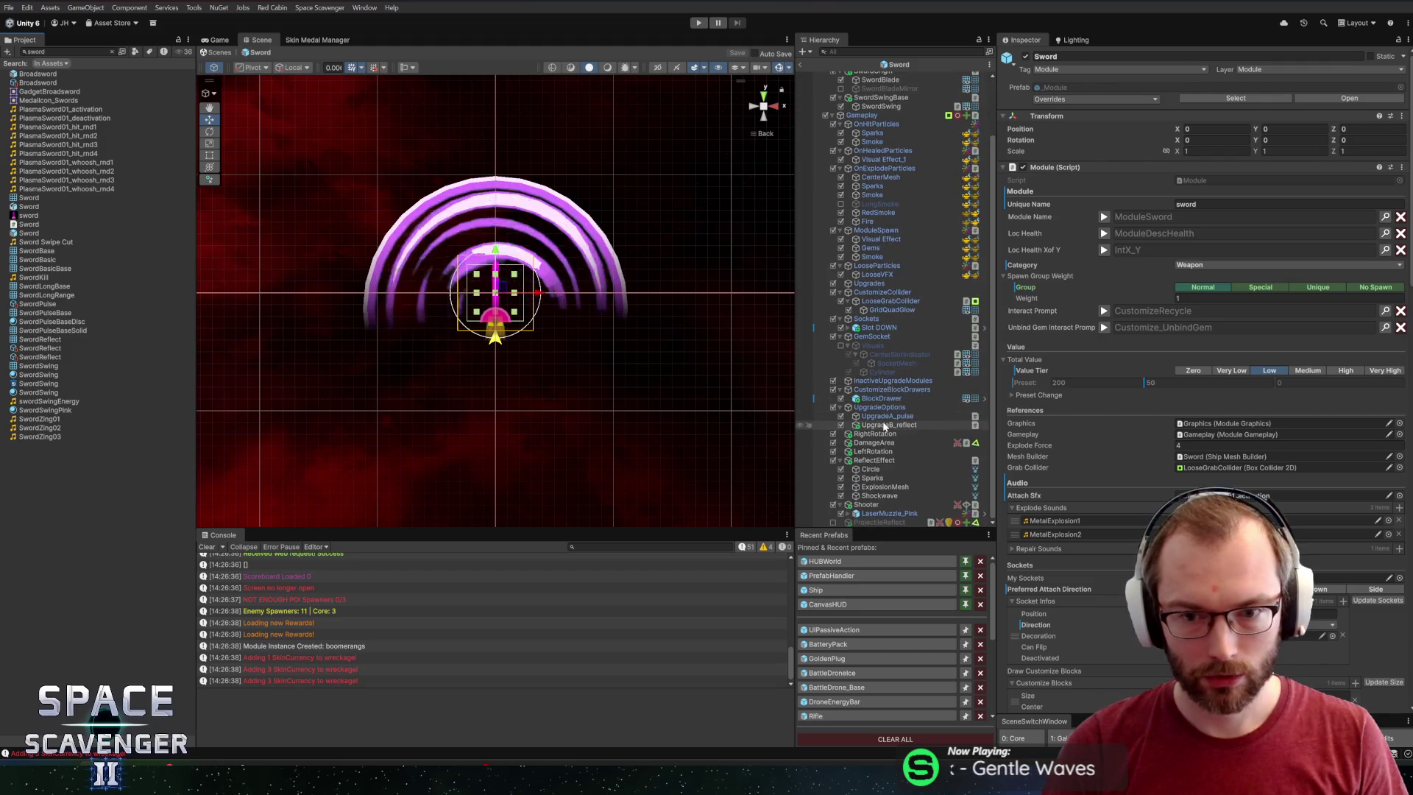
{"action": "left_click", "coordinate": [880, 444]}
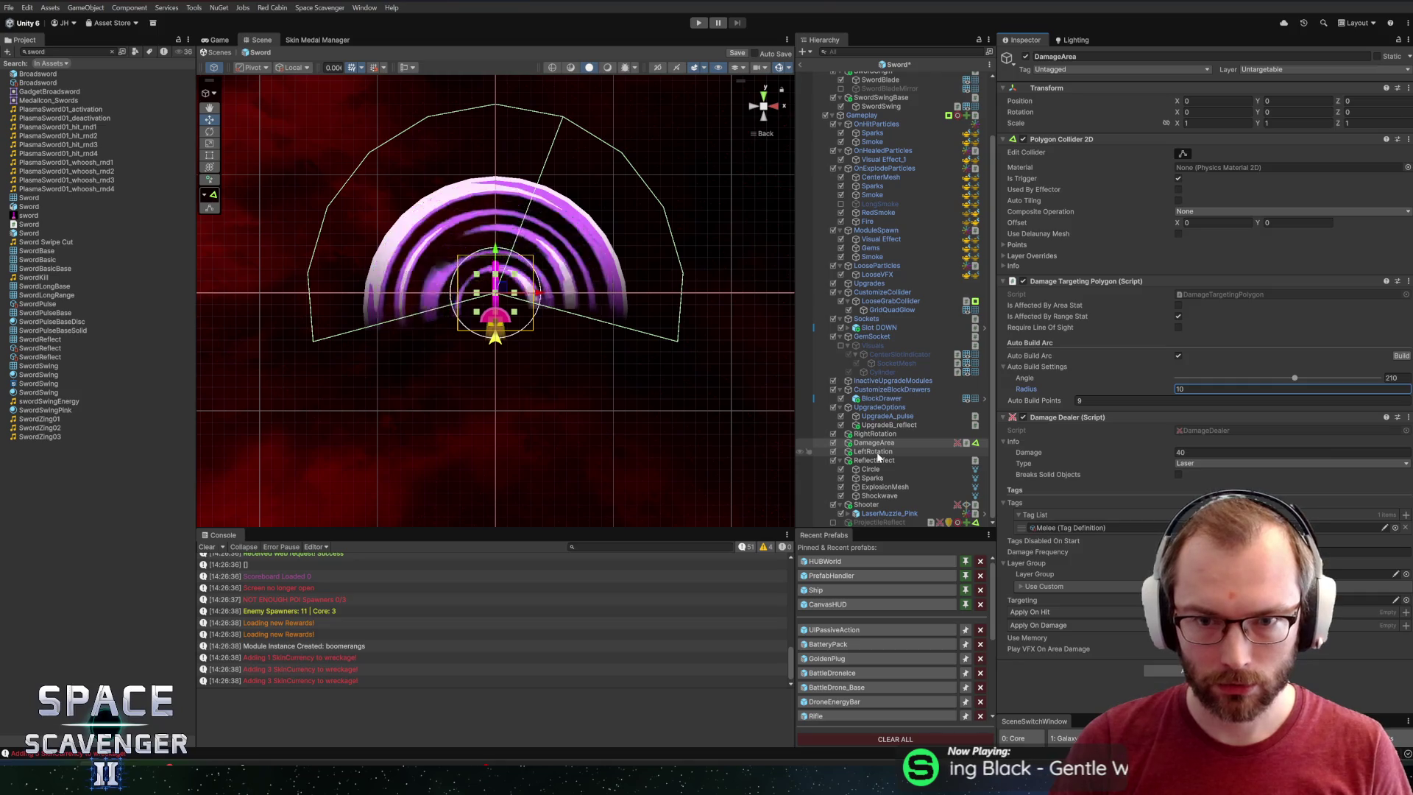
On SwordSwingBase, click Match so the swipe arcs fit the damage area, then start Play mode.
{"action": "scroll", "coordinate": [915, 332], "scroll_direction": "up", "scroll_amount": 3}
{"action": "left_click", "coordinate": [892, 164]}
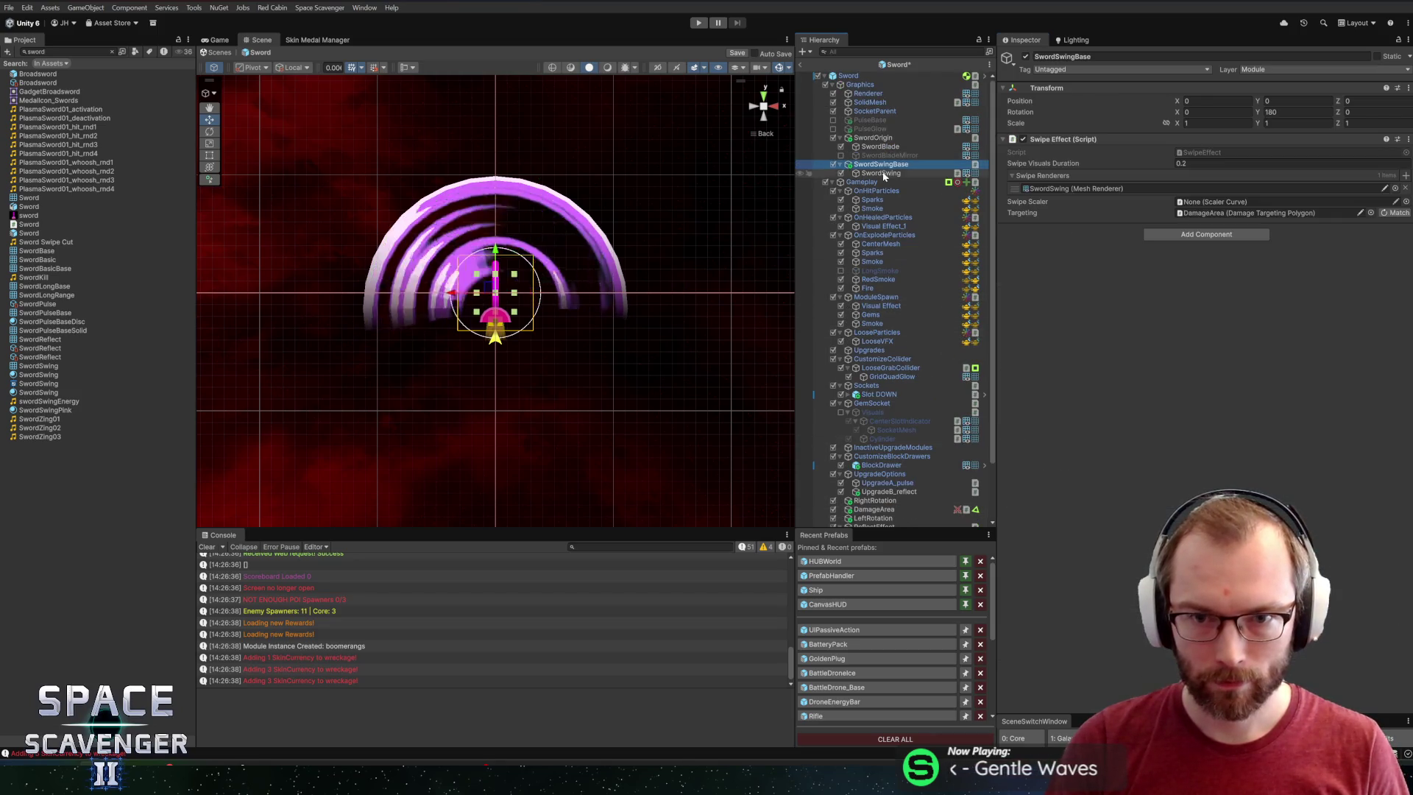
{"action": "left_click", "coordinate": [883, 174]}
{"action": "left_click", "coordinate": [886, 167]}
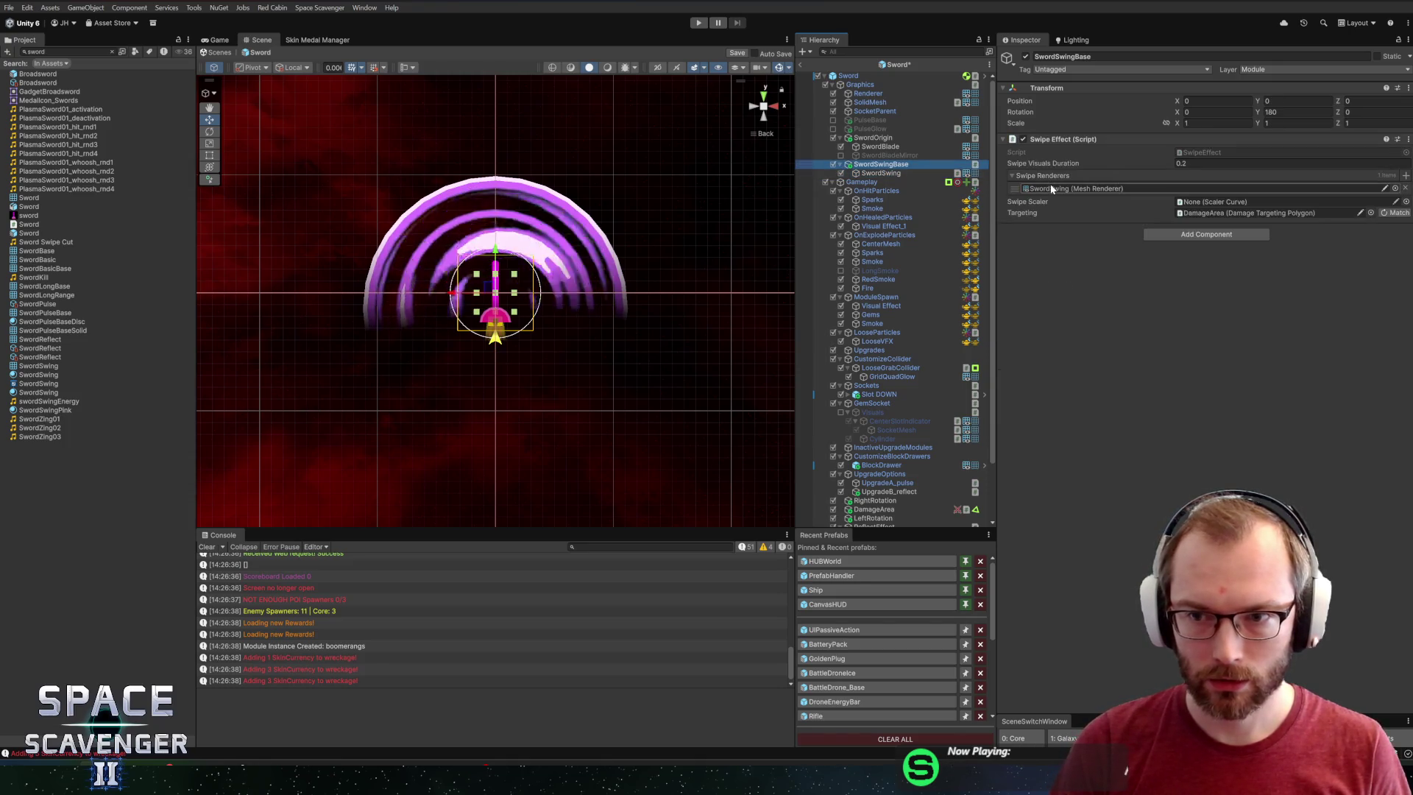
{"action": "left_click", "coordinate": [1397, 213]}
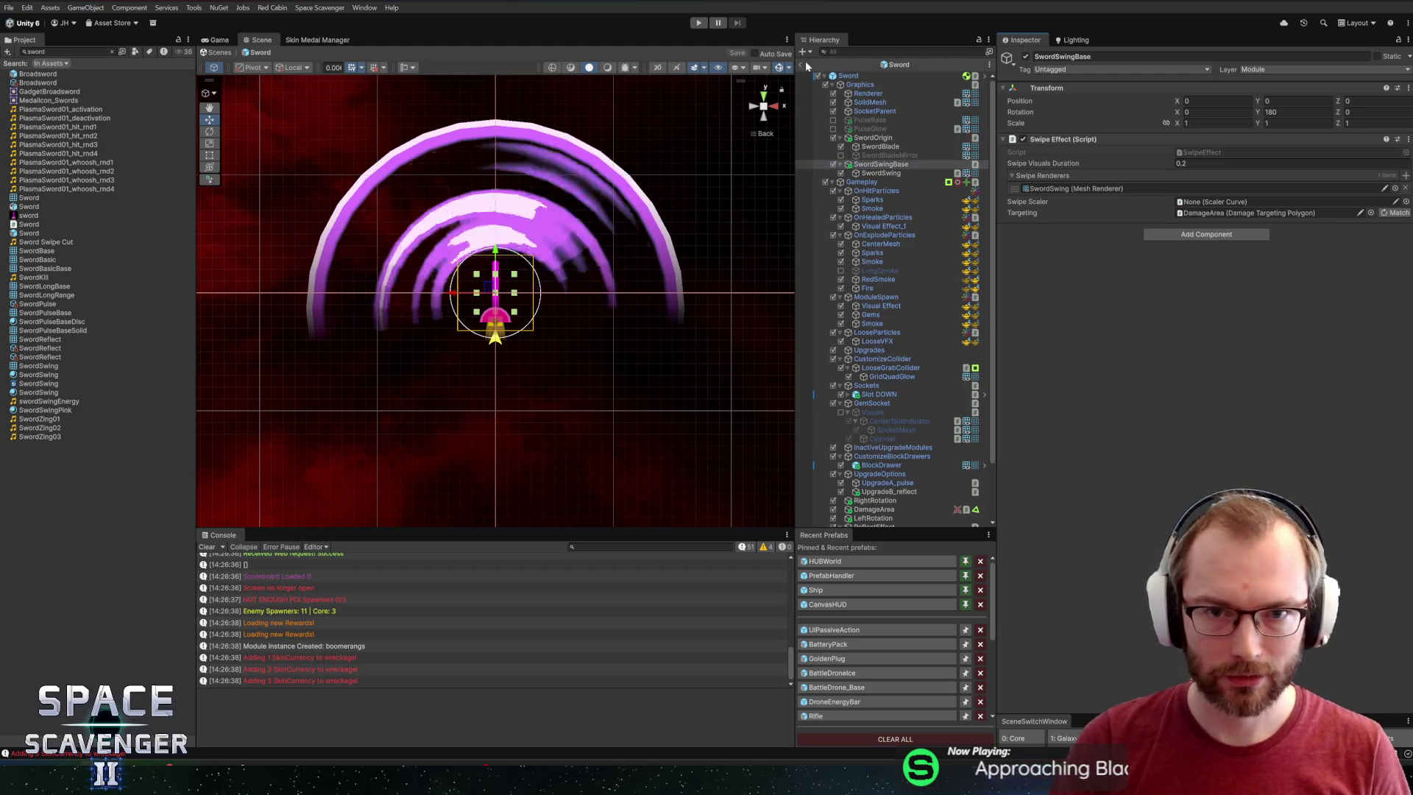
{"action": "left_click", "coordinate": [698, 23]}
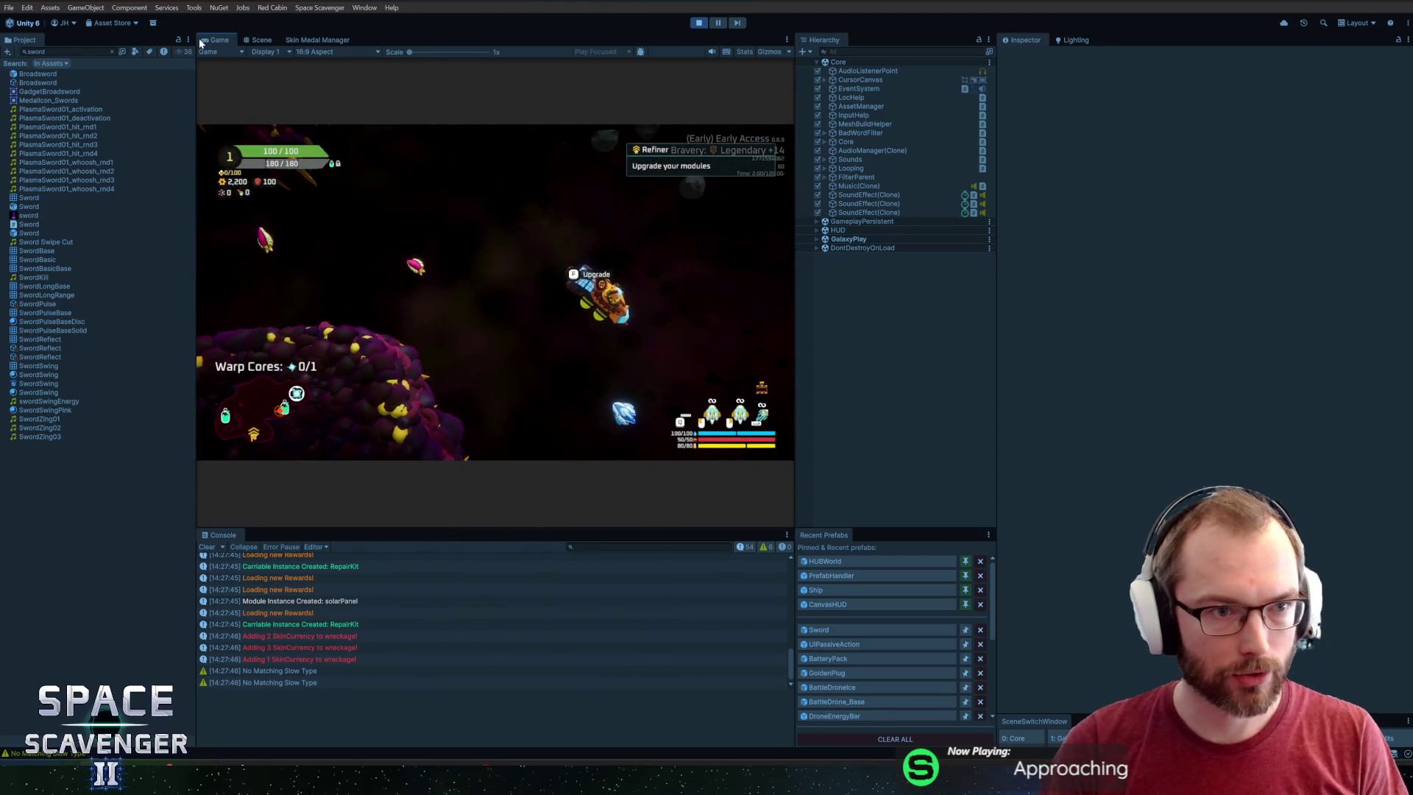
Maximize the Game view, run 'spawn sword' in the debug console, and attach the Laser Sword to the ship.
{"action": "key", "text": "shift+space"}
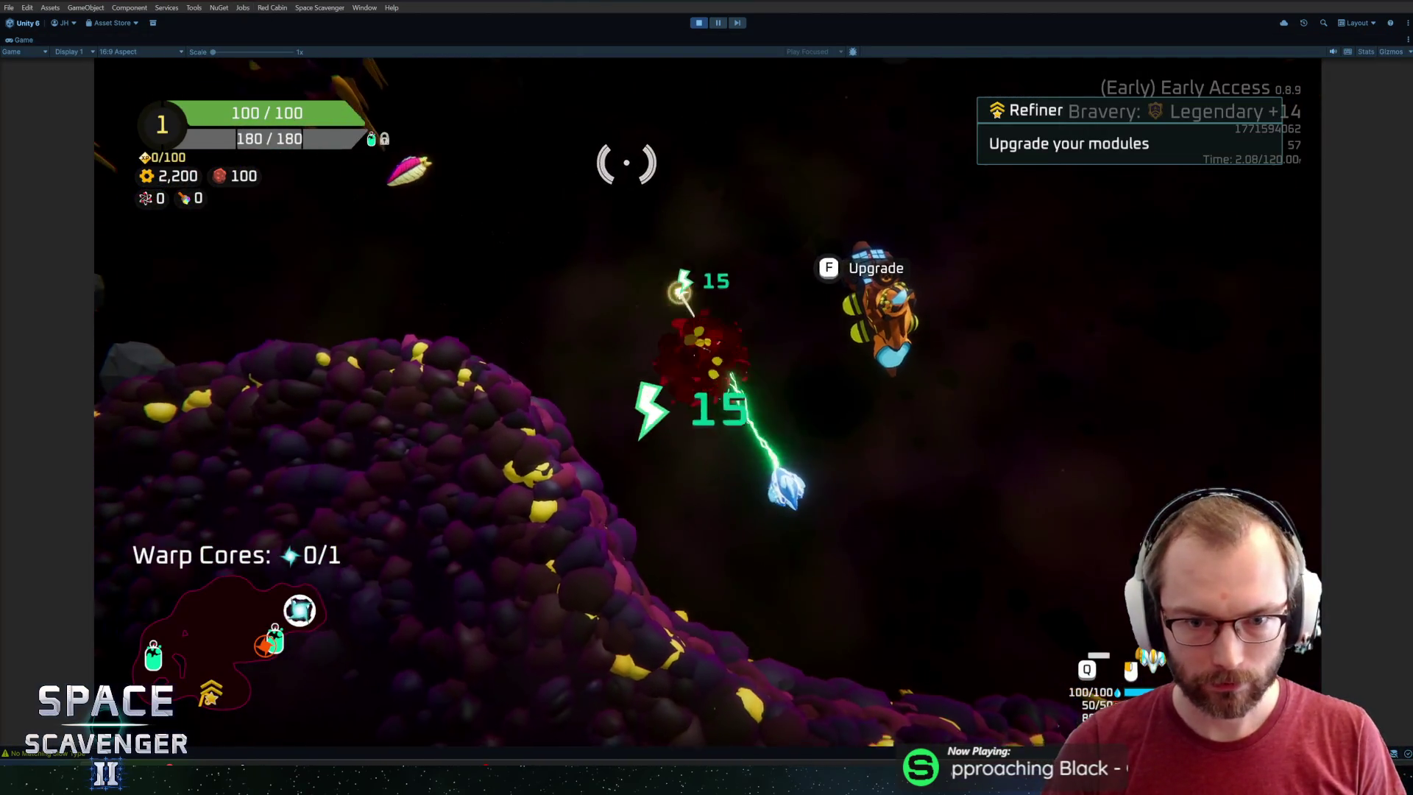
{"action": "key", "text": "grave"}
{"action": "type", "text": "spawn sword"}
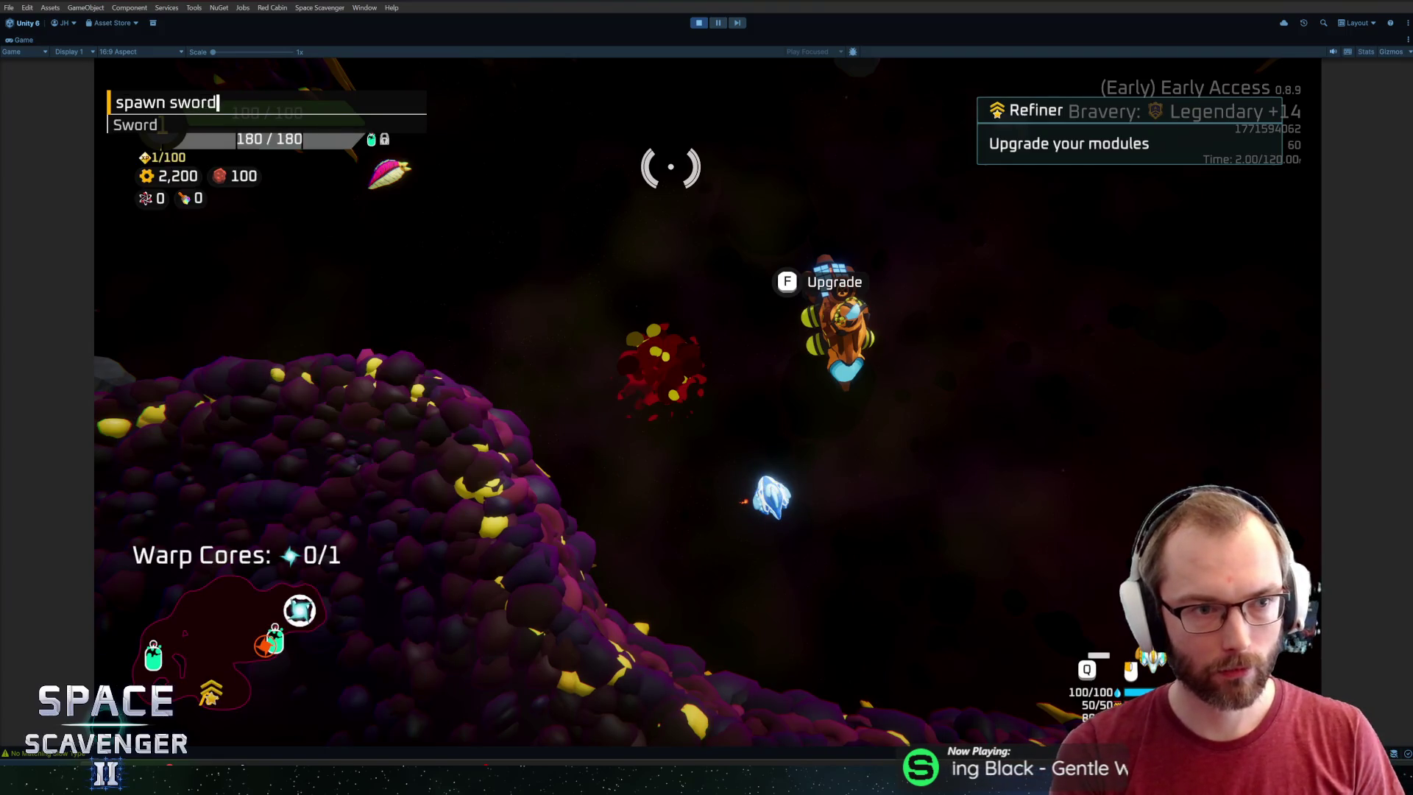
{"action": "key", "text": "Return"}
{"action": "mouse_move", "coordinate": [289, 403]}
{"action": "left_click_drag", "start_coordinate": [289, 402], "coordinate": [719, 259]}
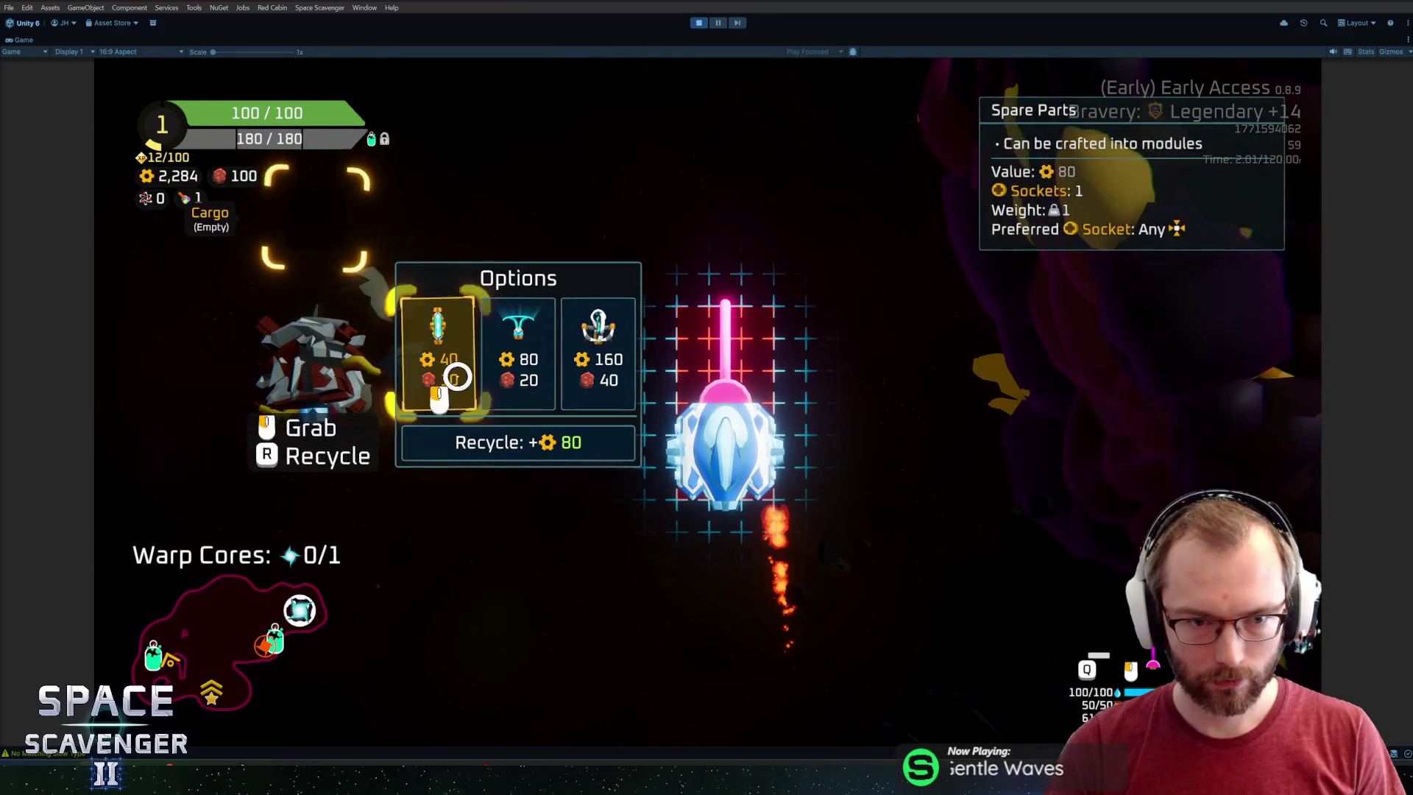
Craft a shield at the Refiner, then detach the laser sword from the top socket in ship-editing mode.
{"action": "left_click", "coordinate": [530, 372]}
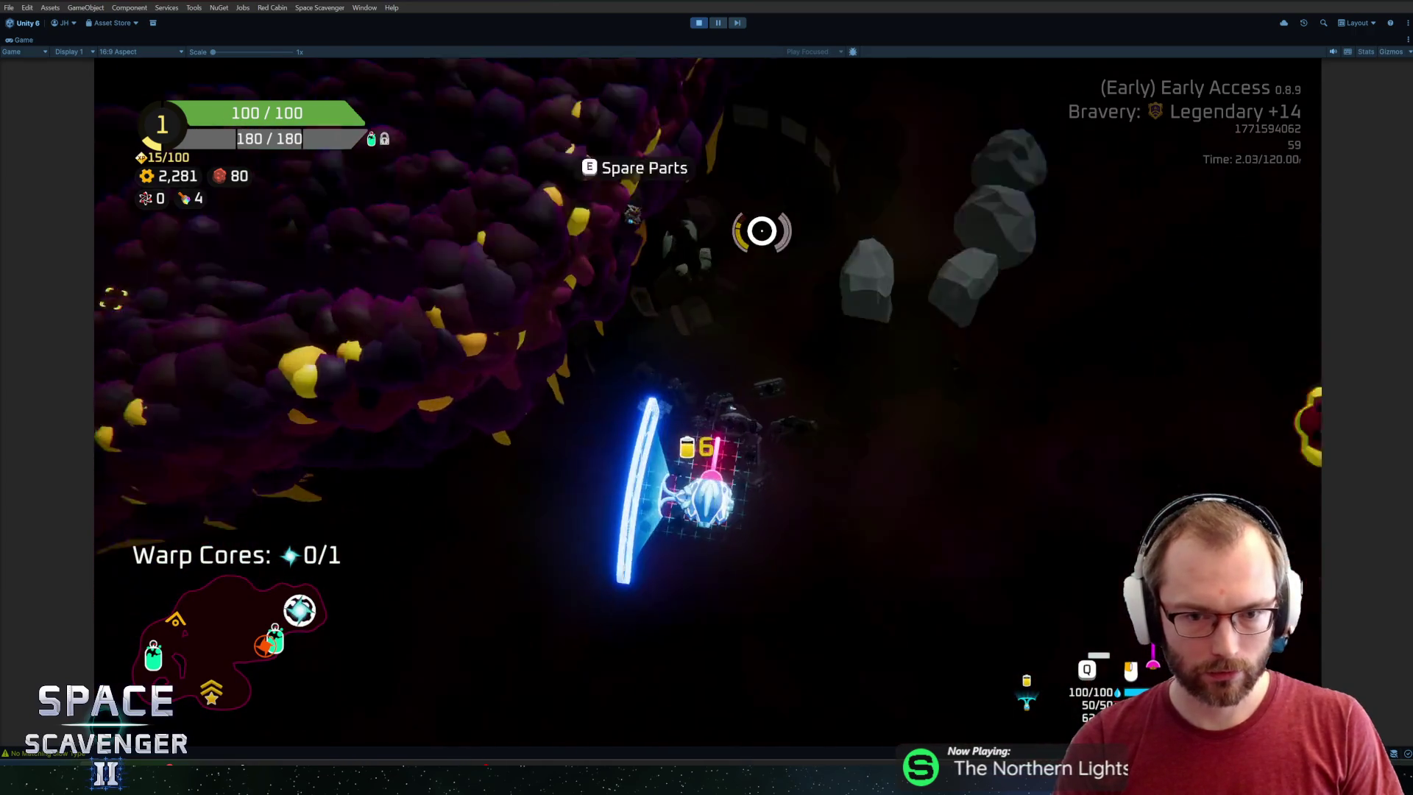
{"action": "key", "text": "Tab"}
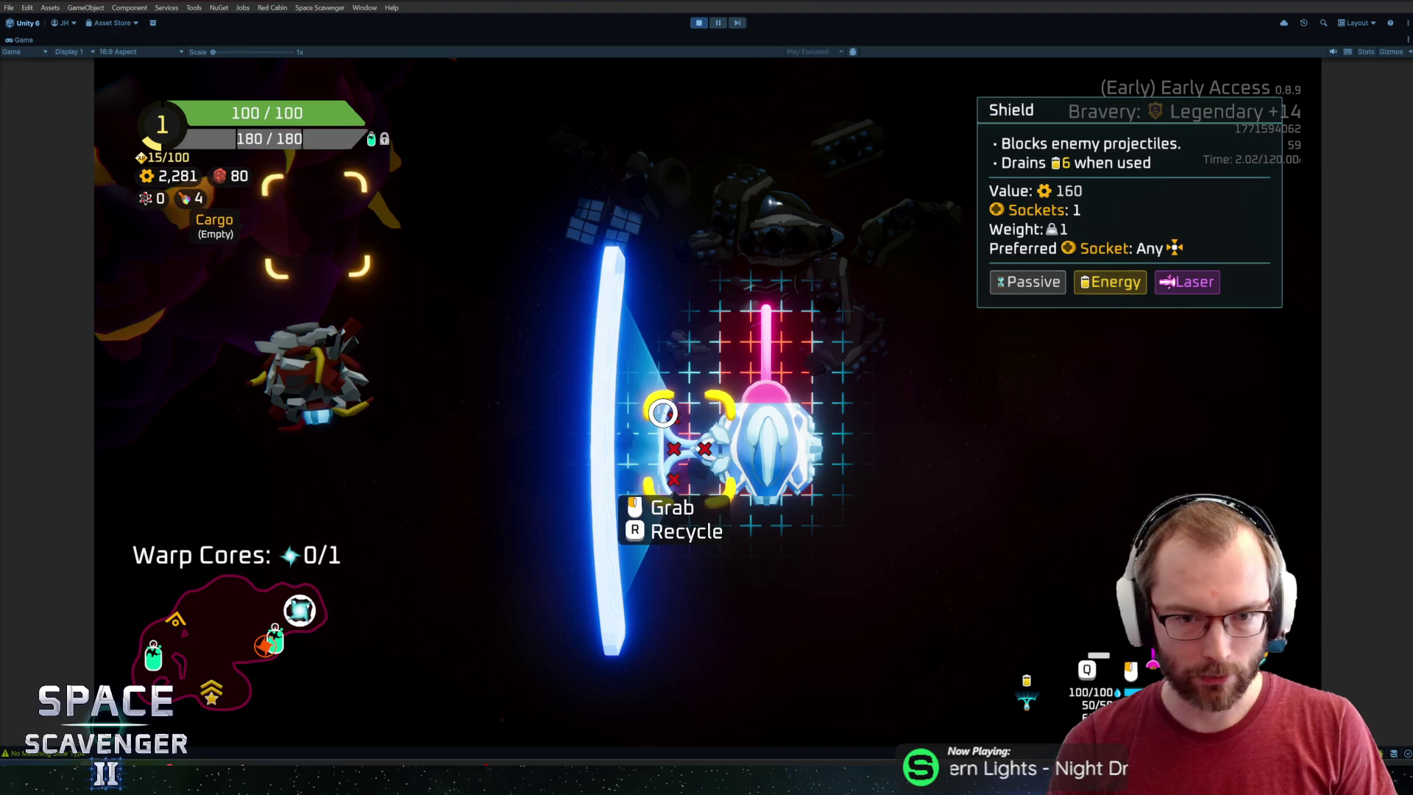
{"action": "left_click", "coordinate": [755, 402]}
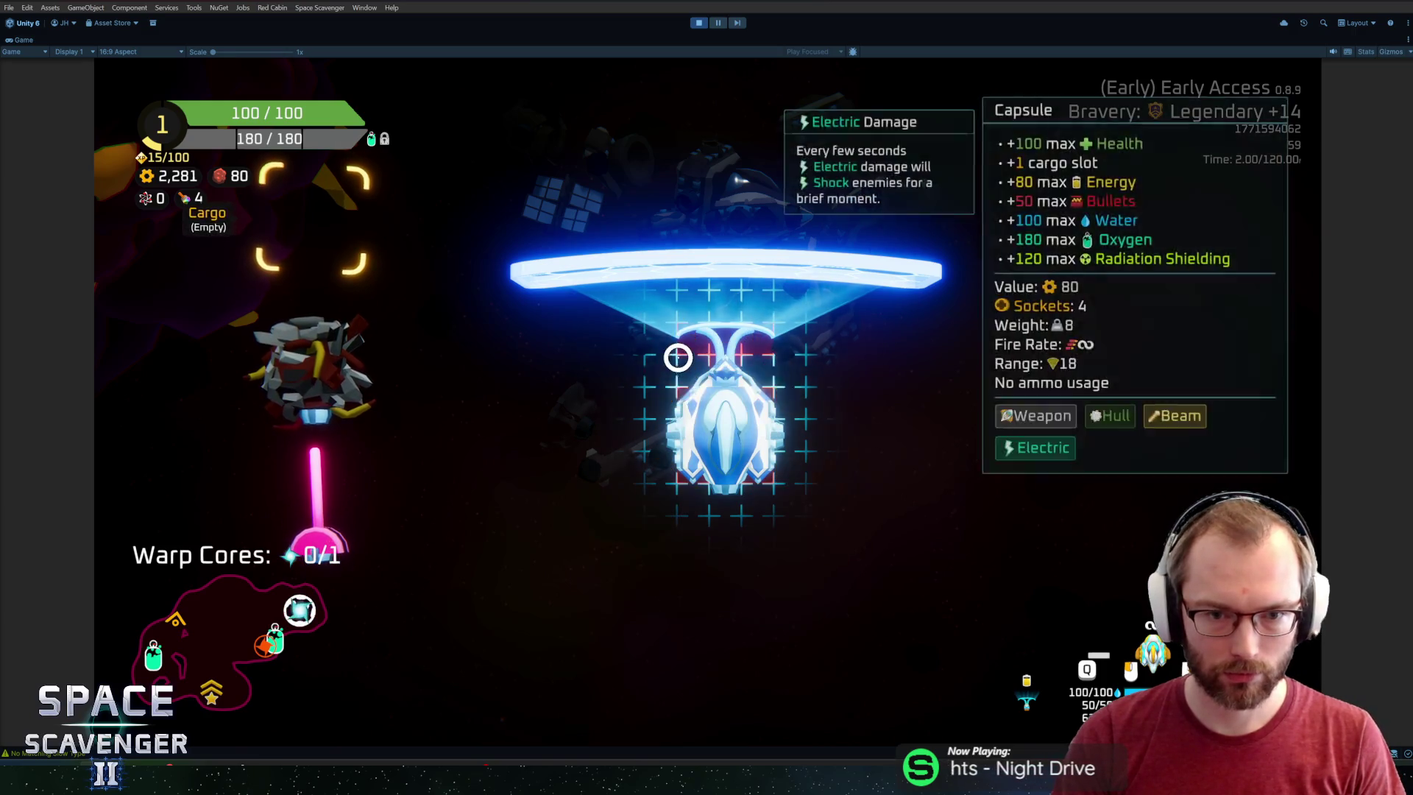
Spawn a Double Shield via the debug console's 'spawn ShieldDouble' and attach it to the ship.
{"action": "key", "text": "grave"}
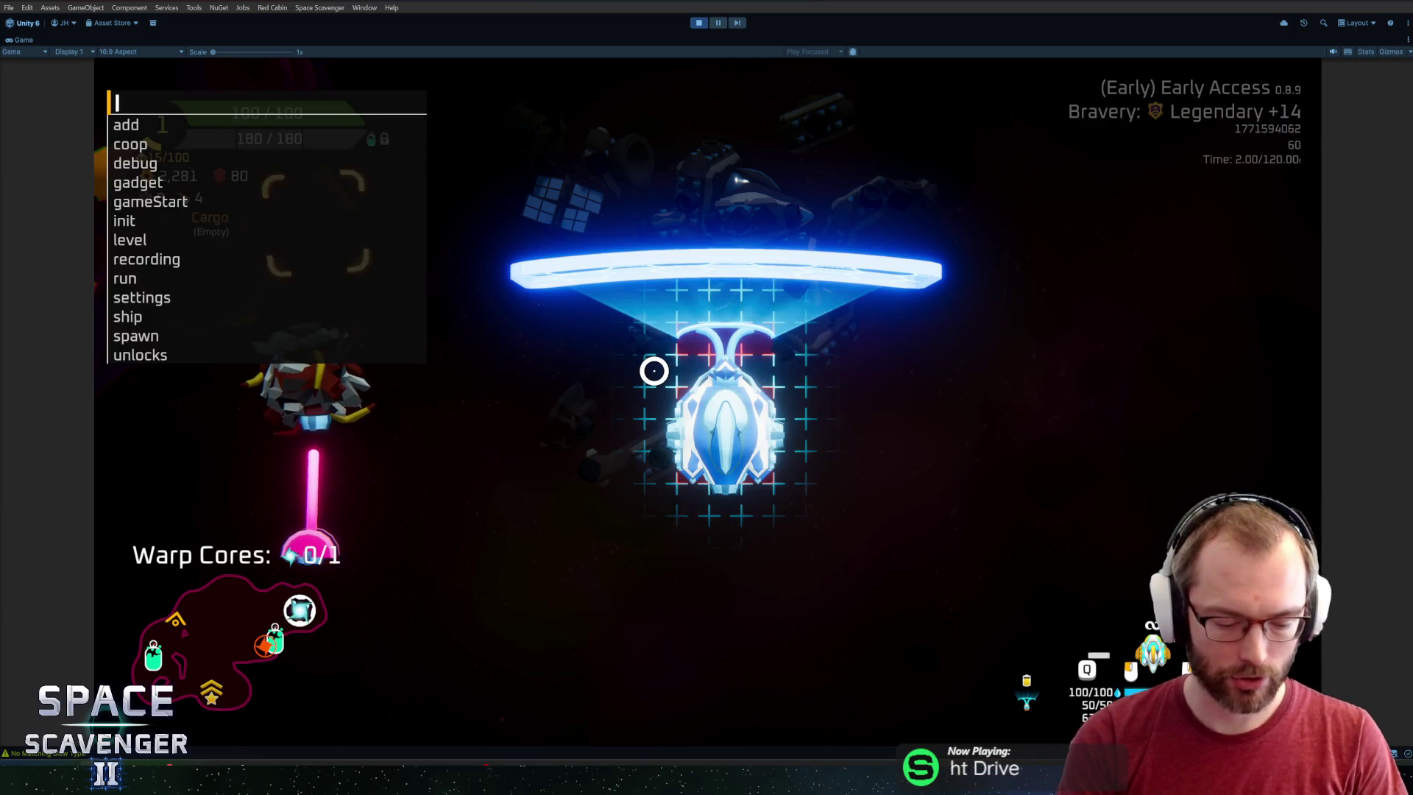
{"action": "type", "text": "spawn shield"}
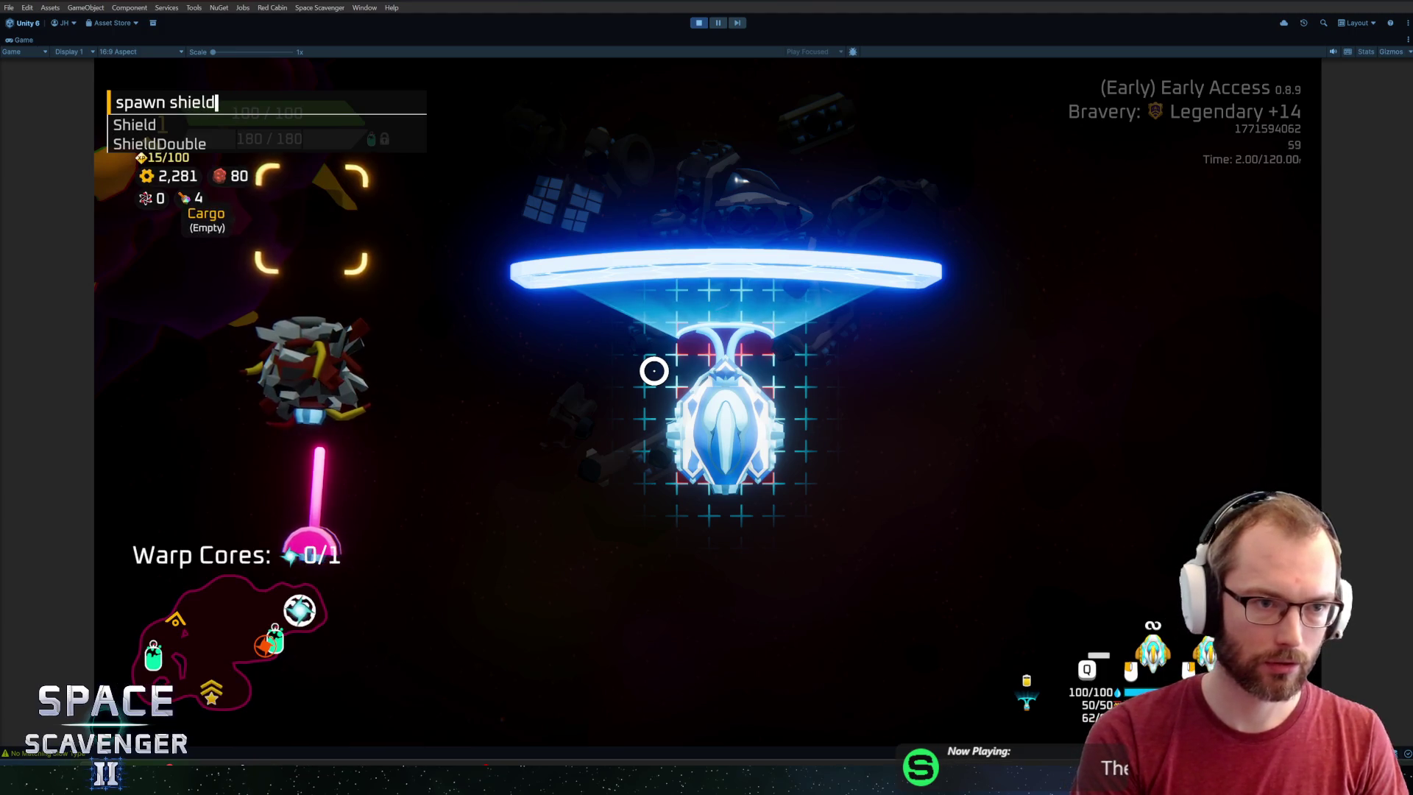
{"action": "key", "text": "Down"}
{"action": "key", "text": "Return"}
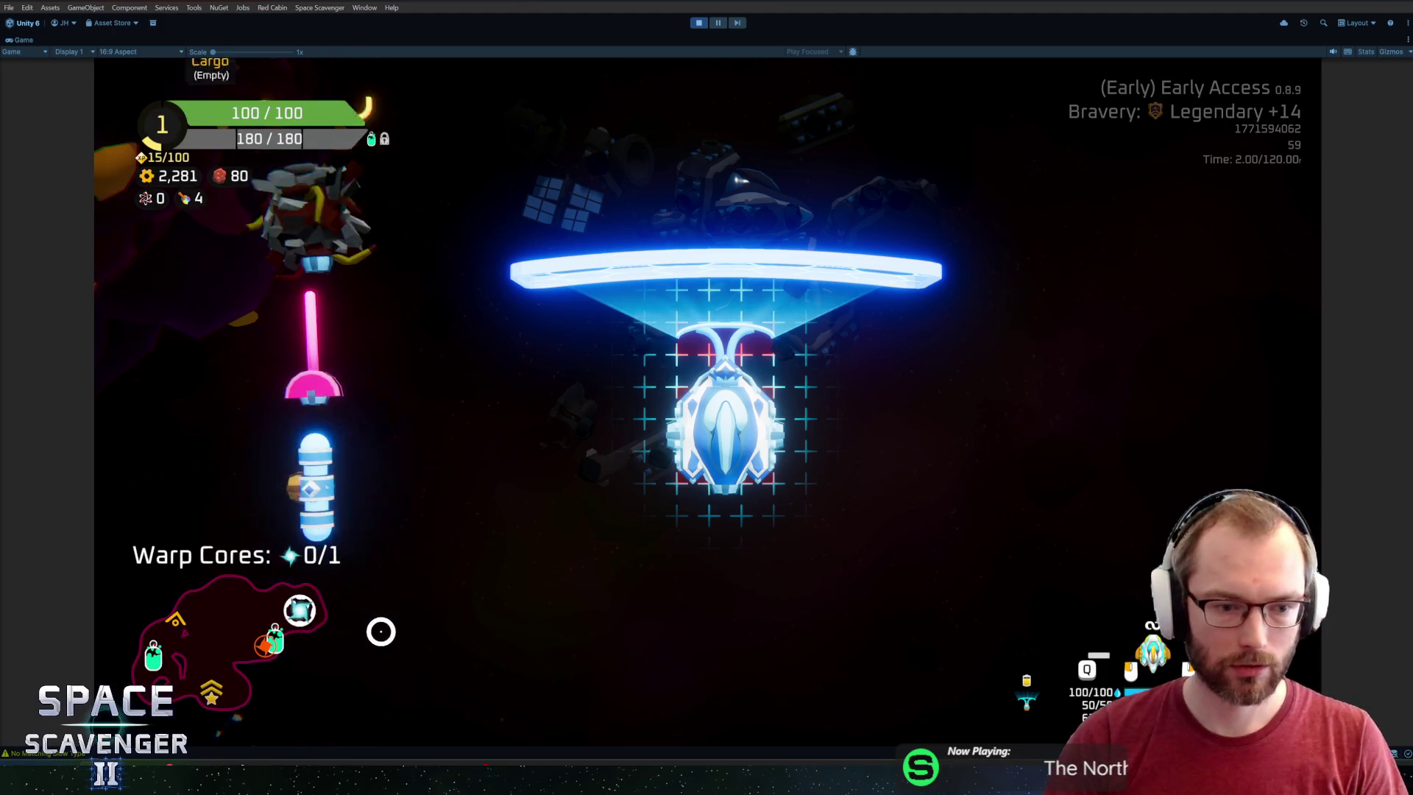
{"action": "mouse_move", "coordinate": [322, 390]}
{"action": "left_mouse_down"}
{"action": "mouse_move", "coordinate": [586, 404]}
{"action": "mouse_move", "coordinate": [606, 417]}
{"action": "mouse_move", "coordinate": [589, 486]}
{"action": "mouse_move", "coordinate": [884, 546]}
{"action": "left_mouse_up"}
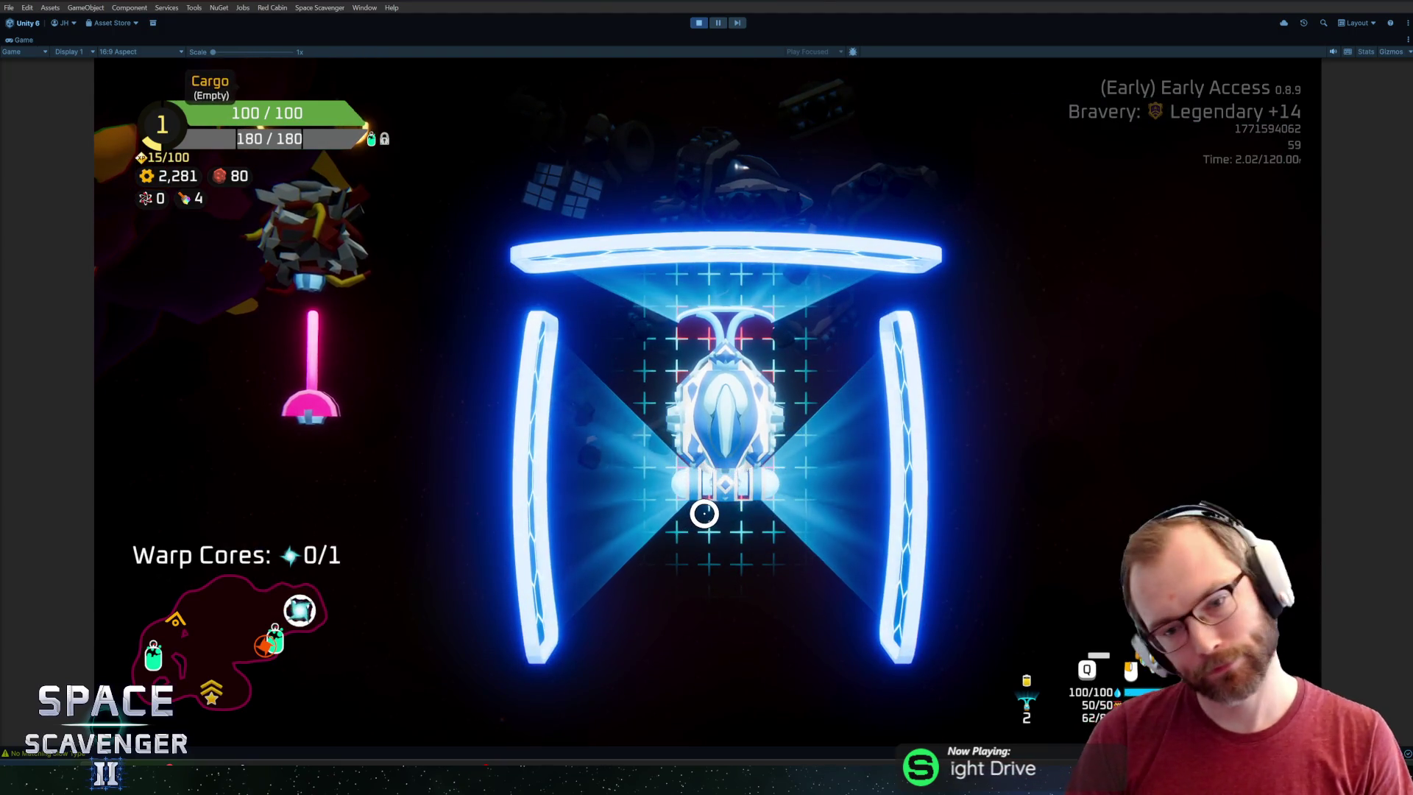
Drag the Laser Sword onto the ship to mount it.
{"action": "mouse_move", "coordinate": [755, 489]}
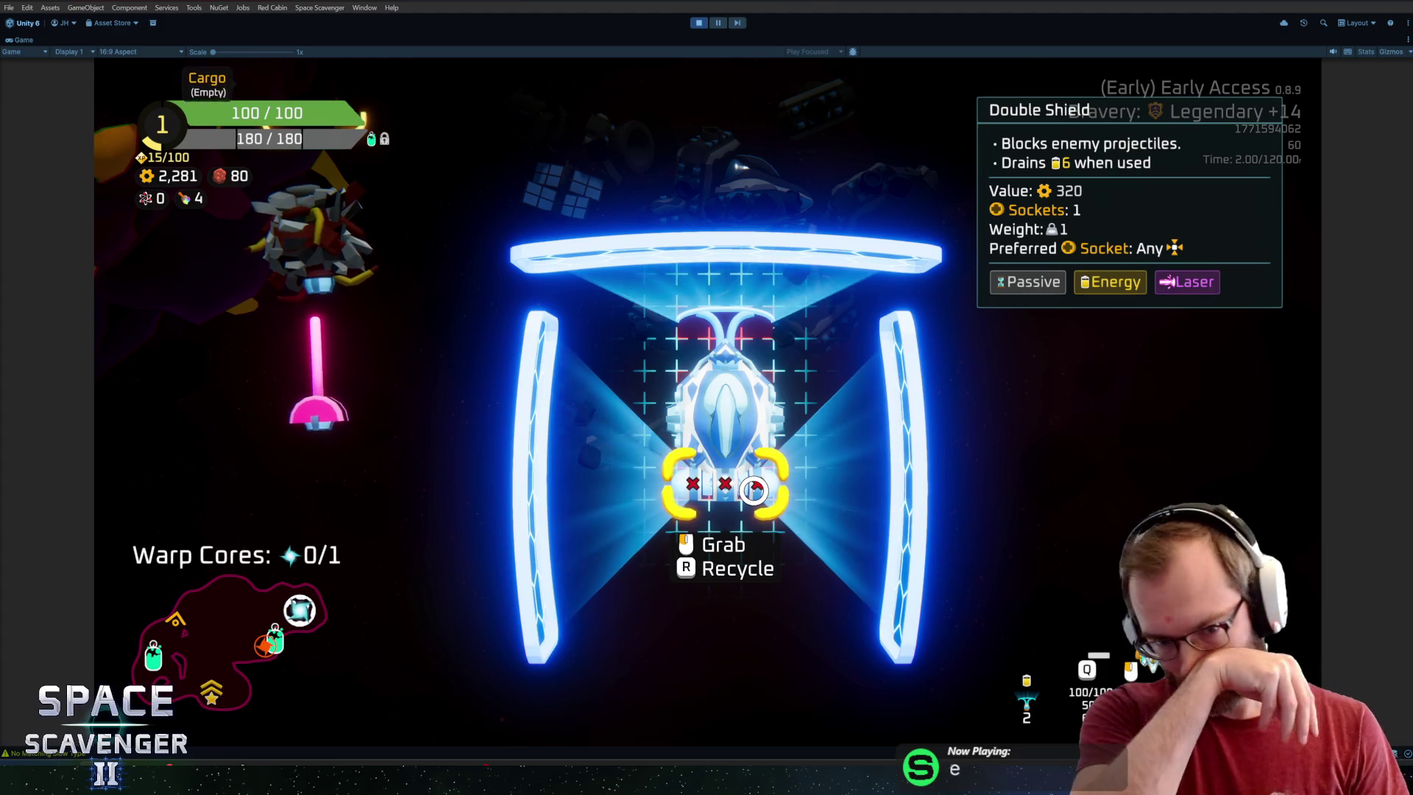
{"action": "mouse_move", "coordinate": [711, 466]}
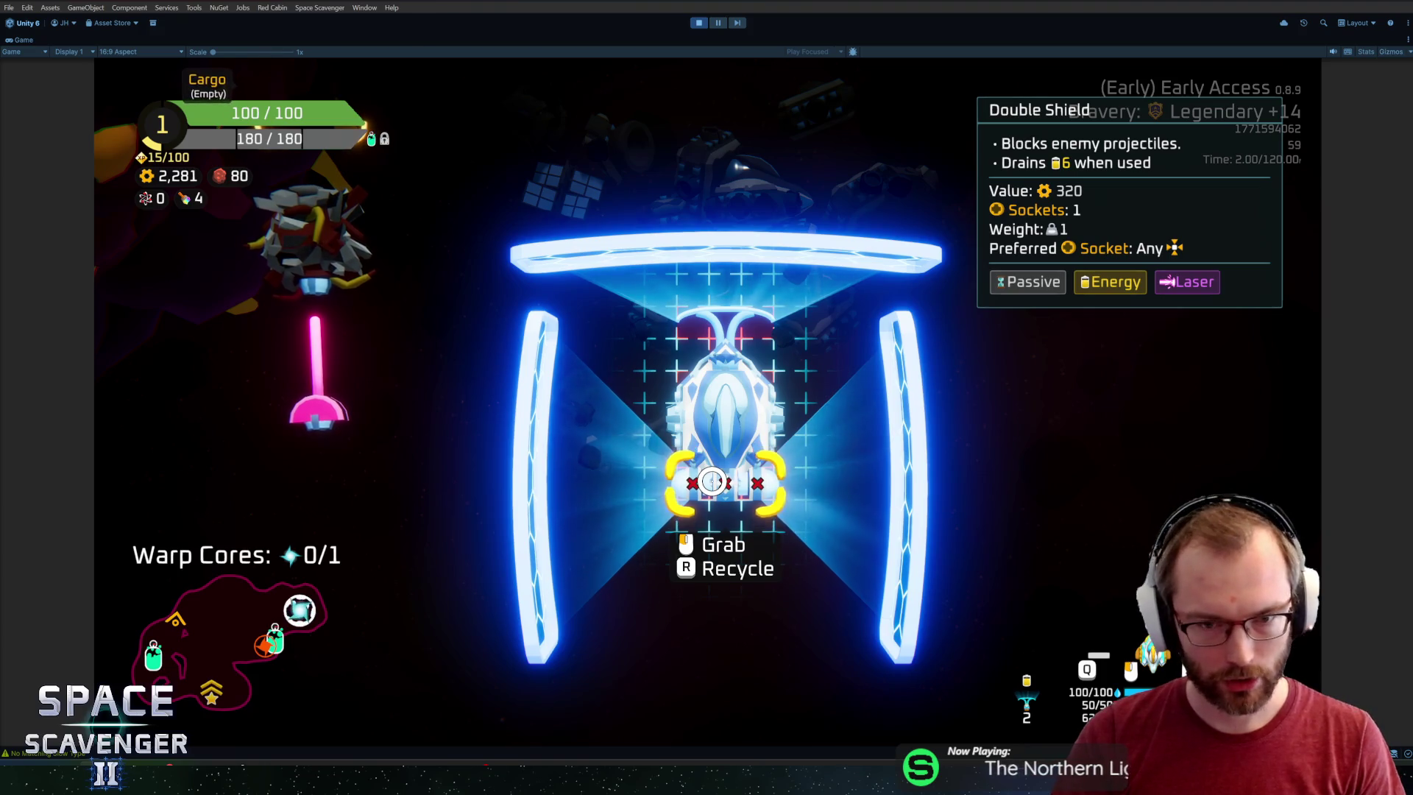
{"action": "mouse_move", "coordinate": [662, 316]}
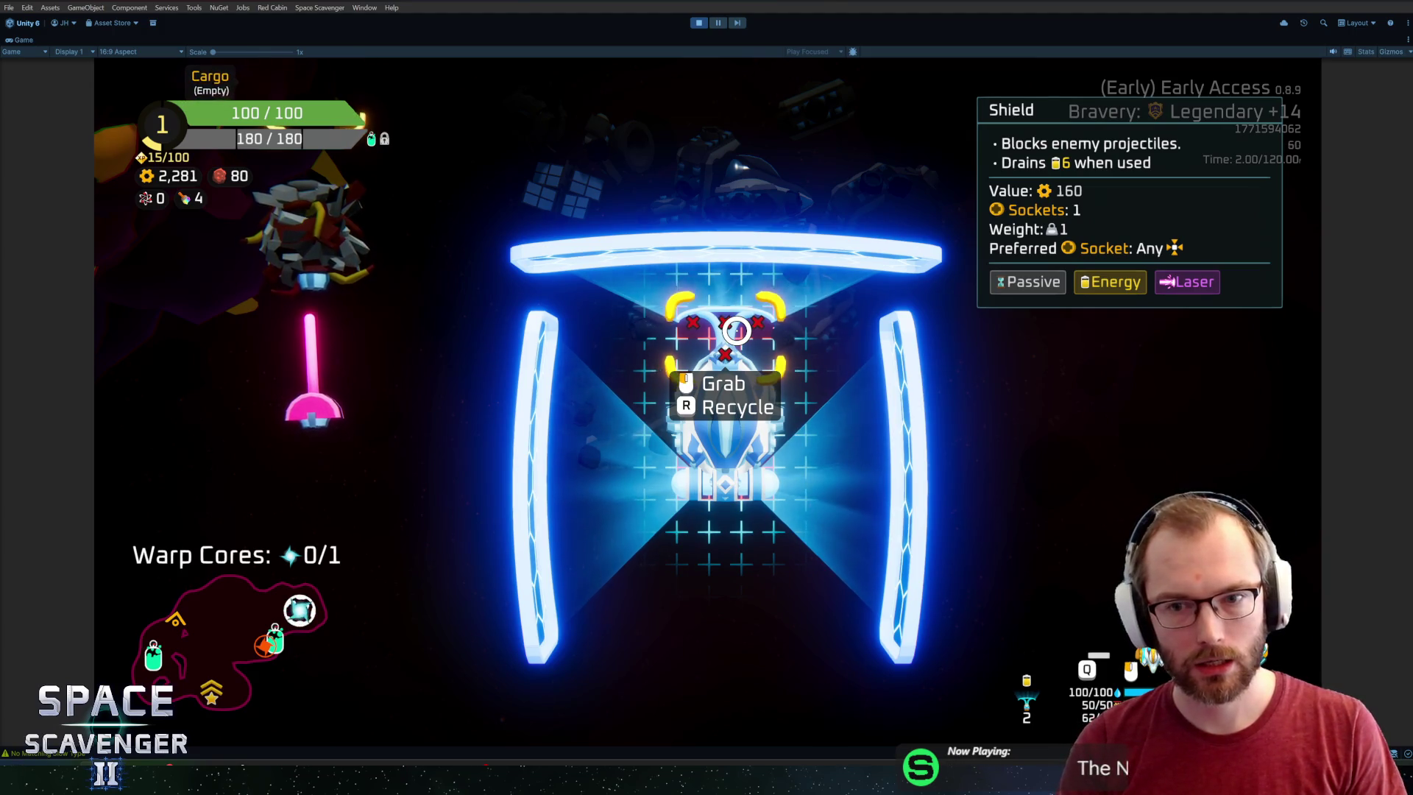
{"action": "mouse_move", "coordinate": [313, 368]}
{"action": "left_mouse_down"}
{"action": "mouse_move", "coordinate": [301, 371]}
{"action": "mouse_move", "coordinate": [677, 383]}
{"action": "left_mouse_up"}
Leave build mode, fly the shielded sword ship into combat with WASD, then stop Play mode.
{"action": "key", "text": "Tab"}
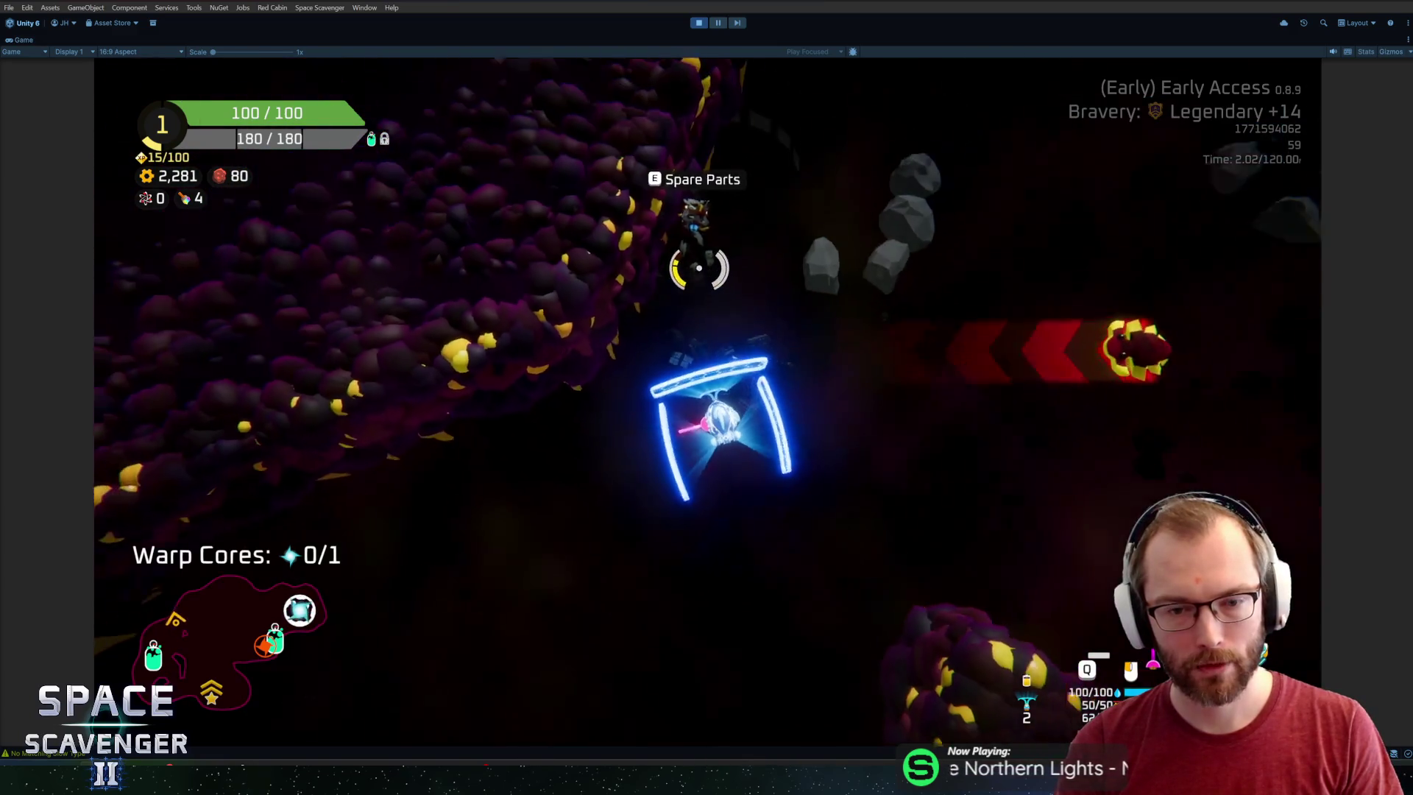
{"action": "key", "text": "d"}
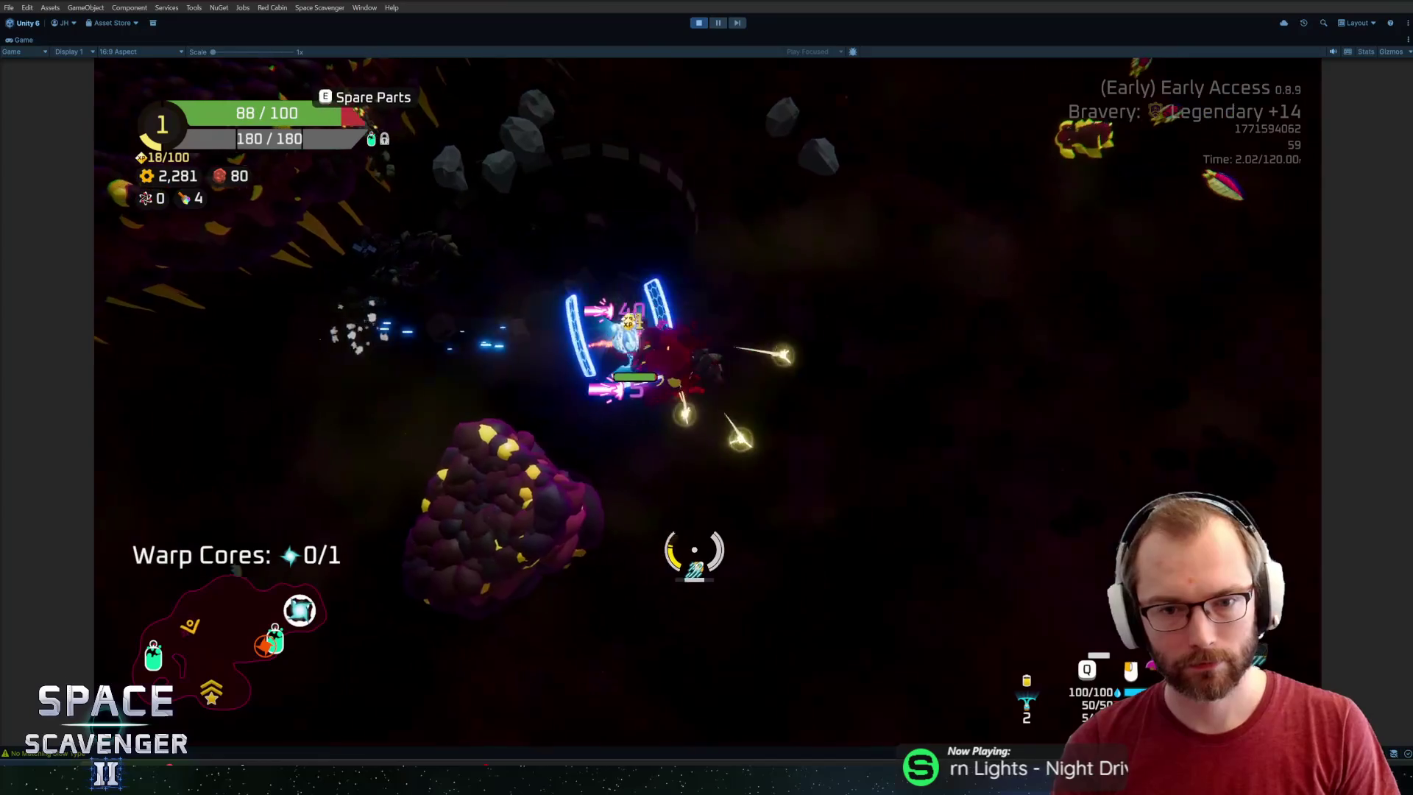
{"action": "key", "text": "w"}
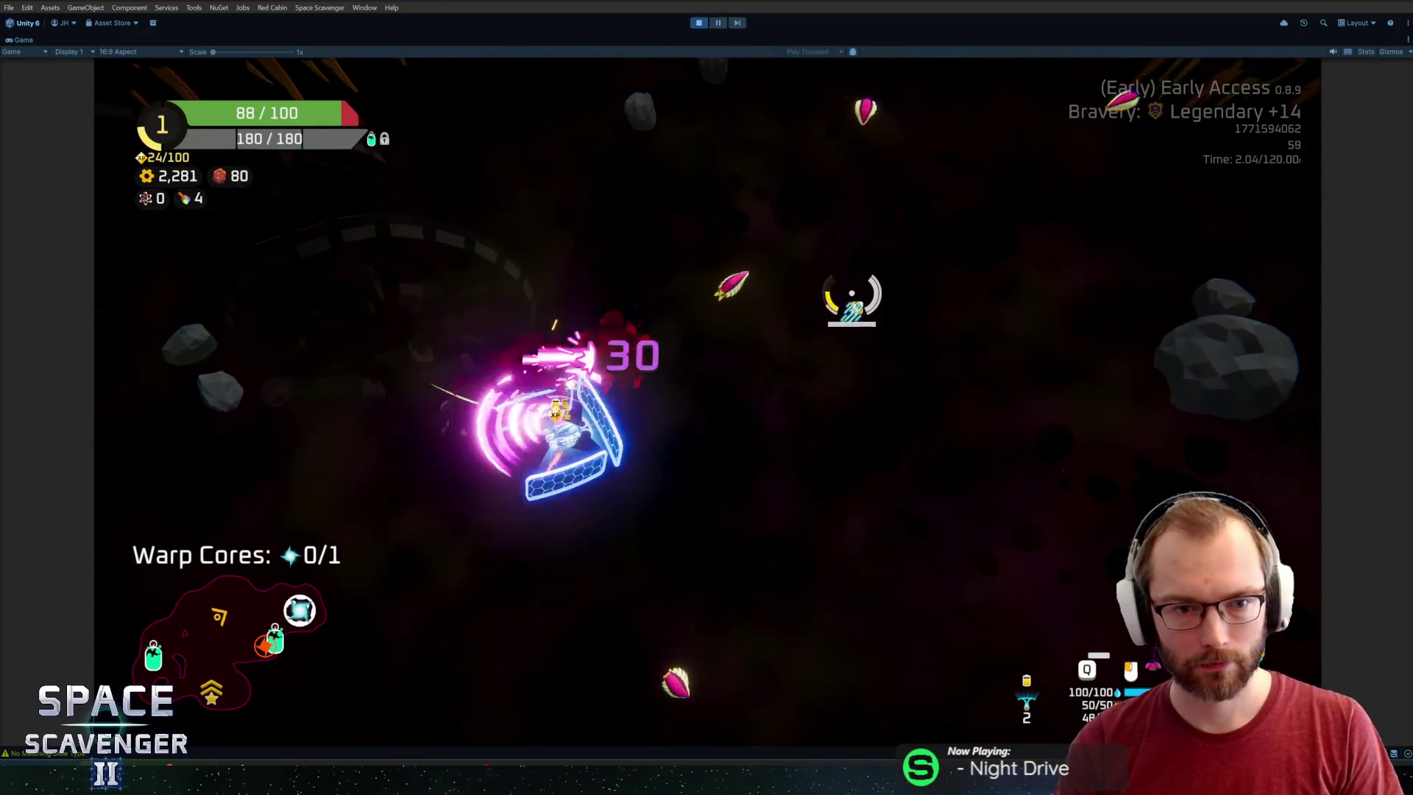
{"action": "key", "text": "w"}
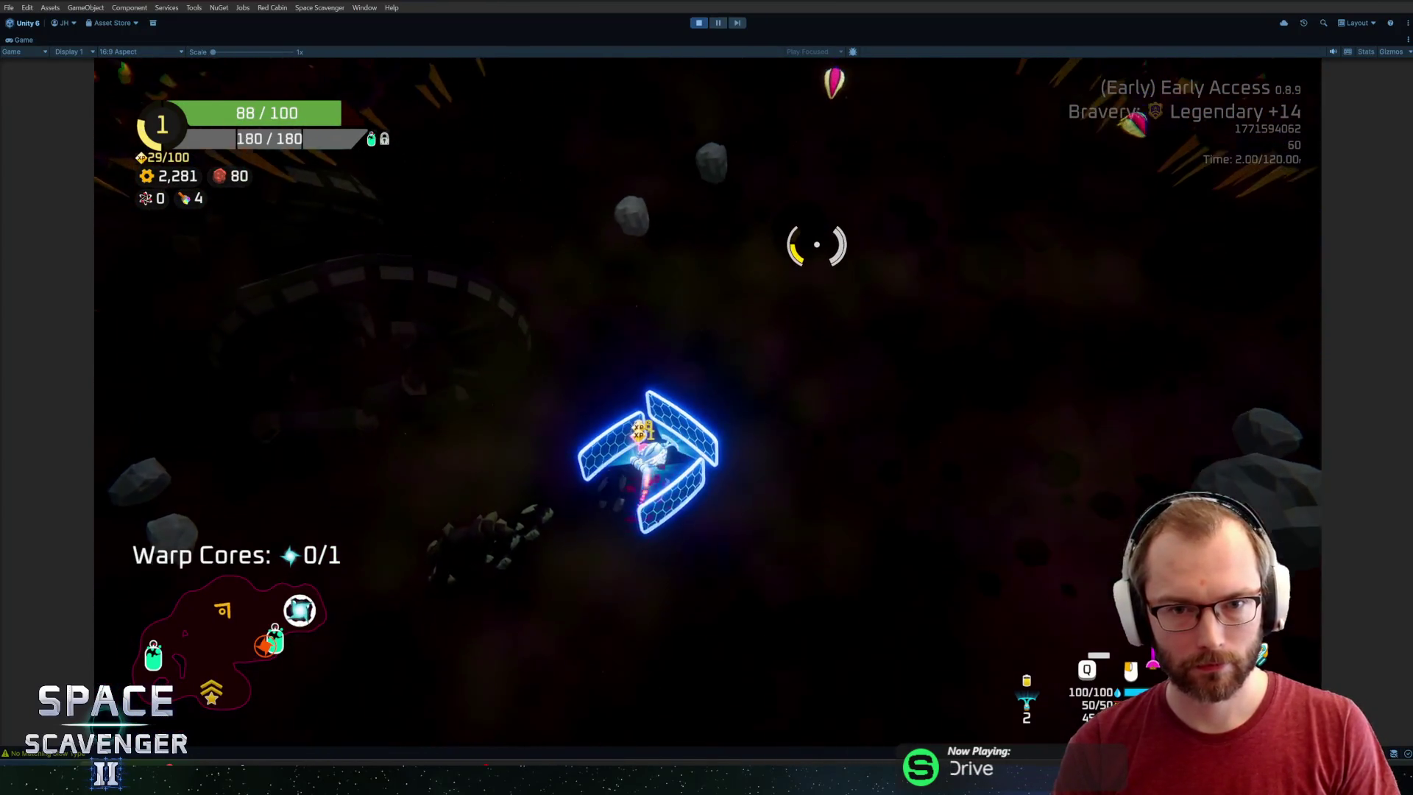
{"action": "key", "text": "a"}
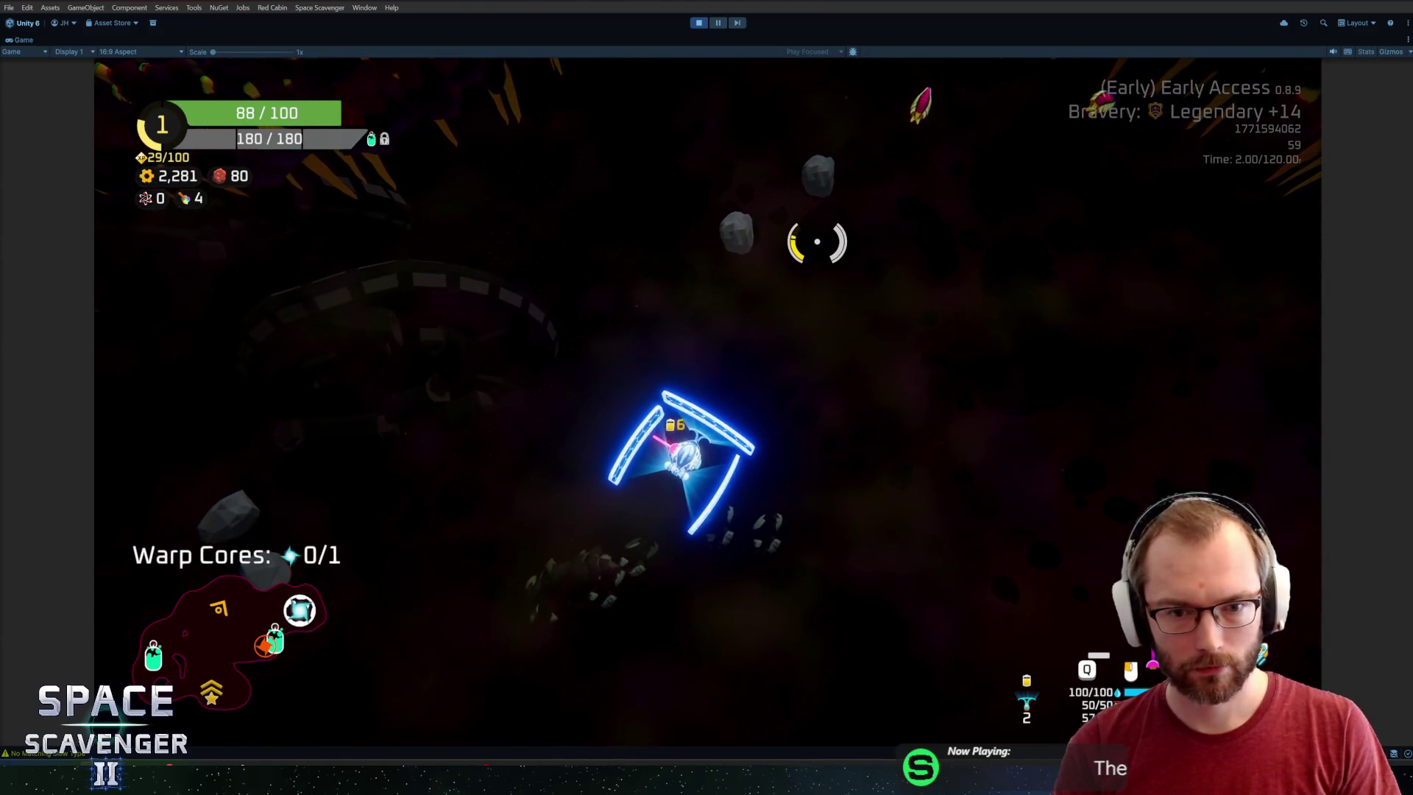
{"action": "key", "text": "ctrl+p"}
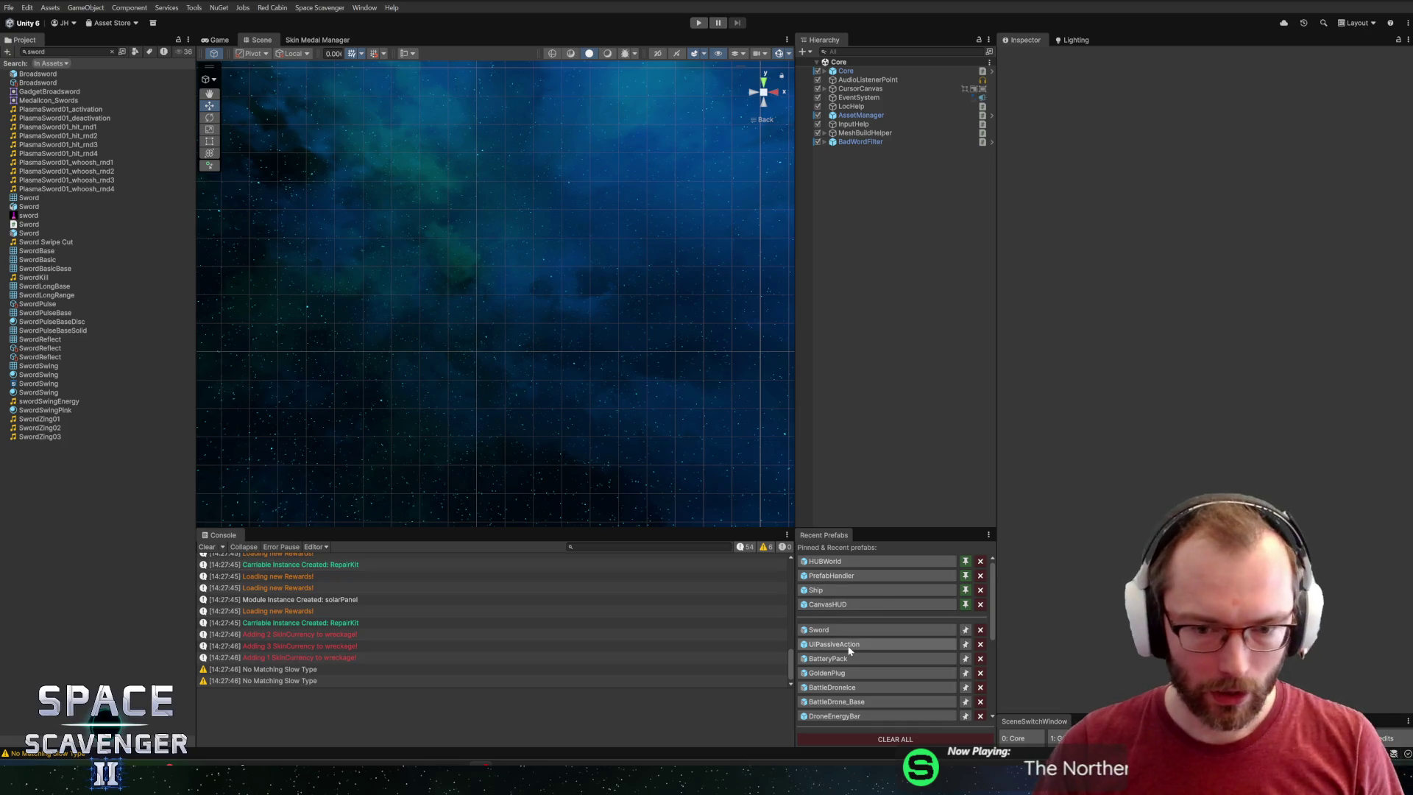
Ping BatteryPack from Recent Prefabs and inspect the ConvexBattery, DaggerOnARope and BatteryPack gadget prefabs.
{"action": "left_click", "coordinate": [828, 658]}
{"action": "scroll", "coordinate": [93, 226], "scroll_direction": "up", "scroll_amount": 5}
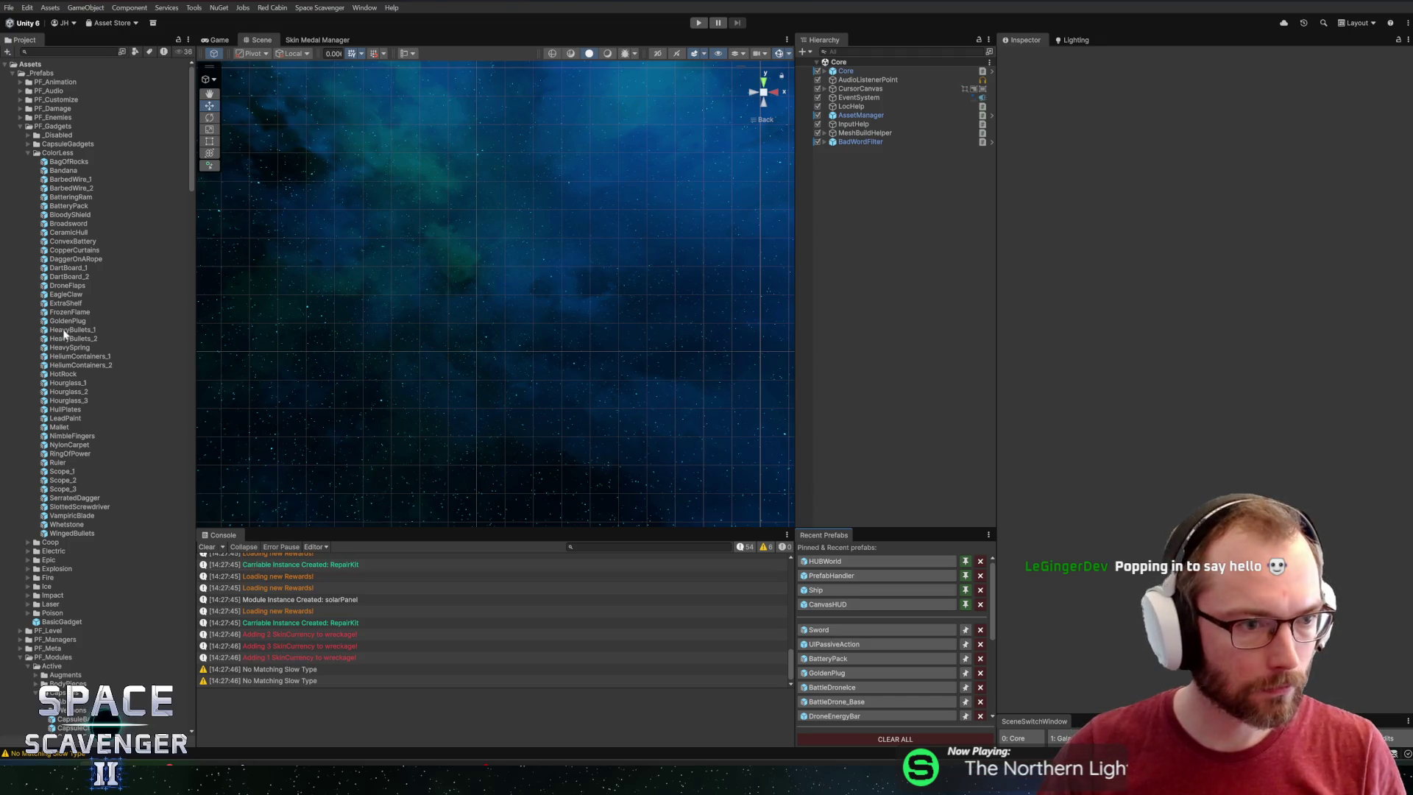
{"action": "left_click", "coordinate": [69, 237]}
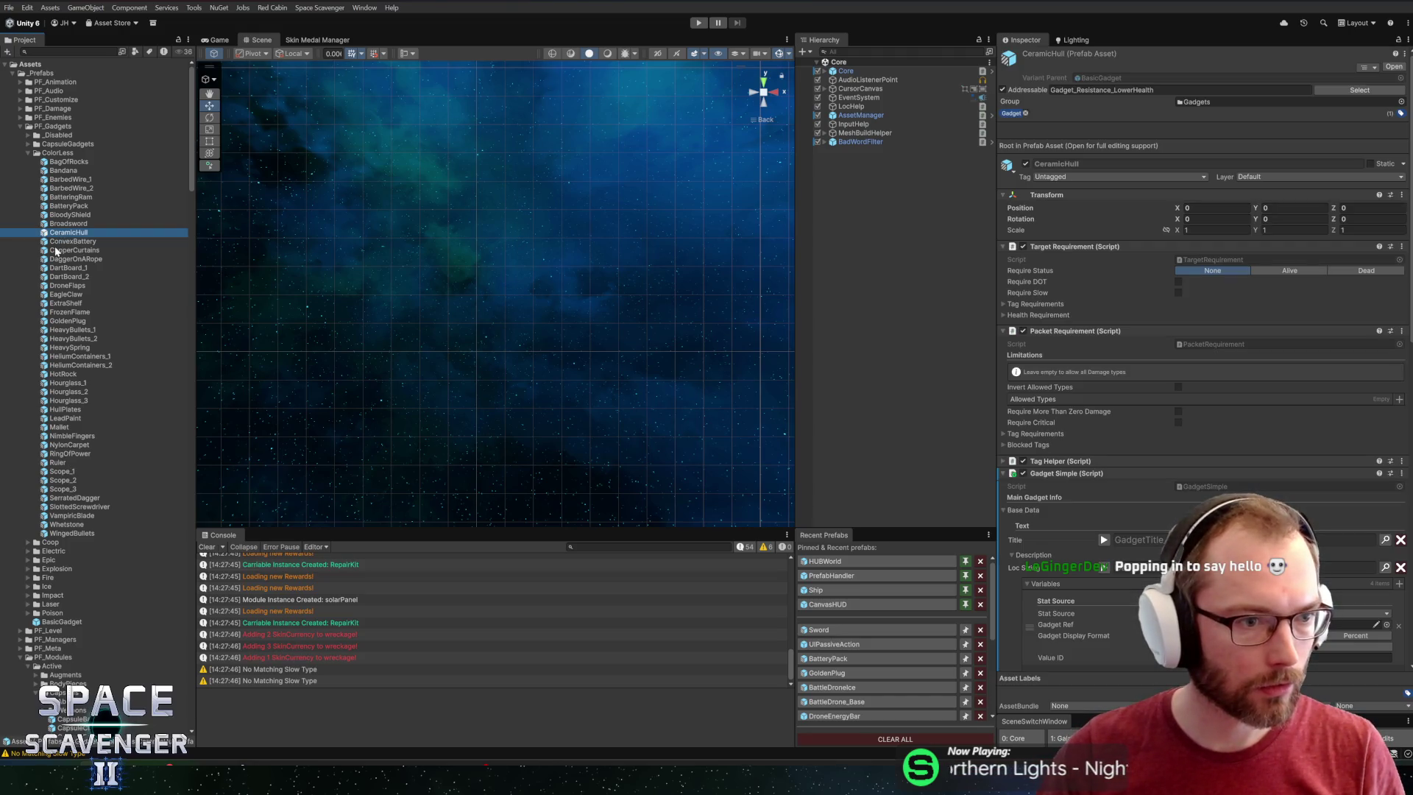
{"action": "key", "text": "Down"}
{"action": "key", "text": "Down"}
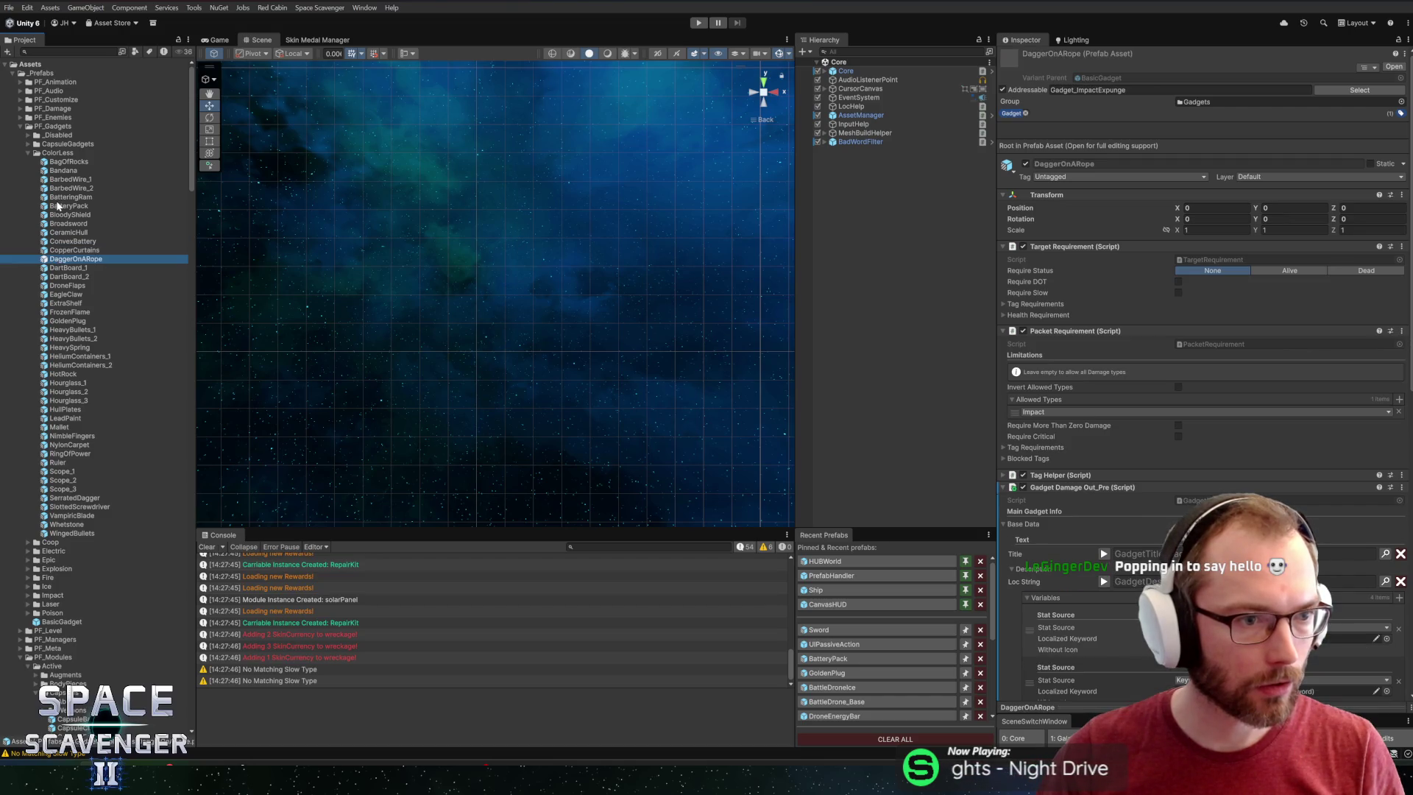
{"action": "left_click", "coordinate": [52, 208]}
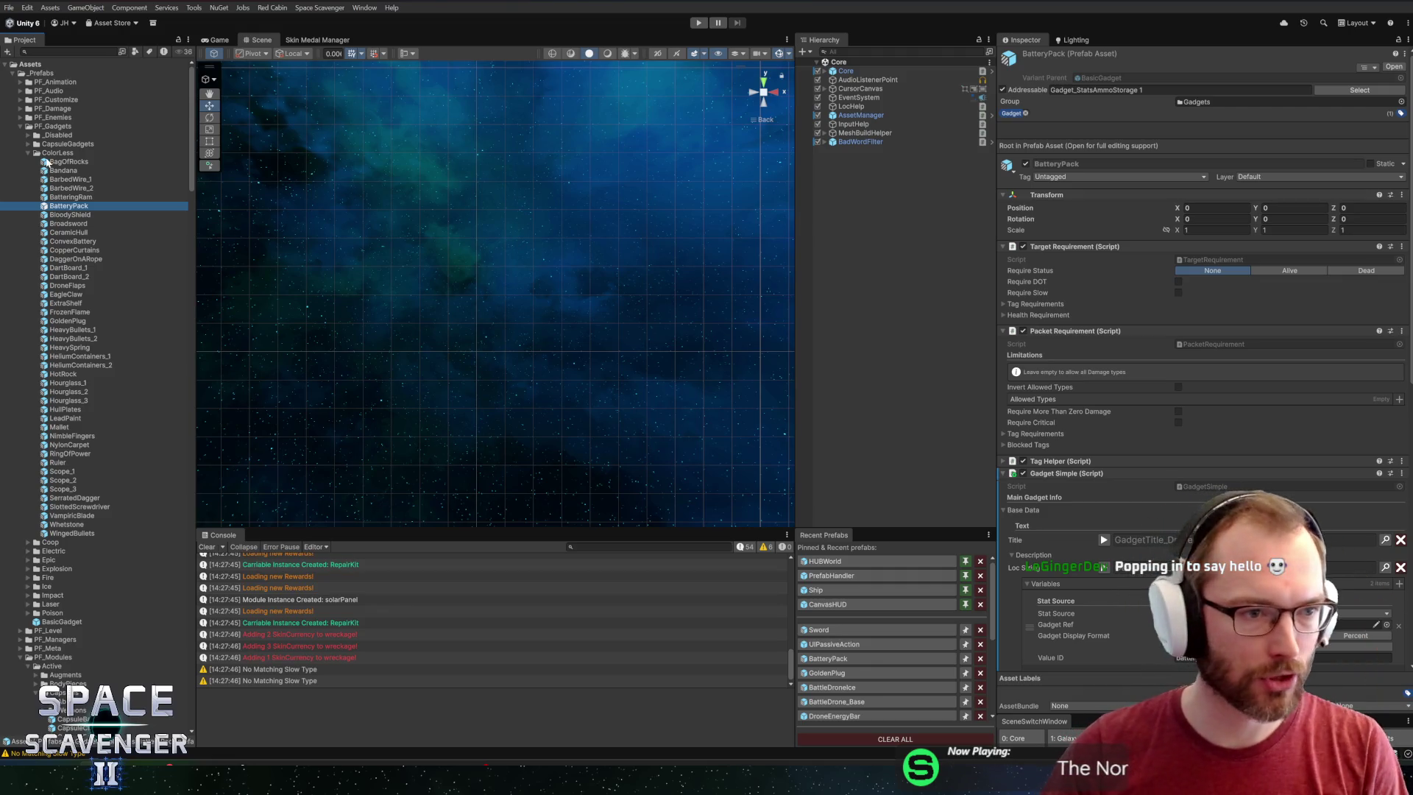
Browse the ColorLess, Coop, Epic and Fire folders, then select the BagOfRocks gadget prefab.
{"action": "left_click", "coordinate": [50, 153]}
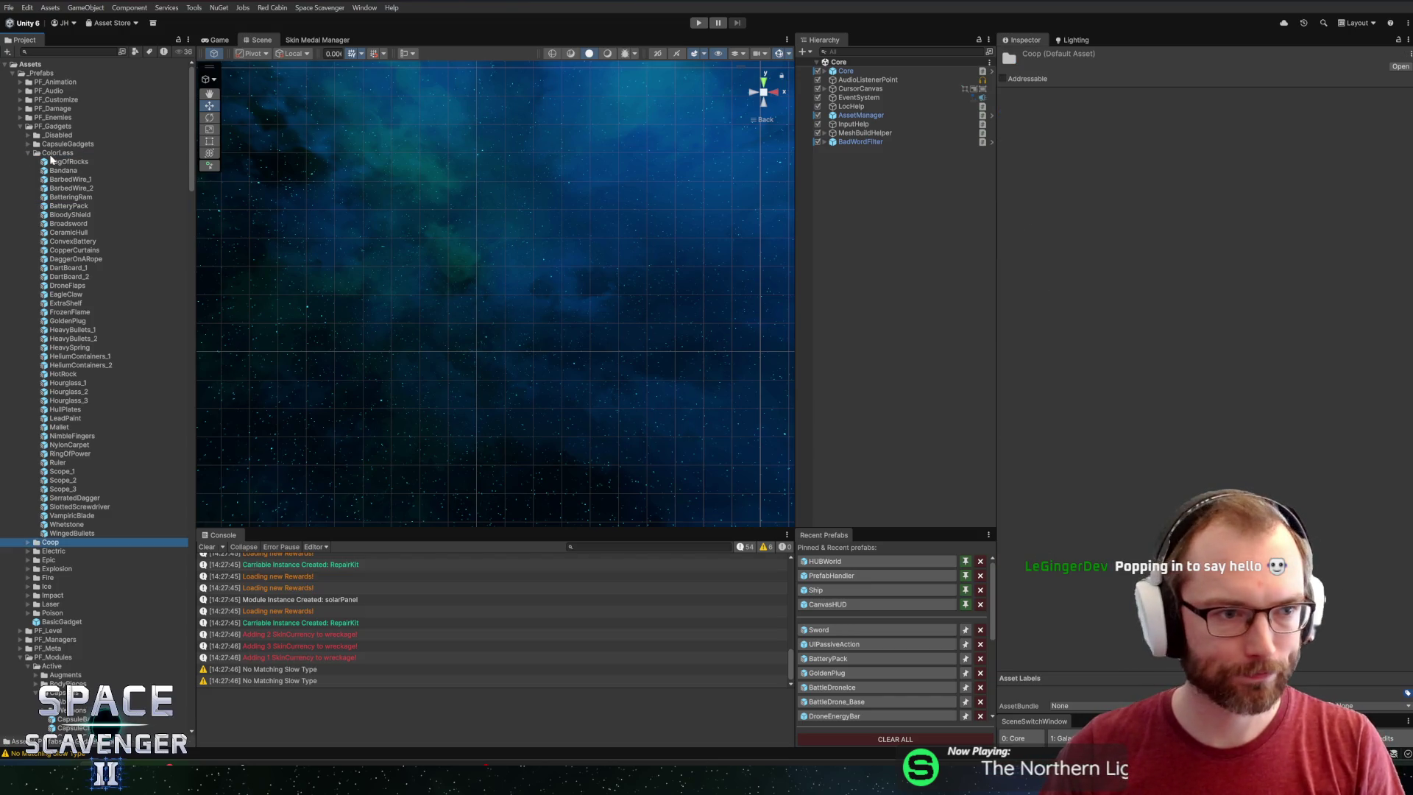
{"action": "left_click", "coordinate": [52, 542]}
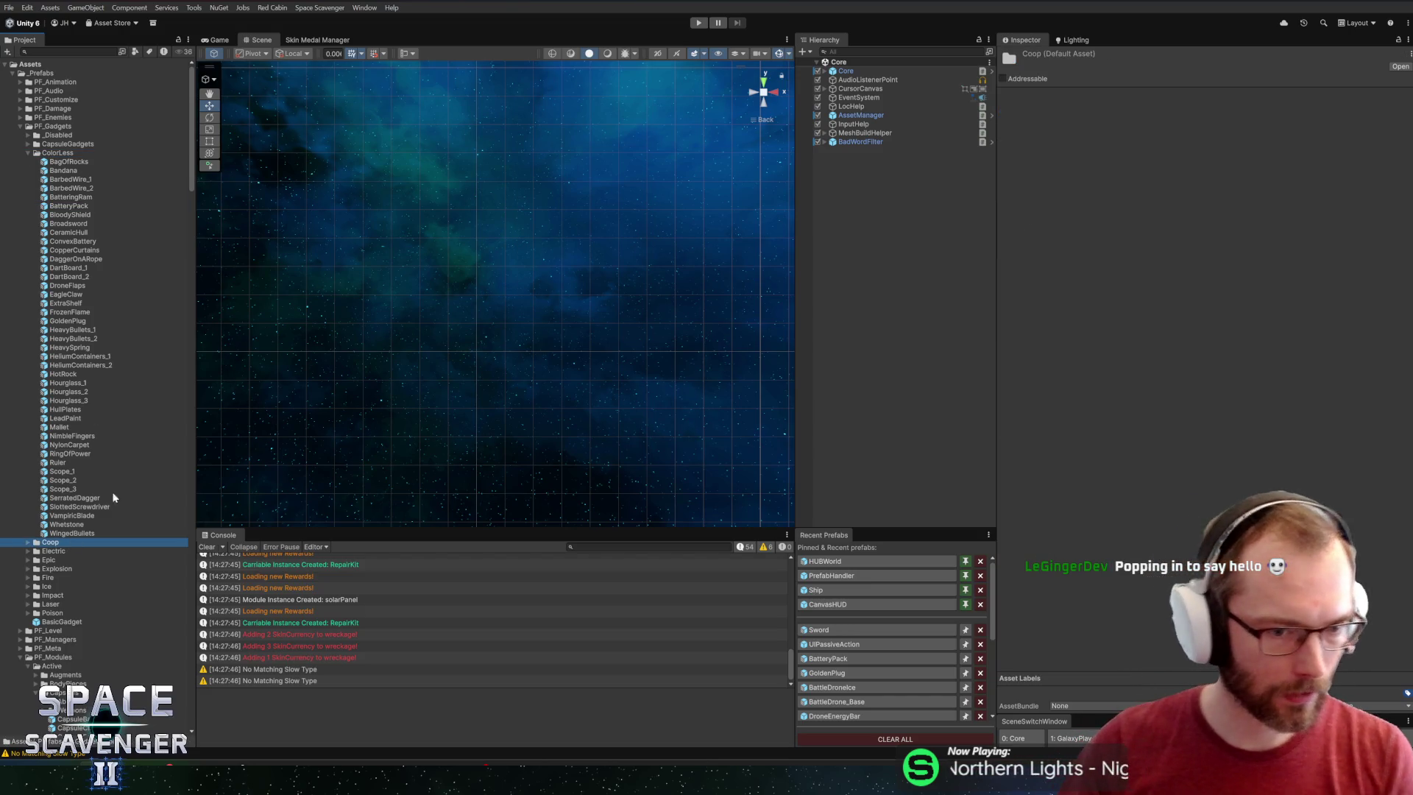
{"action": "key", "text": "Down"}
{"action": "key", "text": "Down"}
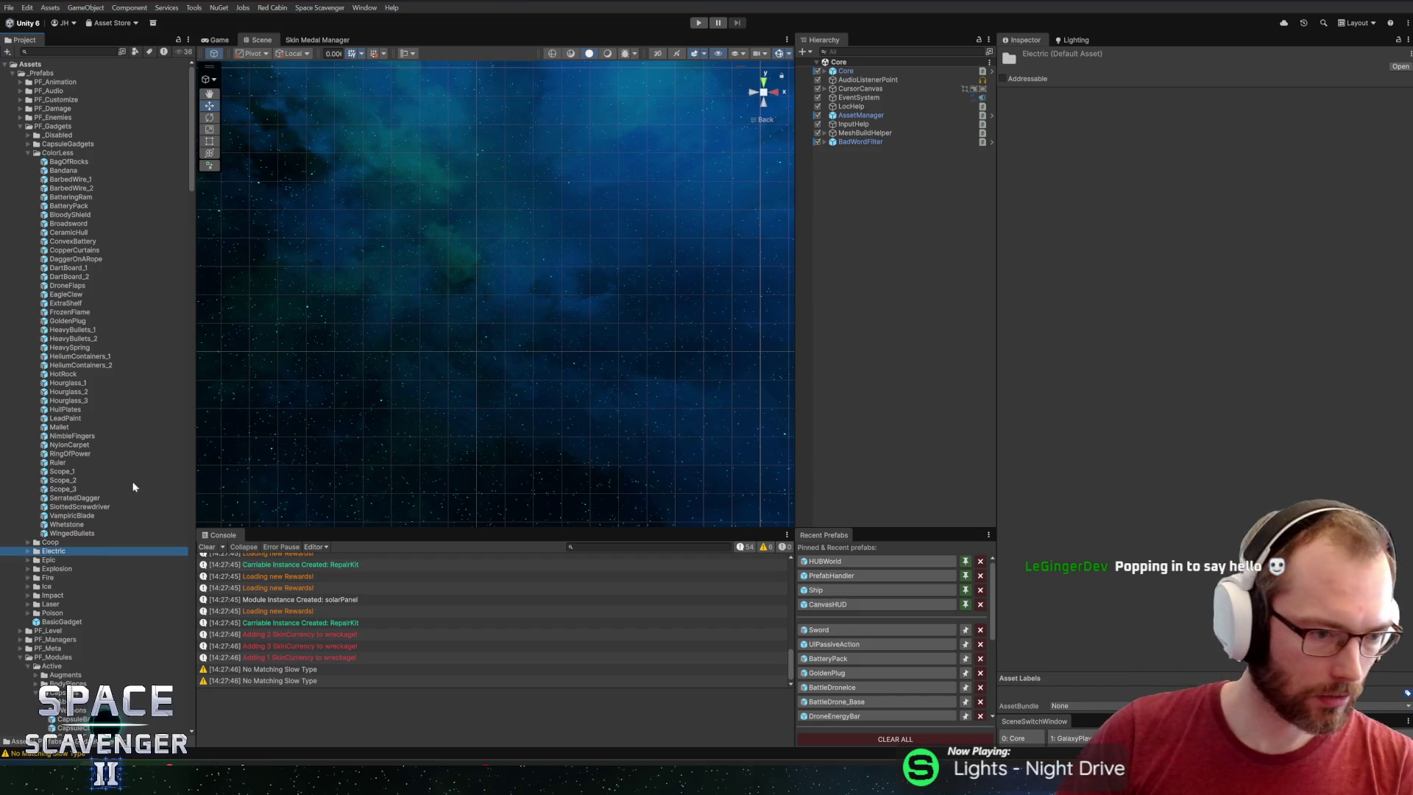
{"action": "key", "text": "Down"}
{"action": "key", "text": "Down"}
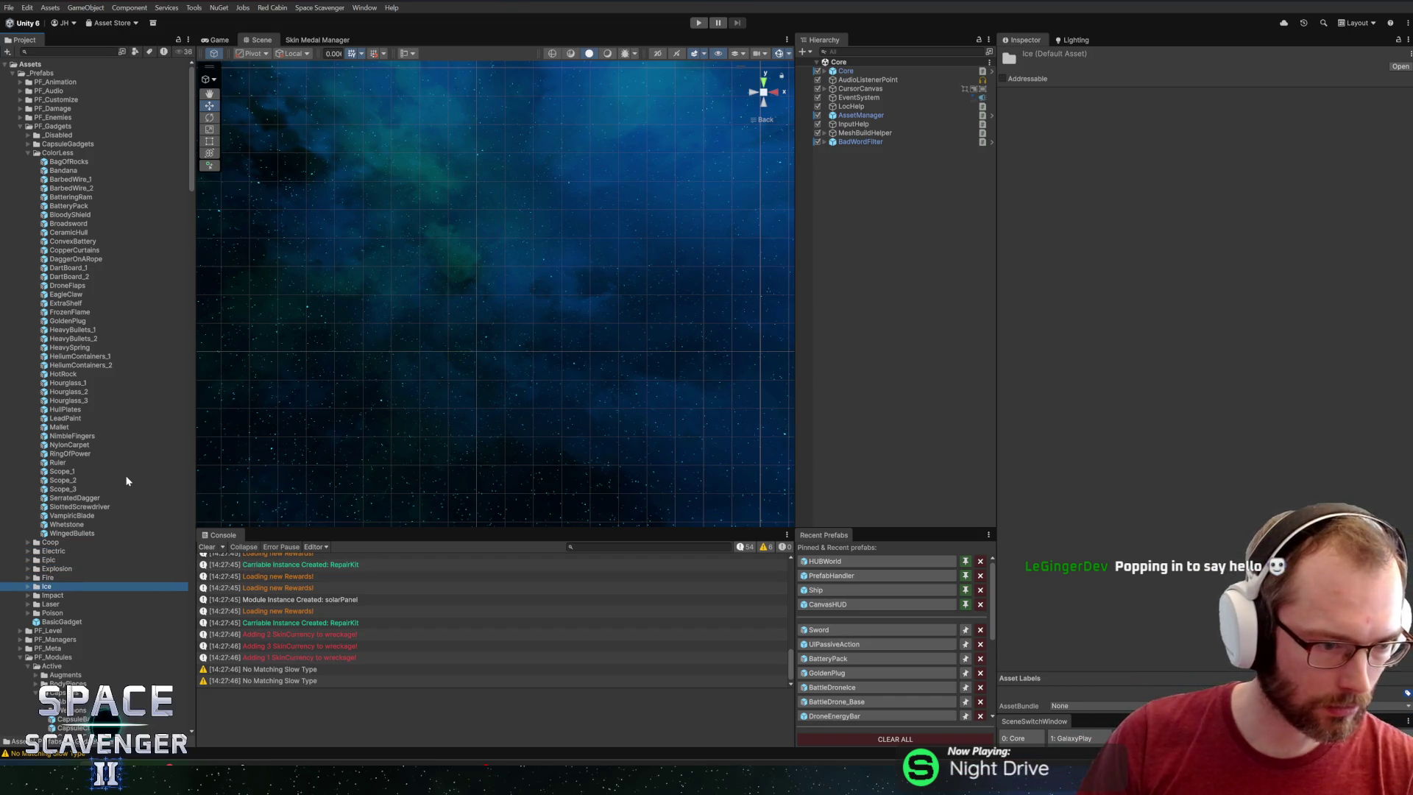
{"action": "left_click", "coordinate": [70, 161]}
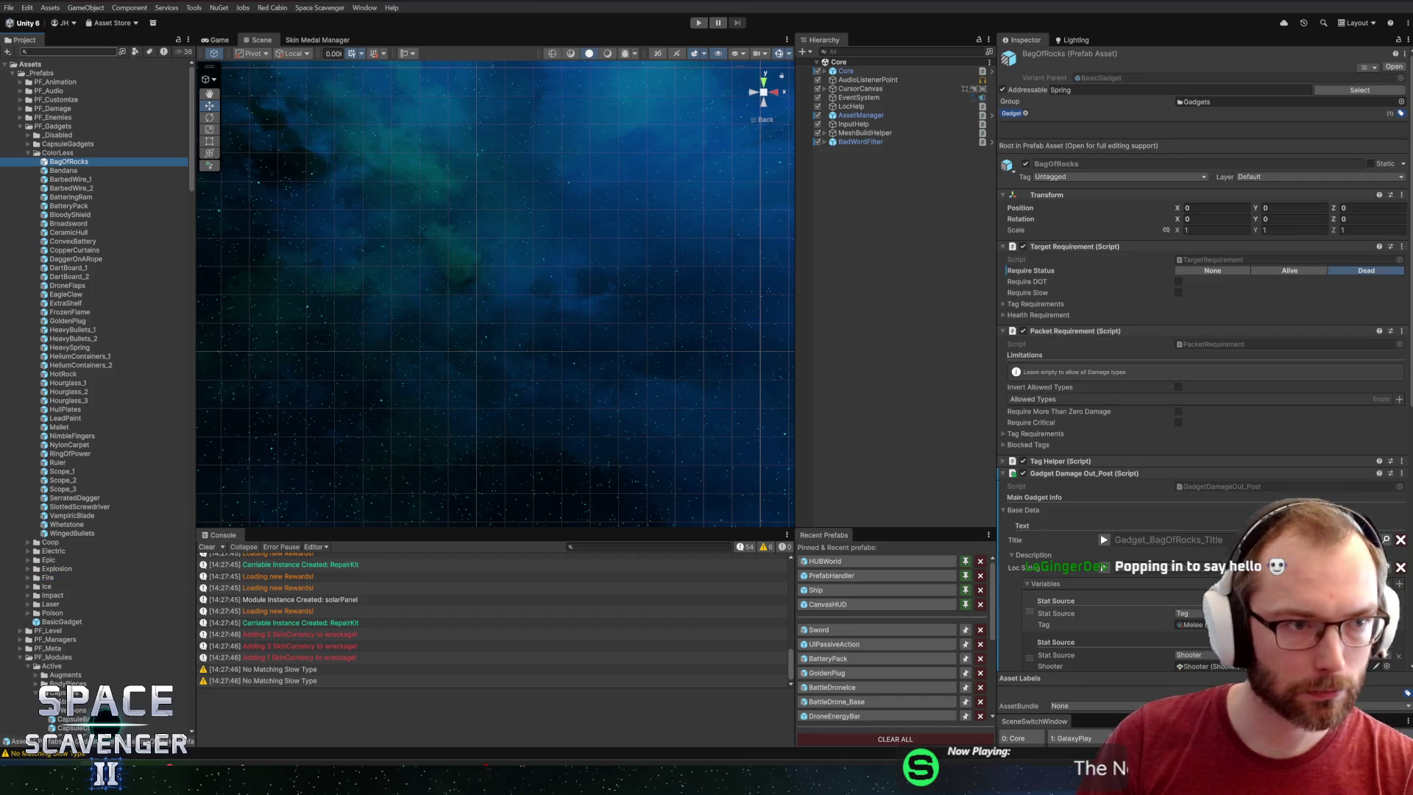
Look at the Bandana gadget, then go back and re-inspect the BagOfRocks prefab.
{"action": "key", "text": "Down"}
{"action": "scroll", "coordinate": [1103, 365], "scroll_direction": "down", "scroll_amount": 10}
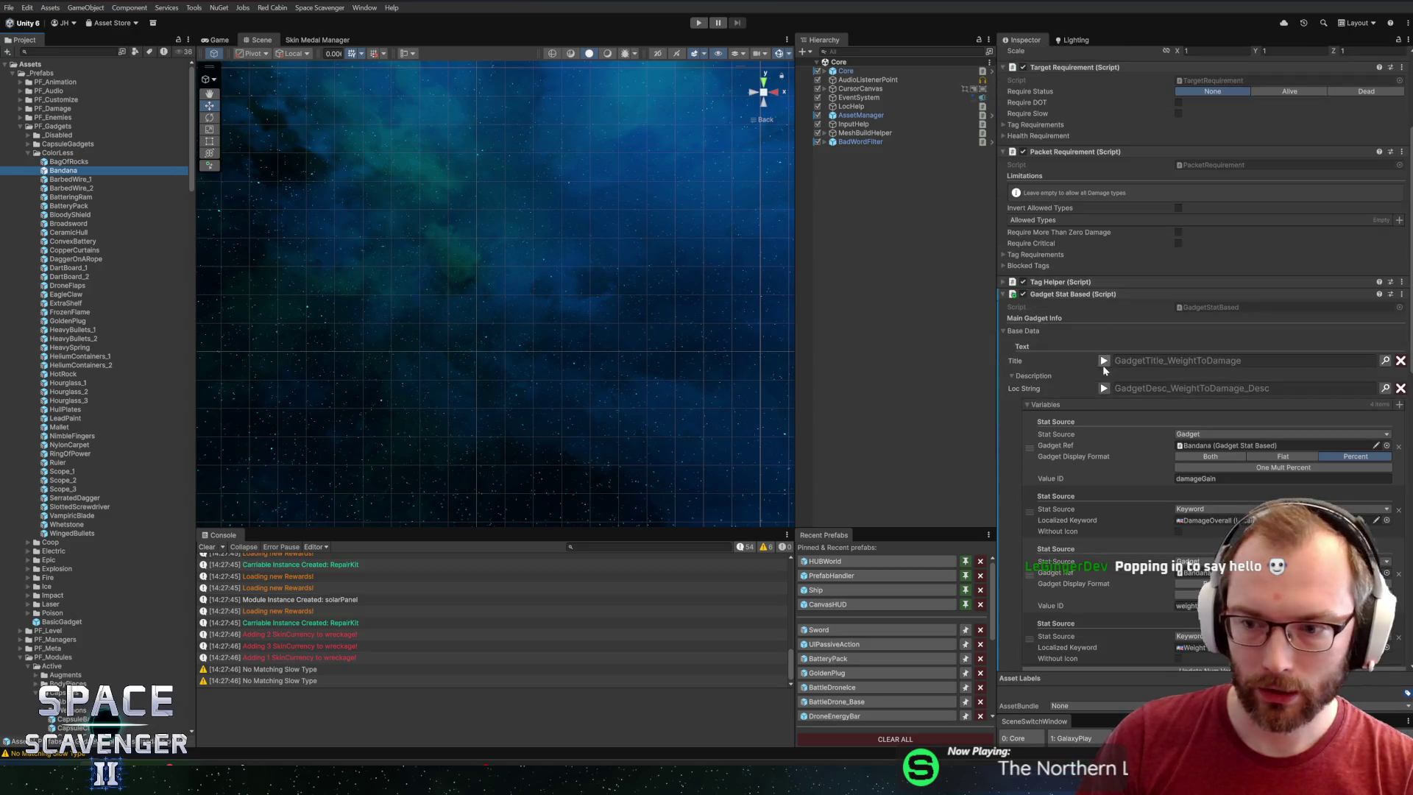
{"action": "key", "text": "Up"}
{"action": "key", "text": "Up"}
{"action": "left_click", "coordinate": [65, 161]}
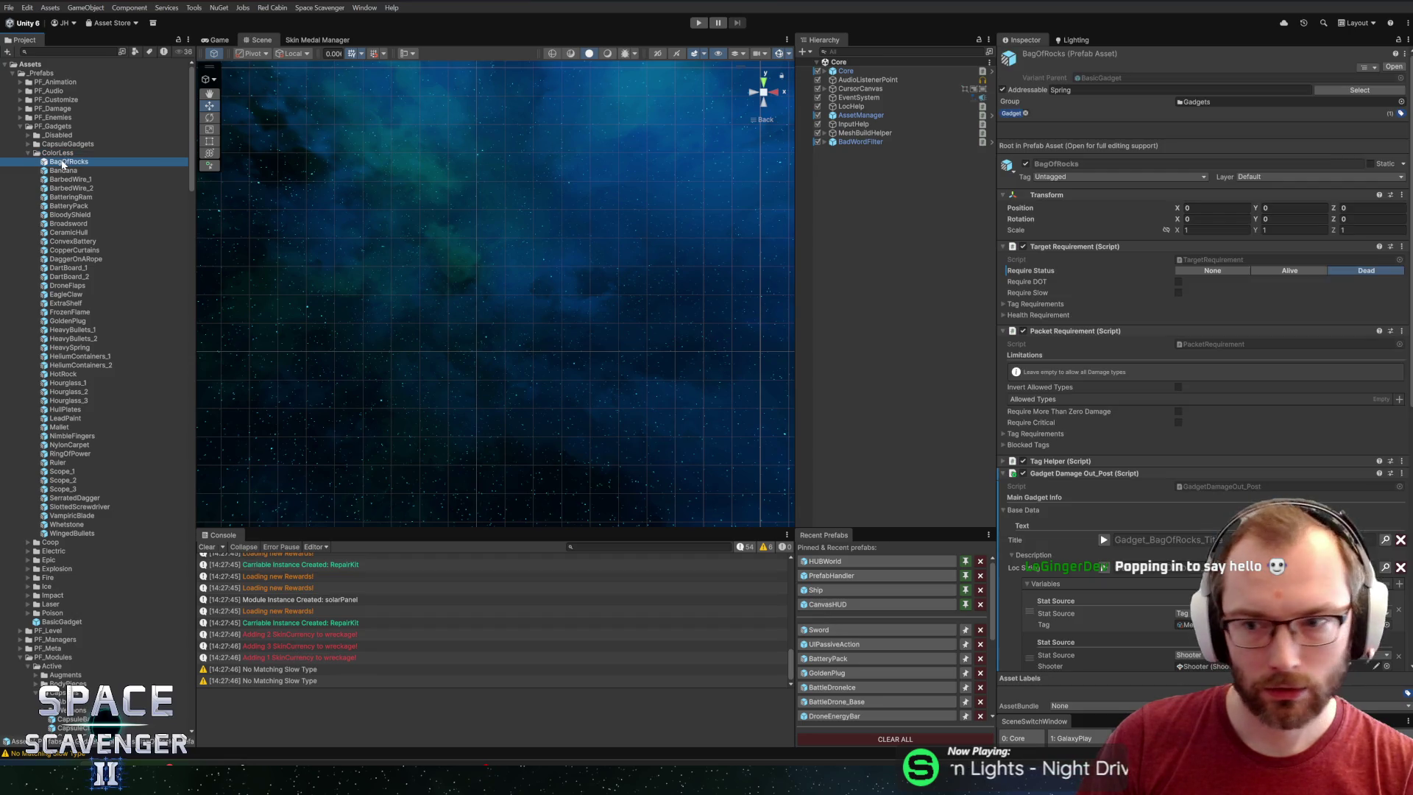
{"action": "scroll", "coordinate": [1047, 309], "scroll_direction": "down", "scroll_amount": 10}
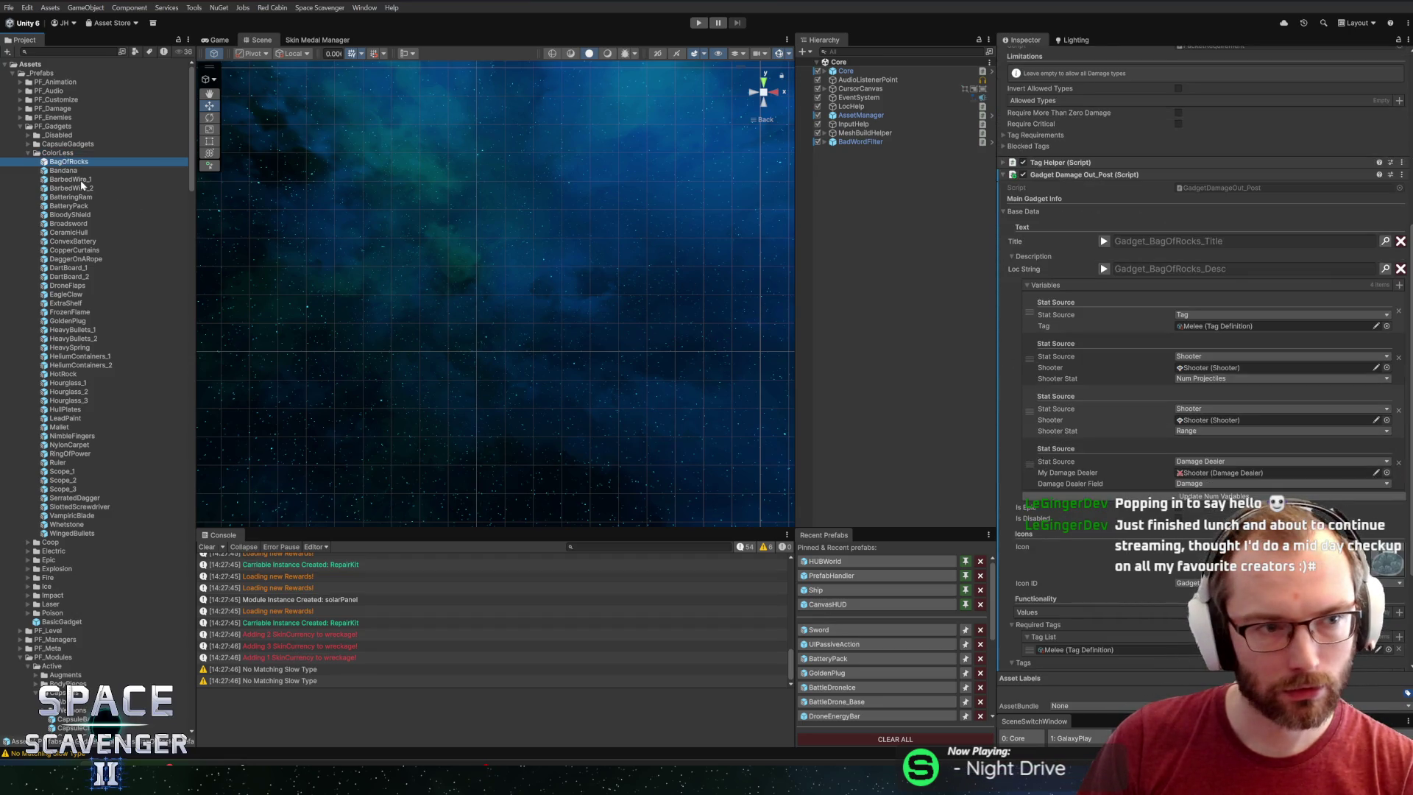
Step through BatteryPack, ConvexBattery, DaggerOnARope, EagleClaw and DartBoard_2, ending on the DroneFlaps gadget.
{"action": "key", "text": "Down"}
{"action": "key", "text": "Down"}
{"action": "key", "text": "Down"}
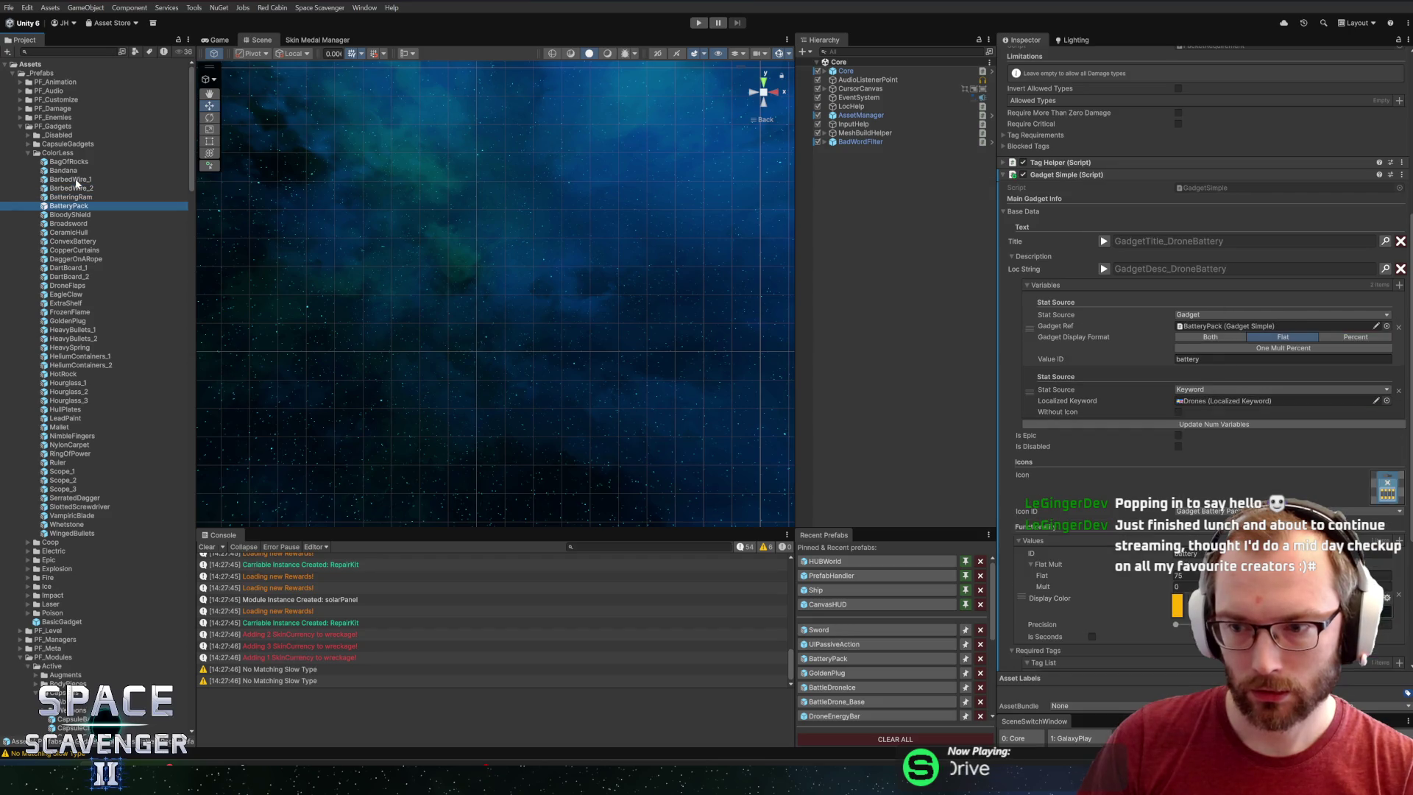
{"action": "key", "text": "Down"}
{"action": "key", "text": "Down"}
{"action": "key", "text": "Down"}
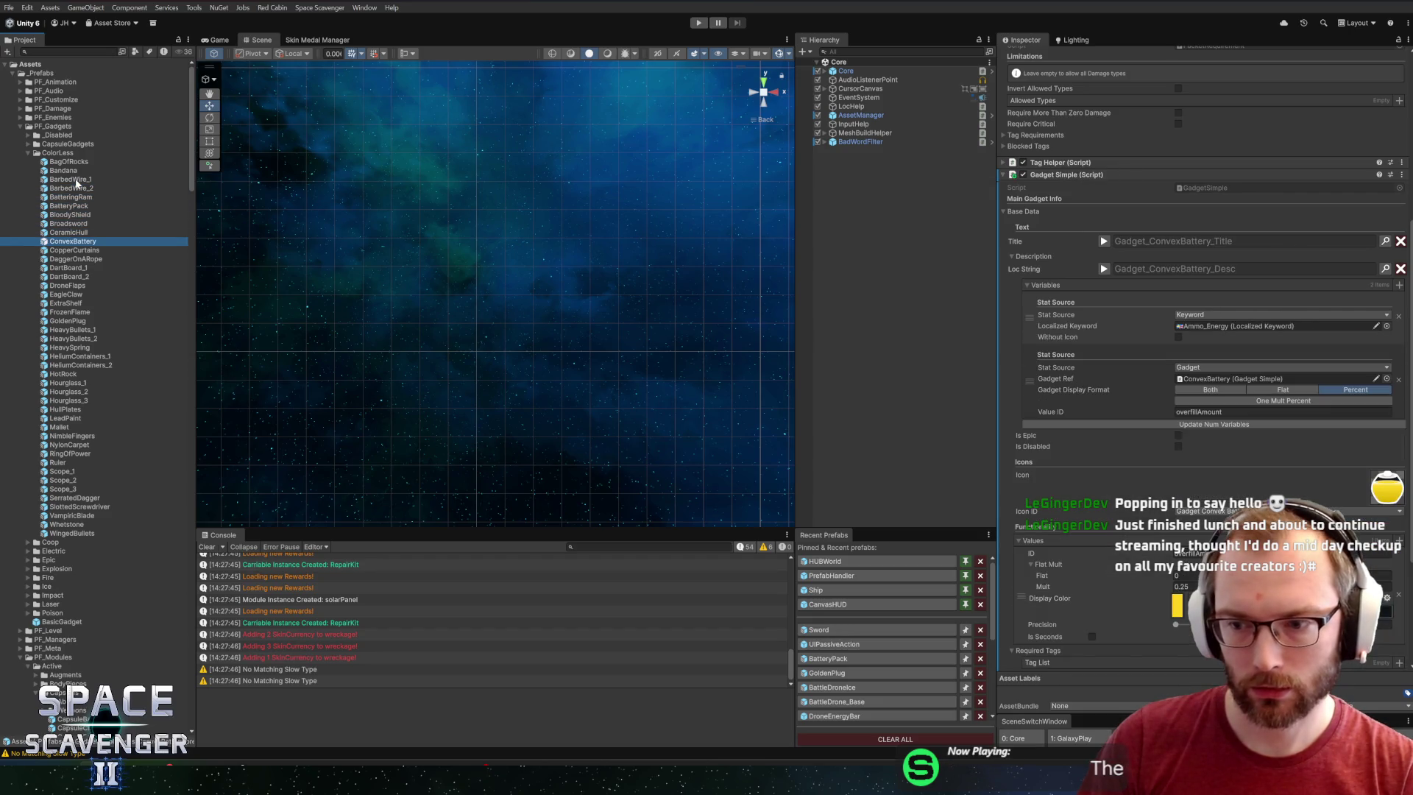
{"action": "key", "text": "Down"}
{"action": "key", "text": "Down"}
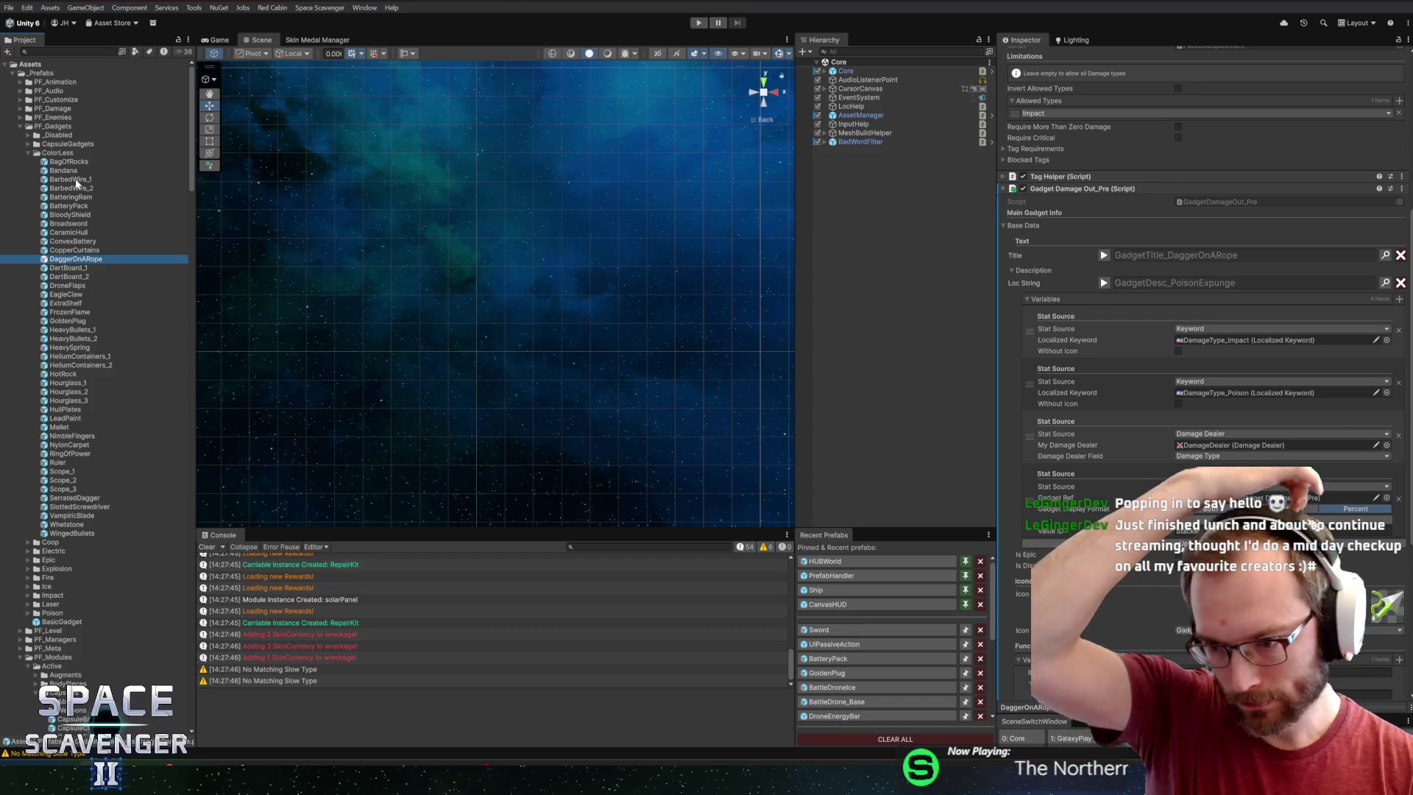
{"action": "key", "text": "Down"}
{"action": "key", "text": "Down"}
{"action": "key", "text": "Down"}
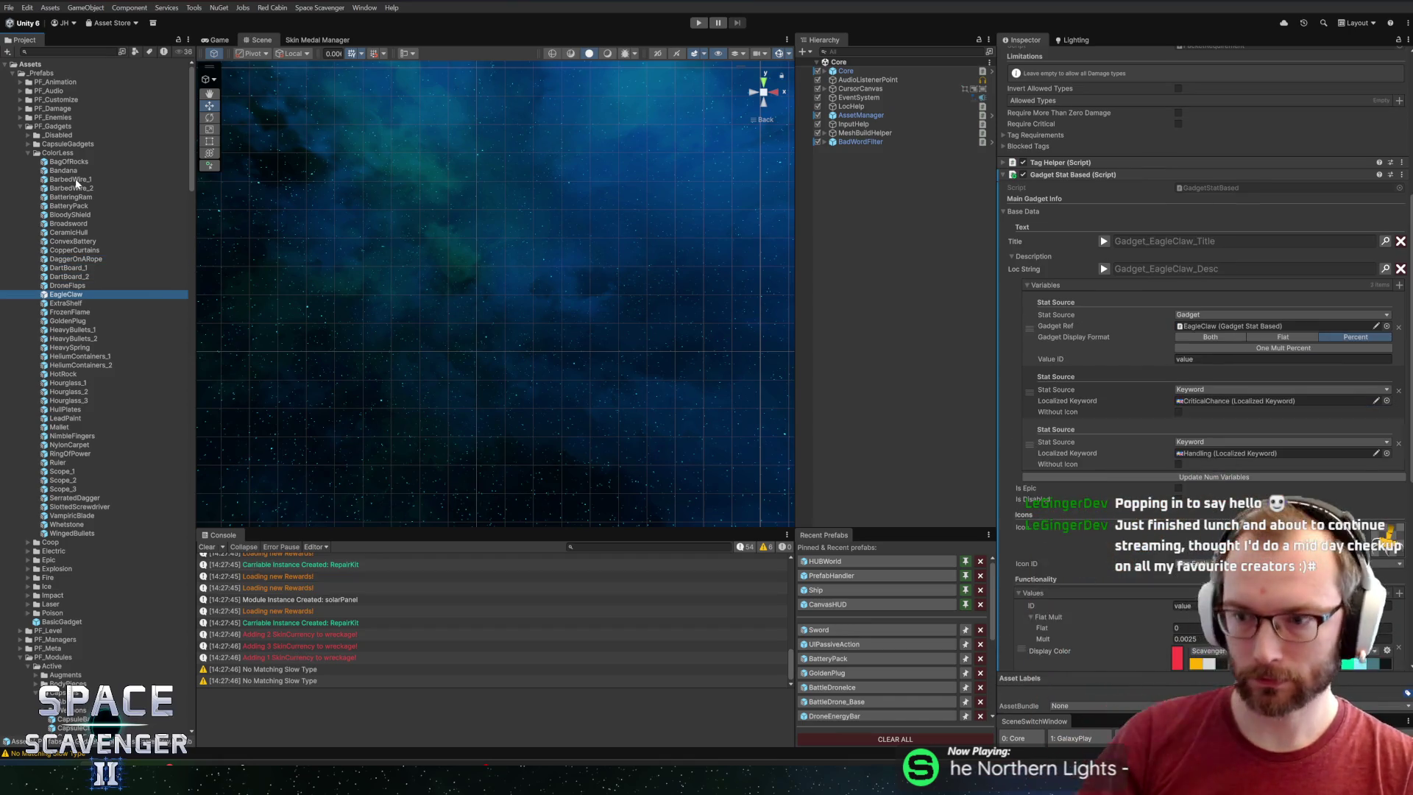
{"action": "key", "text": "Up"}
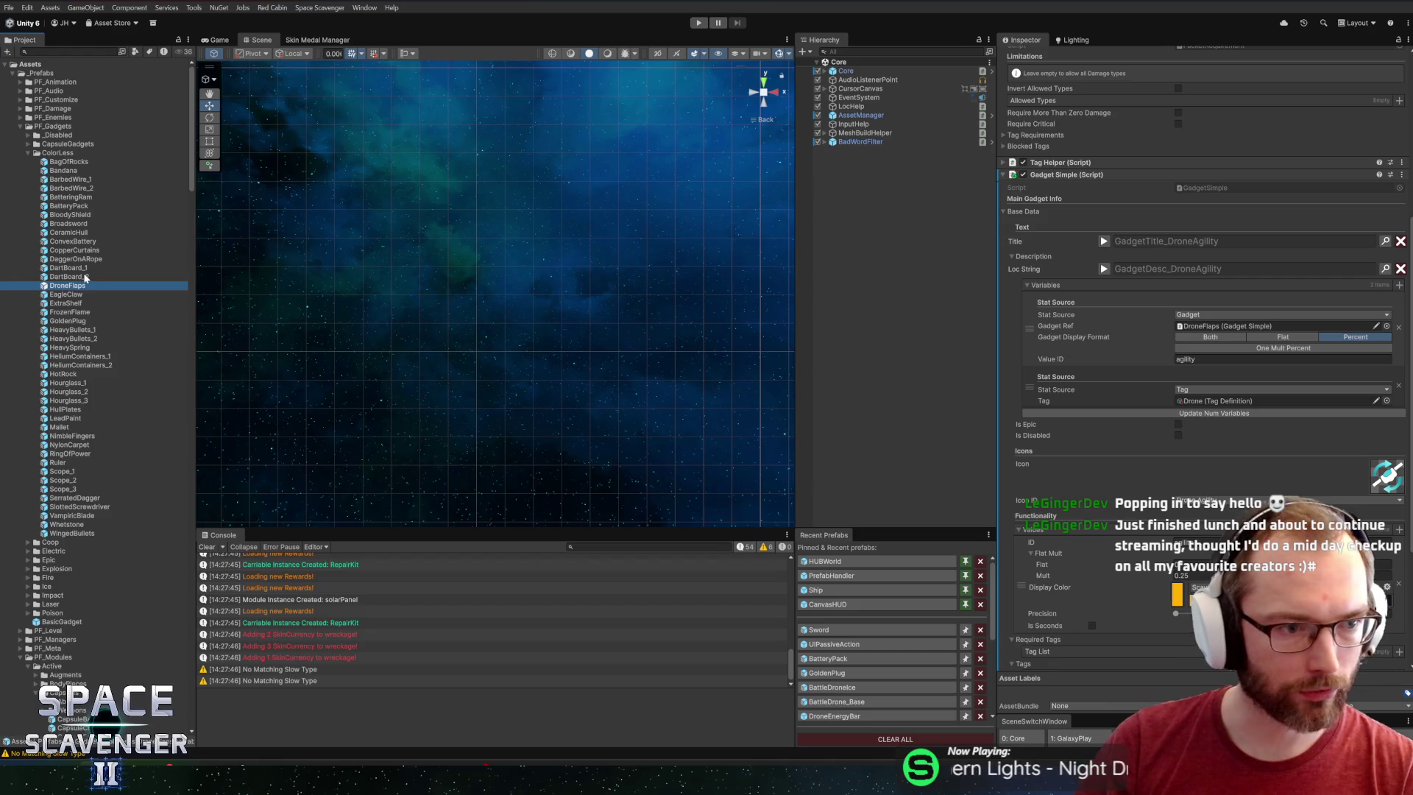
{"action": "left_click", "coordinate": [83, 276]}
{"action": "left_click", "coordinate": [77, 287]}
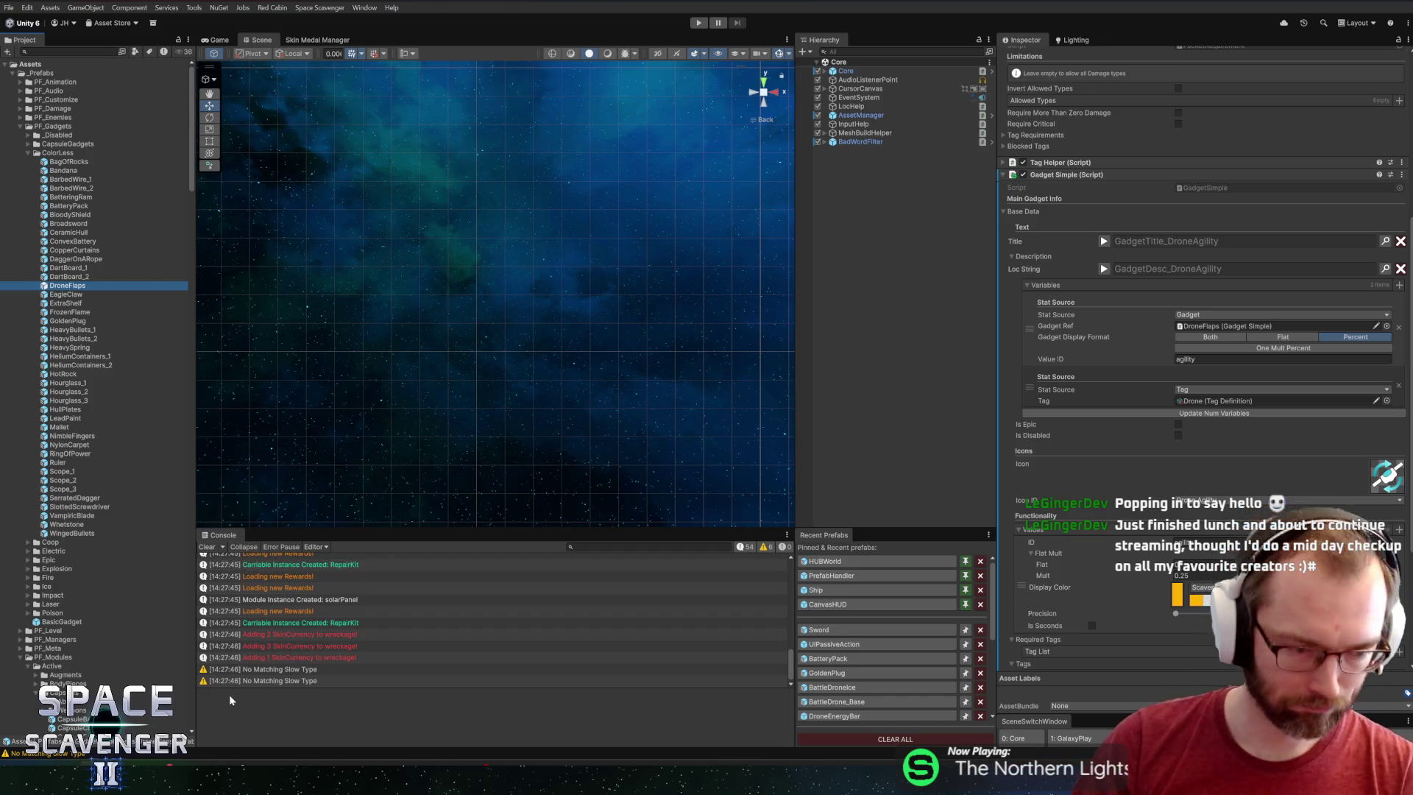
Switch to Figma, zoom out over the whole GlyphIcons frame, then close in on the Plug icon row.
{"action": "key", "text": "alt+Tab"}
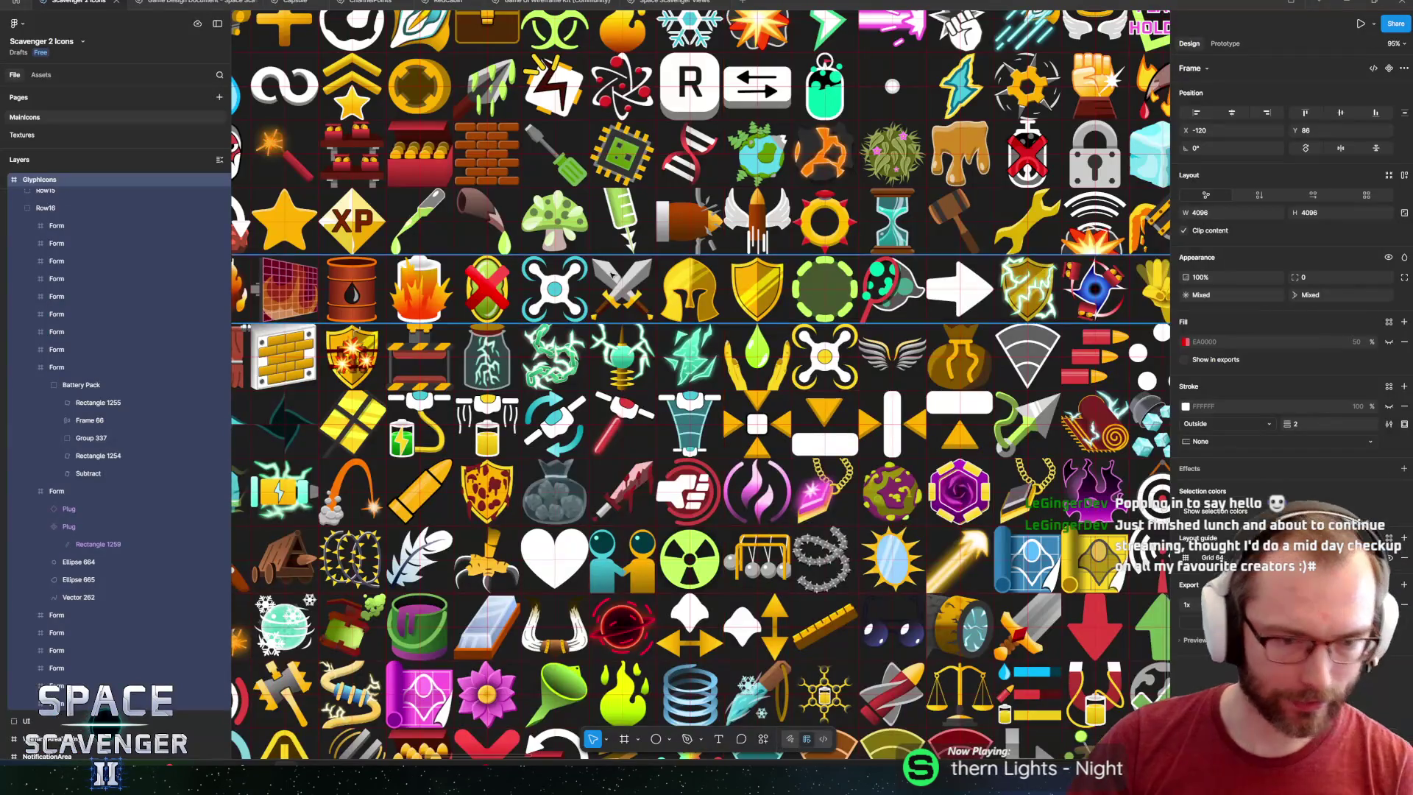
{"action": "scroll", "coordinate": [796, 501], "scroll_direction": "down", "scroll_amount": 4}
{"action": "scroll", "coordinate": [796, 501], "scroll_direction": "up", "scroll_amount": 3}
{"action": "scroll", "coordinate": [796, 501], "scroll_direction": "up", "scroll_amount": 2}
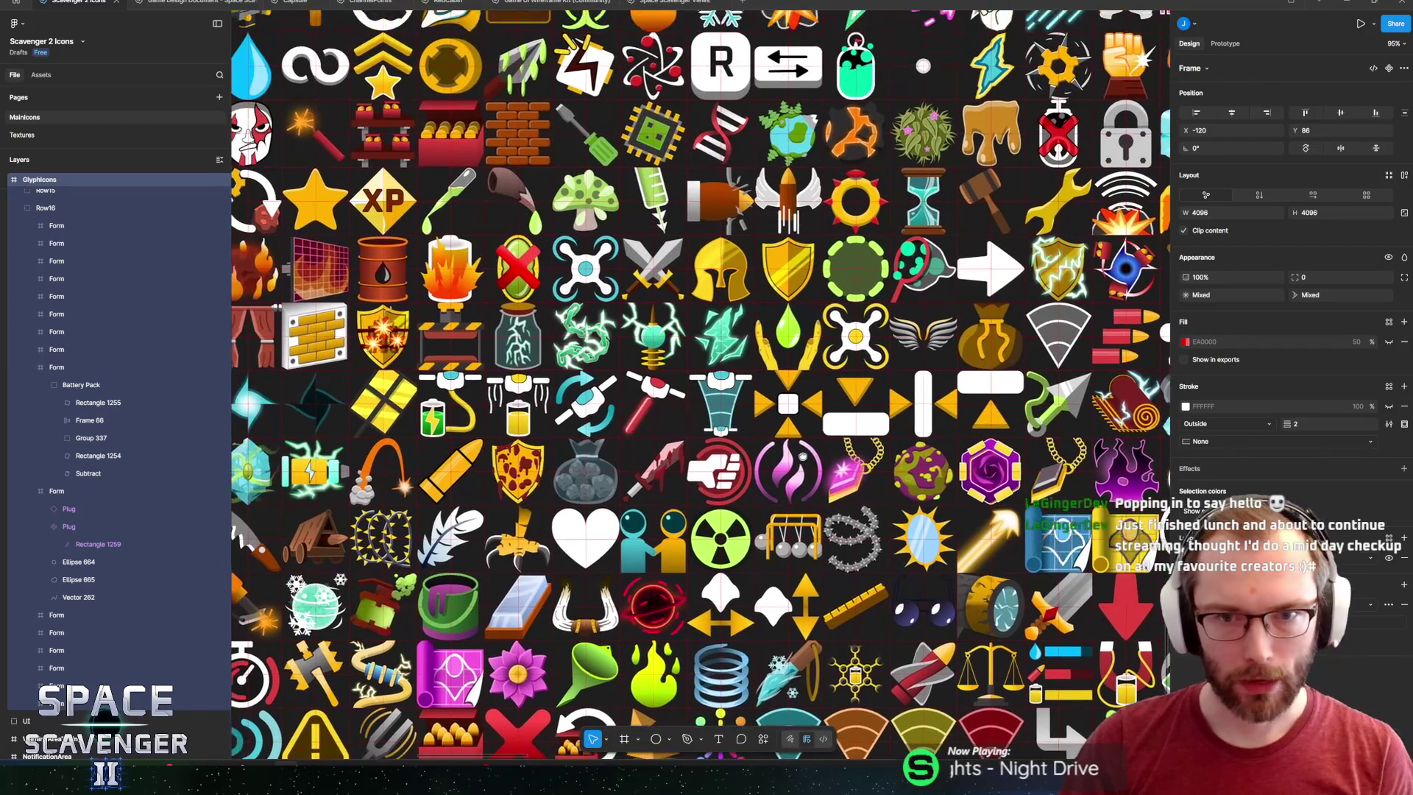
{"action": "scroll", "coordinate": [810, 479], "scroll_direction": "right", "scroll_amount": 2}
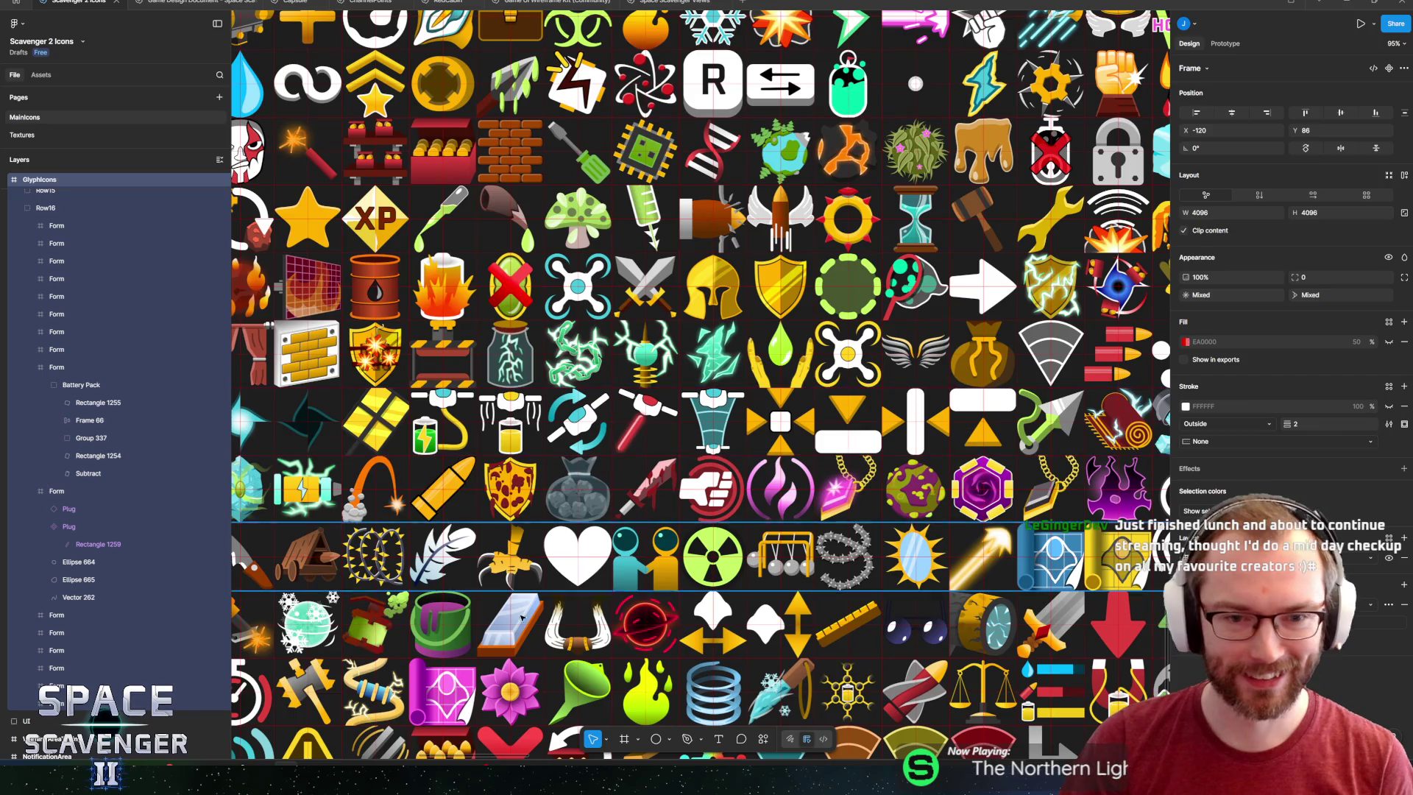
{"action": "scroll", "coordinate": [802, 521], "scroll_direction": "down", "scroll_amount": 5}
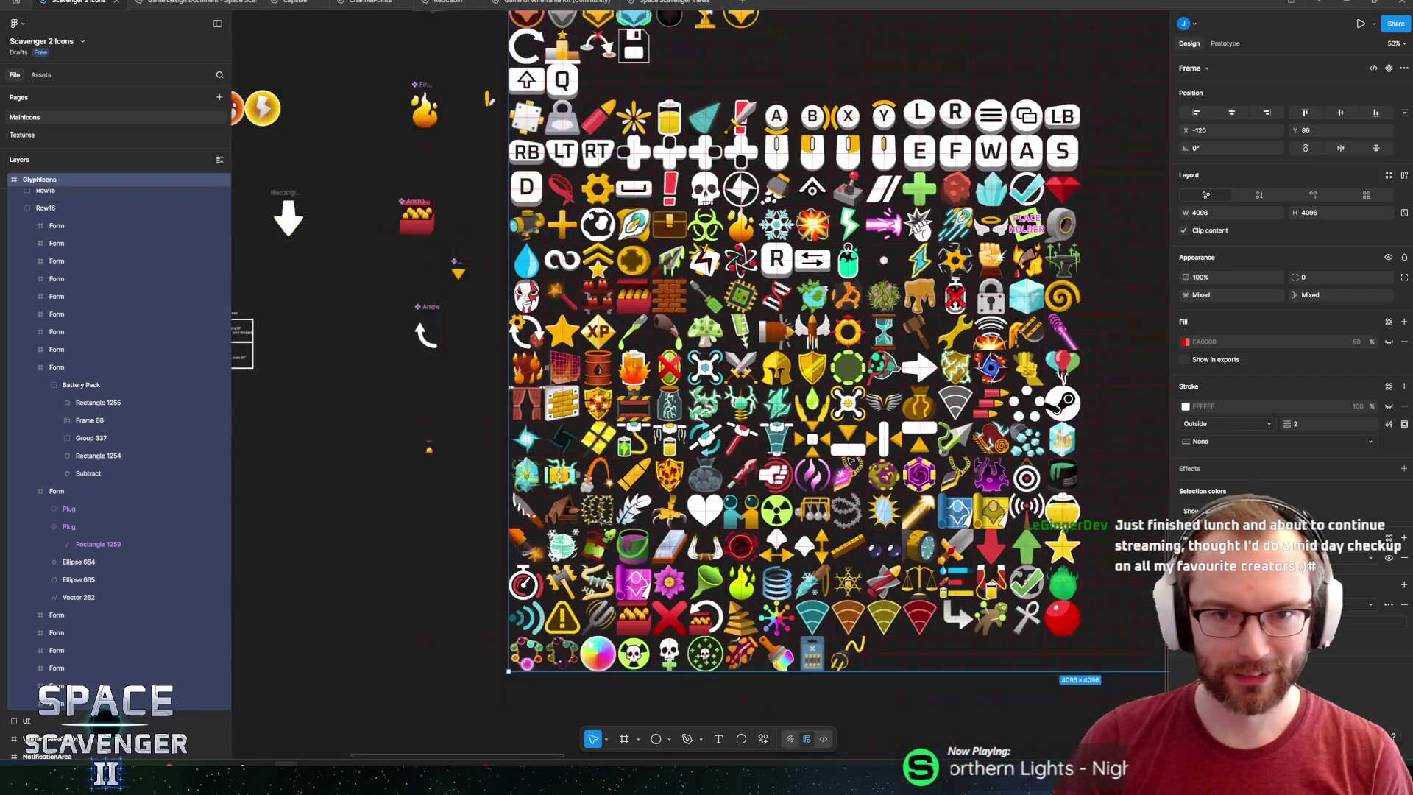
{"action": "scroll", "coordinate": [971, 475], "scroll_direction": "up", "scroll_amount": 4}
{"action": "scroll", "coordinate": [883, 501], "scroll_direction": "up", "scroll_amount": 2}
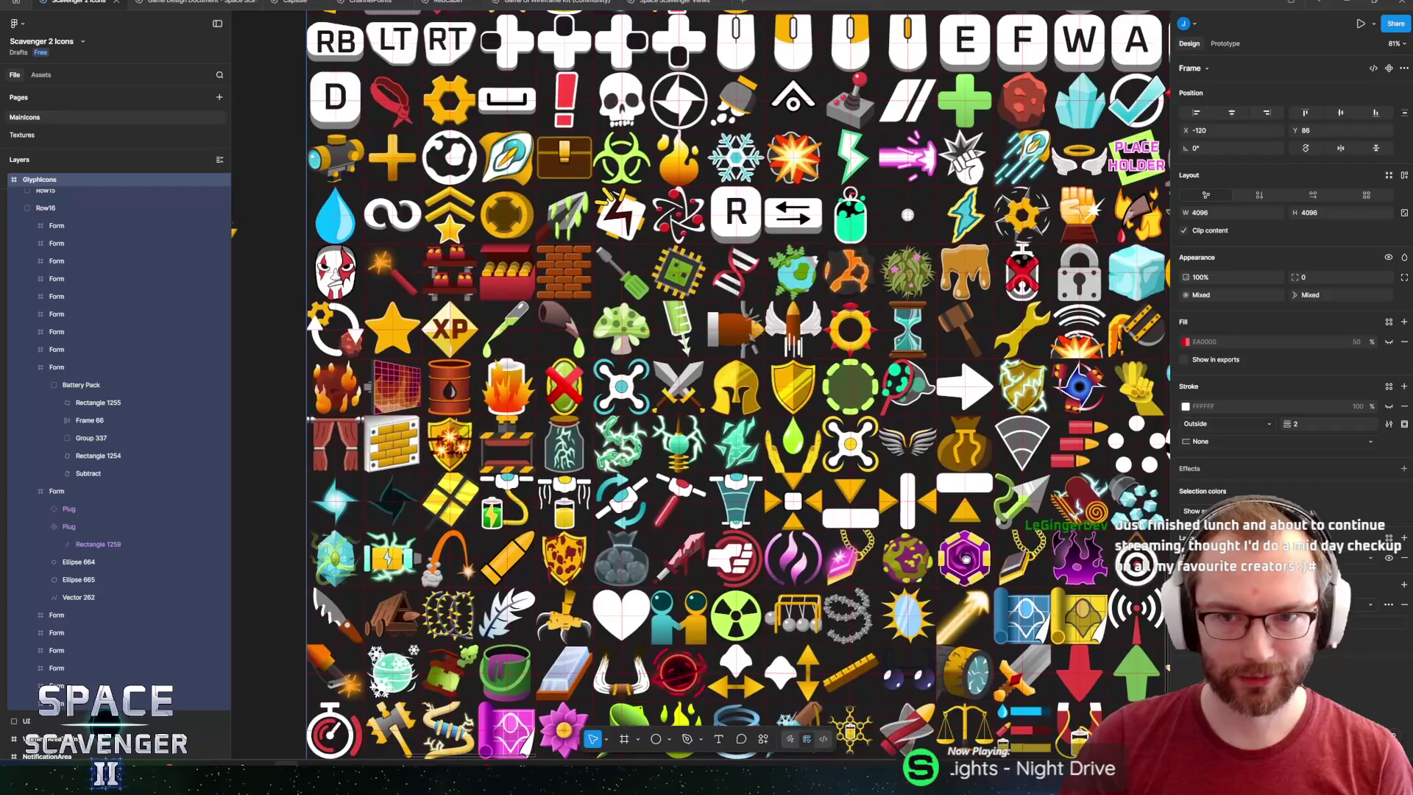
{"action": "scroll", "coordinate": [736, 537], "scroll_direction": "down", "scroll_amount": 5}
{"action": "scroll", "coordinate": [704, 552], "scroll_direction": "up", "scroll_amount": 4}
{"action": "scroll", "coordinate": [704, 548], "scroll_direction": "up", "scroll_amount": 4}
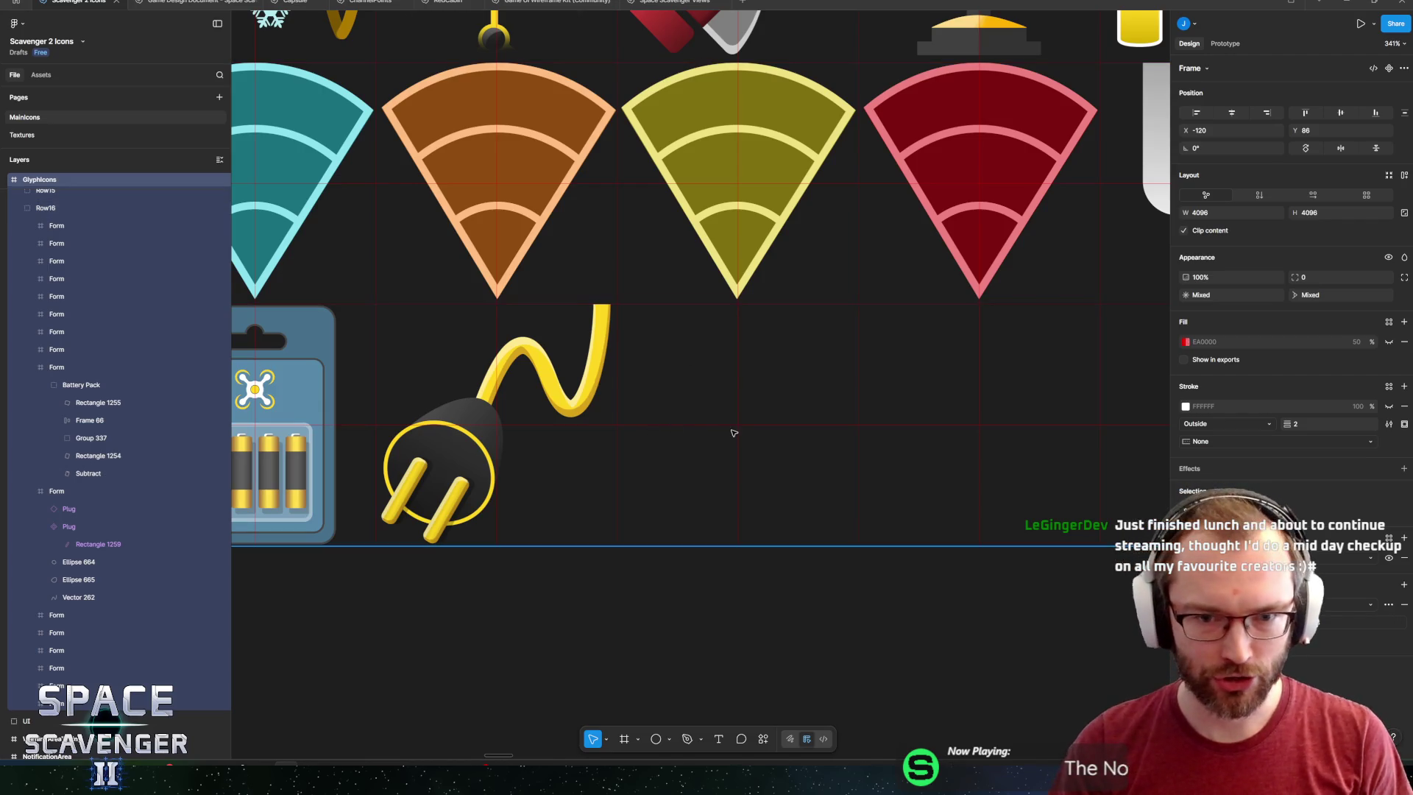
{"action": "scroll", "coordinate": [732, 427], "scroll_direction": "up", "scroll_amount": 2}
{"action": "scroll", "coordinate": [717, 415], "scroll_direction": "up", "scroll_amount": 2}
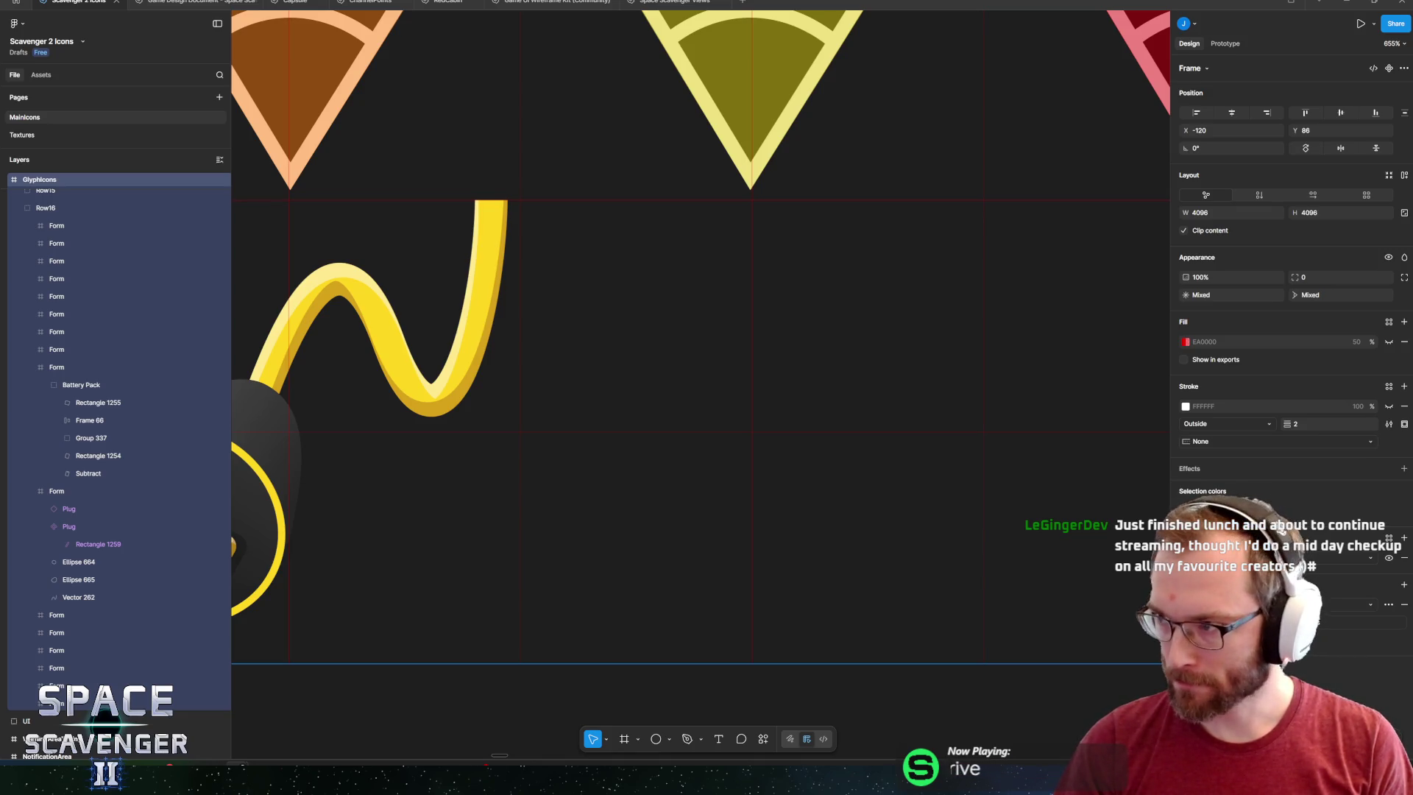
Preview the black door, gold and black swinging-door hinge icon images, then close the preview.
{"action": "key", "text": "alt+Tab"}
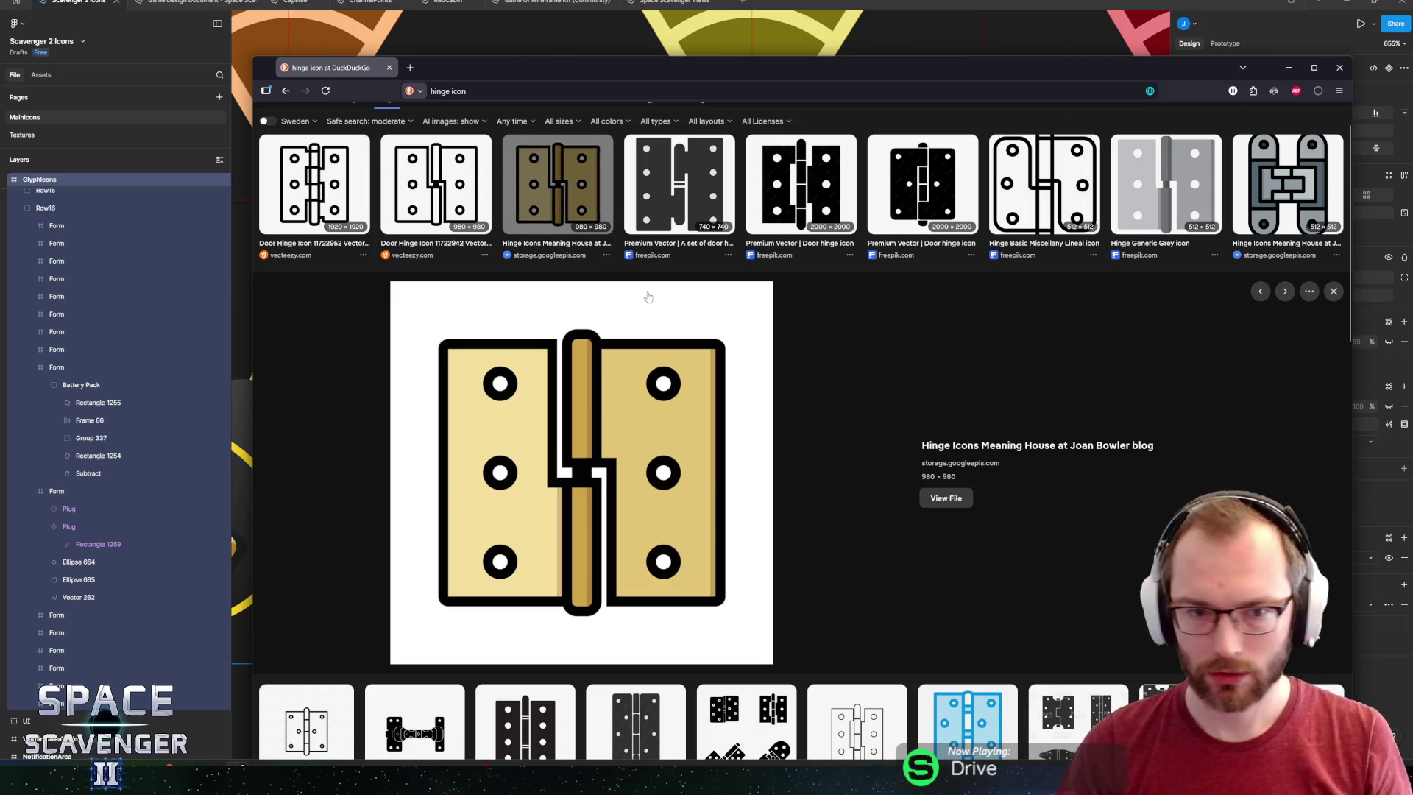
{"action": "left_click", "coordinate": [807, 186]}
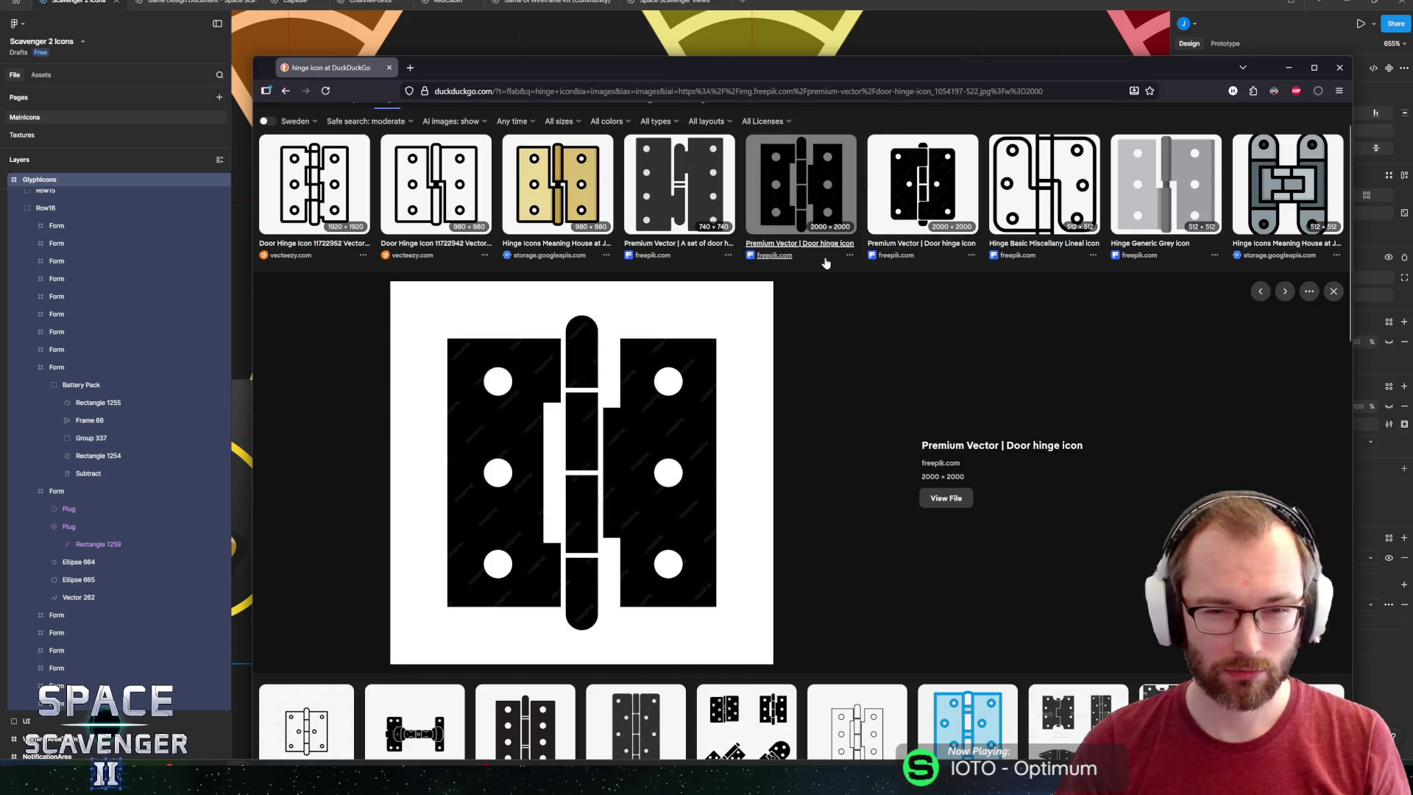
{"action": "left_click", "coordinate": [558, 184]}
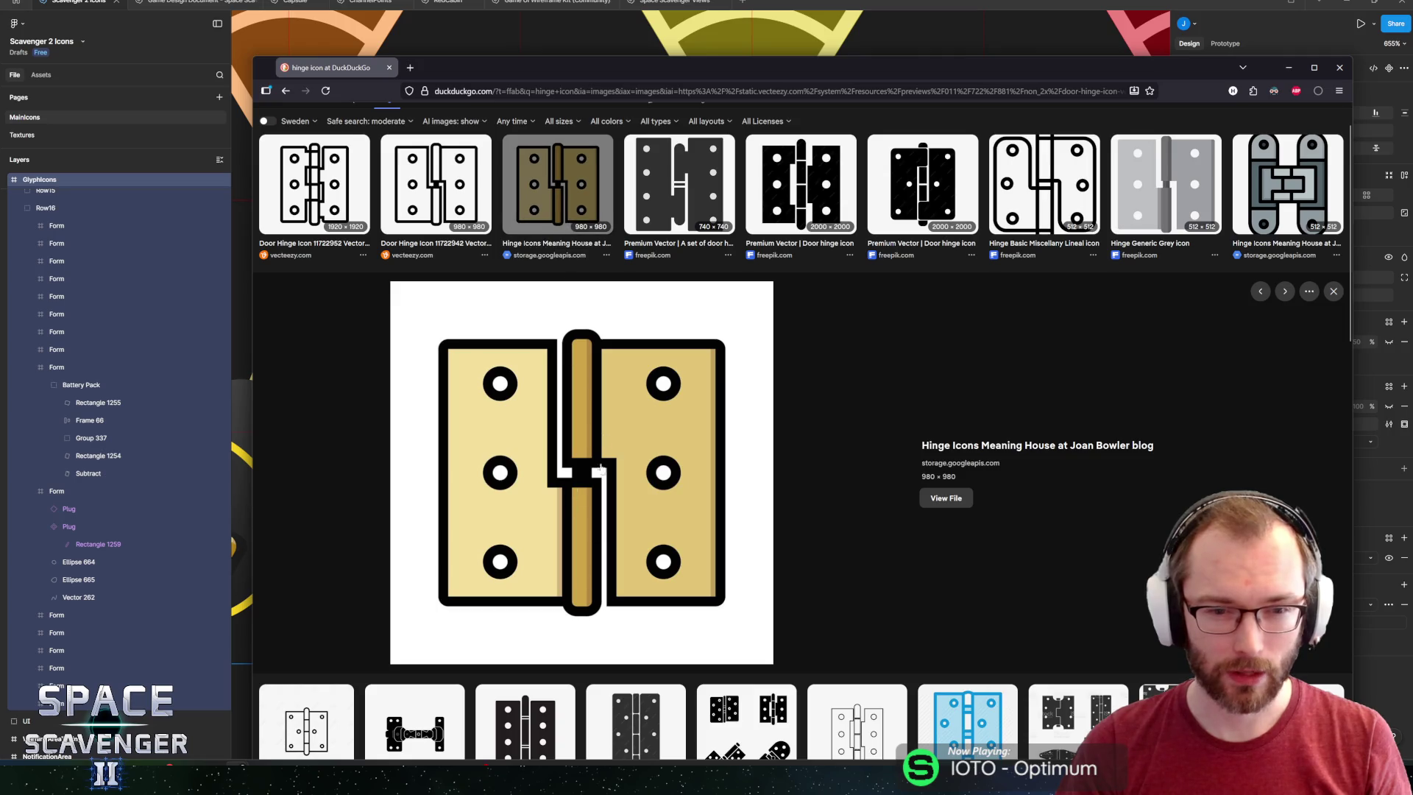
{"action": "scroll", "coordinate": [802, 403], "scroll_direction": "down", "scroll_amount": 5}
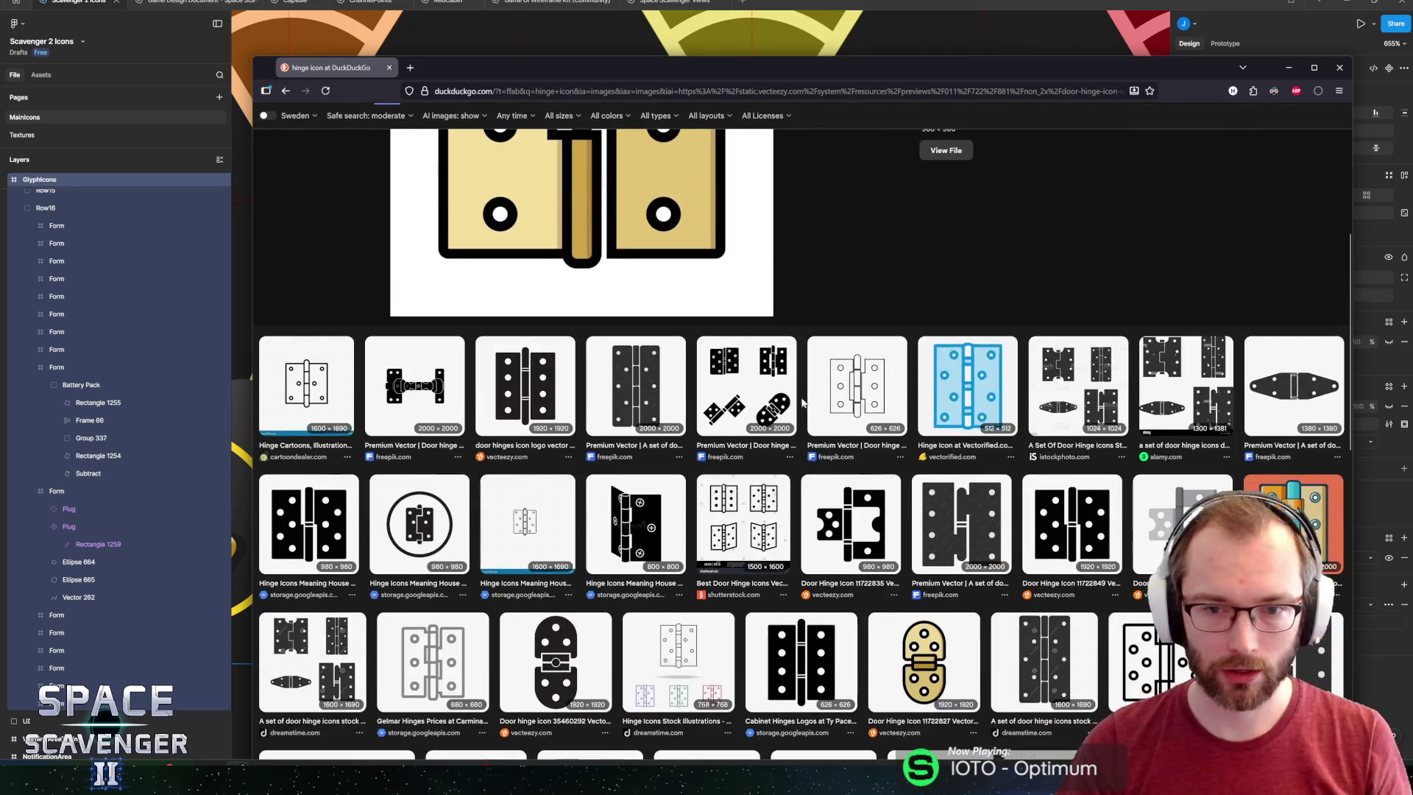
{"action": "scroll", "coordinate": [802, 402], "scroll_direction": "up", "scroll_amount": 4}
{"action": "scroll", "coordinate": [606, 468], "scroll_direction": "down", "scroll_amount": 6}
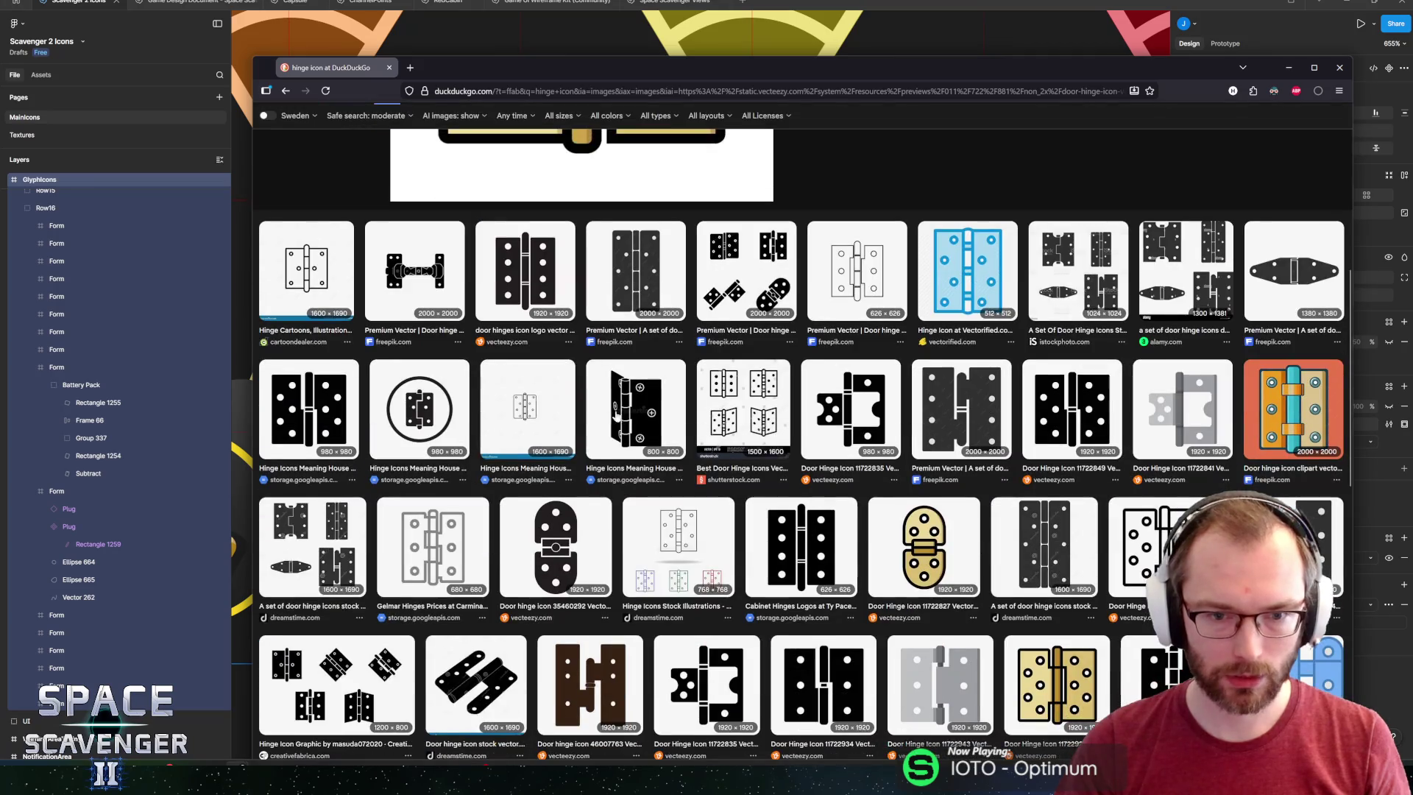
{"action": "left_click", "coordinate": [624, 410]}
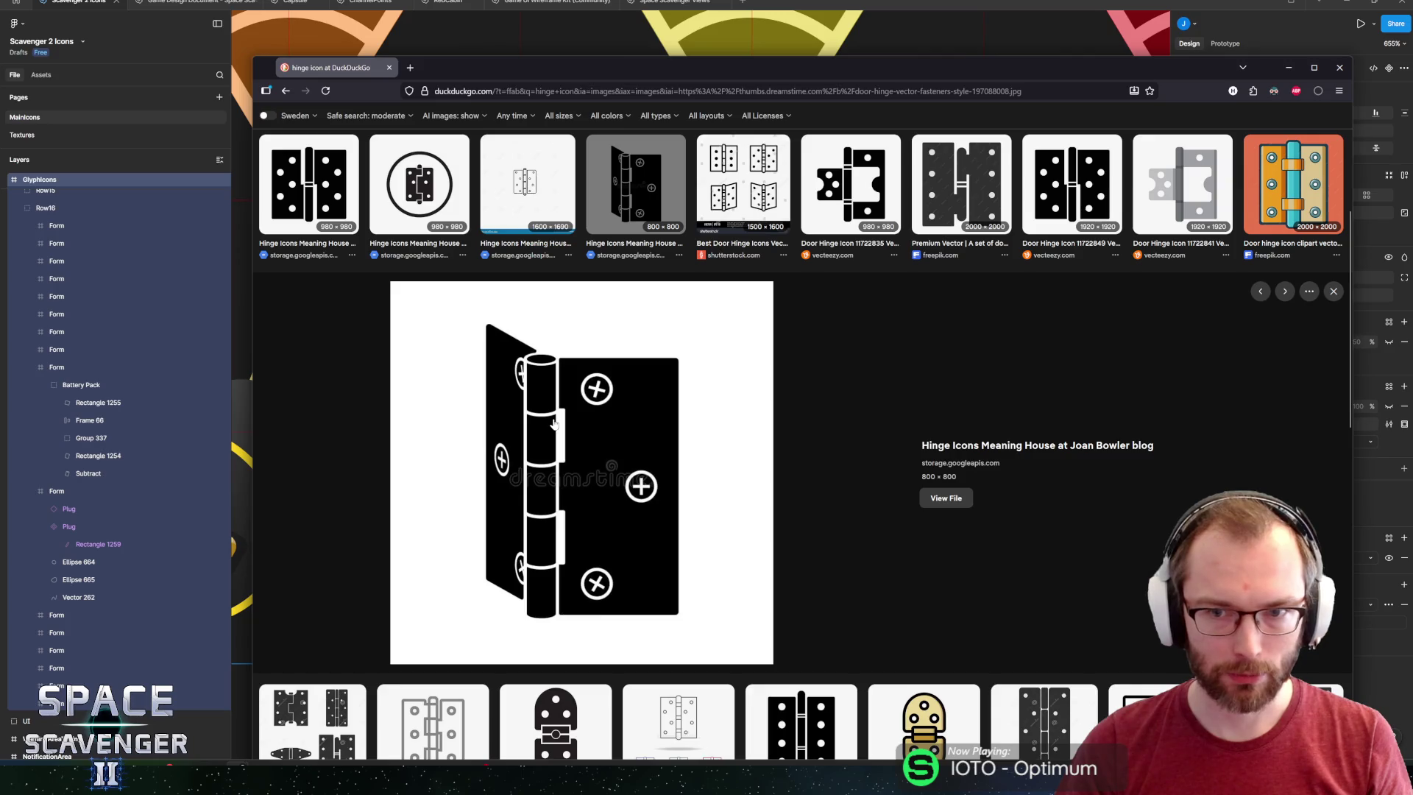
{"action": "scroll", "coordinate": [574, 412], "scroll_direction": "up", "scroll_amount": 1}
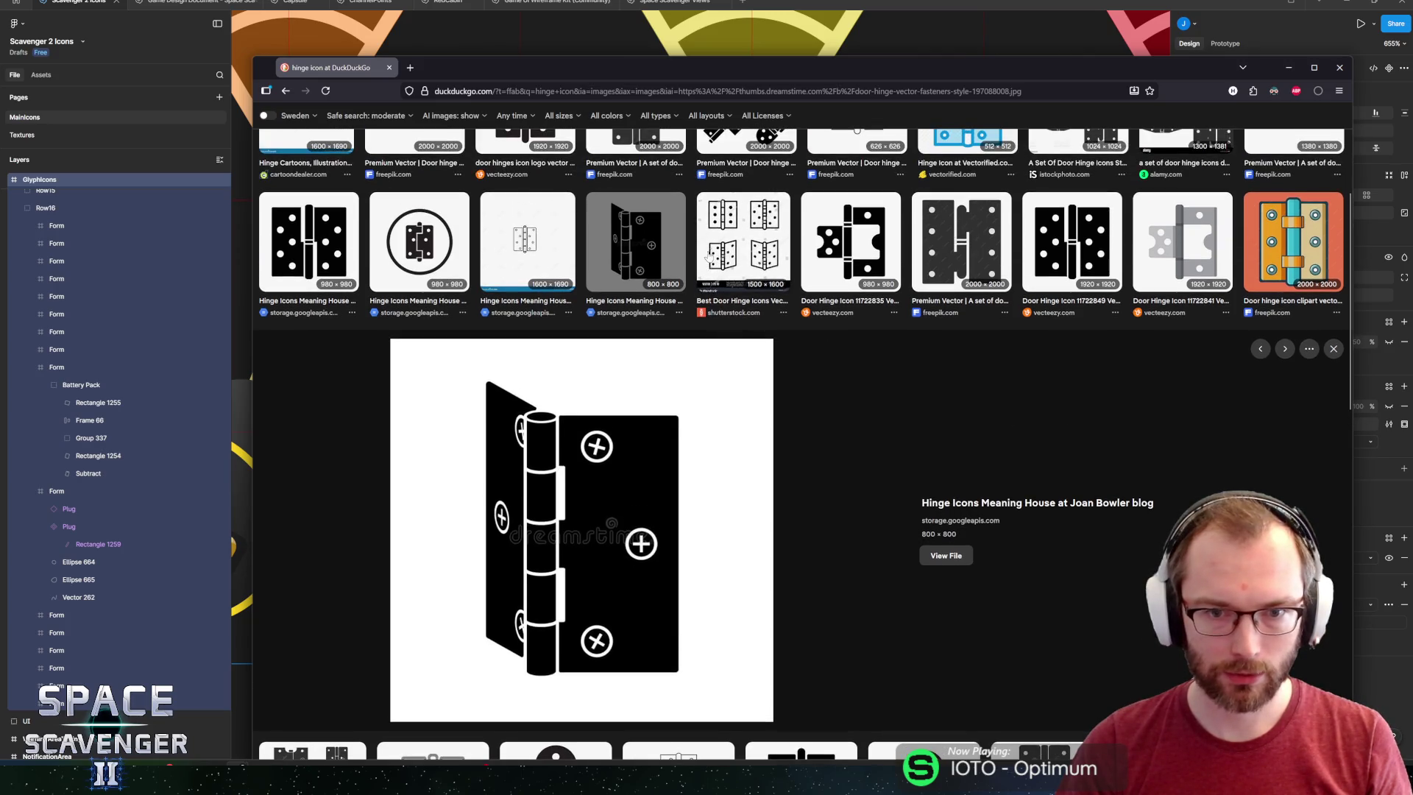
{"action": "key", "text": "Escape"}
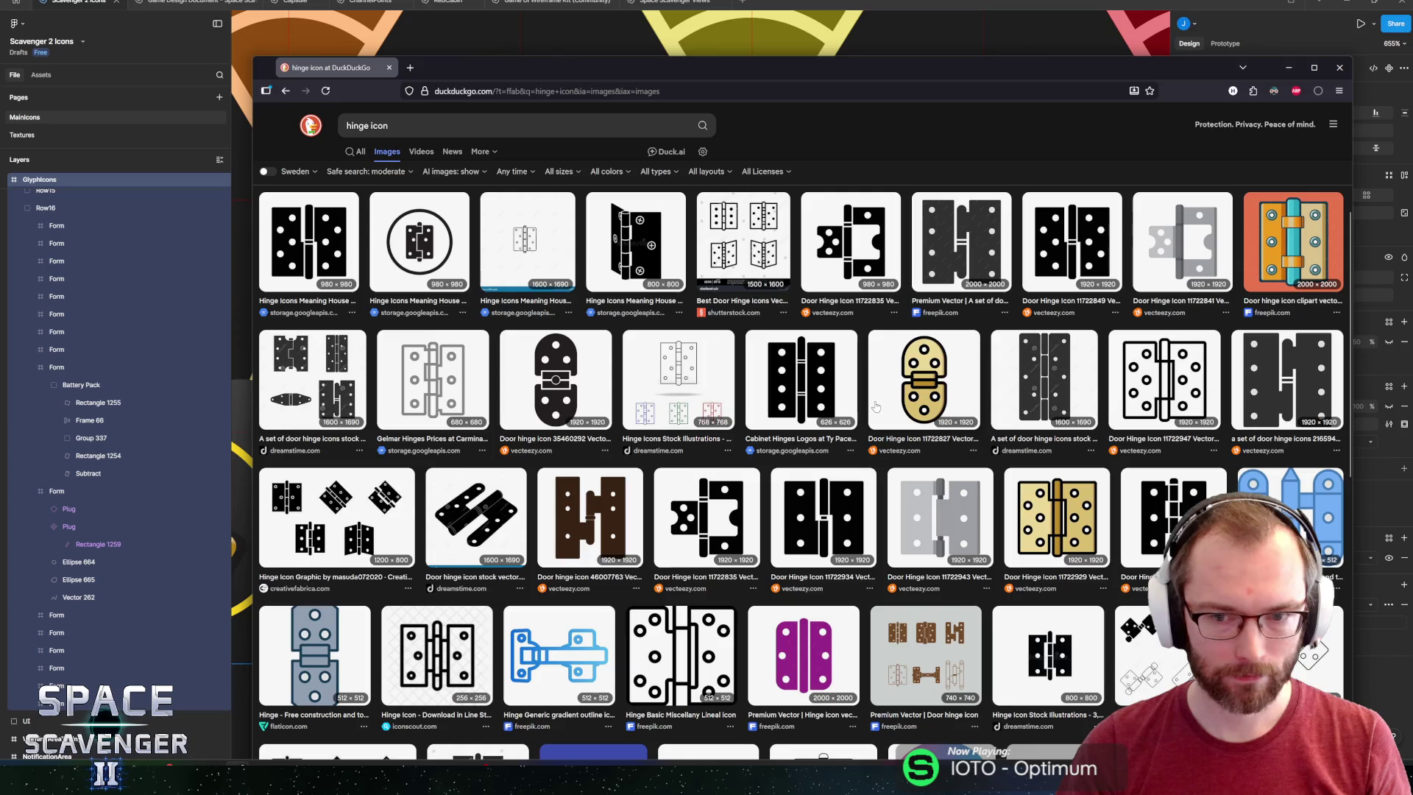
{"action": "scroll", "coordinate": [683, 393], "scroll_direction": "up", "scroll_amount": 4}
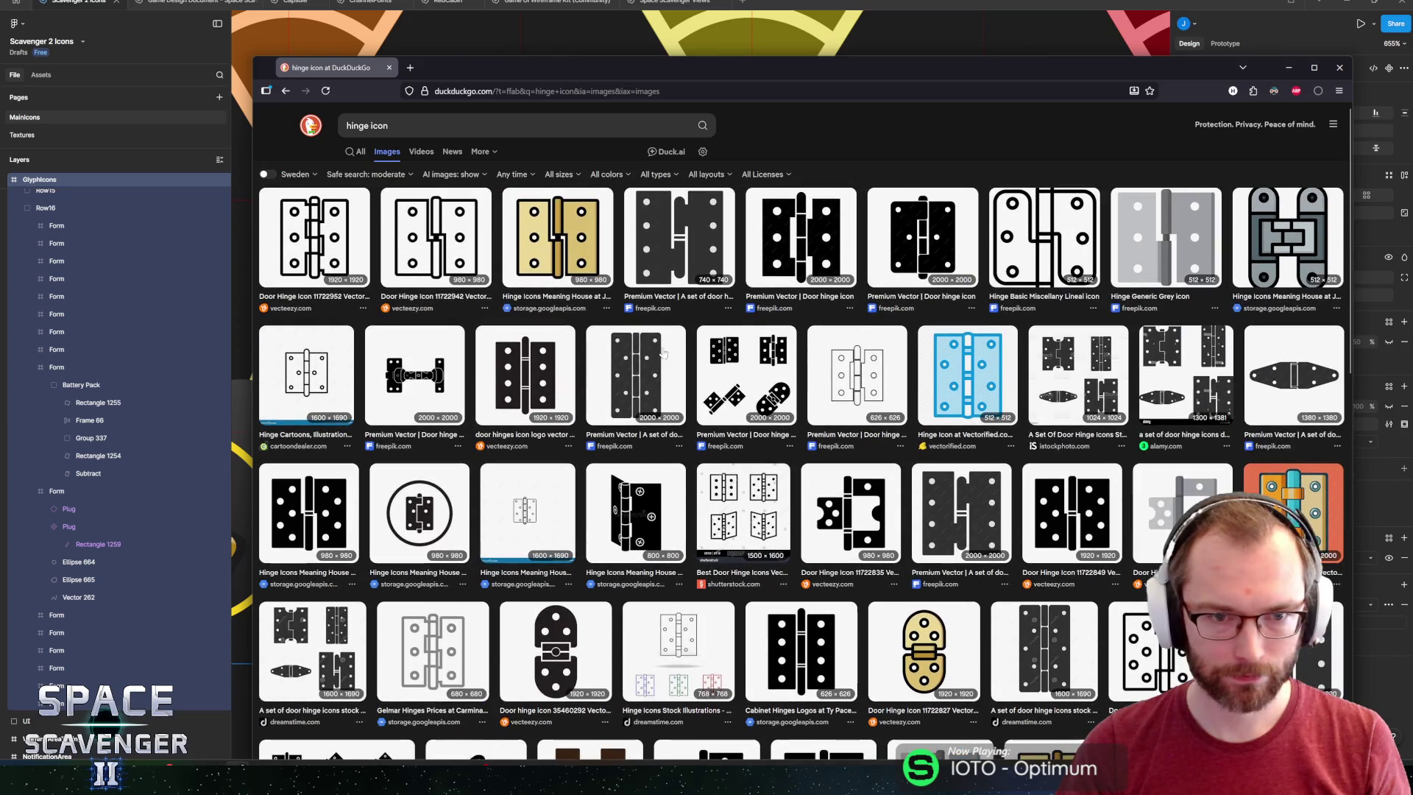
Back in Figma, draw a tall grey rectangle in Row16 beside the plug icon.
{"action": "left_click", "coordinate": [805, 3]}
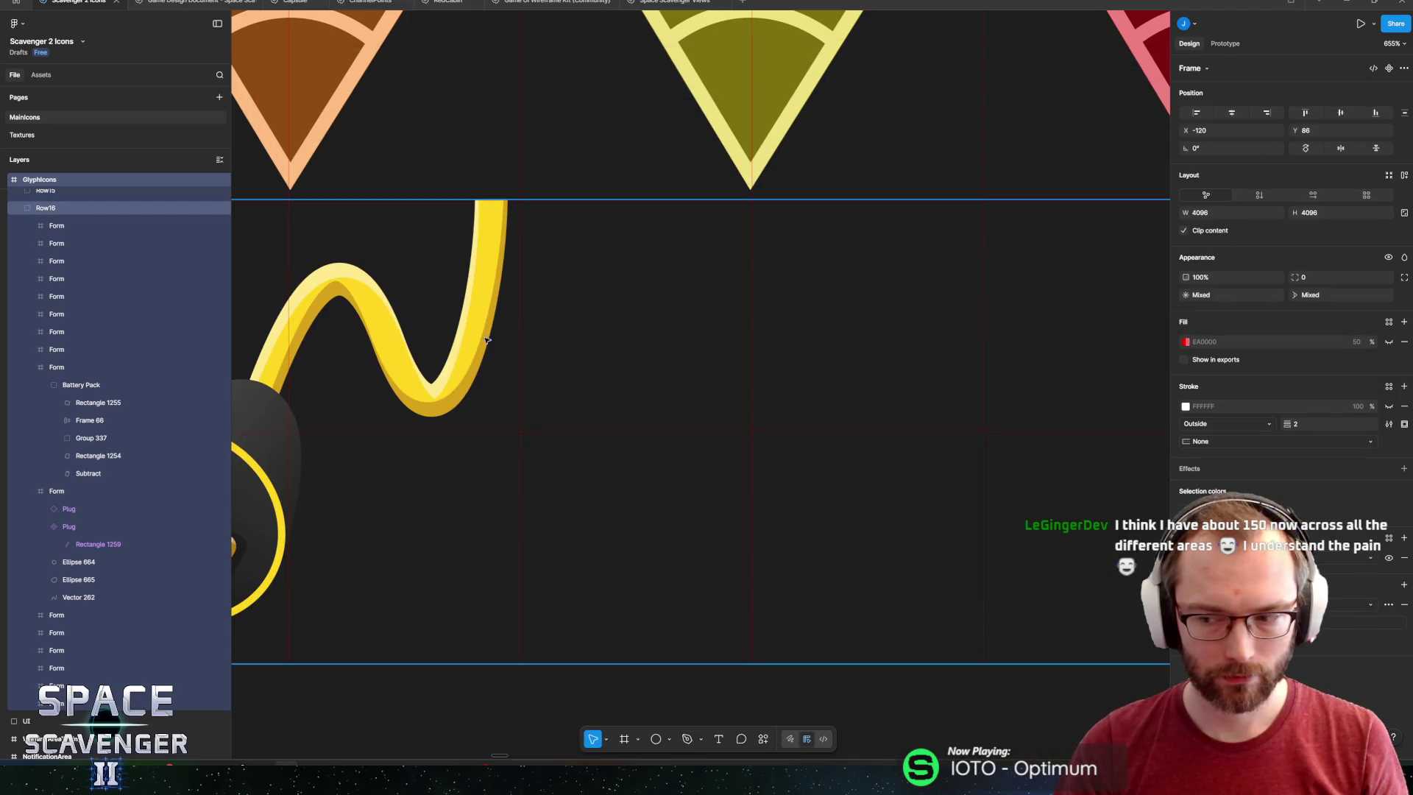
{"action": "left_click", "coordinate": [532, 339]}
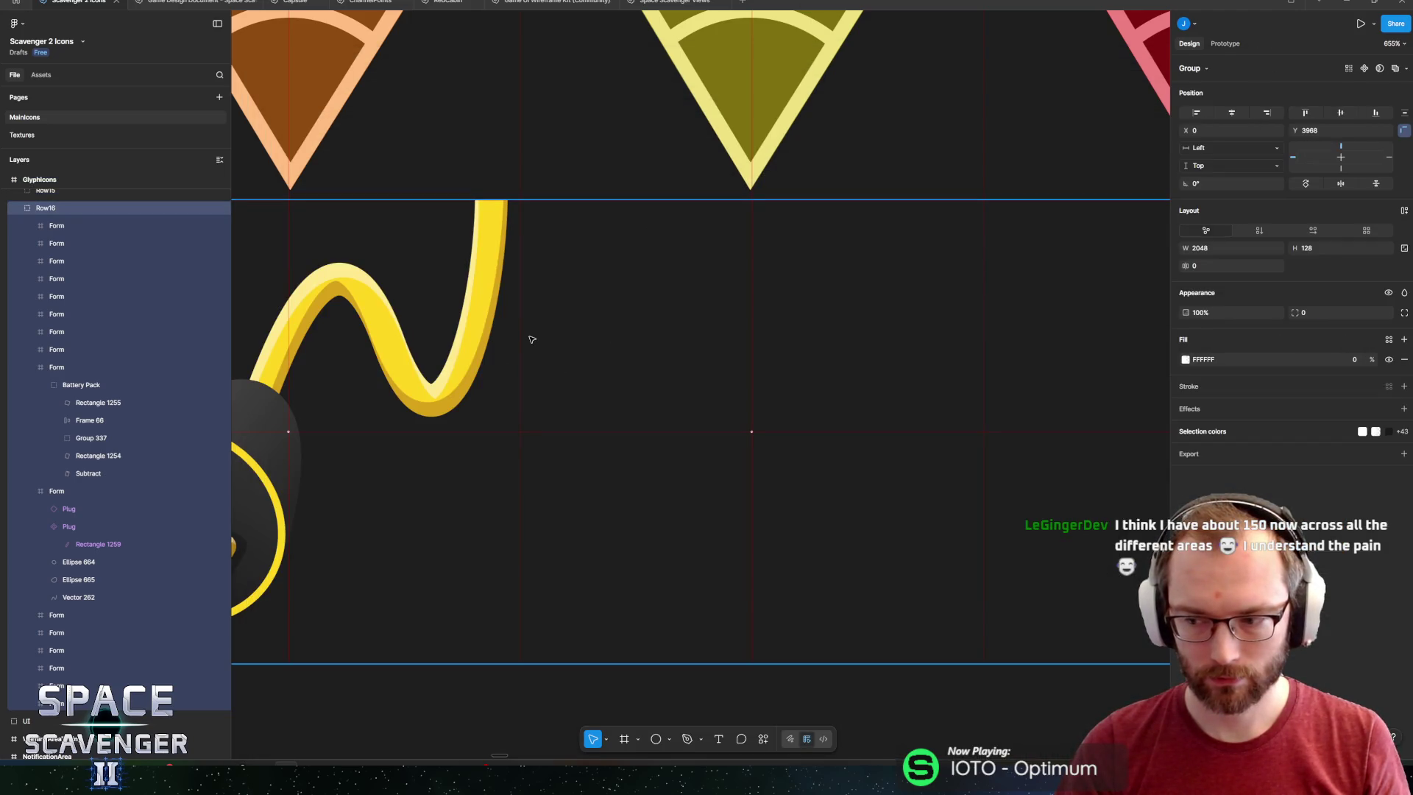
{"action": "key", "text": "r"}
{"action": "mouse_move", "coordinate": [552, 250]}
{"action": "left_mouse_down"}
{"action": "mouse_move", "coordinate": [740, 621]}
{"action": "mouse_move", "coordinate": [731, 634]}
{"action": "left_mouse_up"}
{"action": "scroll", "coordinate": [618, 410], "scroll_direction": "down", "scroll_amount": 10}
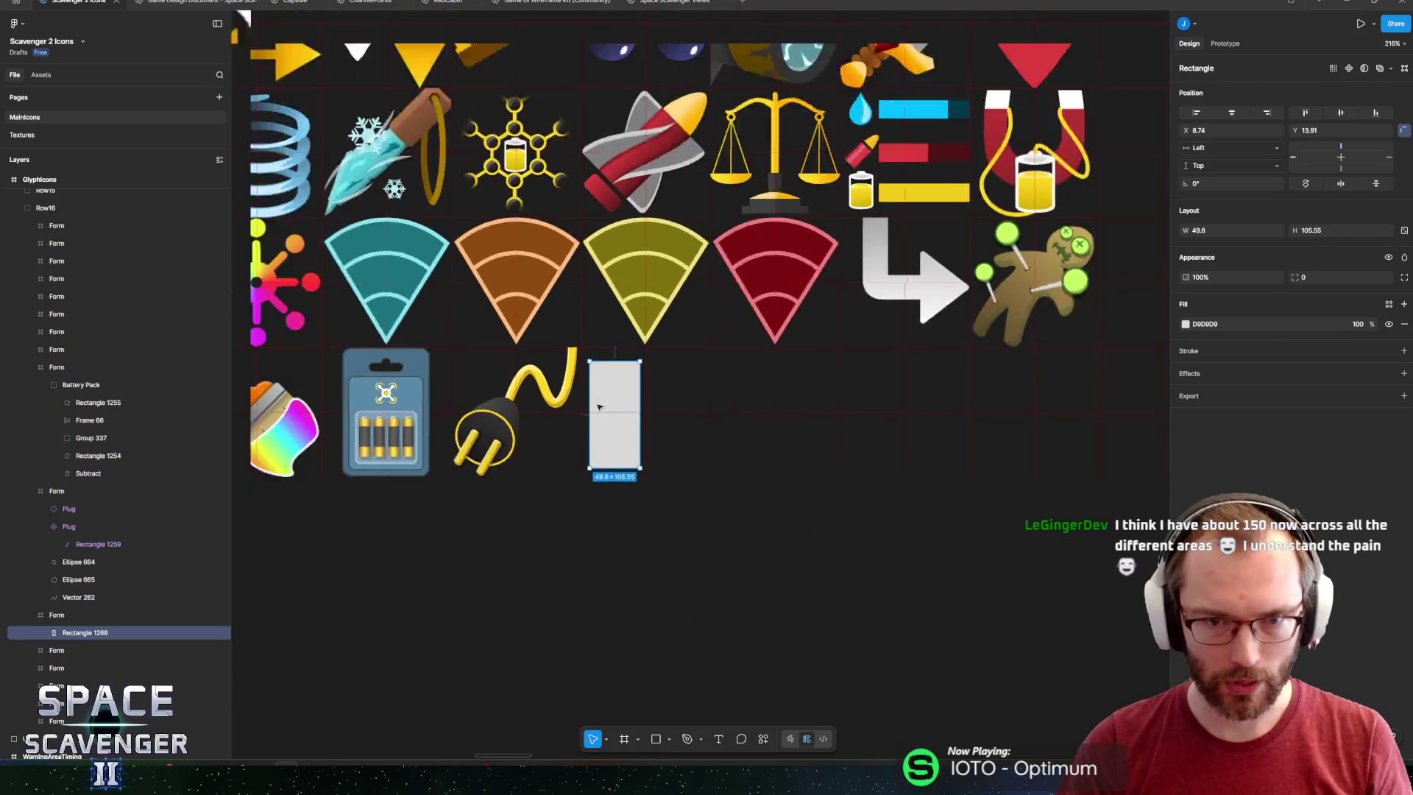
{"action": "scroll", "coordinate": [598, 297], "scroll_direction": "down", "scroll_amount": 5}
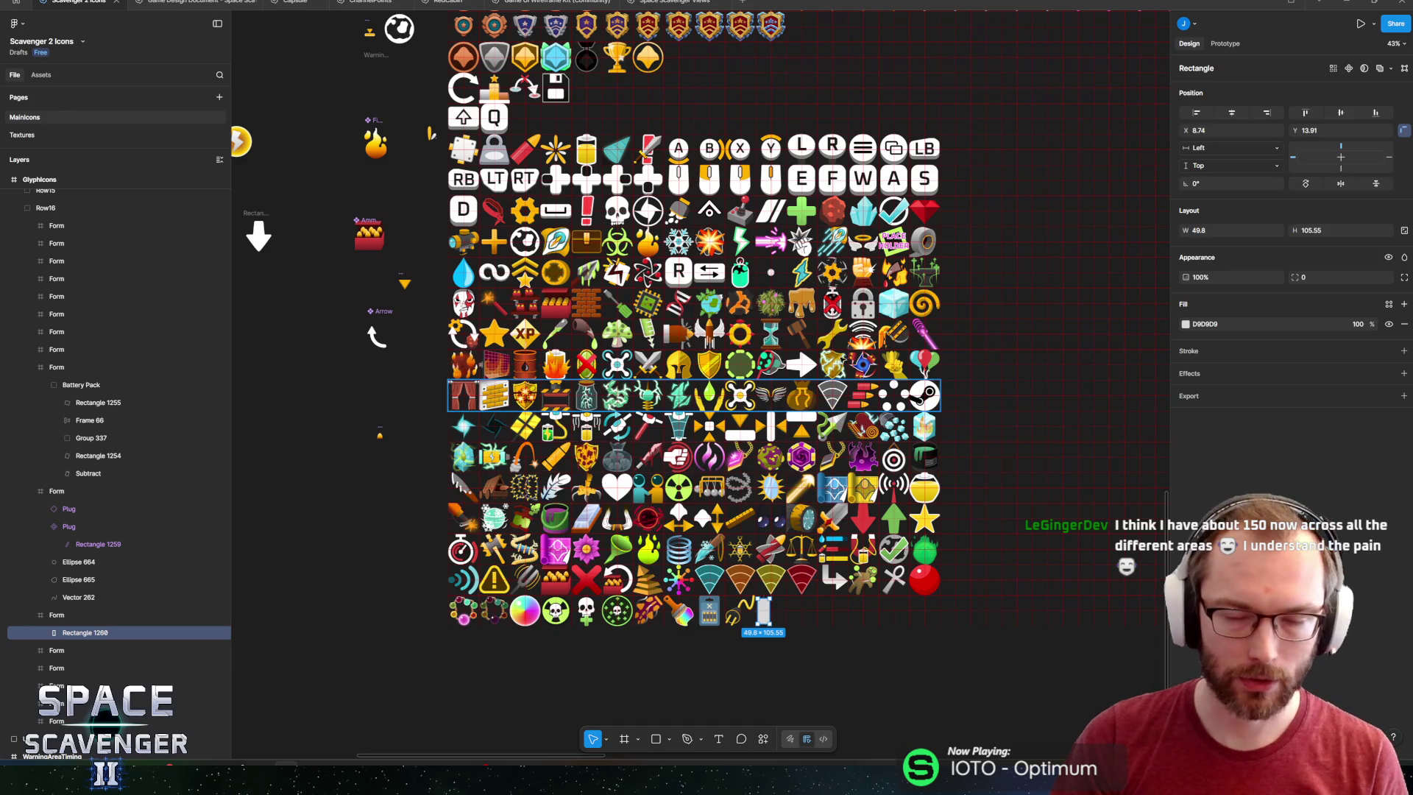
{"action": "scroll", "coordinate": [775, 444], "scroll_direction": "up", "scroll_amount": 5}
{"action": "scroll", "coordinate": [776, 445], "scroll_direction": "right", "scroll_amount": 3}
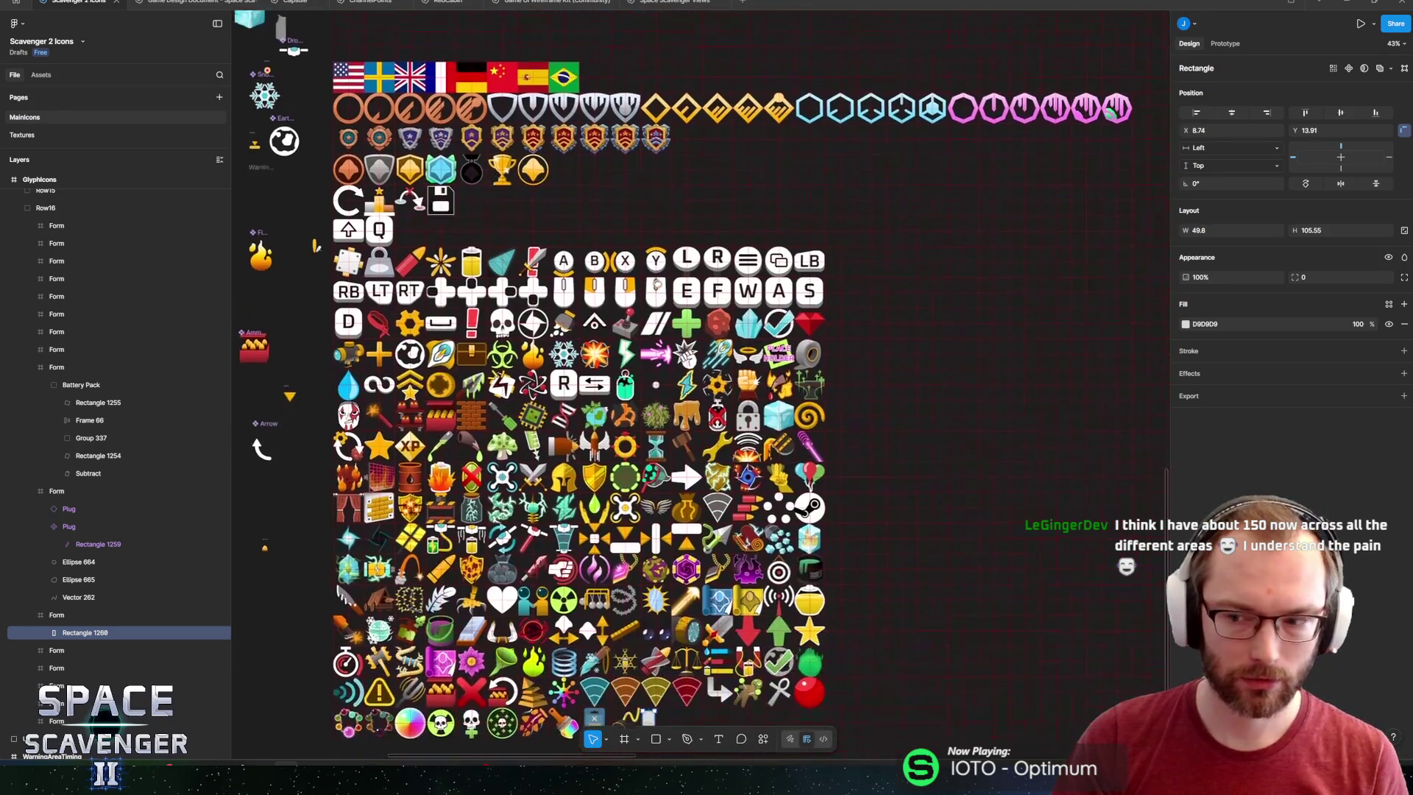
{"action": "scroll", "coordinate": [637, 333], "scroll_direction": "down", "scroll_amount": 3}
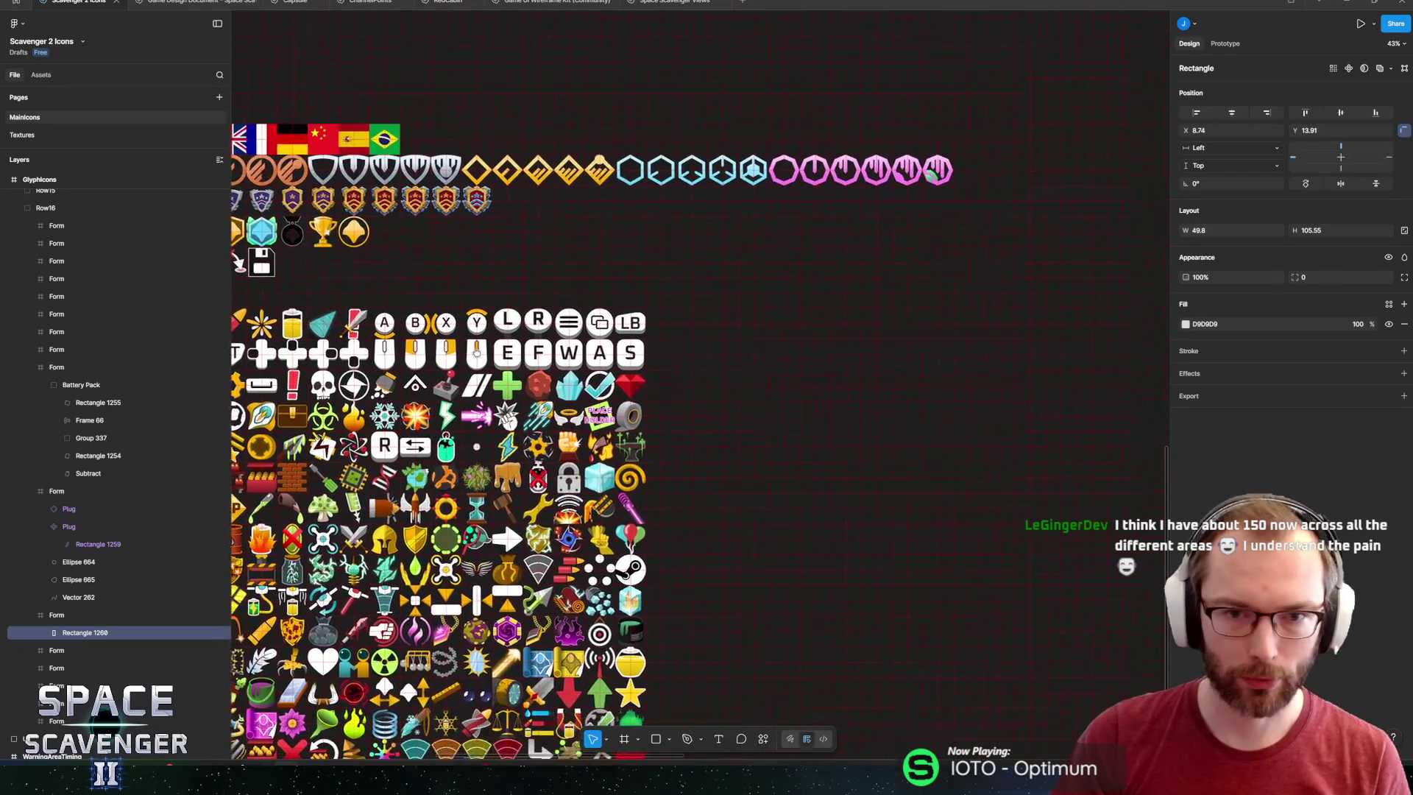
{"action": "scroll", "coordinate": [686, 248], "scroll_direction": "right", "scroll_amount": 5}
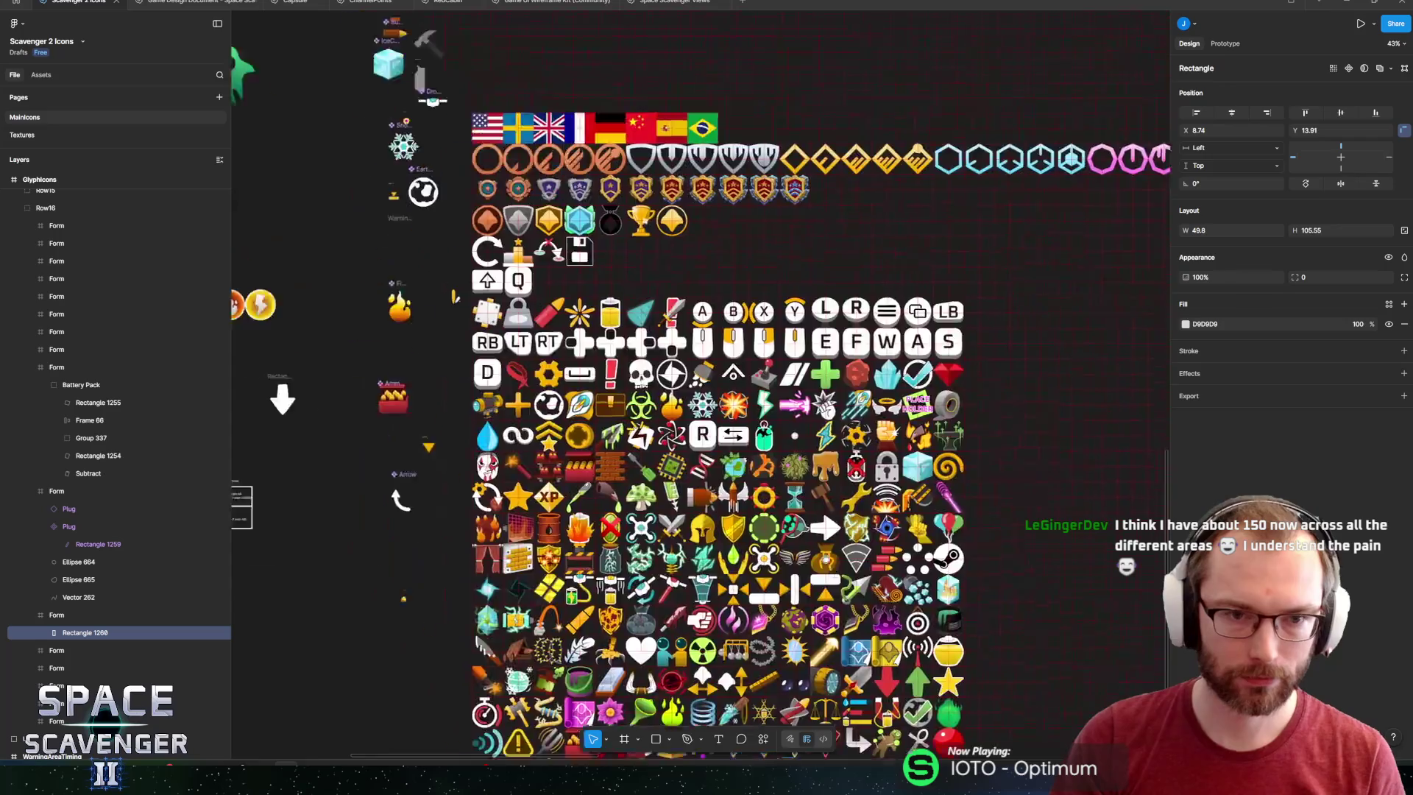
{"action": "scroll", "coordinate": [601, 482], "scroll_direction": "up", "scroll_amount": 10}
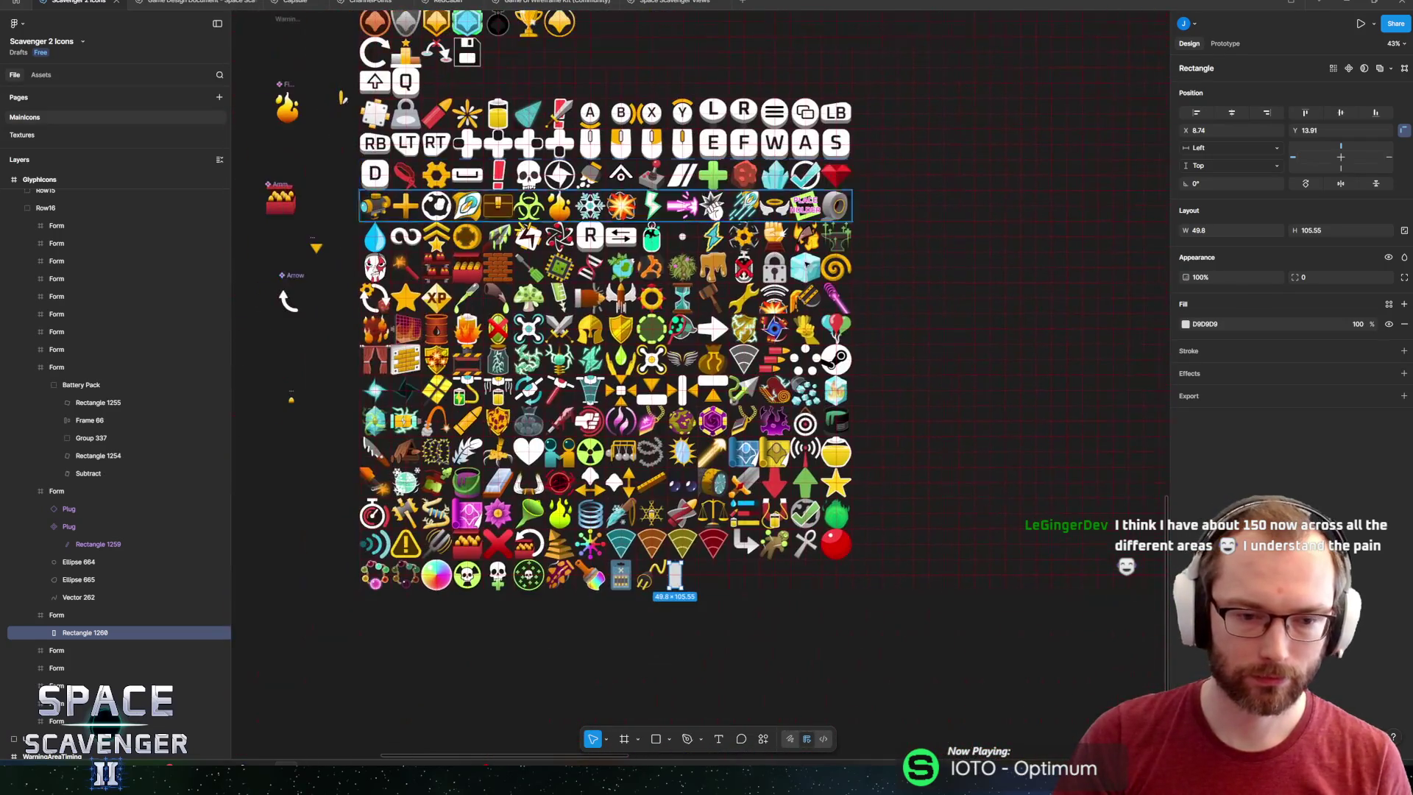
{"action": "scroll", "coordinate": [601, 482], "scroll_direction": "up", "scroll_amount": 5}
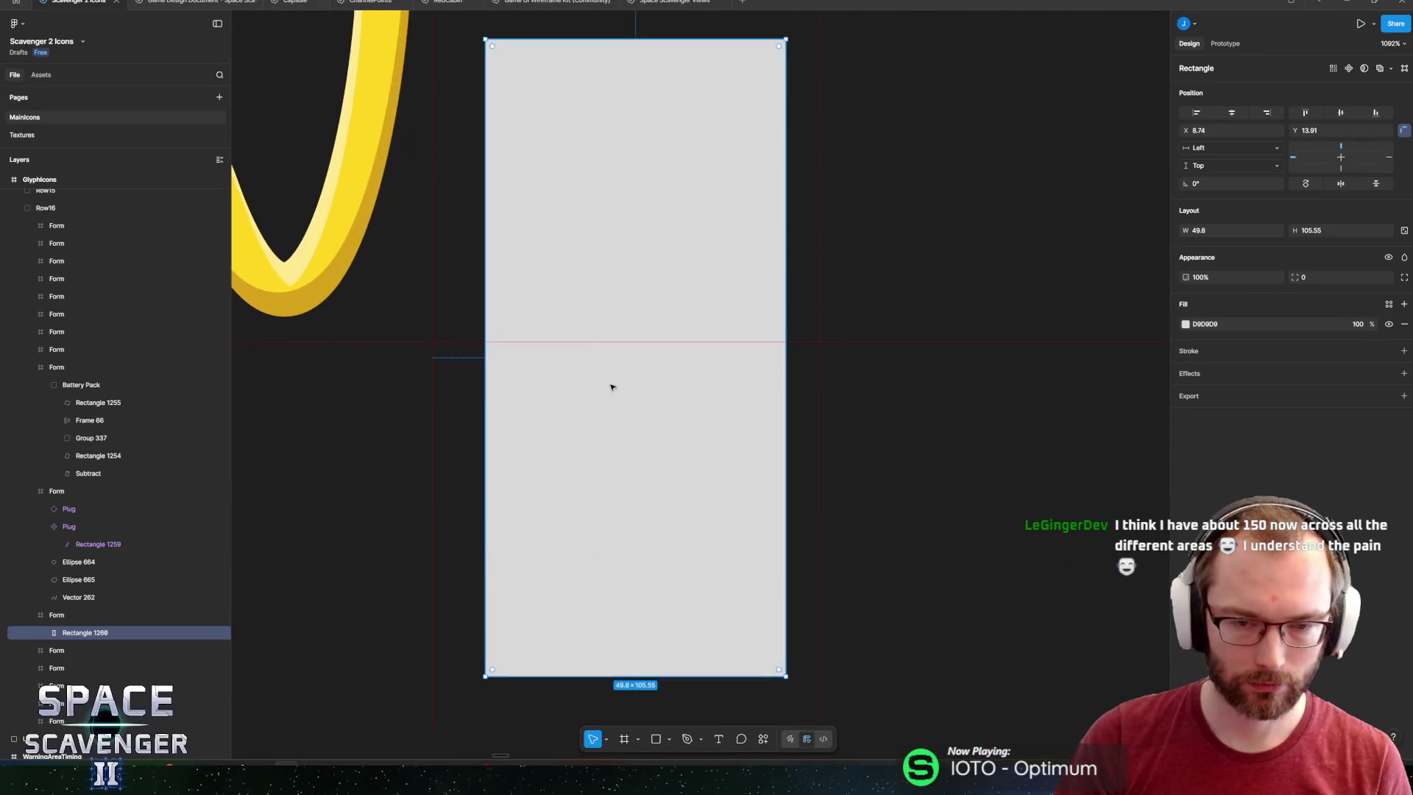
Add a right-edge vertex and pull it and the bottom-right corner outward into a 61.47×105.55 L-shape.
{"action": "double_click", "coordinate": [615, 419]}
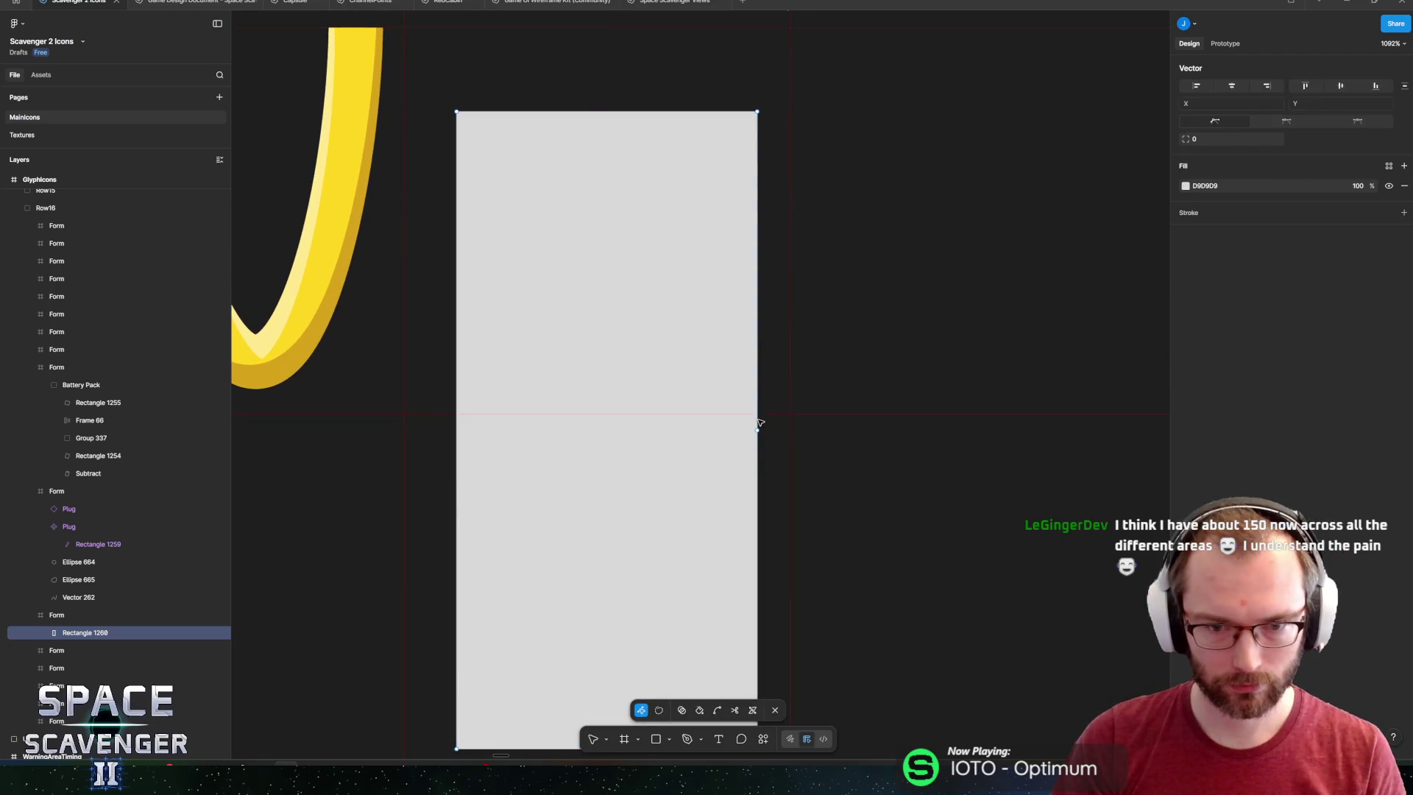
{"action": "left_click", "coordinate": [758, 429]}
{"action": "scroll", "coordinate": [773, 471], "scroll_direction": "down", "scroll_amount": 3}
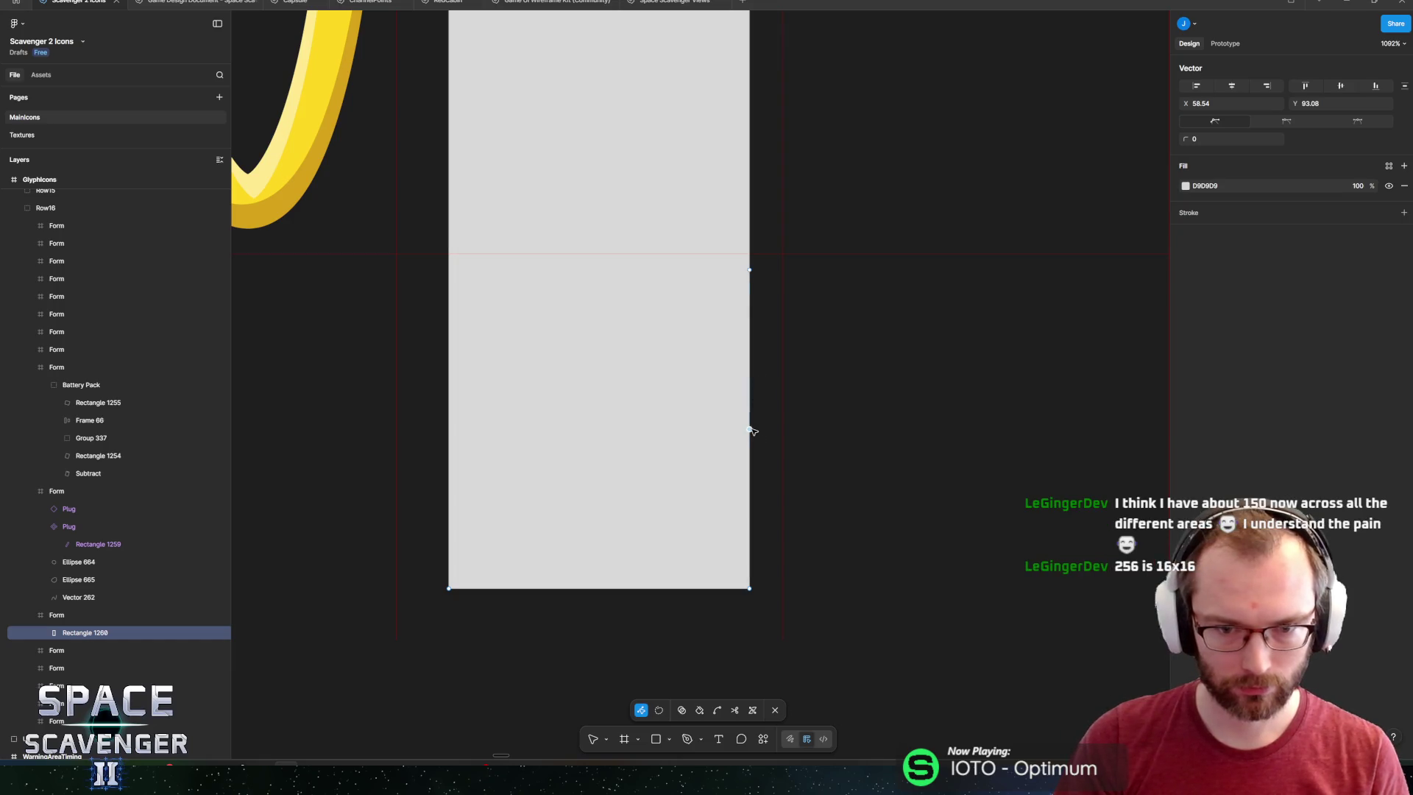
{"action": "left_click_drag", "start_coordinate": [749, 269], "coordinate": [820, 269]}
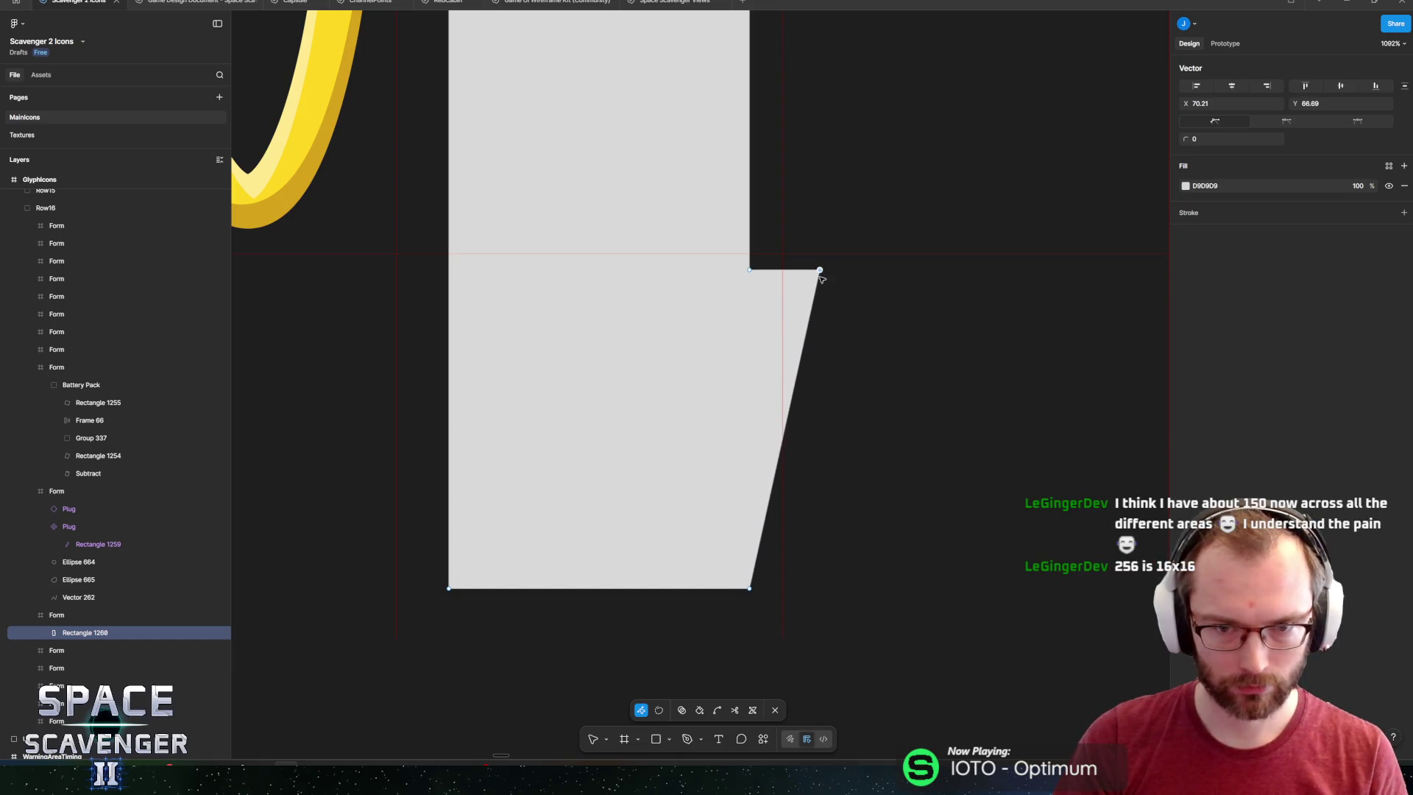
{"action": "left_click_drag", "start_coordinate": [749, 588], "coordinate": [820, 588]}
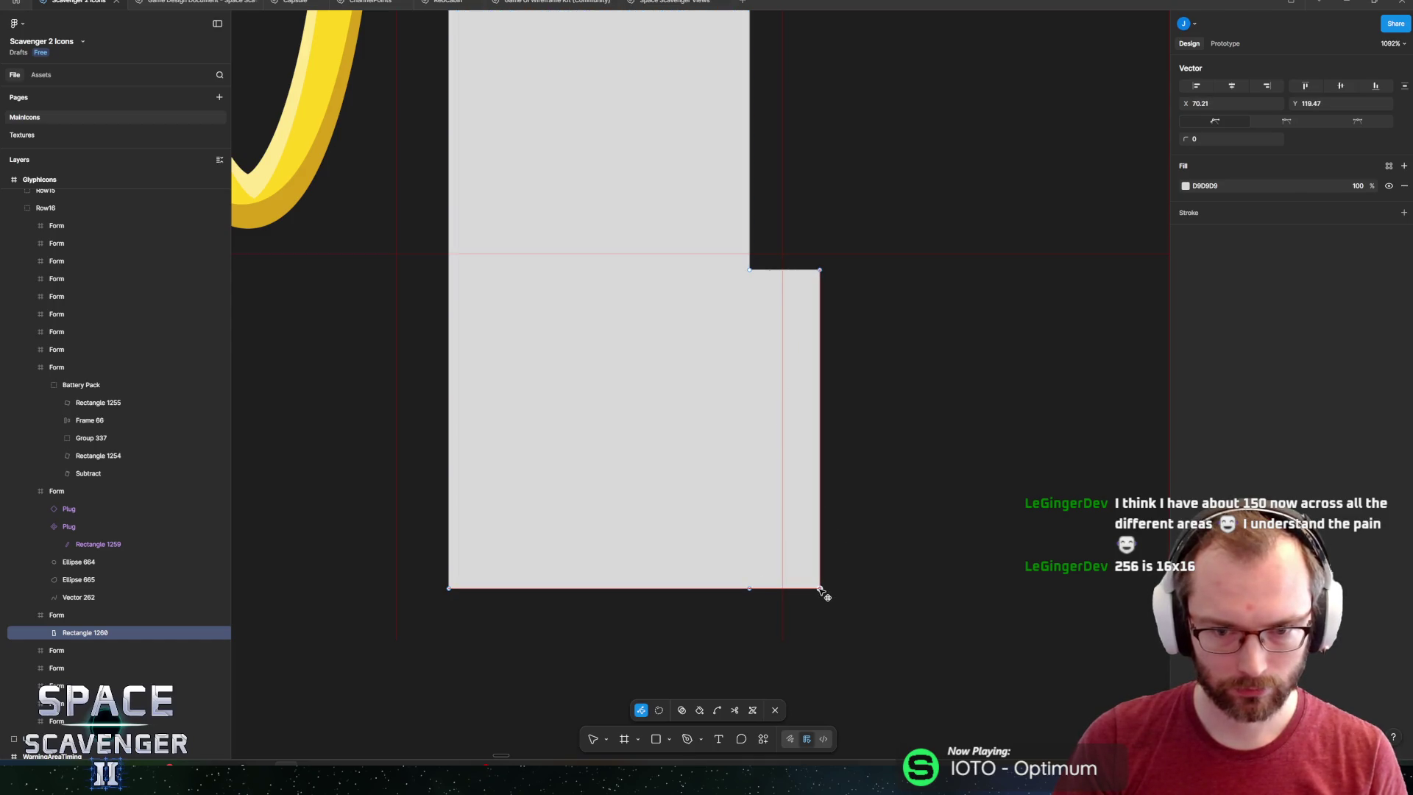
{"action": "key", "text": "Escape"}
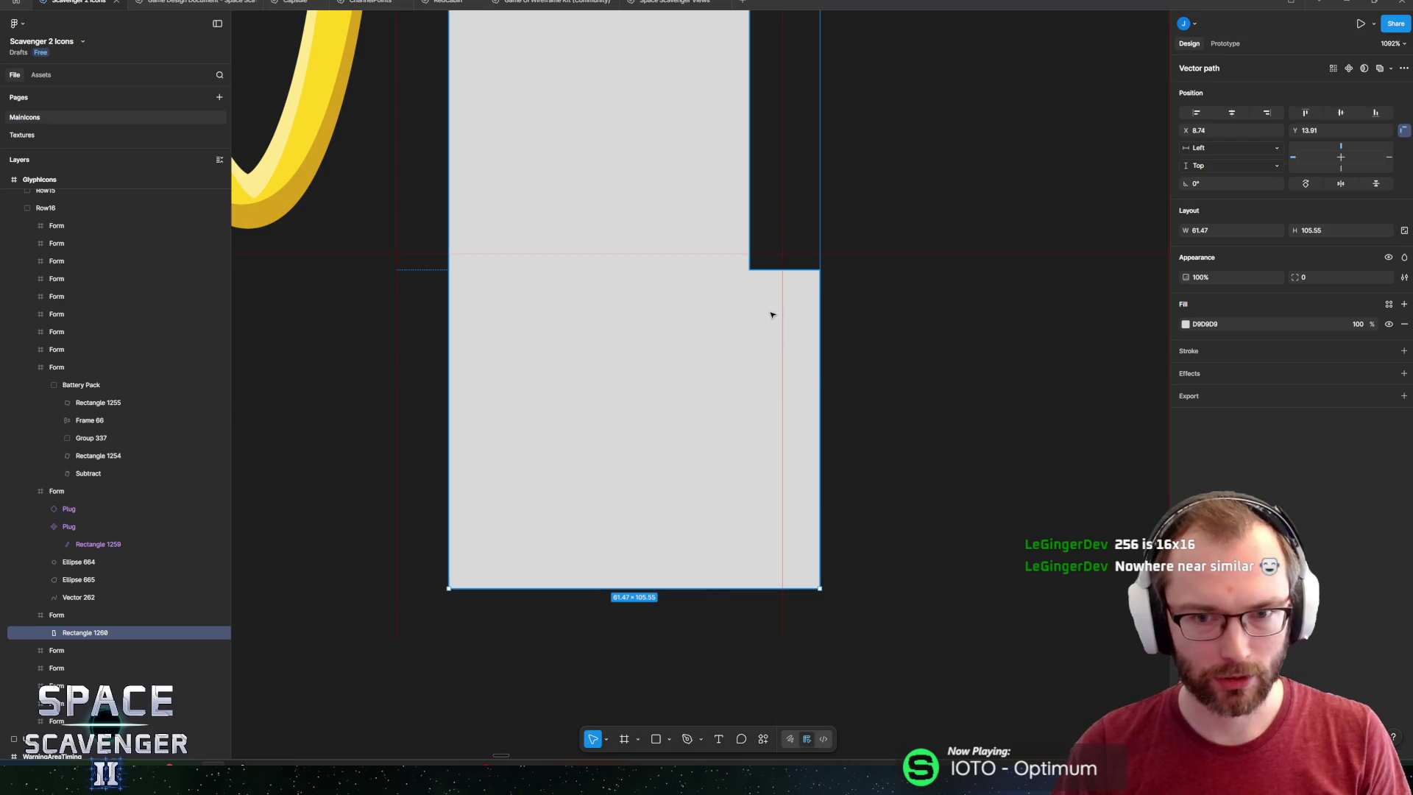
Nudge the L-shape up-left and draw a small circle near its top.
{"action": "scroll", "coordinate": [735, 451], "scroll_direction": "down", "scroll_amount": 3}
{"action": "scroll", "coordinate": [732, 437], "scroll_direction": "up", "scroll_amount": 1}
{"action": "left_click_drag", "start_coordinate": [652, 461], "coordinate": [616, 424]}
{"action": "key", "text": "o"}
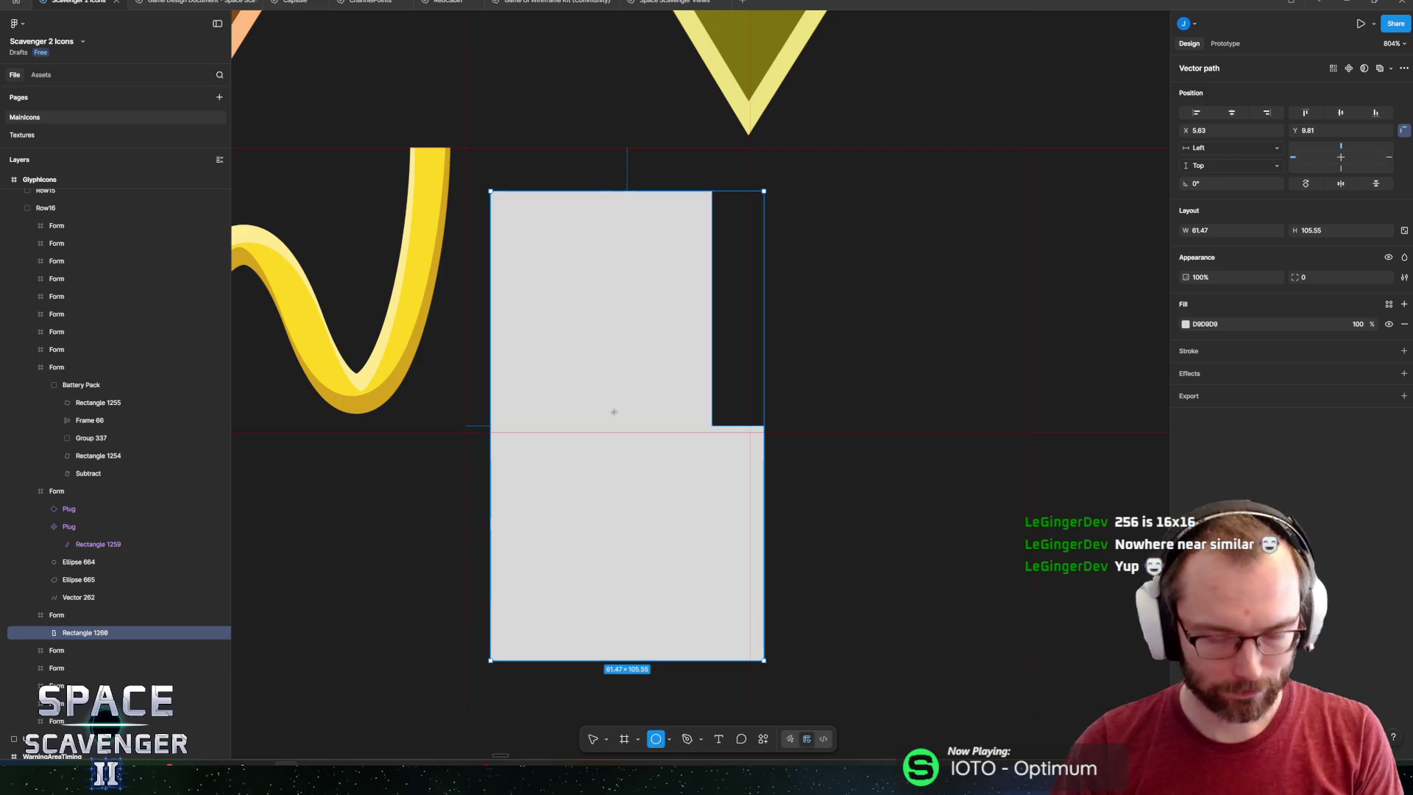
{"action": "mouse_move", "coordinate": [567, 251]}
{"action": "left_mouse_down"}
{"action": "mouse_move", "coordinate": [624, 308]}
{"action": "mouse_move", "coordinate": [589, 299]}
{"action": "mouse_move", "coordinate": [599, 215]}
{"action": "mouse_move", "coordinate": [604, 253]}
{"action": "left_mouse_up"}
Subtract the circle from the L-shape and duplicate it downward into three evenly spaced 12.81 holes.
{"action": "left_click", "coordinate": [81, 650], "text": "shift"}
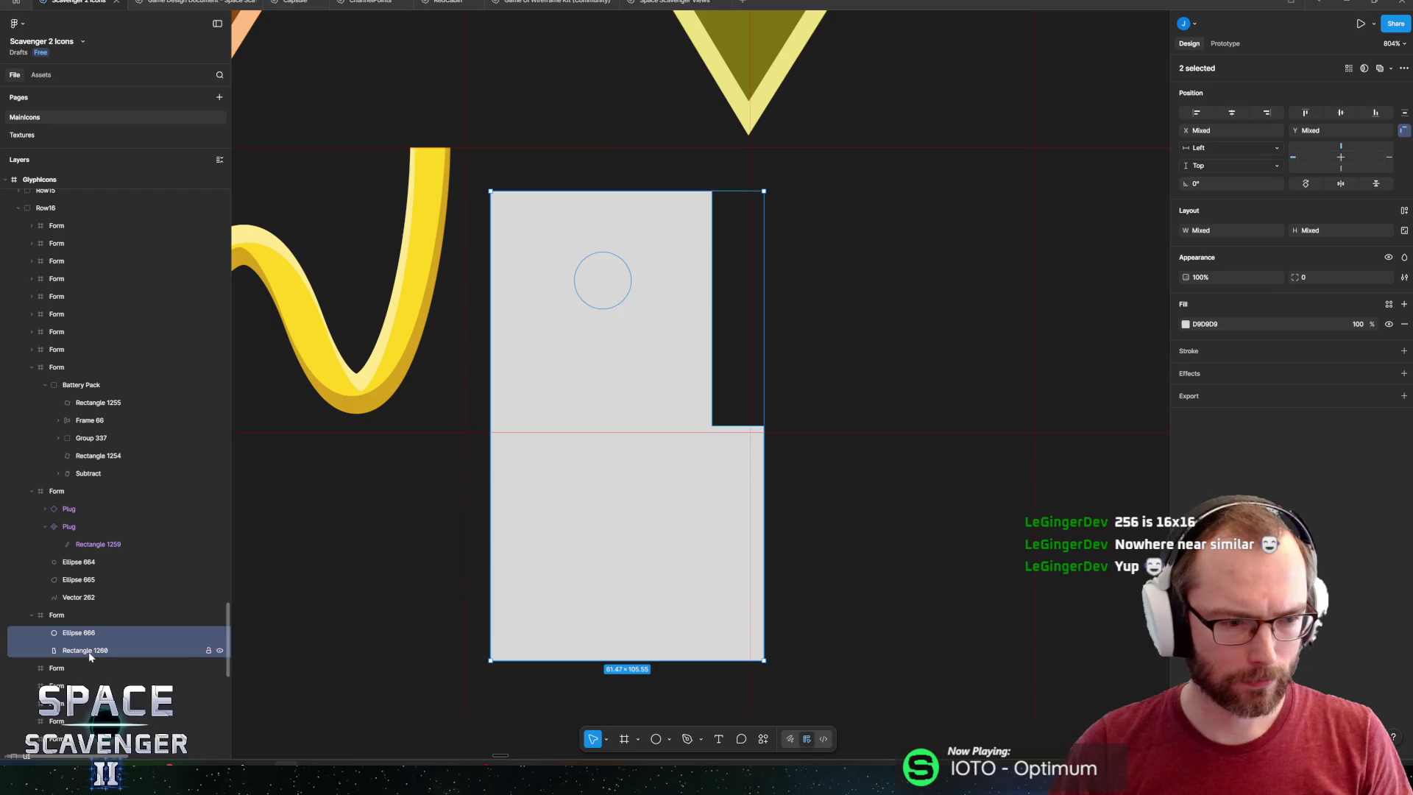
{"action": "key", "text": "ctrl+k"}
{"action": "type", "text": "subt"}
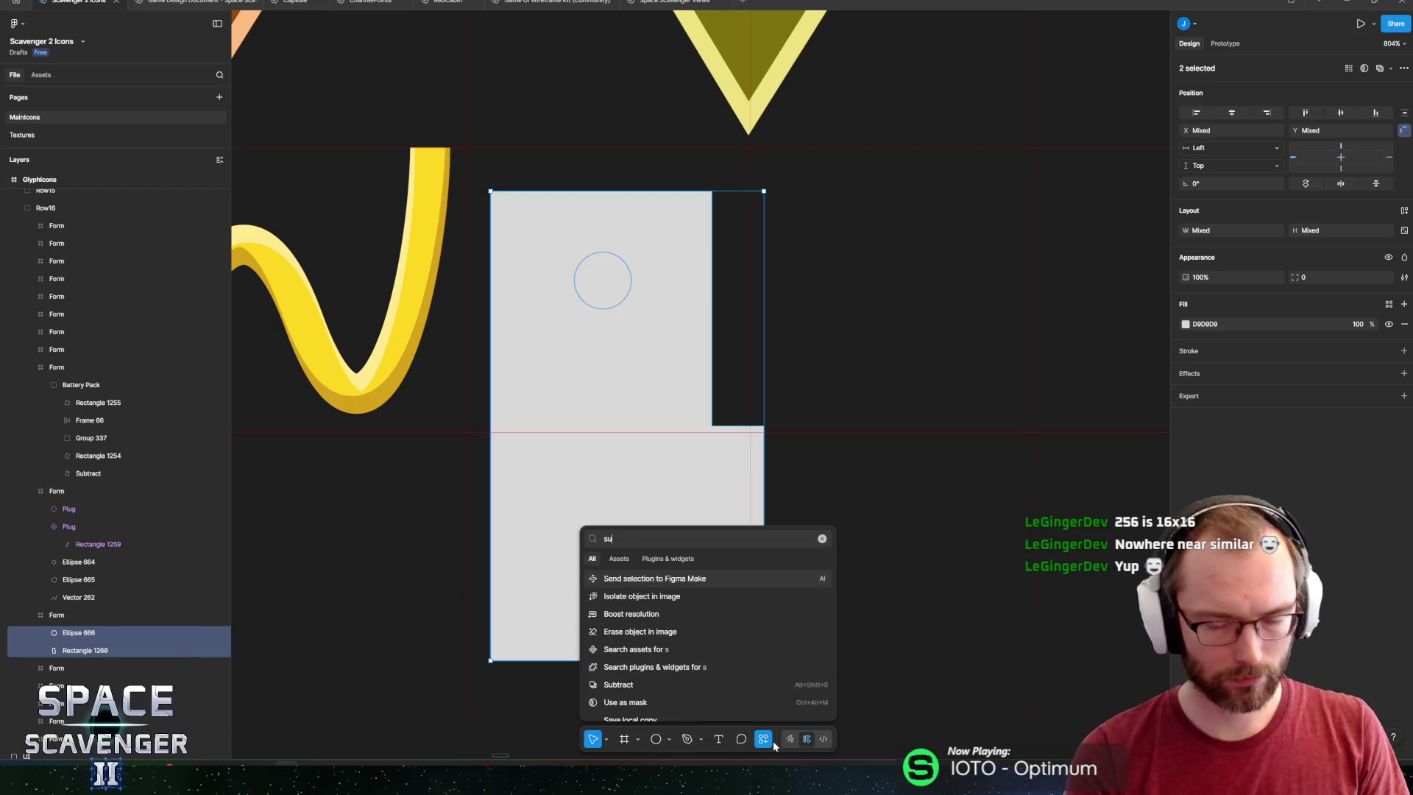
{"action": "key", "text": "Return"}
{"action": "key", "text": "ctrl+z"}
{"action": "left_click", "coordinate": [603, 257]}
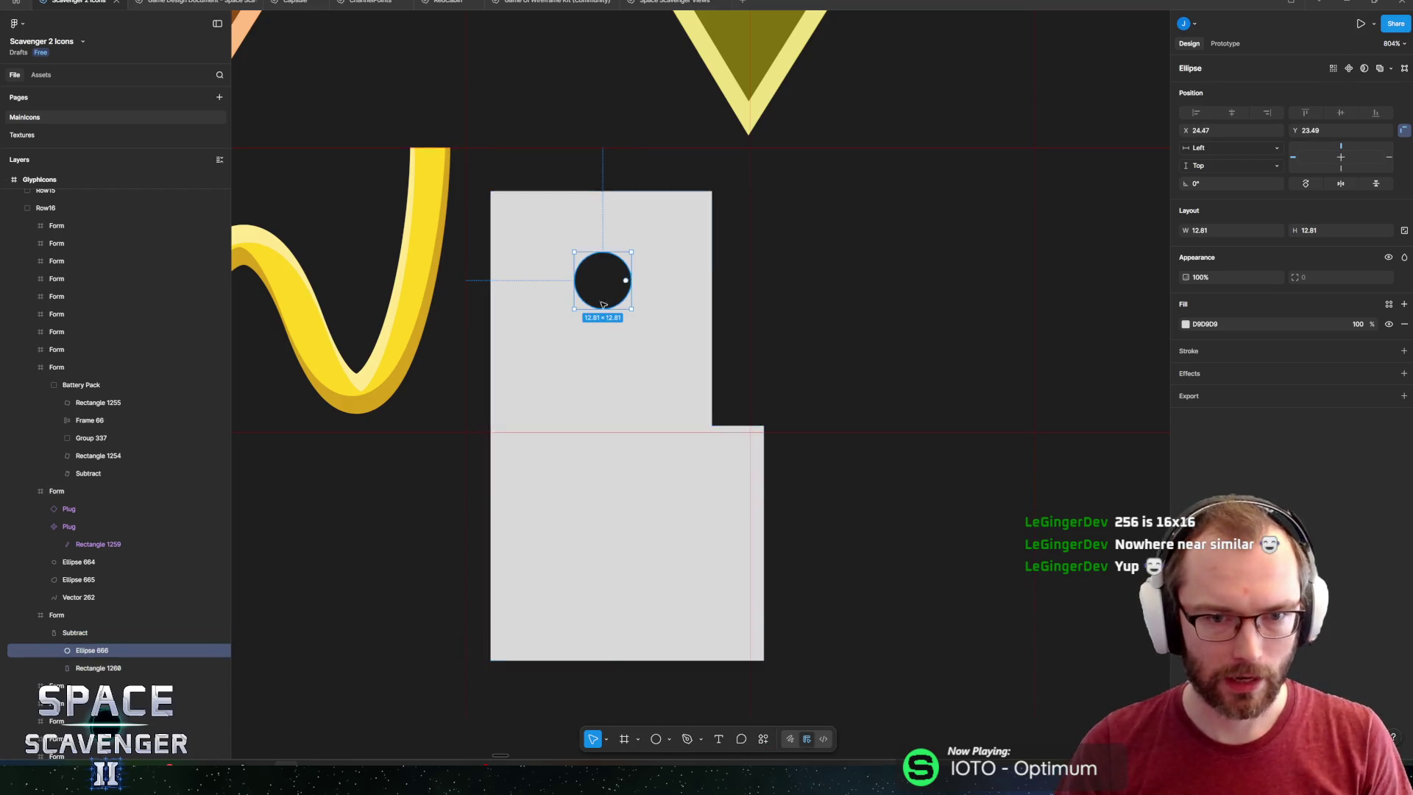
{"action": "left_click_drag", "start_coordinate": [609, 286], "coordinate": [618, 431]}
{"action": "key", "text": "ctrl+d"}
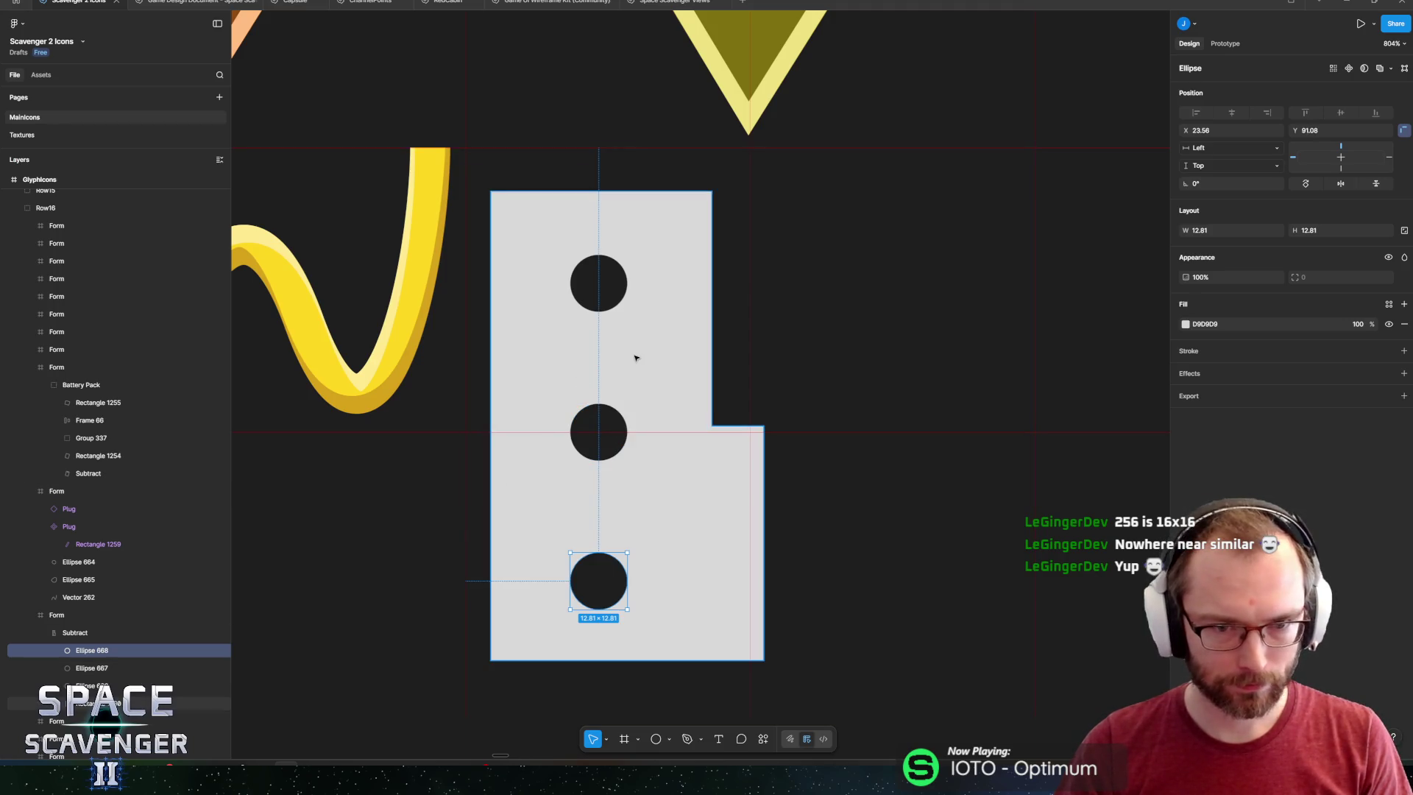
{"action": "left_click", "coordinate": [98, 633]}
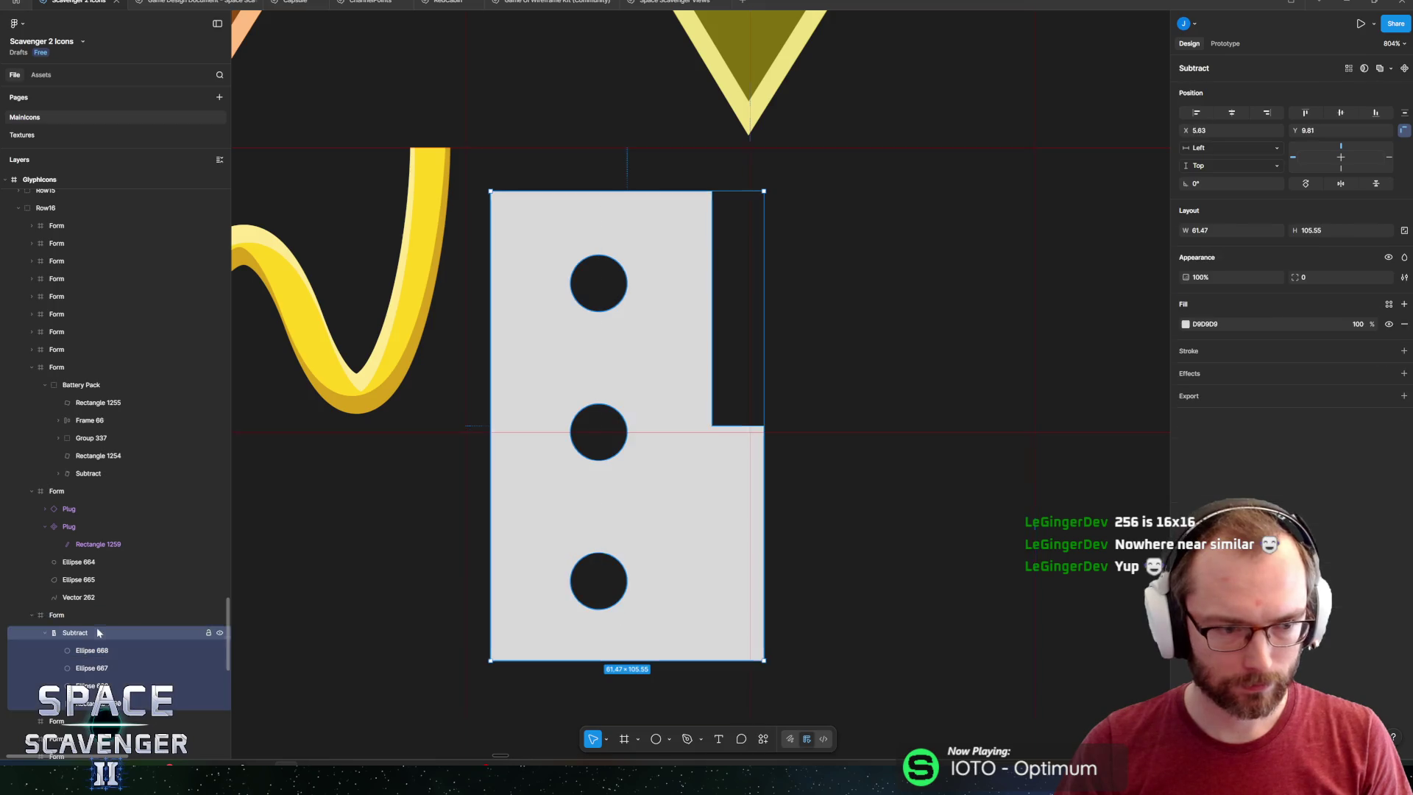
Give the leaf shape a black 2 px outline.
{"action": "left_click", "coordinate": [1403, 350]}
{"action": "left_click", "coordinate": [1184, 371]}
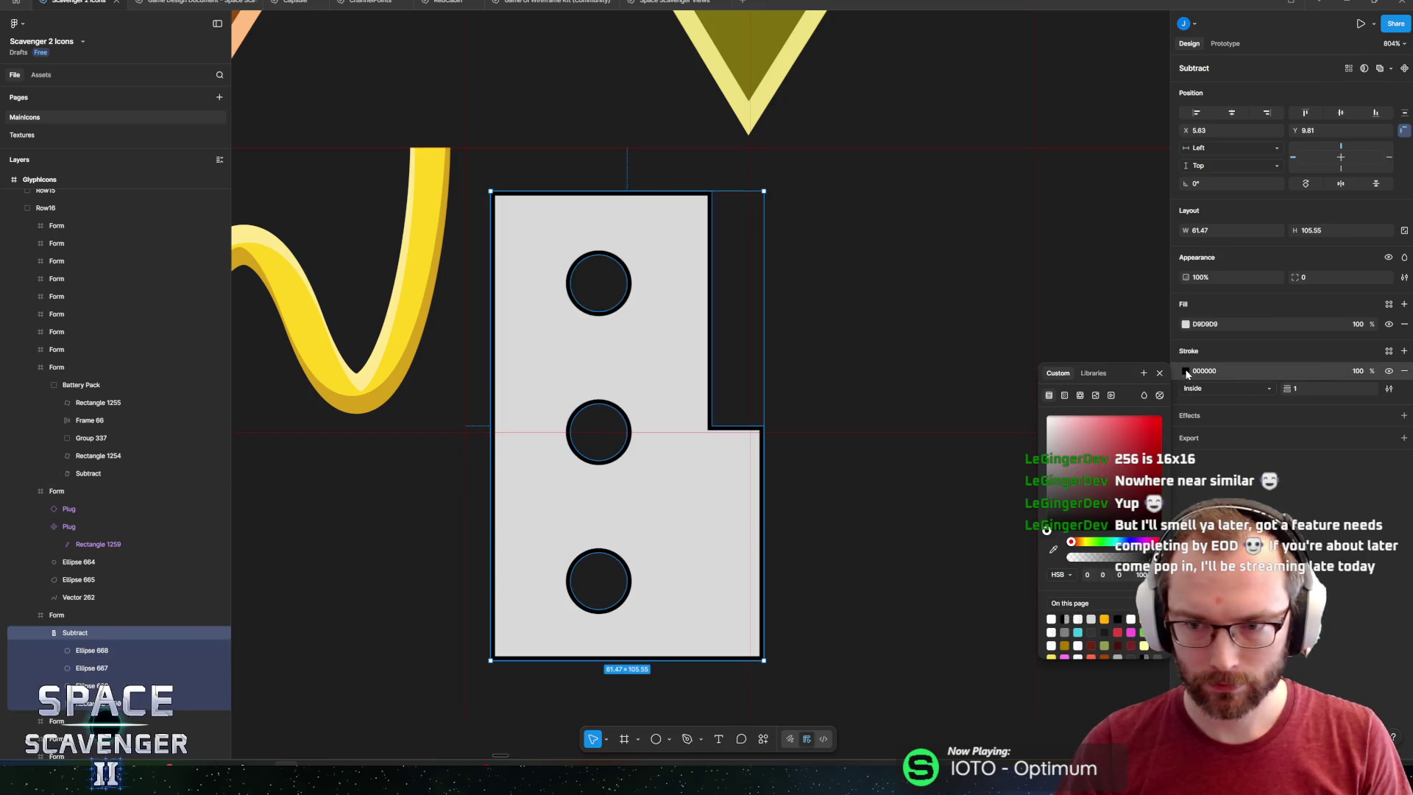
{"action": "type", "text": "2"}
{"action": "key", "text": "Return"}
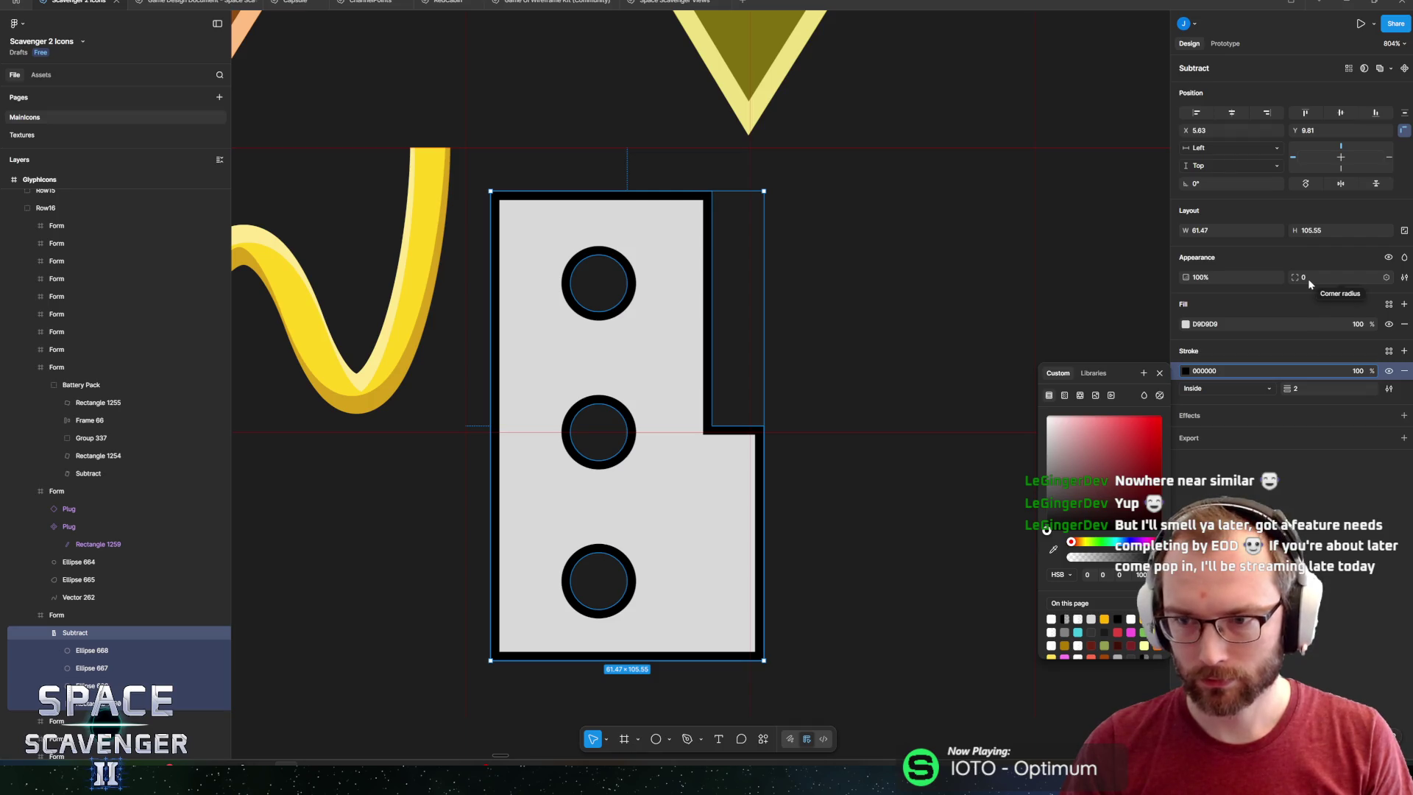
Round the leaf's corners to radius 5, shift it slightly left, and switch to the hinge references.
{"action": "mouse_move", "coordinate": [1308, 283]}
{"action": "left_mouse_down"}
{"action": "mouse_move", "coordinate": [119, 295]}
{"action": "mouse_move", "coordinate": [1266, 291]}
{"action": "left_mouse_up"}
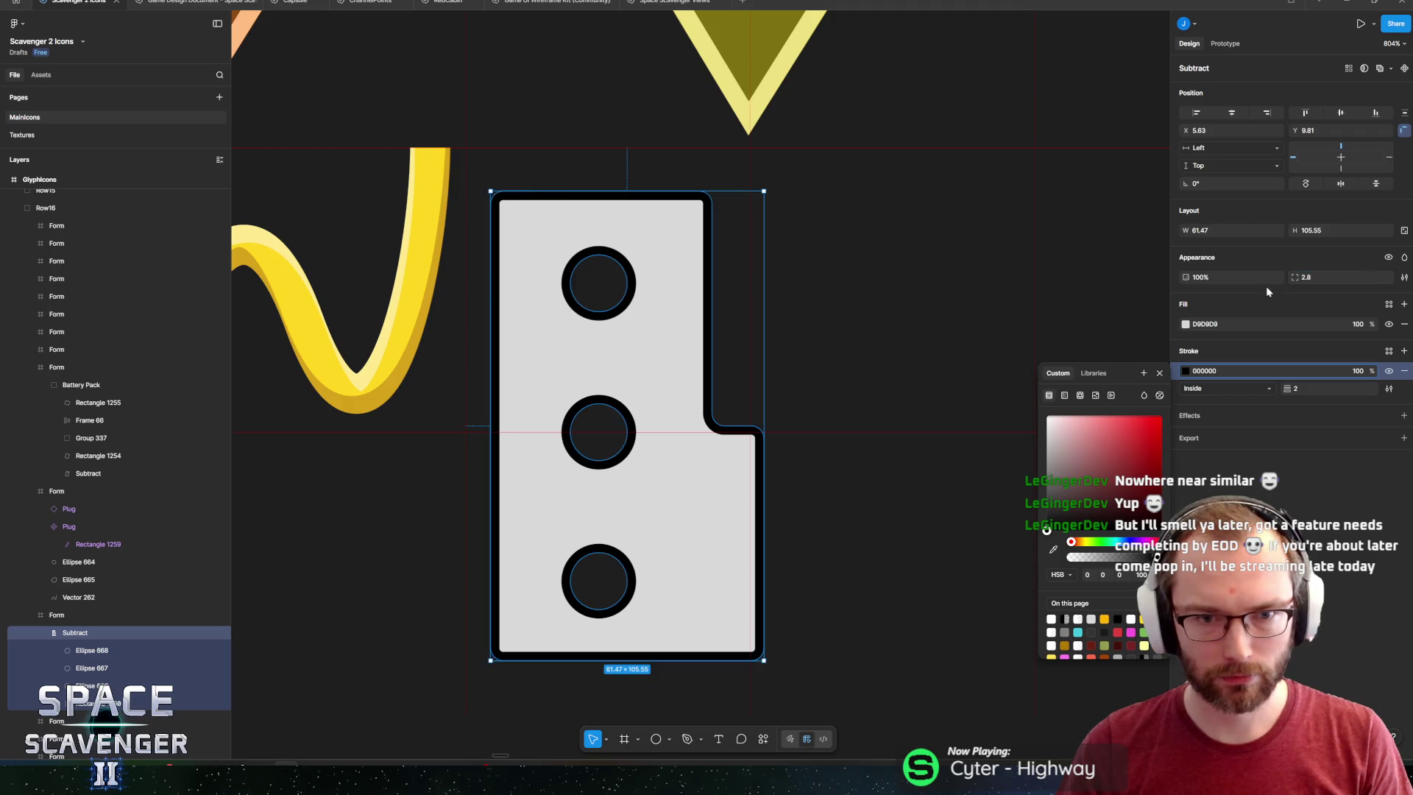
{"action": "left_click", "coordinate": [1335, 277]}
{"action": "type", "text": "5"}
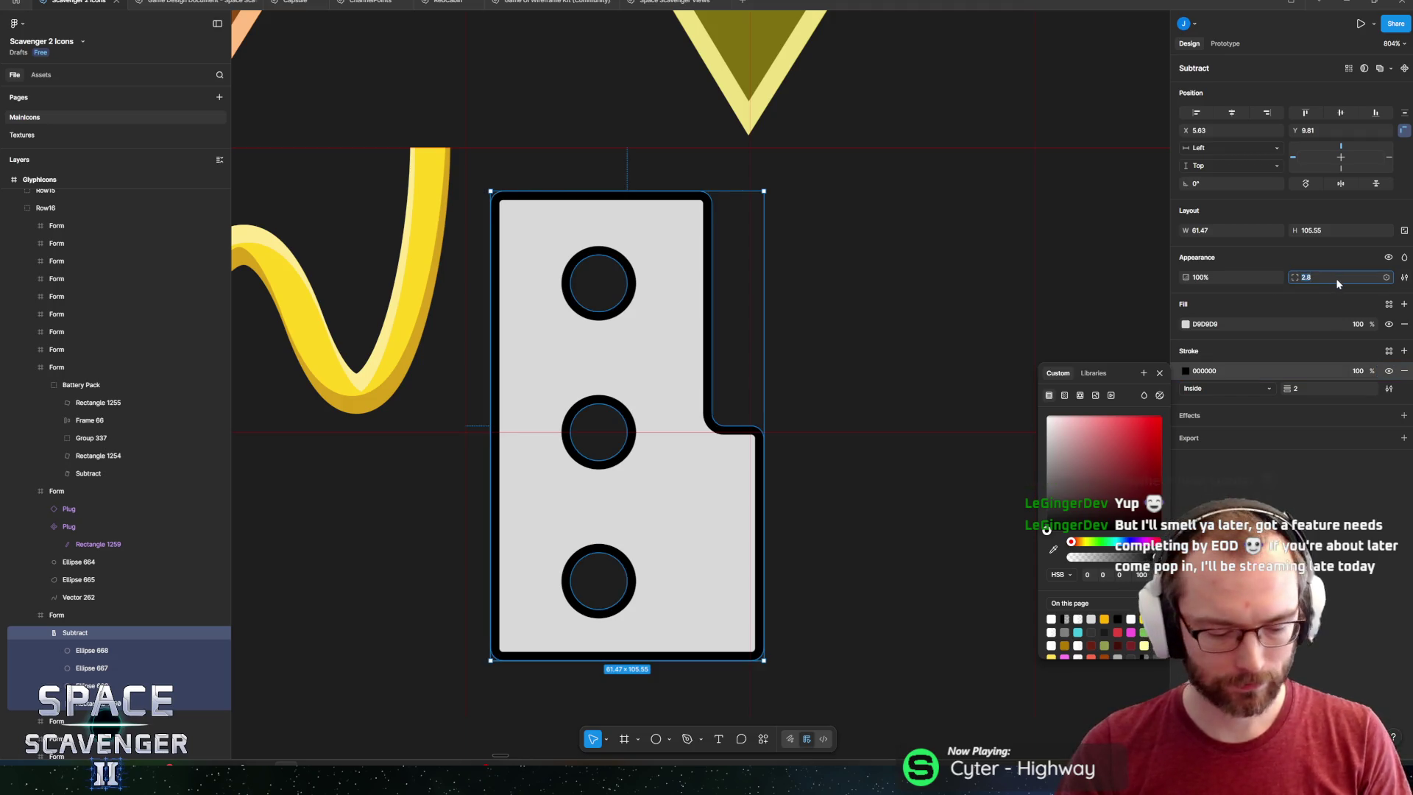
{"action": "key", "text": "Return"}
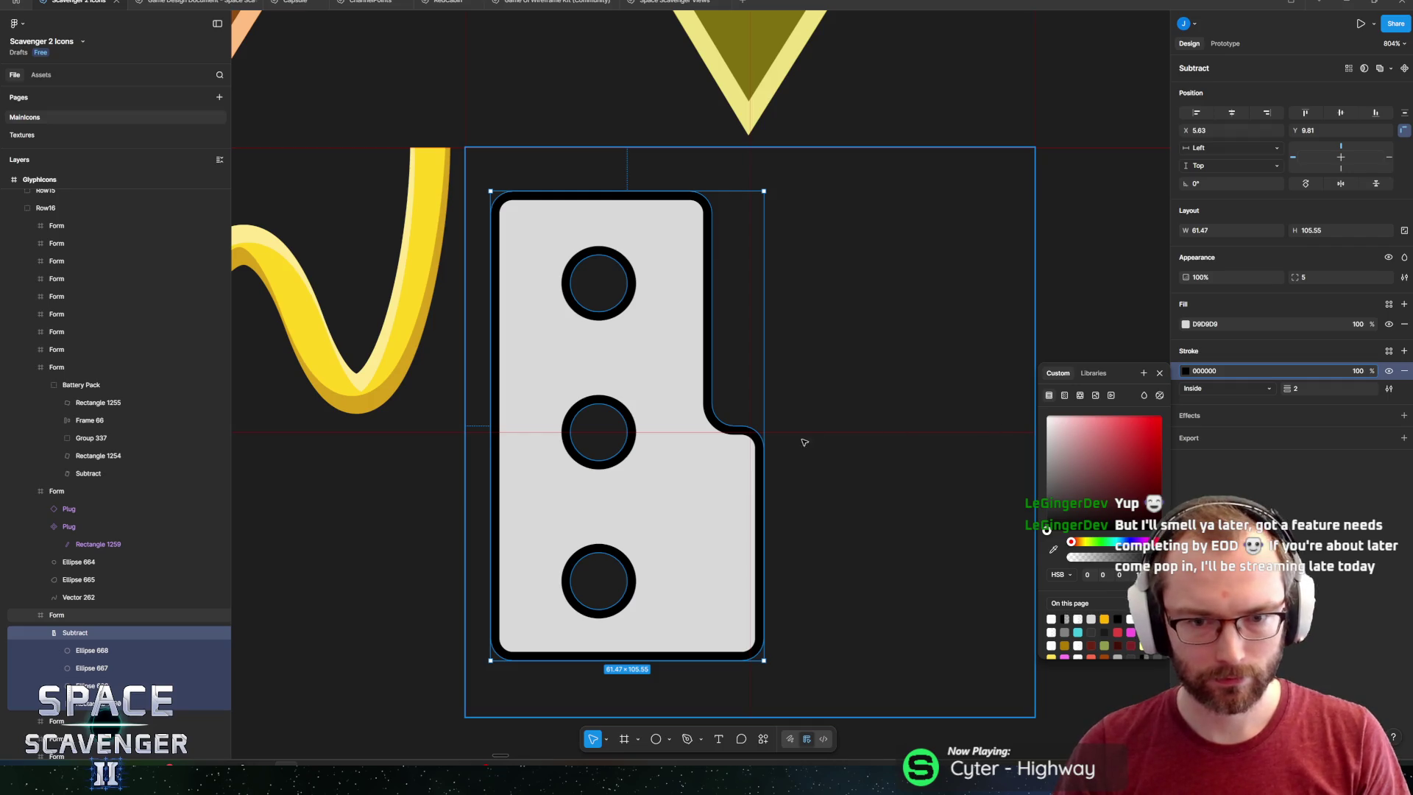
{"action": "scroll", "coordinate": [804, 442], "scroll_direction": "right", "scroll_amount": 2}
{"action": "left_click_drag", "start_coordinate": [621, 451], "coordinate": [605, 451]}
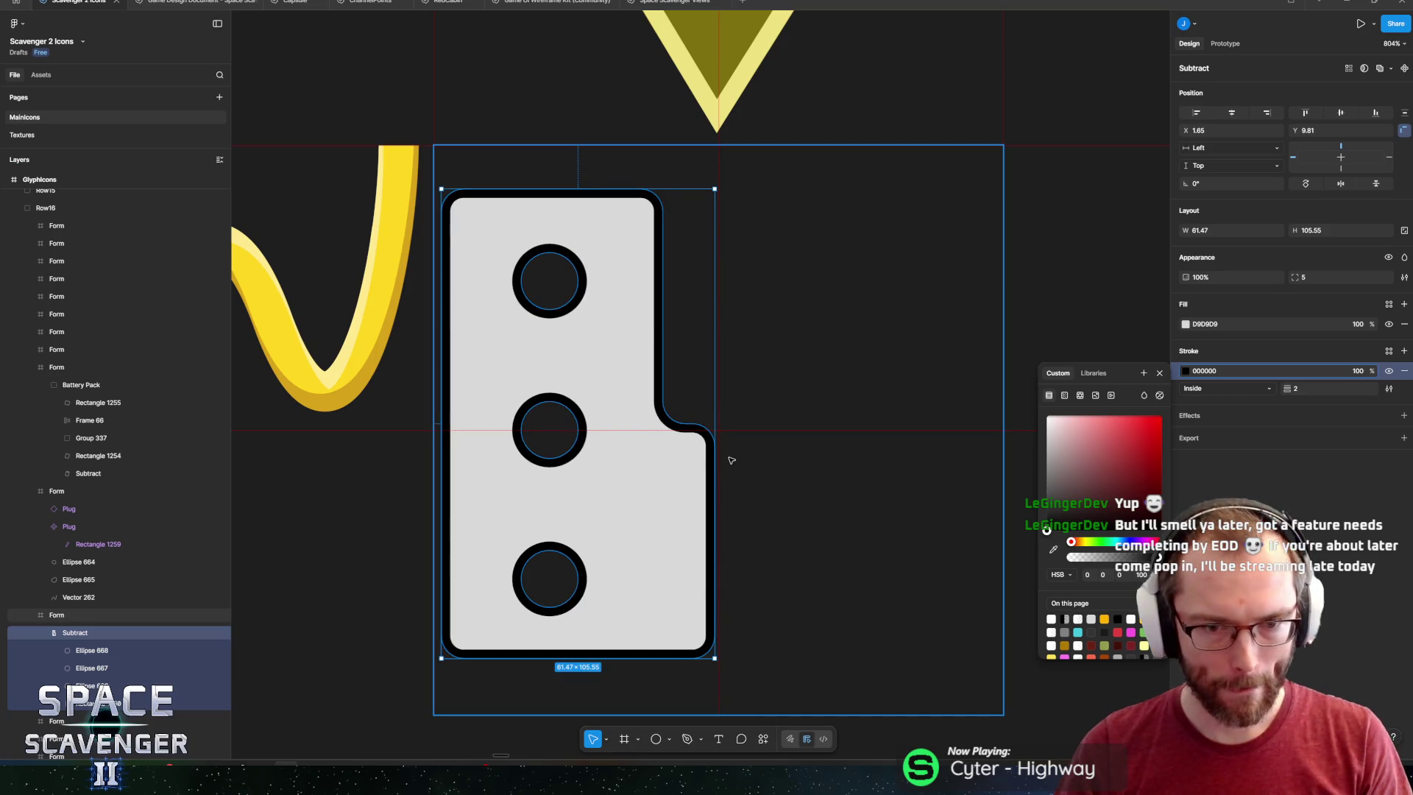
{"action": "key", "text": "alt+Tab"}
{"action": "key", "text": "alt+Tab"}
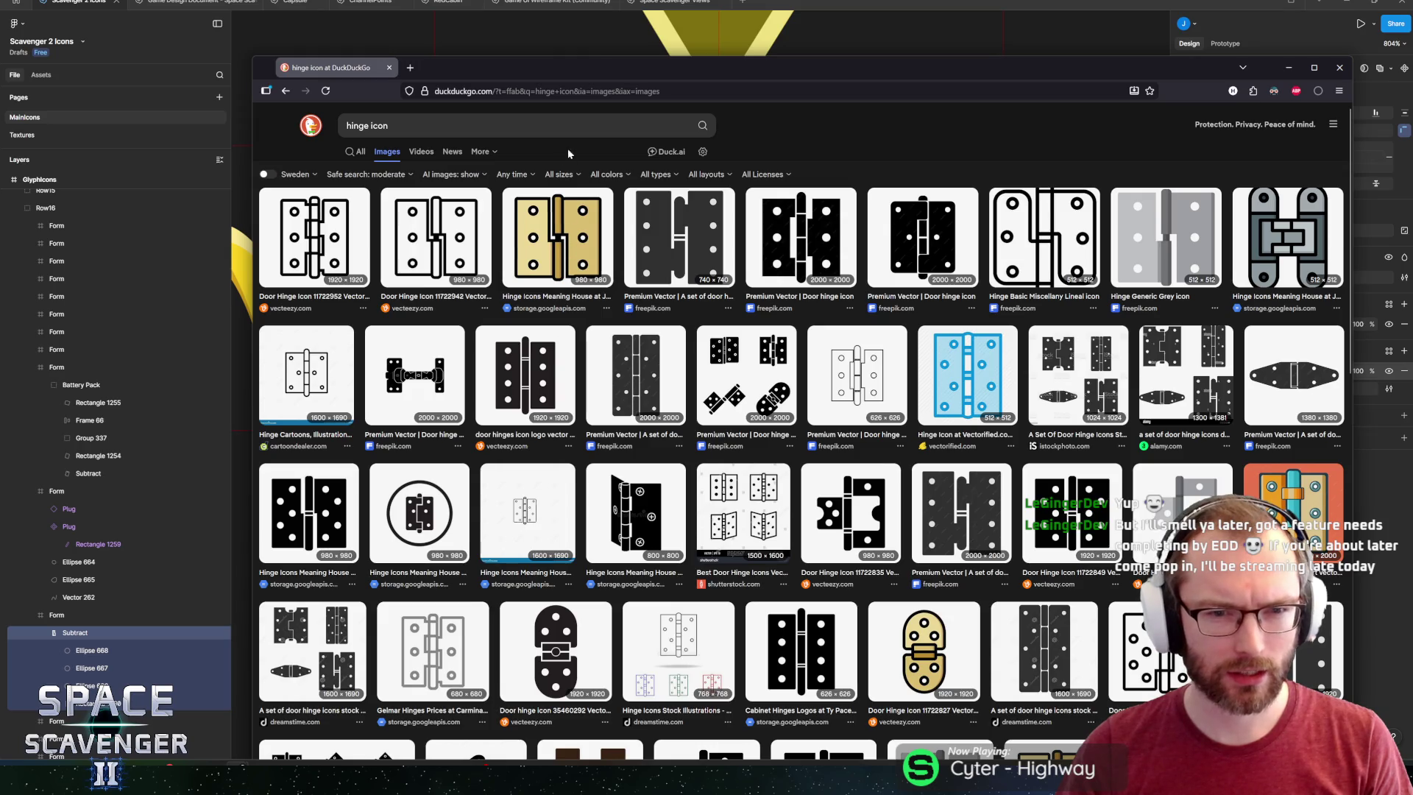
Switch from the hinge reference images back to the Figma hinge leaf.
{"action": "key", "text": "alt+Tab"}
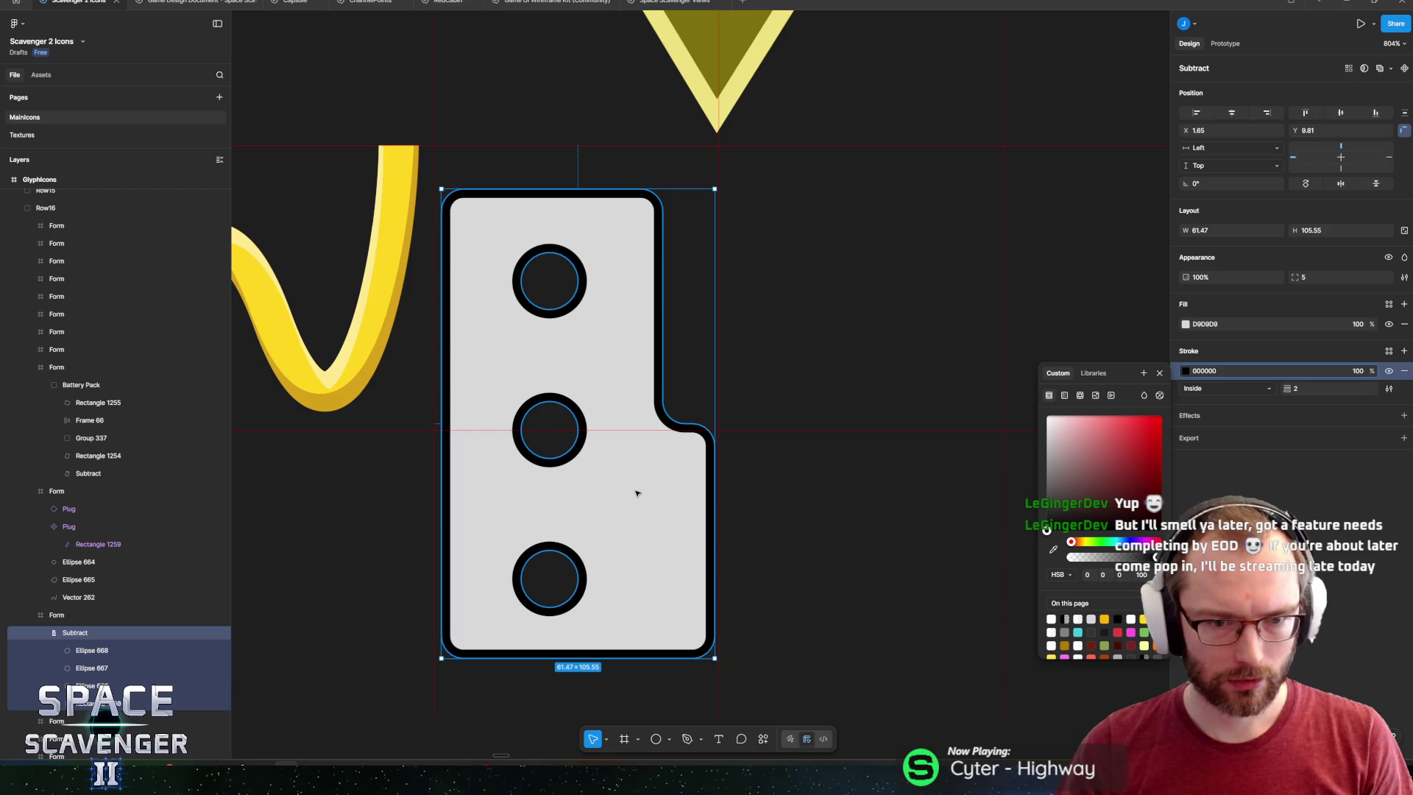
Scale the three holes to about 0.7, wrap them in auto-layout with a 25.5 gap, and move them up.
{"action": "left_click", "coordinate": [92, 650]}
{"action": "left_click", "coordinate": [92, 685], "text": "shift"}
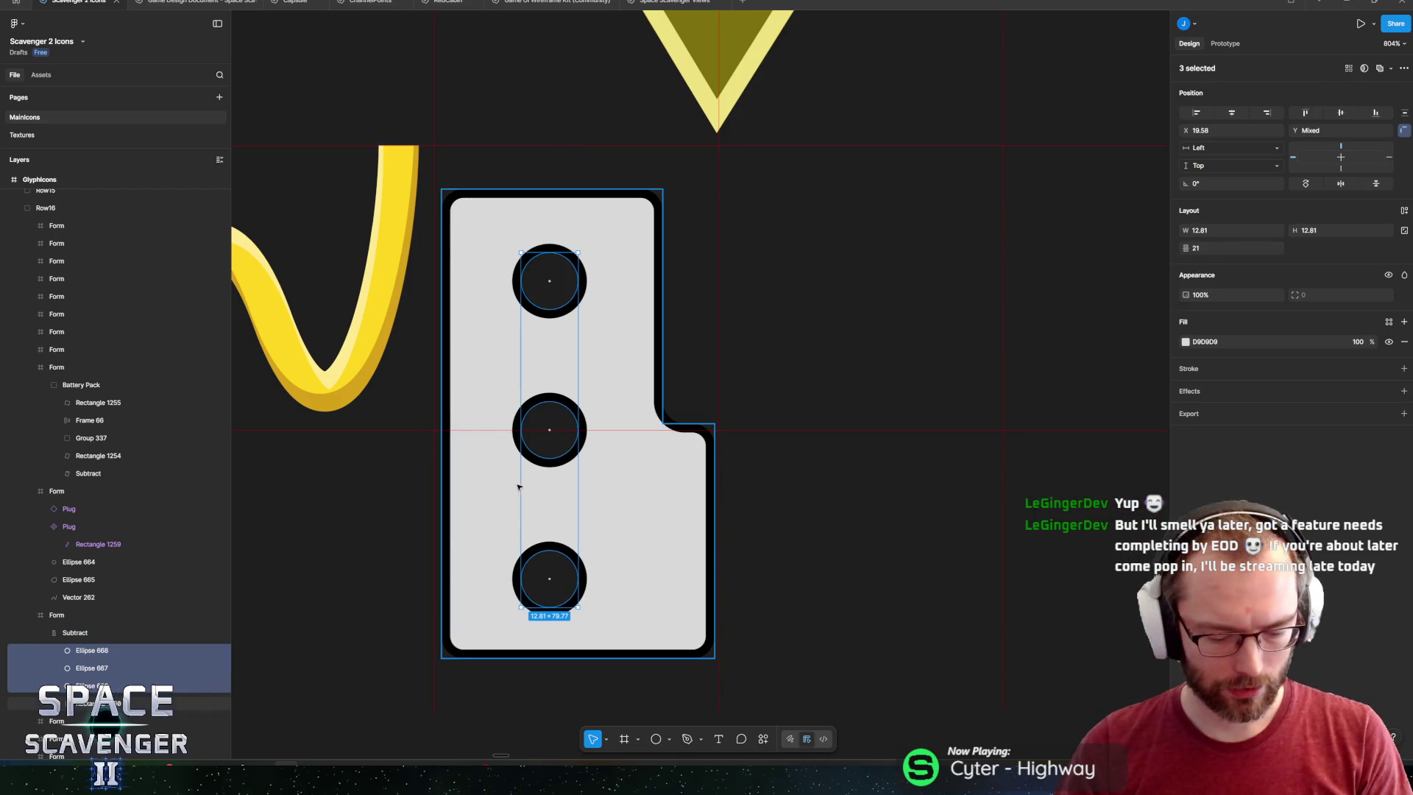
{"action": "key", "text": "k"}
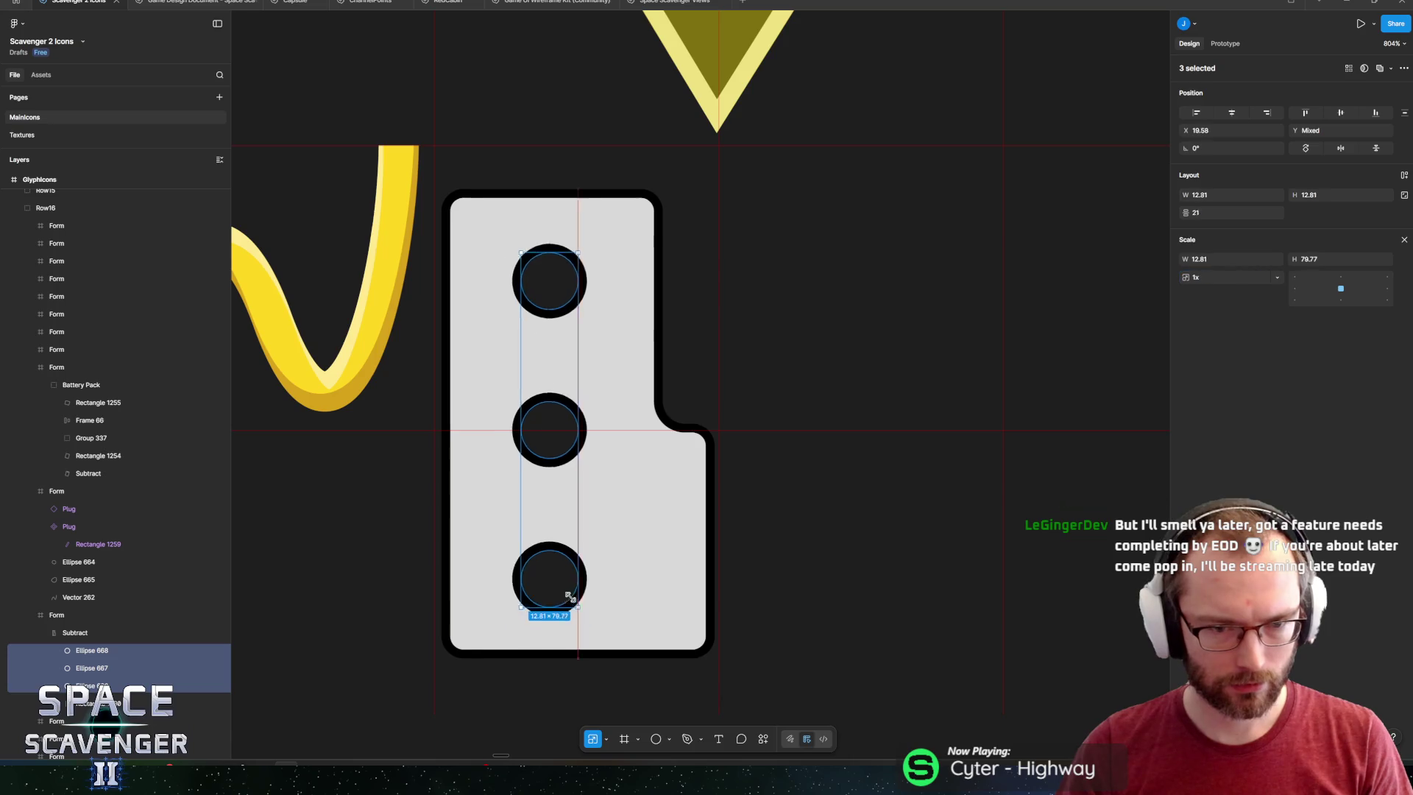
{"action": "left_click_drag", "start_coordinate": [555, 606], "coordinate": [552, 549]}
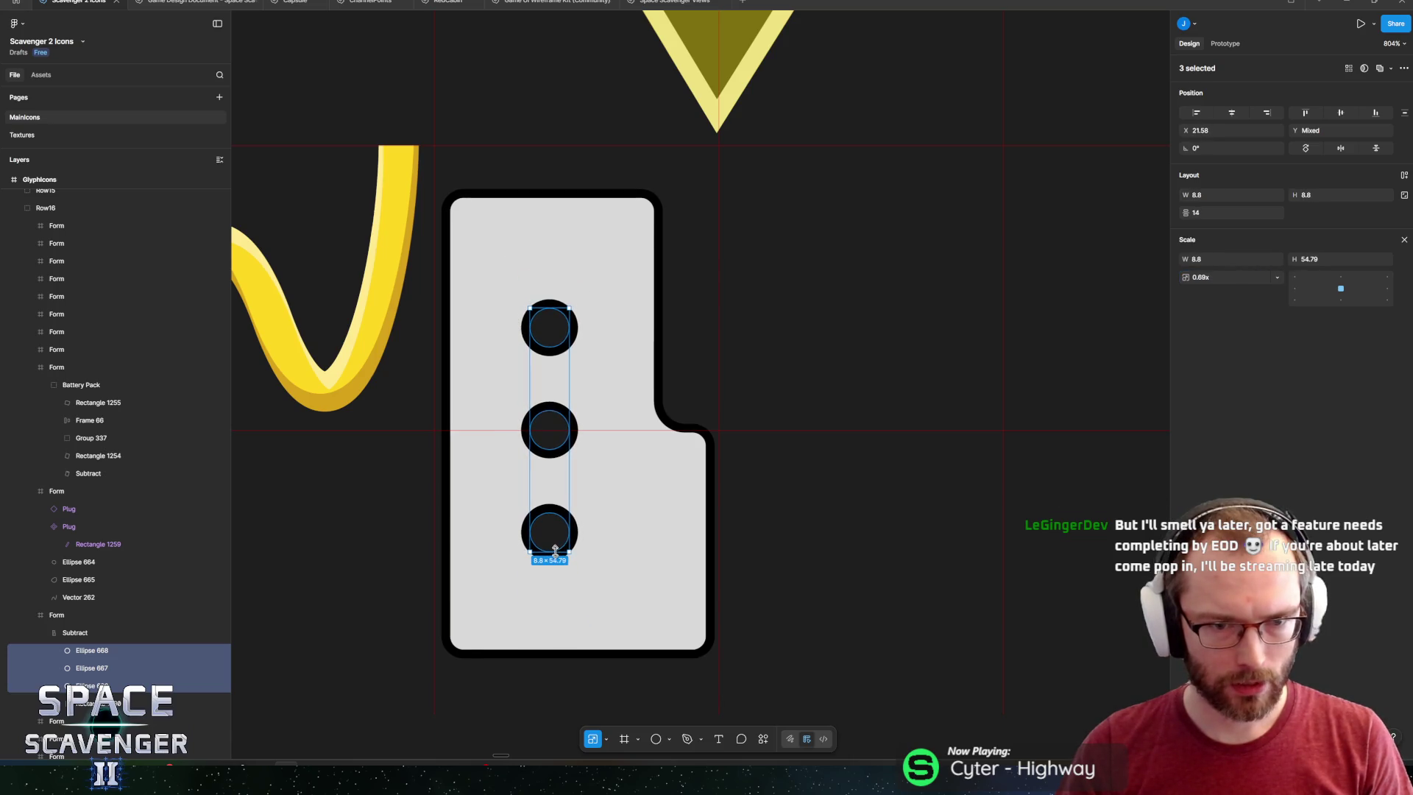
{"action": "left_click", "coordinate": [1404, 176]}
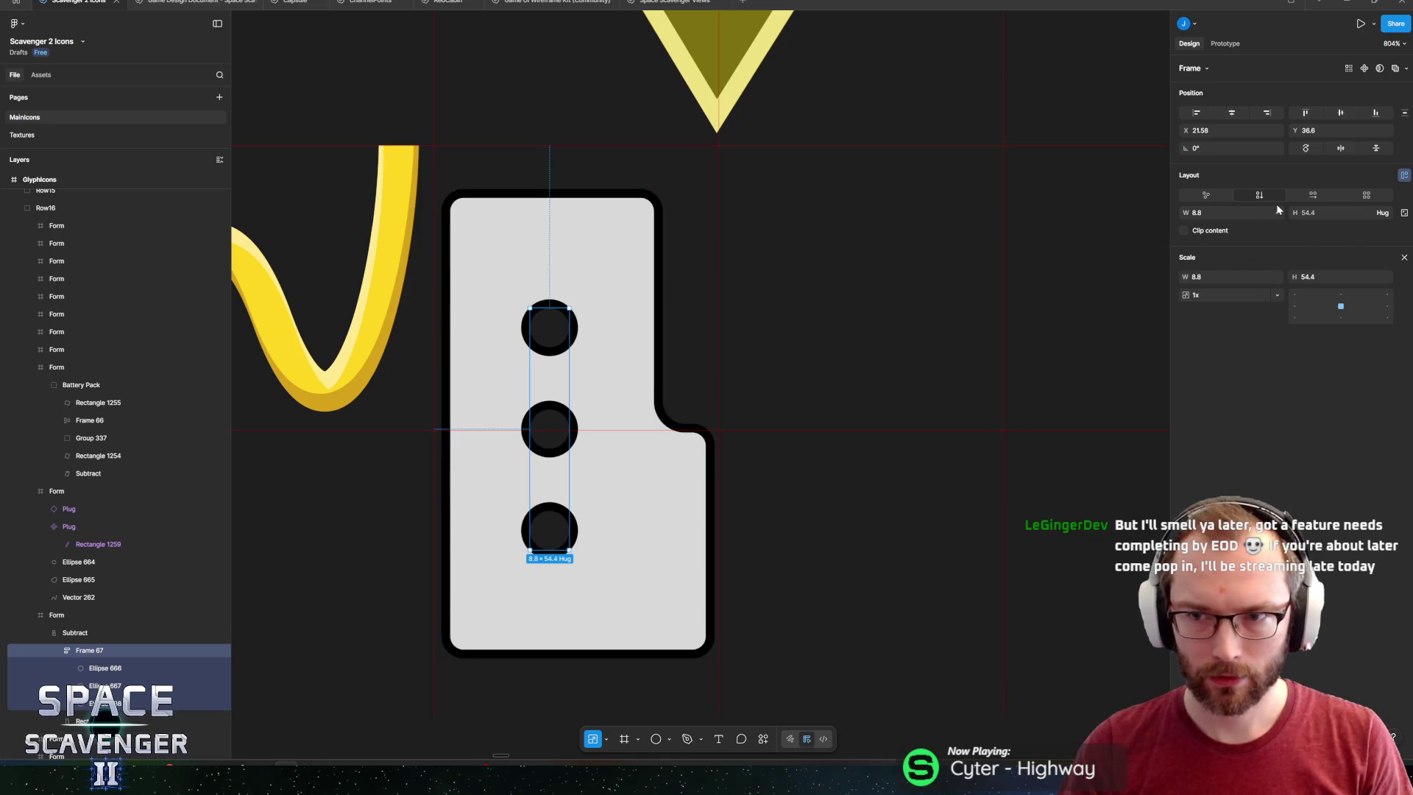
{"action": "key", "text": "v"}
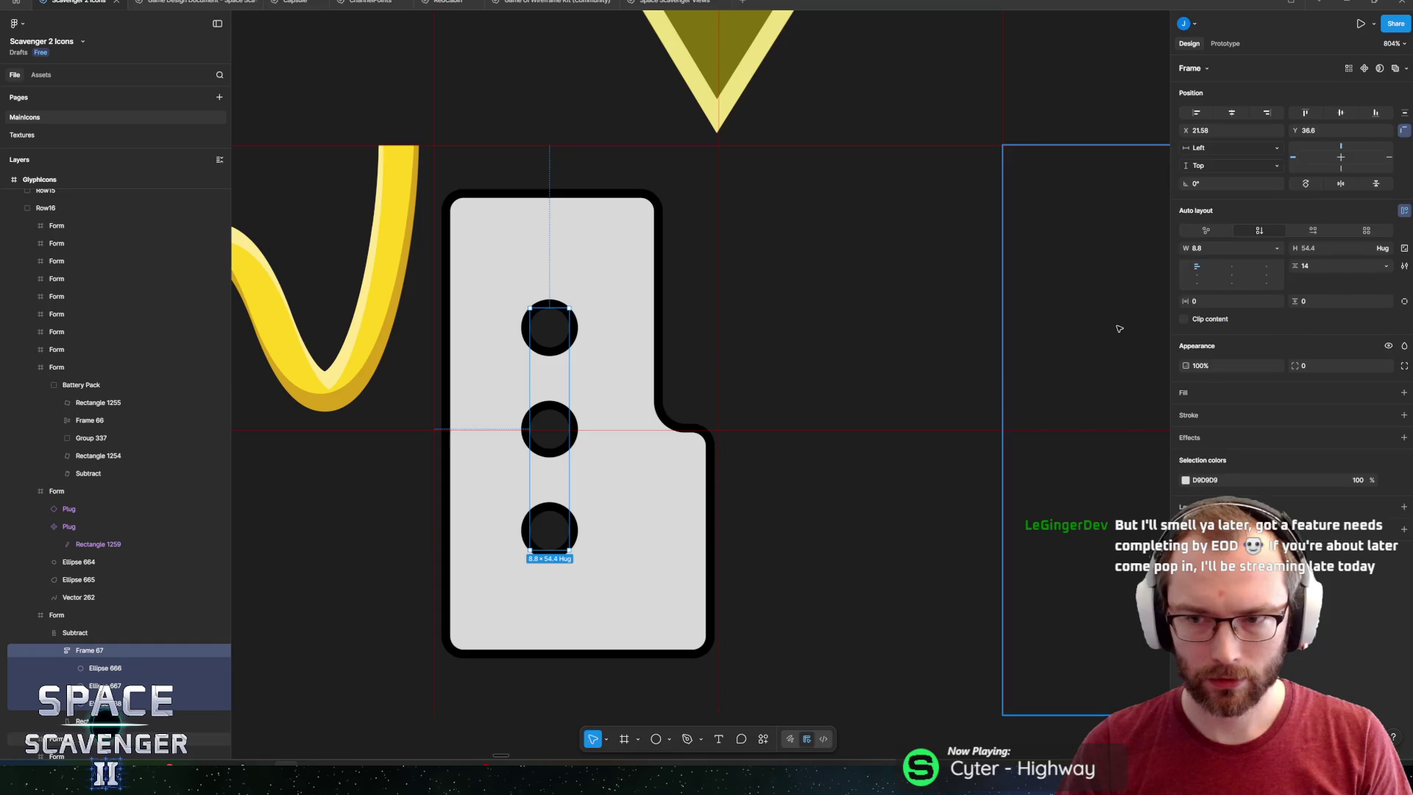
{"action": "left_click_drag", "start_coordinate": [1299, 266], "coordinate": [1330, 266]}
{"action": "left_click_drag", "start_coordinate": [545, 333], "coordinate": [545, 285]}
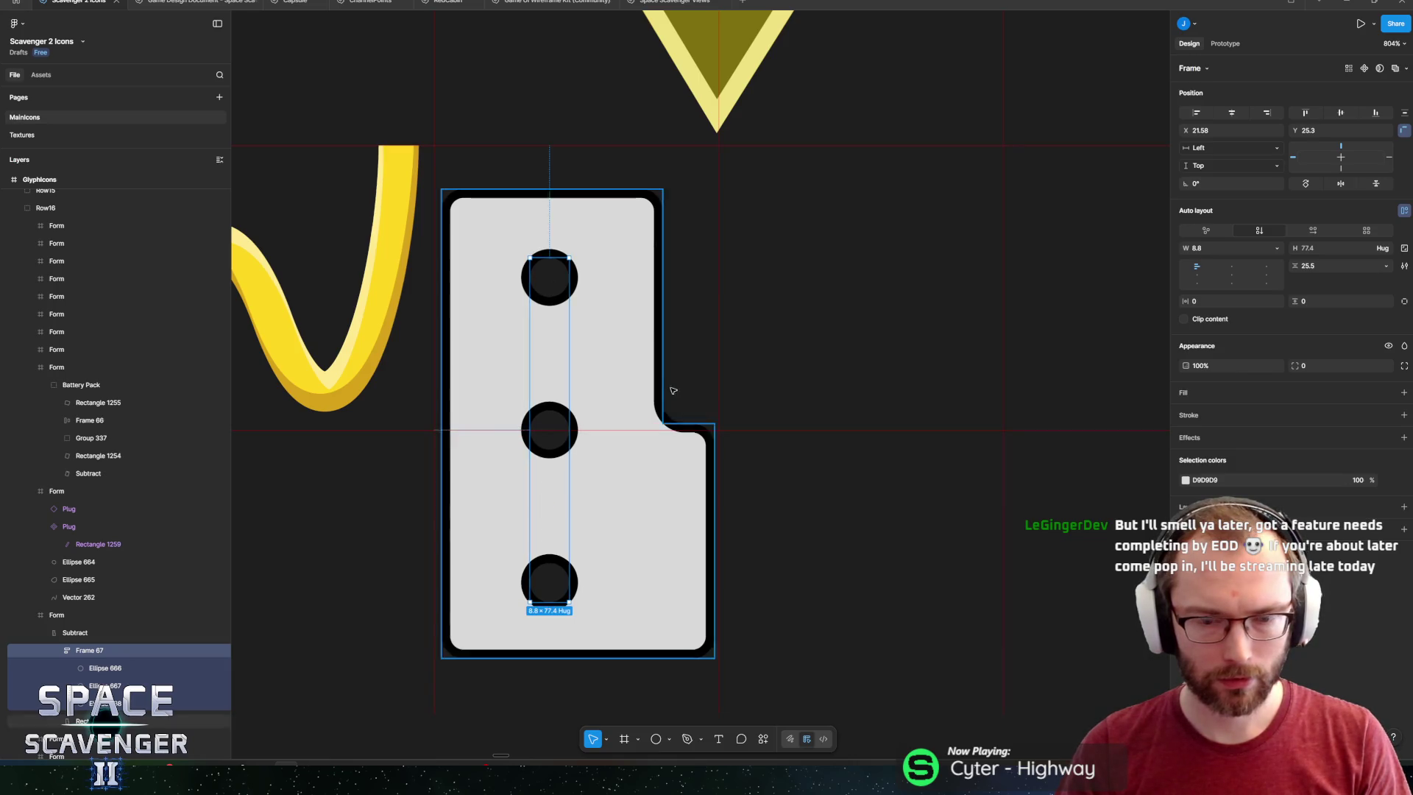
{"action": "left_click", "coordinate": [637, 454]}
Draw a tall rectangle and place it just right of the leaf's lower notch.
{"action": "scroll", "coordinate": [637, 454], "scroll_direction": "right", "scroll_amount": 1}
{"action": "key", "text": "r"}
{"action": "left_click_drag", "start_coordinate": [627, 433], "coordinate": [672, 598]}
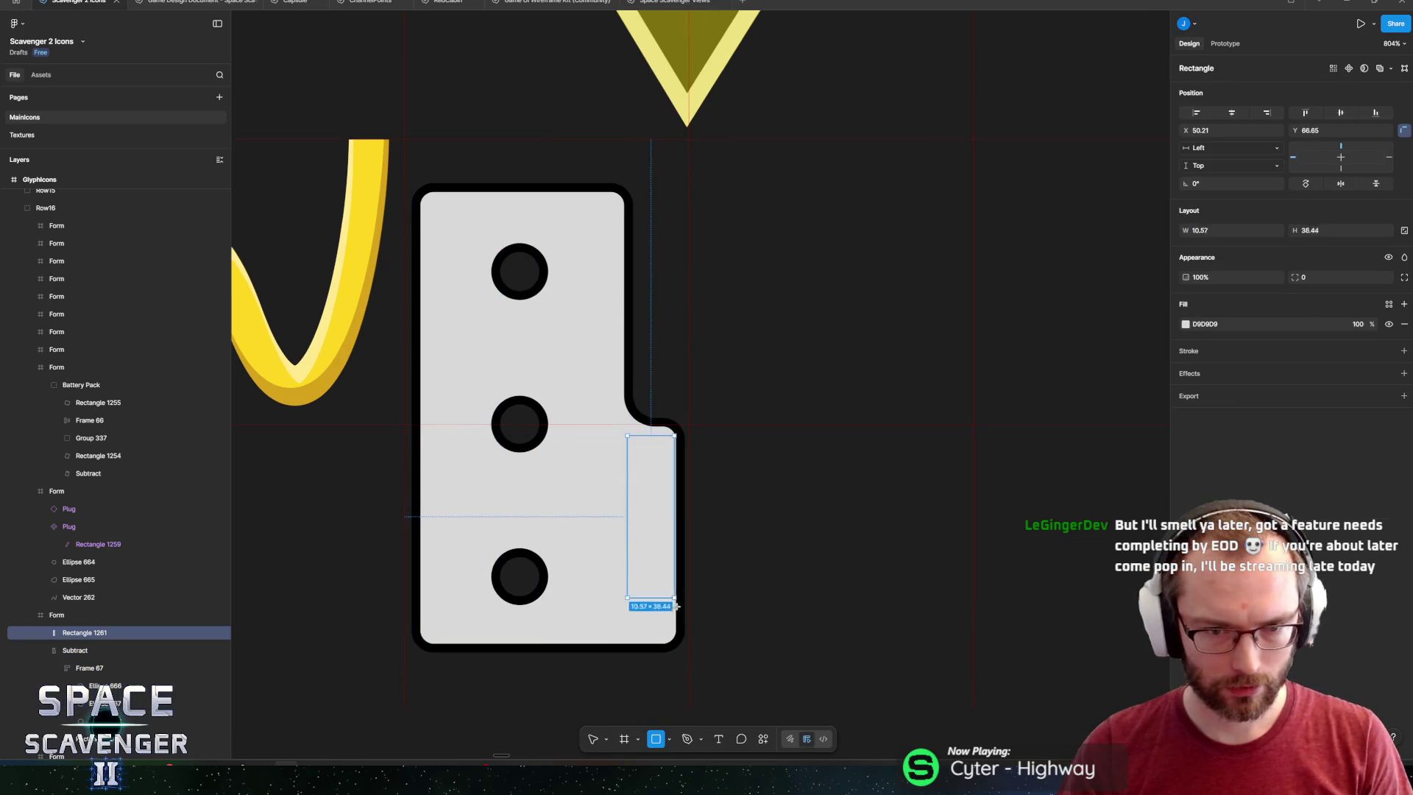
{"action": "mouse_move", "coordinate": [659, 543]}
{"action": "left_mouse_down"}
{"action": "mouse_move", "coordinate": [690, 534]}
{"action": "mouse_move", "coordinate": [705, 587]}
{"action": "left_mouse_up"}
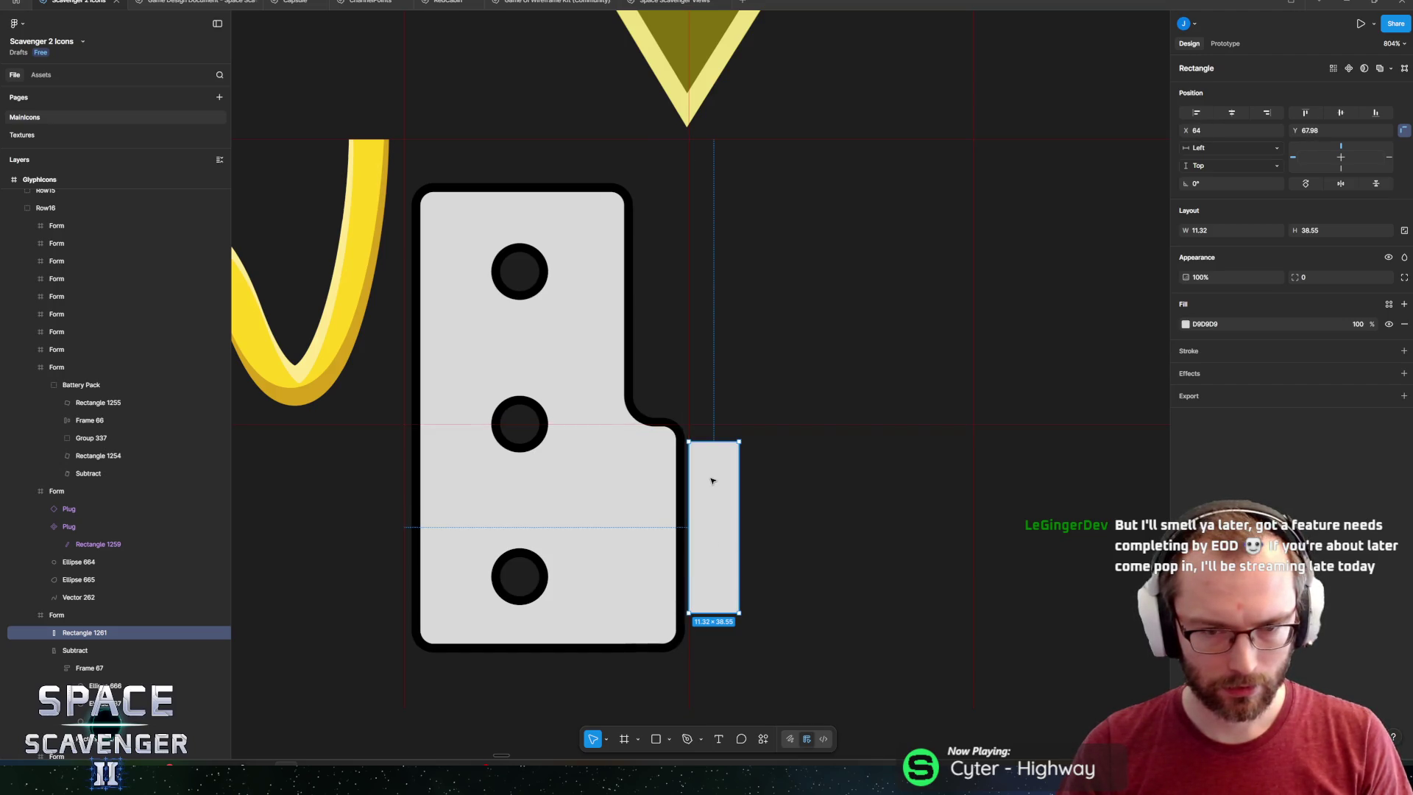
Fully round the bar's ends and resize it to 12.58 × 57.96.
{"action": "scroll", "coordinate": [724, 462], "scroll_direction": "up", "scroll_amount": 5}
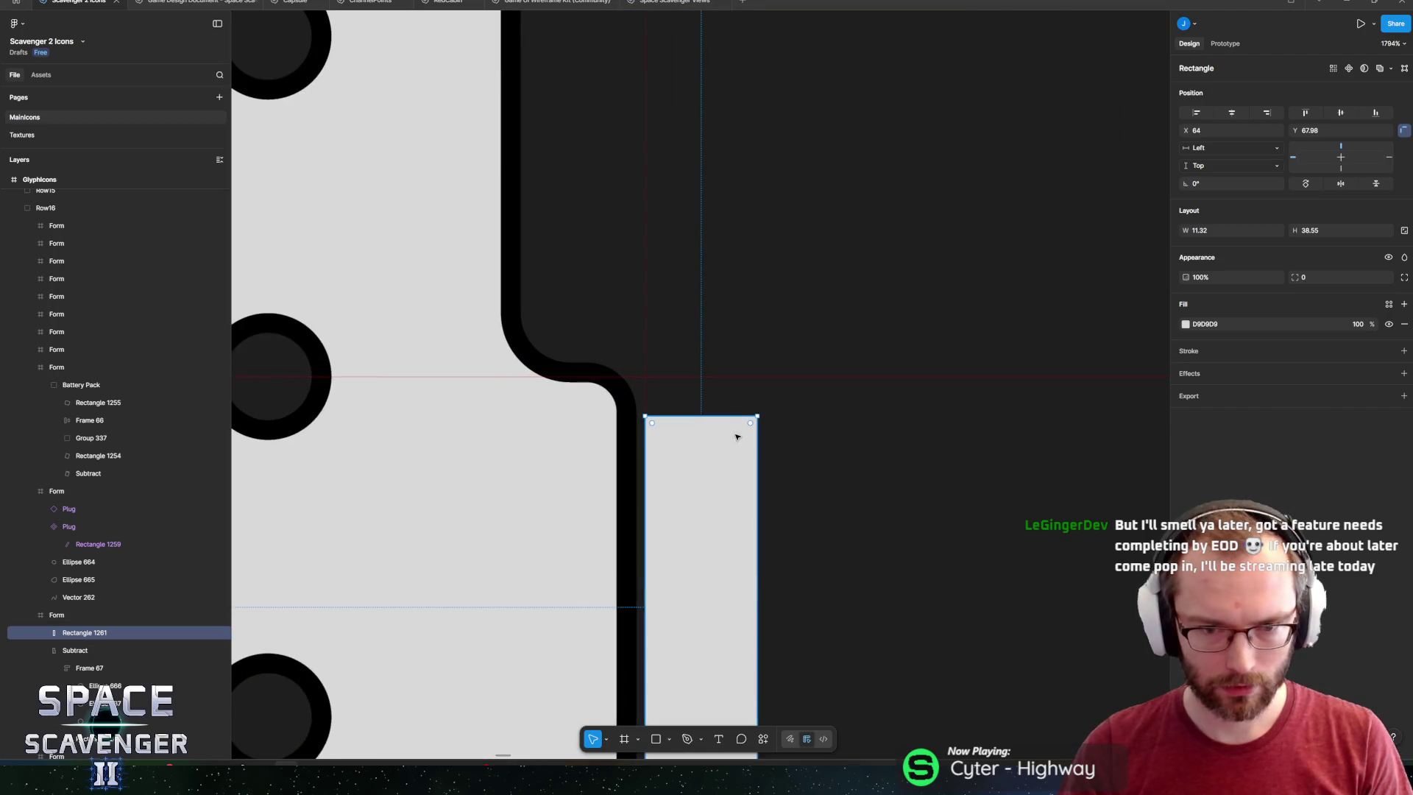
{"action": "left_click_drag", "start_coordinate": [751, 425], "coordinate": [697, 523]}
{"action": "scroll", "coordinate": [699, 515], "scroll_direction": "down", "scroll_amount": 5}
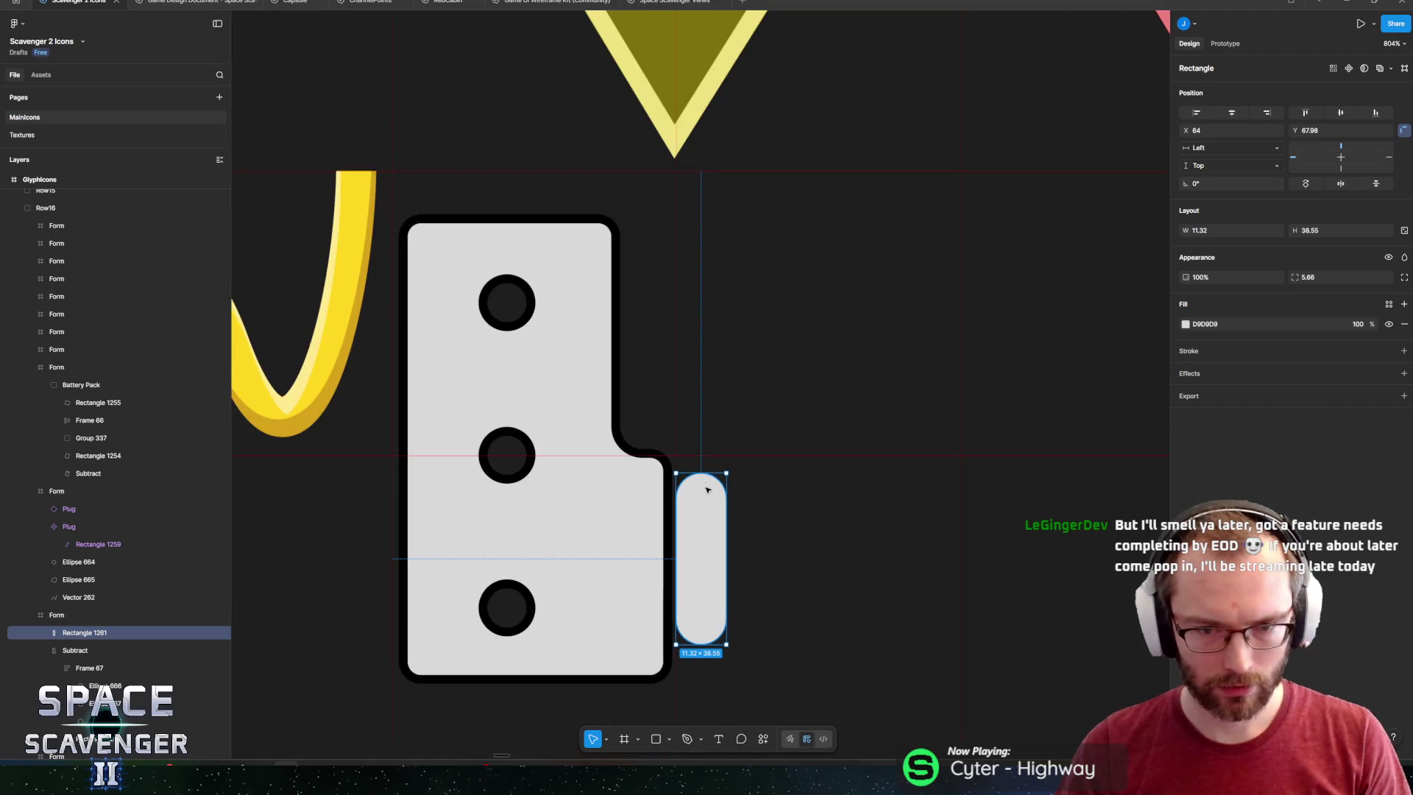
{"action": "left_click_drag", "start_coordinate": [703, 472], "coordinate": [702, 446]}
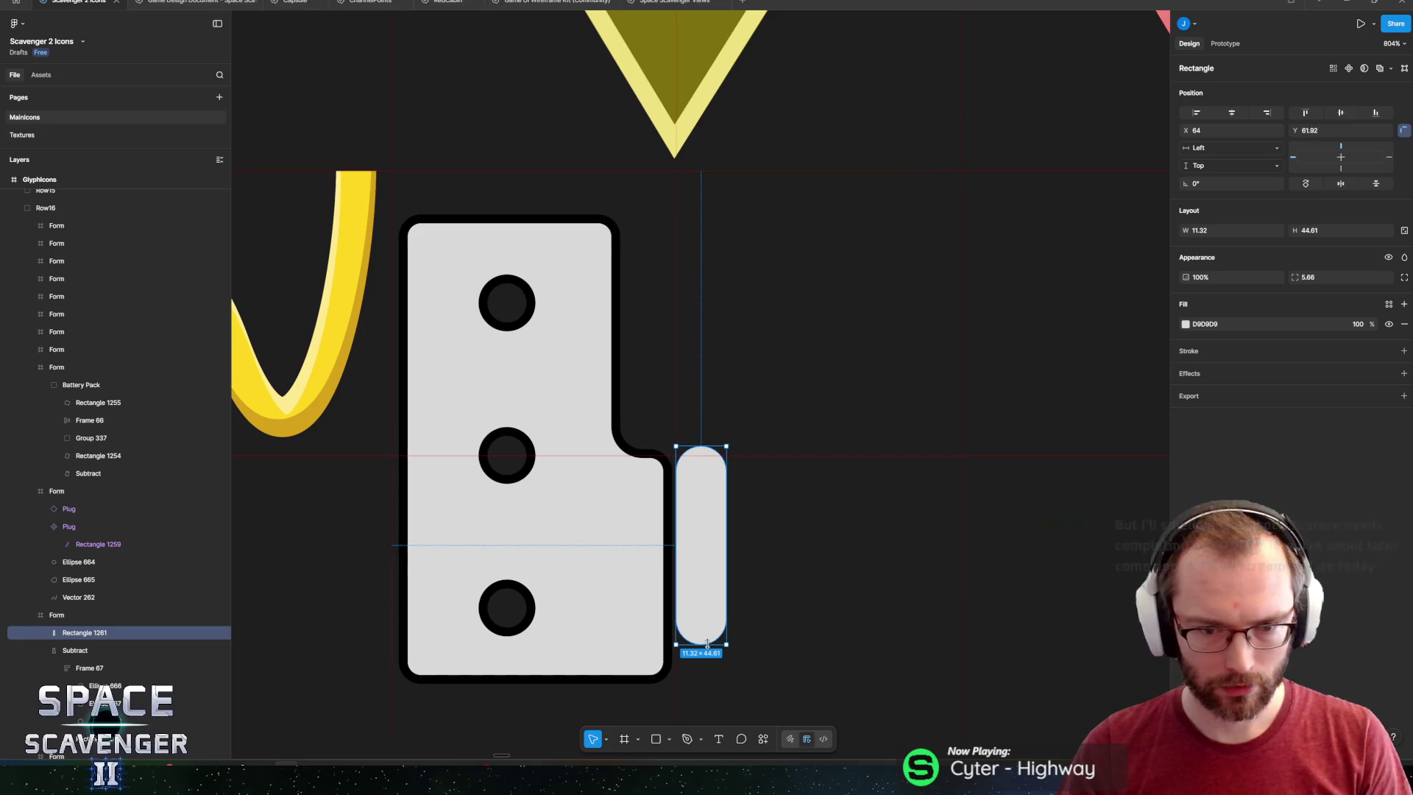
{"action": "left_click_drag", "start_coordinate": [708, 645], "coordinate": [710, 704]}
{"action": "scroll", "coordinate": [736, 513], "scroll_direction": "down", "scroll_amount": 2}
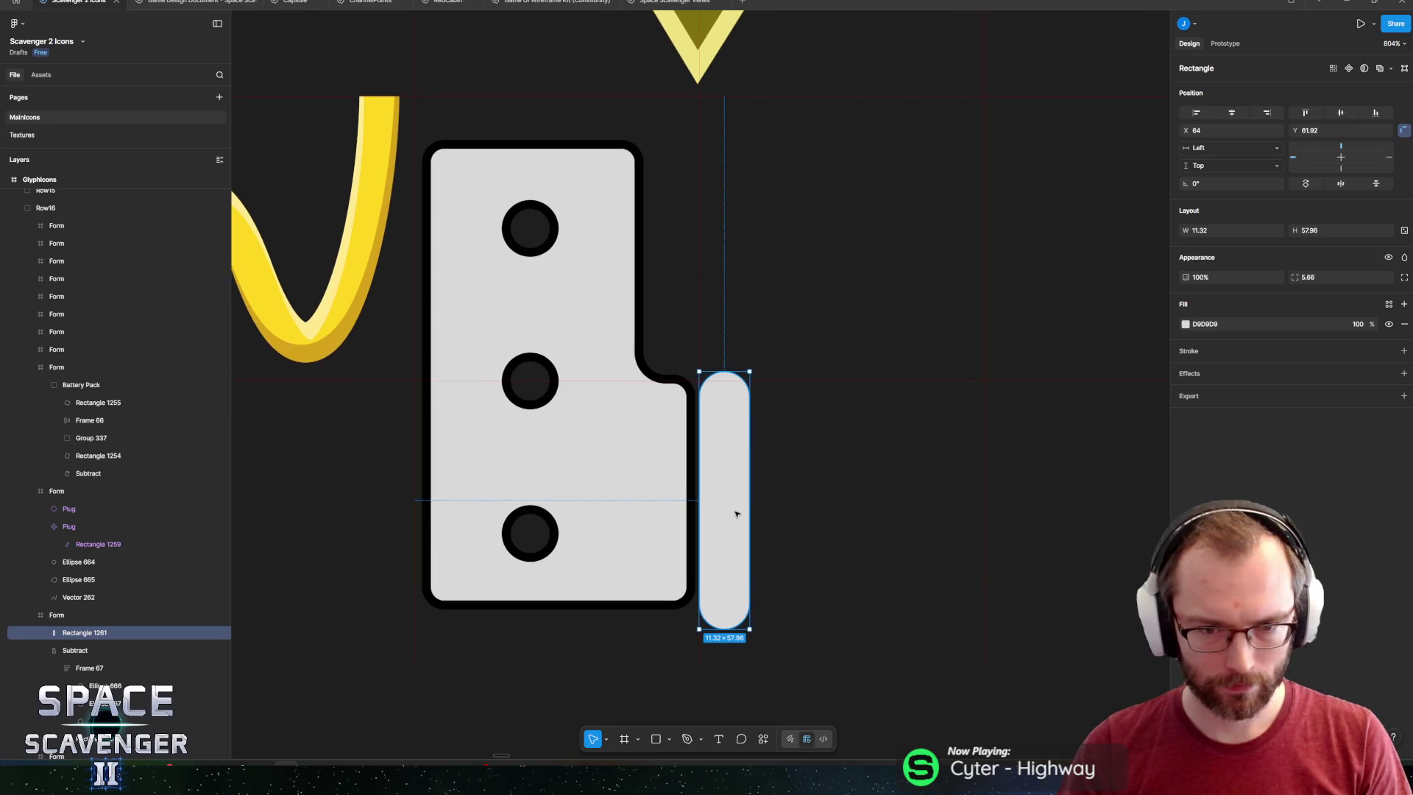
{"action": "left_click_drag", "start_coordinate": [749, 501], "coordinate": [755, 501]}
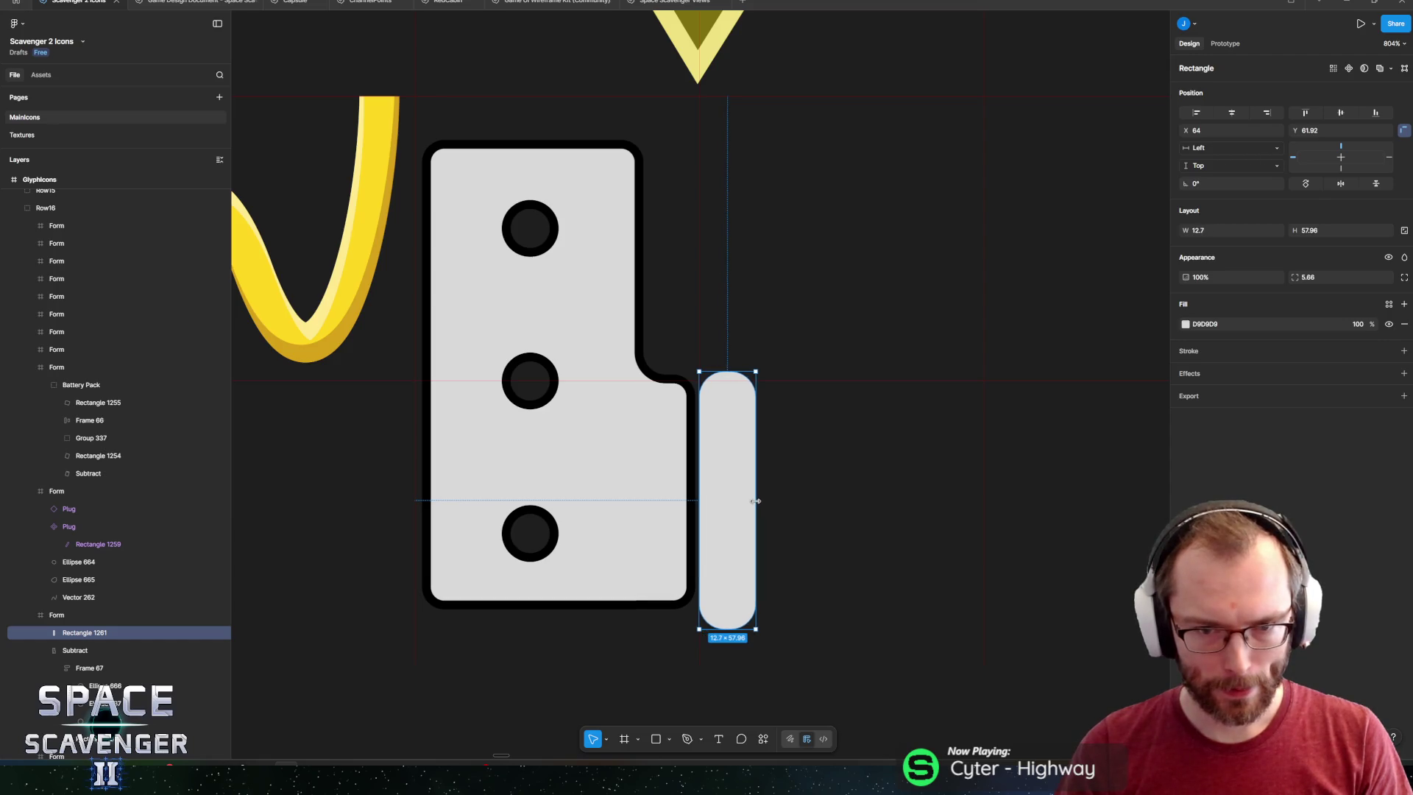
{"action": "left_click", "coordinate": [668, 467]}
{"action": "left_click", "coordinate": [716, 473]}
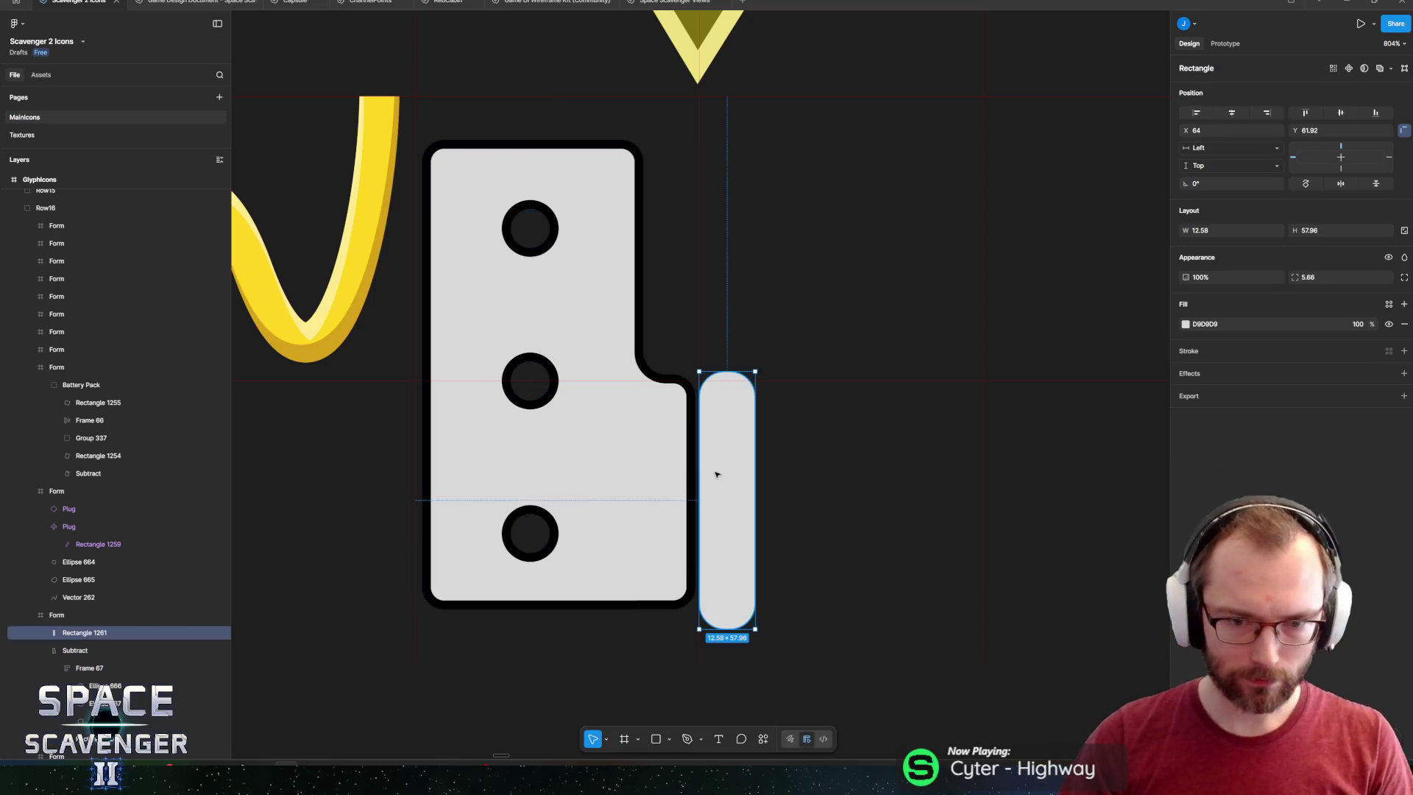
Open the pin bar's fill colour and browse the saved colour styles.
{"action": "left_click", "coordinate": [44, 650]}
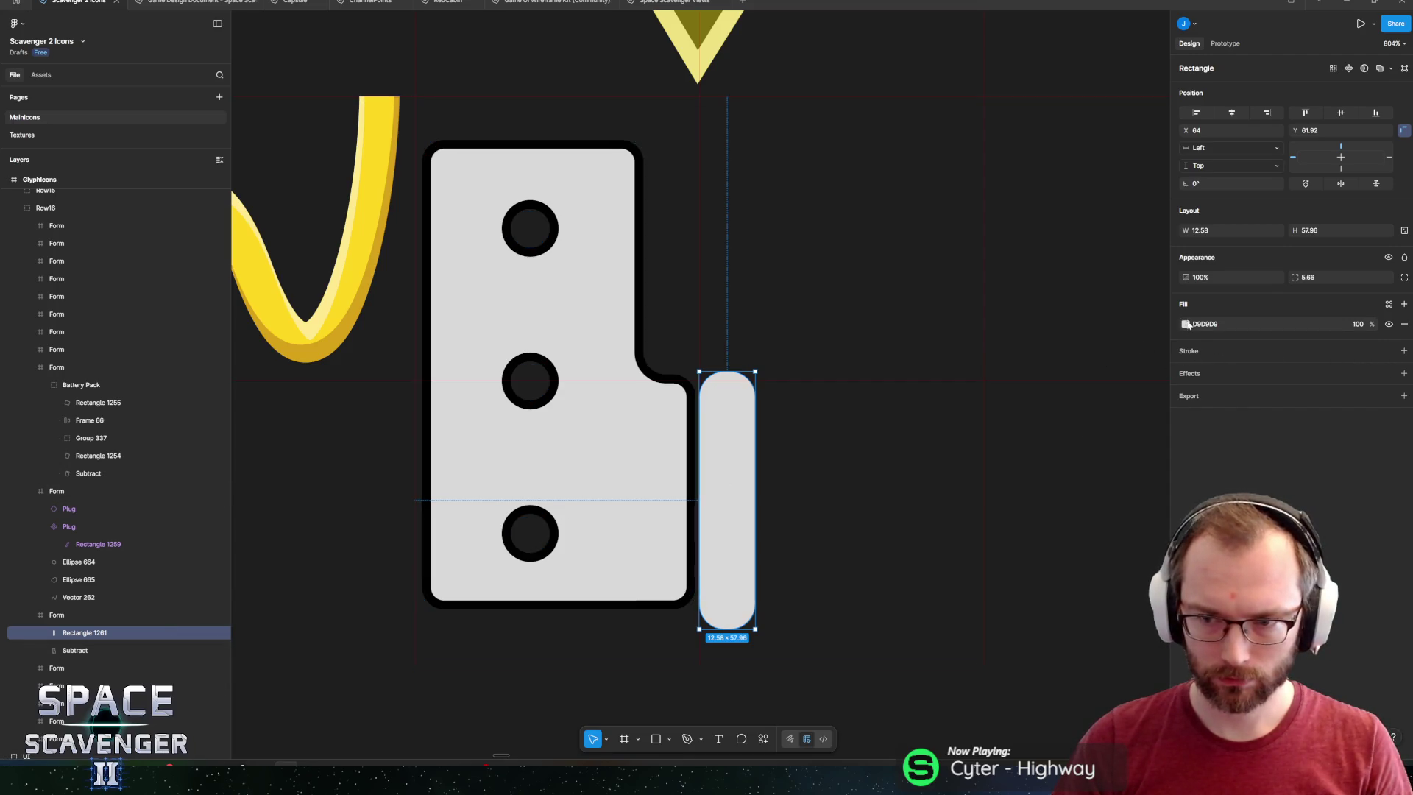
{"action": "left_click", "coordinate": [1185, 324]}
{"action": "left_click", "coordinate": [1092, 327]}
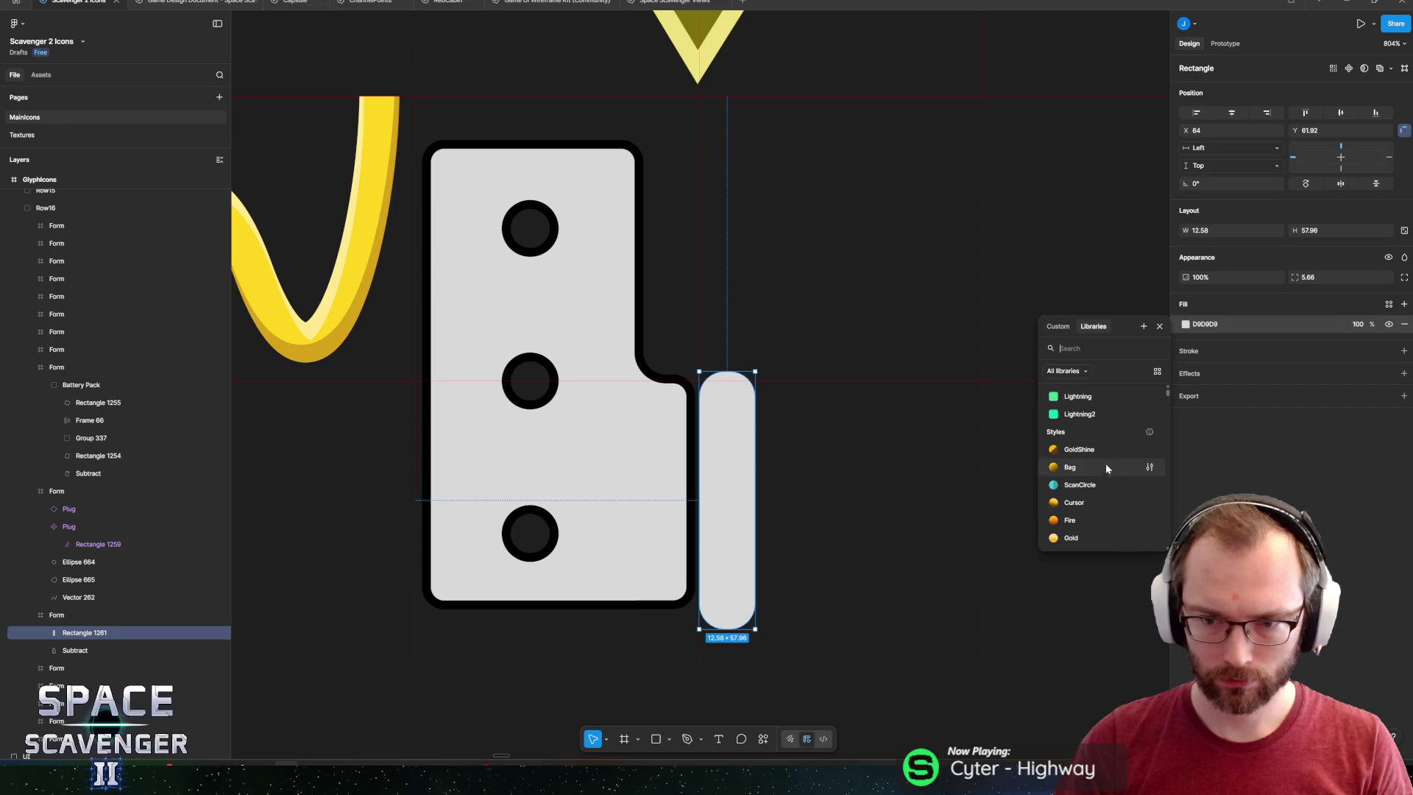